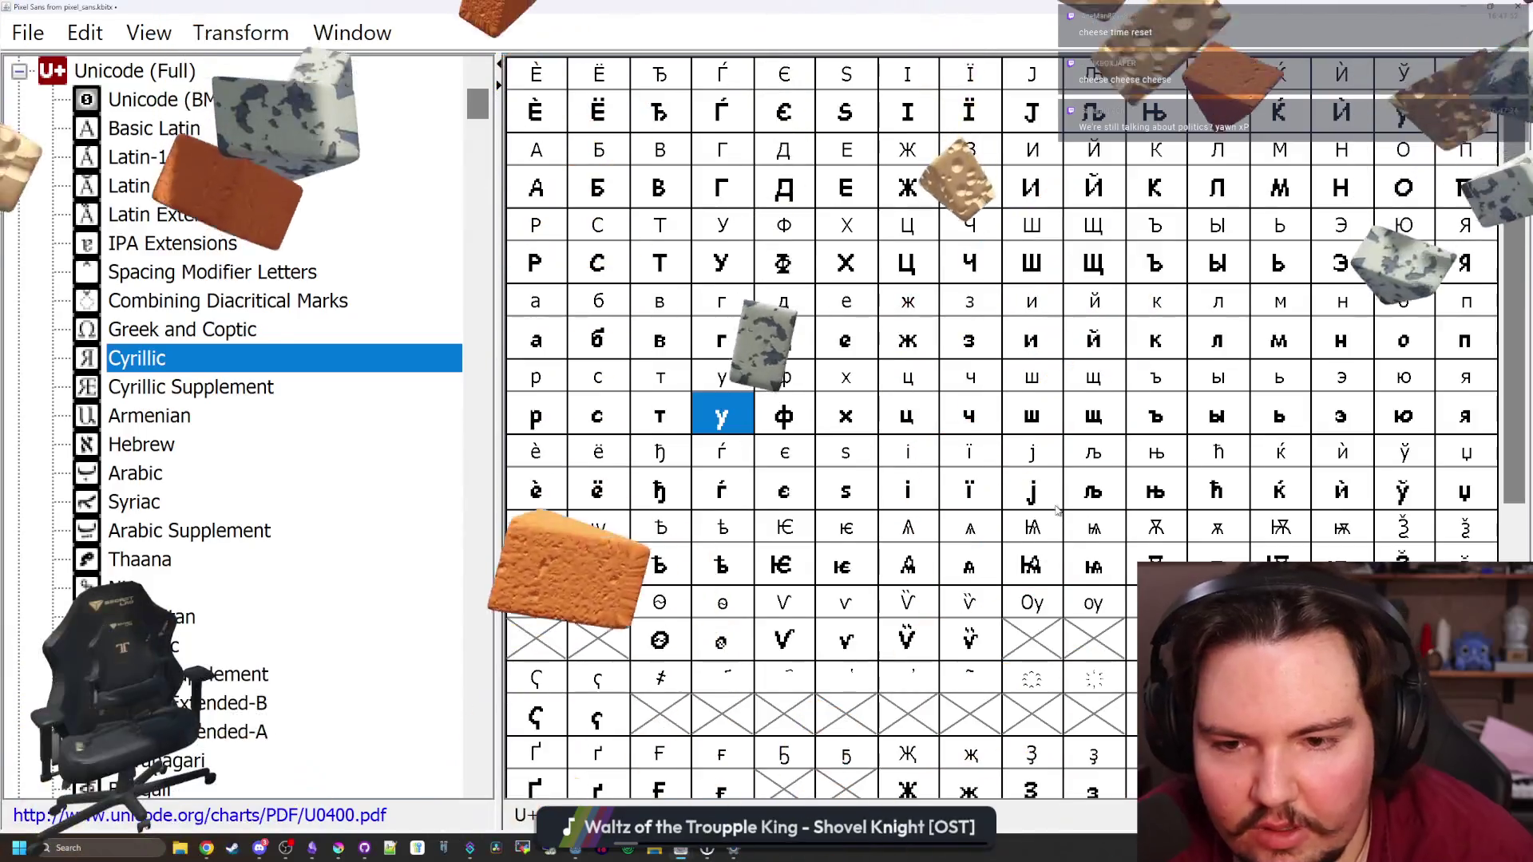
# Browse the Cyrillic glyph chart, checking u with macron, Oy and oy, and select capital omega with titlo
pyautogui.doubleClick(1465, 687)
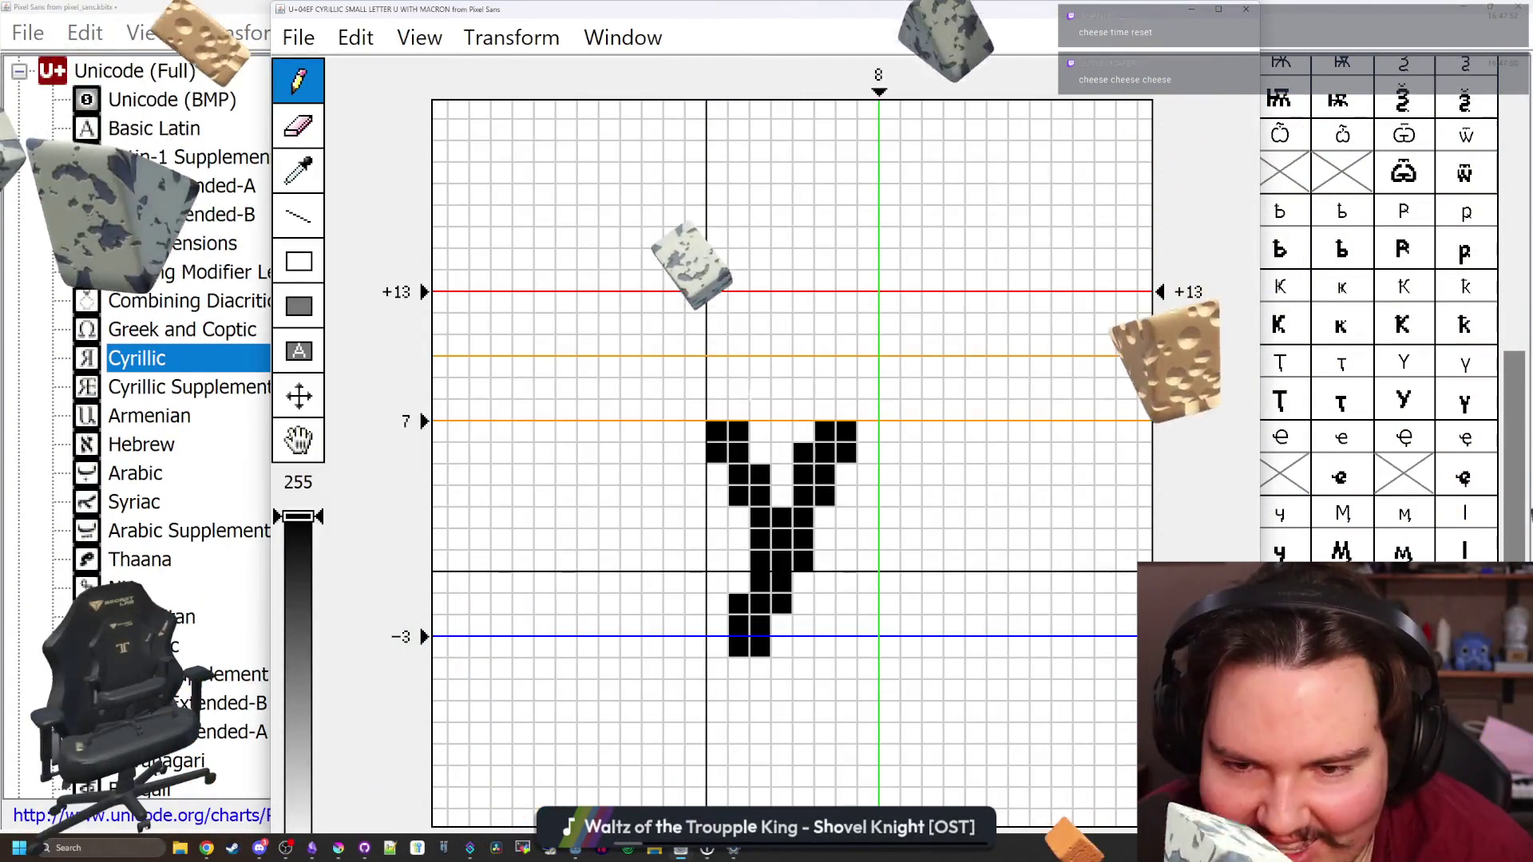
pyautogui.click(1250, 10)
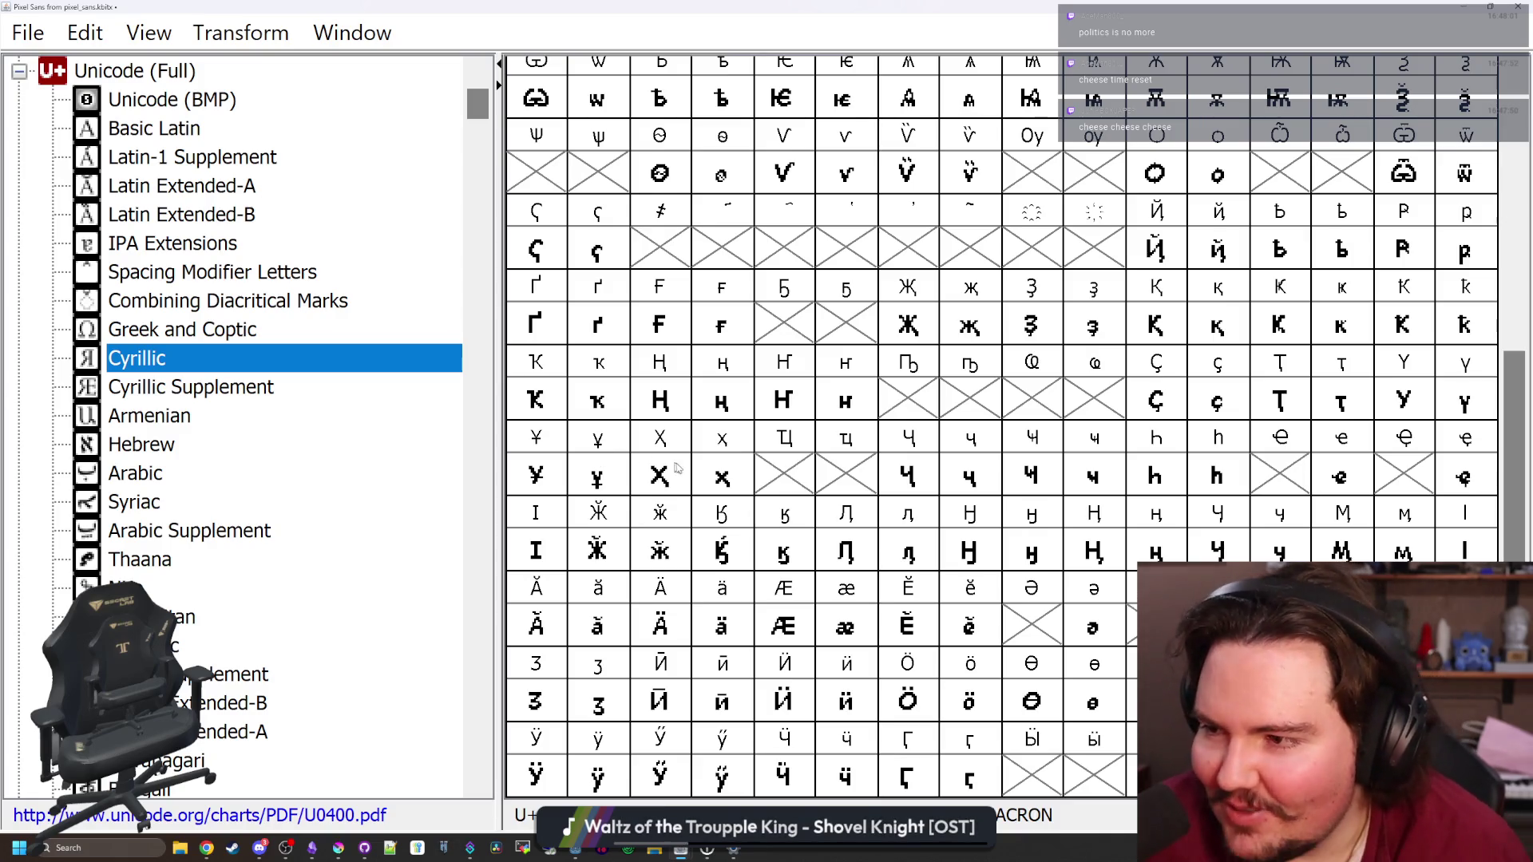
pyautogui.click(782, 488)
pyautogui.click(831, 465)
pyautogui.click(779, 476)
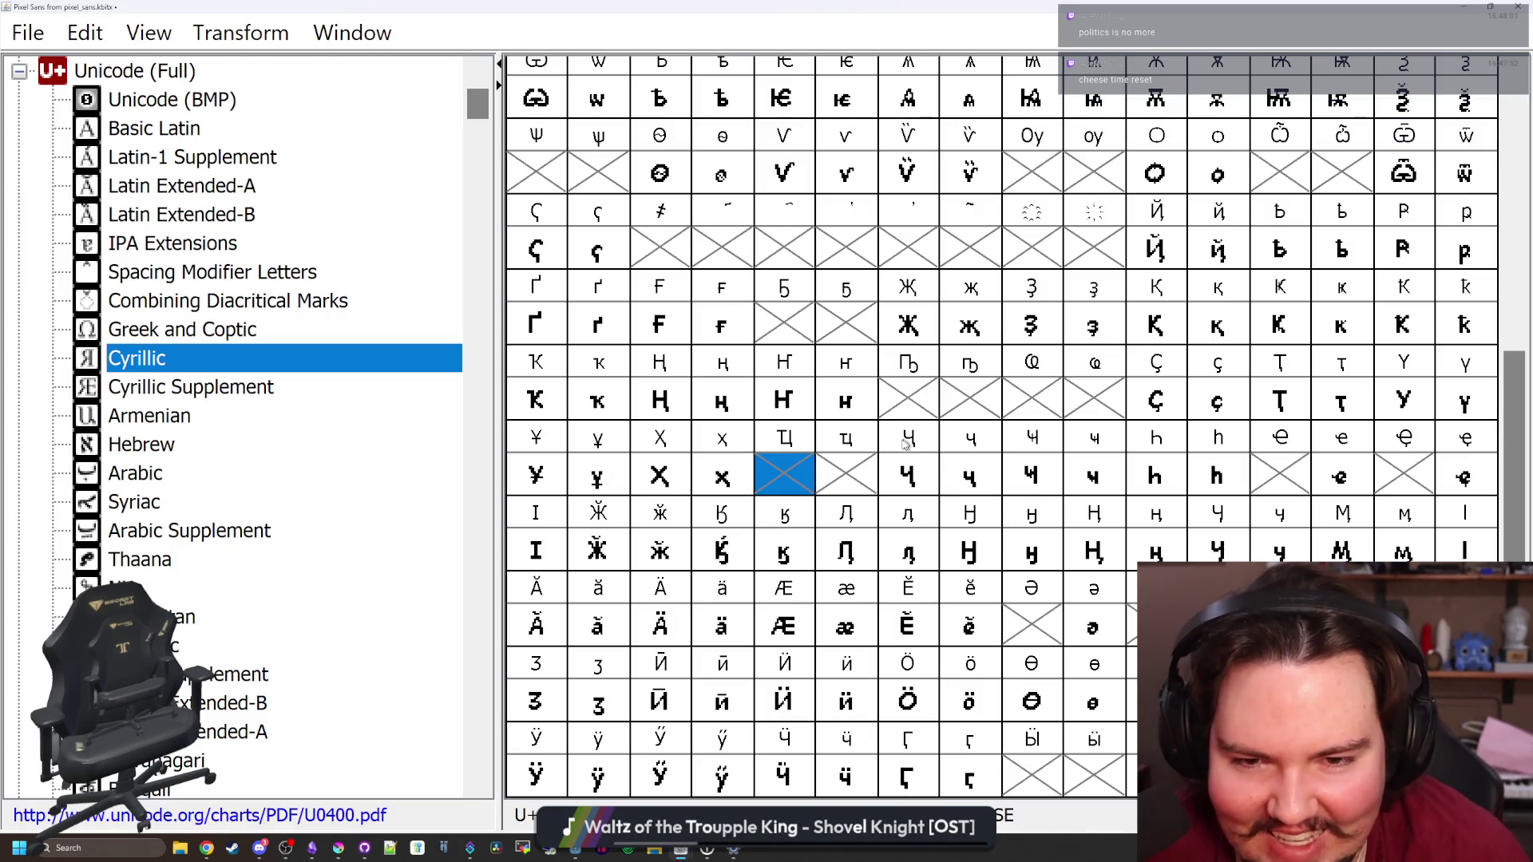
pyautogui.click(809, 334)
pyautogui.scroll(4, 795, 409)
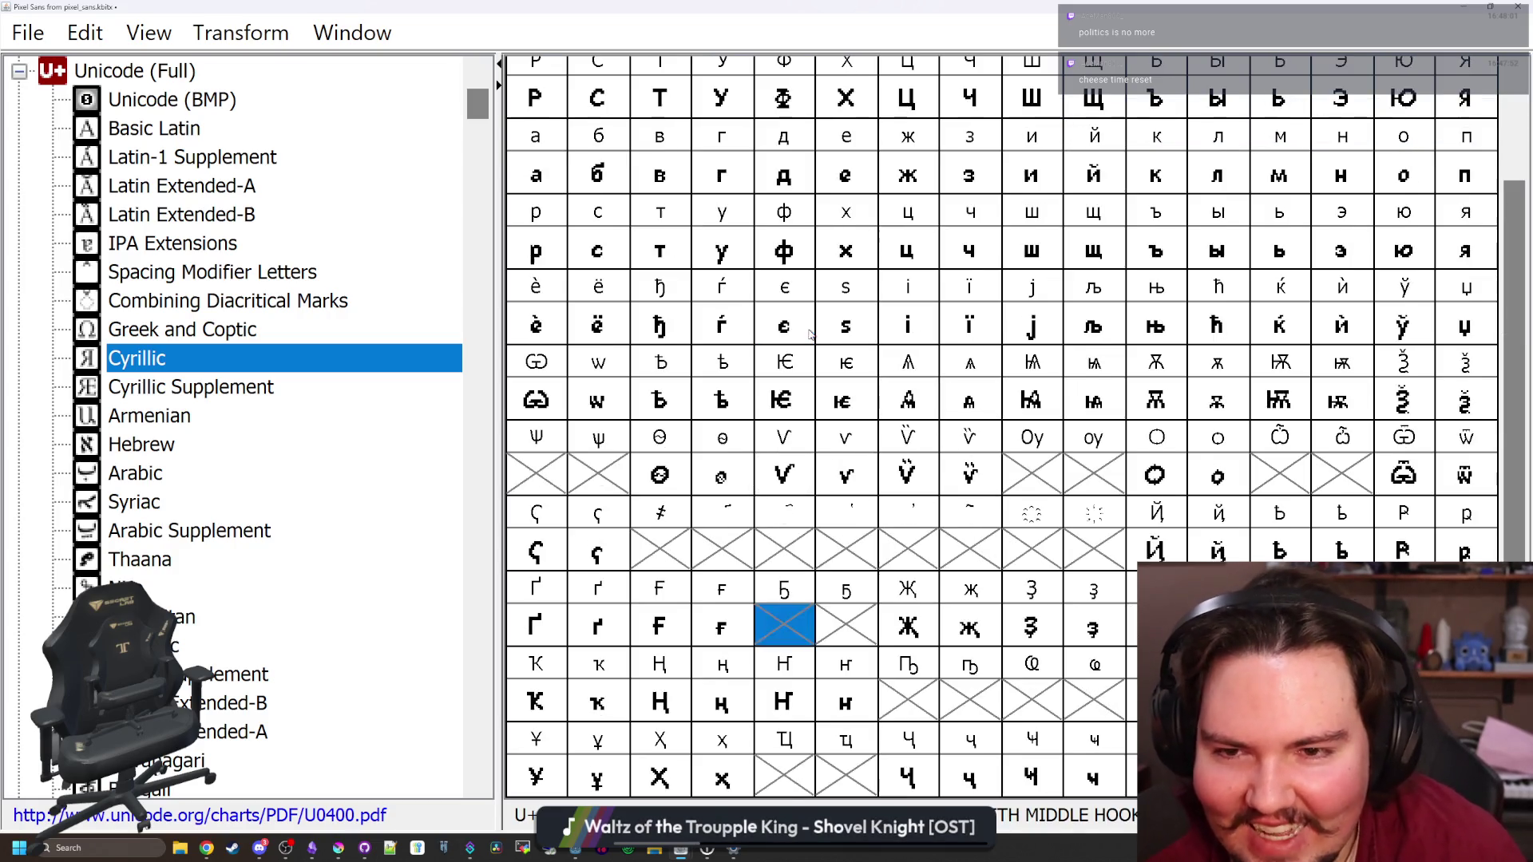
pyautogui.click(598, 463)
pyautogui.click(559, 471)
pyautogui.click(570, 471)
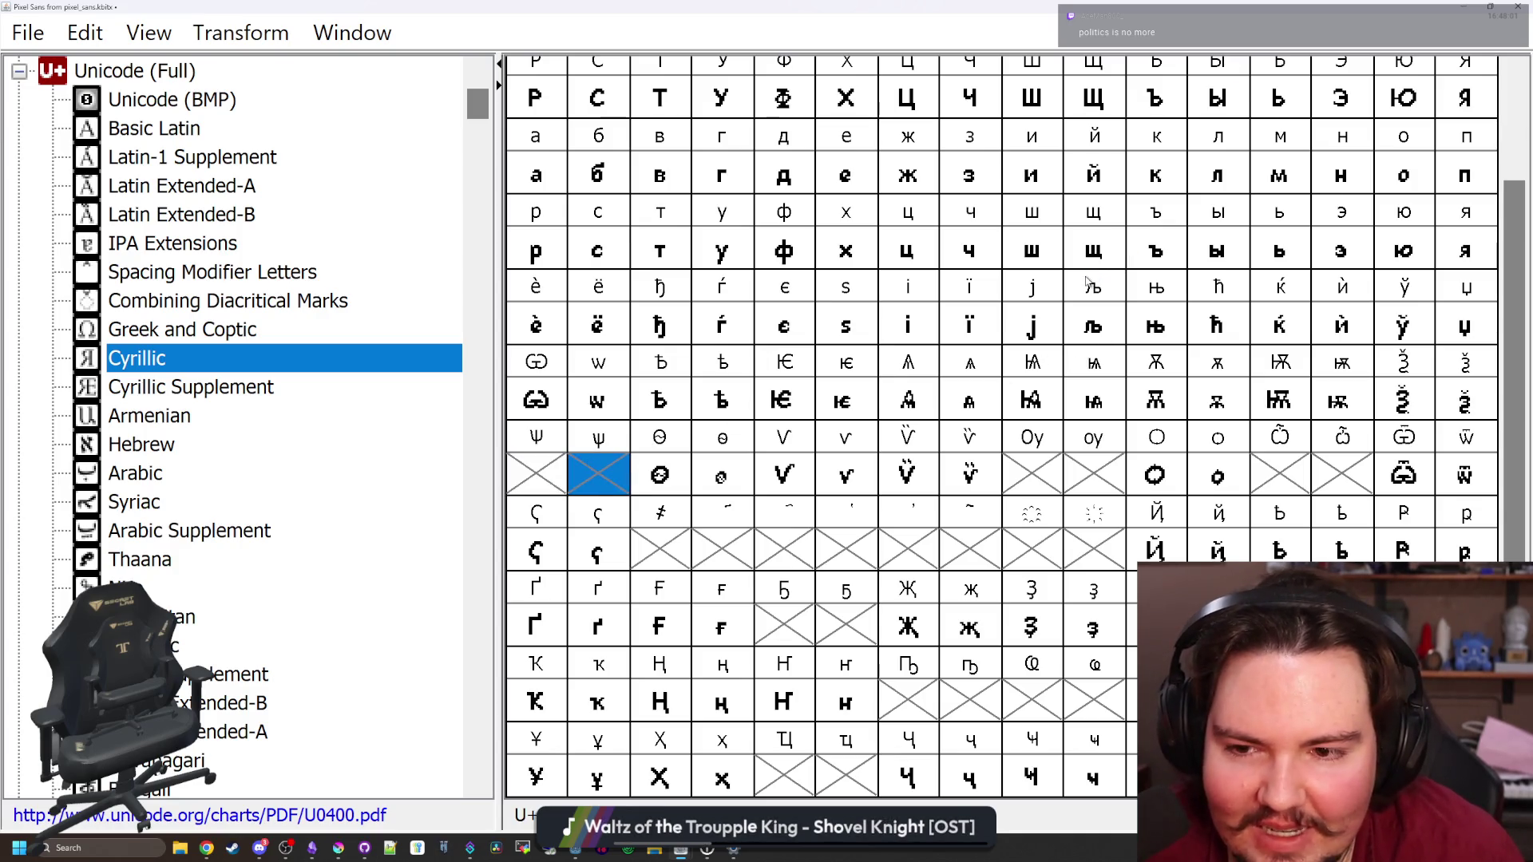
pyautogui.scroll(2, 1252, 422)
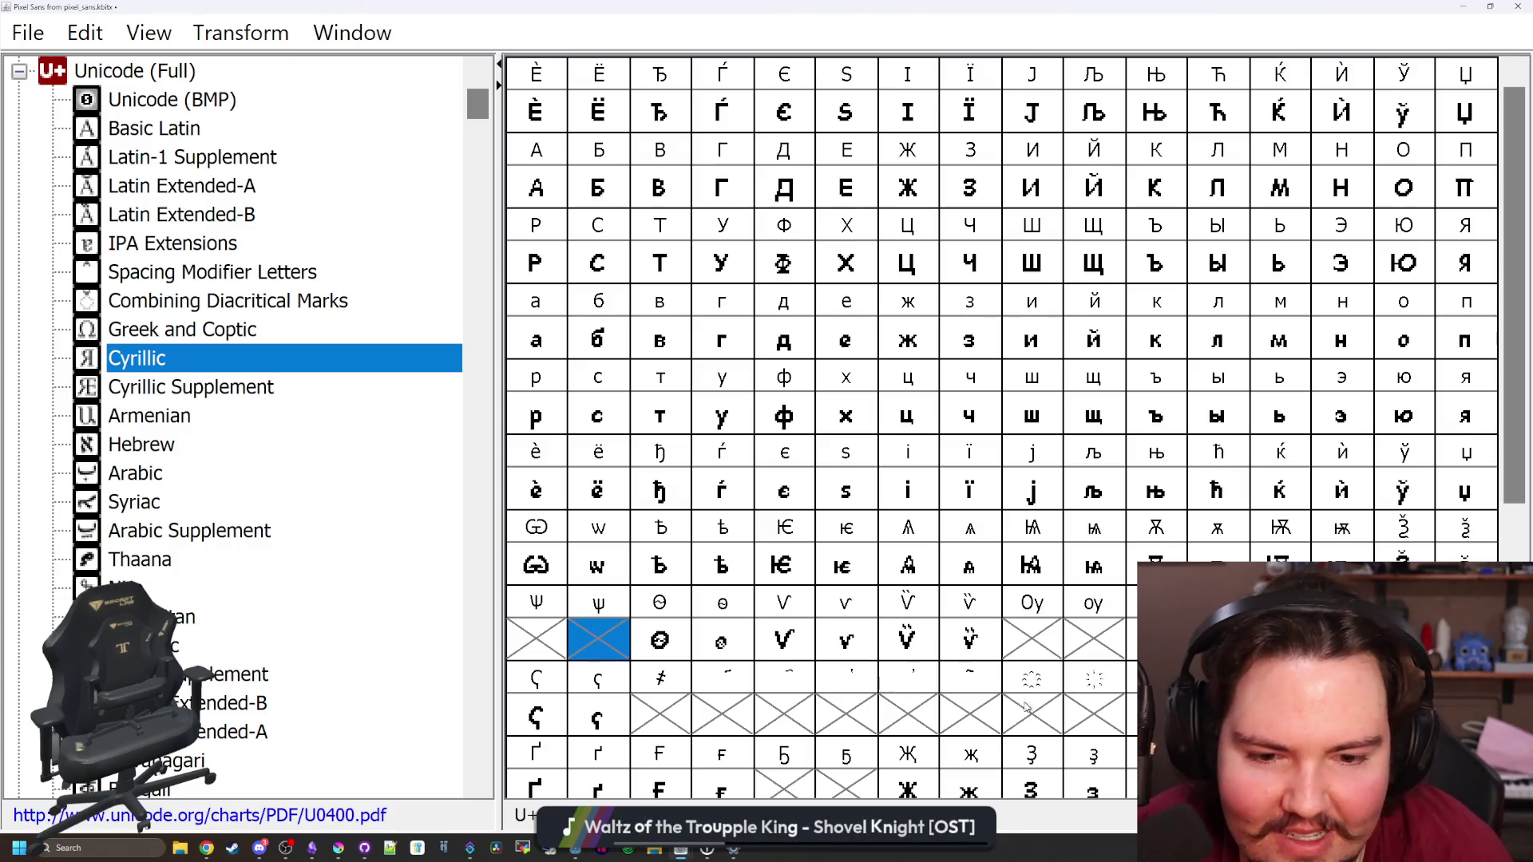
pyautogui.click(1040, 650)
pyautogui.click(1098, 643)
pyautogui.click(1279, 639)
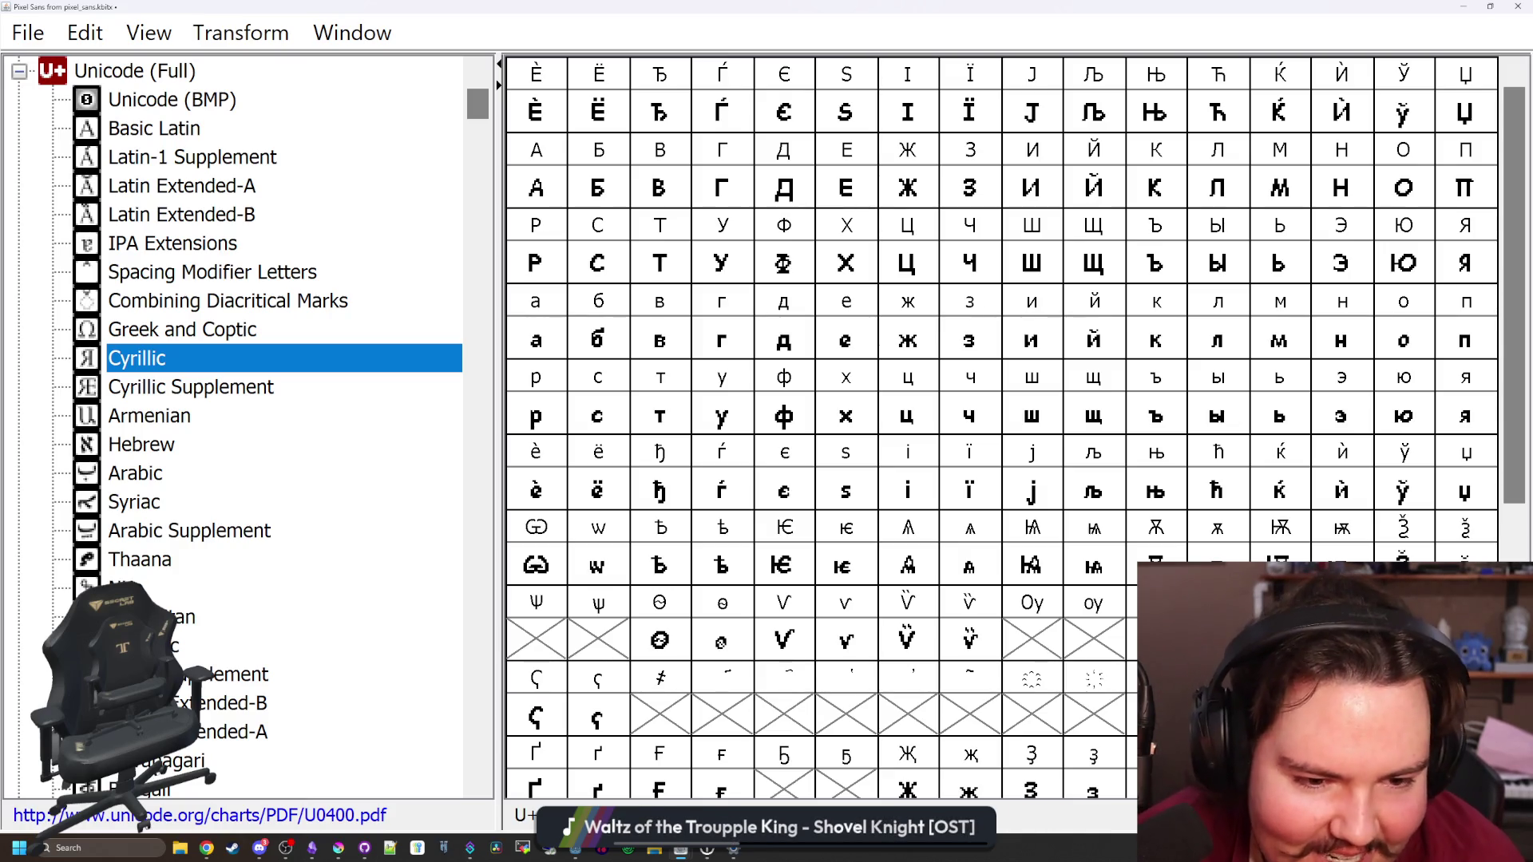
# Rework the omega's lower body, clearing interior pixels and moving its right side one column inward
pyautogui.doubleClick(1279, 640)
pyautogui.moveTo(799, 497)
pyautogui.mouseDown()
pyautogui.moveTo(778, 496)
pyautogui.moveTo(781, 477)
pyautogui.moveTo(856, 497)
pyautogui.moveTo(834, 496)
pyautogui.mouseUp()
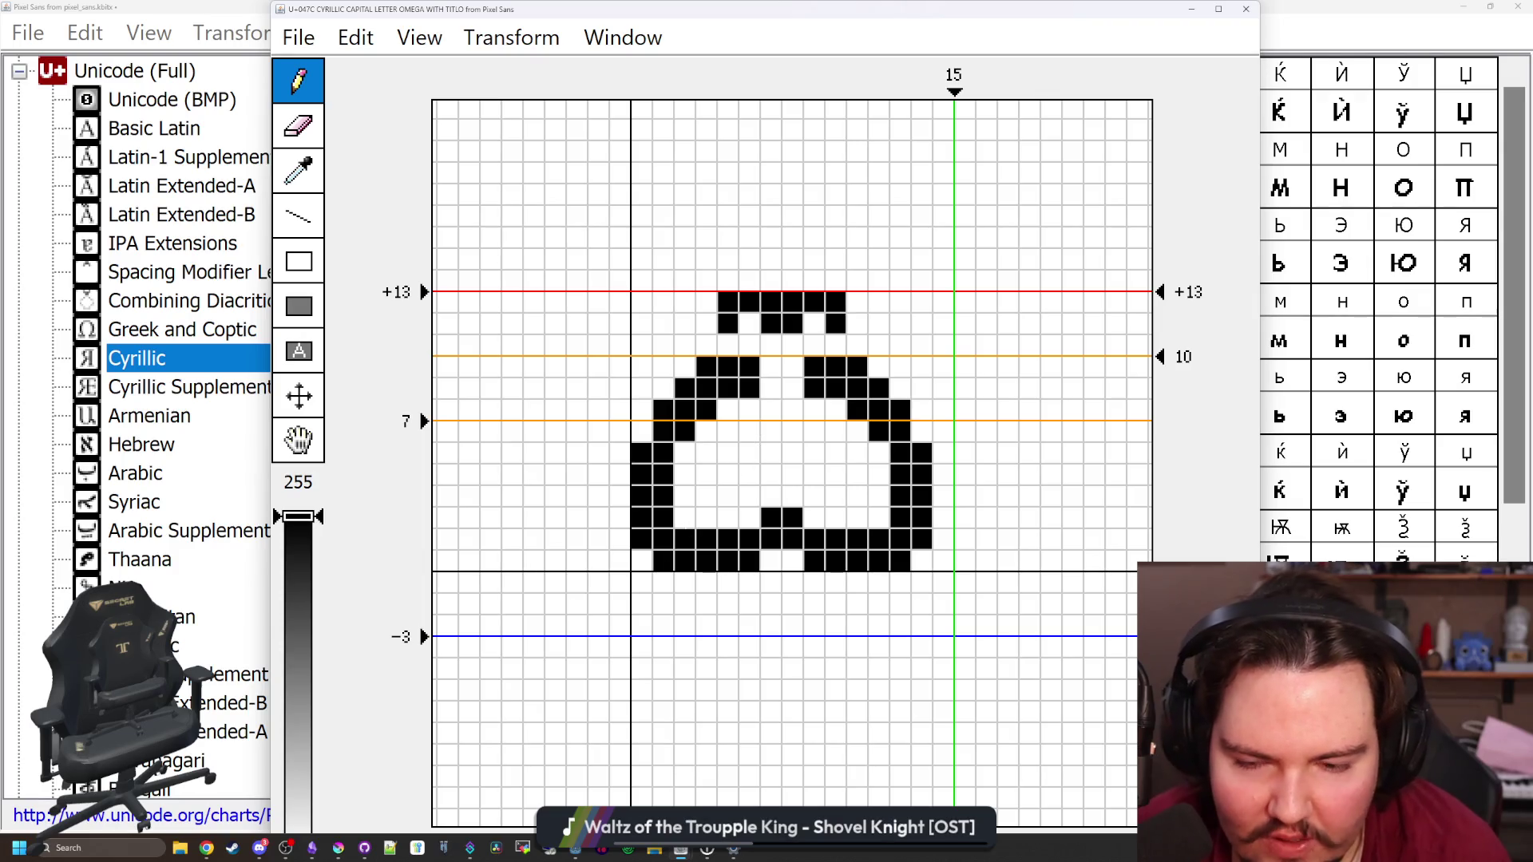
pyautogui.click(685, 518)
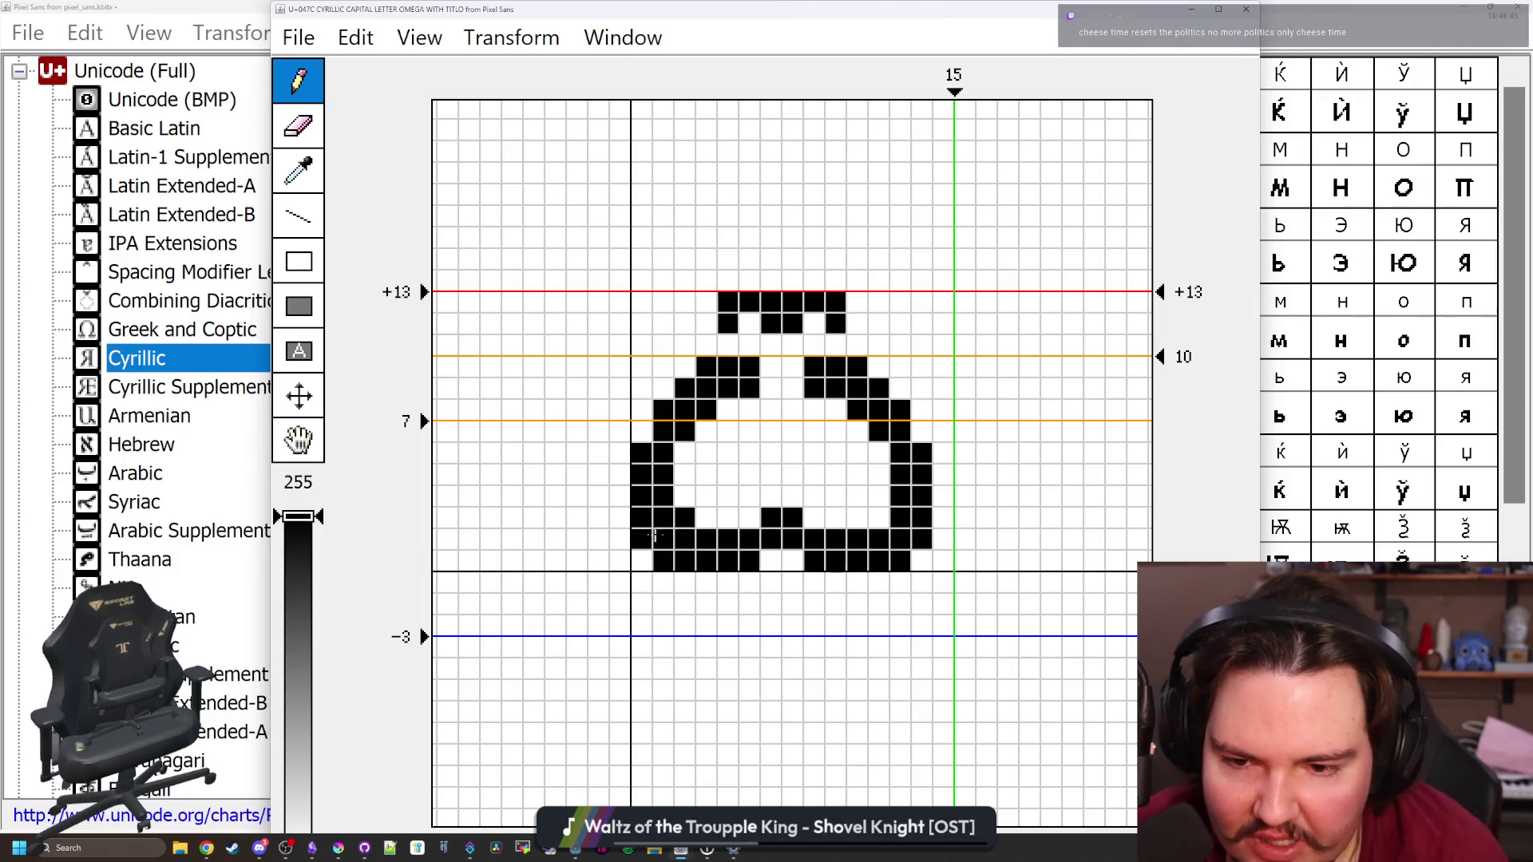
pyautogui.moveTo(640, 539); pyautogui.dragTo(663, 563)
pyautogui.click(749, 518)
pyautogui.moveTo(792, 518); pyautogui.dragTo(792, 560)
pyautogui.click(878, 518)
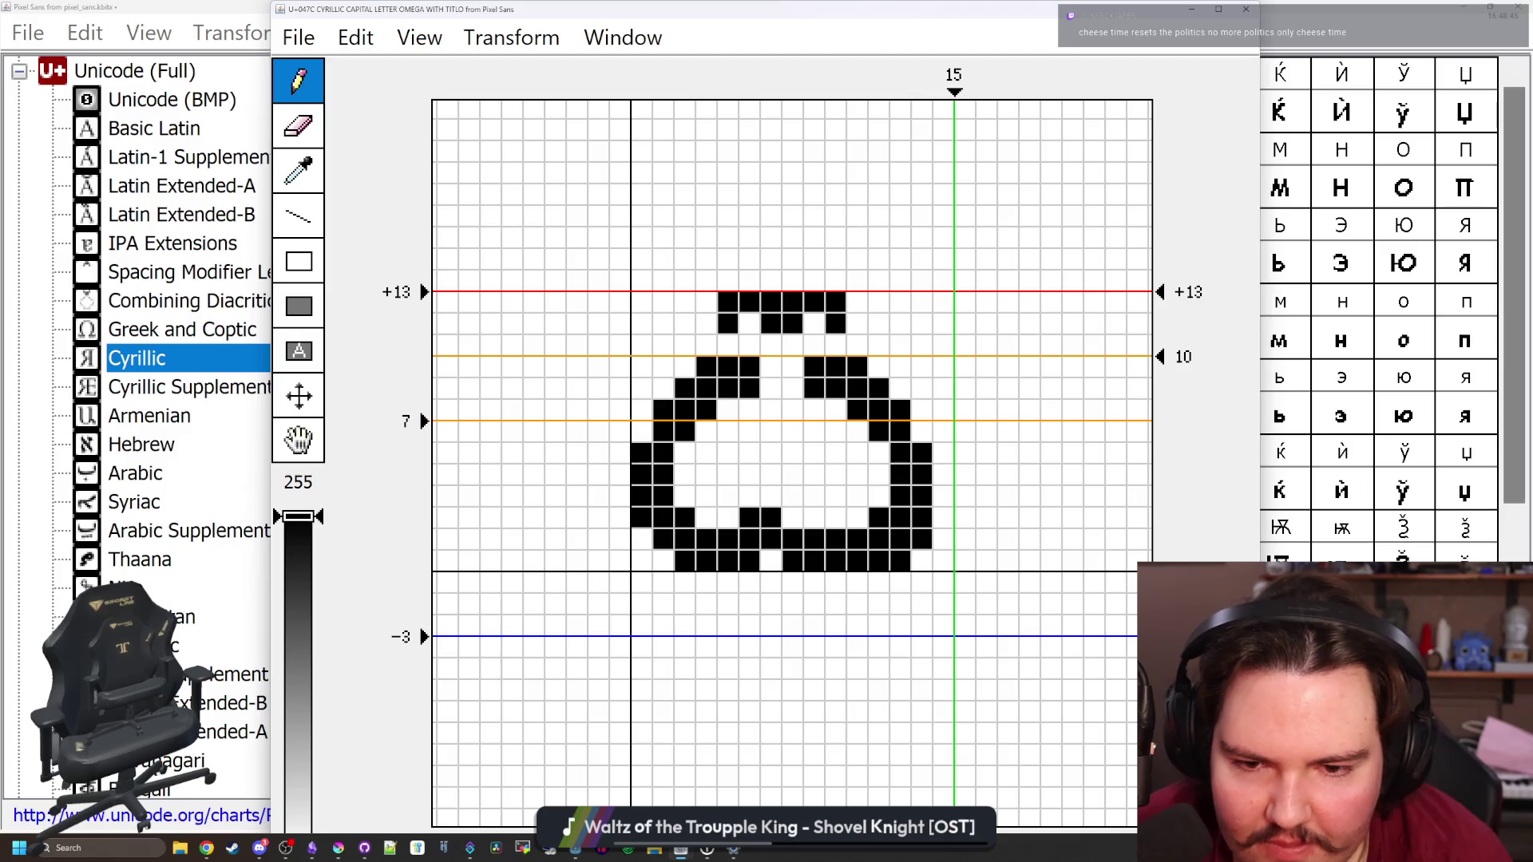
pyautogui.moveTo(900, 562)
pyautogui.mouseDown()
pyautogui.moveTo(922, 451)
pyautogui.moveTo(878, 499)
pyautogui.mouseUp()
pyautogui.click(857, 518)
# Reshape the omega's upper right curve and clear its old outer right column and stray pixels
pyautogui.moveTo(750, 389)
pyautogui.mouseDown()
pyautogui.moveTo(750, 367)
pyautogui.moveTo(792, 389)
pyautogui.mouseUp()
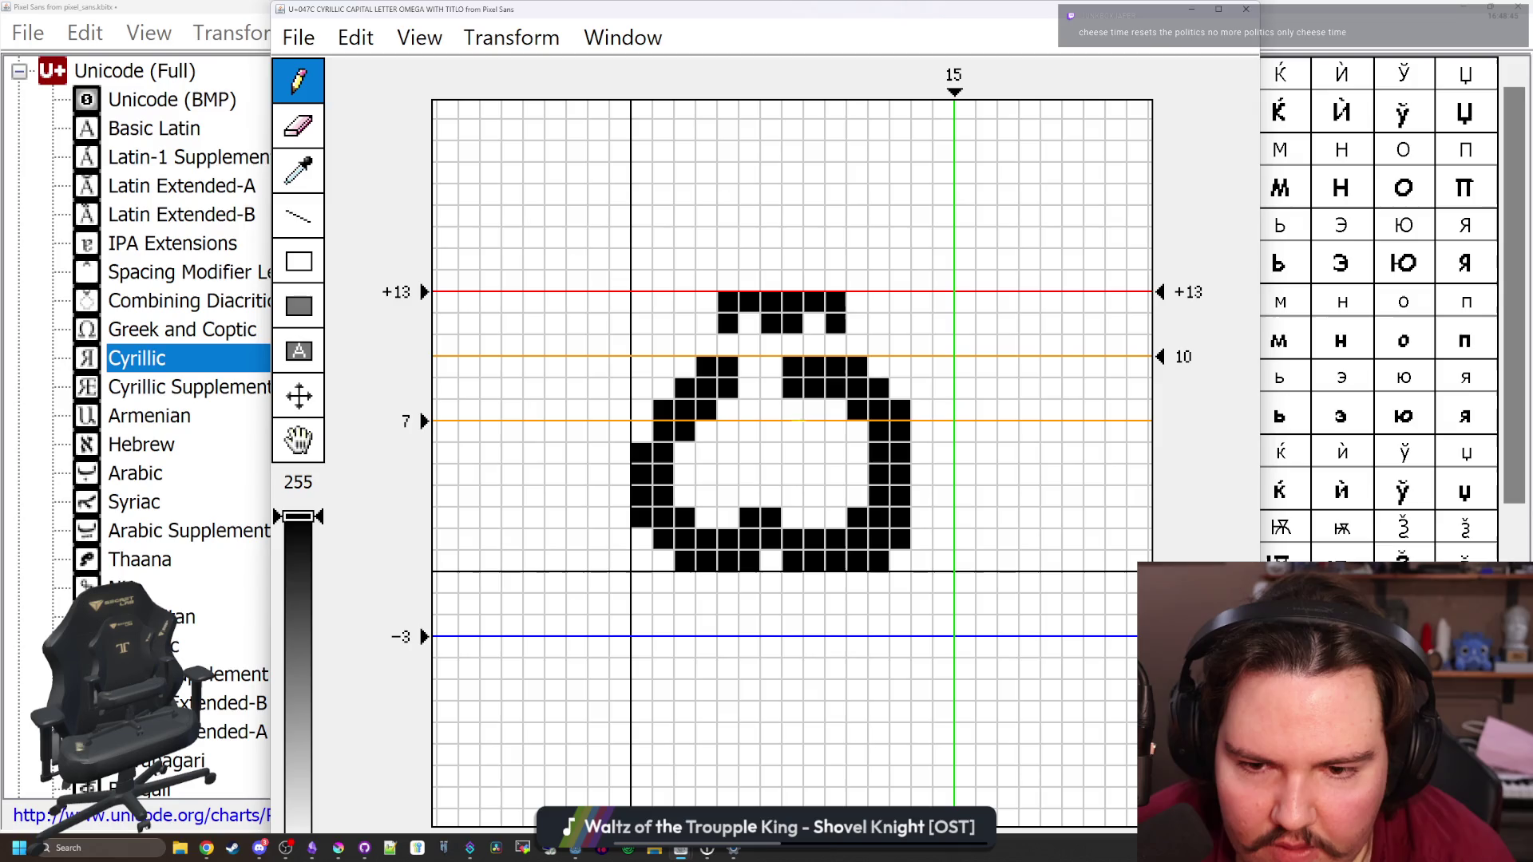
pyautogui.moveTo(856, 432); pyautogui.dragTo(857, 495)
pyautogui.click(900, 410)
pyautogui.click(836, 410)
pyautogui.click(878, 388)
pyautogui.click(857, 367)
pyautogui.click(835, 517)
pyautogui.click(920, 540)
pyautogui.moveTo(900, 432); pyautogui.dragTo(900, 540)
pyautogui.click(921, 540)
pyautogui.click(878, 562)
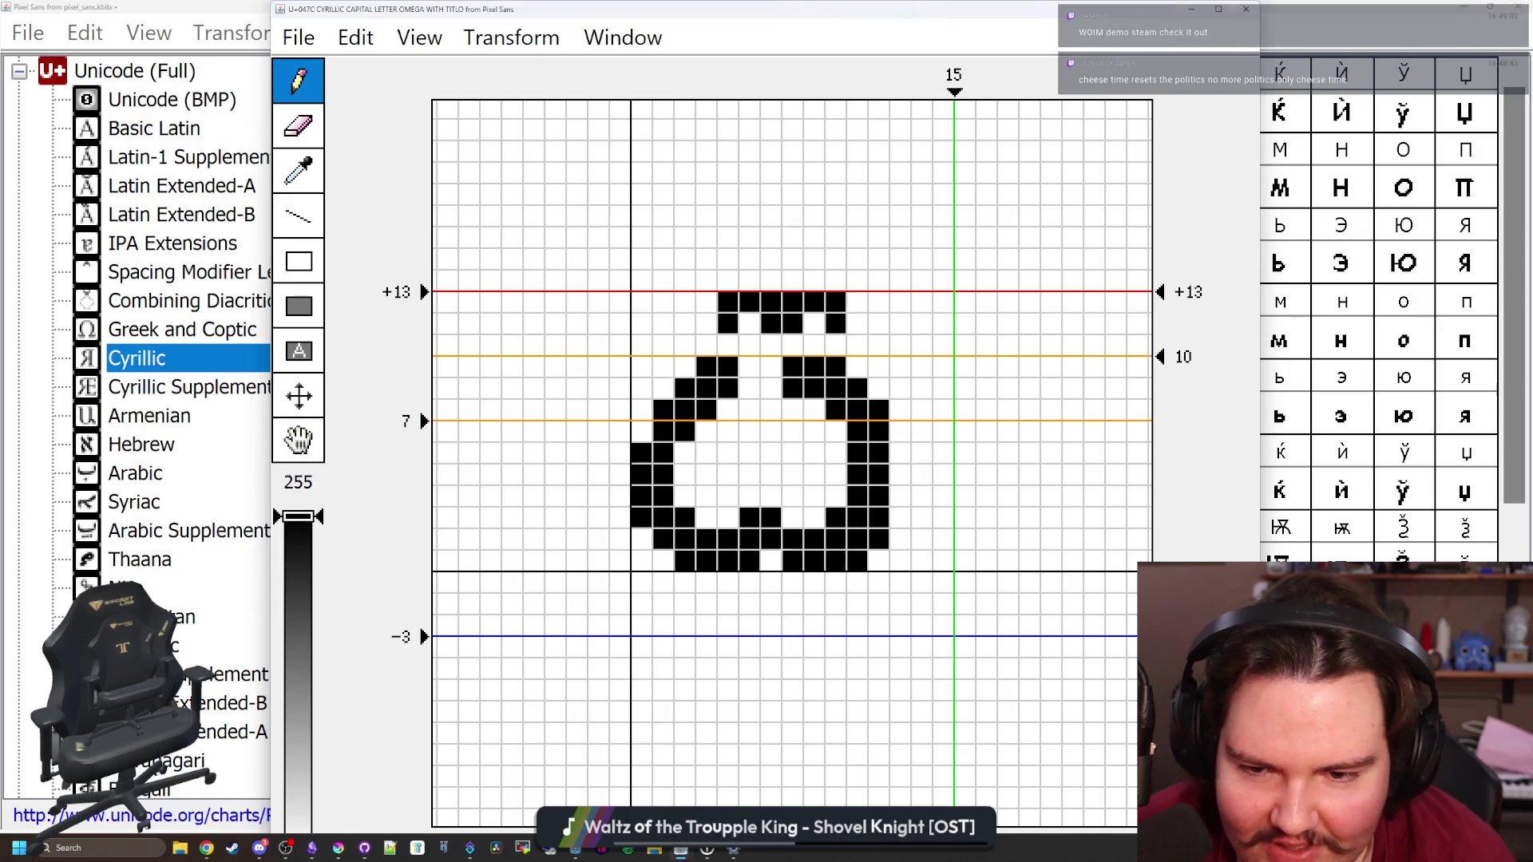
# Redraw the omega's upper right arc as a diagonal step
pyautogui.click(835, 432)
pyautogui.click(814, 411)
pyautogui.click(856, 389)
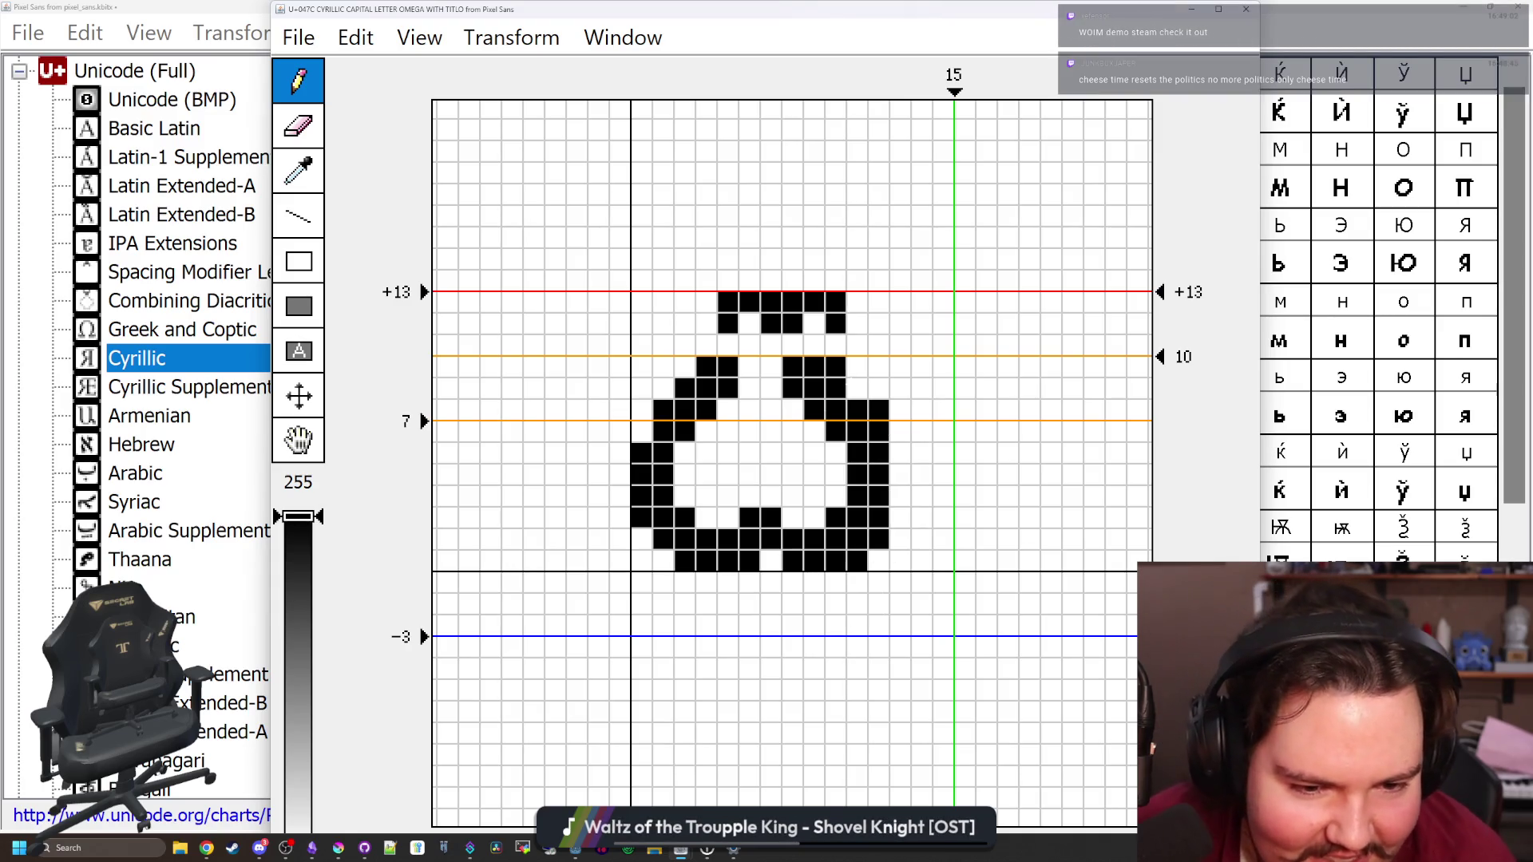
pyautogui.click(835, 432)
pyautogui.click(814, 411)
pyautogui.moveTo(857, 389); pyautogui.dragTo(879, 367)
pyautogui.click(878, 389)
pyautogui.click(878, 367)
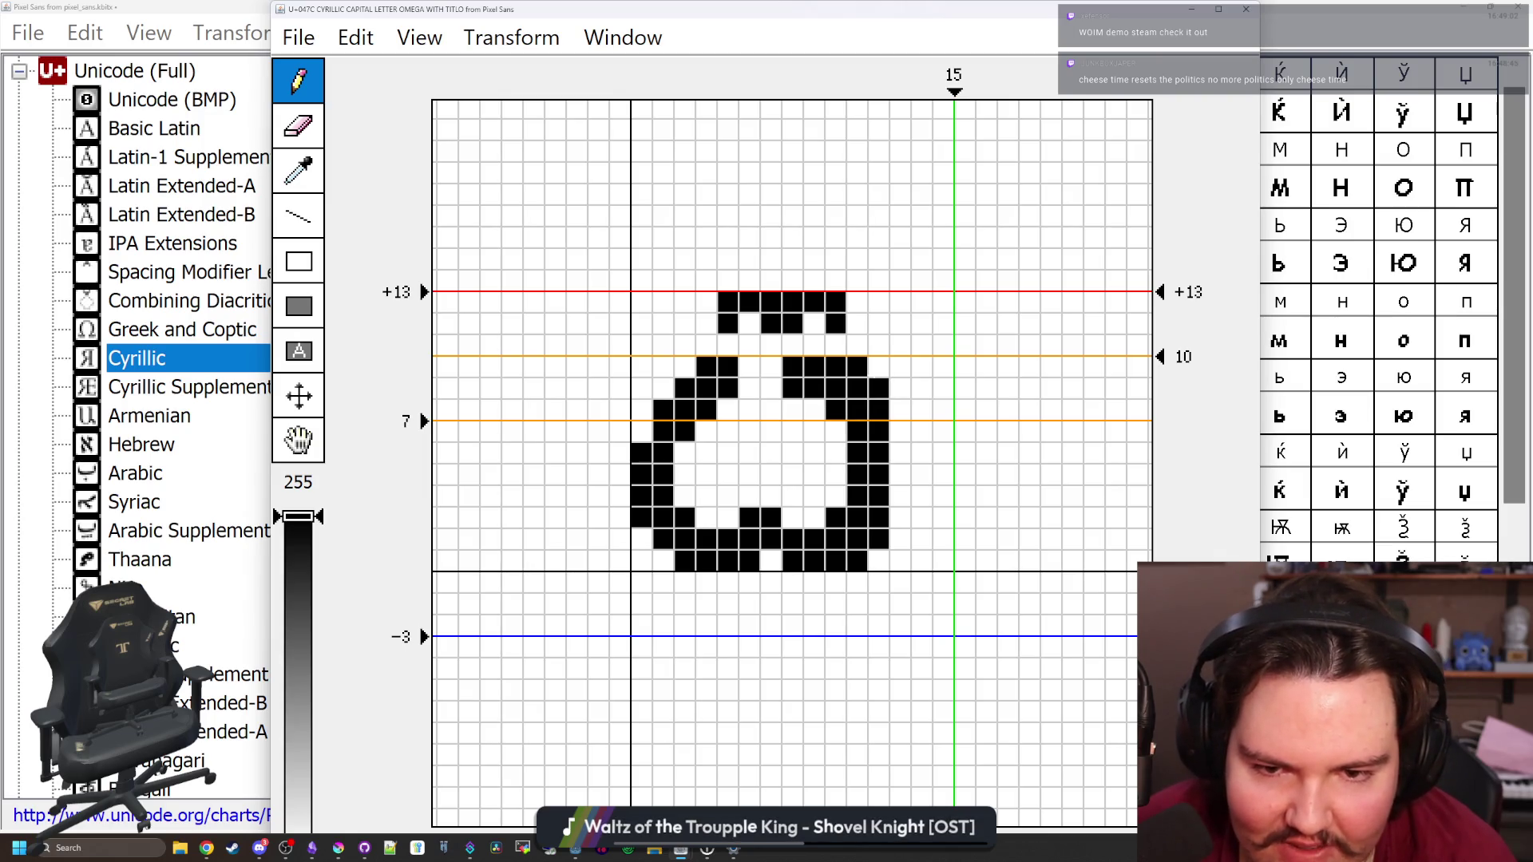
# Refine the omega's upper left edge, open a gap in its bottom edge, and round the bottom right corner
pyautogui.moveTo(641, 431)
pyautogui.mouseDown()
pyautogui.moveTo(686, 367)
pyautogui.moveTo(685, 432)
pyautogui.mouseUp()
pyautogui.click(685, 410)
pyautogui.click(835, 410)
pyautogui.click(835, 410)
pyautogui.click(684, 411)
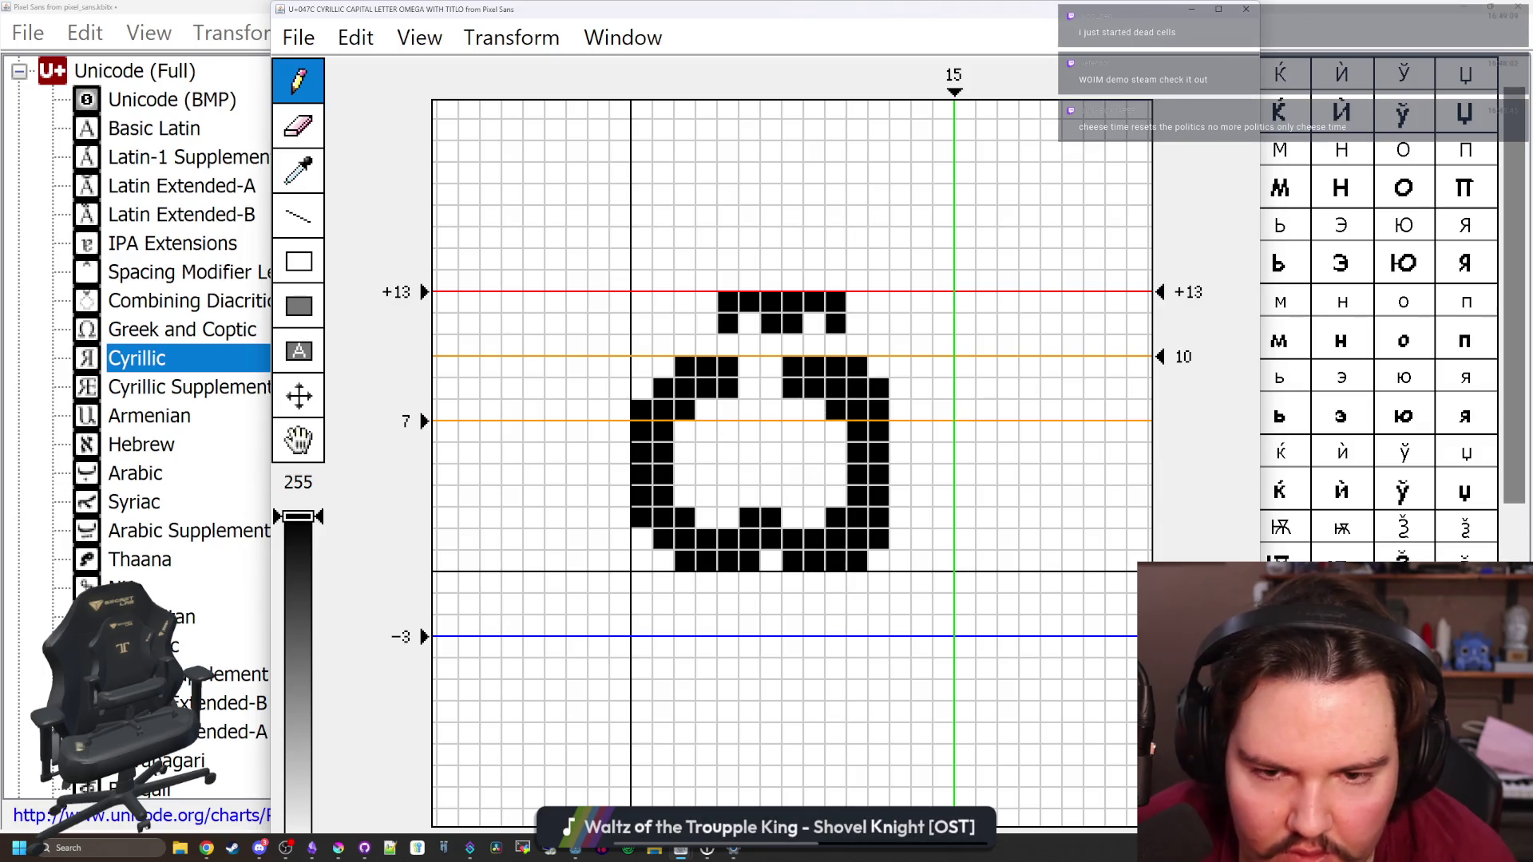
pyautogui.moveTo(857, 368); pyautogui.dragTo(878, 388)
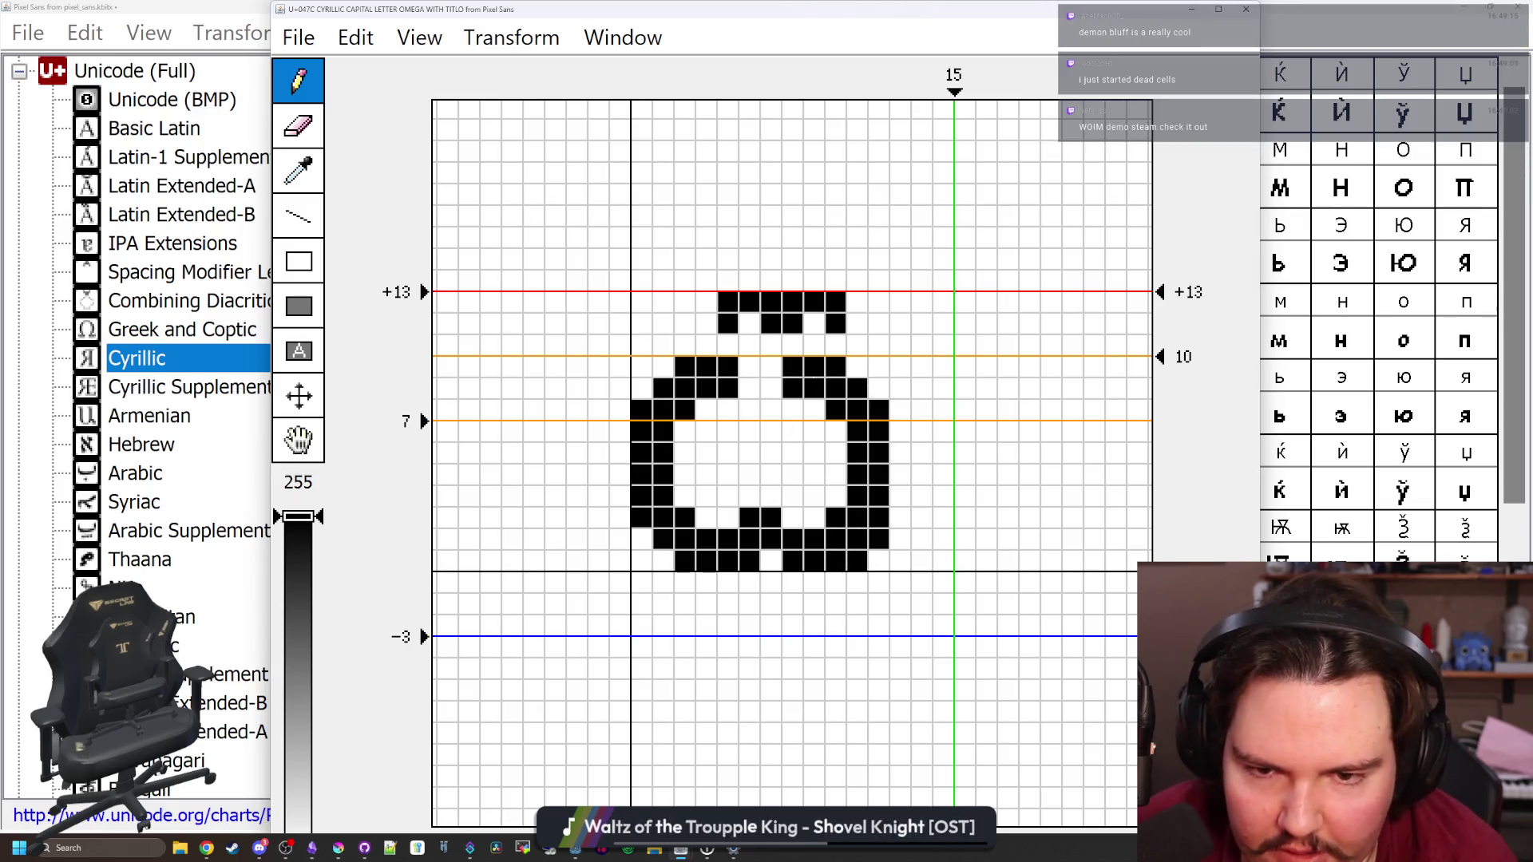
pyautogui.click(749, 561)
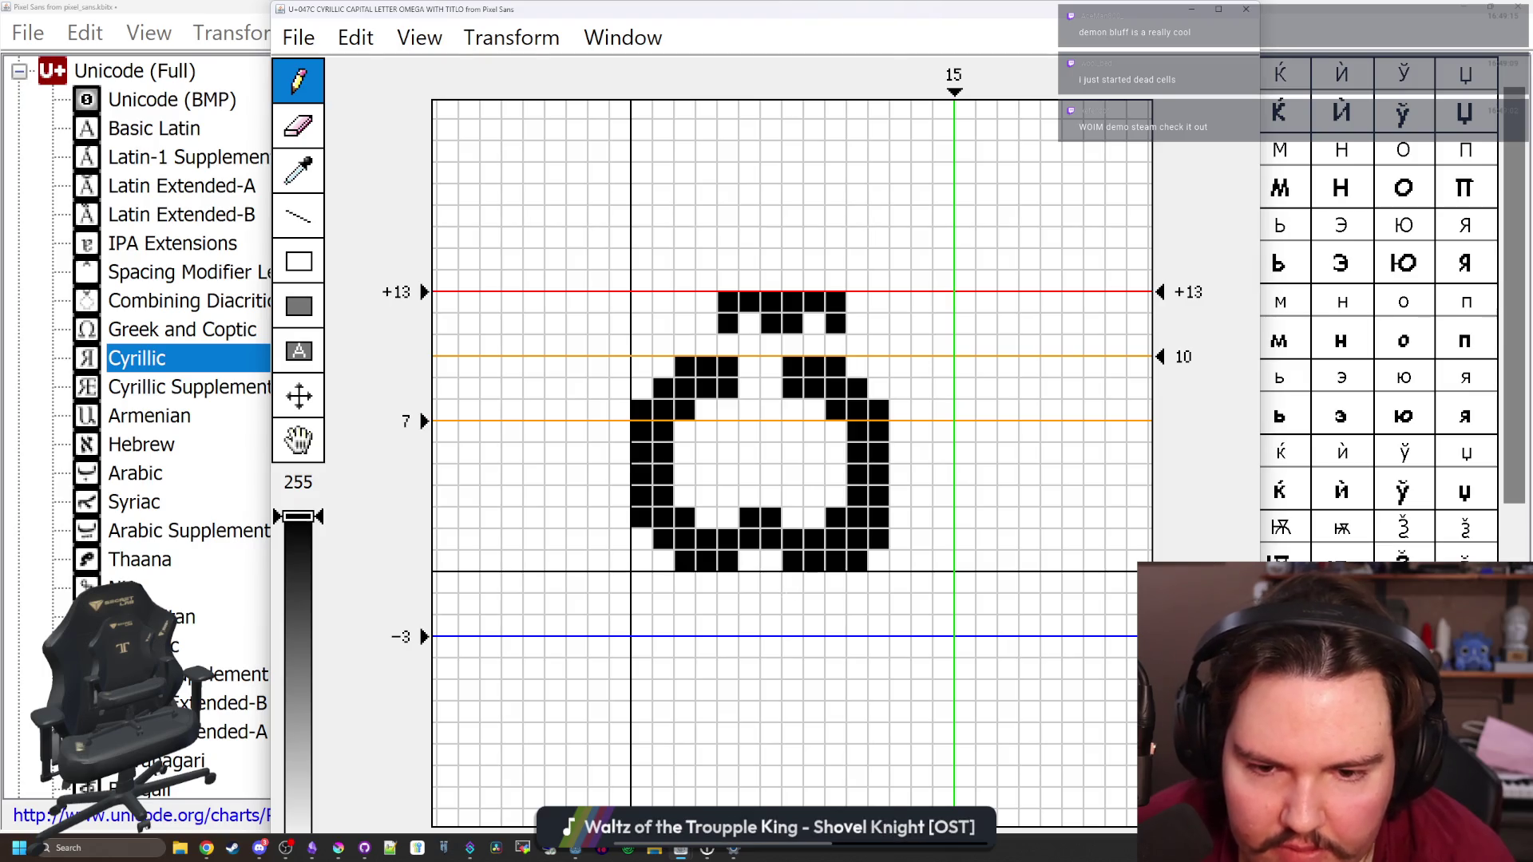
pyautogui.moveTo(851, 559); pyautogui.dragTo(878, 541)
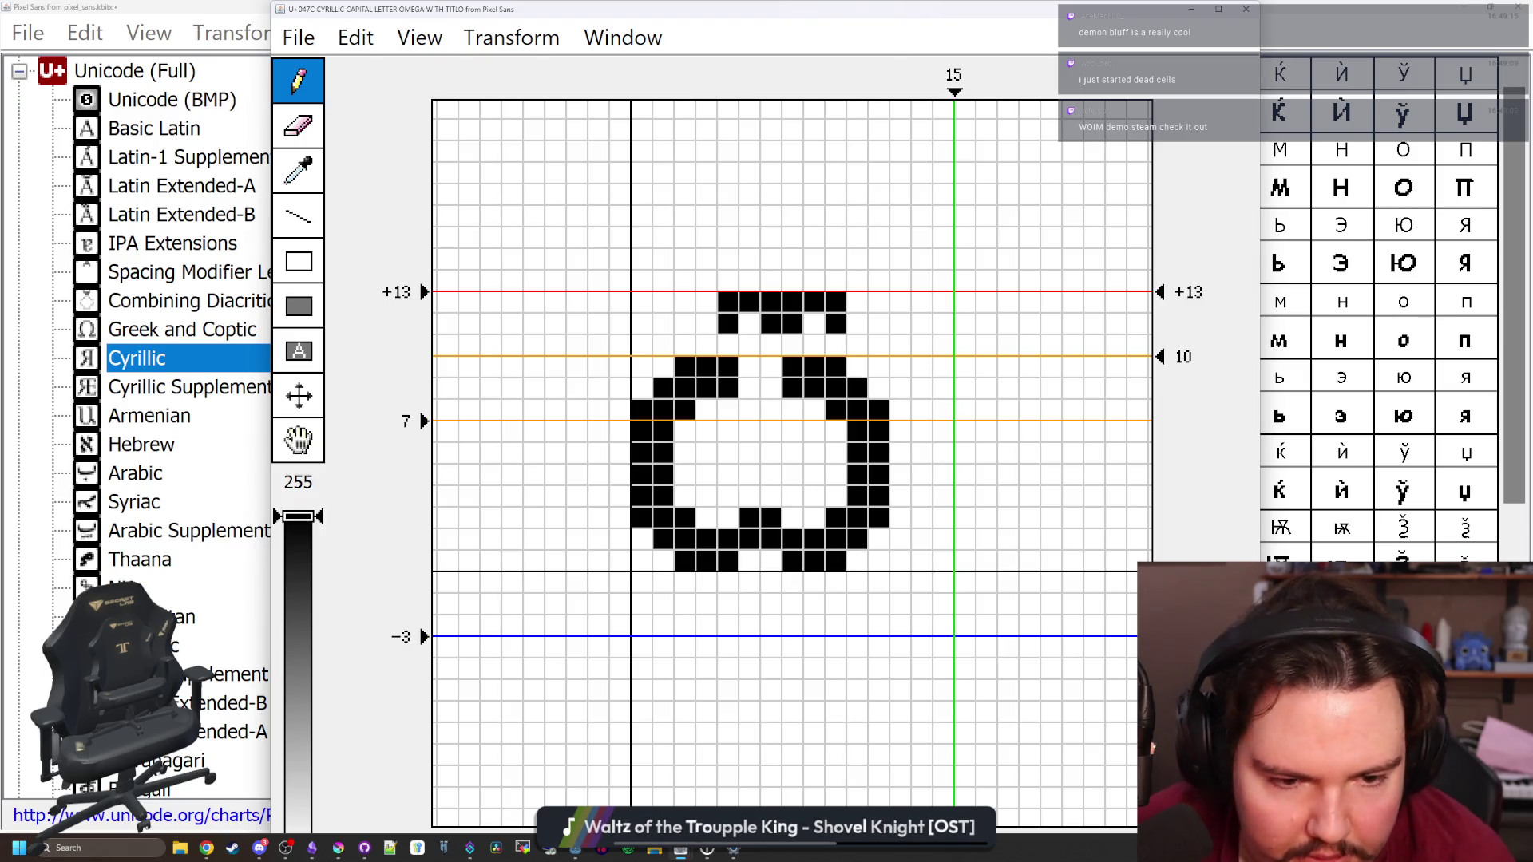
# Replace the old titlo with a new pixel titlo, add a central peak to the bowl, and close the glyph
pyautogui.moveTo(727, 323)
pyautogui.mouseDown()
pyautogui.moveTo(835, 323)
pyautogui.moveTo(706, 301)
pyautogui.moveTo(813, 323)
pyautogui.mouseUp()
pyautogui.click(728, 302)
pyautogui.click(749, 301)
pyautogui.click(727, 324)
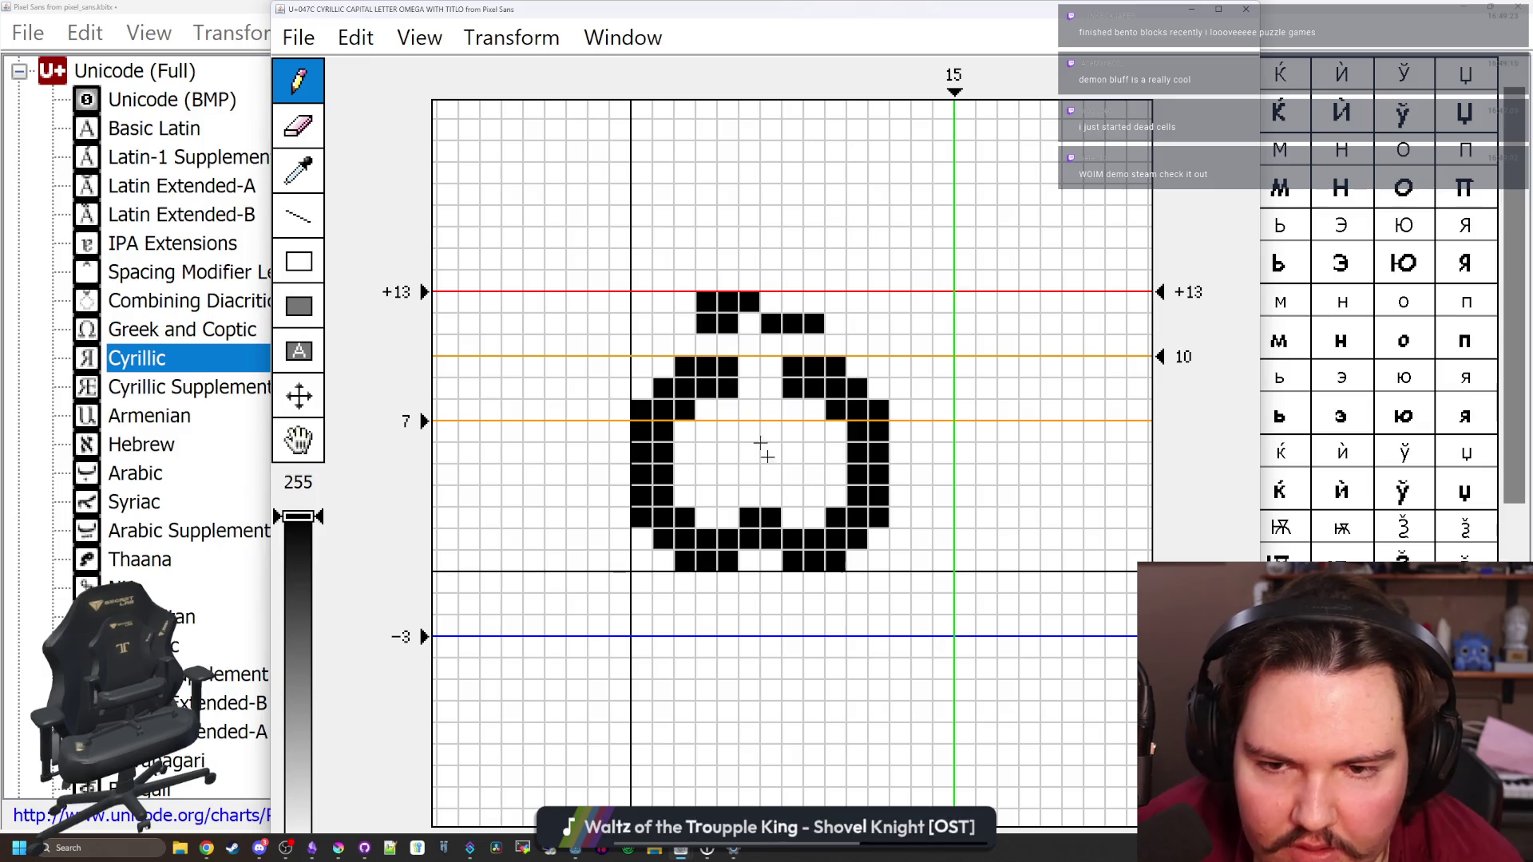
pyautogui.click(749, 367)
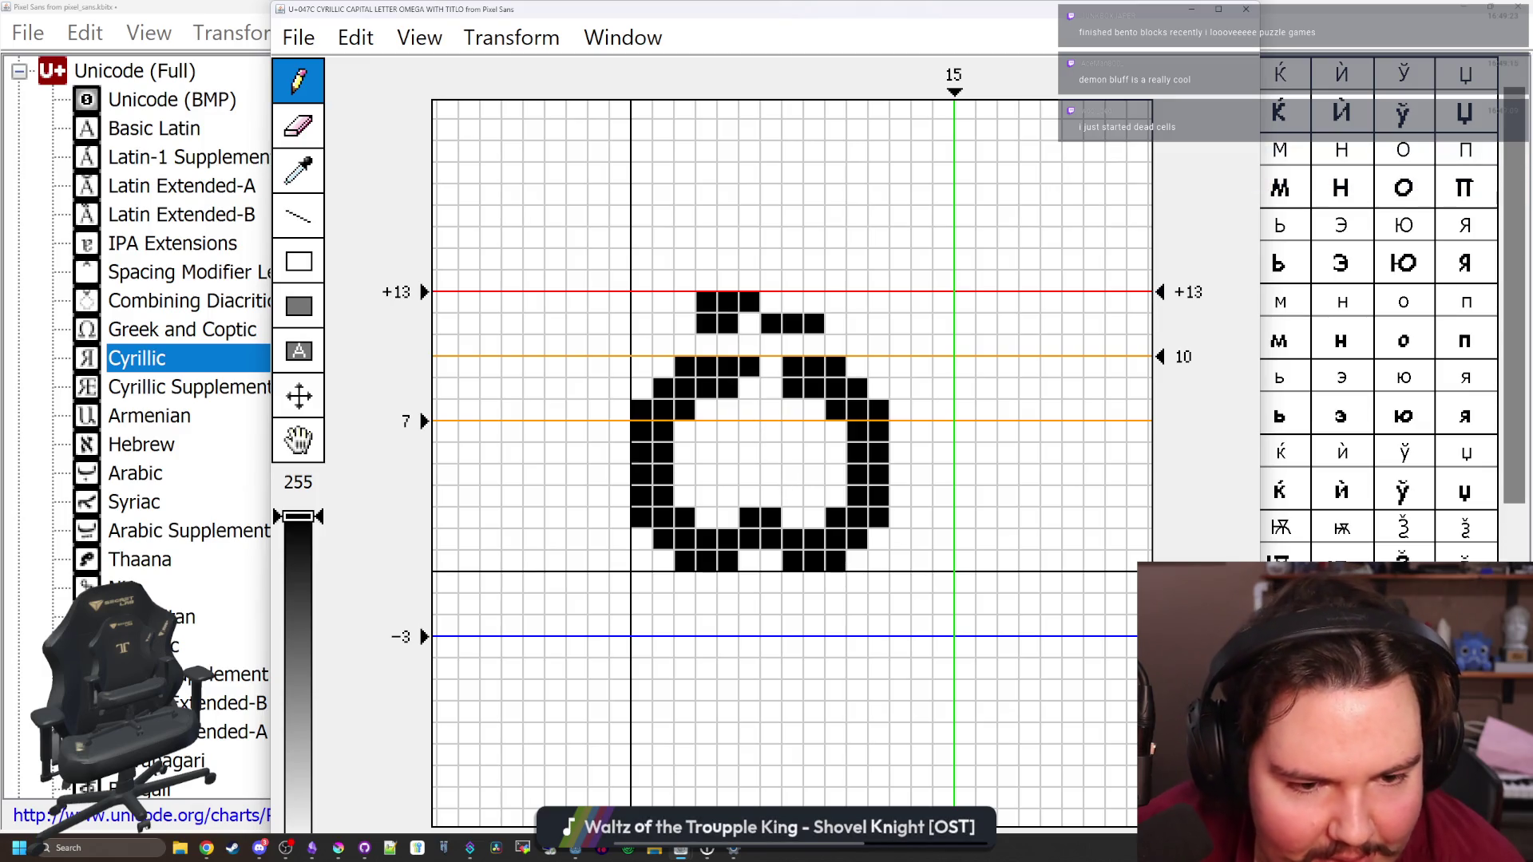
pyautogui.moveTo(727, 368)
pyautogui.mouseDown()
pyautogui.moveTo(727, 389)
pyautogui.moveTo(792, 389)
pyautogui.moveTo(815, 368)
pyautogui.moveTo(749, 389)
pyautogui.mouseUp()
pyautogui.click(770, 367)
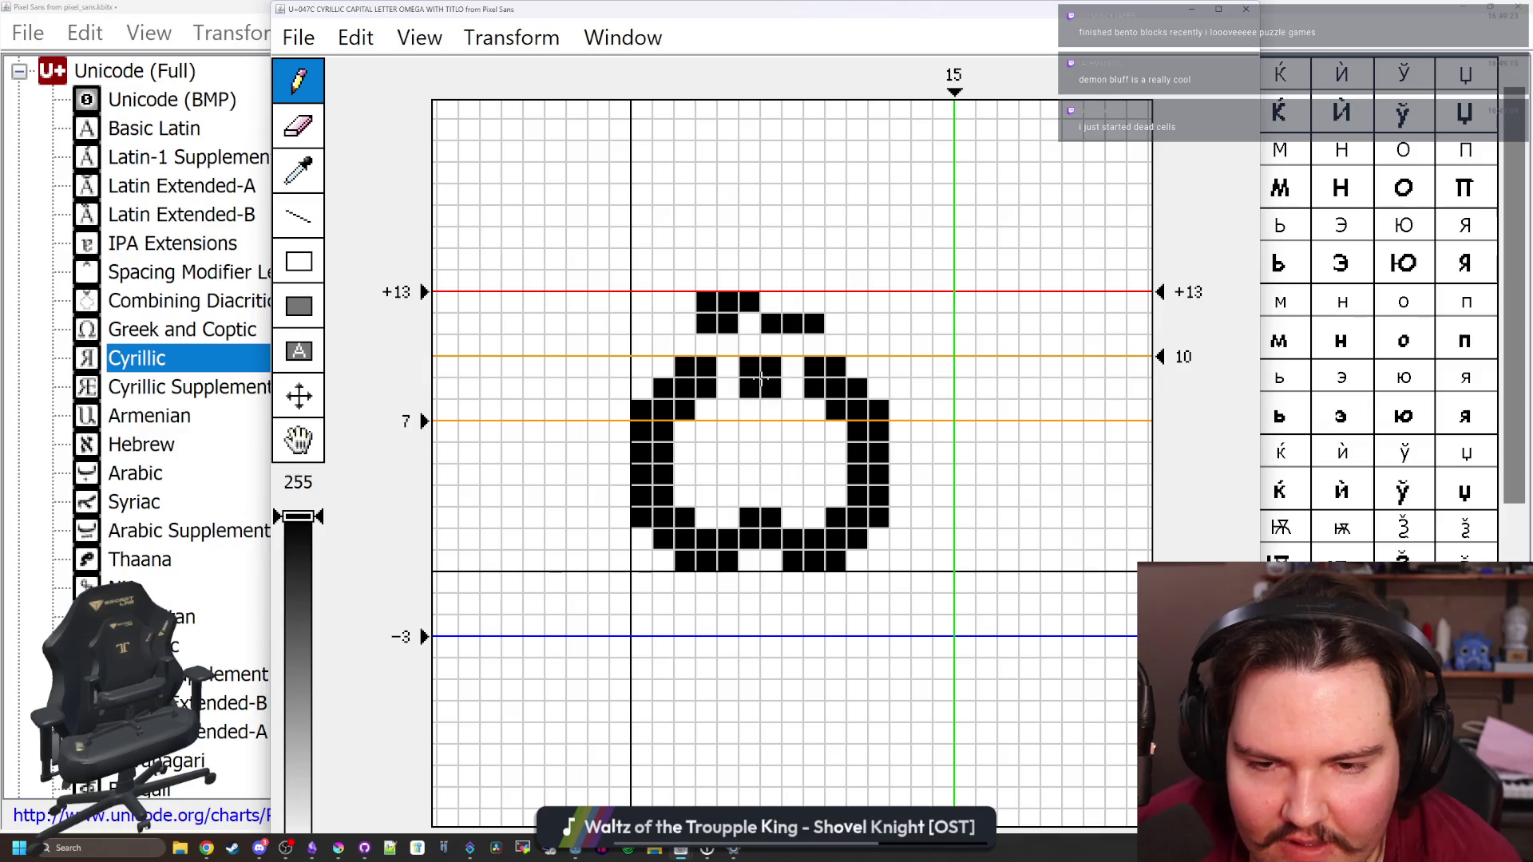
pyautogui.click(1246, 9)
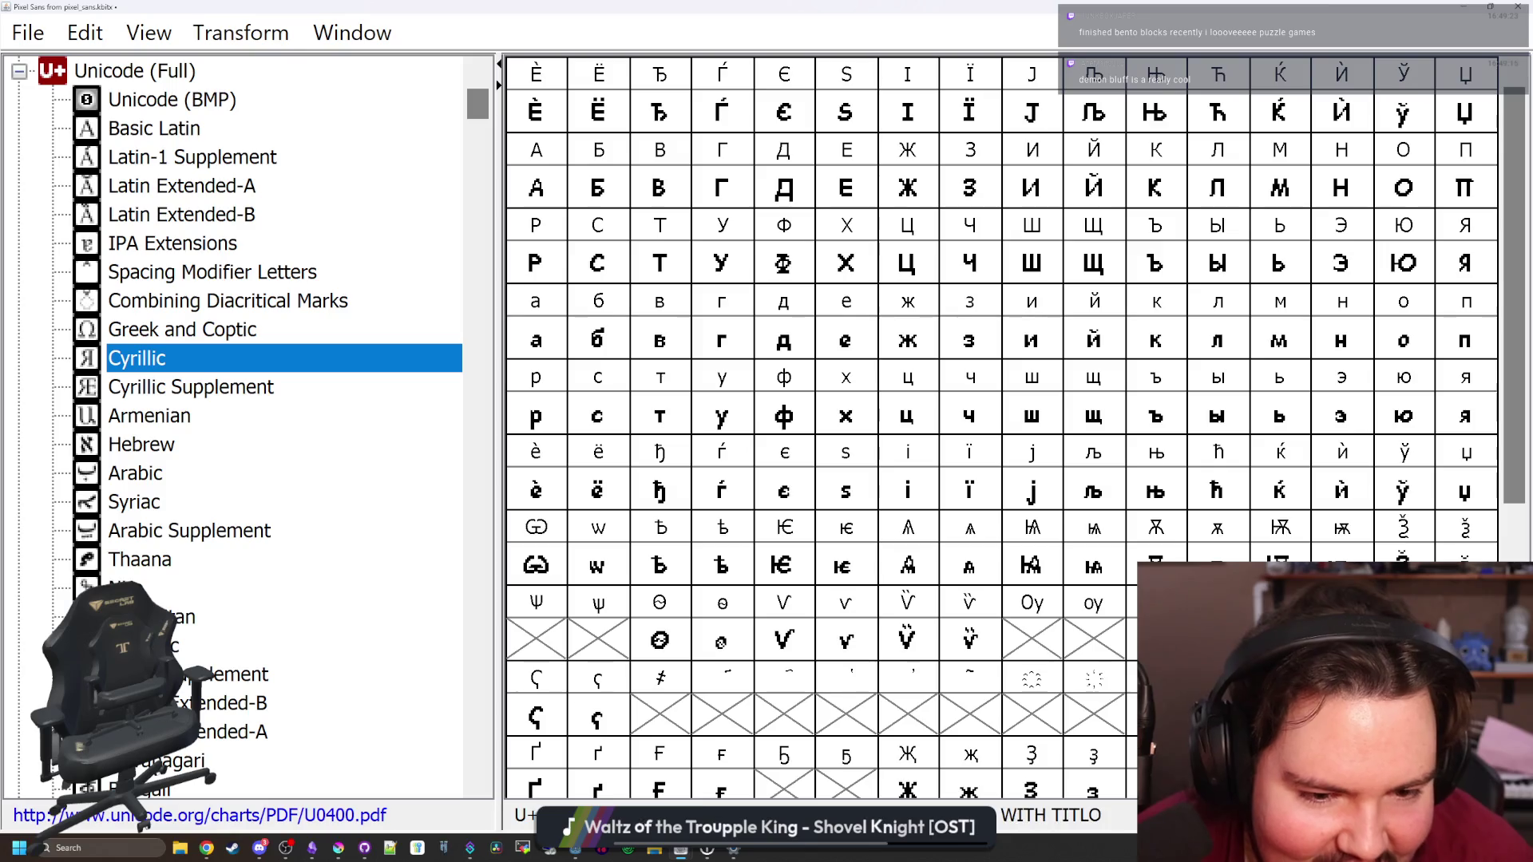
# Open the capital Uk glyph (U+0478) and widen its advance width from 11 to 19
pyautogui.click(1019, 643)
pyautogui.press('o')
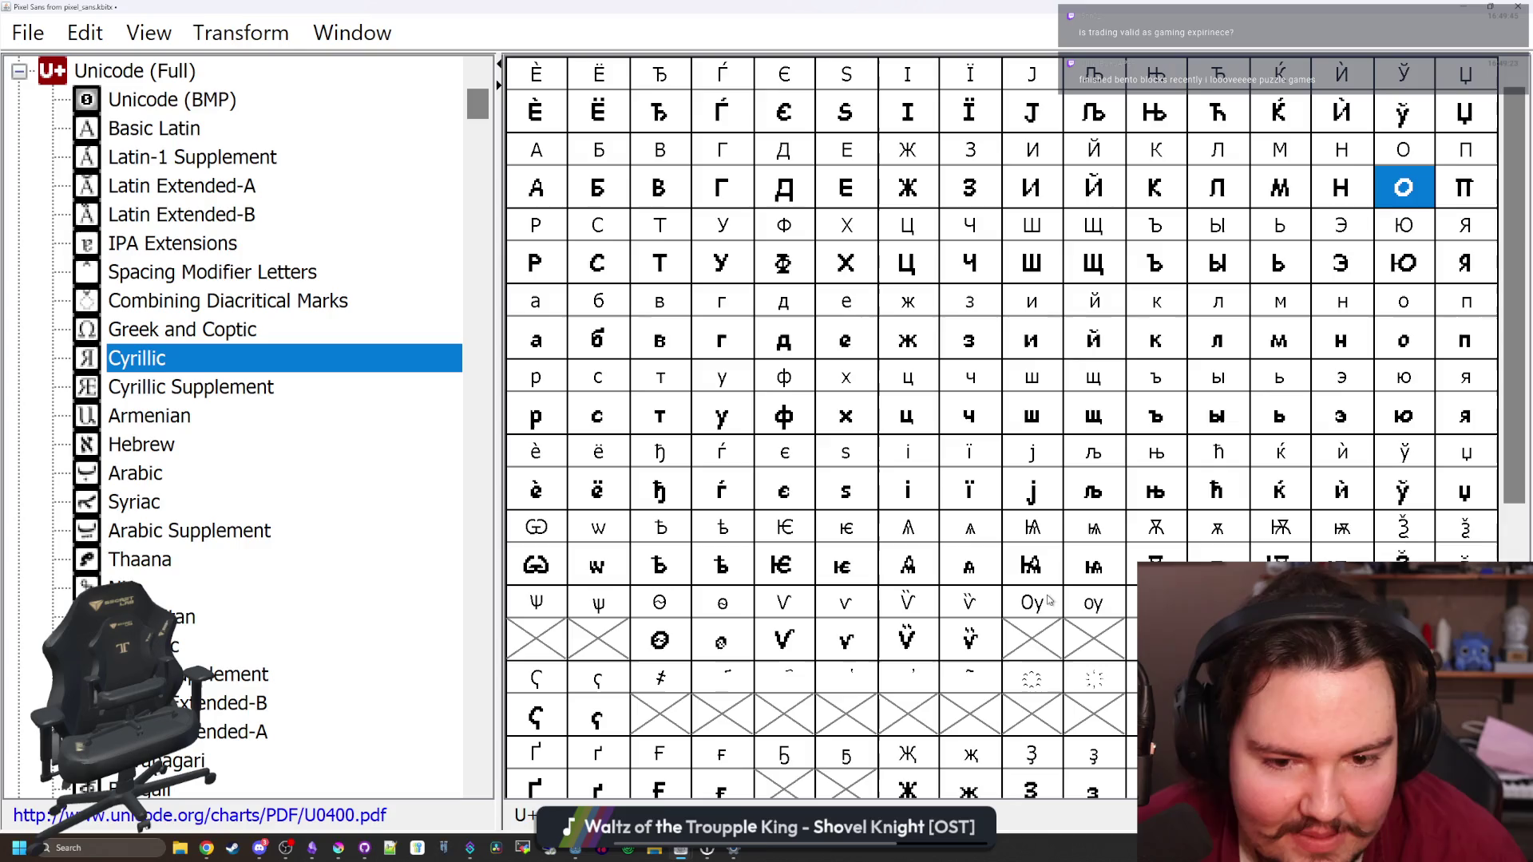
pyautogui.click(1034, 642)
pyautogui.doubleClick(1031, 643)
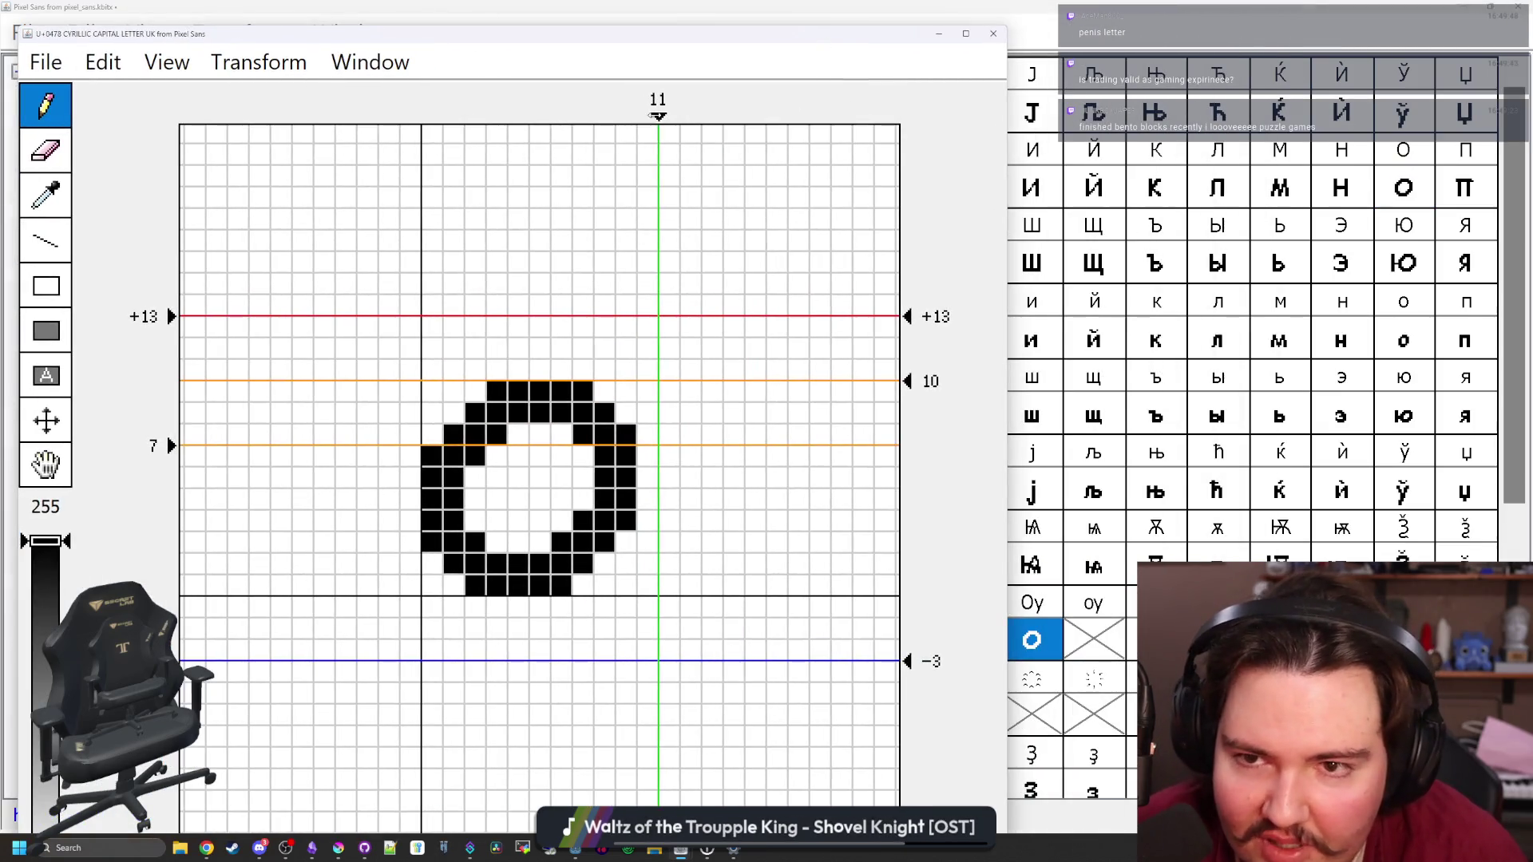
pyautogui.moveTo(658, 116); pyautogui.dragTo(831, 116)
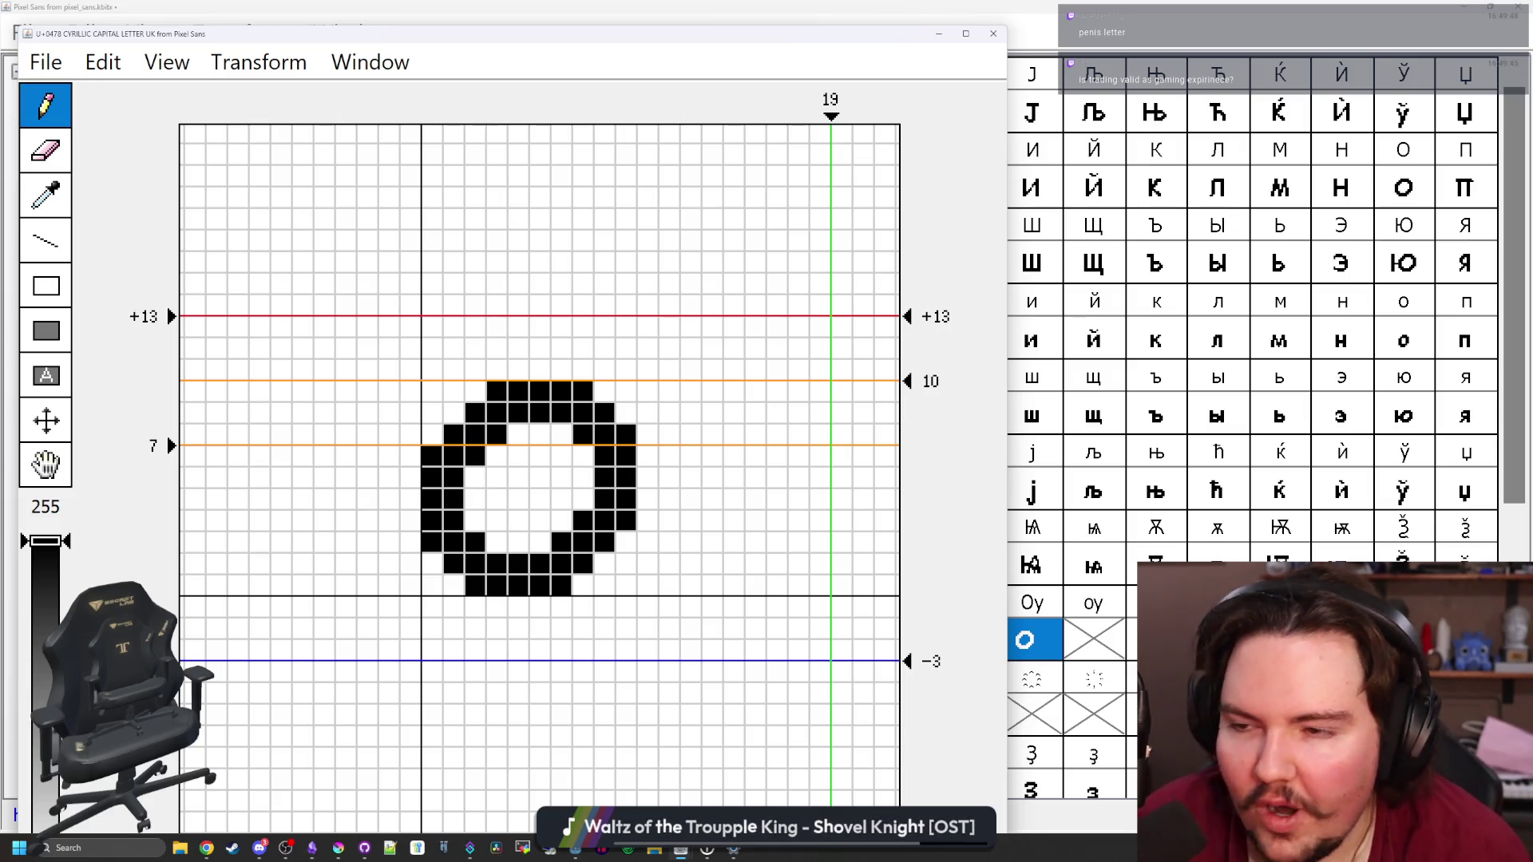
pyautogui.hotkey('alt', 'Tab')
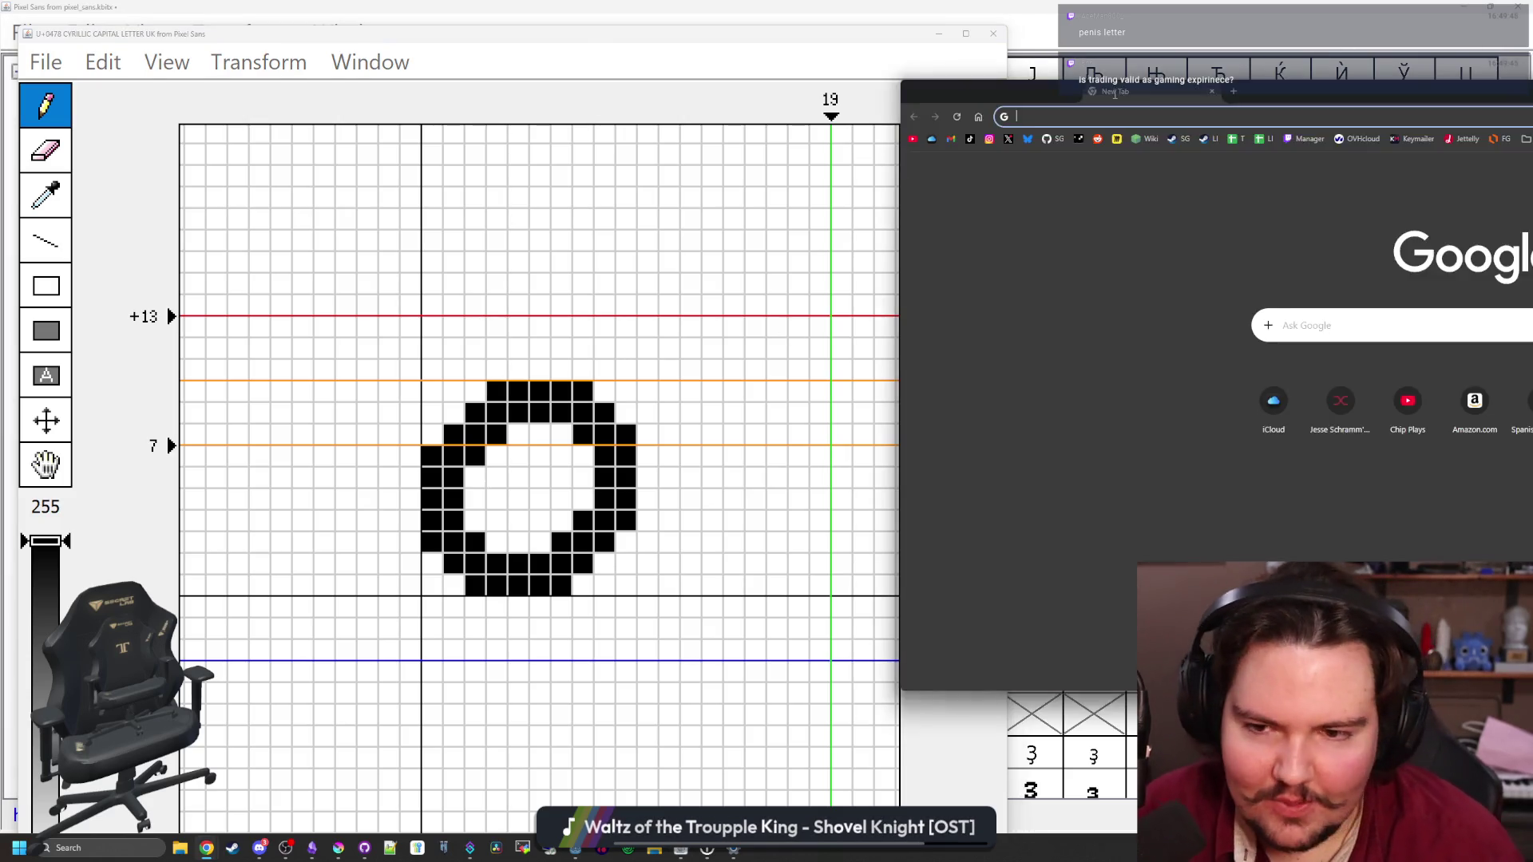
# Search the web for 'woim game' and open the WOIM store page on Steam
pyautogui.write('woim')
pyautogui.press('Return')
pyautogui.moveTo(1113, 90); pyautogui.dragTo(545, 36)
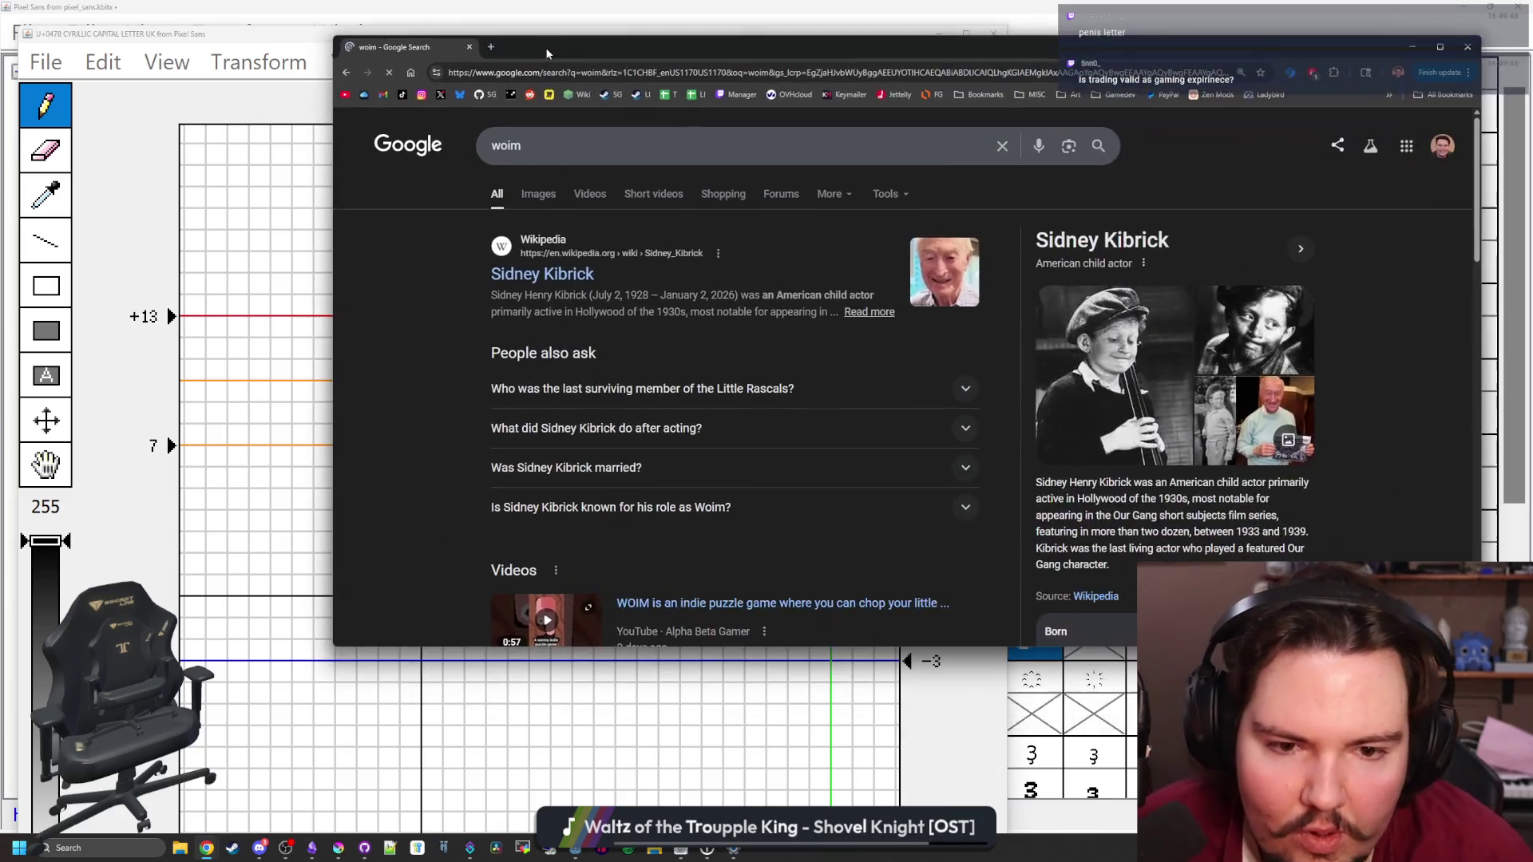
pyautogui.click(570, 140)
pyautogui.write('game')
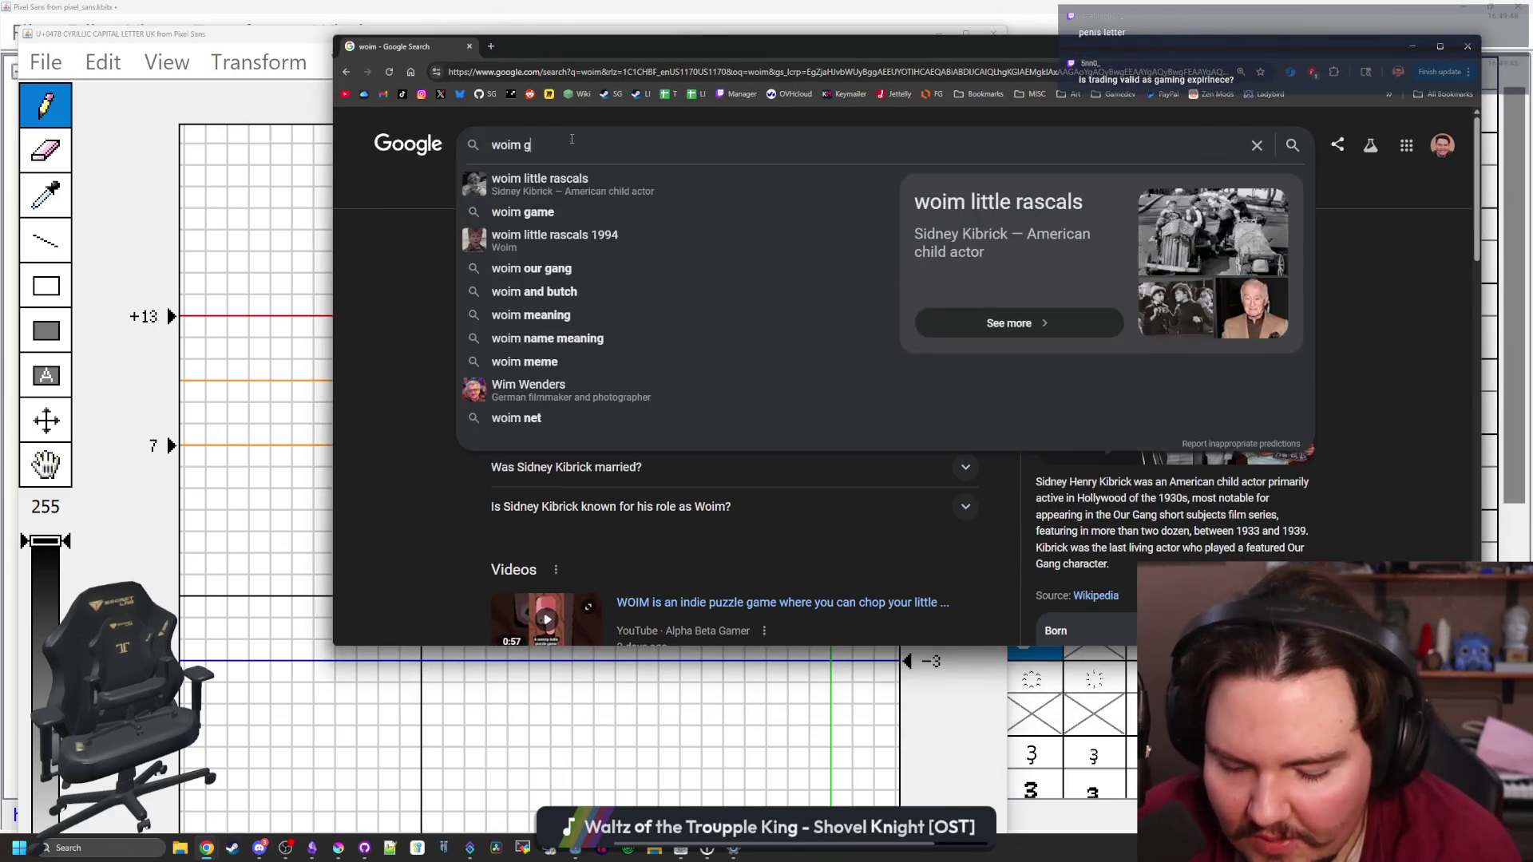
pyautogui.press('Return')
pyautogui.click(572, 271)
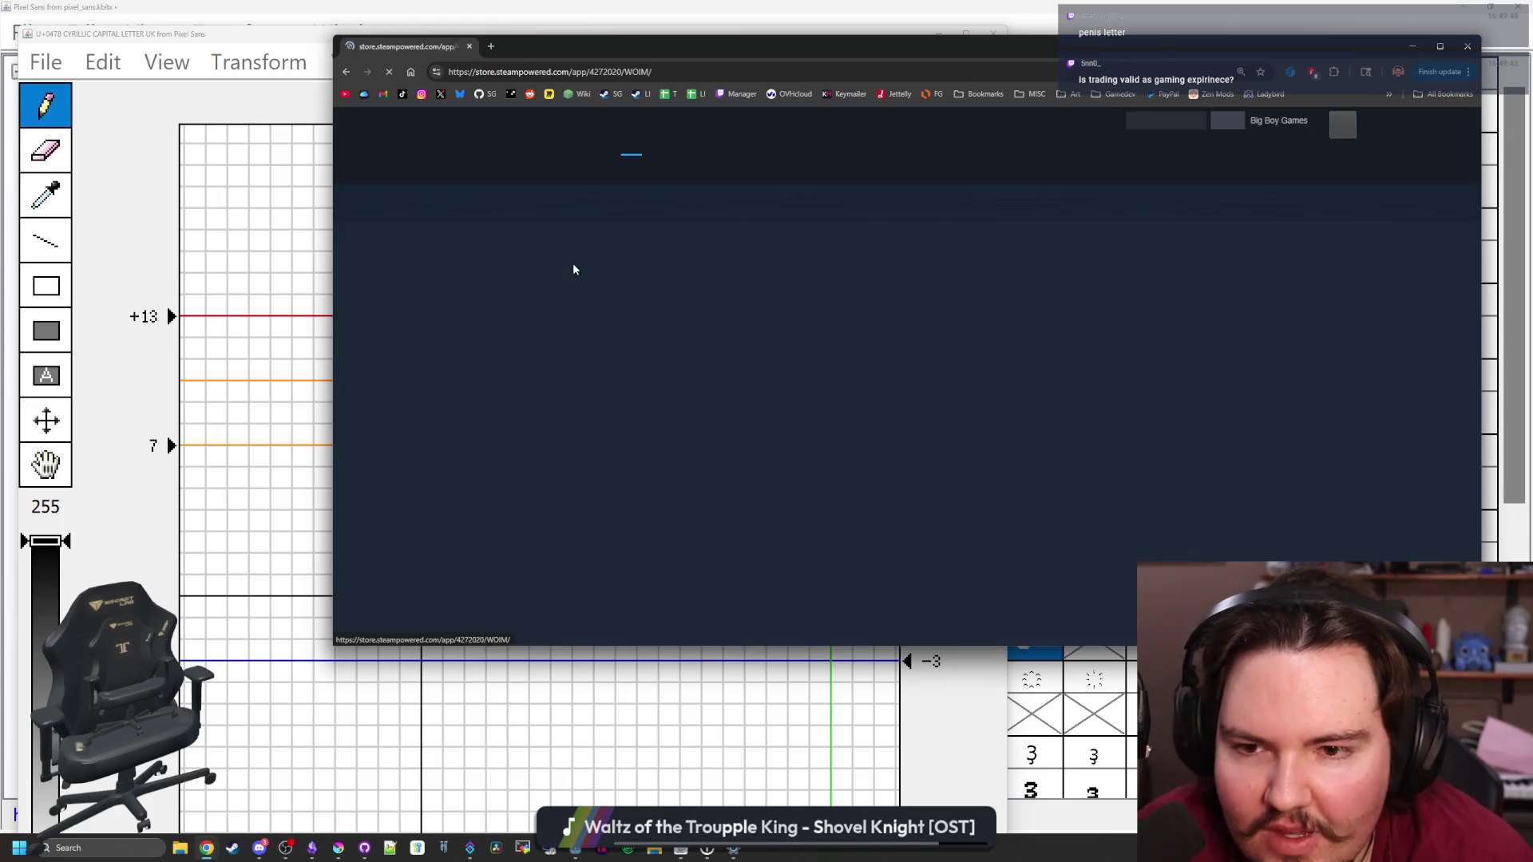
pyautogui.scroll(-1, 802, 271)
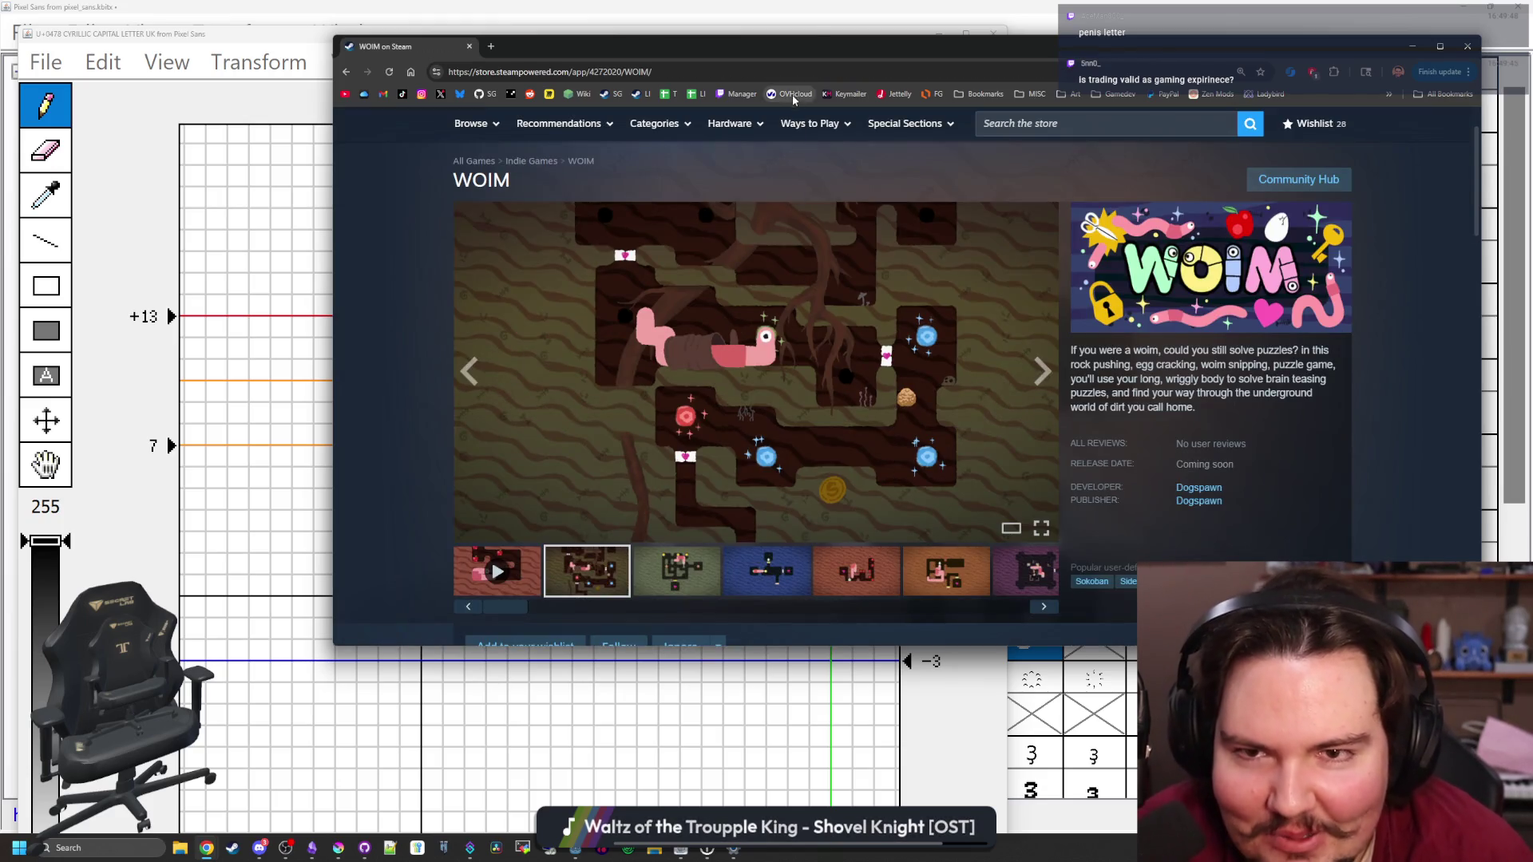
pyautogui.moveTo(813, 40); pyautogui.dragTo(786, 6)
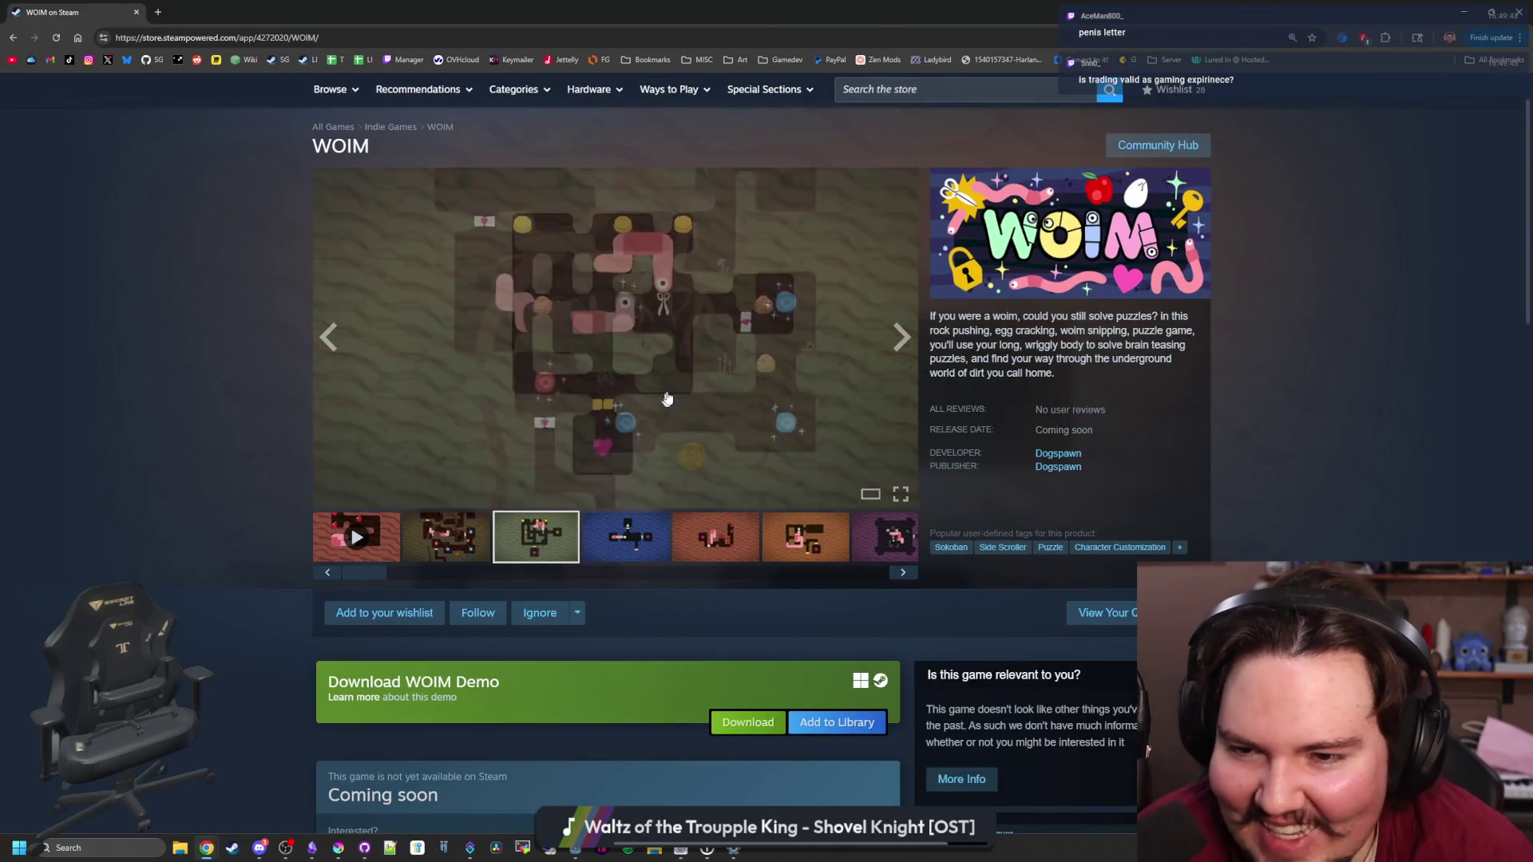
# Cycle through the WOIM screenshots at full size, then shrink the browser and close the store page
pyautogui.click(667, 404)
pyautogui.click(1318, 453)
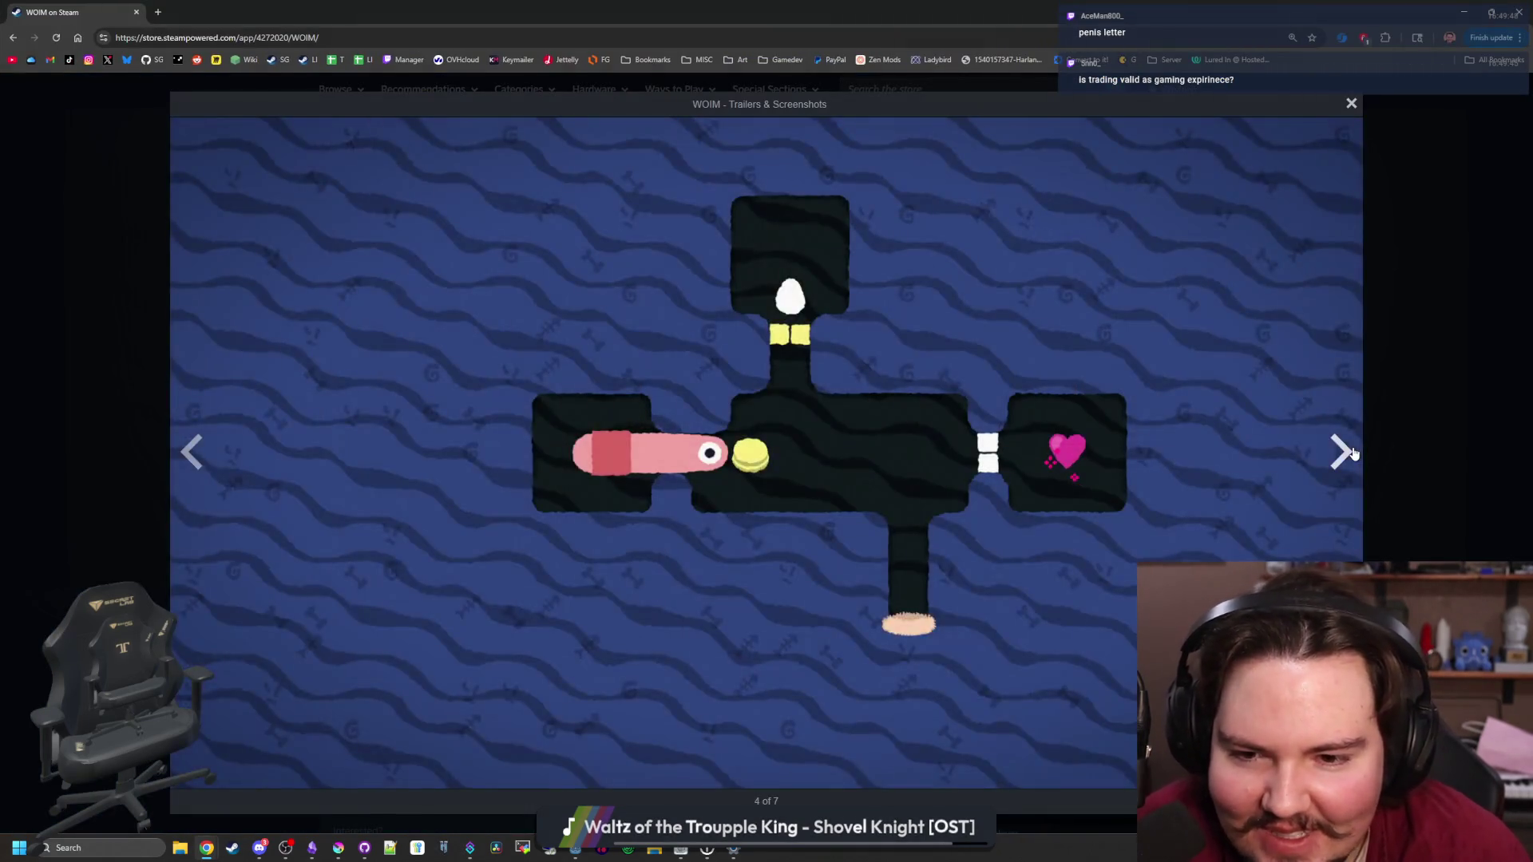
pyautogui.click(1329, 457)
pyautogui.click(1334, 461)
pyautogui.click(1335, 461)
pyautogui.click(1335, 461)
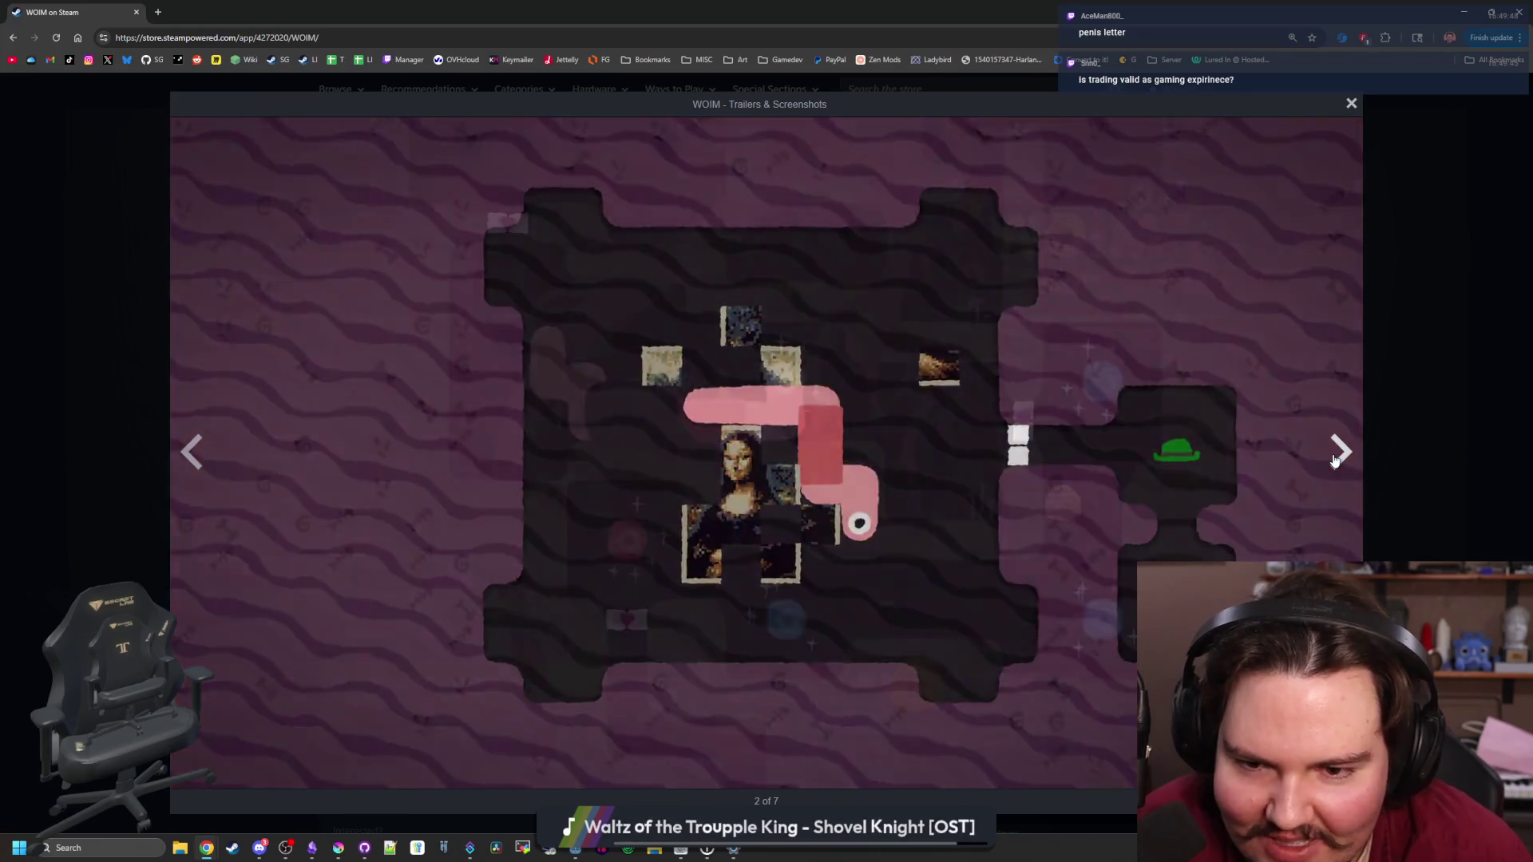
pyautogui.click(1335, 461)
pyautogui.click(1335, 461)
pyautogui.click(1335, 460)
pyautogui.click(1335, 461)
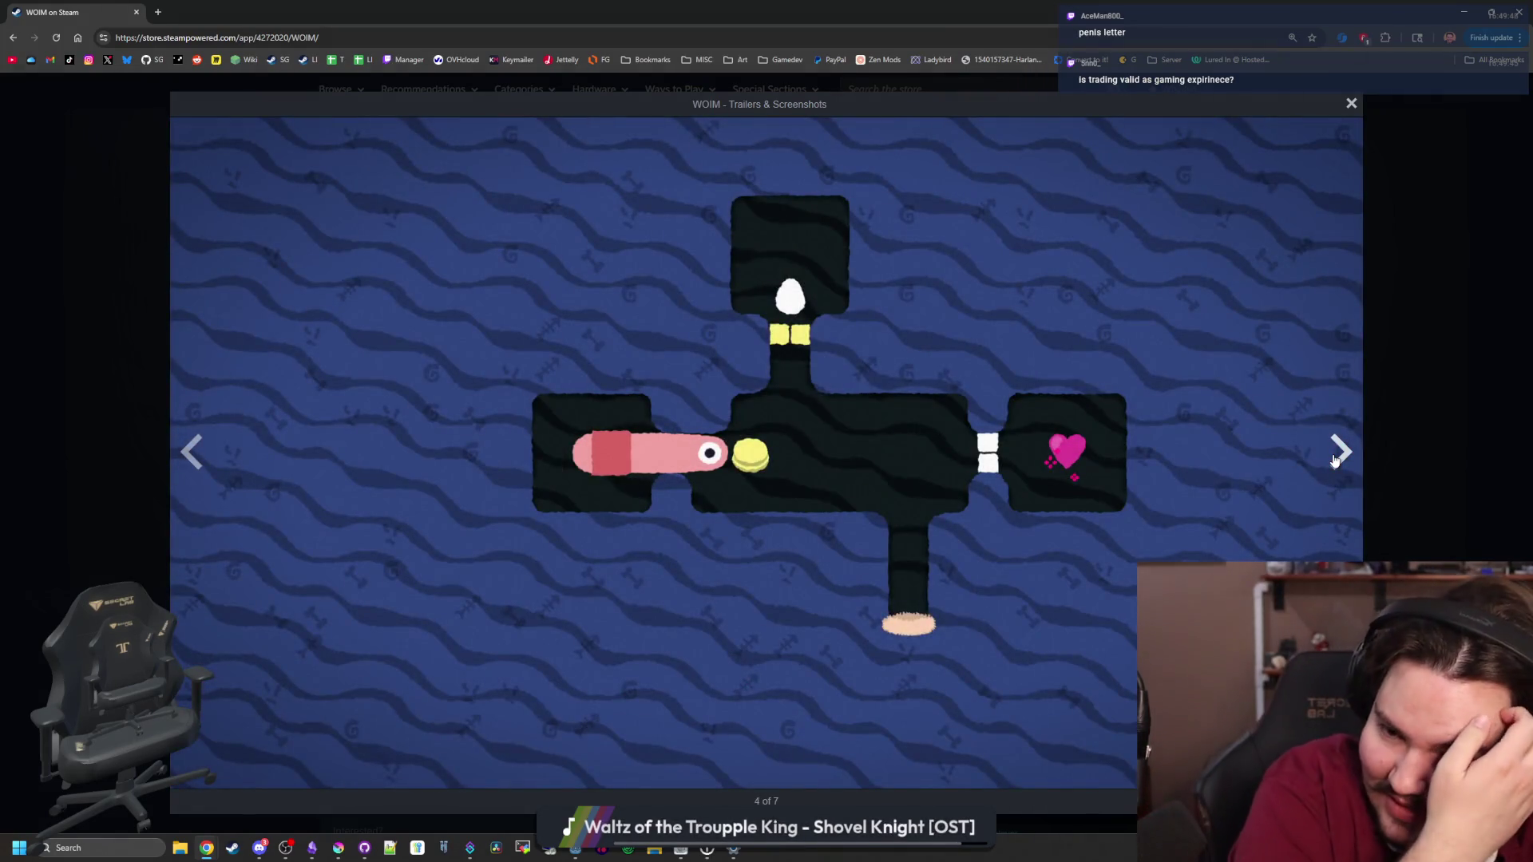
pyautogui.click(1335, 460)
pyautogui.click(1335, 460)
pyautogui.click(1334, 460)
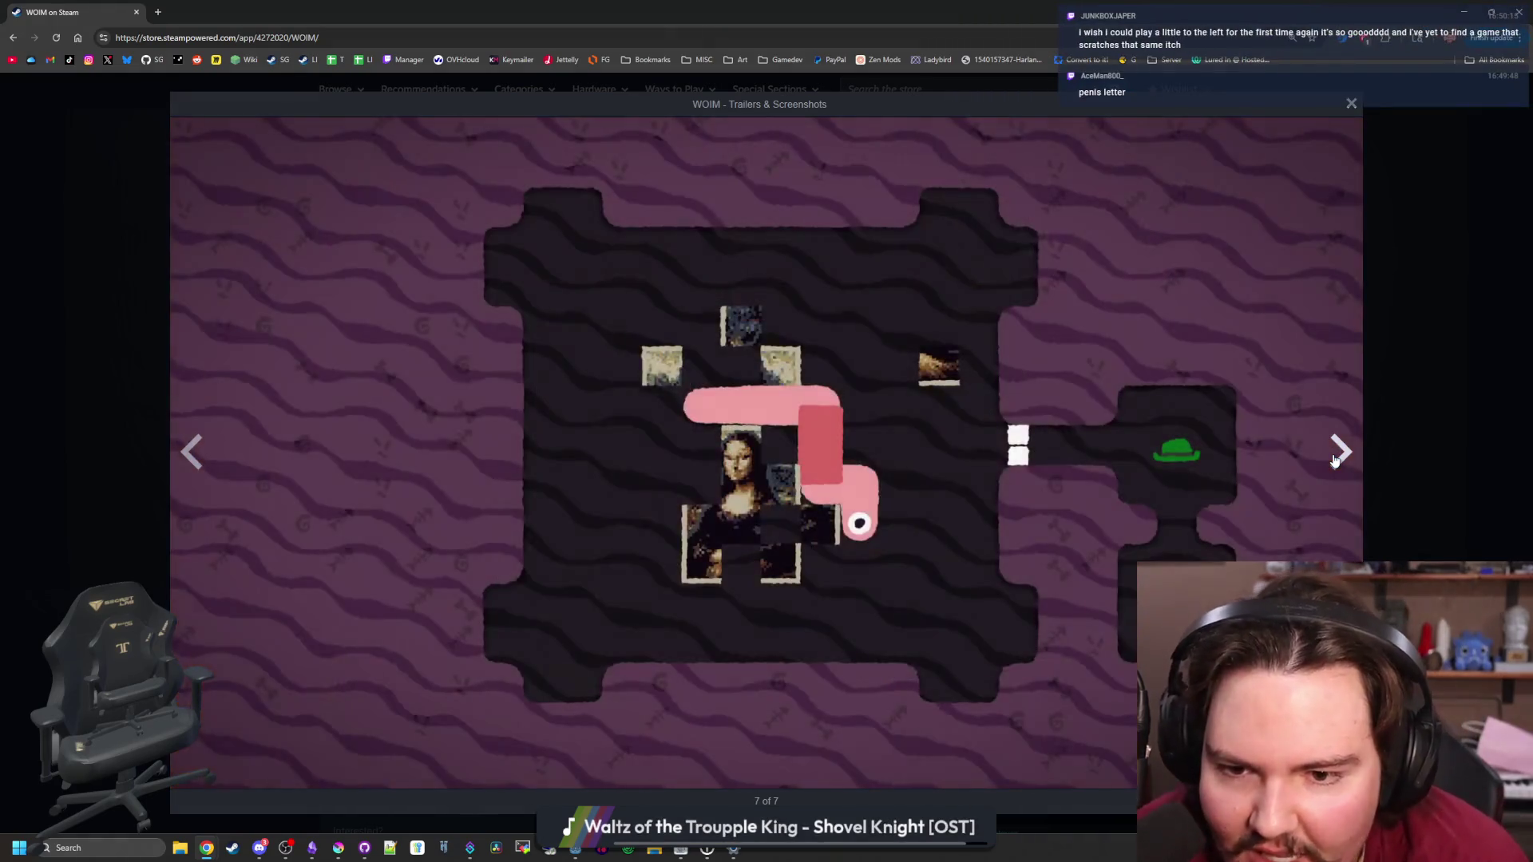
pyautogui.click(1334, 461)
pyautogui.click(1335, 461)
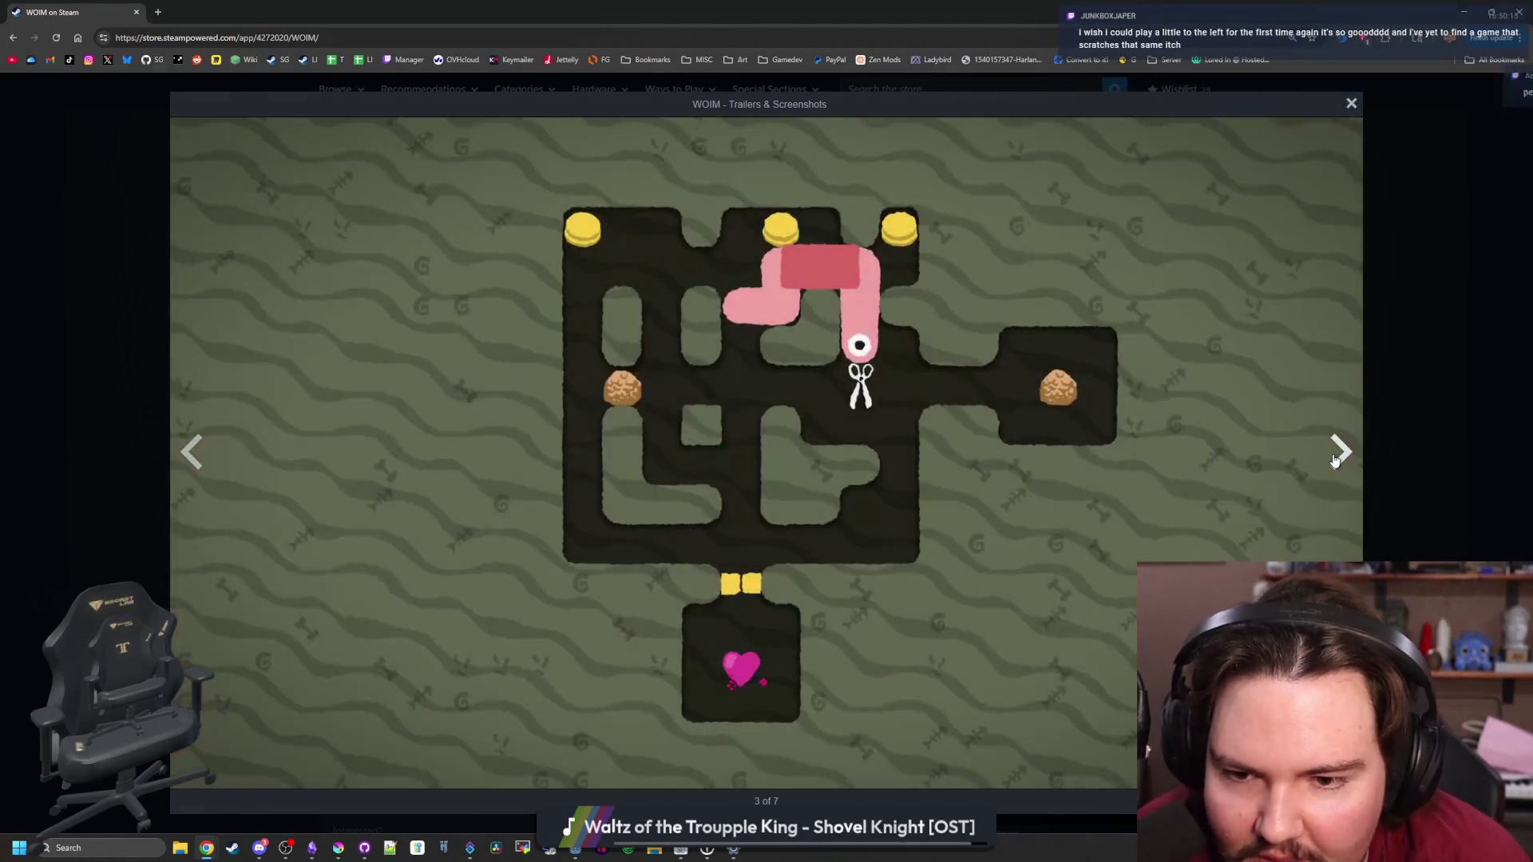
pyautogui.click(1335, 460)
pyautogui.click(1334, 460)
pyautogui.click(1335, 461)
pyautogui.click(1334, 461)
pyautogui.click(1335, 461)
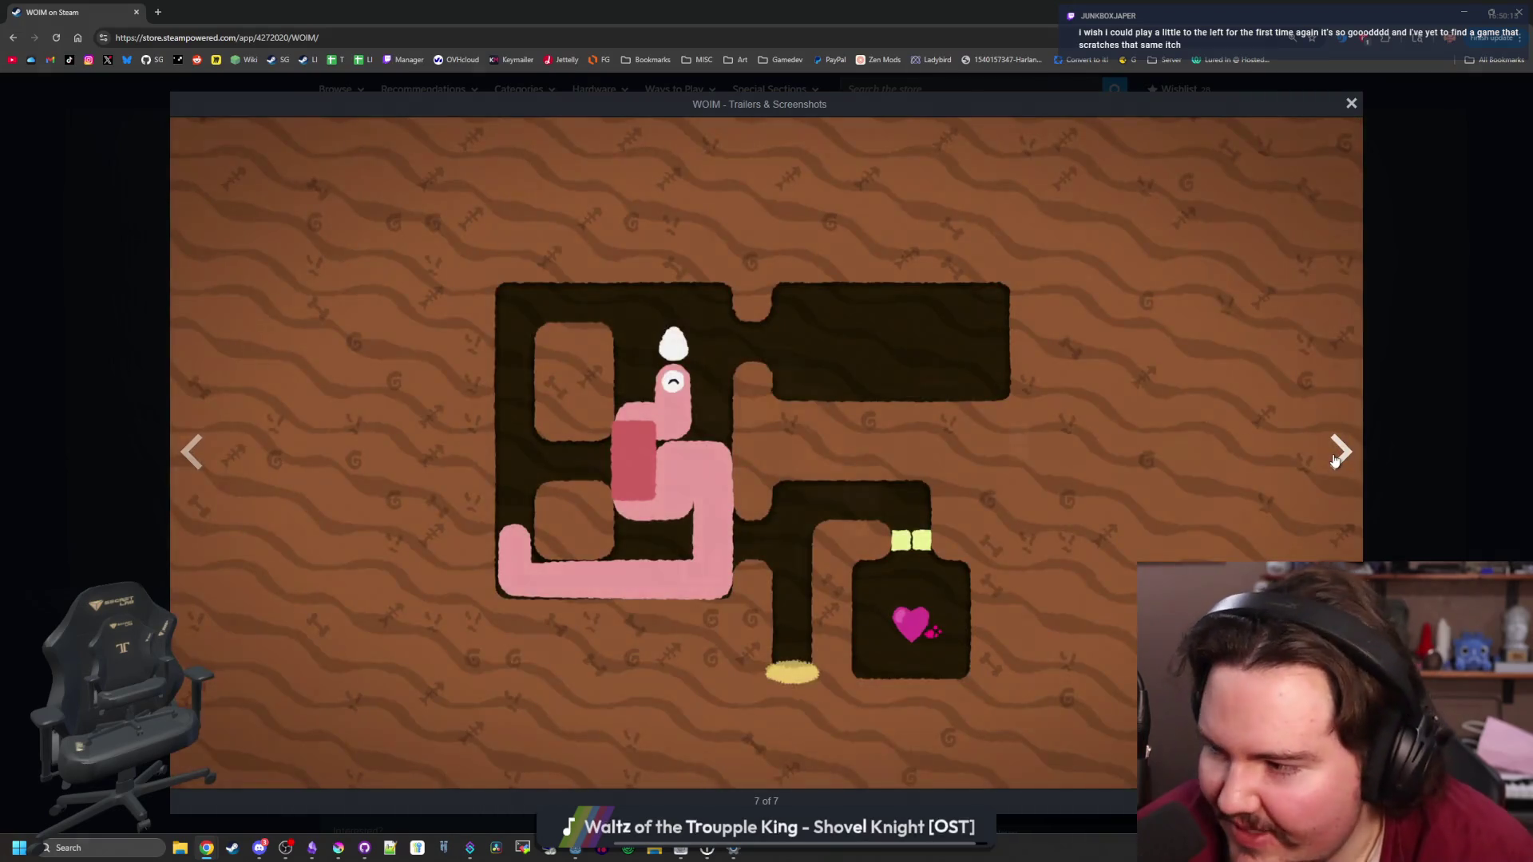
pyautogui.click(1335, 461)
pyautogui.click(1335, 461)
pyautogui.click(1335, 461)
pyautogui.click(1335, 461)
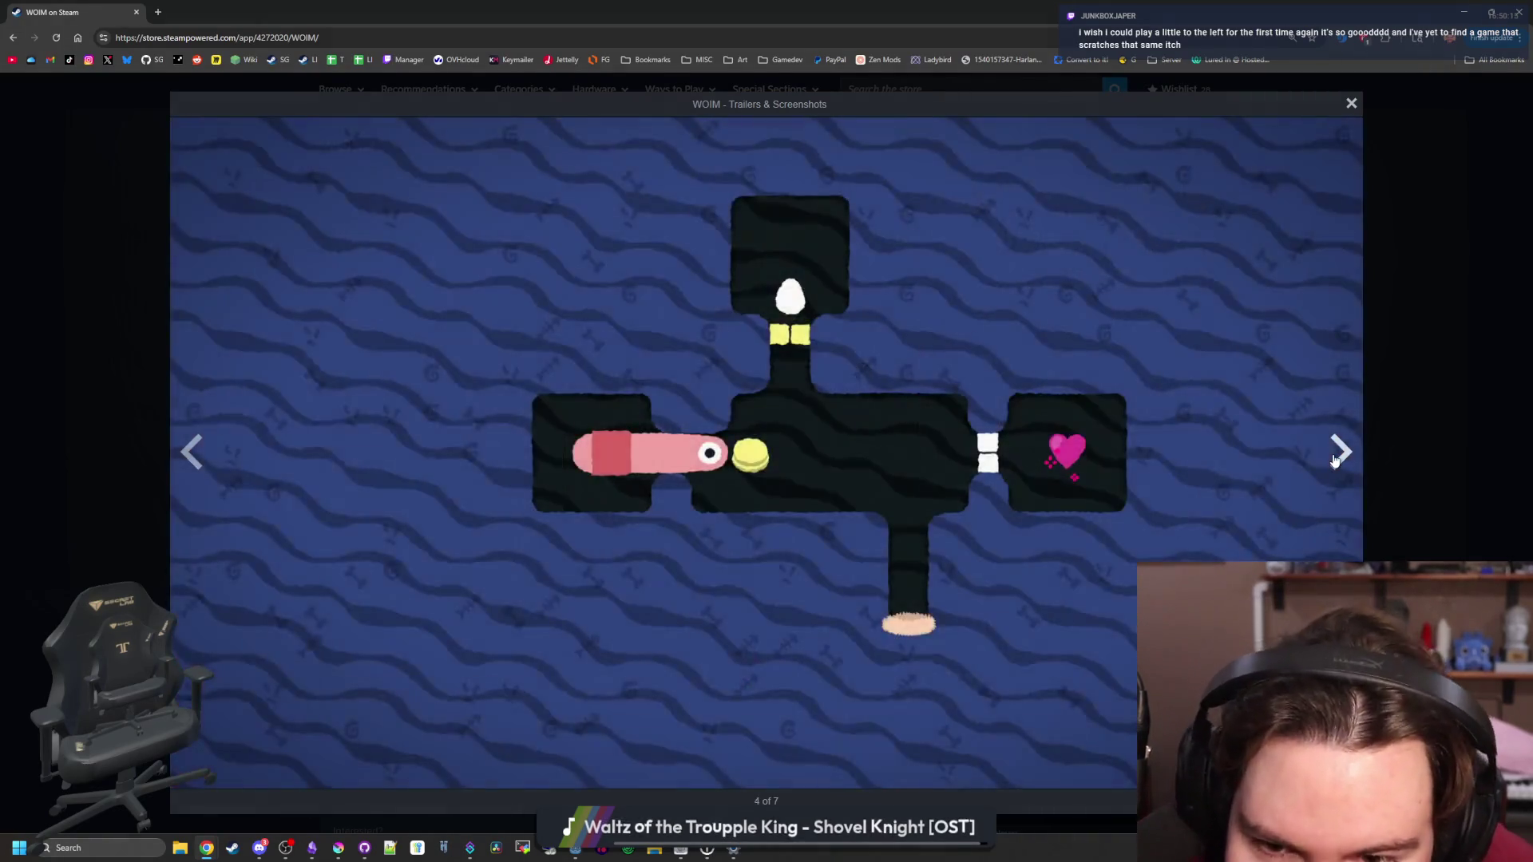
pyautogui.click(1335, 460)
pyautogui.click(1335, 461)
pyautogui.click(1334, 460)
pyautogui.click(1335, 460)
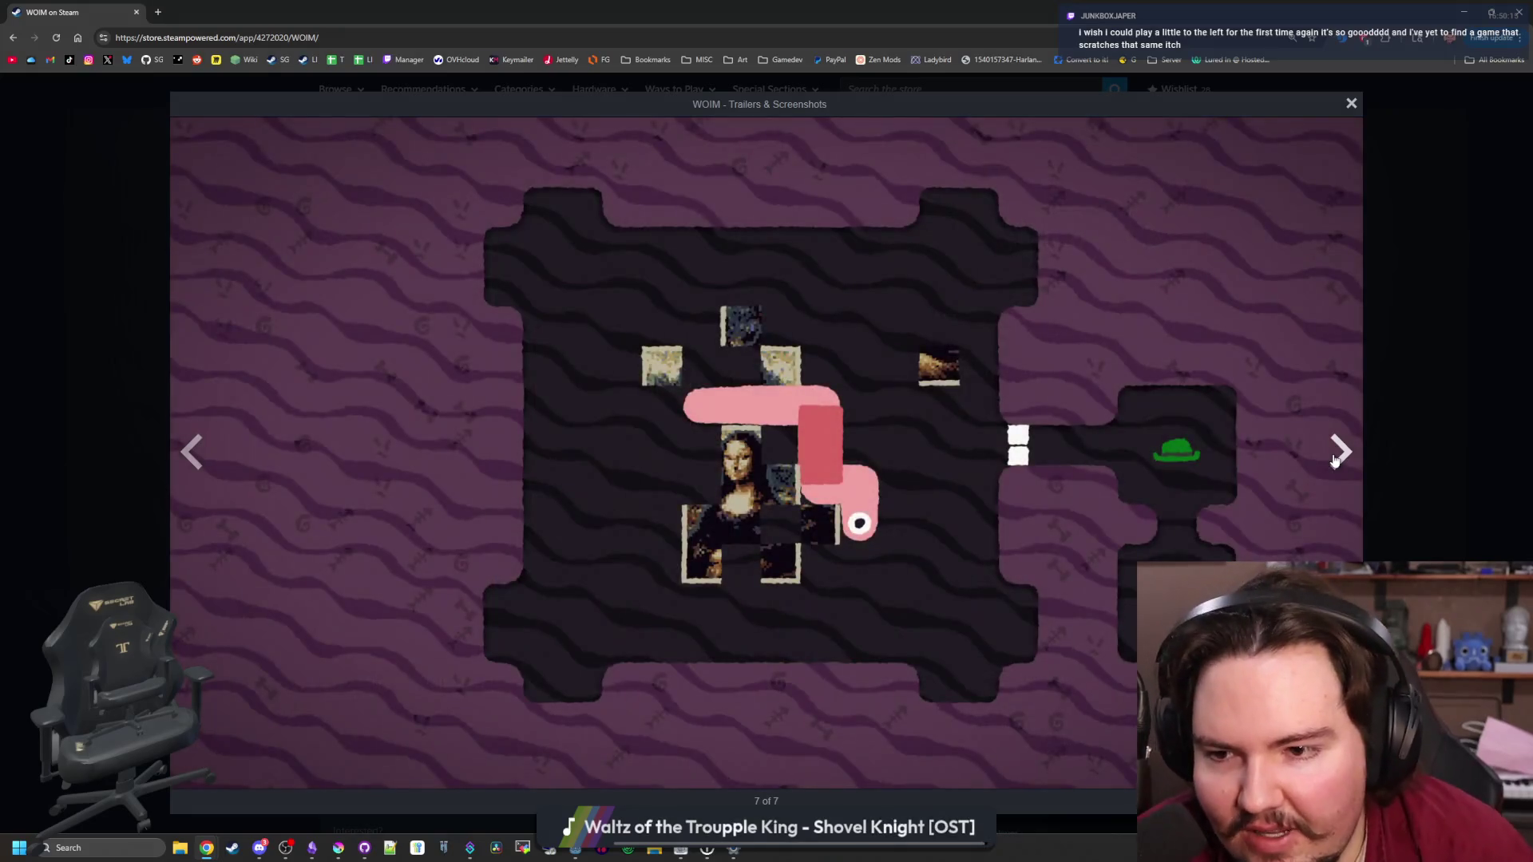
pyautogui.click(1335, 461)
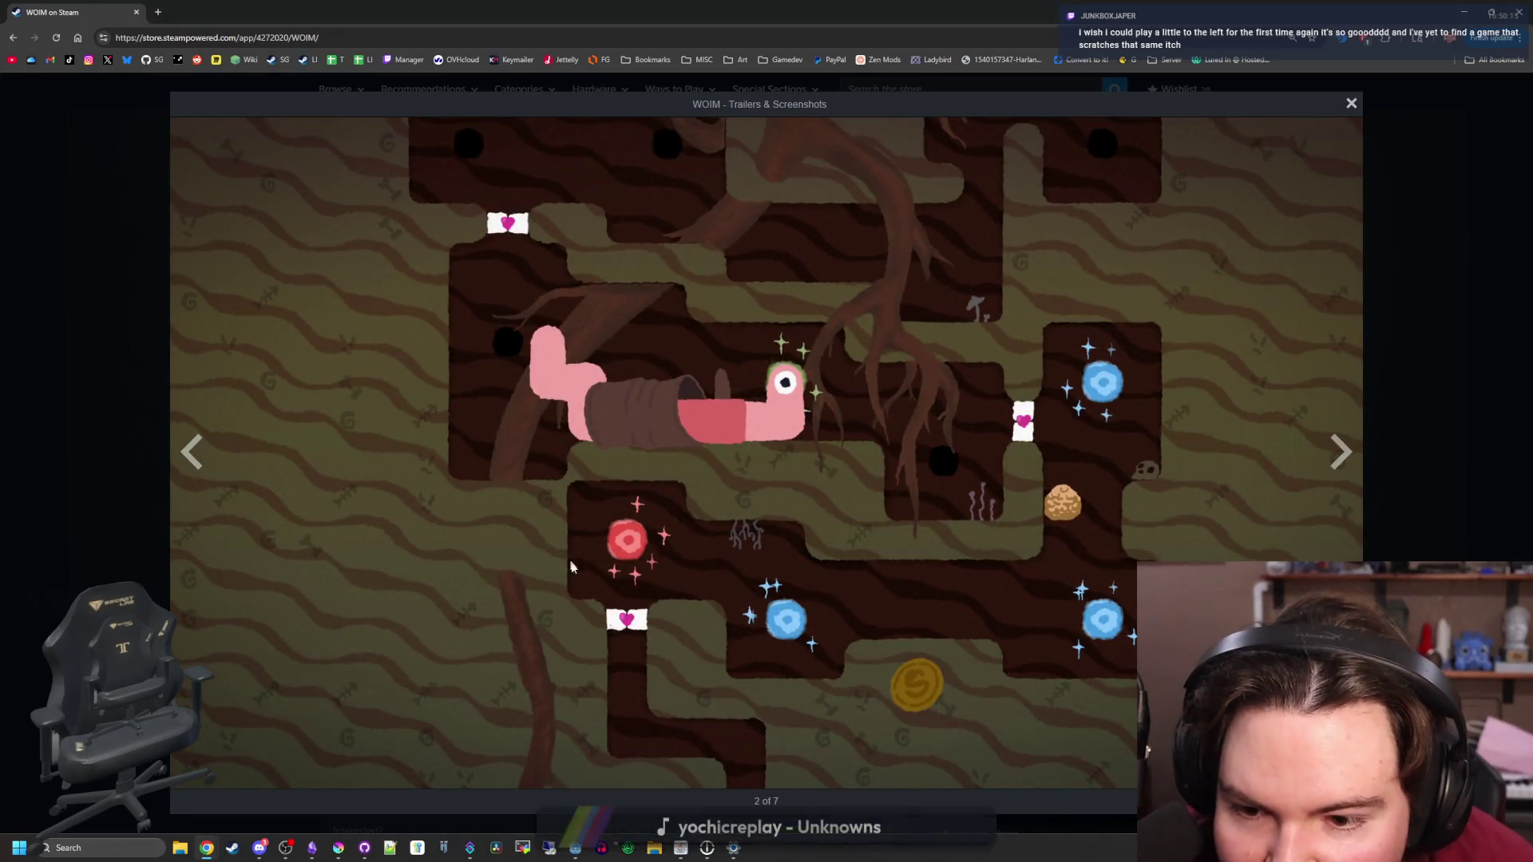
pyautogui.press('super+Down')
pyautogui.click(785, 405)
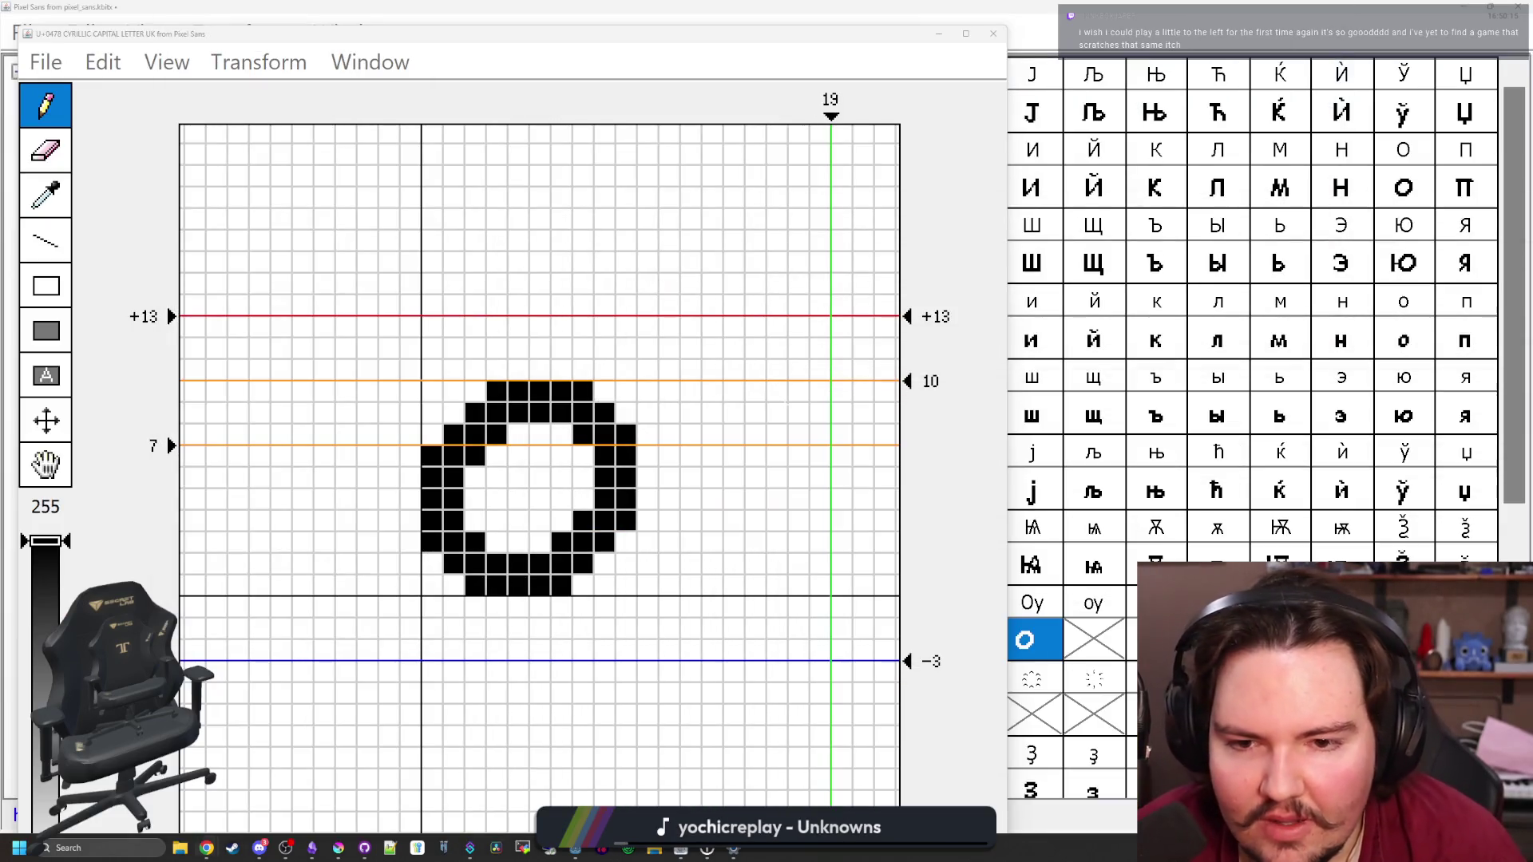
# Try and remove a tail under the Uk's O, rearrange the editor window, and close the U+0478 editor
pyautogui.moveTo(656, 541); pyautogui.dragTo(669, 541)
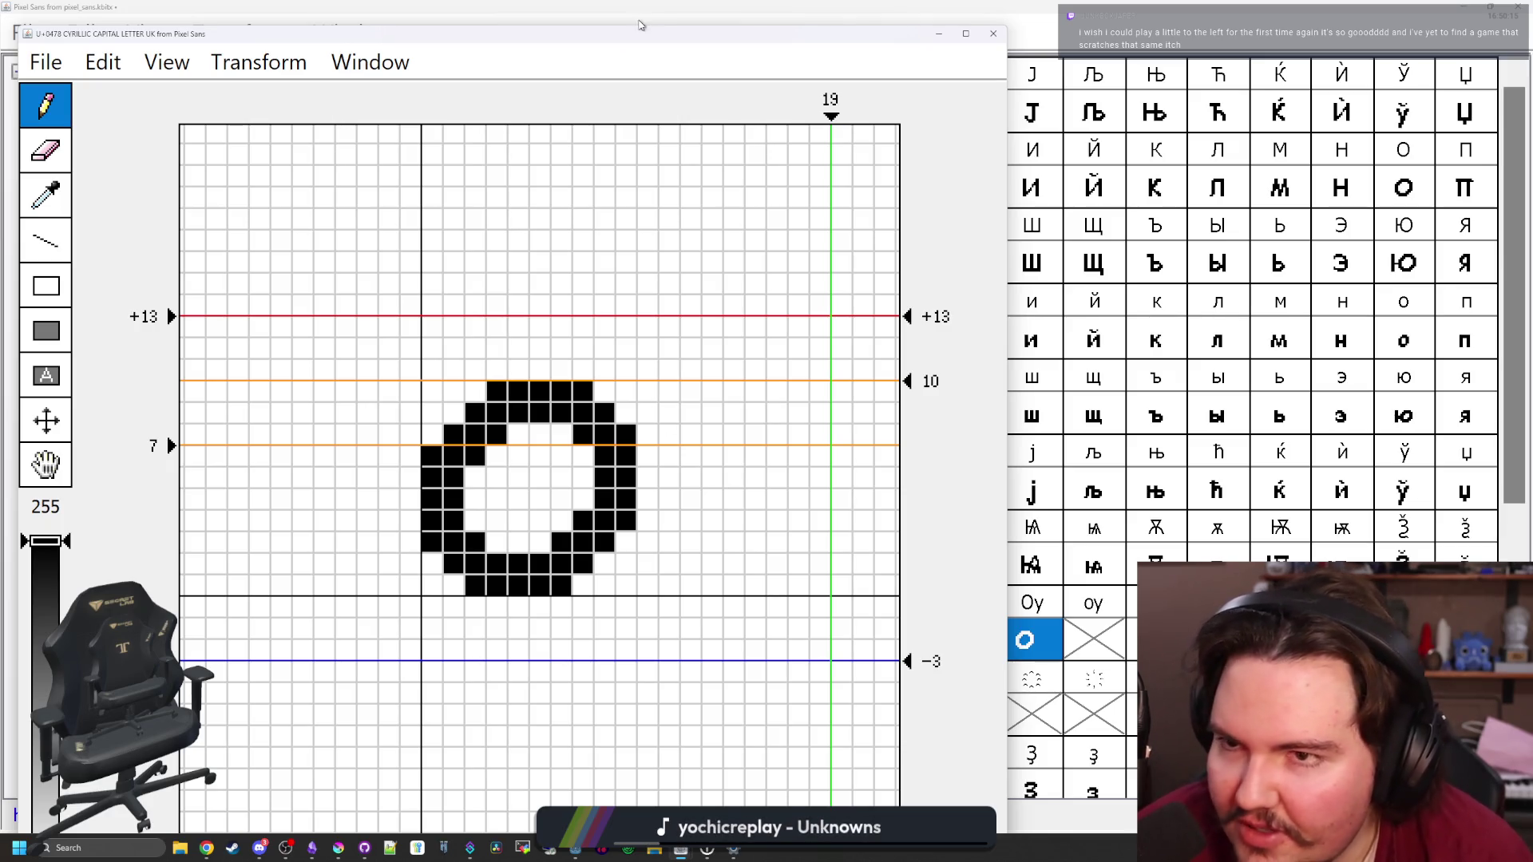
pyautogui.moveTo(685, 34)
pyautogui.mouseDown()
pyautogui.moveTo(653, 30)
pyautogui.moveTo(672, 26)
pyautogui.mouseUp()
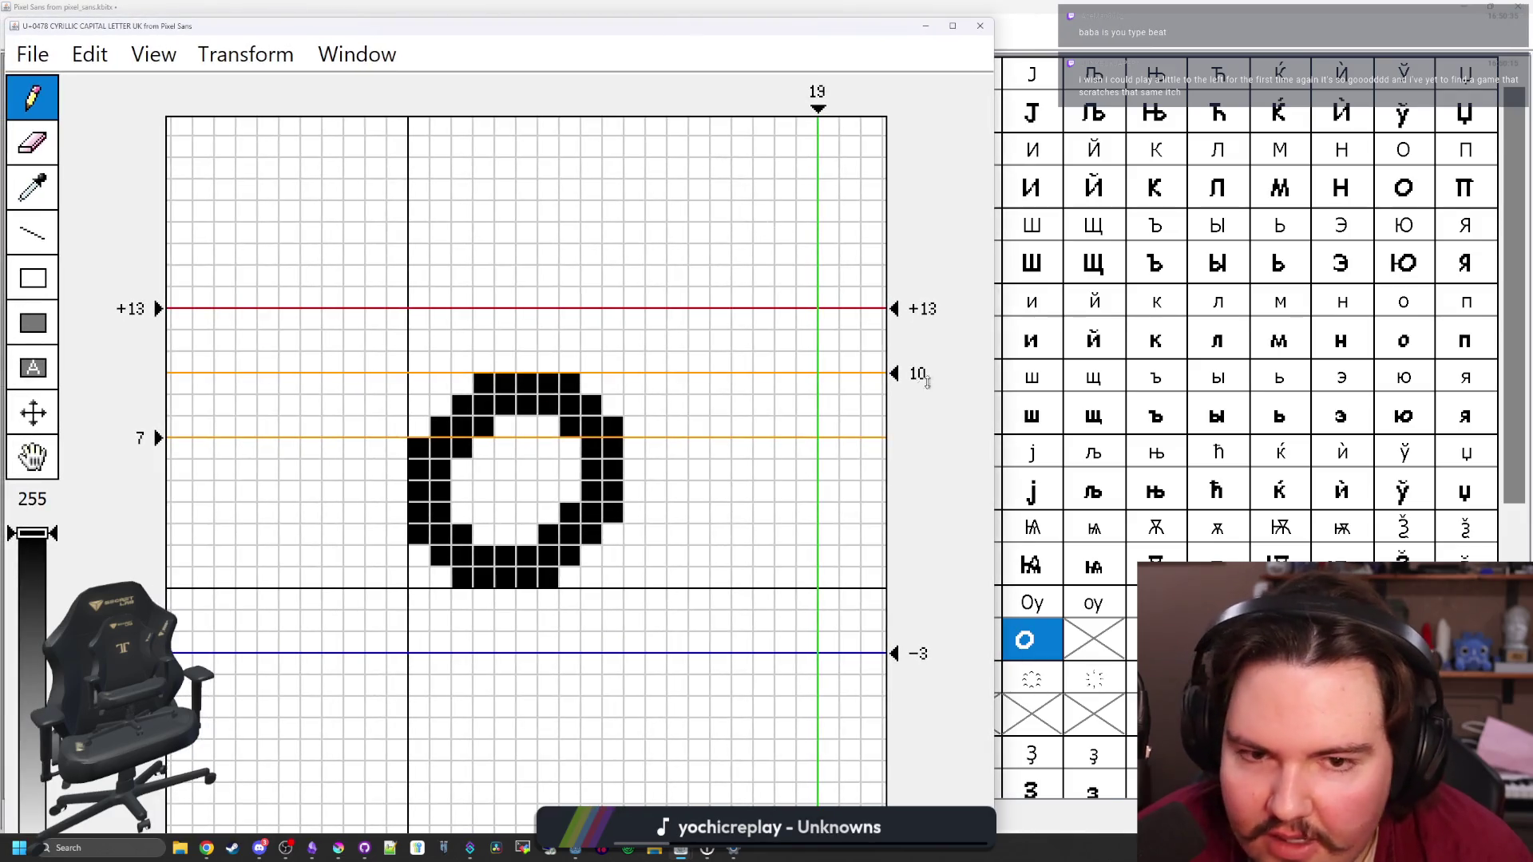
pyautogui.moveTo(995, 370); pyautogui.dragTo(809, 376)
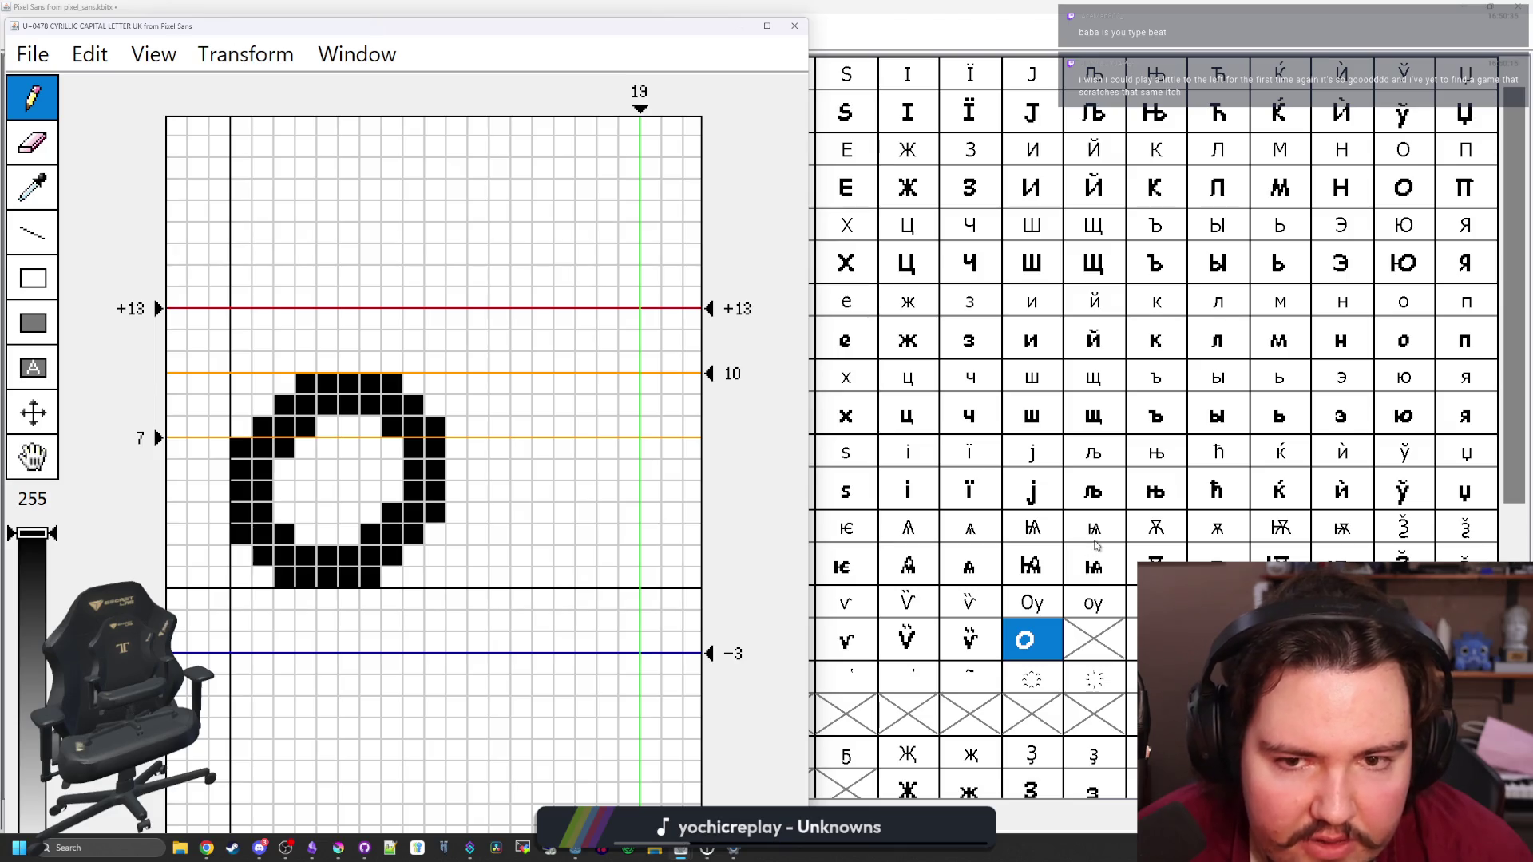
pyautogui.scroll(-5, 1149, 428)
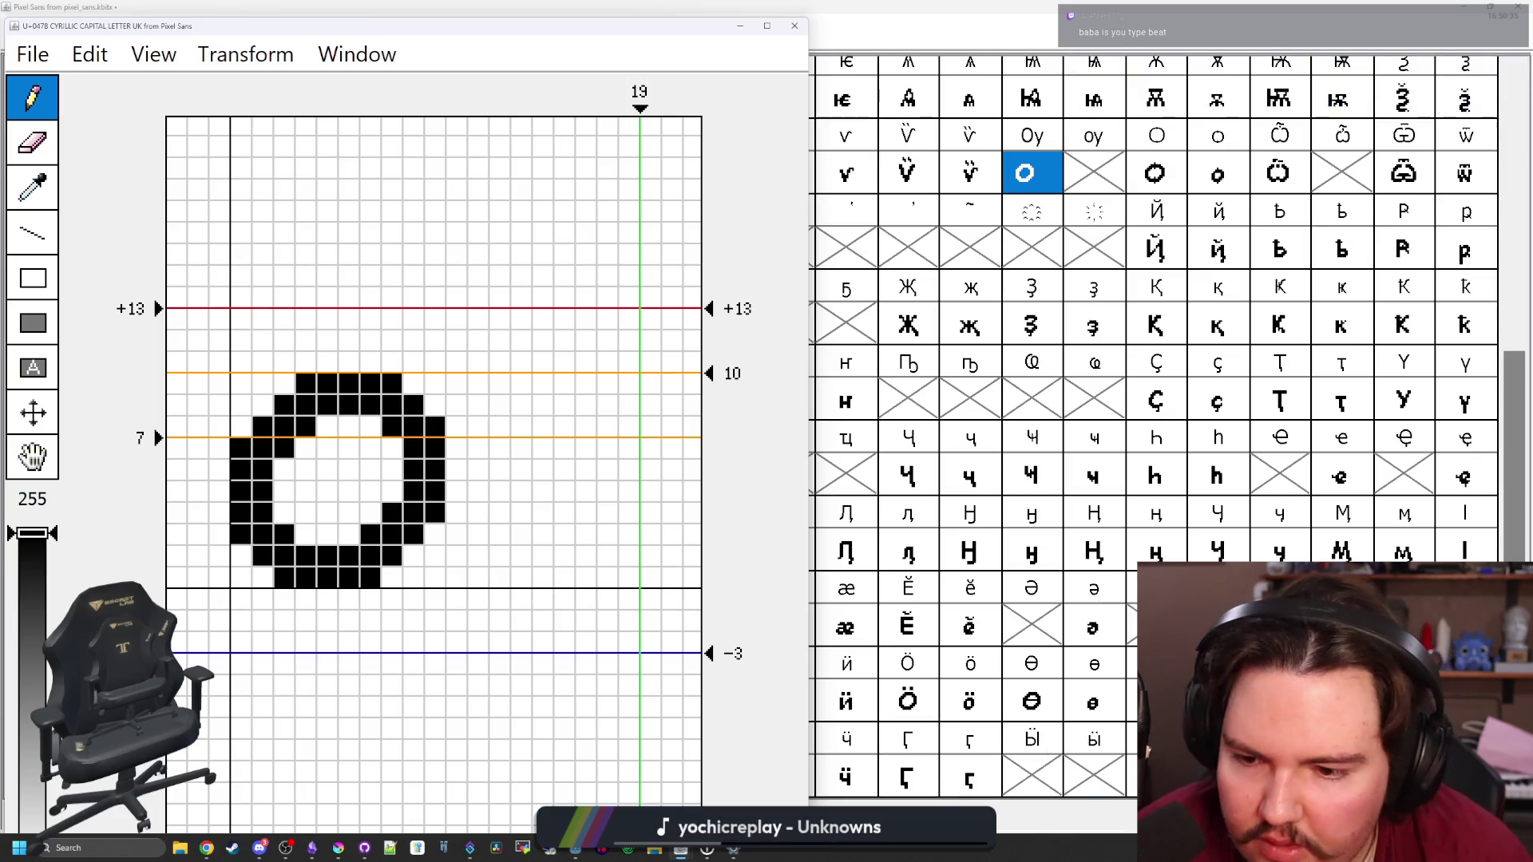
pyautogui.hotkey('ctrl', 'w')
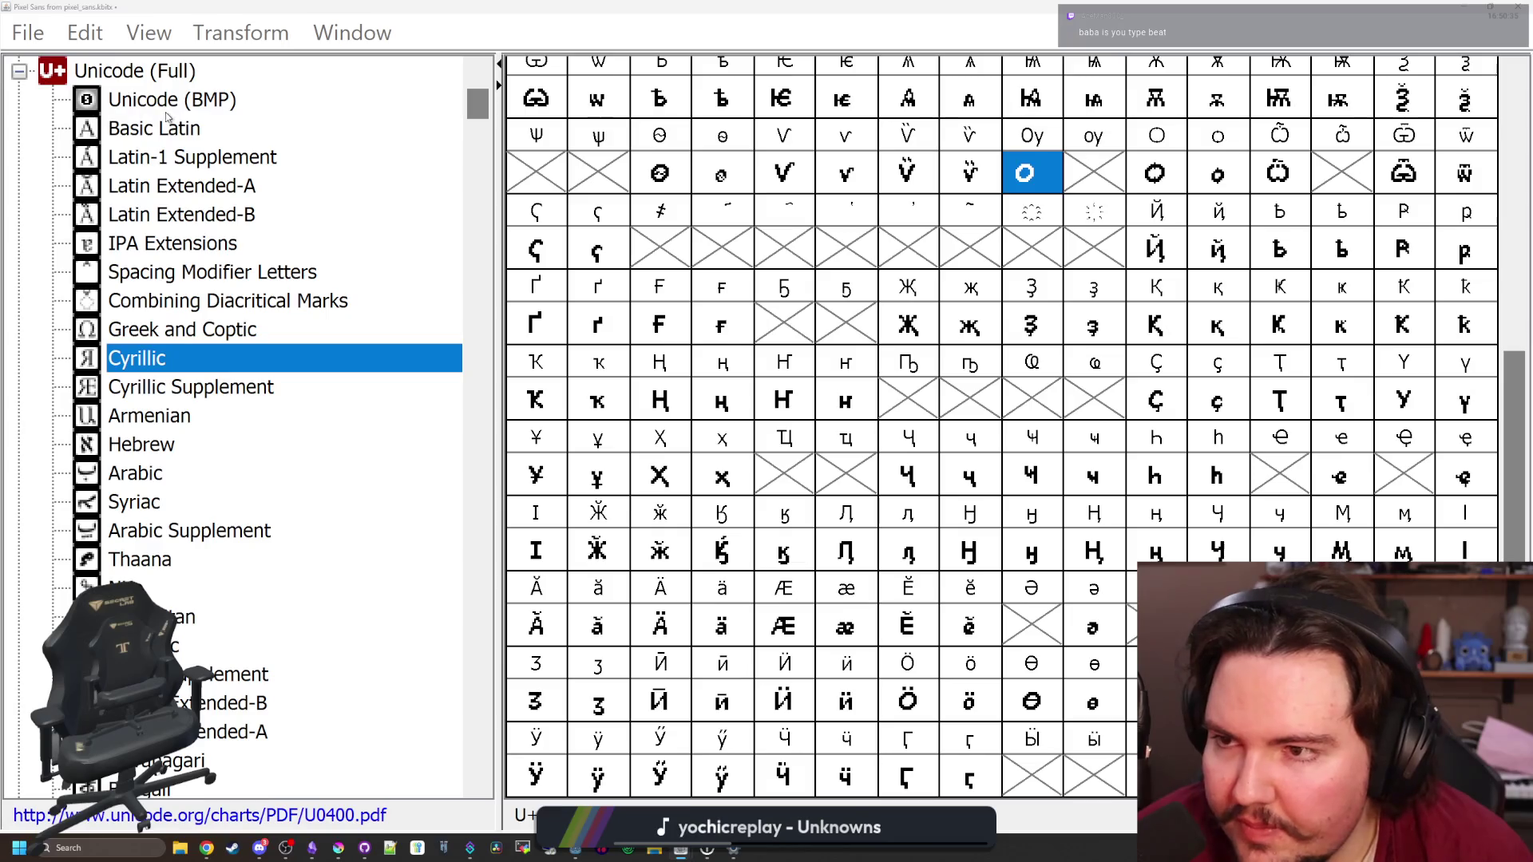
# Using Latin small y as a reference, pencil a y beside the O in capital Uk, then close its editor
pyautogui.click(159, 126)
pyautogui.doubleClick(1094, 639)
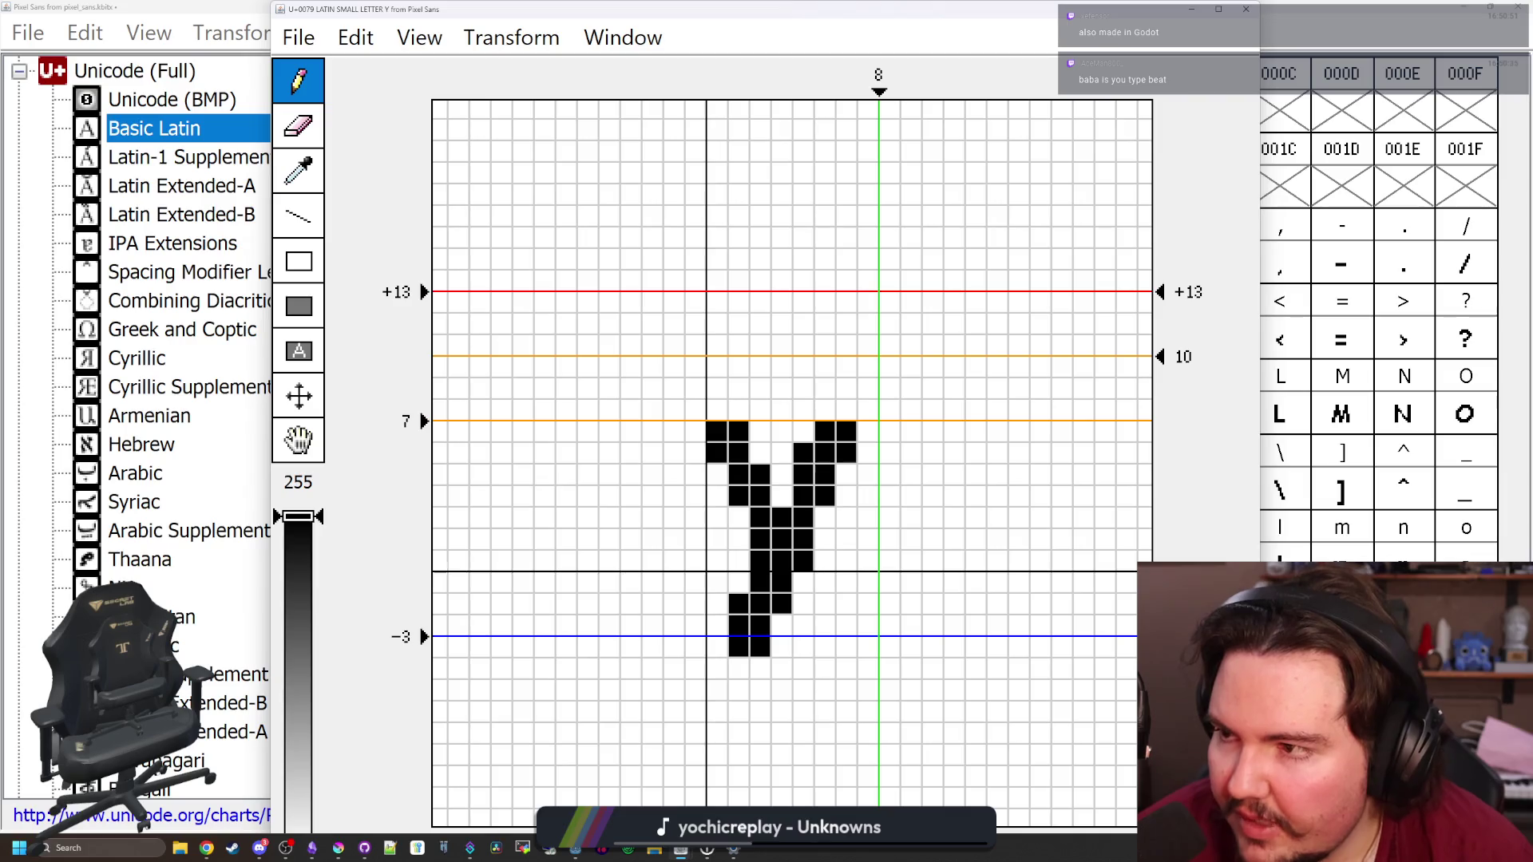
pyautogui.hotkey('alt', 'Tab')
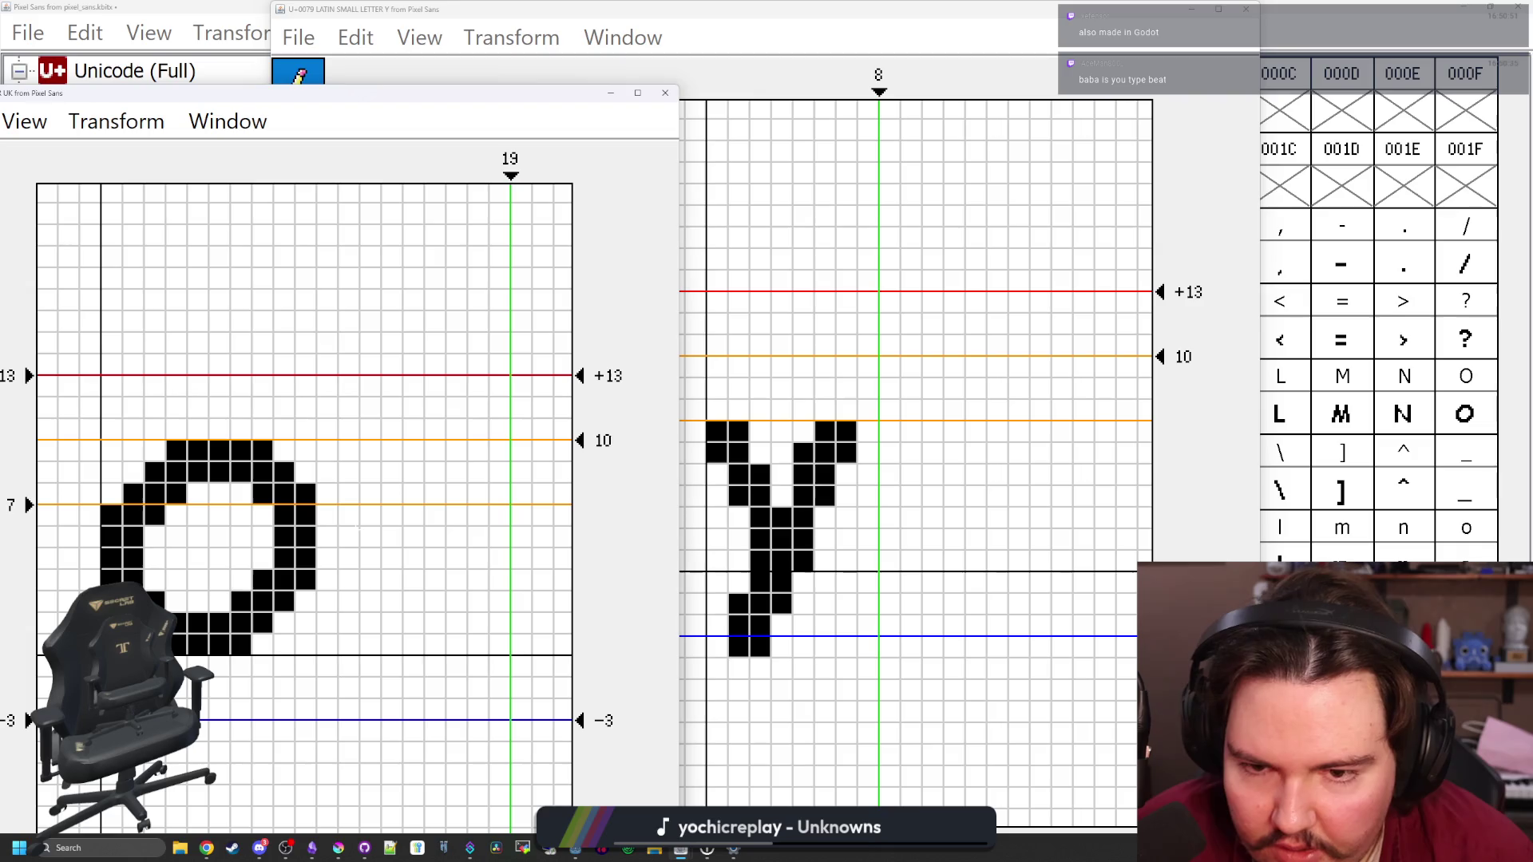
pyautogui.moveTo(349, 526); pyautogui.dragTo(477, 526)
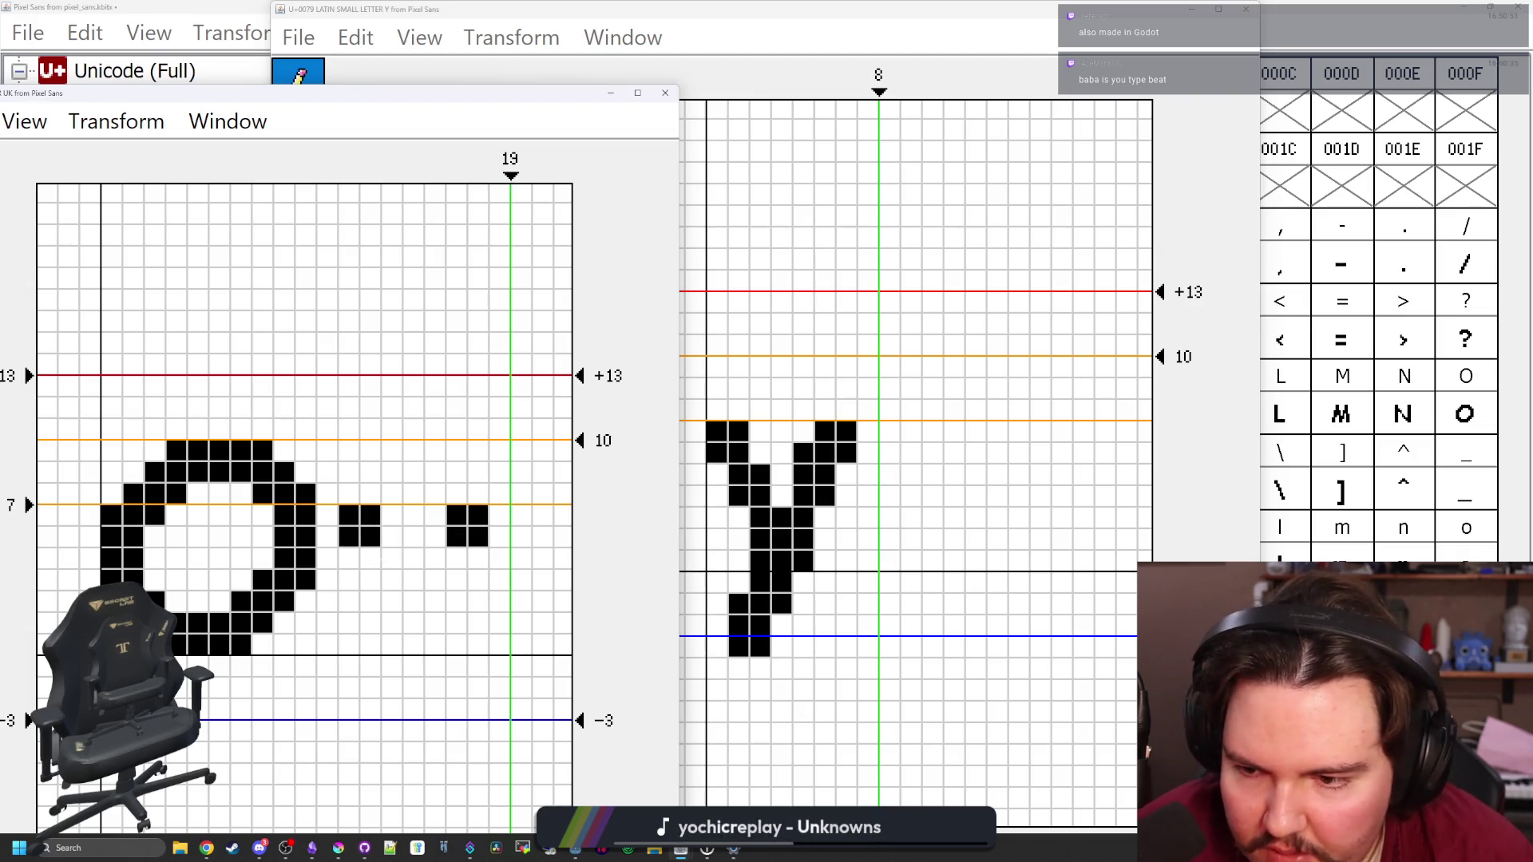
pyautogui.moveTo(158, 101)
pyautogui.mouseDown()
pyautogui.moveTo(285, 92)
pyautogui.moveTo(184, 112)
pyautogui.mouseUp()
pyautogui.moveTo(397, 569)
pyautogui.mouseDown()
pyautogui.moveTo(462, 612)
pyautogui.moveTo(462, 655)
pyautogui.moveTo(396, 741)
pyautogui.moveTo(418, 740)
pyautogui.mouseUp()
pyautogui.moveTo(483, 568)
pyautogui.mouseDown()
pyautogui.moveTo(462, 591)
pyautogui.moveTo(461, 569)
pyautogui.mouseUp()
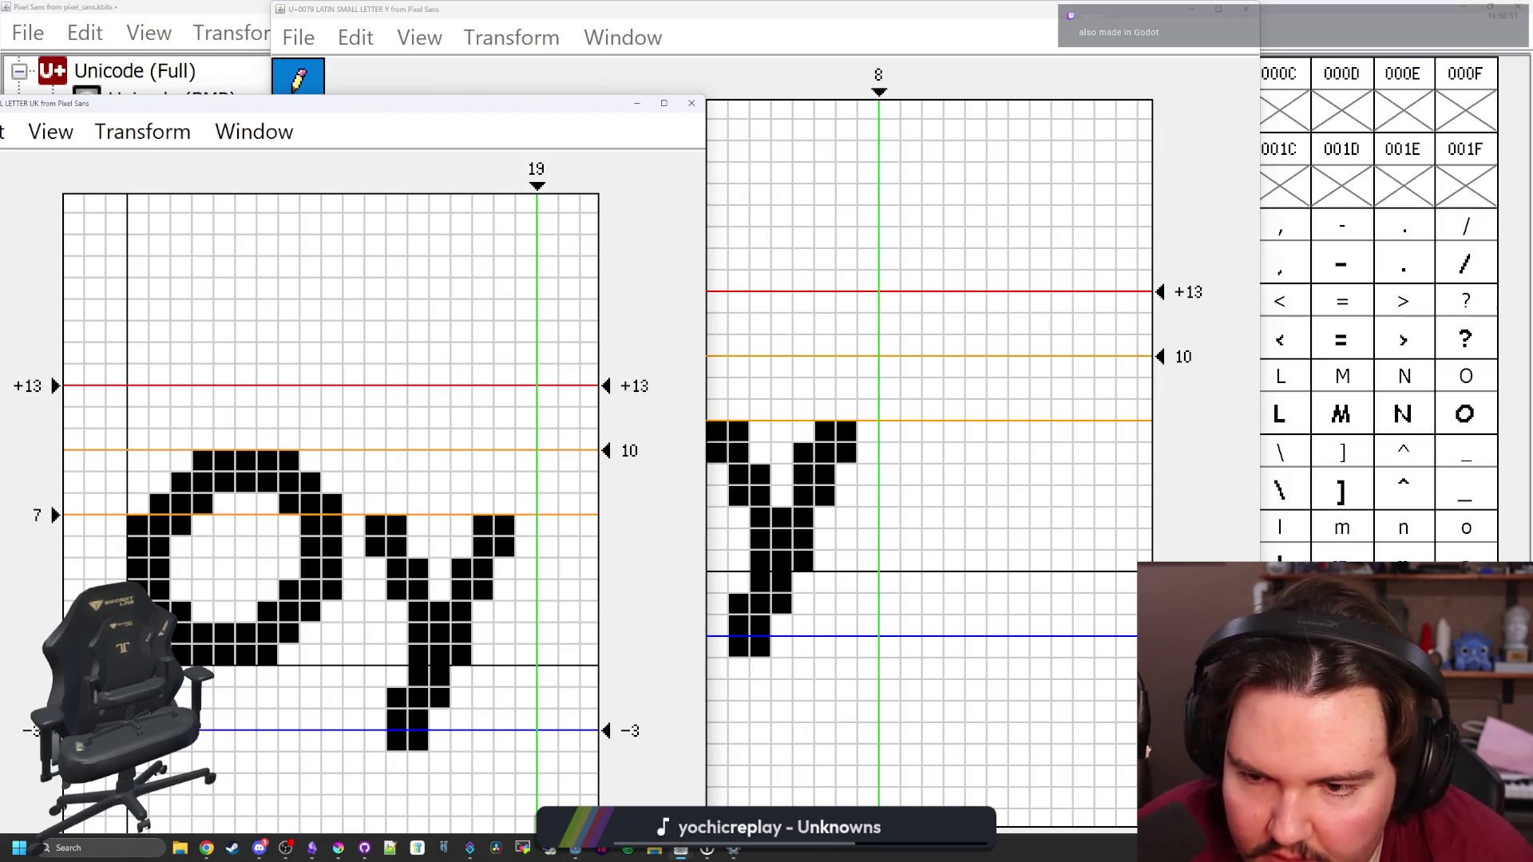
pyautogui.click(693, 102)
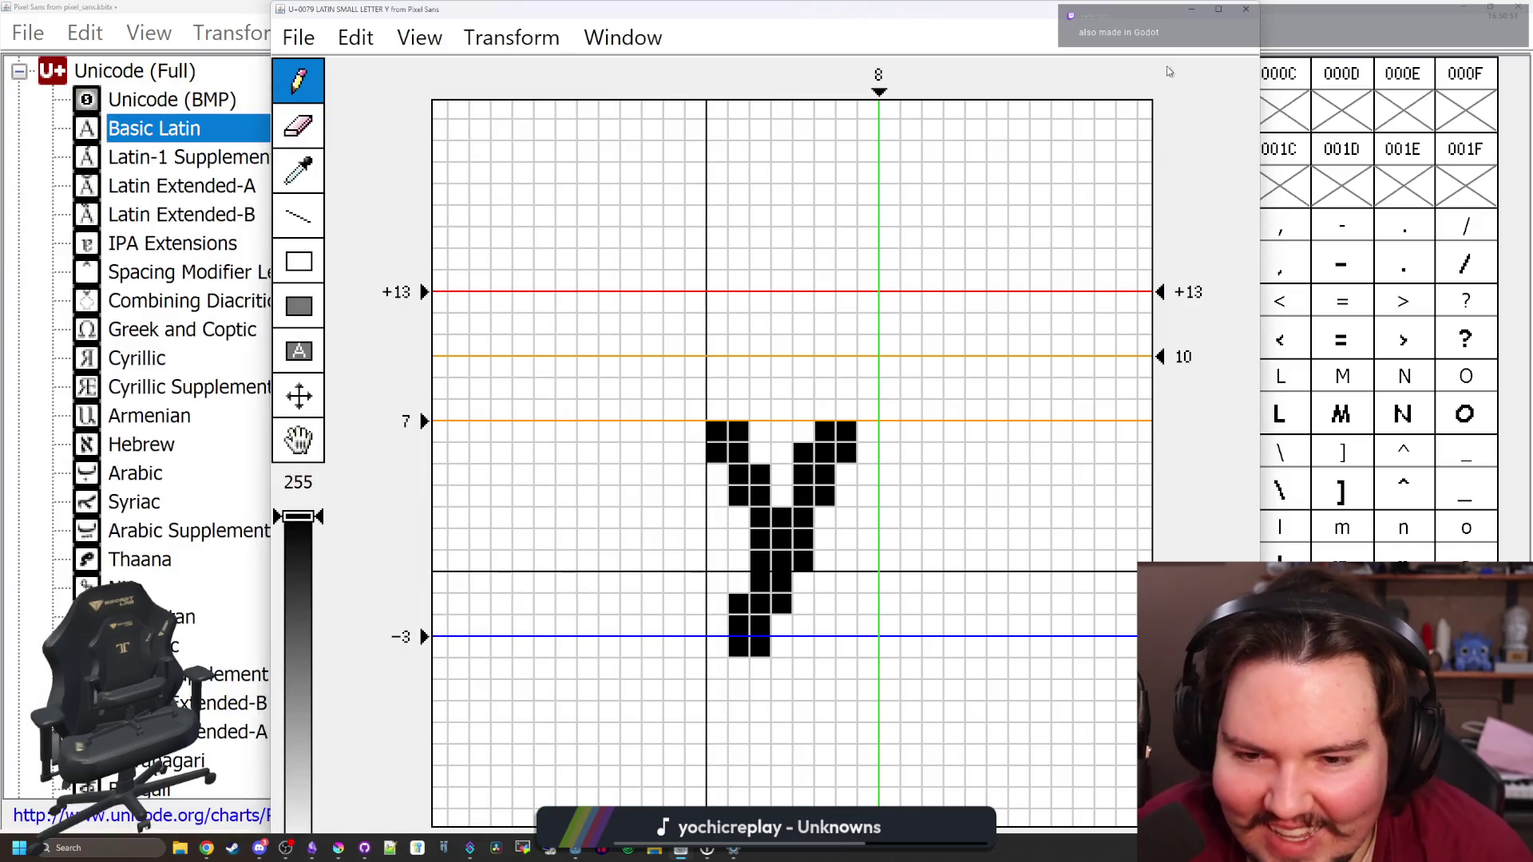
# Copy the capital Oy glyph into the empty small uk slot in the Cyrillic block
pyautogui.click(1245, 8)
pyautogui.click(170, 361)
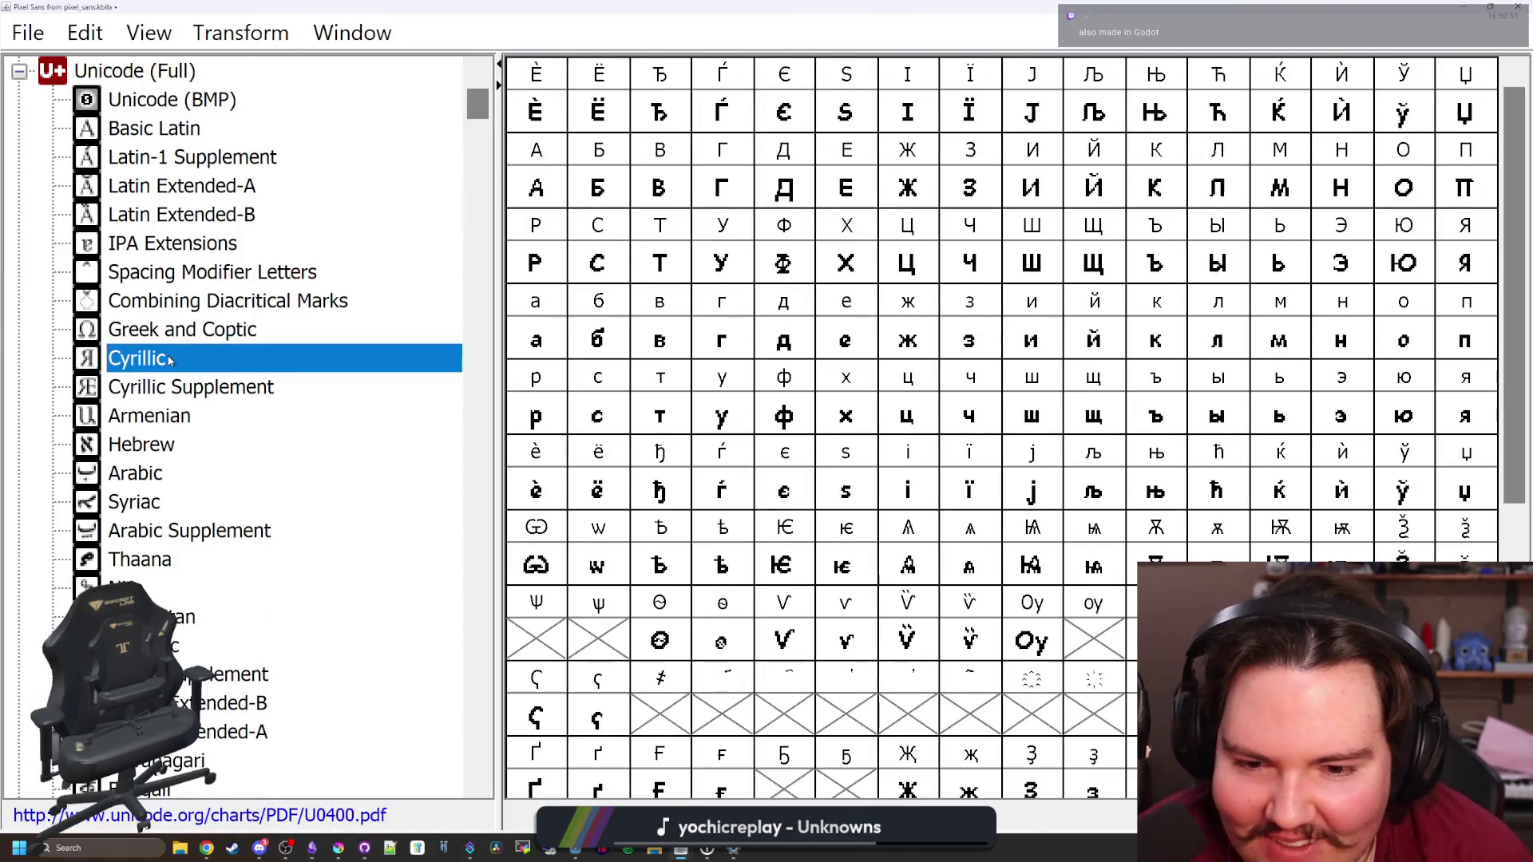
pyautogui.scroll(-5, 580, 487)
pyautogui.scroll(5, 803, 505)
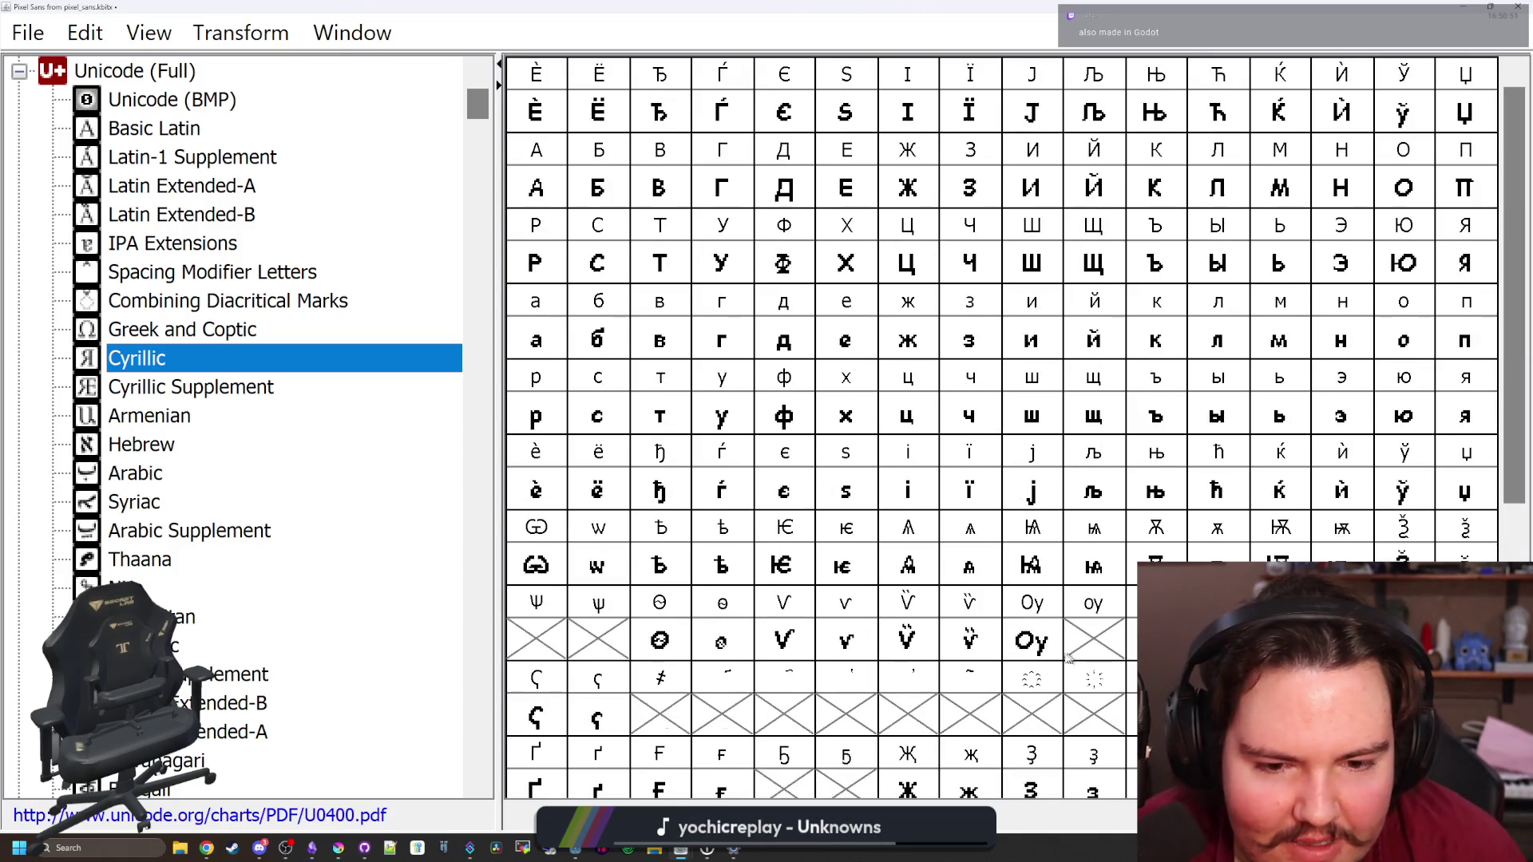
pyautogui.click(1032, 641)
pyautogui.hotkey('ctrl', 'c')
pyautogui.click(1093, 641)
pyautogui.hotkey('ctrl', 'v')
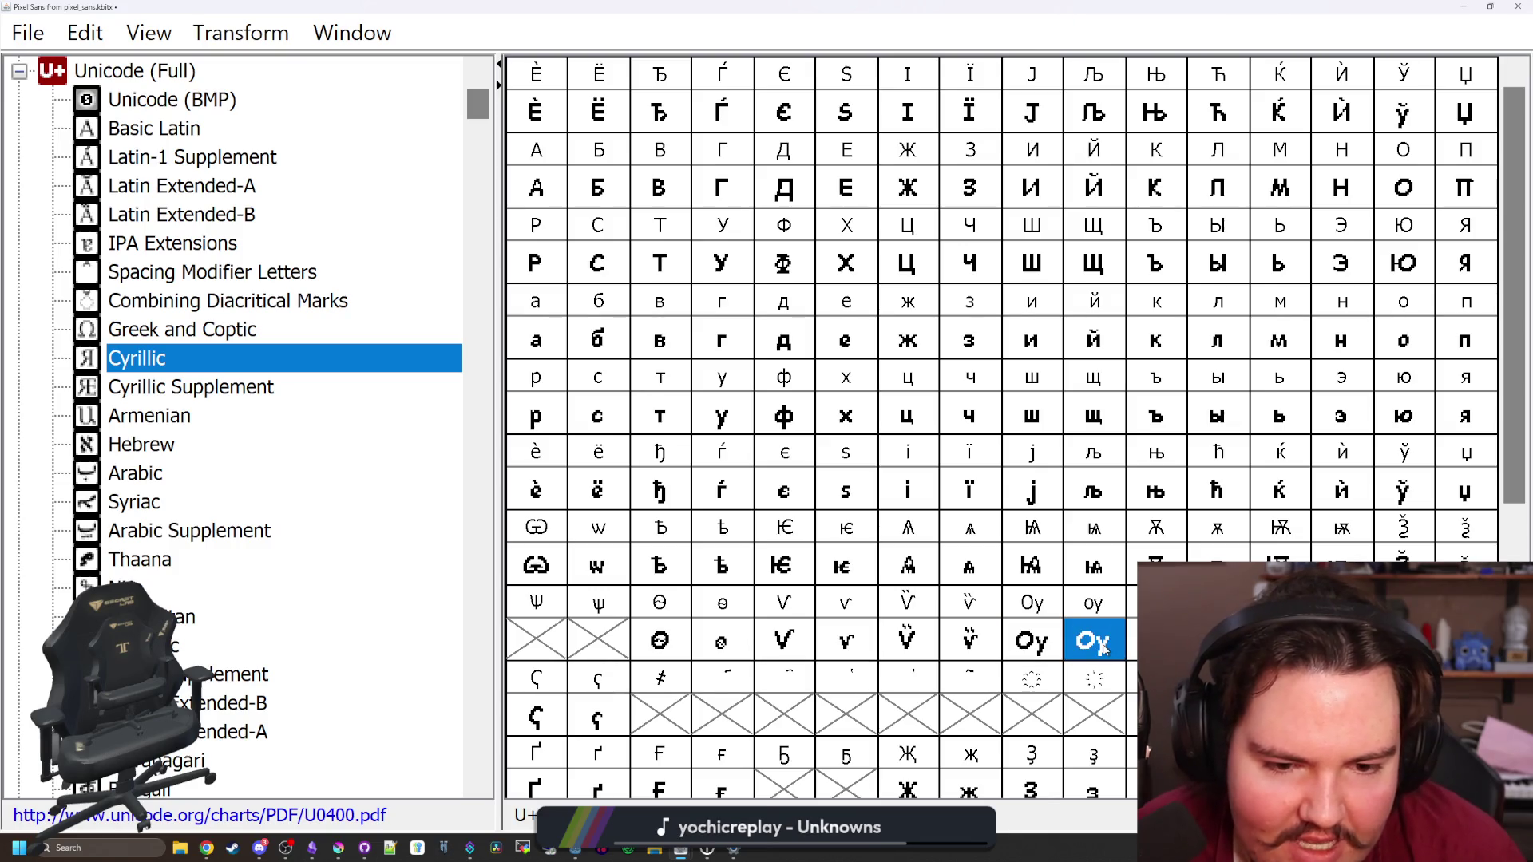
# Erase the big O's left and top and redraw it as a small o bowl
pyautogui.doubleClick(1101, 645)
pyautogui.moveTo(597, 518)
pyautogui.mouseDown()
pyautogui.moveTo(639, 395)
pyautogui.moveTo(790, 407)
pyautogui.moveTo(673, 367)
pyautogui.mouseUp()
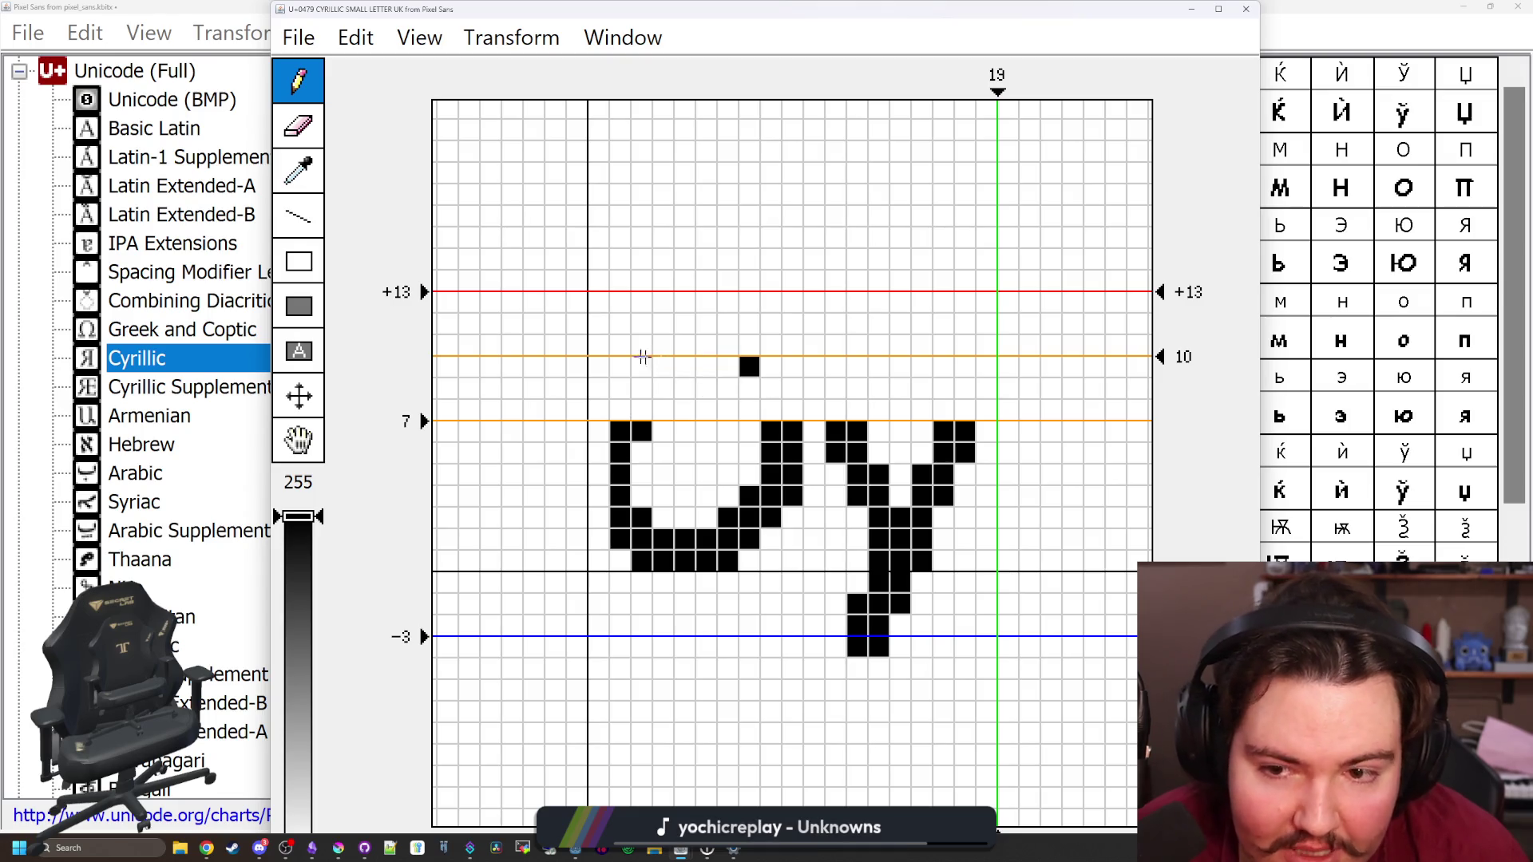
pyautogui.click(749, 367)
pyautogui.moveTo(1041, 6); pyautogui.dragTo(868, 20)
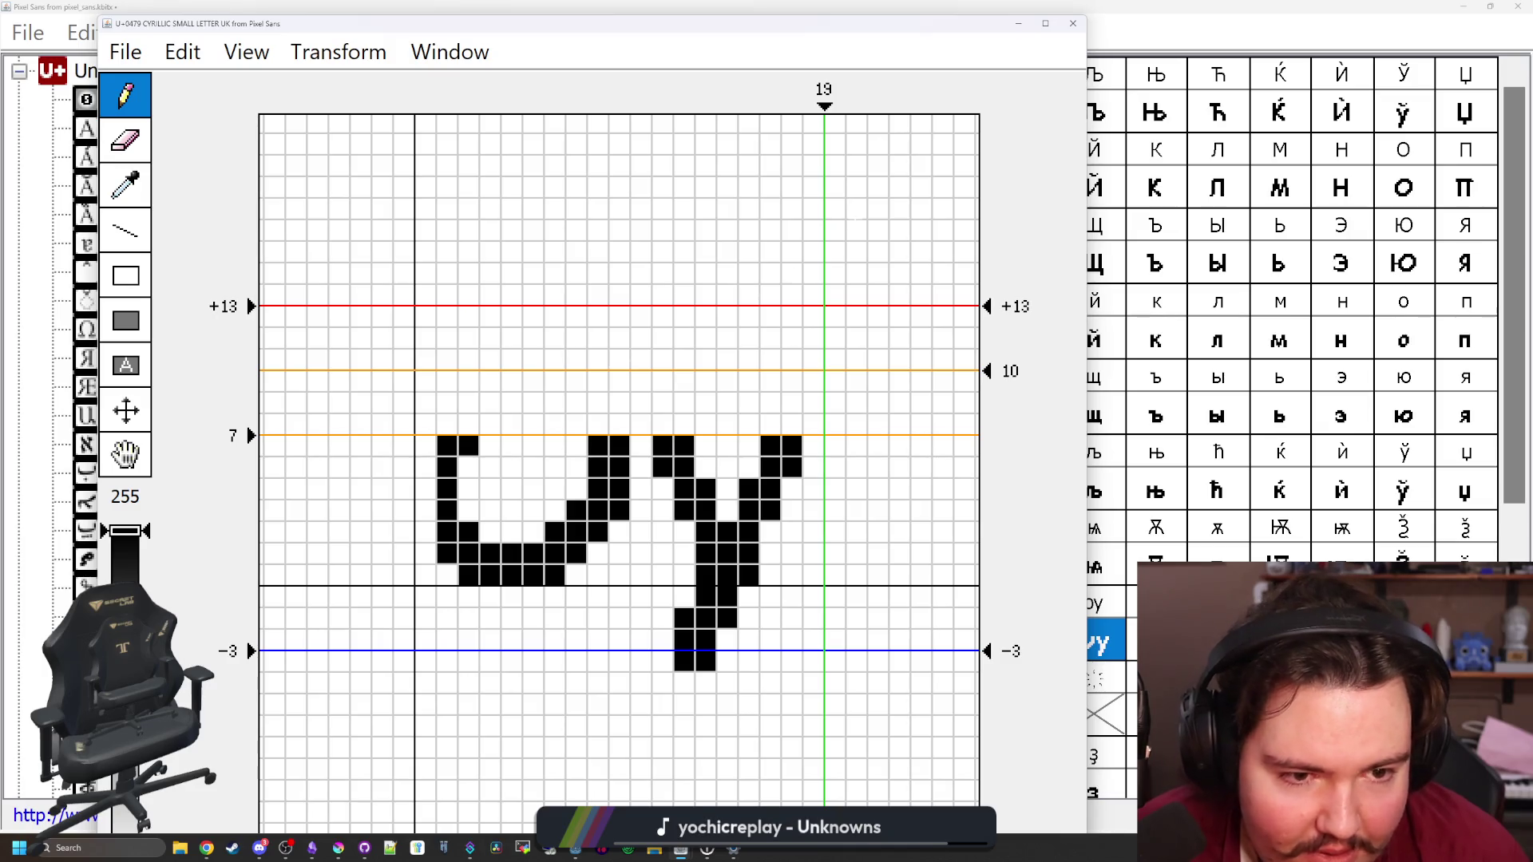
pyautogui.moveTo(587, 469)
pyautogui.mouseDown()
pyautogui.moveTo(511, 447)
pyautogui.moveTo(558, 447)
pyautogui.mouseUp()
pyautogui.click(469, 511)
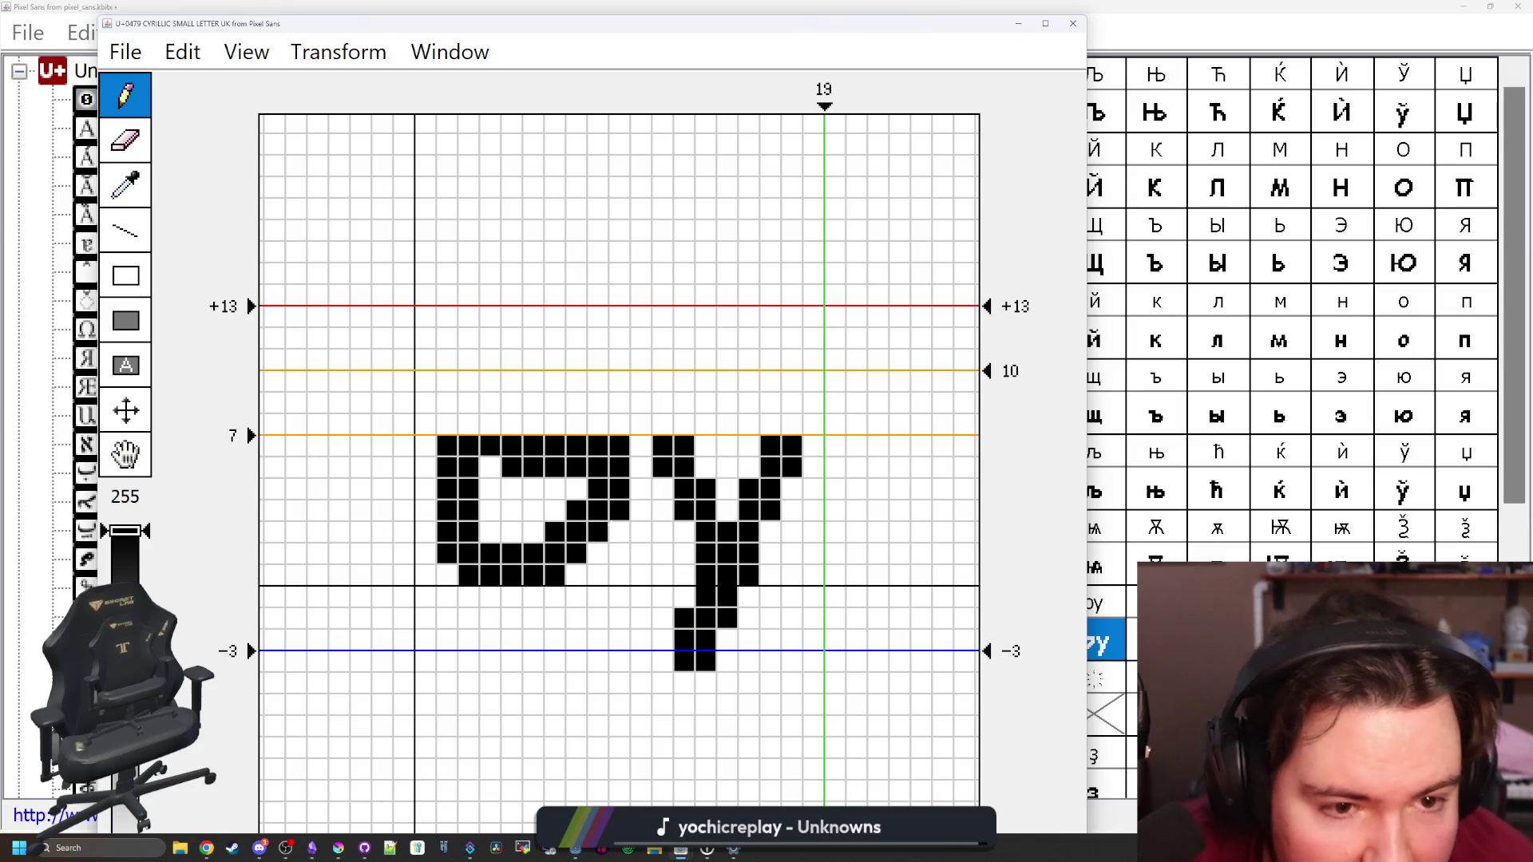
pyautogui.moveTo(618, 532); pyautogui.dragTo(575, 575)
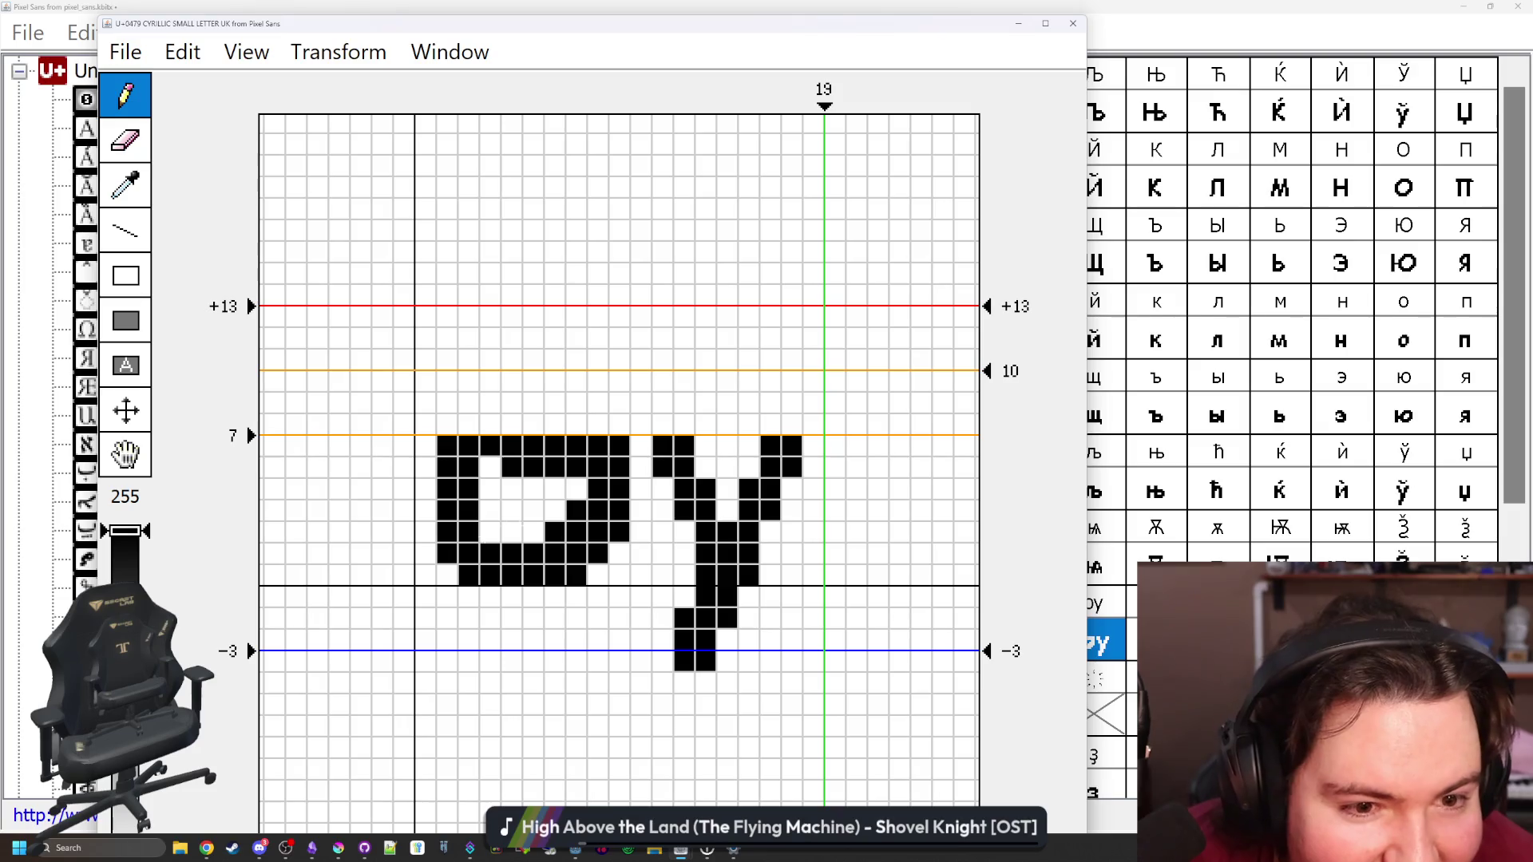
pyautogui.moveTo(554, 533)
pyautogui.mouseDown()
pyautogui.moveTo(575, 511)
pyautogui.moveTo(447, 544)
pyautogui.moveTo(500, 554)
pyautogui.mouseUp()
# Tidy stray pixels, solidify the left column and round the o's top corners
pyautogui.click(490, 448)
pyautogui.click(447, 447)
pyautogui.click(448, 511)
pyautogui.click(468, 576)
pyautogui.click(511, 554)
pyautogui.click(512, 576)
pyautogui.click(511, 447)
pyautogui.click(511, 469)
pyautogui.click(532, 447)
pyautogui.click(639, 447)
pyautogui.click(639, 447)
pyautogui.click(617, 447)
# Shift the oy glyph four cells left and narrow its advance width to 15
pyautogui.press('Left')
pyautogui.press('Left')
pyautogui.press('Left')
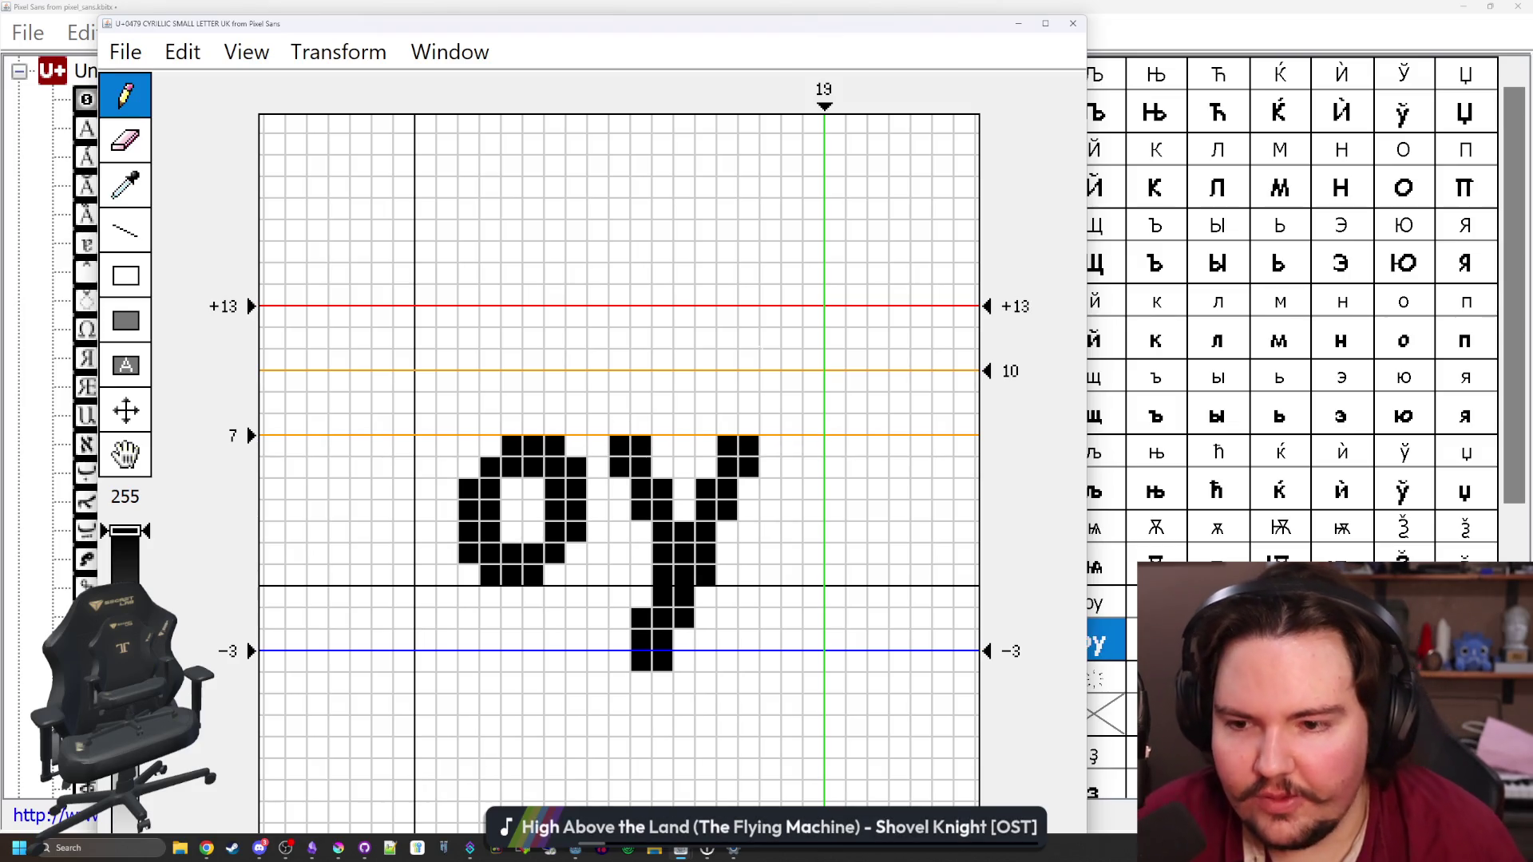
pyautogui.moveTo(824, 106); pyautogui.dragTo(737, 92)
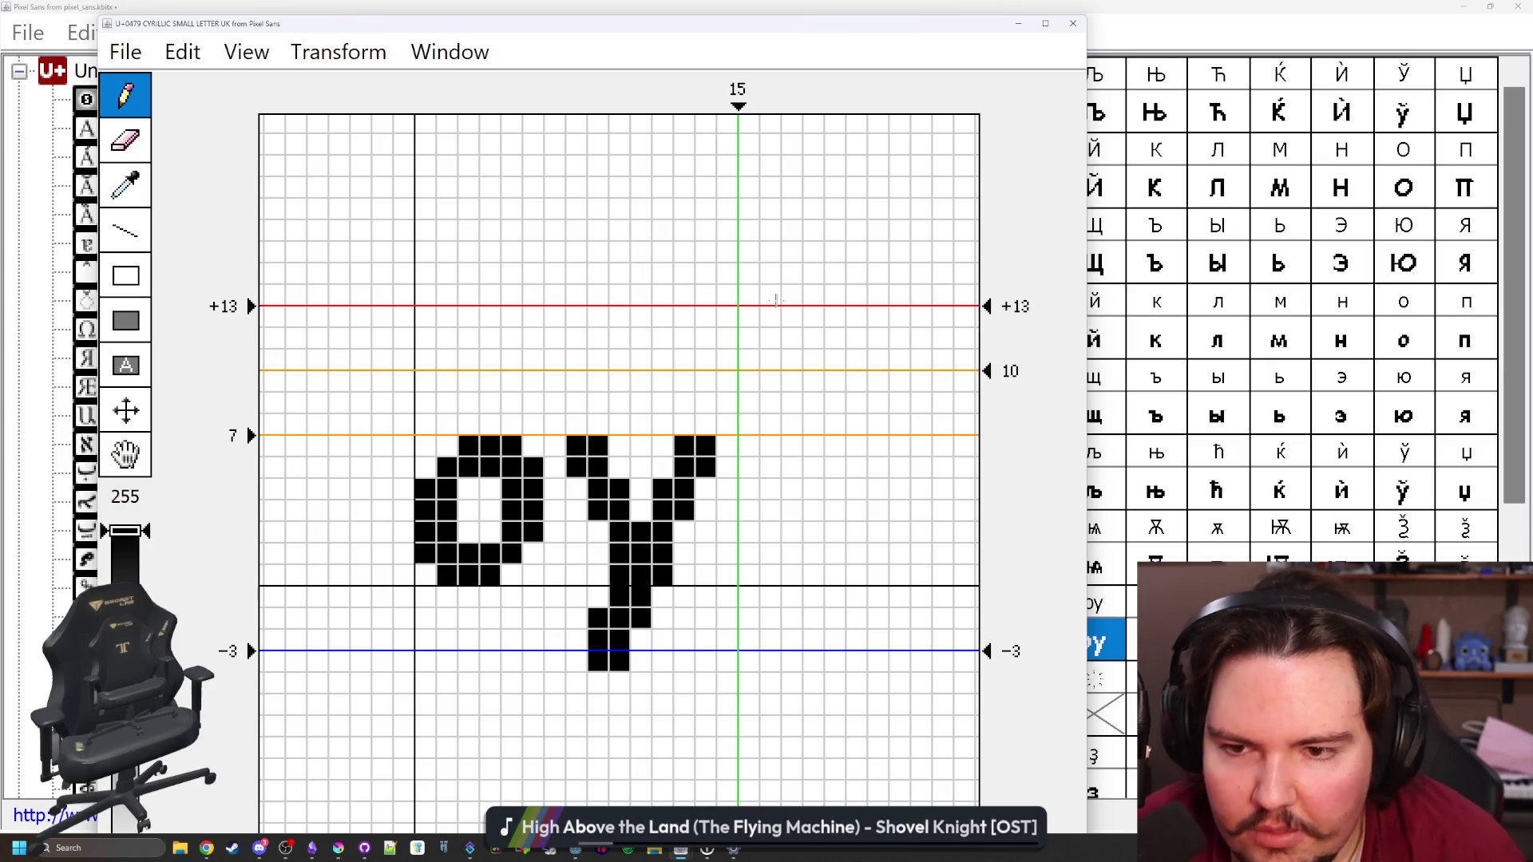
pyautogui.click(1072, 24)
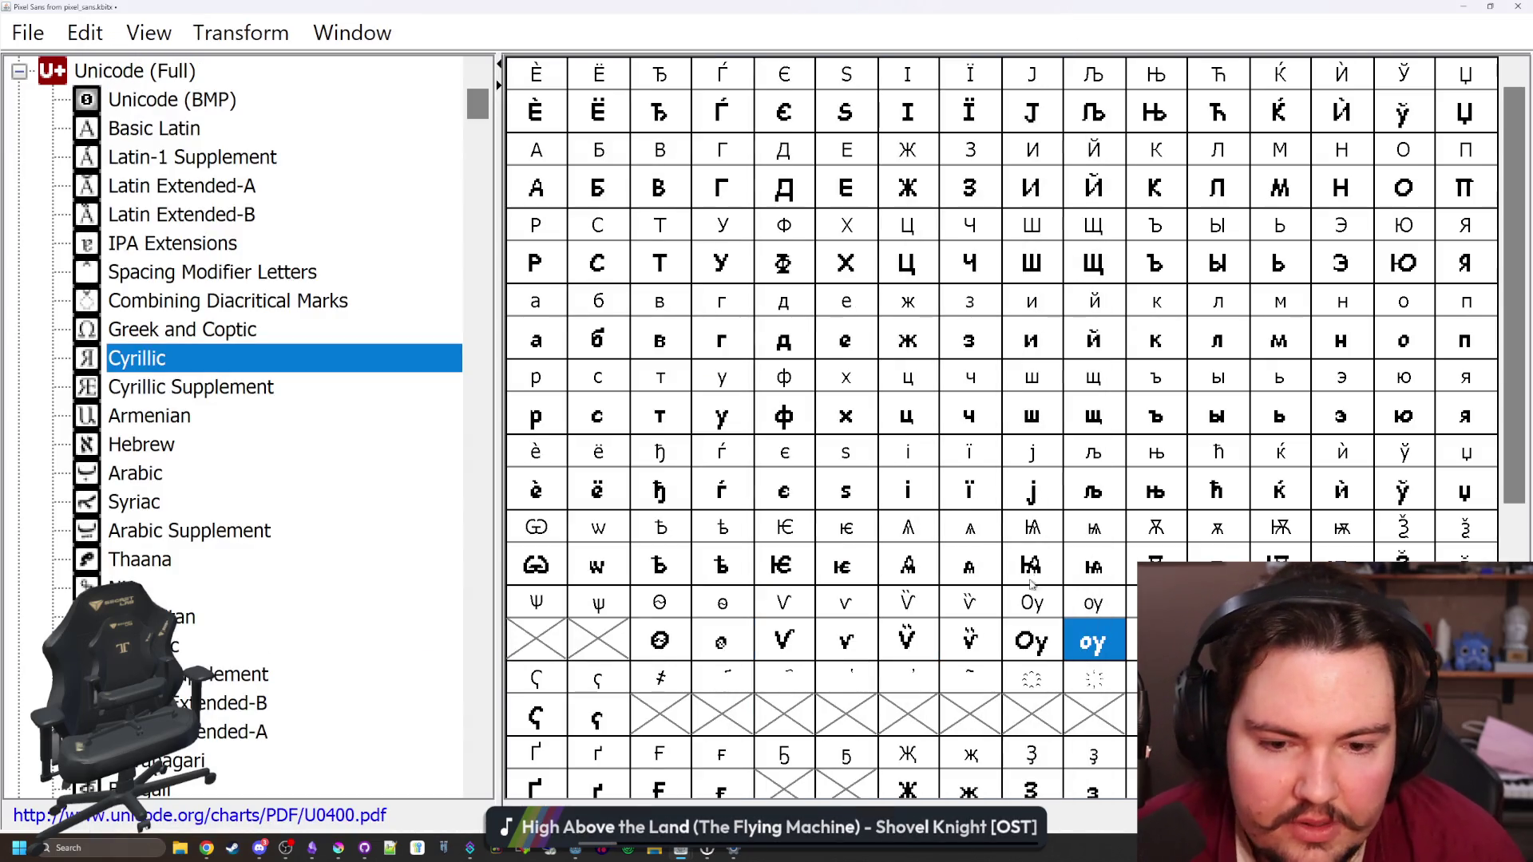
pyautogui.click(1034, 619)
pyautogui.scroll(-2, 953, 627)
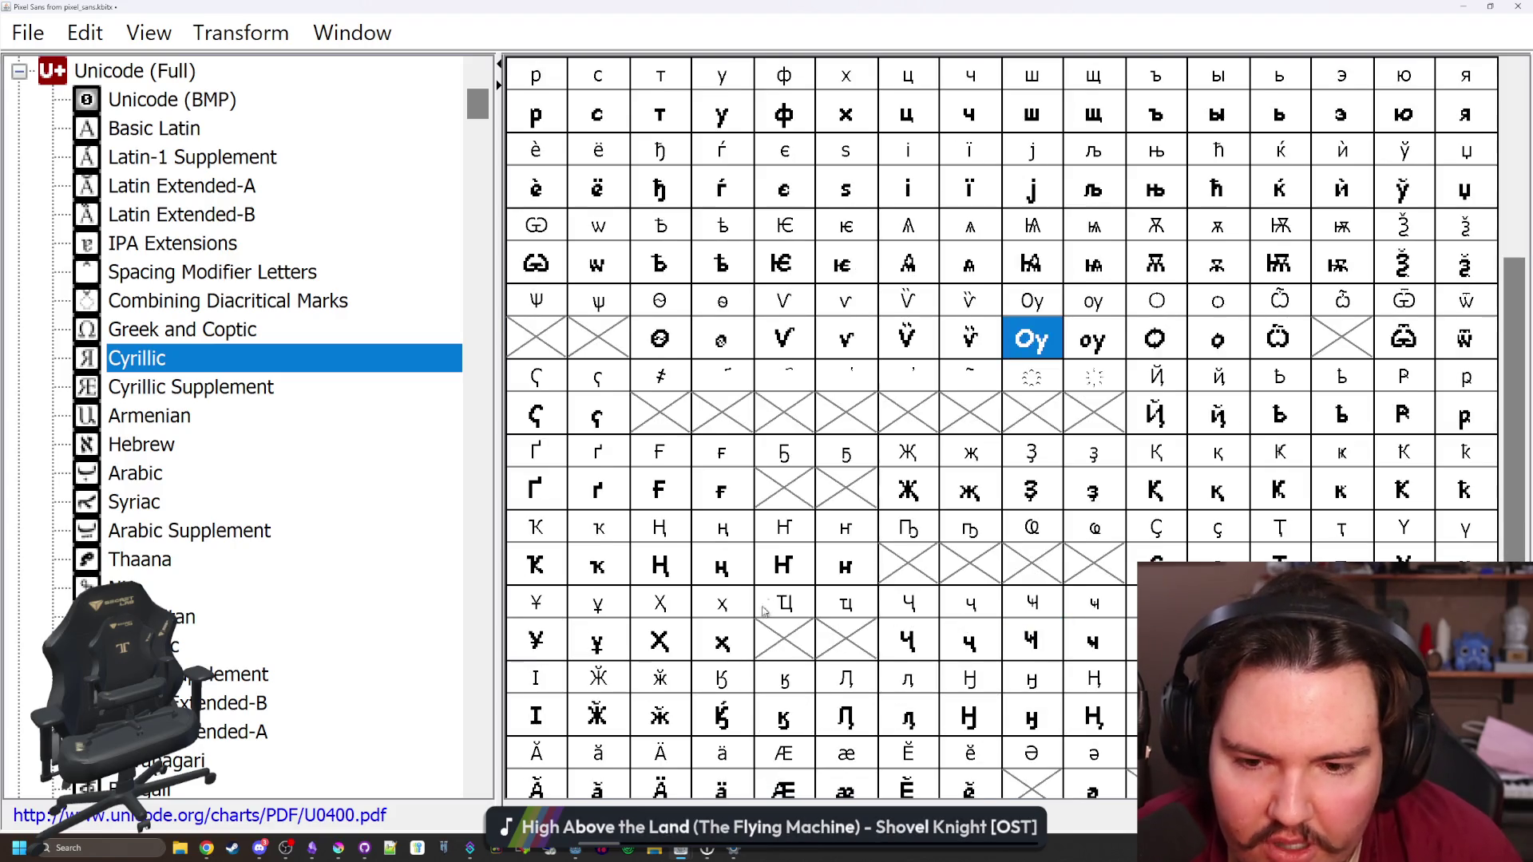
pyautogui.click(797, 419)
pyautogui.click(634, 394)
pyautogui.click(600, 352)
pyautogui.click(561, 349)
pyautogui.click(680, 421)
pyautogui.click(727, 419)
pyautogui.click(778, 419)
pyautogui.click(822, 415)
pyautogui.click(843, 479)
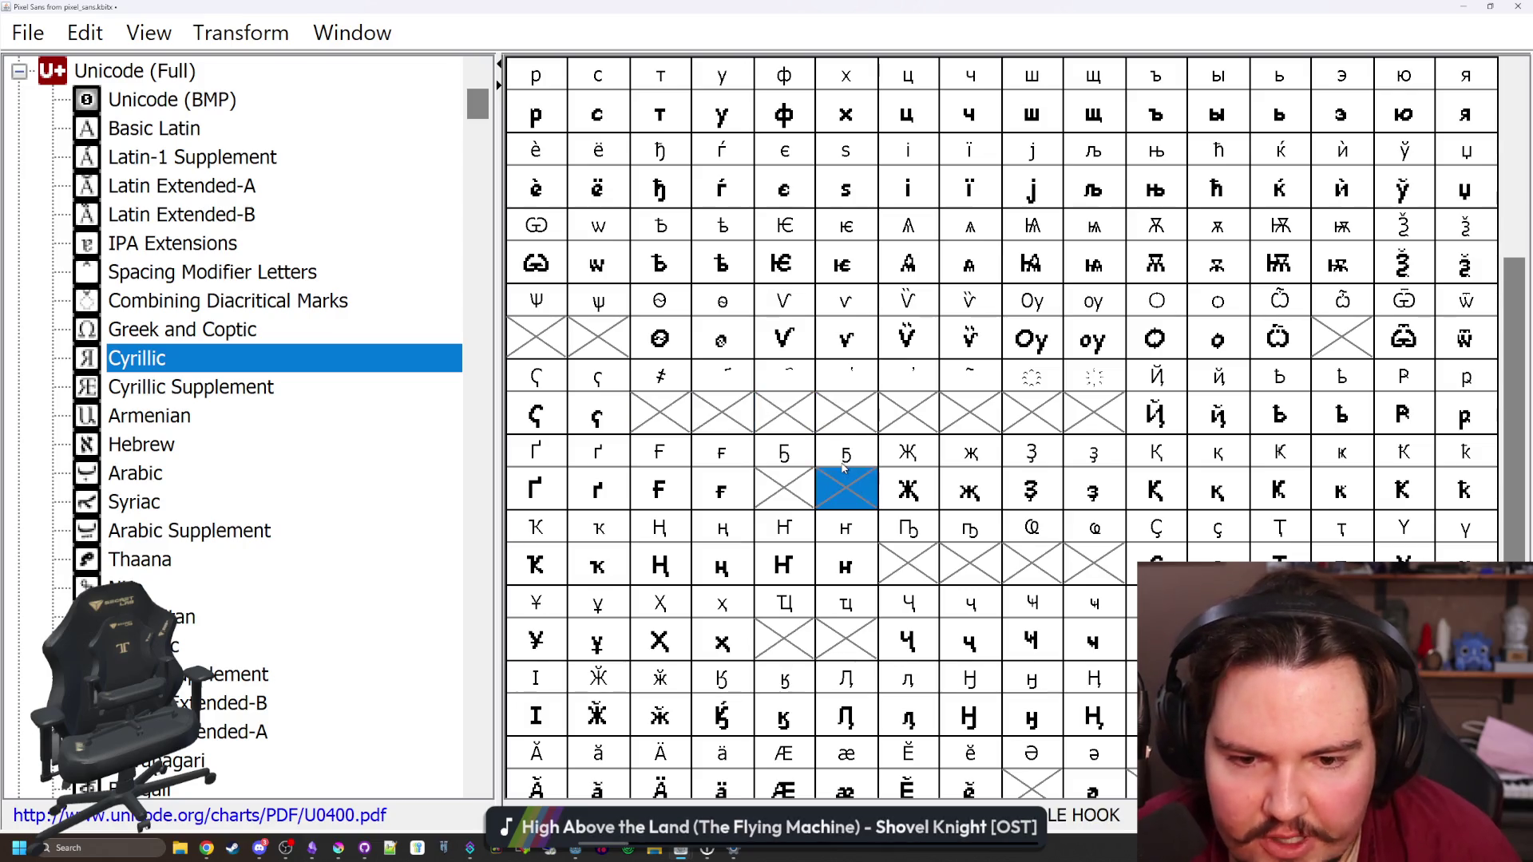
pyautogui.scroll(-2, 844, 471)
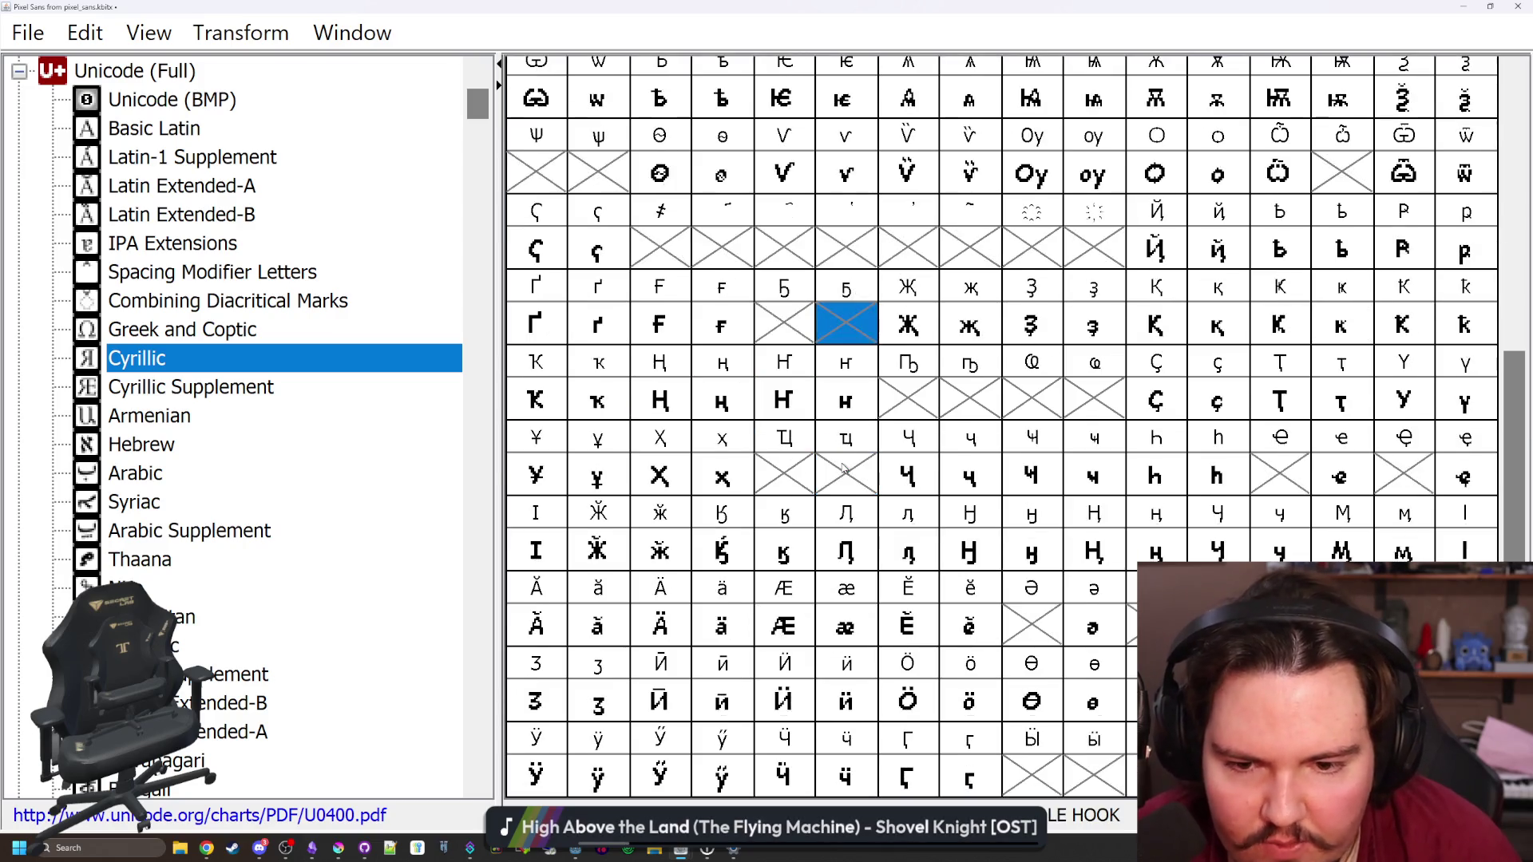
pyautogui.click(1044, 632)
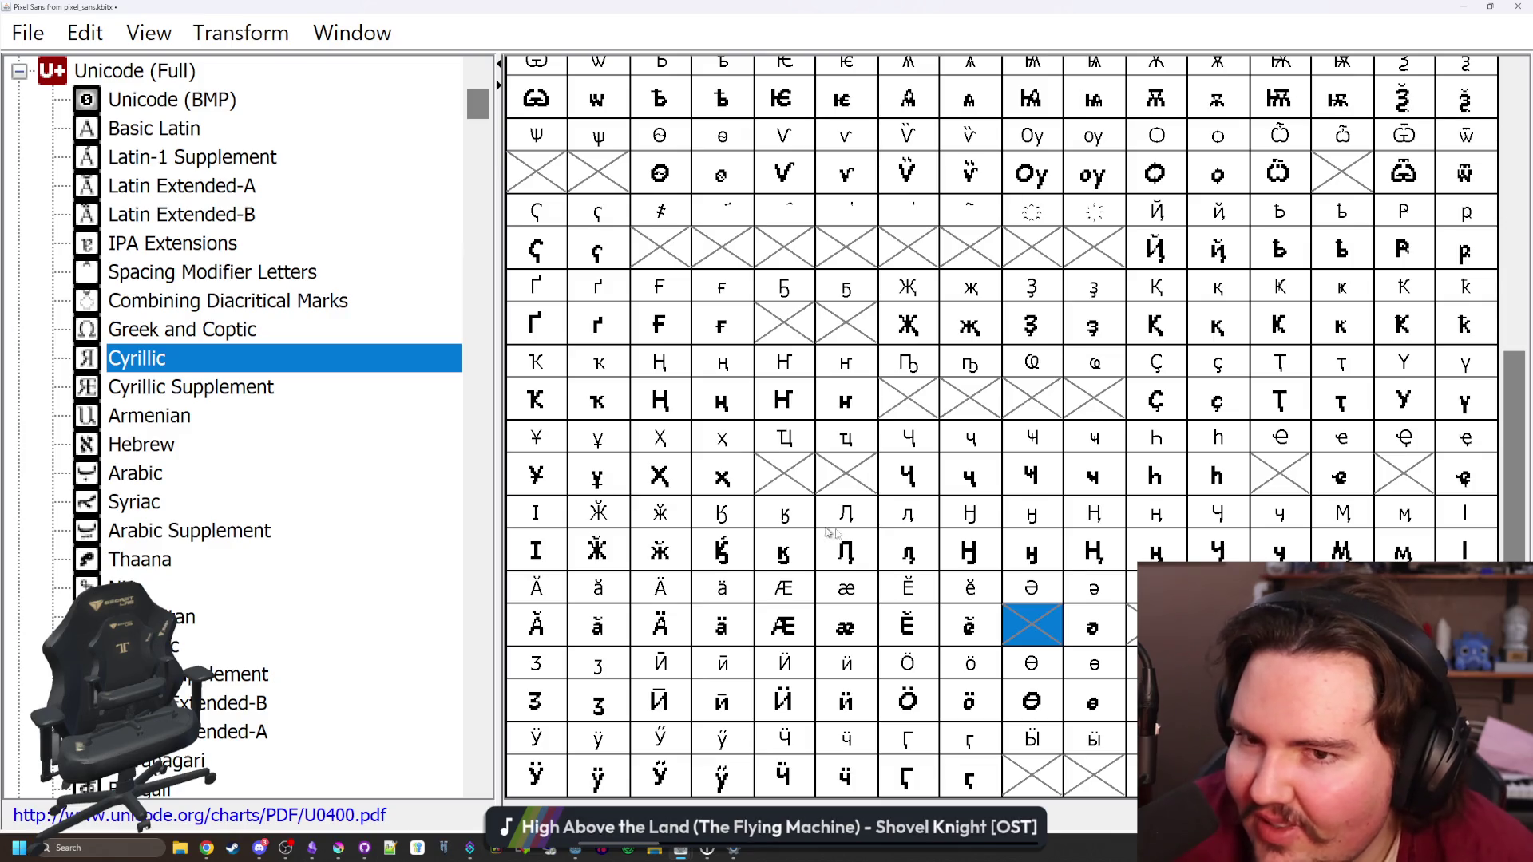
pyautogui.click(906, 411)
pyautogui.click(863, 352)
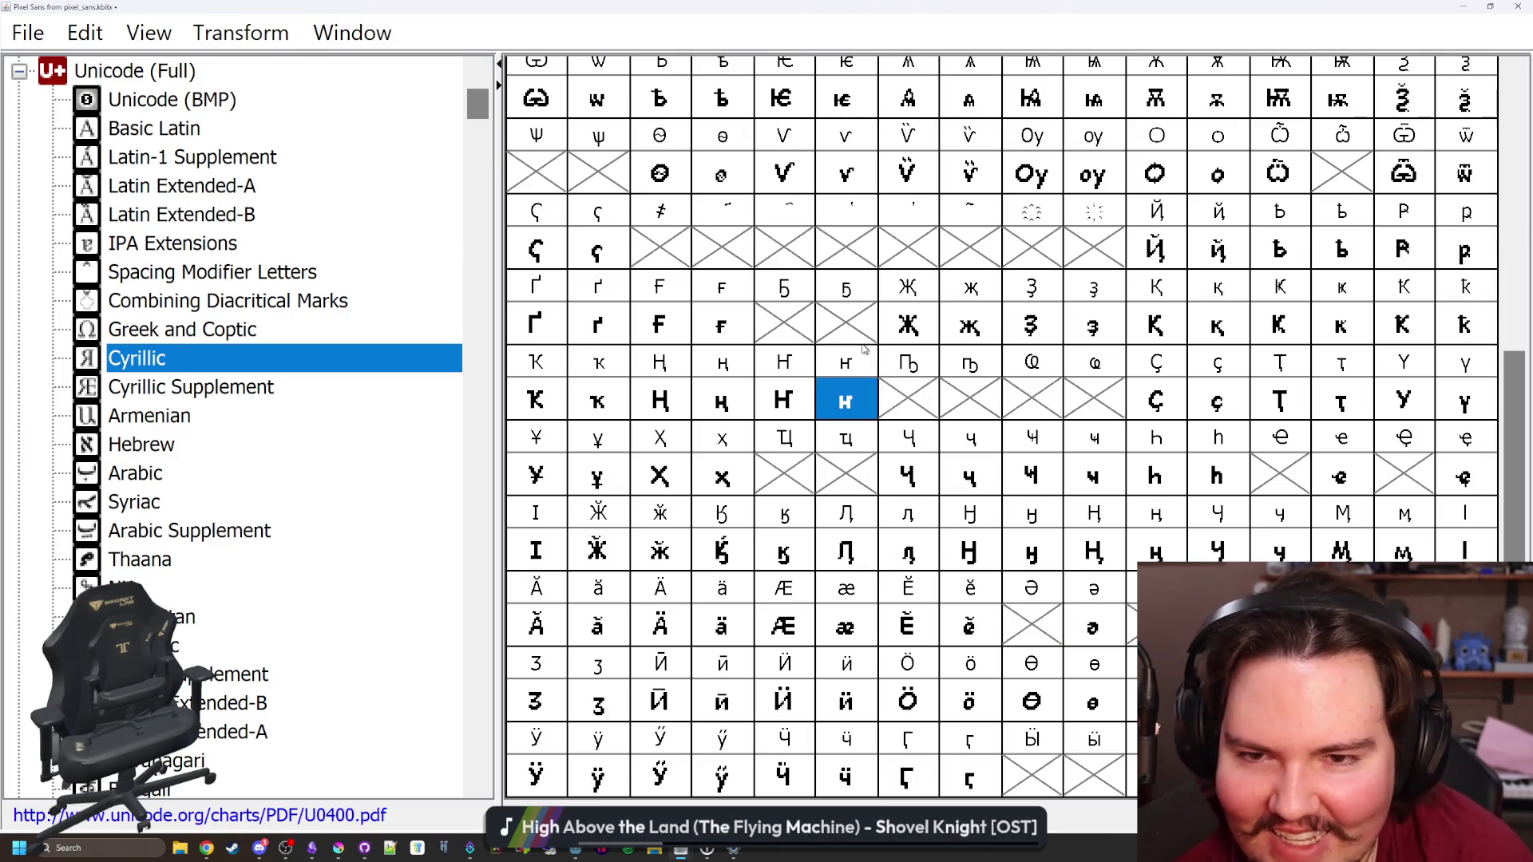
pyautogui.click(858, 338)
pyautogui.click(1030, 625)
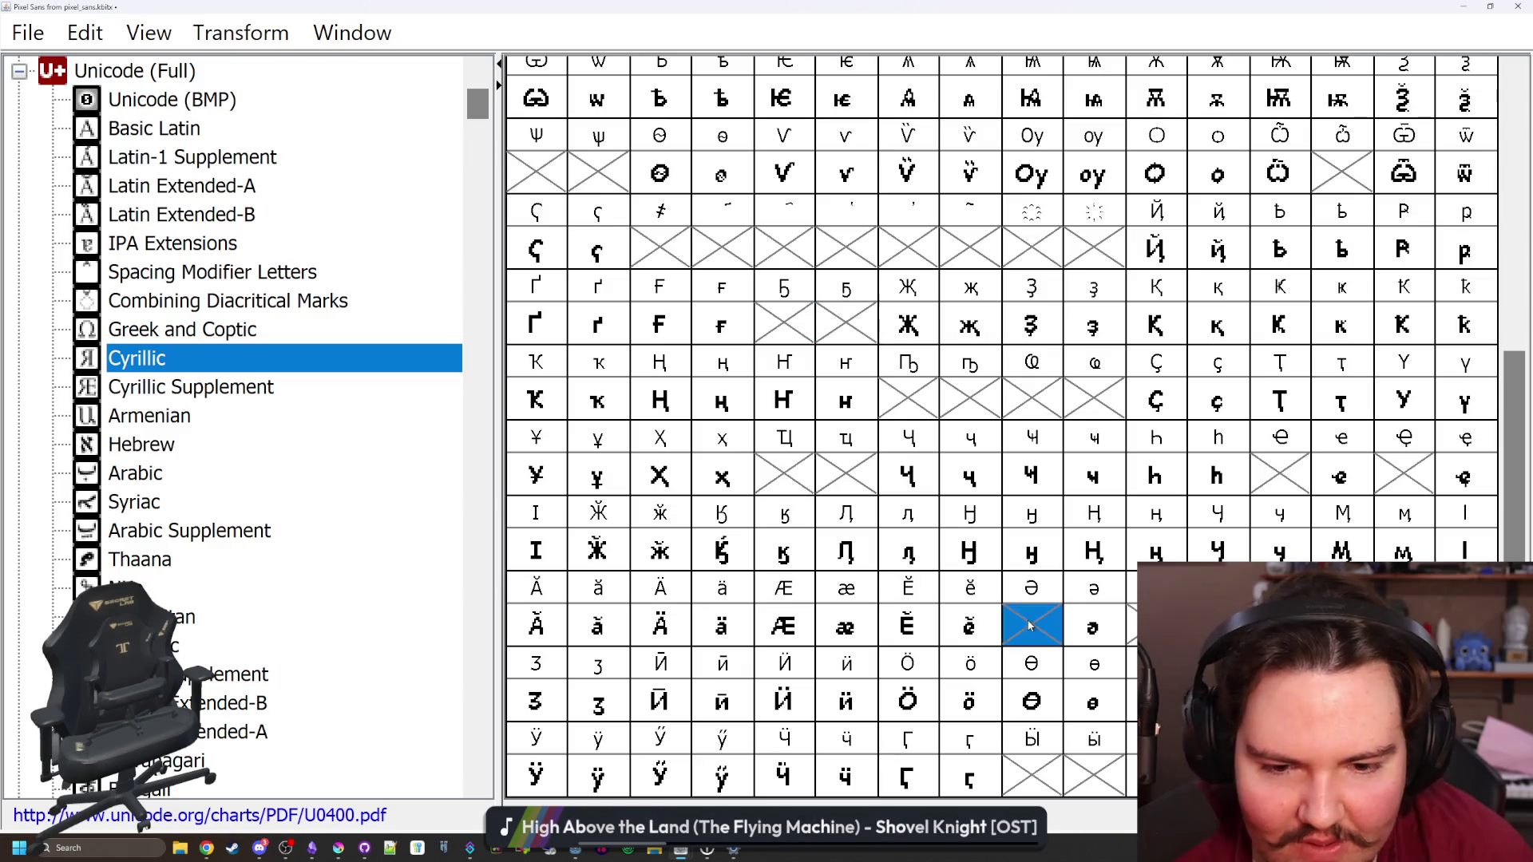
pyautogui.click(928, 635)
pyautogui.click(1060, 630)
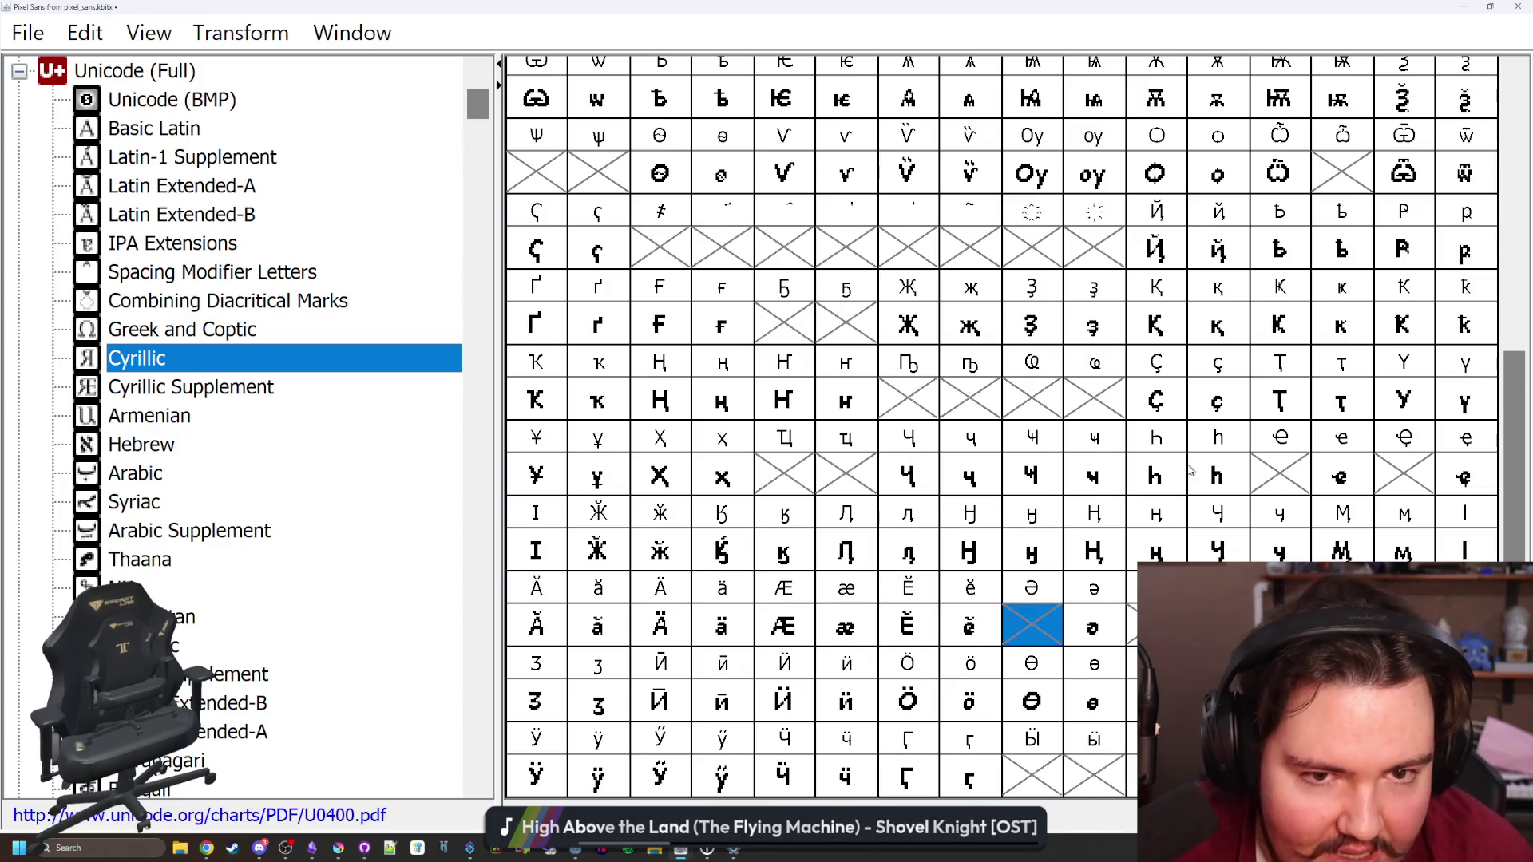
pyautogui.scroll(2, 1190, 471)
pyautogui.click(1409, 177)
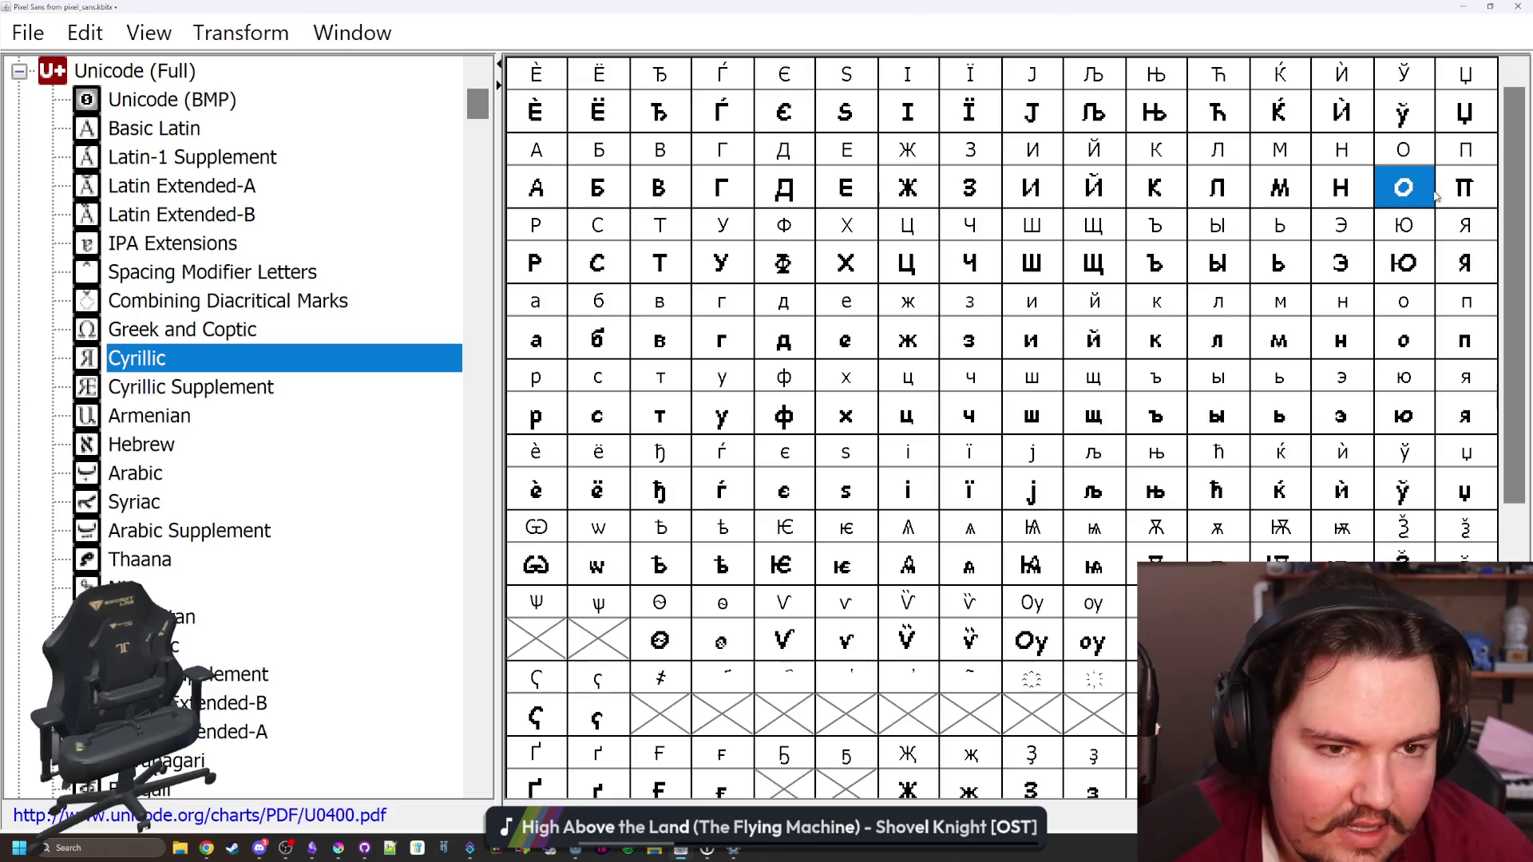
pyautogui.scroll(-2, 920, 506)
pyautogui.click(1056, 628)
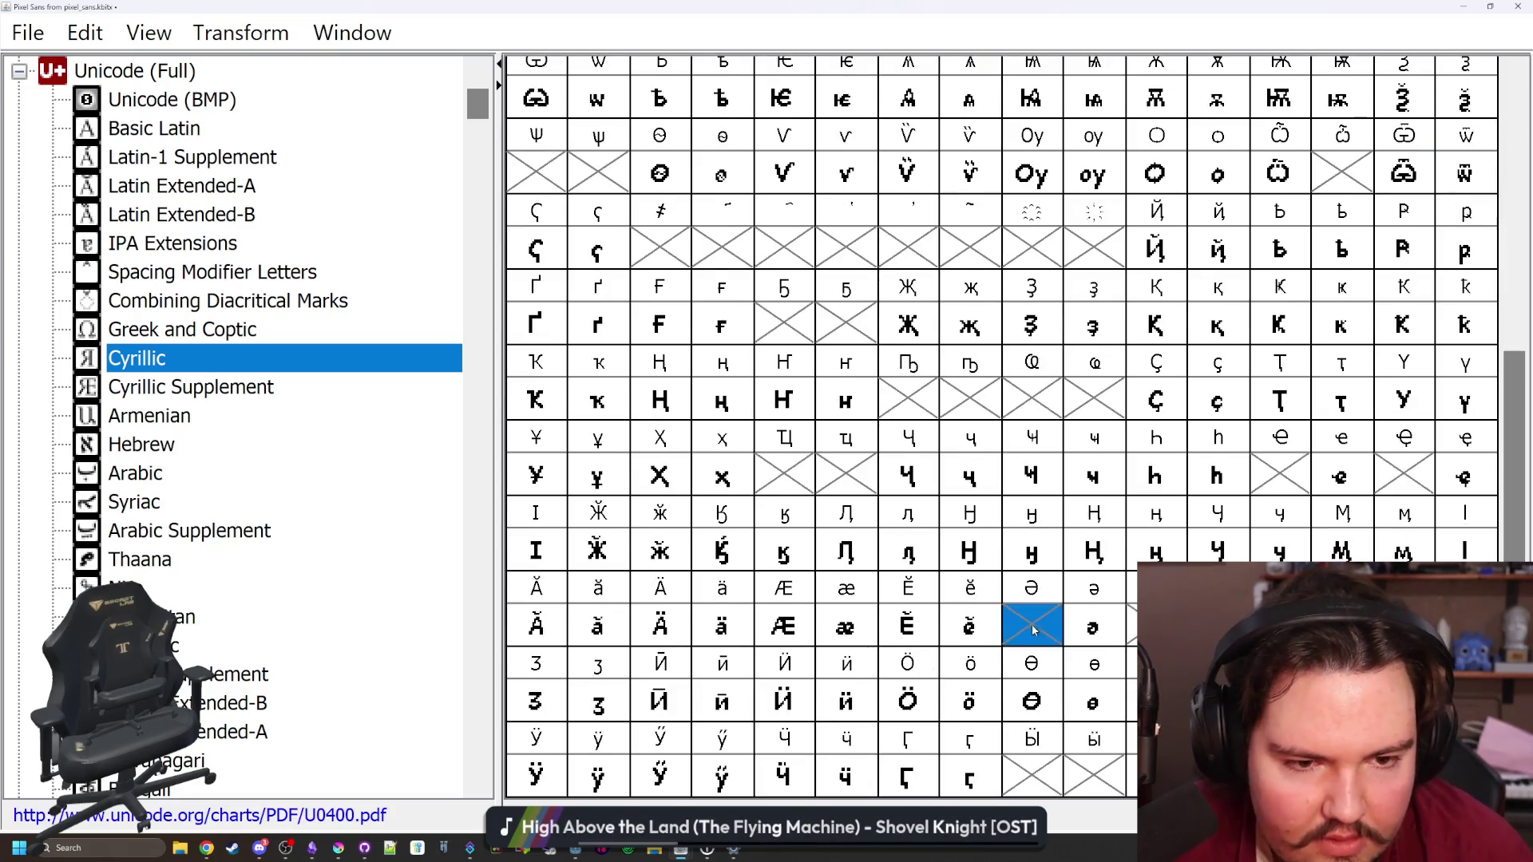
pyautogui.click(1300, 491)
pyautogui.hotkey('ctrl', 'v')
# Reshape the pasted O into a hooked e-like capital Abkhasian Che
pyautogui.doubleClick(1299, 491)
pyautogui.moveTo(836, 454)
pyautogui.mouseDown()
pyautogui.moveTo(741, 453)
pyautogui.moveTo(727, 475)
pyautogui.moveTo(835, 475)
pyautogui.moveTo(830, 498)
pyautogui.moveTo(856, 517)
pyautogui.moveTo(805, 517)
pyautogui.moveTo(856, 540)
pyautogui.moveTo(856, 518)
pyautogui.mouseUp()
pyautogui.click(835, 518)
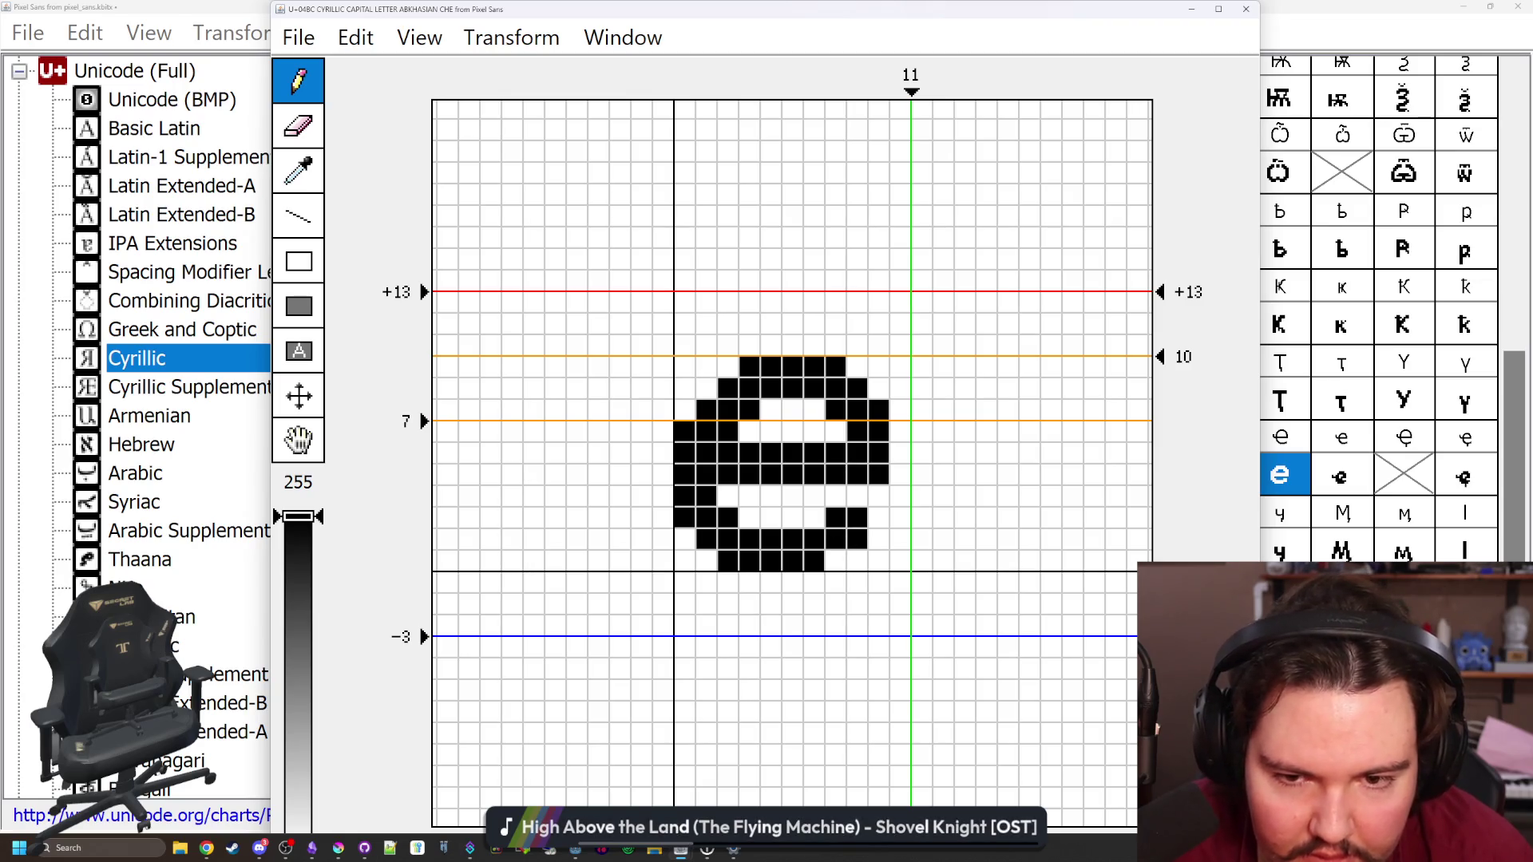
pyautogui.click(835, 561)
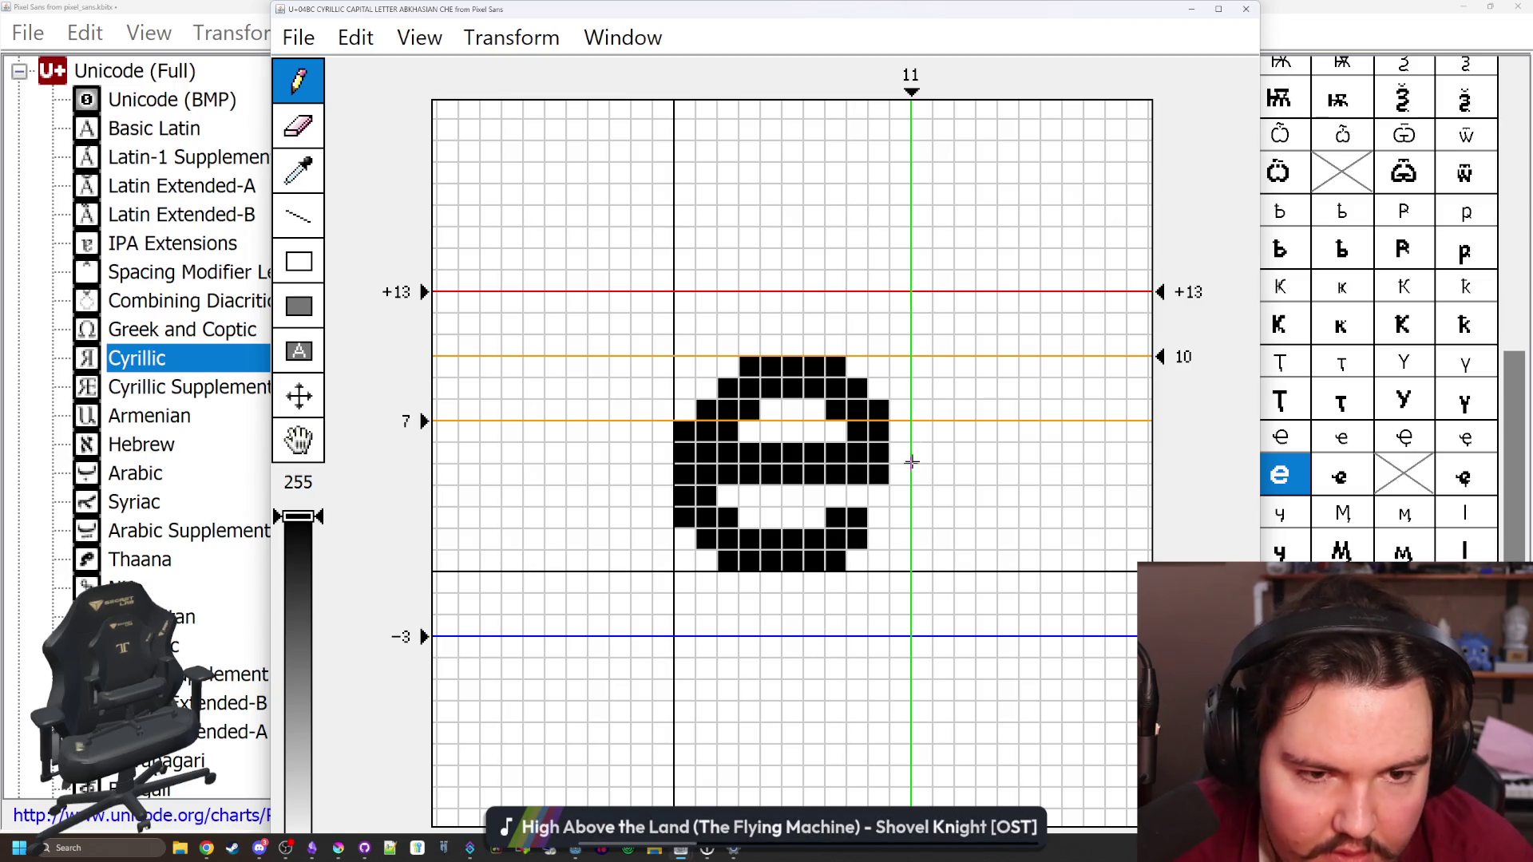
pyautogui.click(1245, 9)
pyautogui.doubleClick(1280, 475)
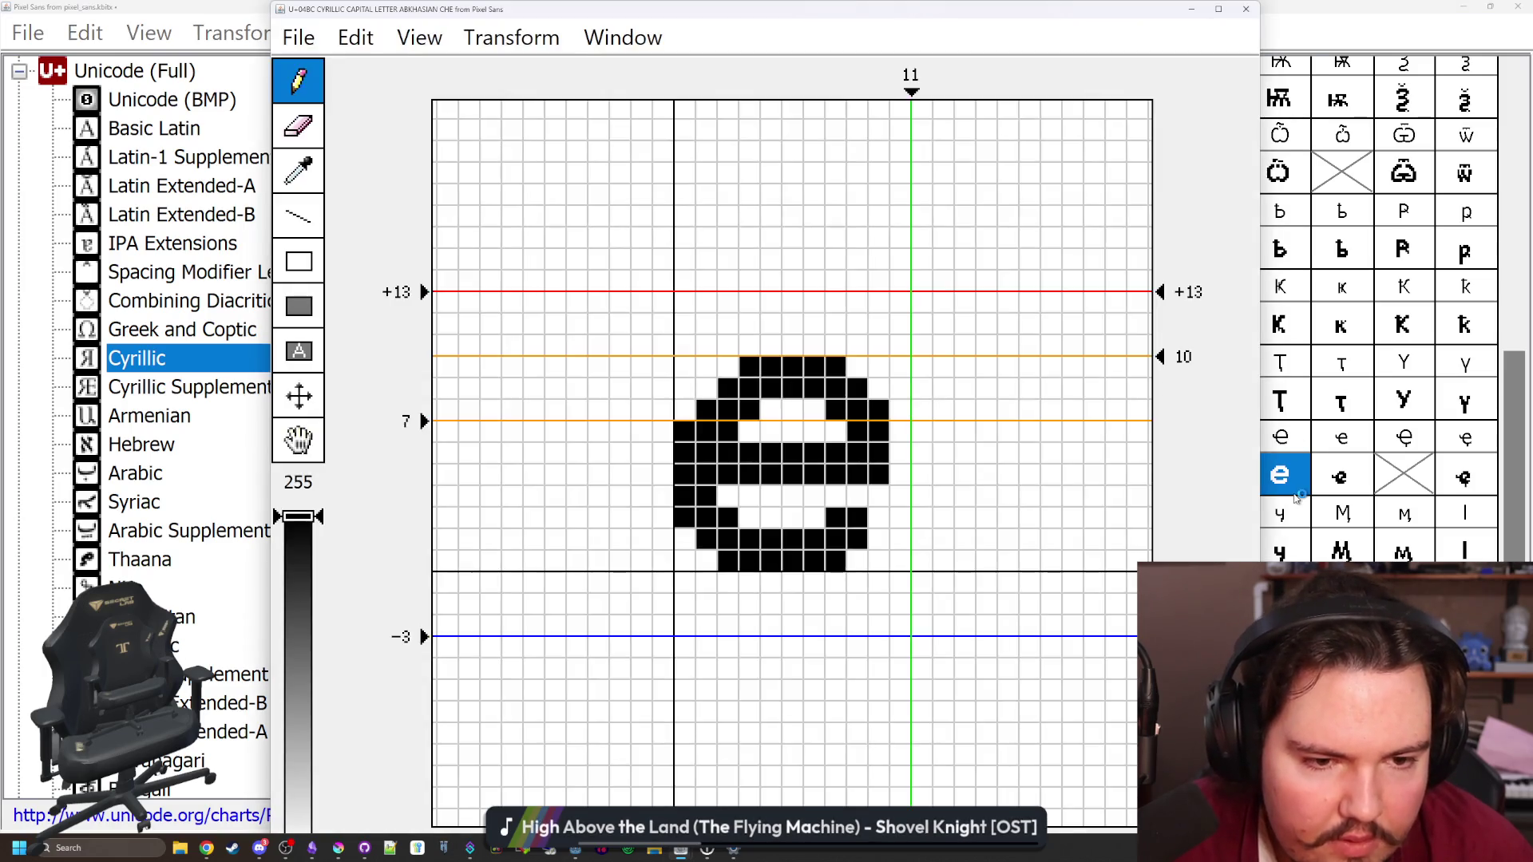
pyautogui.moveTo(657, 462); pyautogui.dragTo(641, 432)
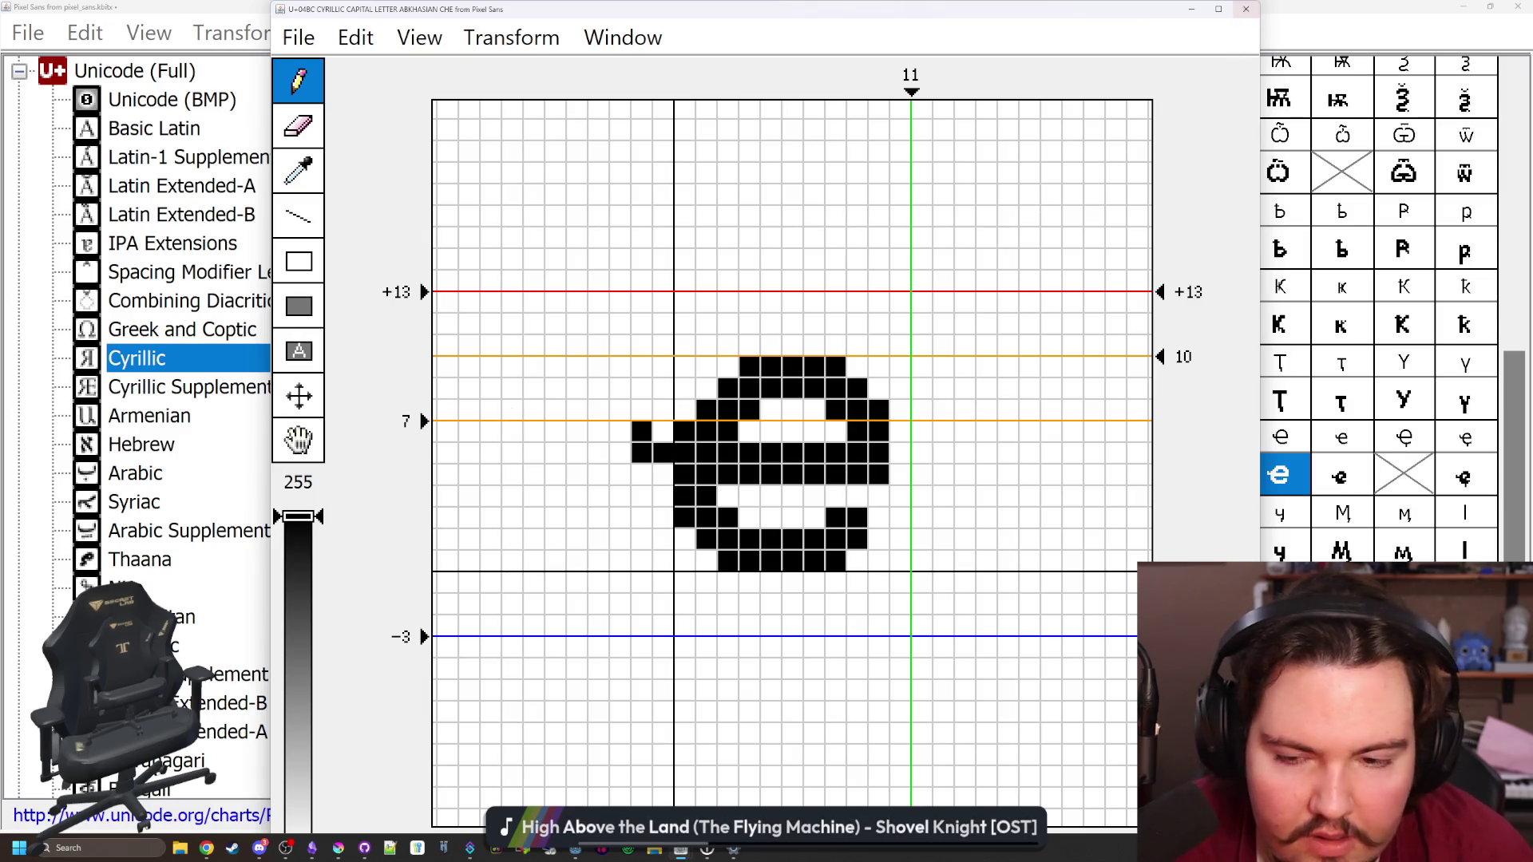
pyautogui.click(663, 474)
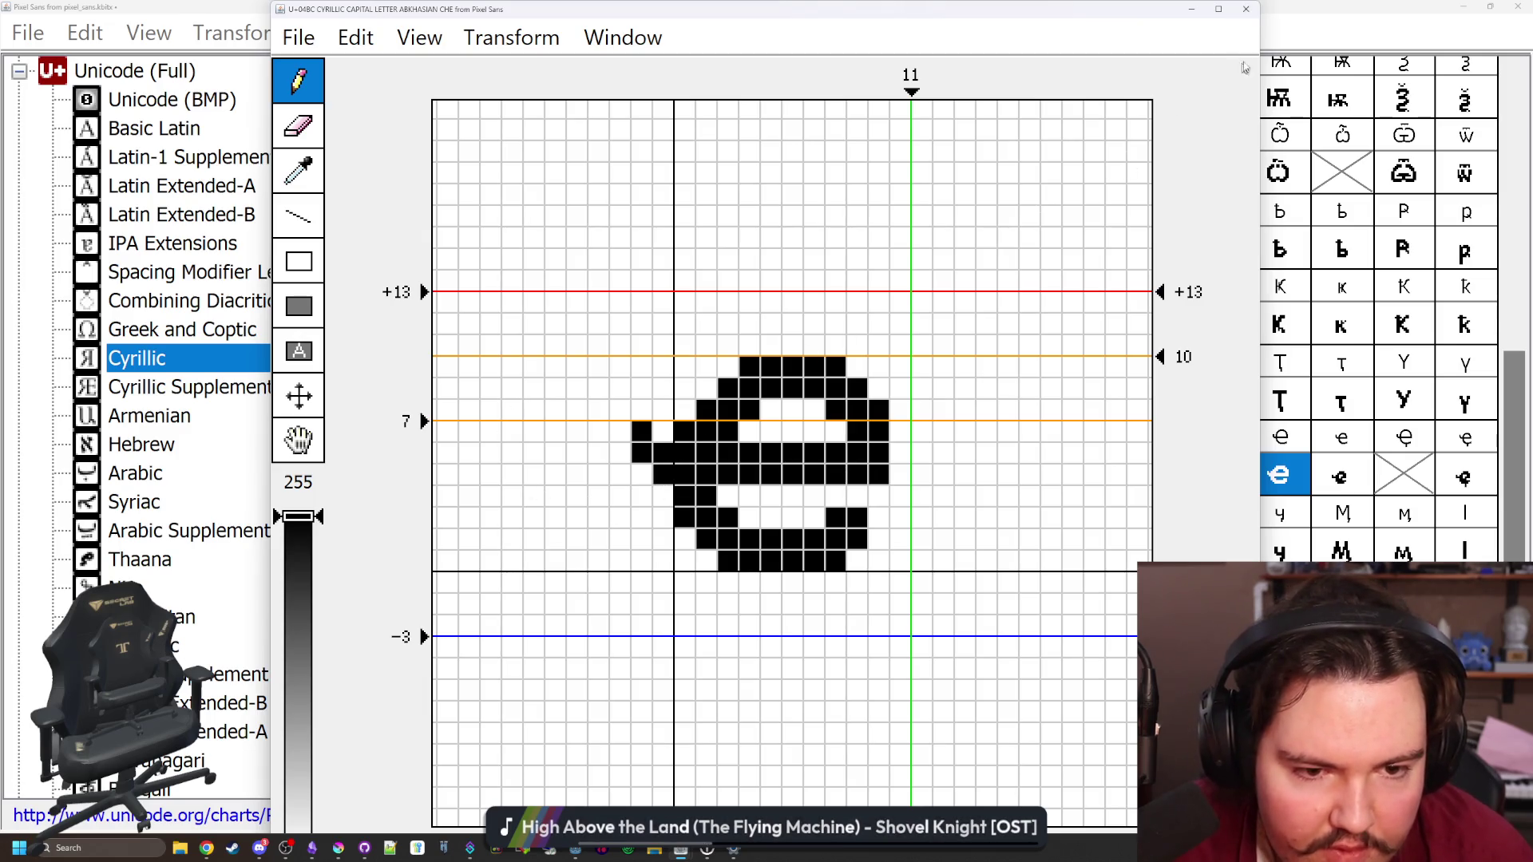
pyautogui.click(1245, 8)
# Paste the hooked letter into Abkhasian Che with descender and draw its descender
pyautogui.click(1399, 477)
pyautogui.hotkey('ctrl', 'v')
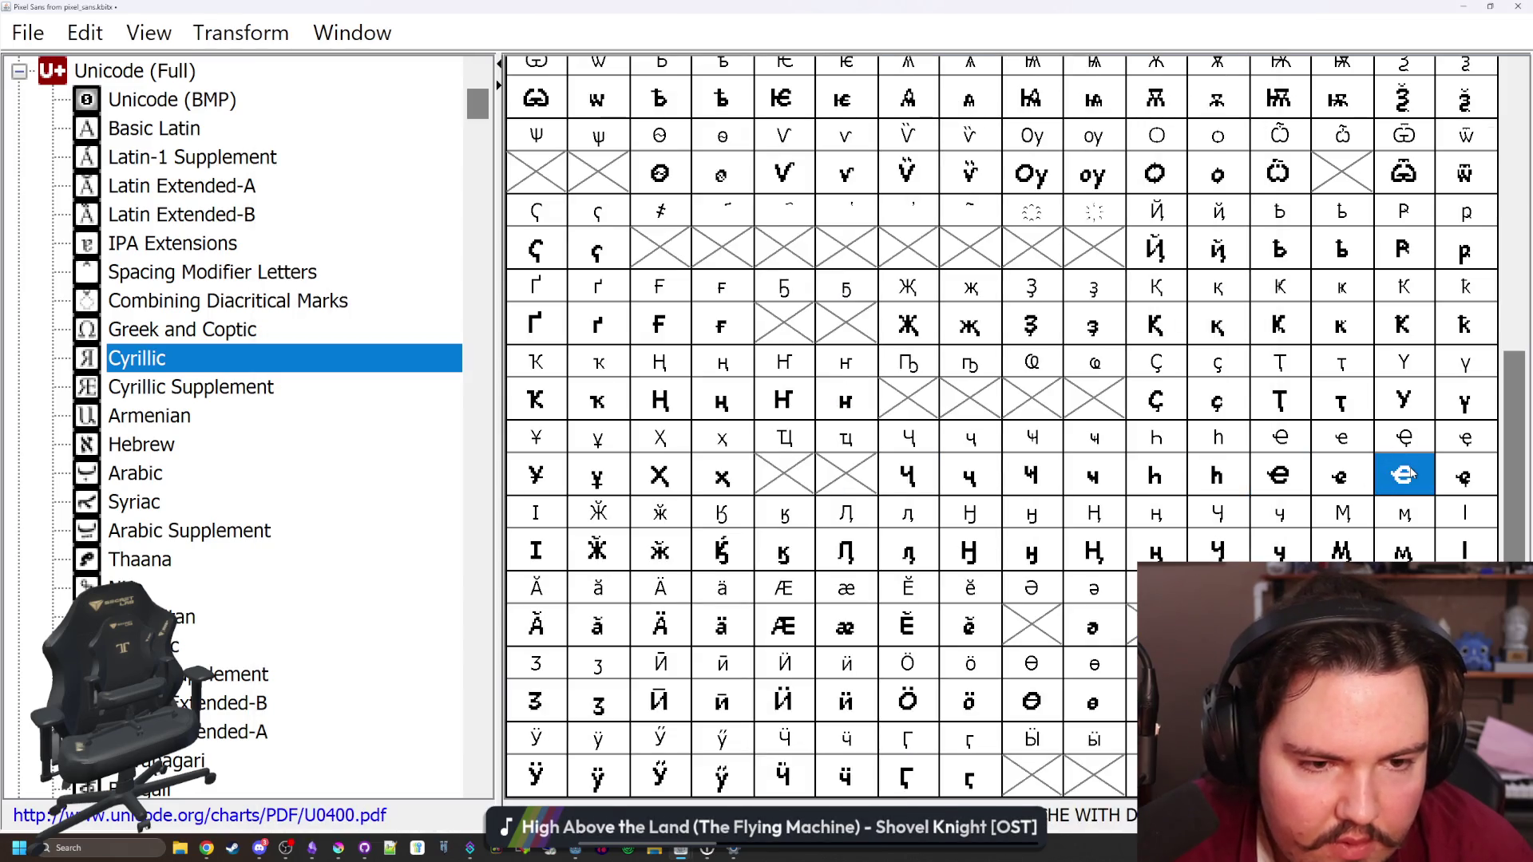
pyautogui.doubleClick(1398, 476)
pyautogui.moveTo(770, 583)
pyautogui.mouseDown()
pyautogui.moveTo(792, 604)
pyautogui.moveTo(770, 605)
pyautogui.mouseUp()
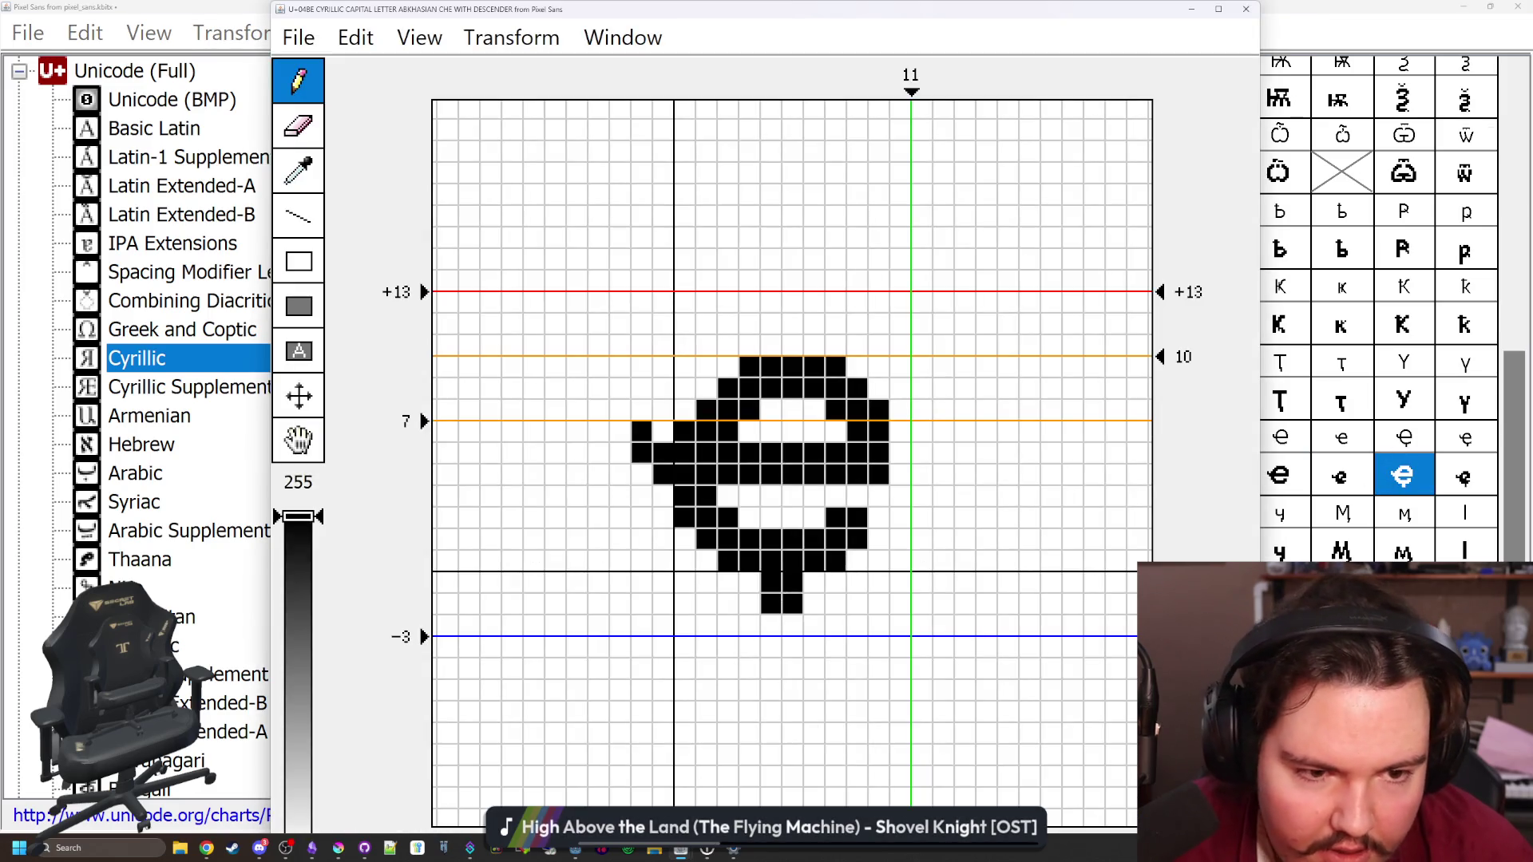
pyautogui.click(1245, 8)
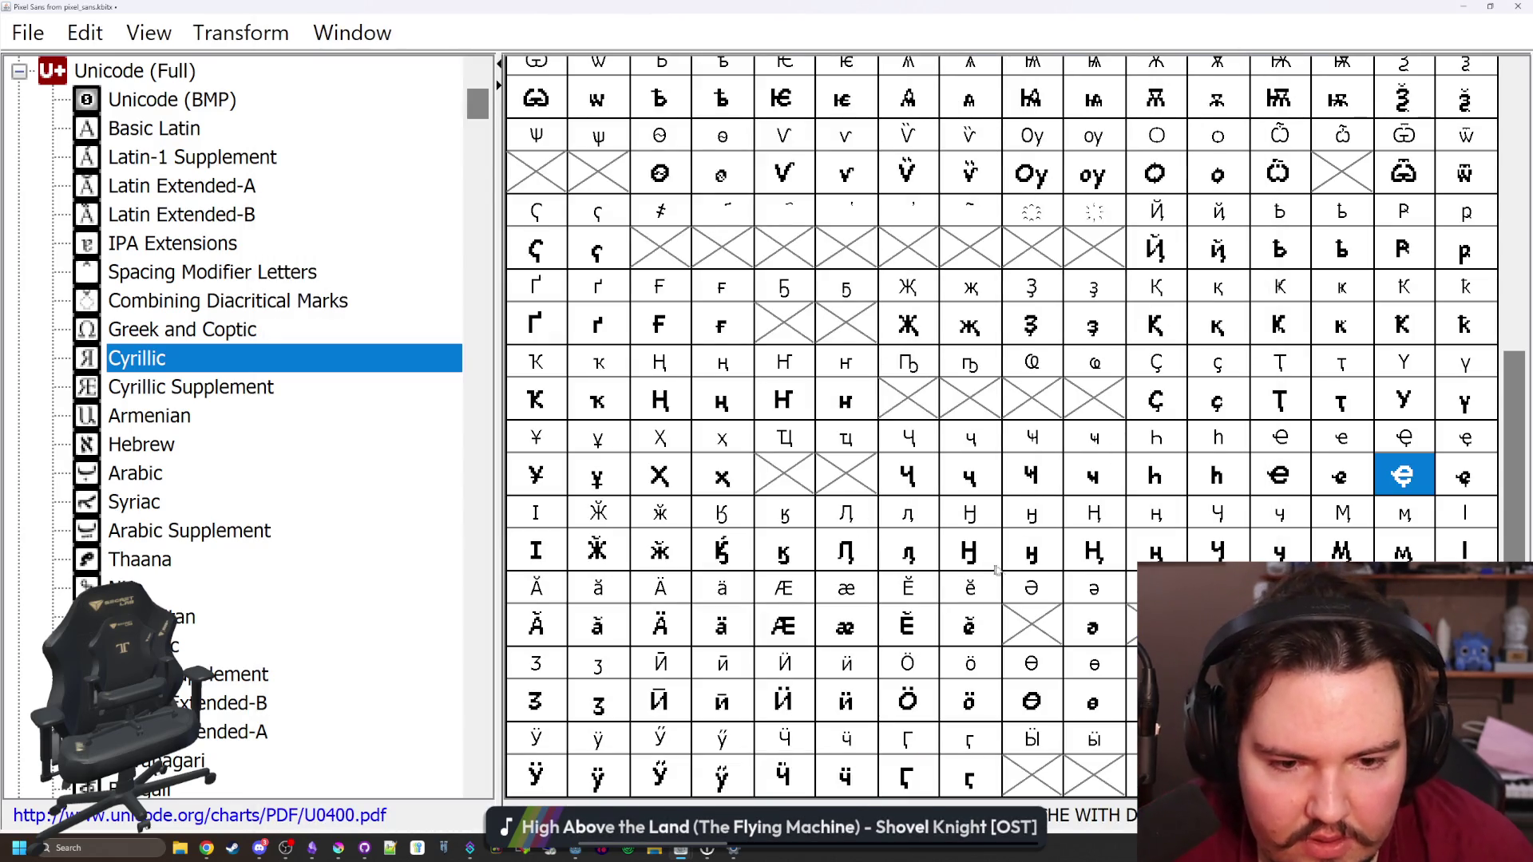
# Copy the Abkhasian Che glyph into the capital schwa slot and open it
pyautogui.click(1414, 508)
pyautogui.click(1267, 489)
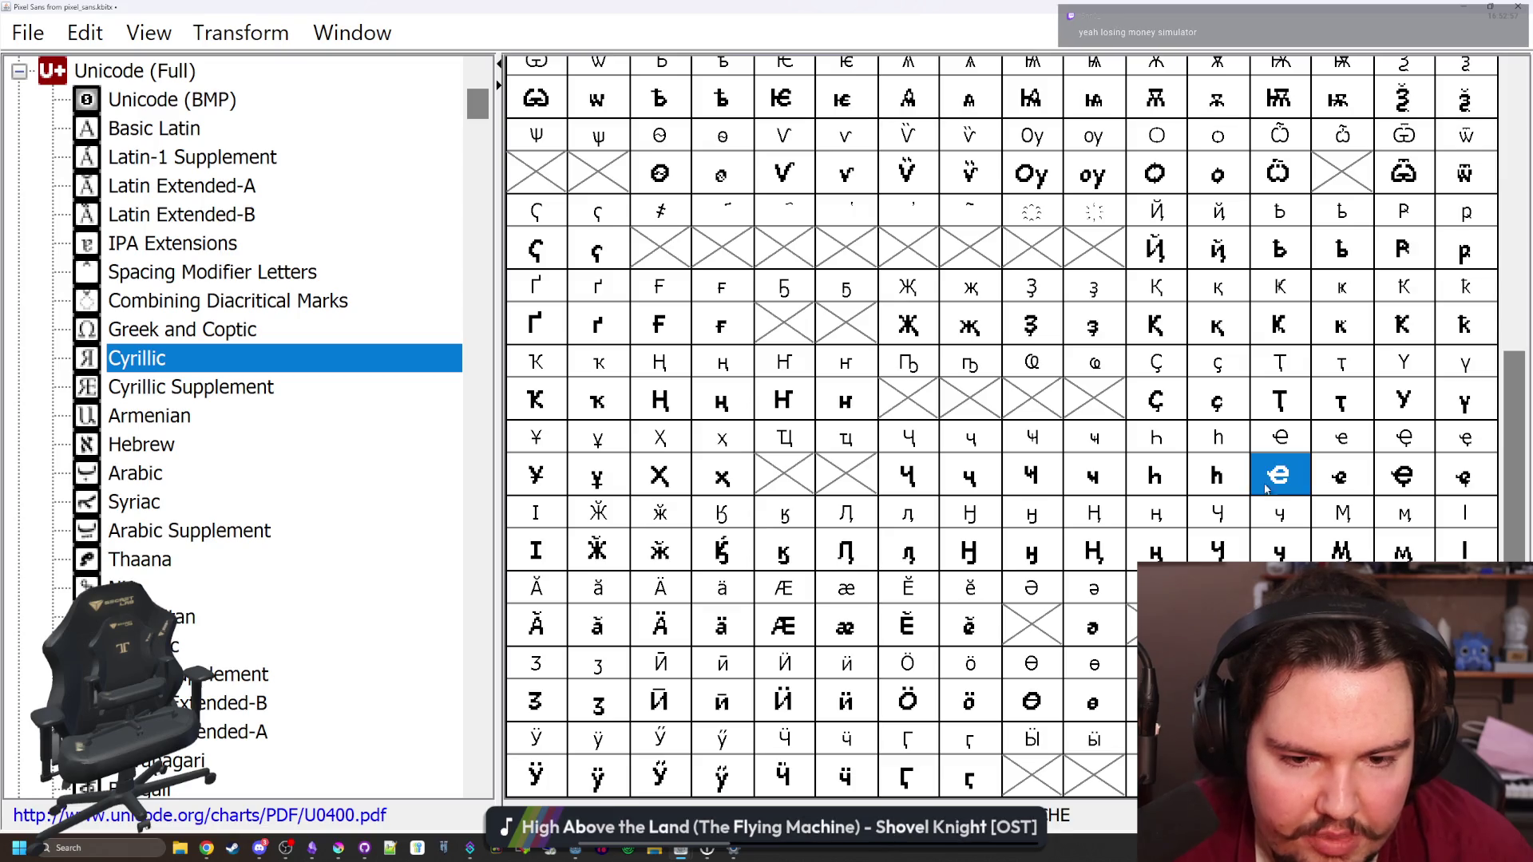
pyautogui.click(1035, 622)
pyautogui.doubleClick(1055, 638)
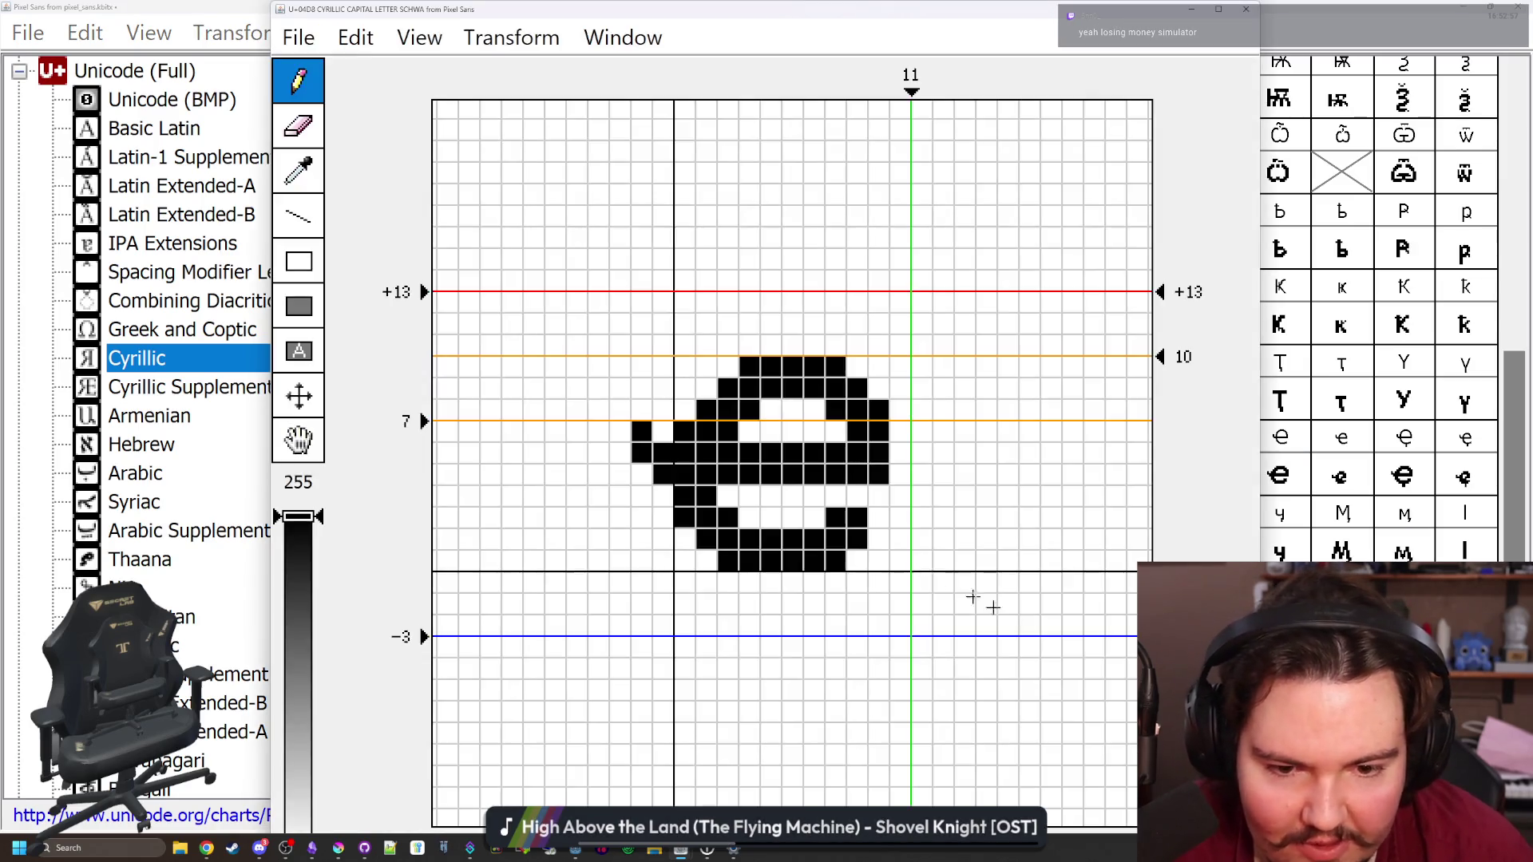
# Flip the capital schwa vertically and shift it one pixel left
pyautogui.click(511, 37)
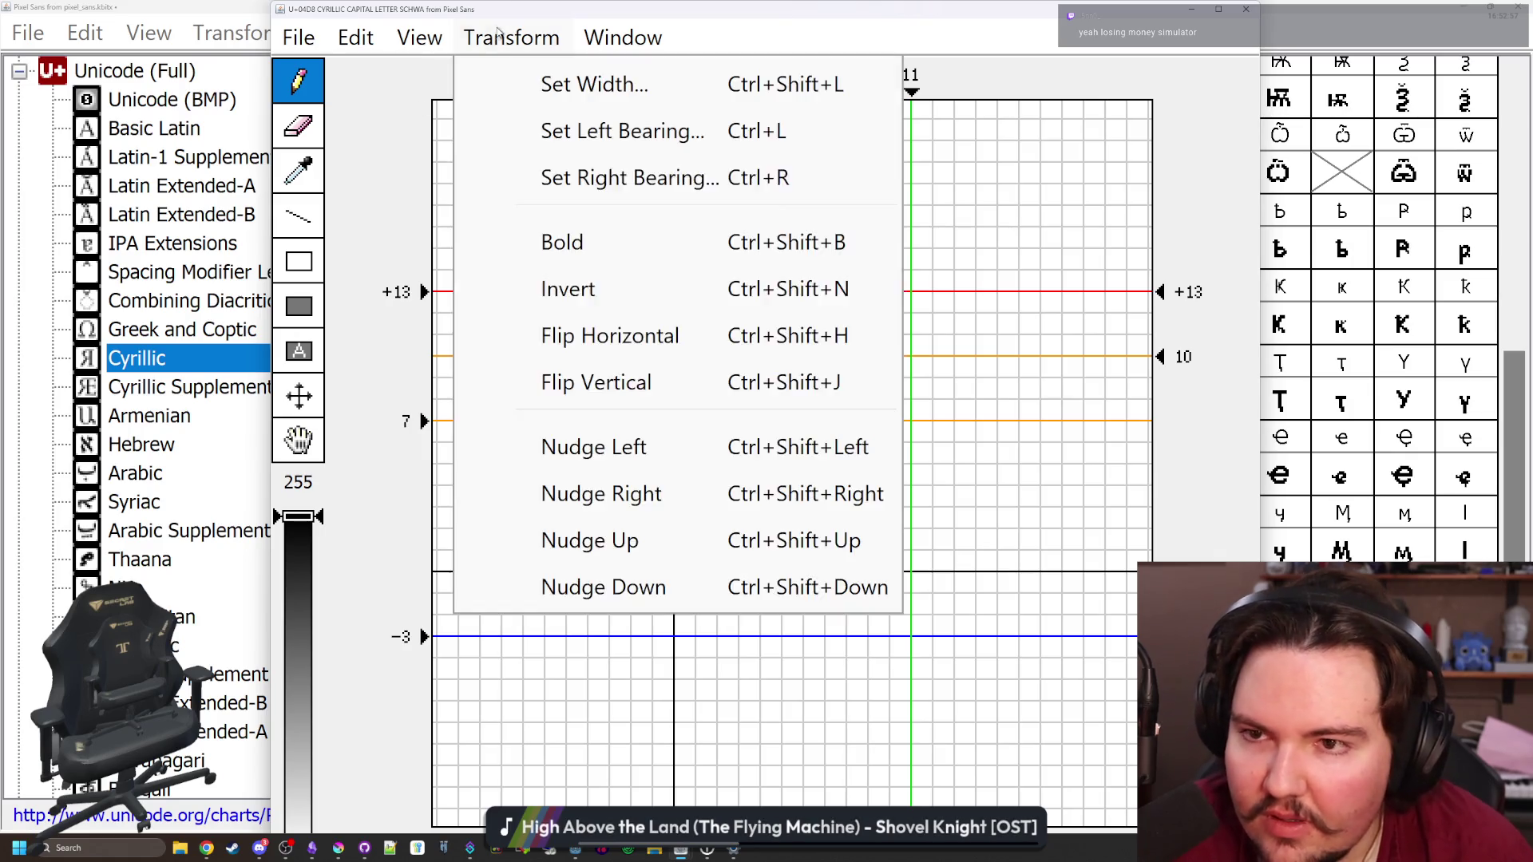
pyautogui.click(596, 382)
pyautogui.click(511, 38)
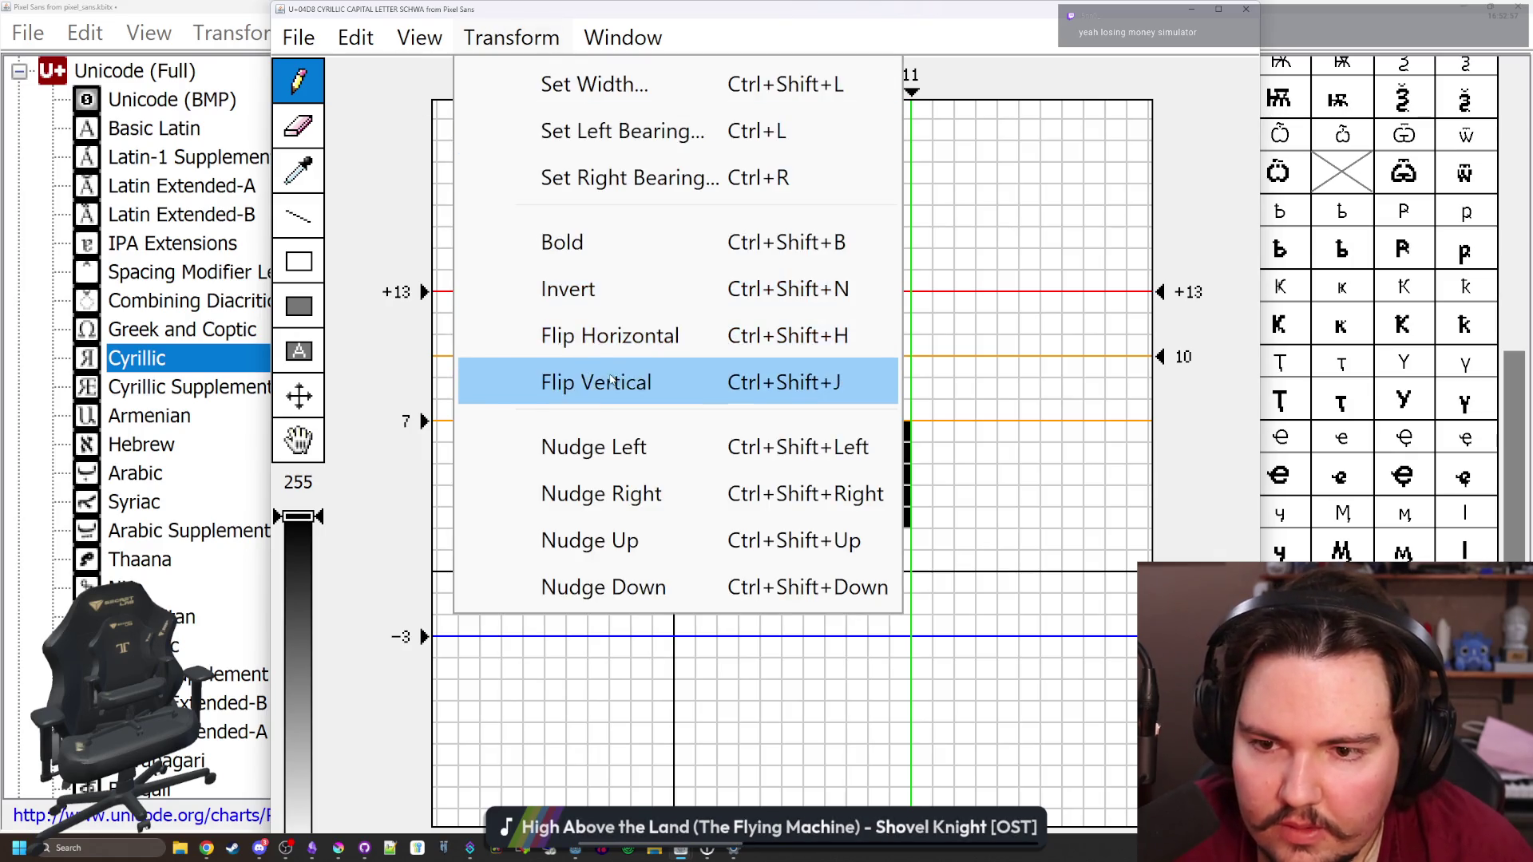
pyautogui.click(596, 383)
pyautogui.hotkey('ctrl', 'shift', 'Left')
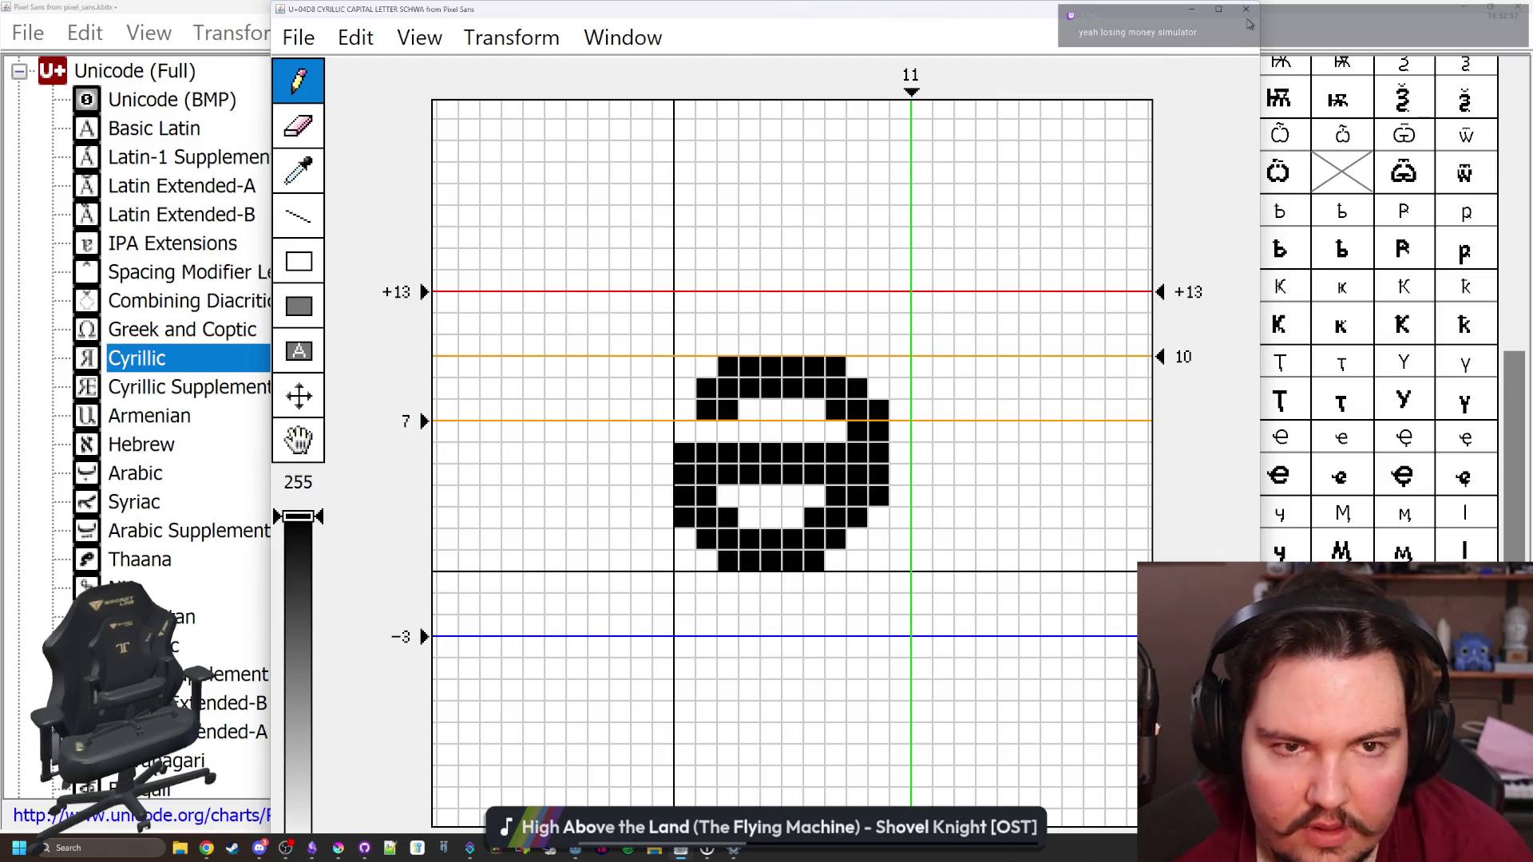
pyautogui.click(1245, 9)
# Draw two diaeresis dots above the capital schwa with diaeresis
pyautogui.click(1091, 627)
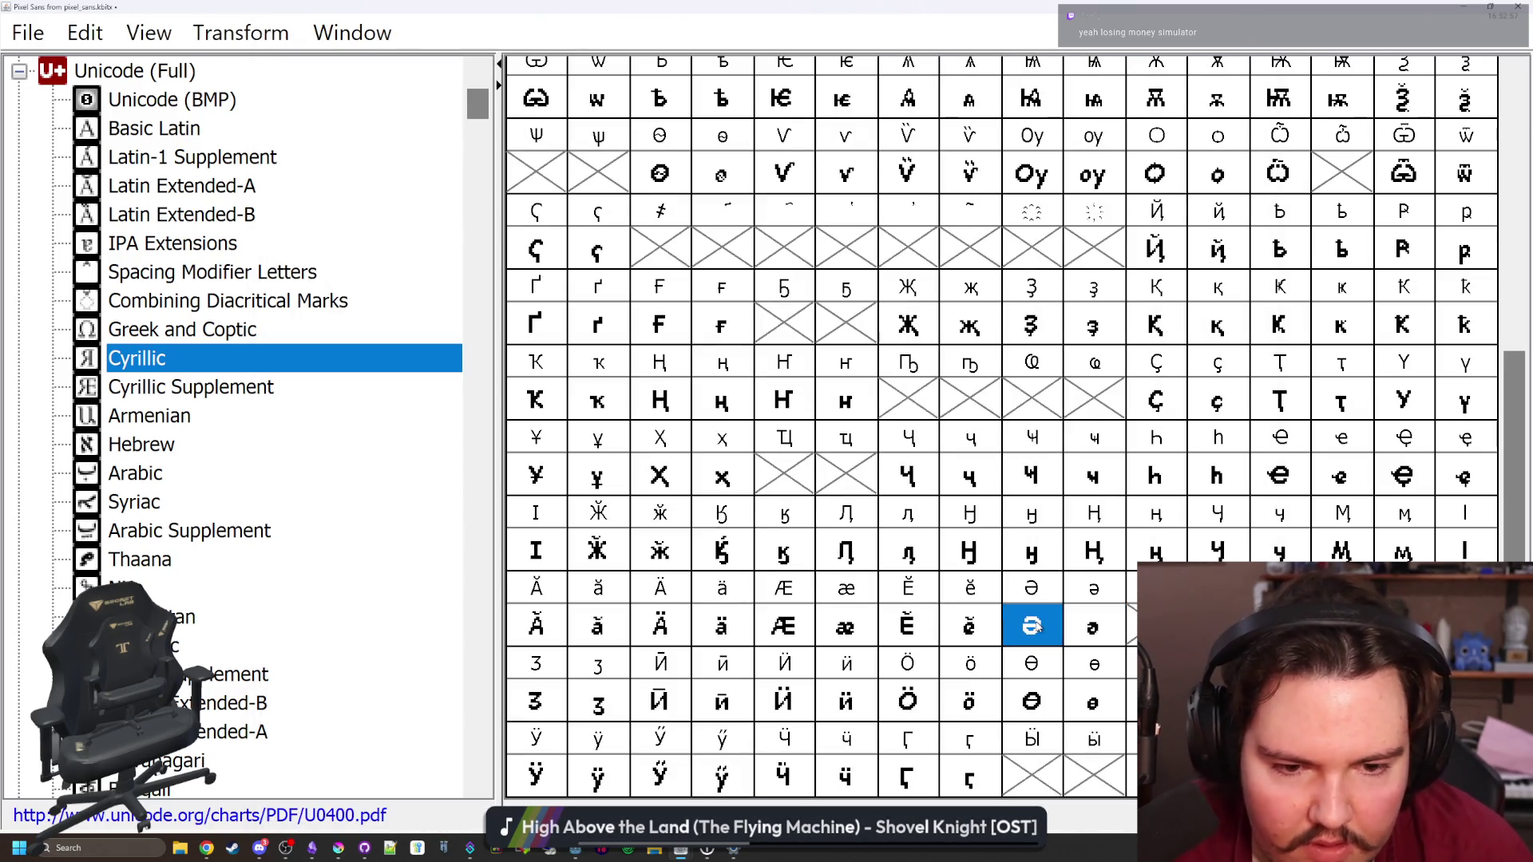
pyautogui.doubleClick(1156, 627)
pyautogui.moveTo(728, 303)
pyautogui.mouseDown()
pyautogui.moveTo(749, 323)
pyautogui.moveTo(834, 324)
pyautogui.mouseUp()
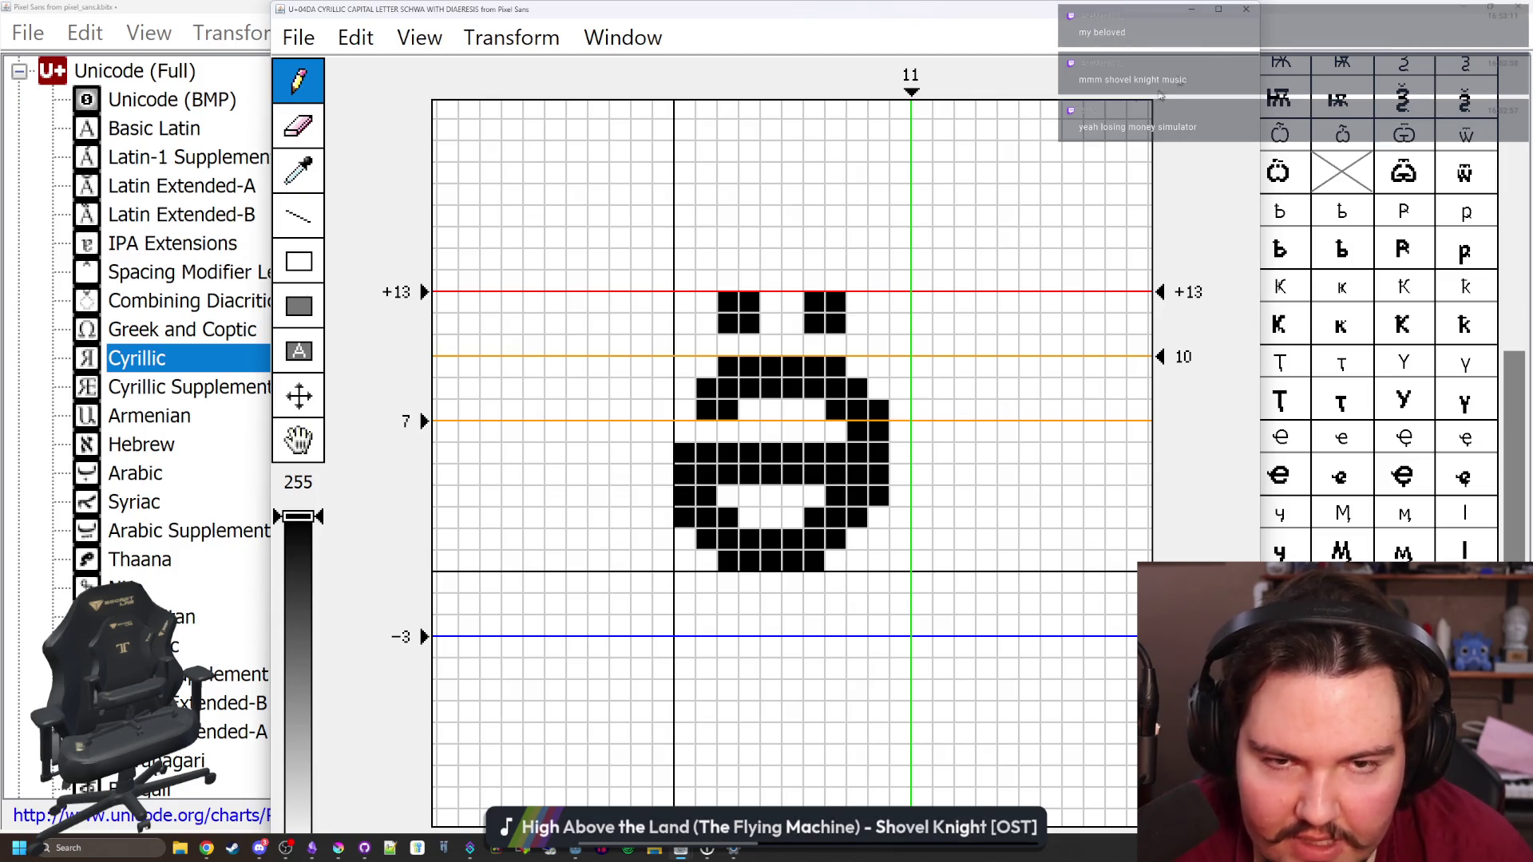
pyautogui.click(1246, 9)
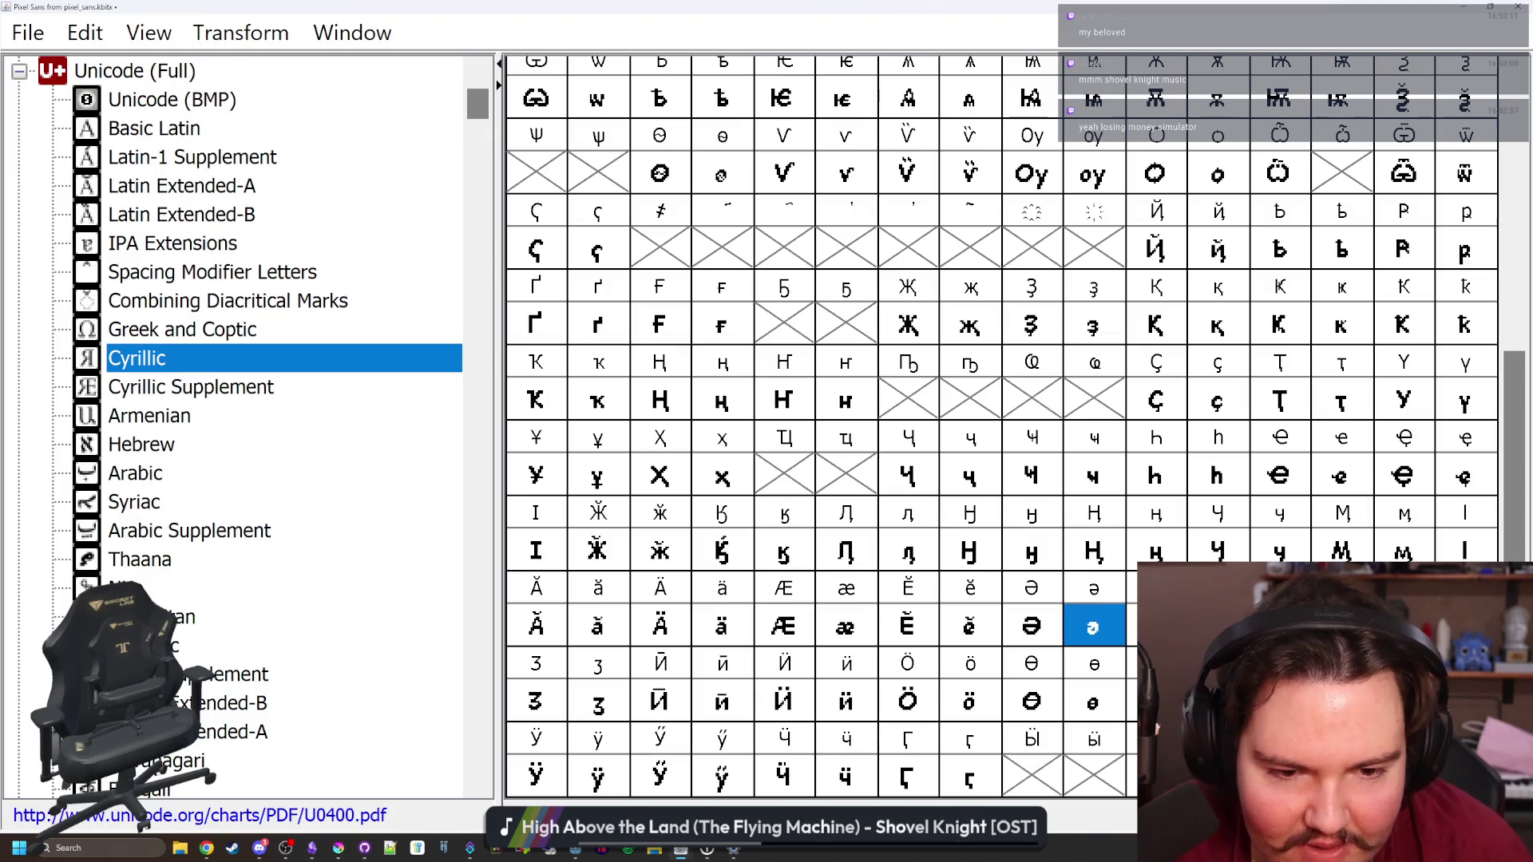
pyautogui.doubleClick(1094, 626)
# Draw two 2x2 diaeresis dots on the small schwa with diaeresis
pyautogui.moveTo(748, 388)
pyautogui.mouseDown()
pyautogui.moveTo(771, 388)
pyautogui.moveTo(770, 367)
pyautogui.moveTo(749, 367)
pyautogui.moveTo(834, 388)
pyautogui.mouseUp()
pyautogui.click(814, 388)
pyautogui.moveTo(835, 388); pyautogui.dragTo(834, 367)
pyautogui.moveTo(834, 367); pyautogui.dragTo(814, 368)
pyautogui.click(1246, 8)
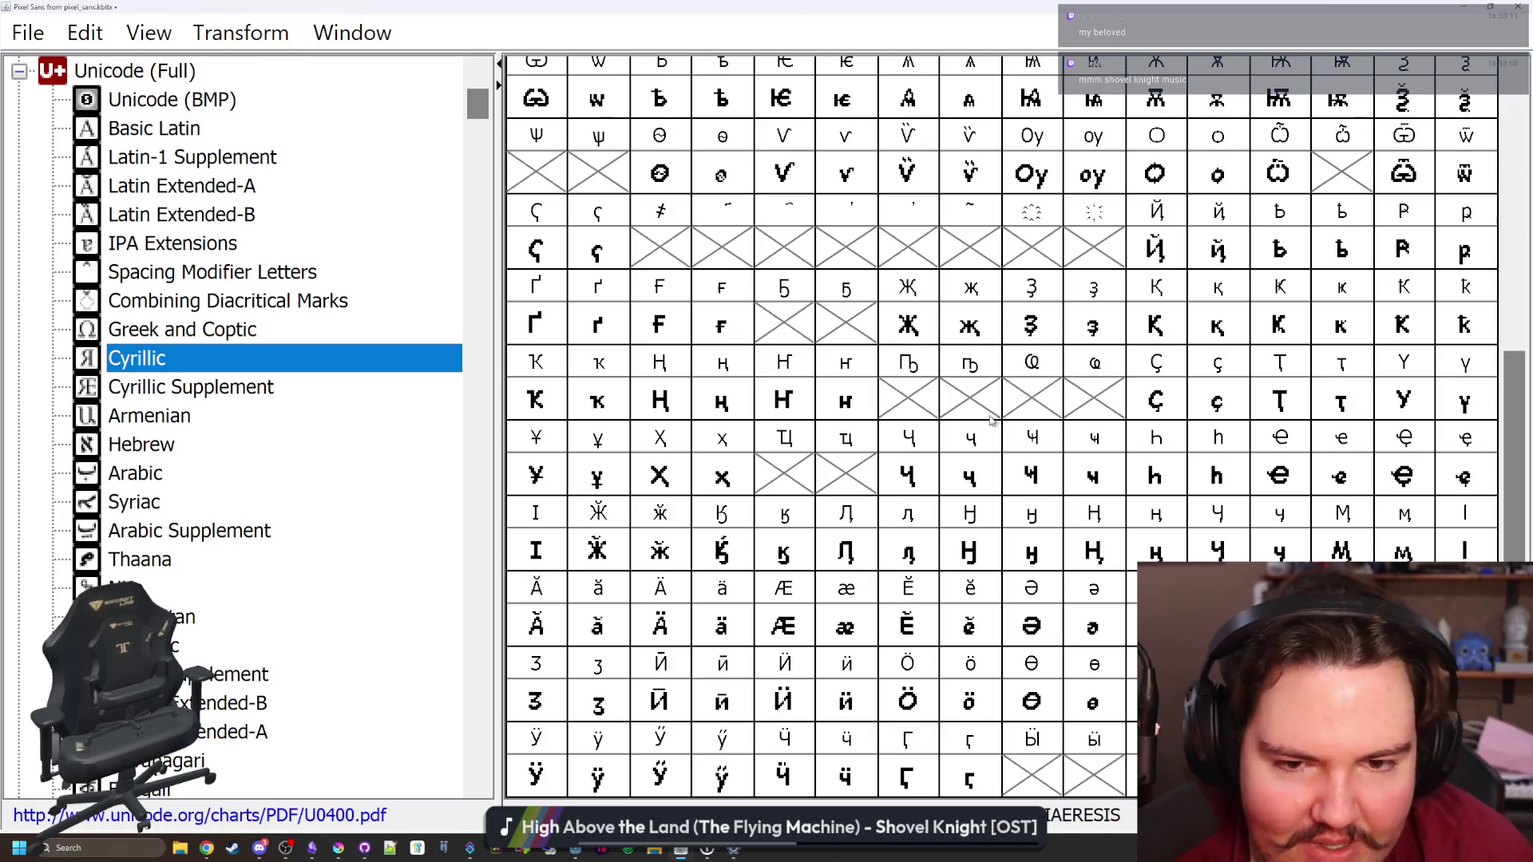
# Check the empty Cyrillic slots and select the small omega with titlo slot
pyautogui.click(1038, 393)
pyautogui.scroll(2, 1038, 393)
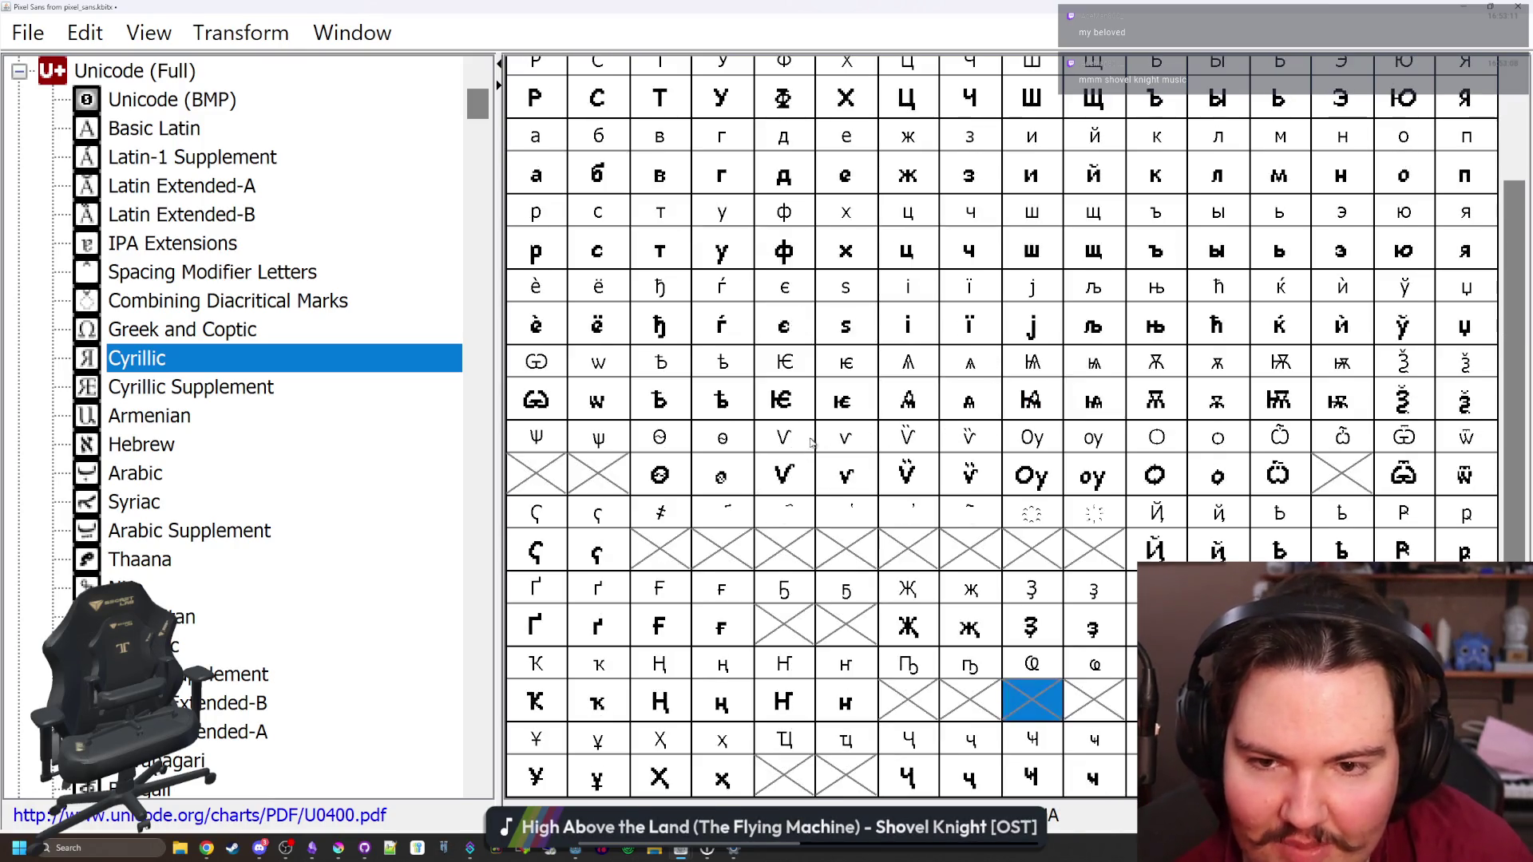
pyautogui.click(794, 627)
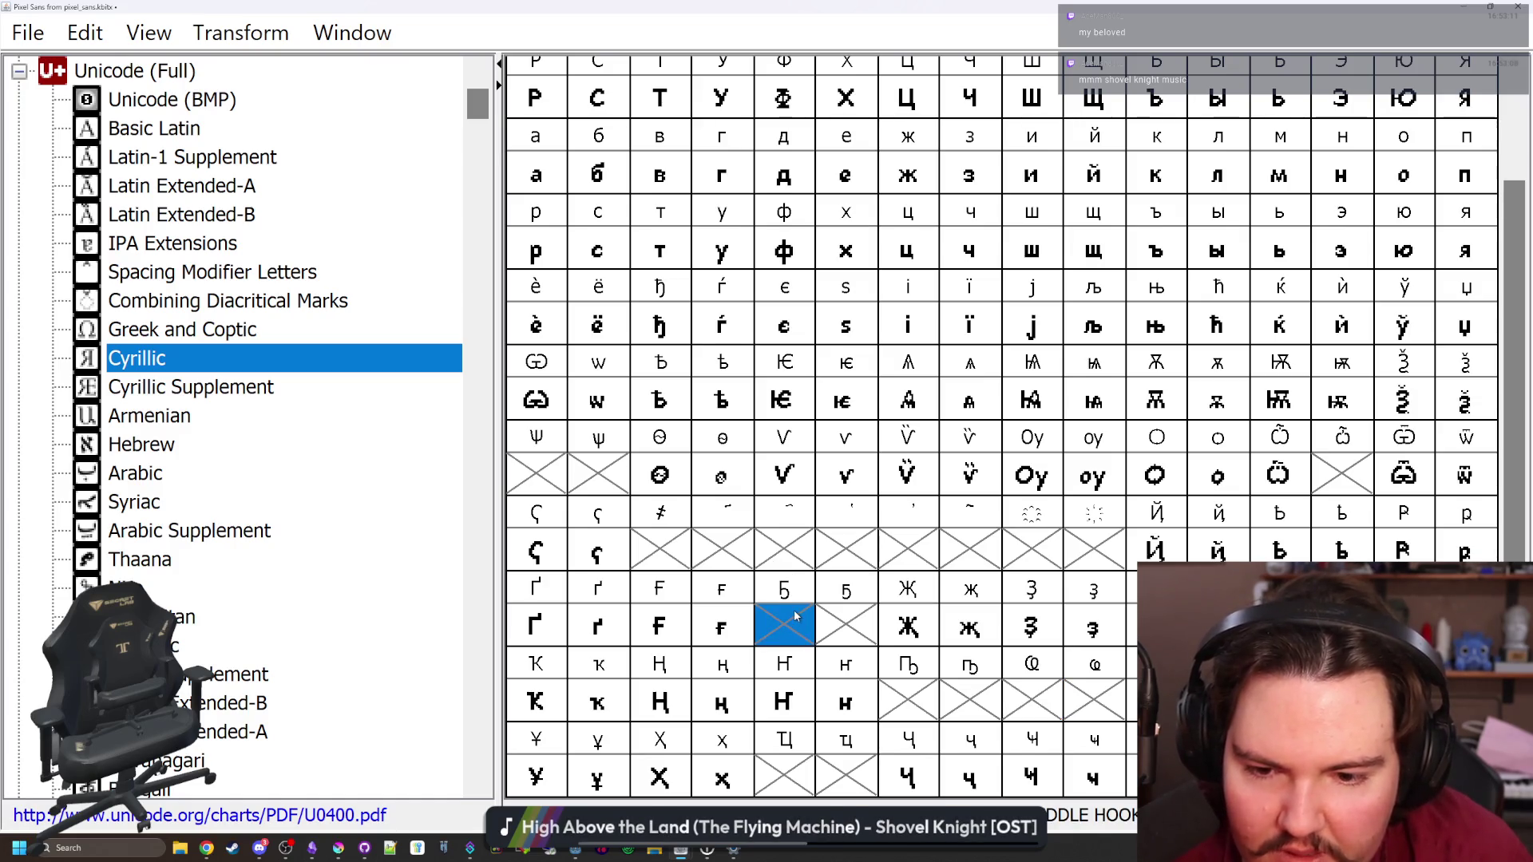
pyautogui.click(723, 549)
pyautogui.click(669, 549)
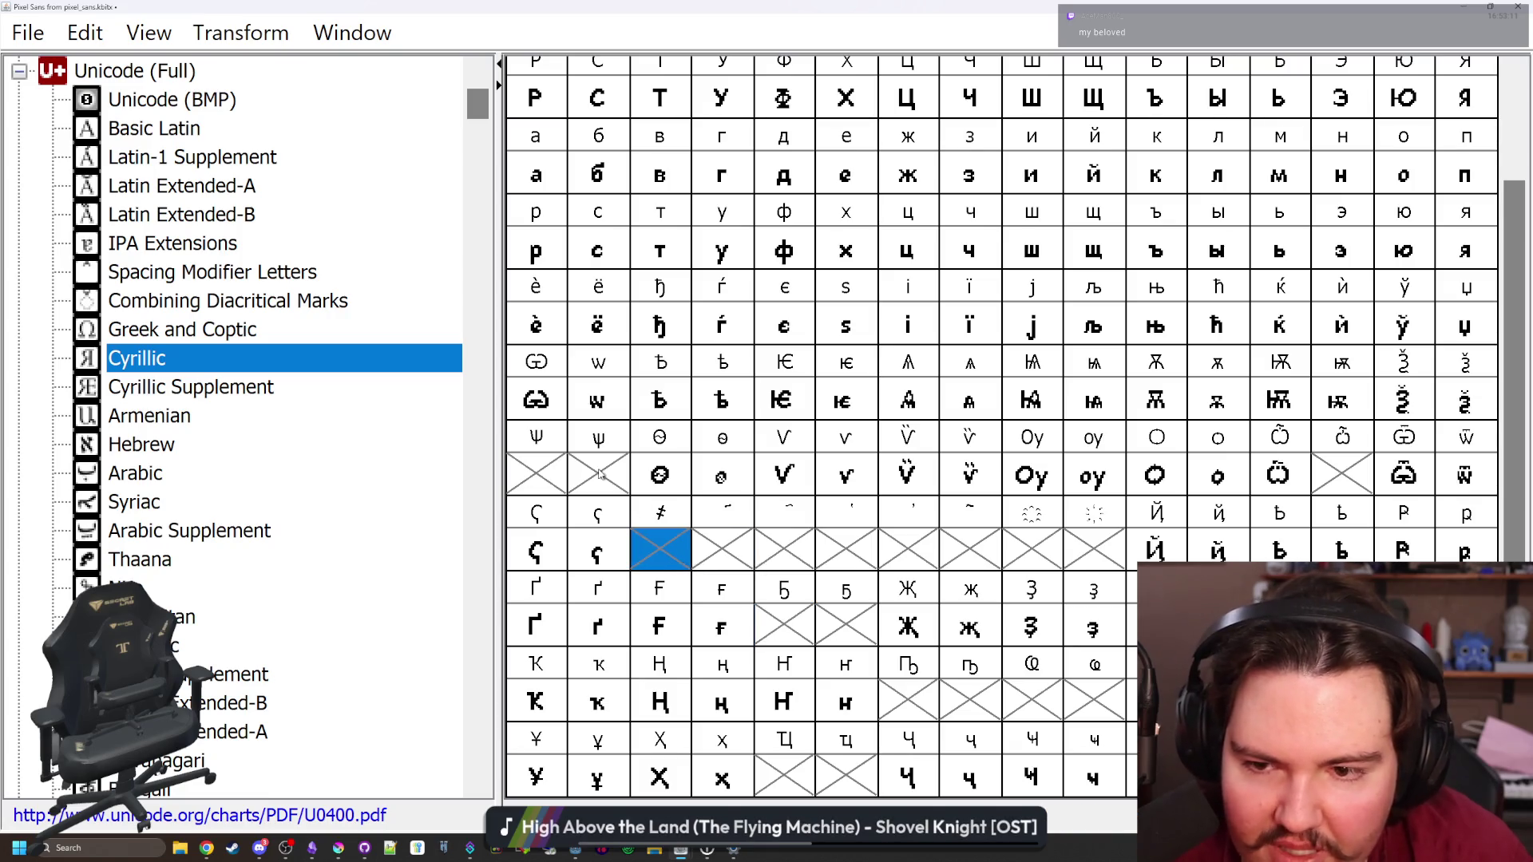
pyautogui.click(600, 474)
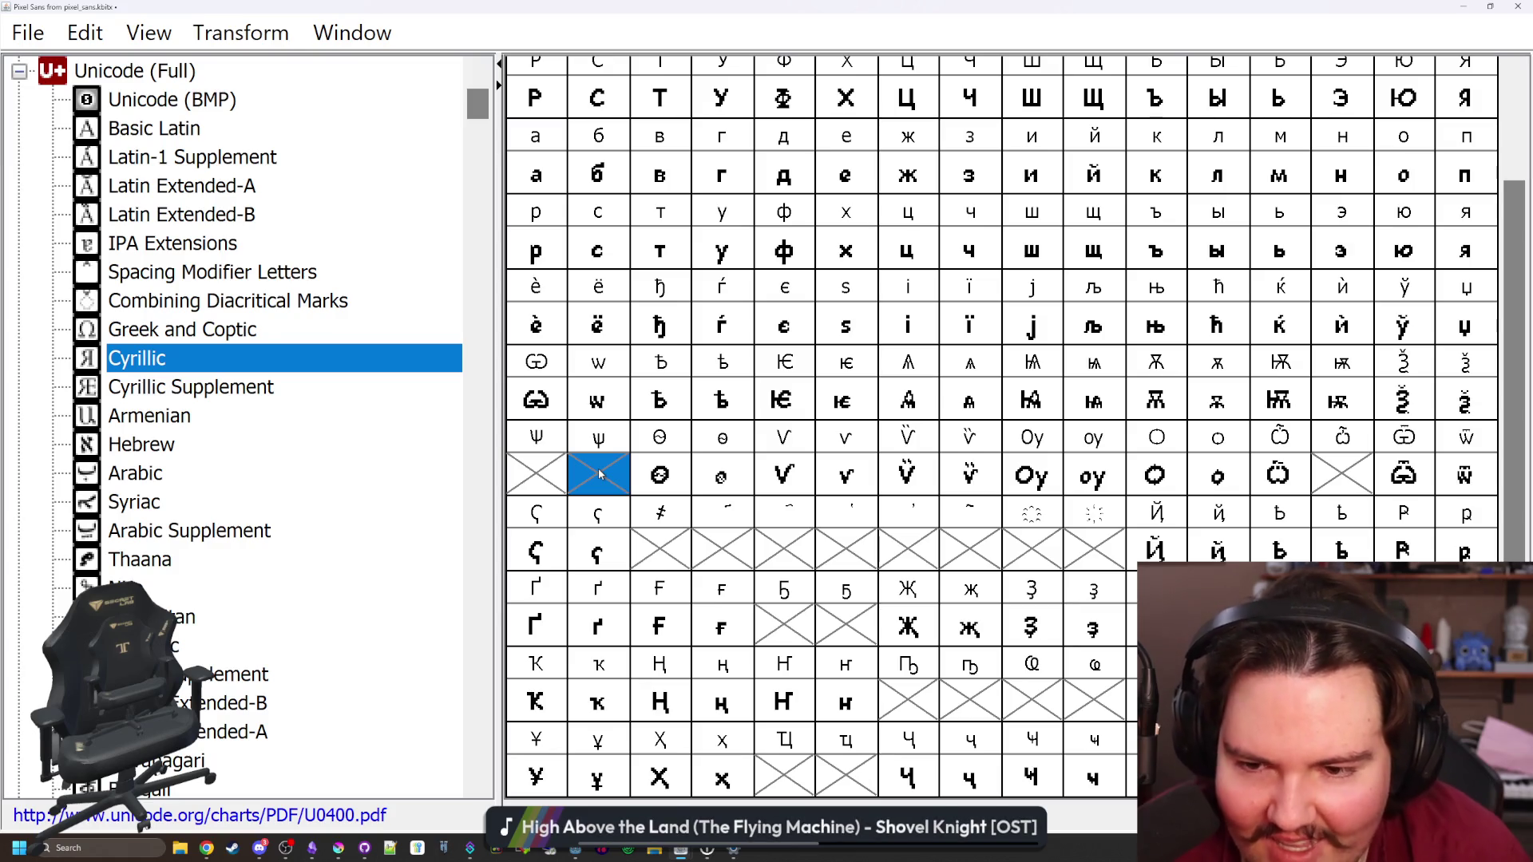
pyautogui.scroll(2, 998, 439)
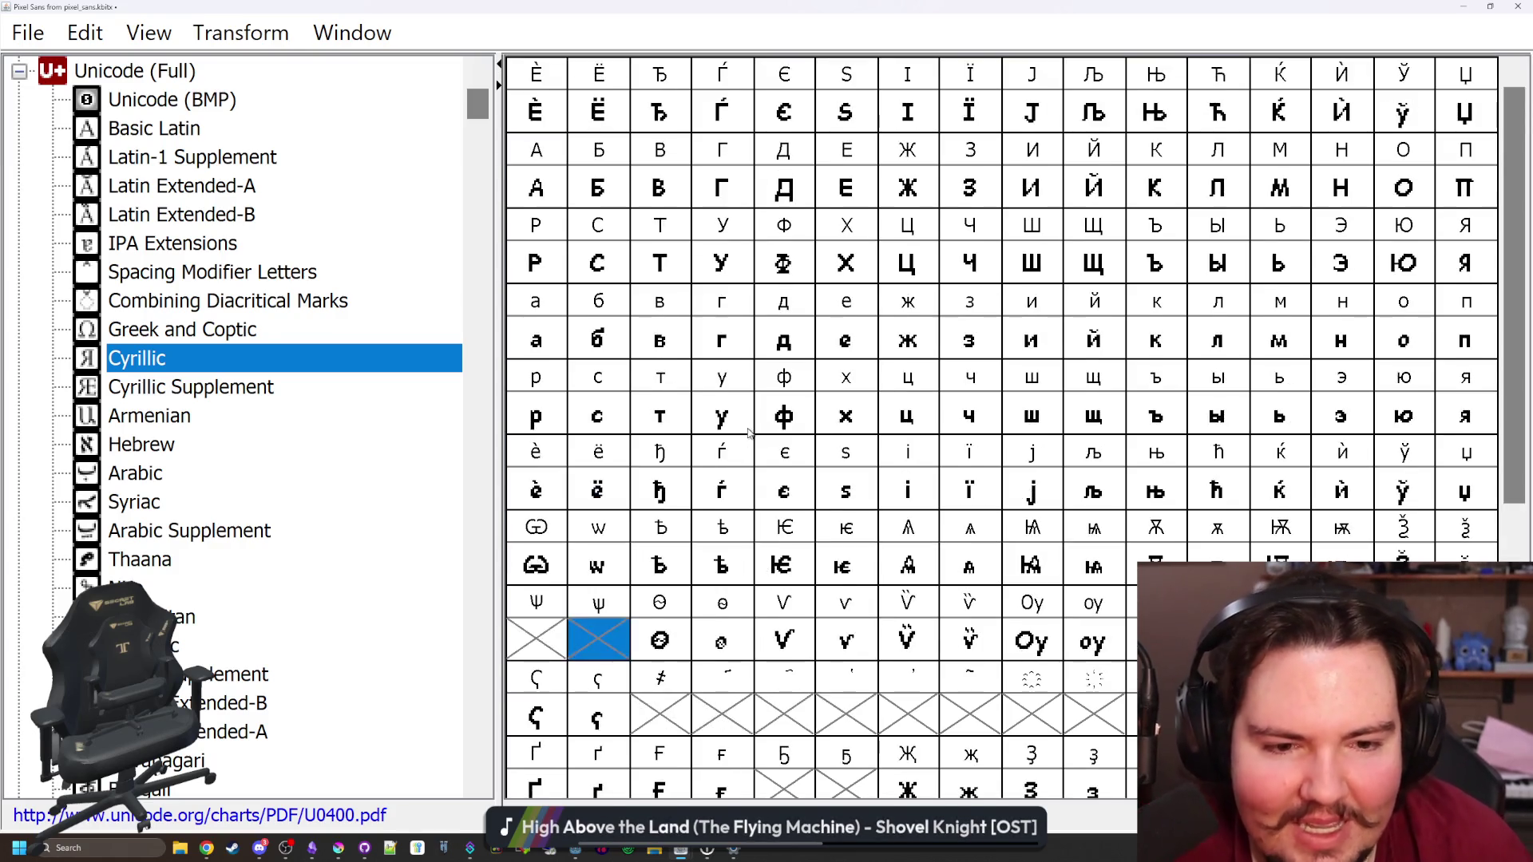
pyautogui.scroll(-4, 1398, 389)
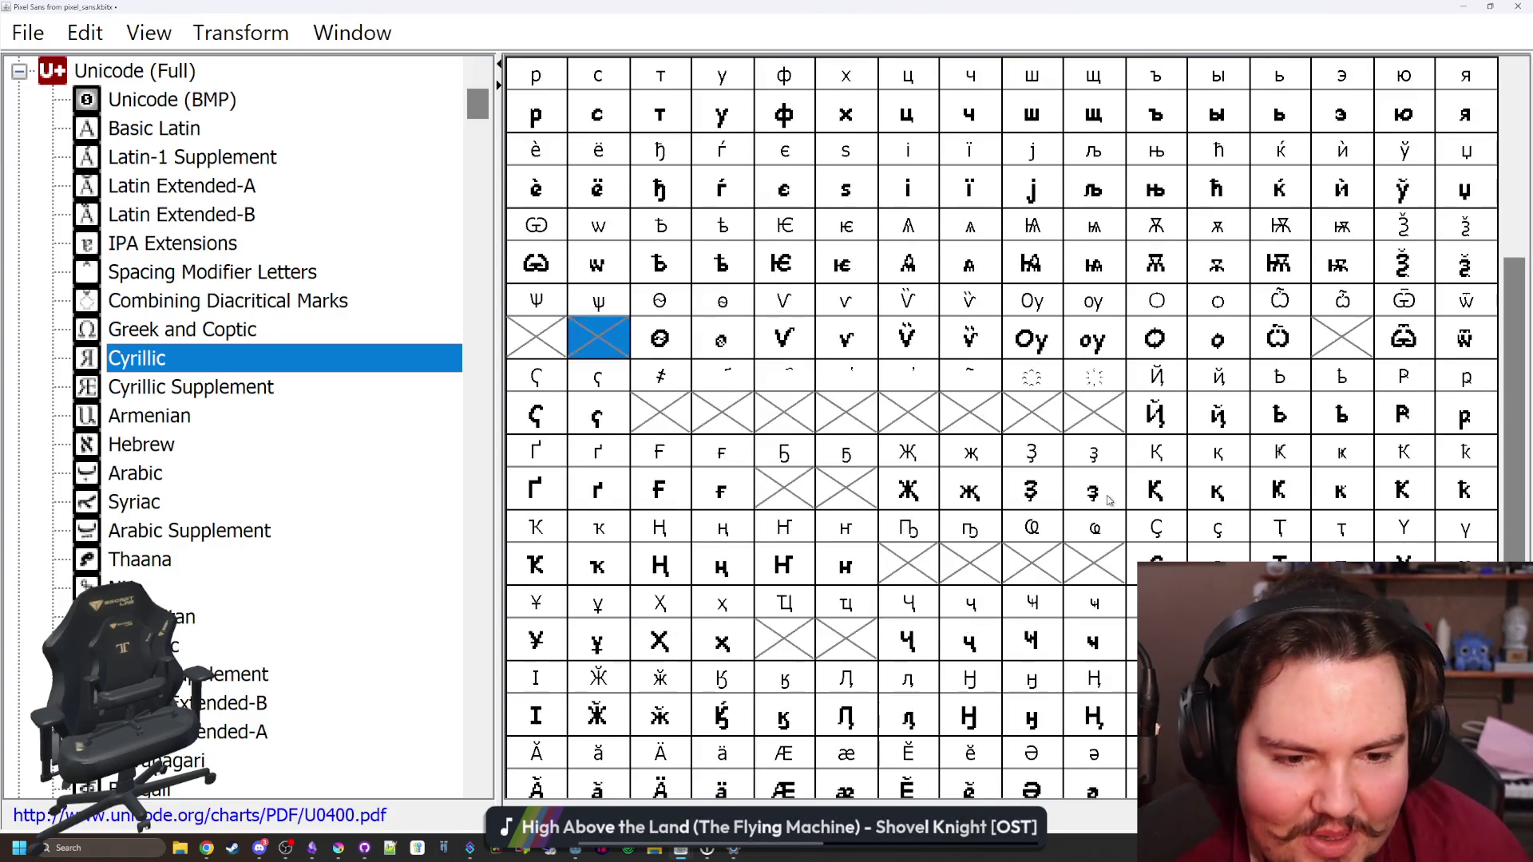
pyautogui.click(1349, 343)
# Draw the wide omega's bowls and raise both sides to x-height
pyautogui.doubleClick(1349, 344)
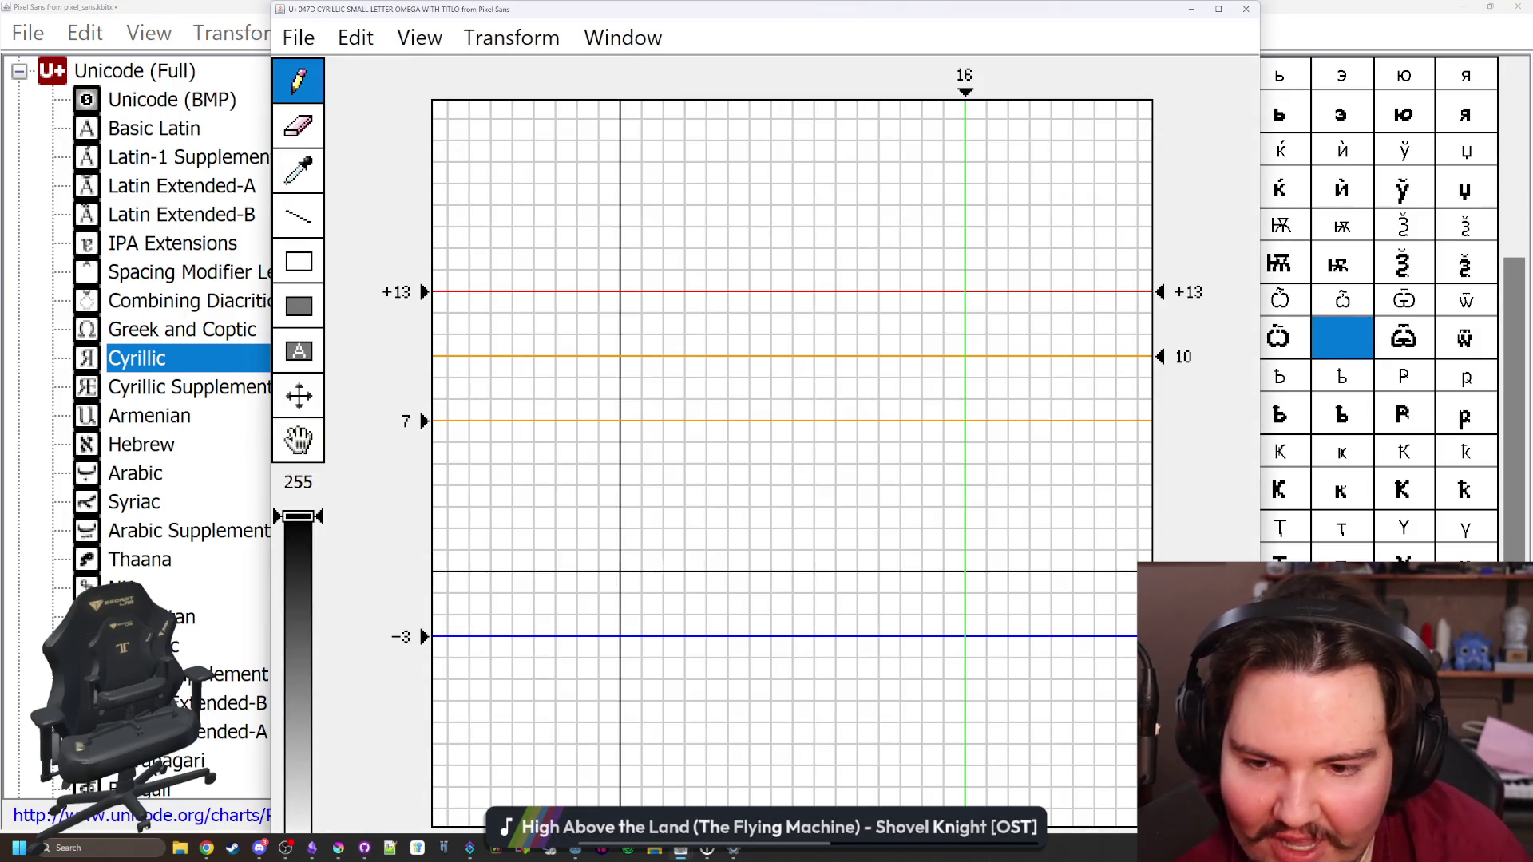
pyautogui.click(630, 539)
pyautogui.moveTo(630, 517)
pyautogui.mouseDown()
pyautogui.moveTo(651, 517)
pyautogui.moveTo(672, 561)
pyautogui.mouseUp()
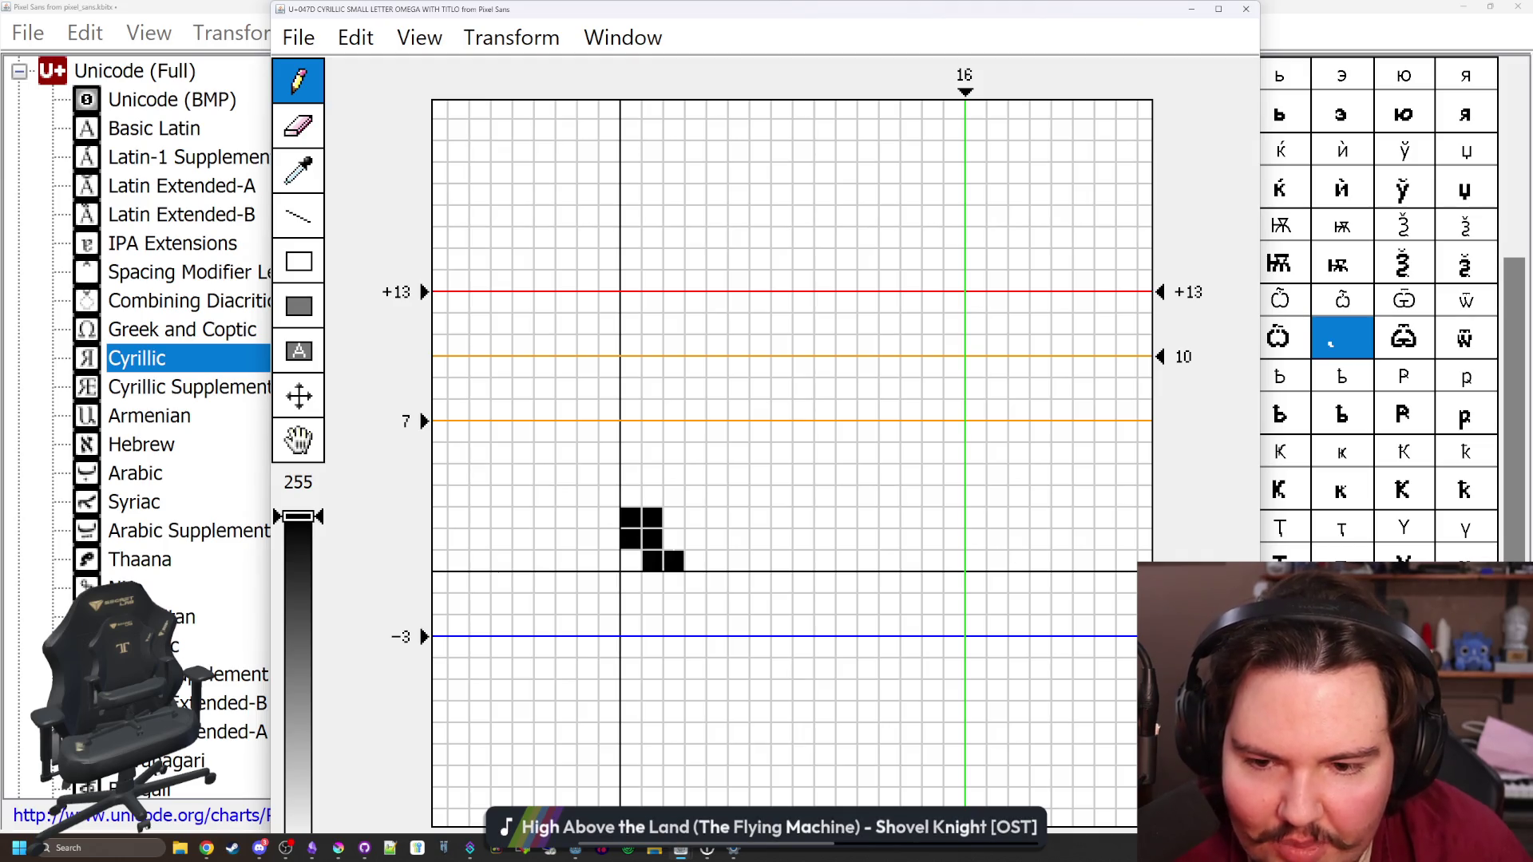
pyautogui.click(695, 560)
pyautogui.click(695, 539)
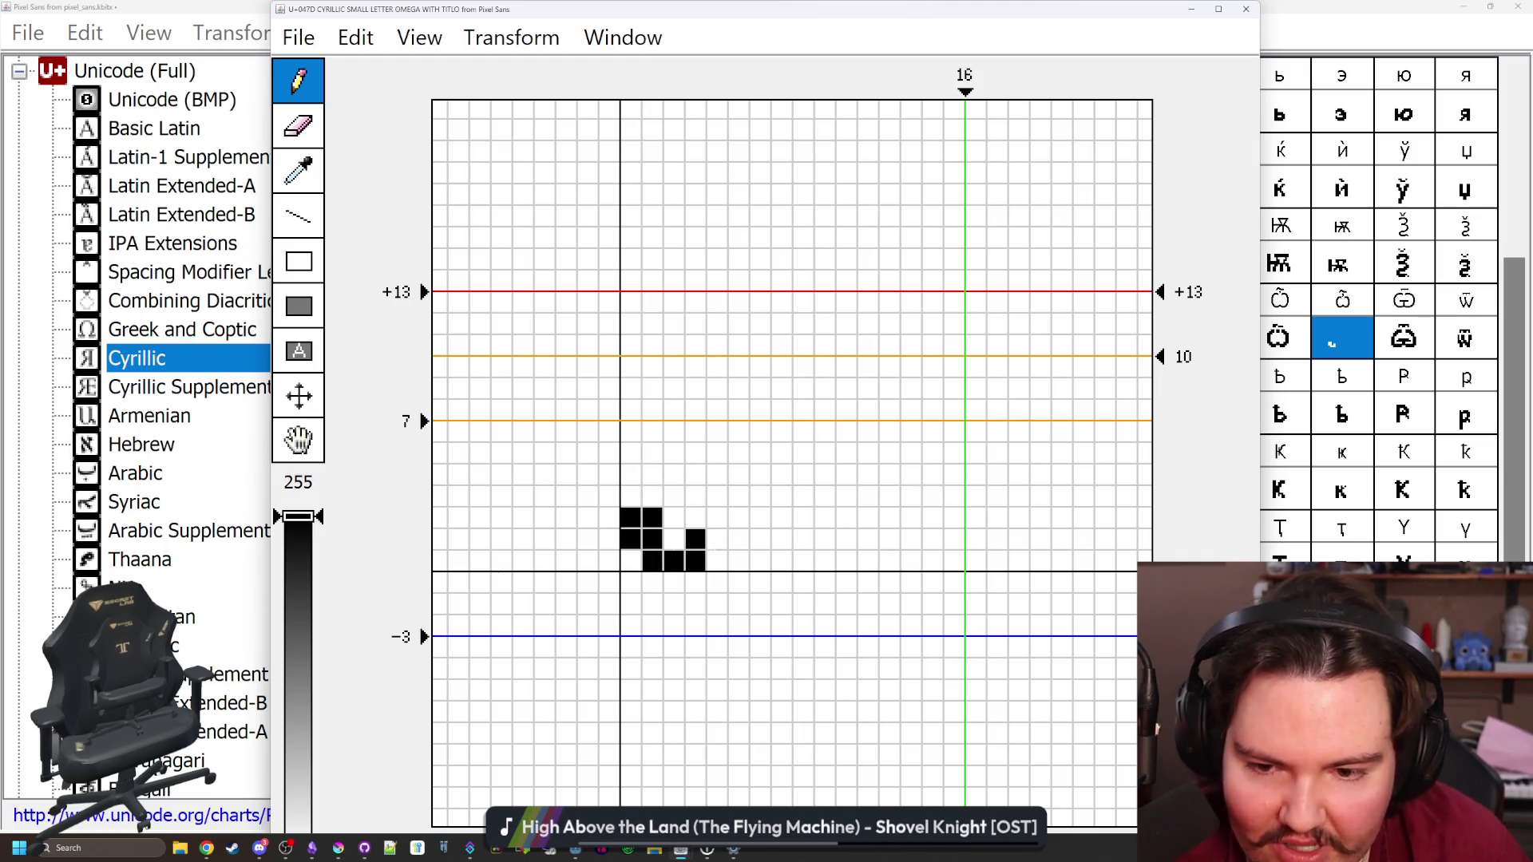
pyautogui.moveTo(716, 561)
pyautogui.mouseDown()
pyautogui.moveTo(737, 561)
pyautogui.moveTo(738, 518)
pyautogui.moveTo(759, 496)
pyautogui.moveTo(737, 496)
pyautogui.moveTo(782, 540)
pyautogui.moveTo(738, 540)
pyautogui.mouseUp()
pyautogui.click(760, 561)
pyautogui.click(717, 540)
pyautogui.moveTo(631, 497)
pyautogui.mouseDown()
pyautogui.moveTo(631, 475)
pyautogui.moveTo(675, 454)
pyautogui.mouseUp()
pyautogui.moveTo(781, 475)
pyautogui.mouseDown()
pyautogui.moveTo(760, 475)
pyautogui.moveTo(782, 453)
pyautogui.moveTo(760, 432)
pyautogui.mouseUp()
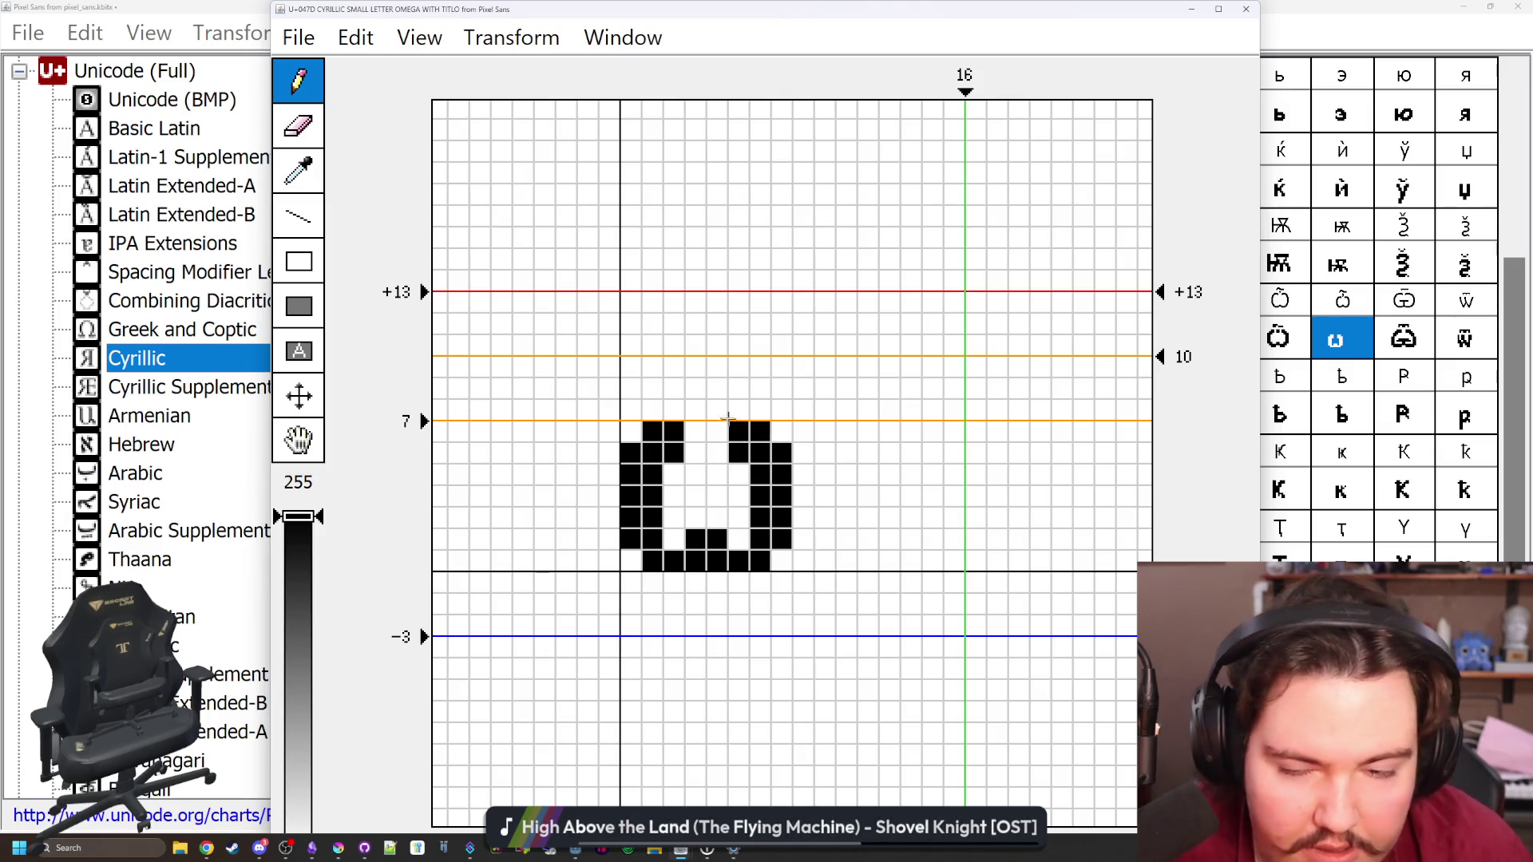
# Add the titlo above the omega and move its right column outward
pyautogui.moveTo(653, 389)
pyautogui.mouseDown()
pyautogui.moveTo(674, 367)
pyautogui.moveTo(739, 389)
pyautogui.mouseUp()
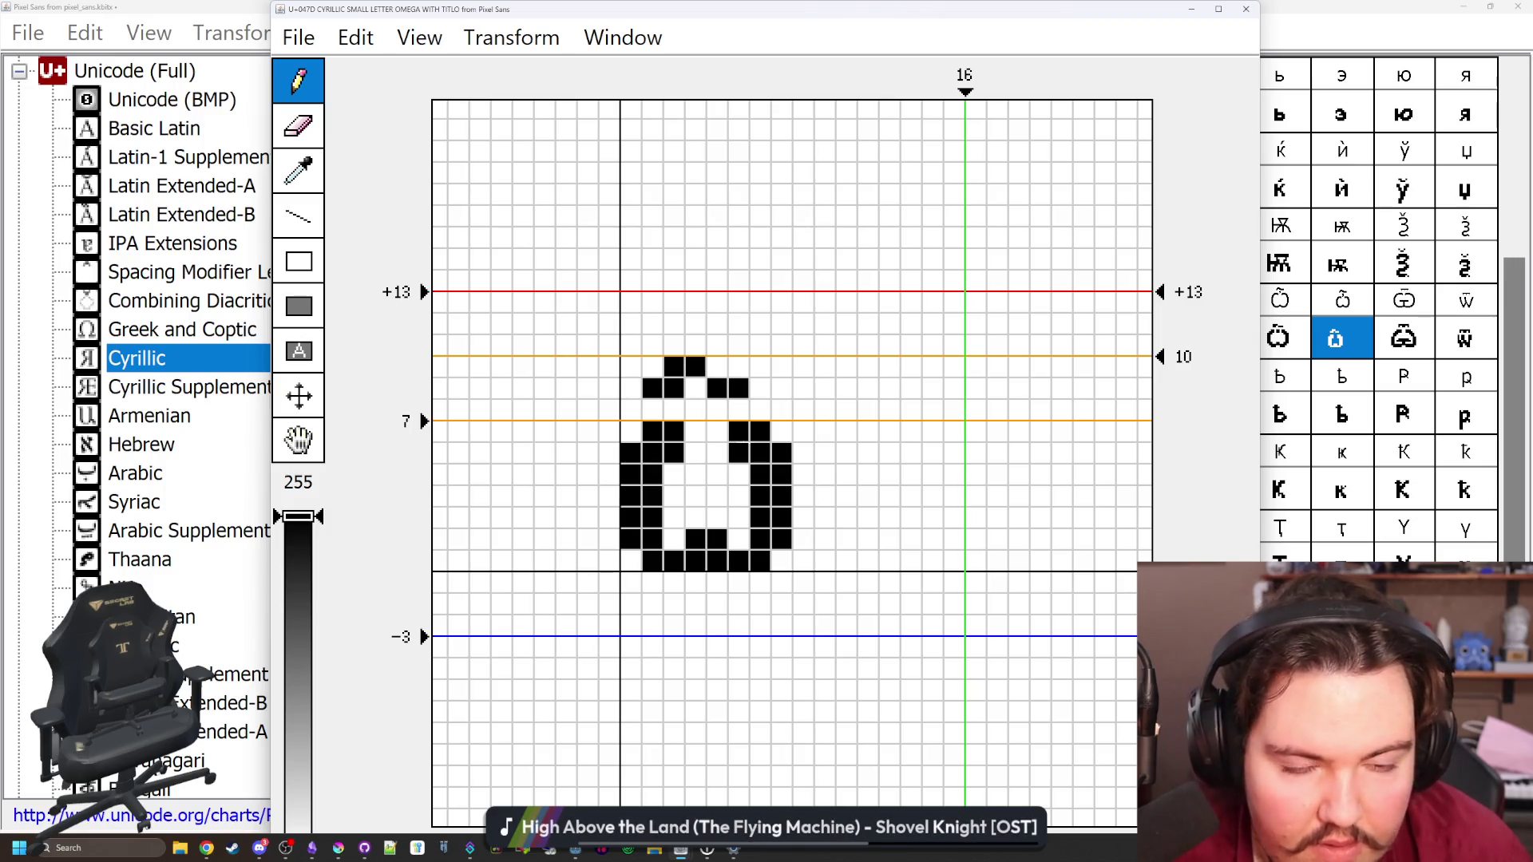
pyautogui.click(717, 432)
pyautogui.moveTo(738, 432)
pyautogui.mouseDown()
pyautogui.moveTo(739, 453)
pyautogui.moveTo(803, 479)
pyautogui.moveTo(803, 541)
pyautogui.mouseUp()
pyautogui.click(760, 389)
pyautogui.click(717, 454)
pyautogui.click(782, 431)
pyautogui.click(782, 561)
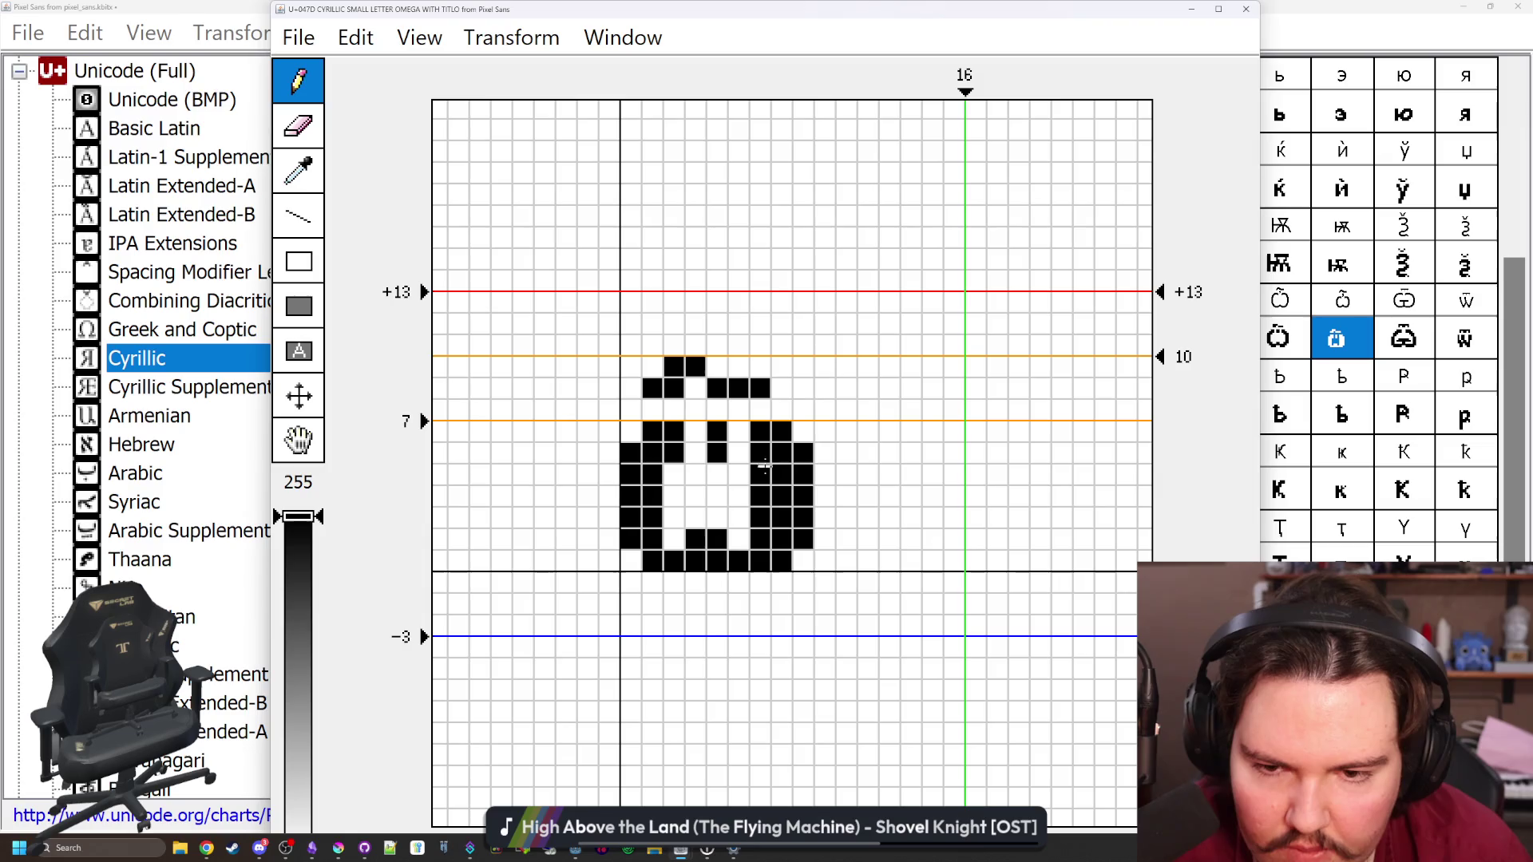
pyautogui.moveTo(760, 453); pyautogui.dragTo(760, 535)
pyautogui.click(717, 560)
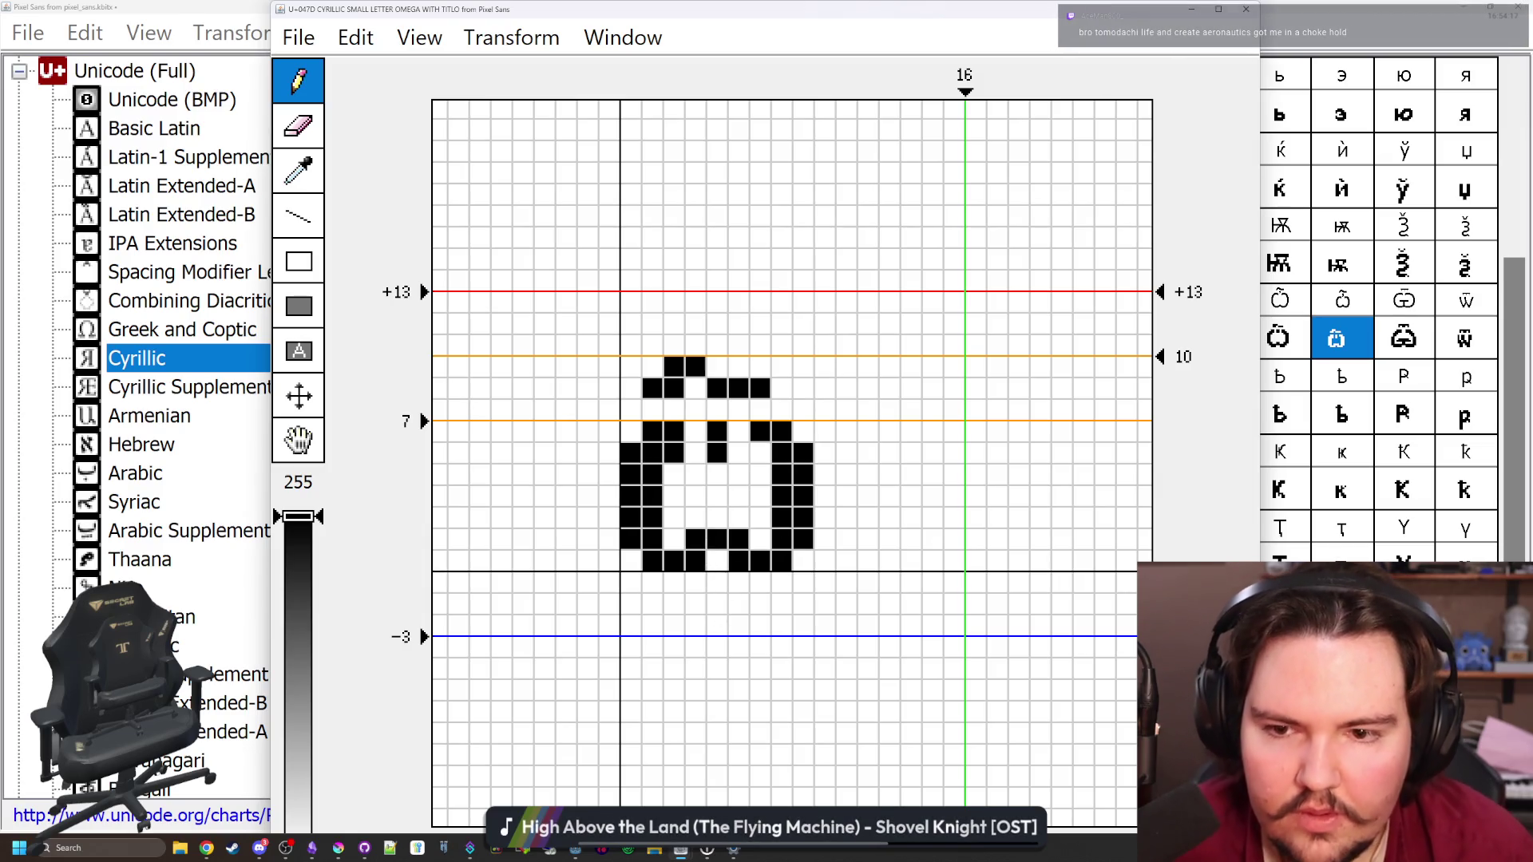
pyautogui.click(1245, 9)
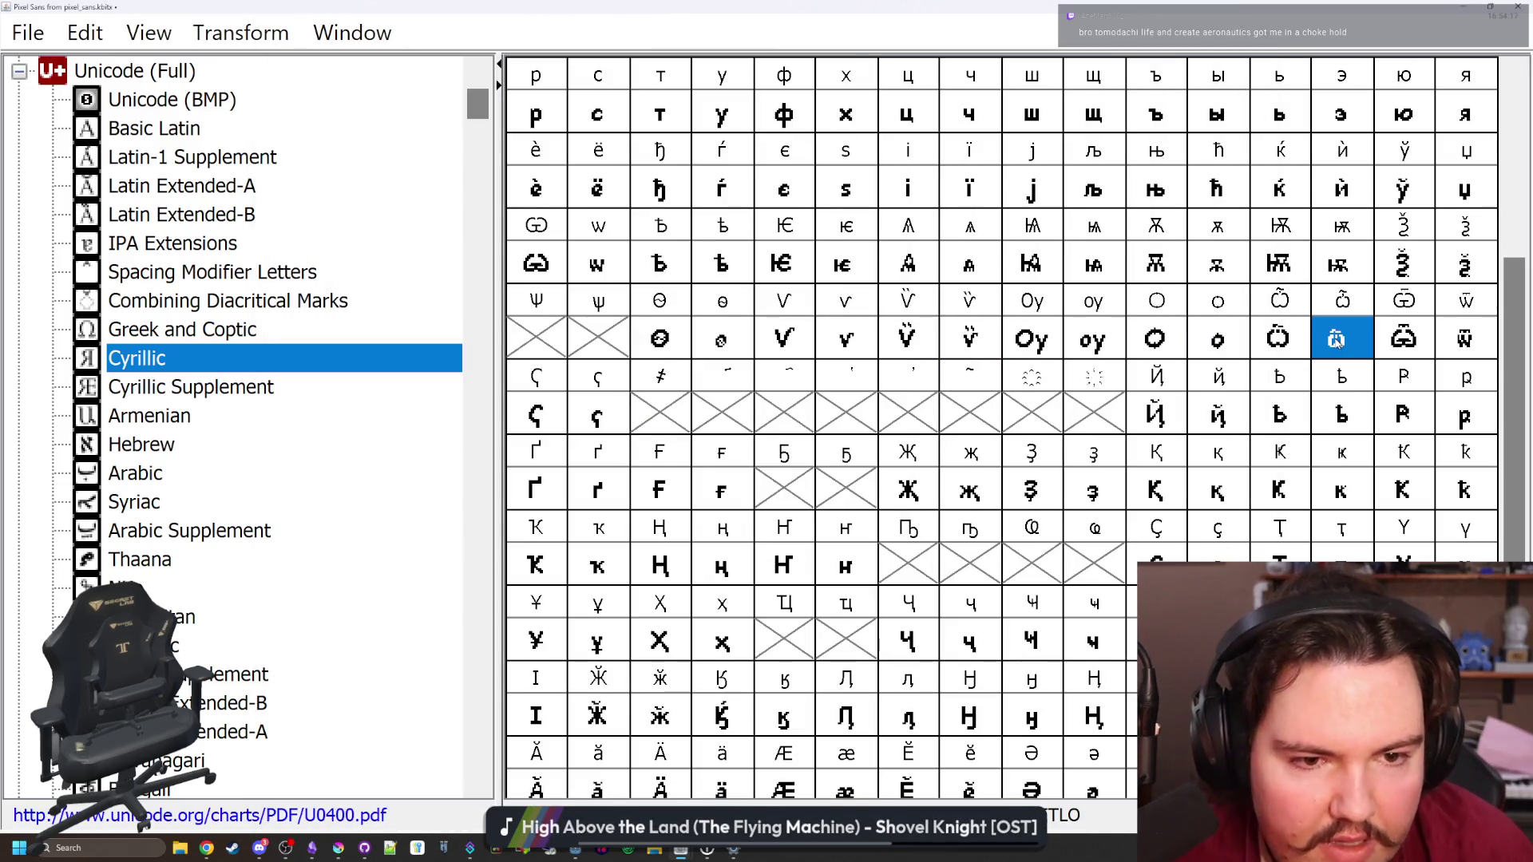
# Narrow the small omega with titlo's advance width to 10
pyautogui.doubleClick(1335, 339)
pyautogui.moveTo(965, 92); pyautogui.dragTo(835, 92)
pyautogui.click(1248, 8)
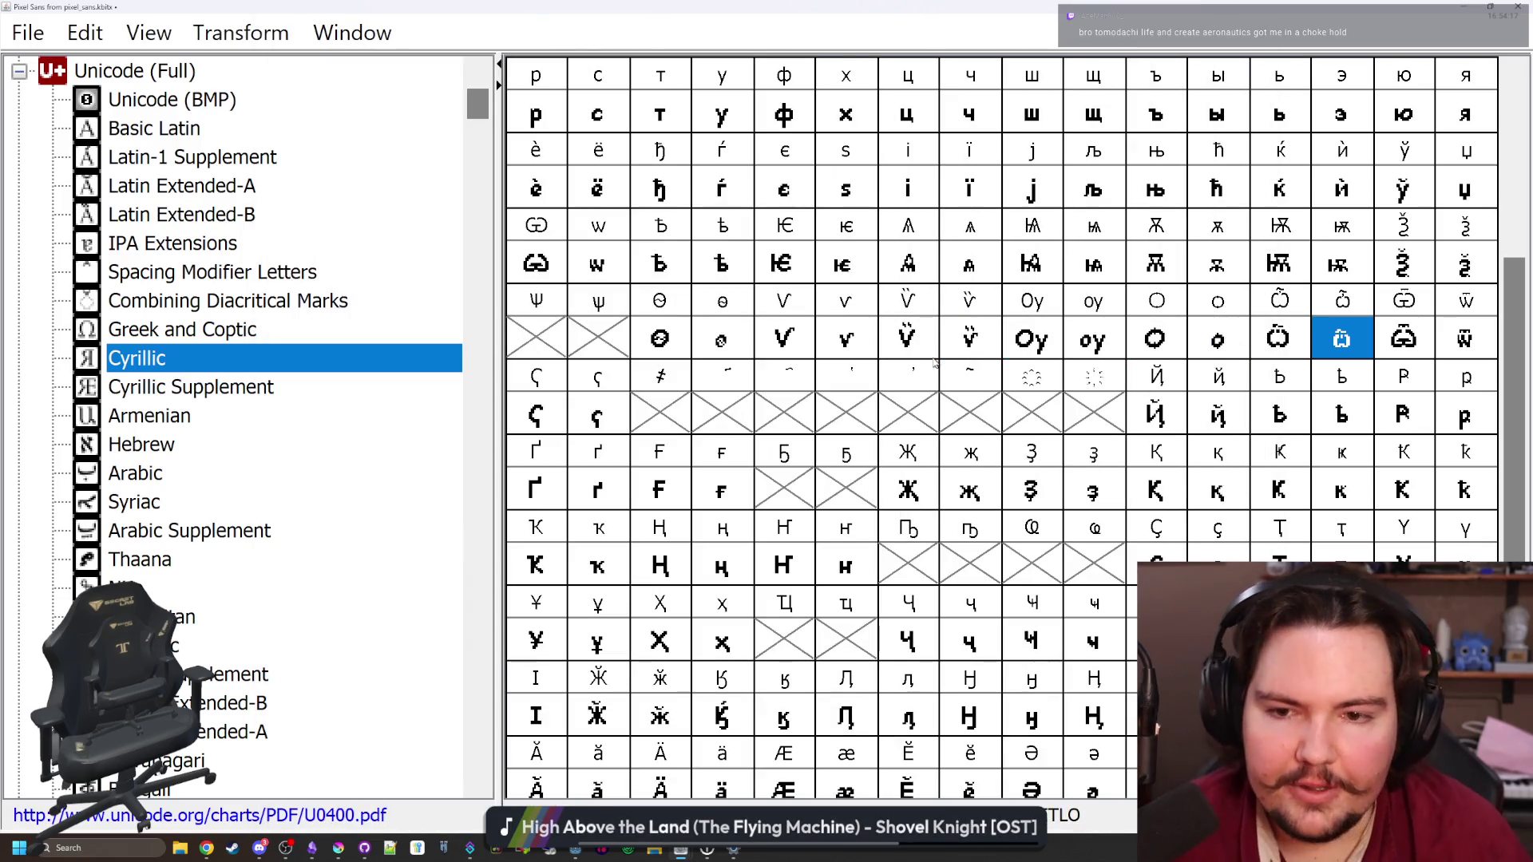
# Copy Ң into the capital te-tse ligature slot under Ц as a starting point
pyautogui.click(662, 415)
pyautogui.scroll(-2, 686, 447)
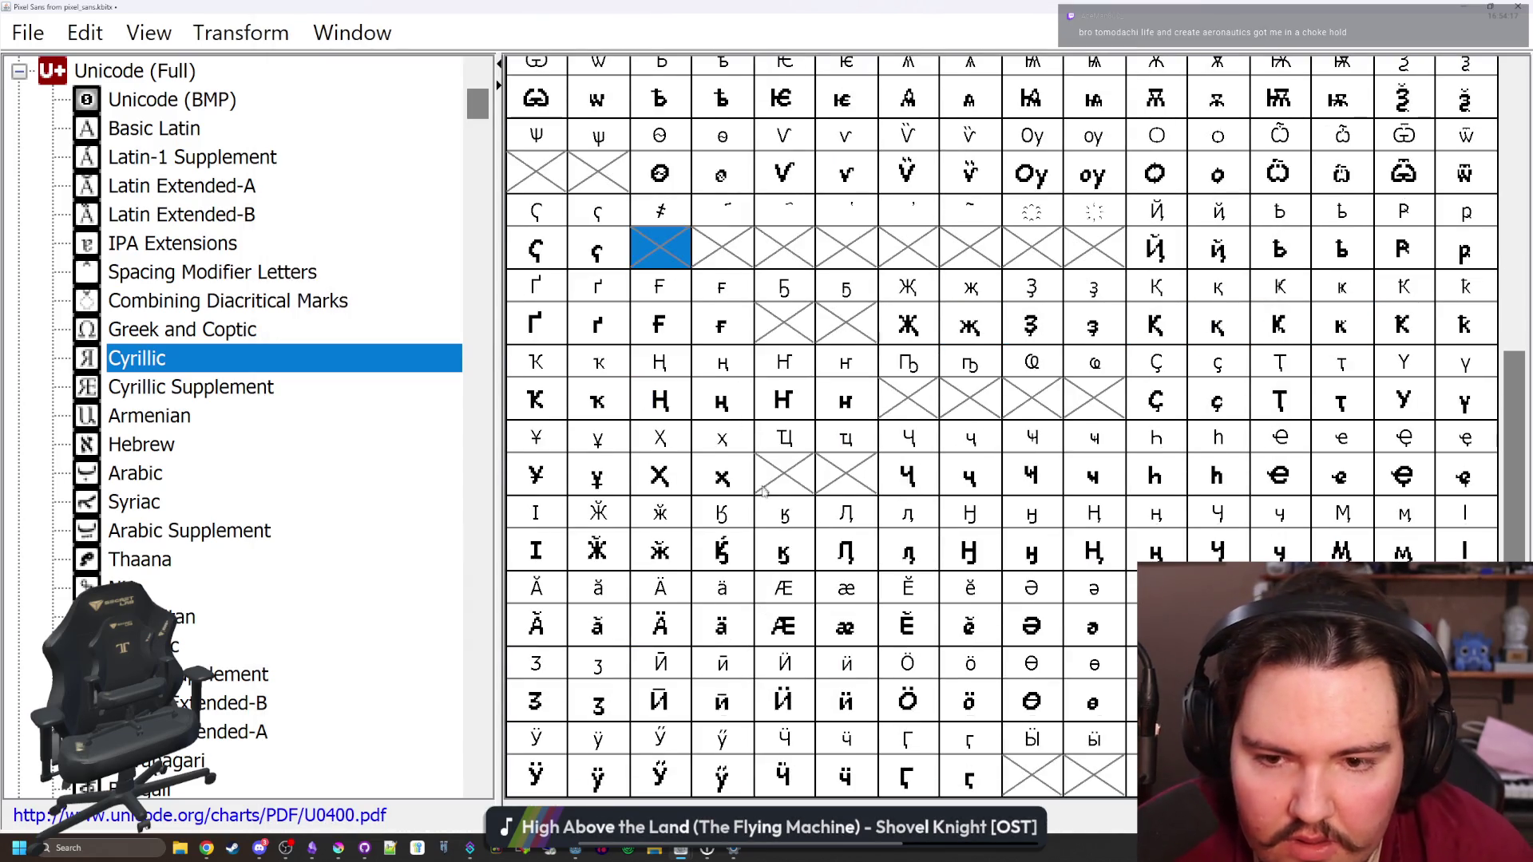
pyautogui.click(784, 476)
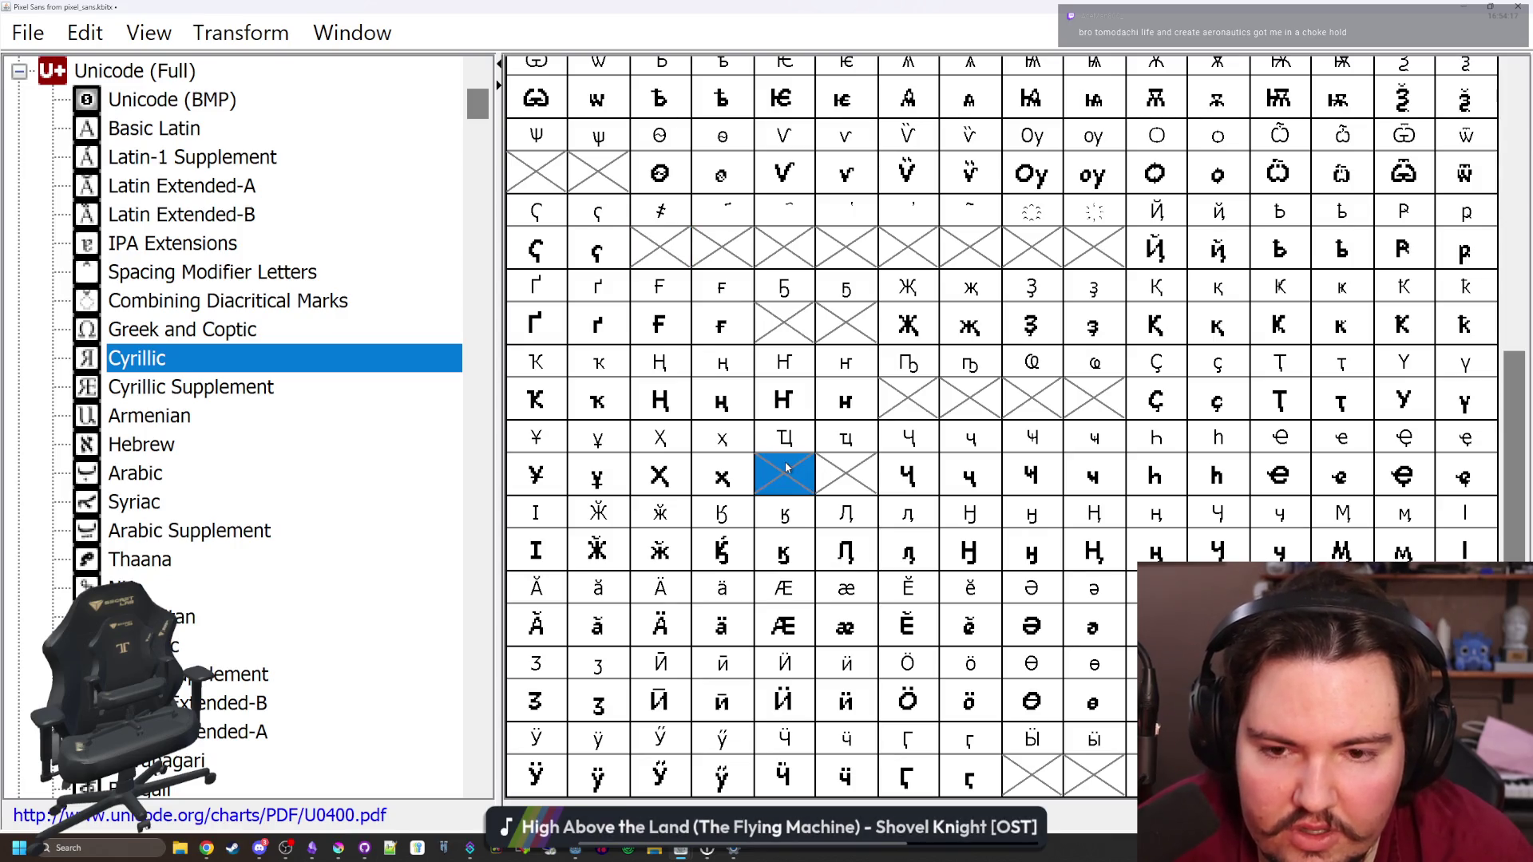
pyautogui.doubleClick(786, 467)
pyautogui.moveTo(972, 12); pyautogui.dragTo(425, 76)
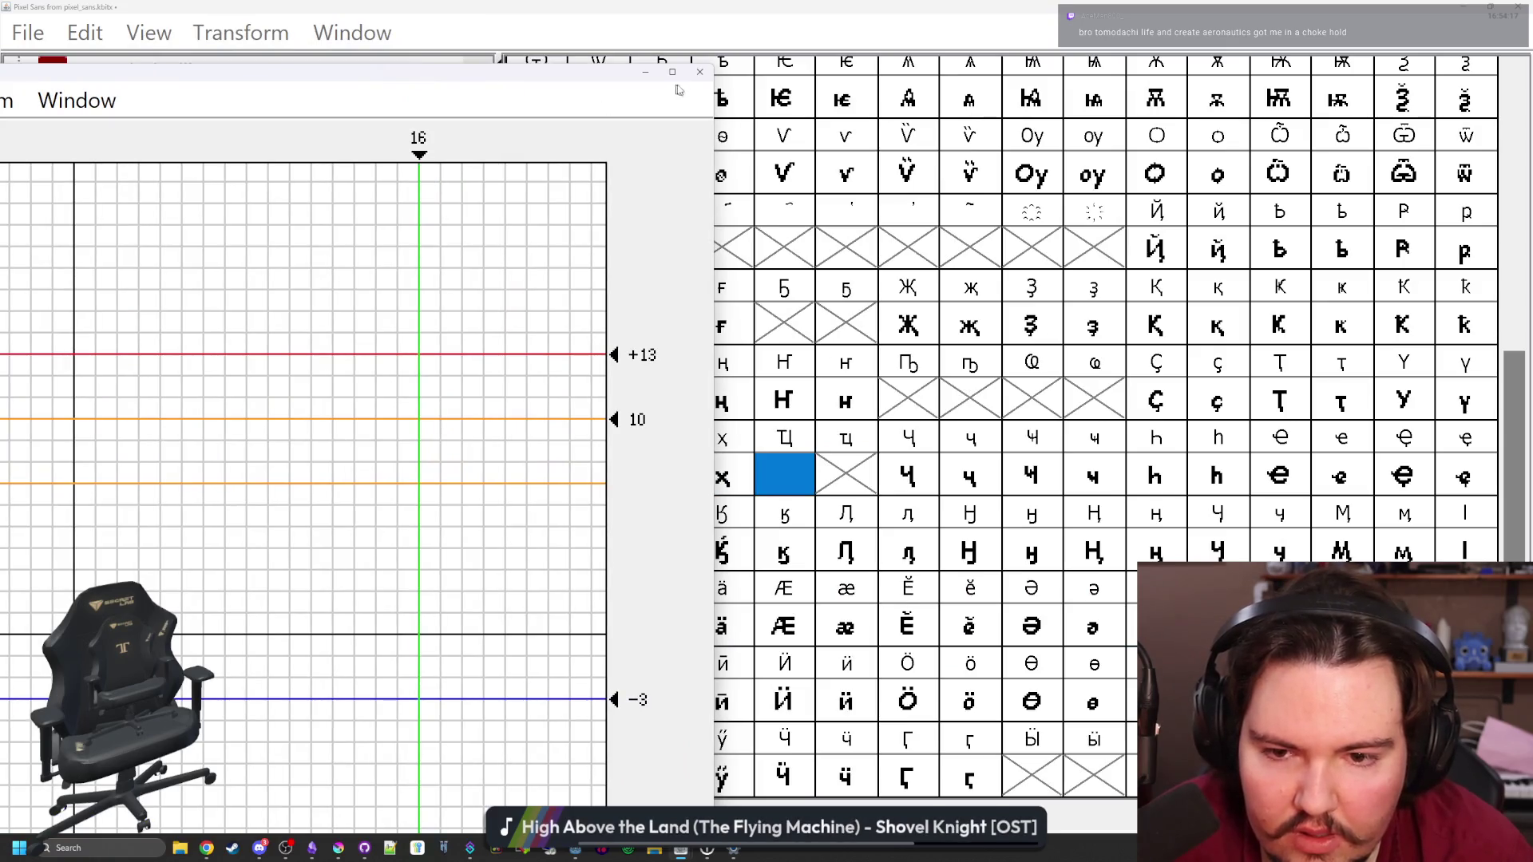
pyautogui.click(701, 72)
pyautogui.click(794, 407)
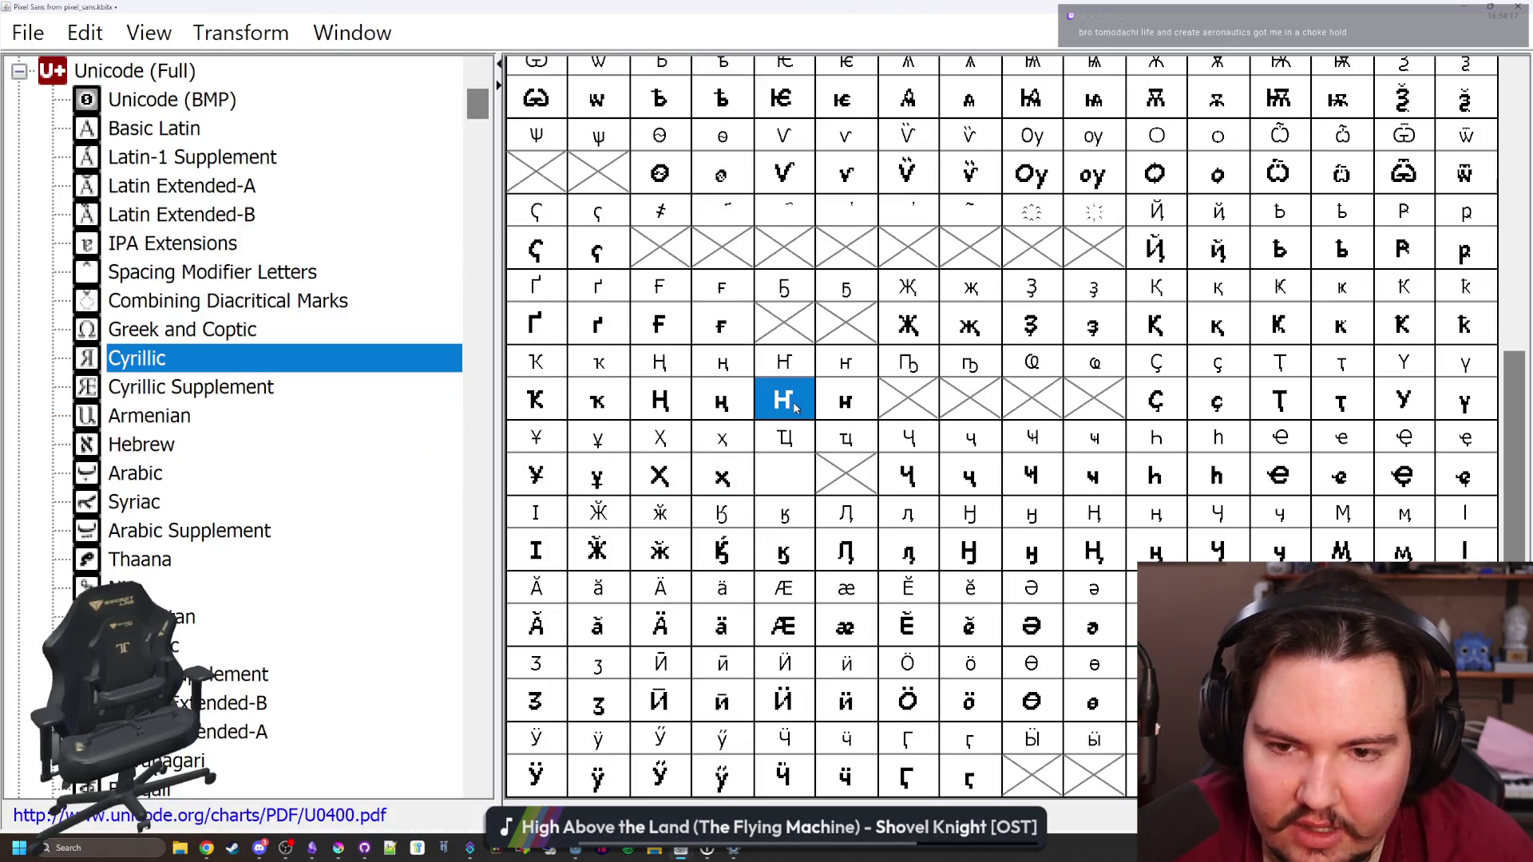
pyautogui.click(796, 478)
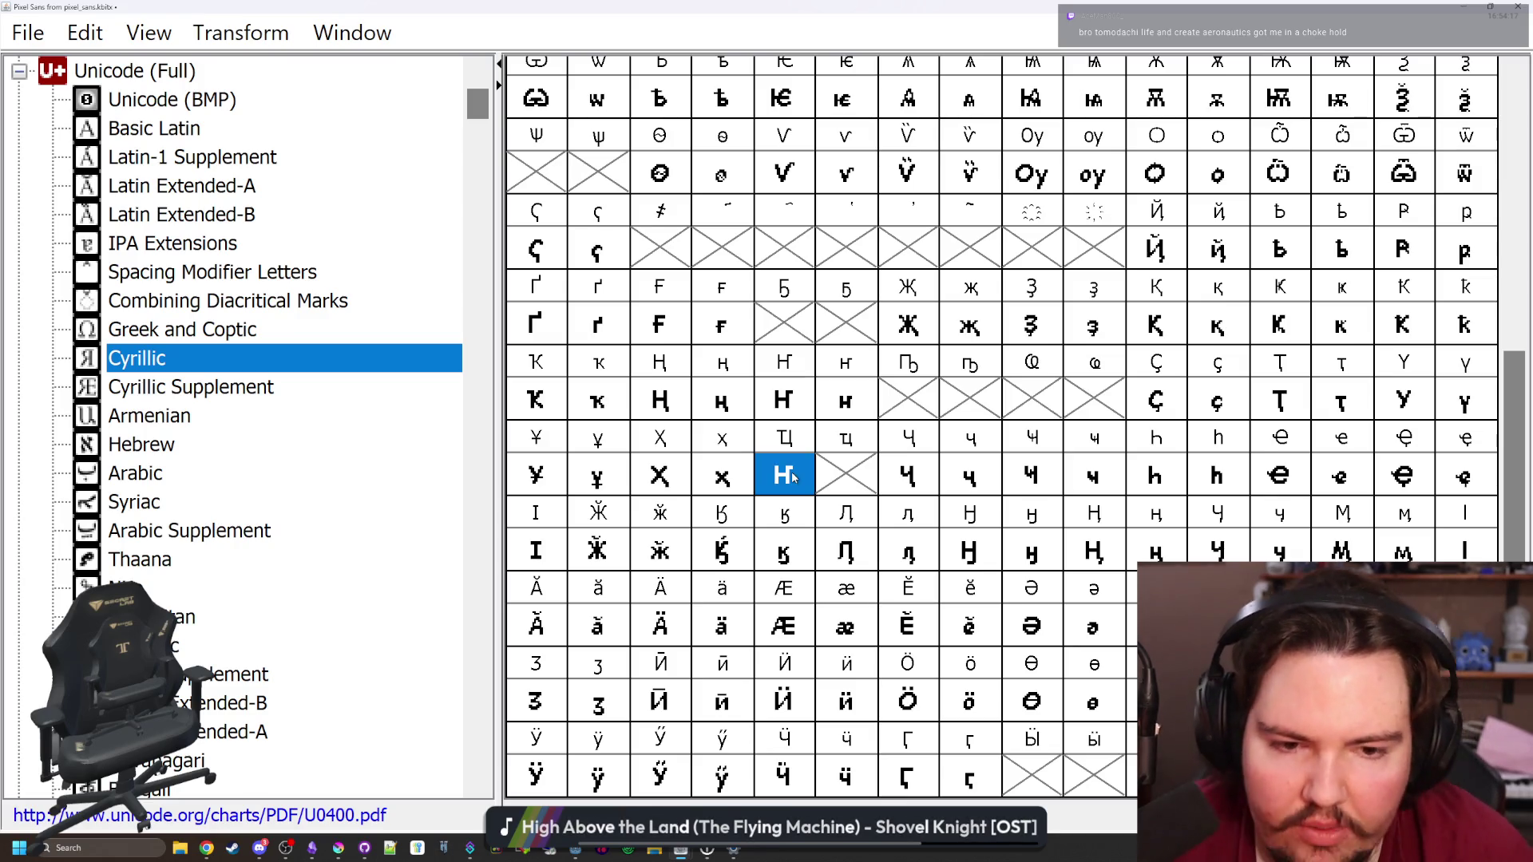
pyautogui.doubleClick(797, 477)
# Rebuild the Ң copy's columns, removing its crossbar and top-right arm
pyautogui.moveTo(814, 367)
pyautogui.mouseDown()
pyautogui.moveTo(814, 390)
pyautogui.moveTo(792, 399)
pyautogui.moveTo(786, 562)
pyautogui.moveTo(722, 562)
pyautogui.moveTo(705, 539)
pyautogui.mouseUp()
pyautogui.moveTo(770, 475); pyautogui.dragTo(705, 454)
pyautogui.moveTo(813, 411)
pyautogui.mouseDown()
pyautogui.moveTo(813, 365)
pyautogui.moveTo(870, 375)
pyautogui.moveTo(838, 356)
pyautogui.moveTo(835, 561)
pyautogui.mouseUp()
pyautogui.click(706, 454)
pyautogui.click(1246, 9)
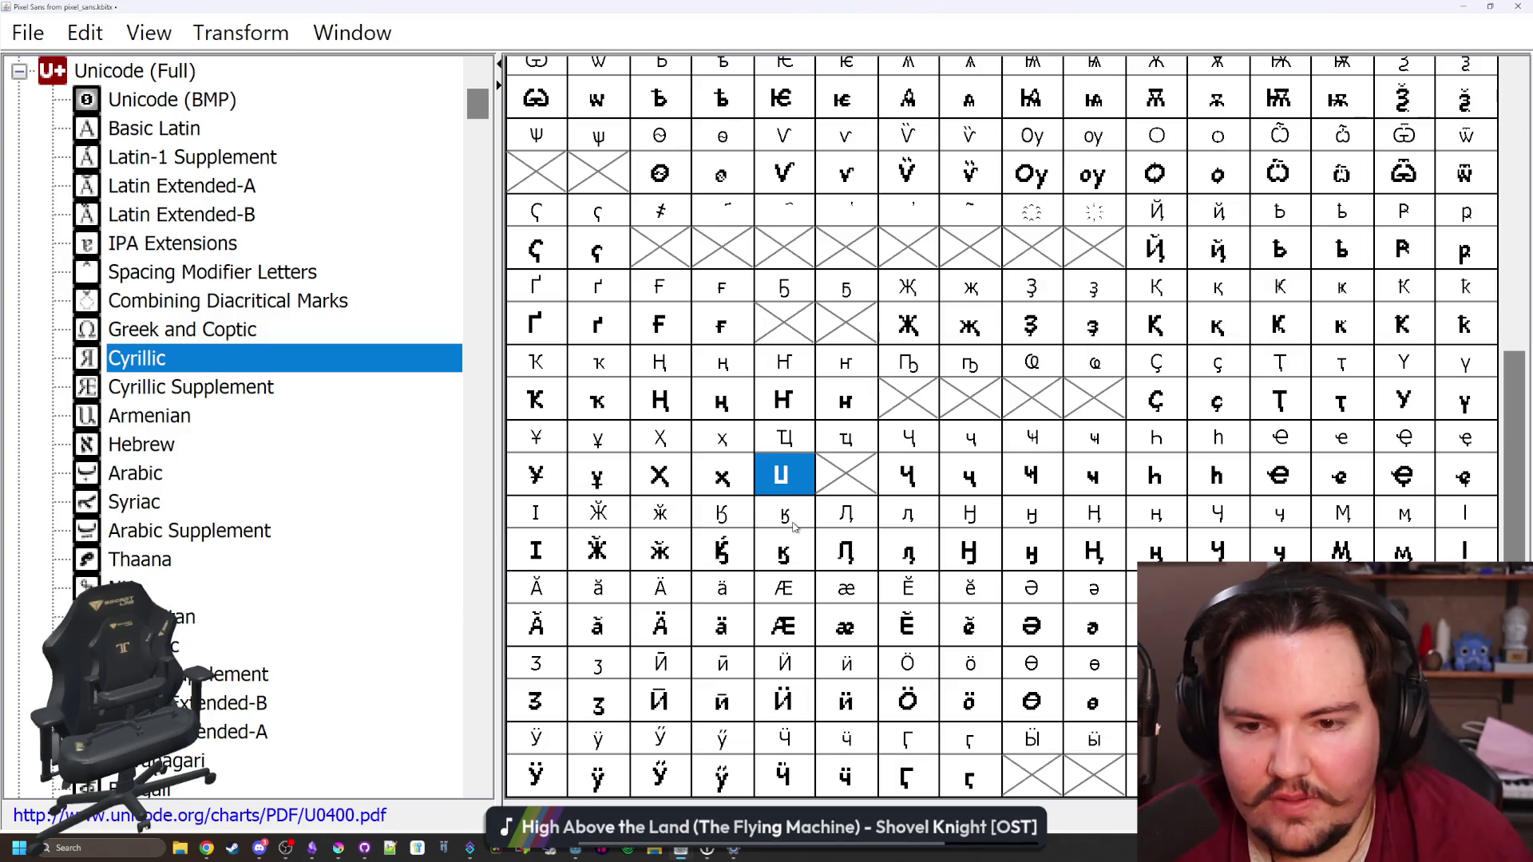
# Add the two-row te bar and the descender tail to the capital ligature
pyautogui.doubleClick(783, 477)
pyautogui.moveTo(750, 389)
pyautogui.mouseDown()
pyautogui.moveTo(726, 375)
pyautogui.moveTo(749, 367)
pyautogui.mouseUp()
pyautogui.moveTo(662, 389); pyautogui.dragTo(643, 367)
pyautogui.moveTo(1038, 16)
pyautogui.mouseDown()
pyautogui.moveTo(1013, 676)
pyautogui.moveTo(972, 138)
pyautogui.mouseUp()
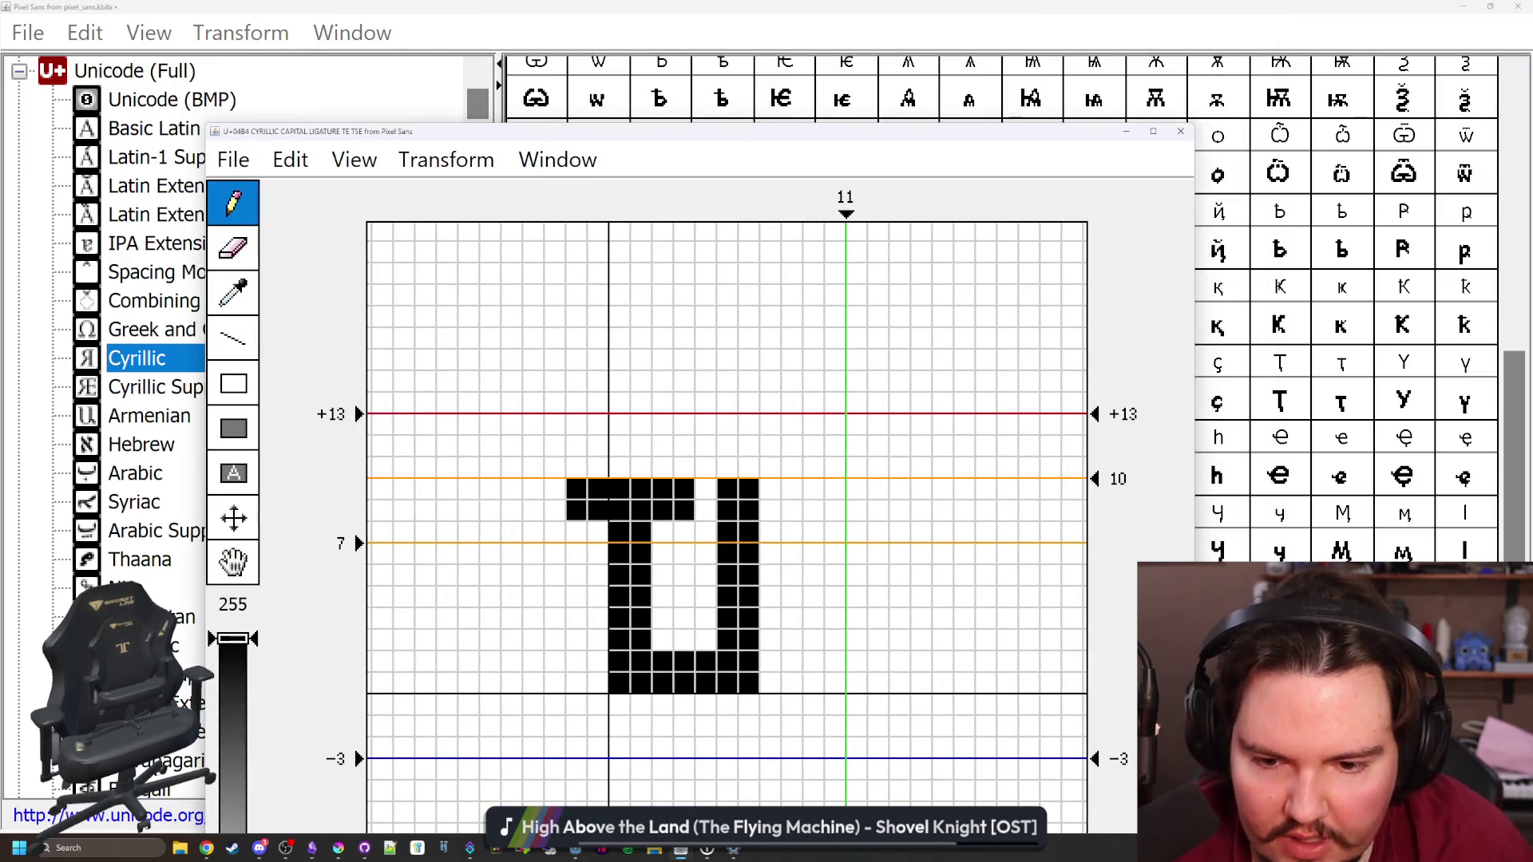
pyautogui.moveTo(770, 683)
pyautogui.mouseDown()
pyautogui.moveTo(769, 707)
pyautogui.moveTo(748, 705)
pyautogui.mouseUp()
pyautogui.click(1180, 131)
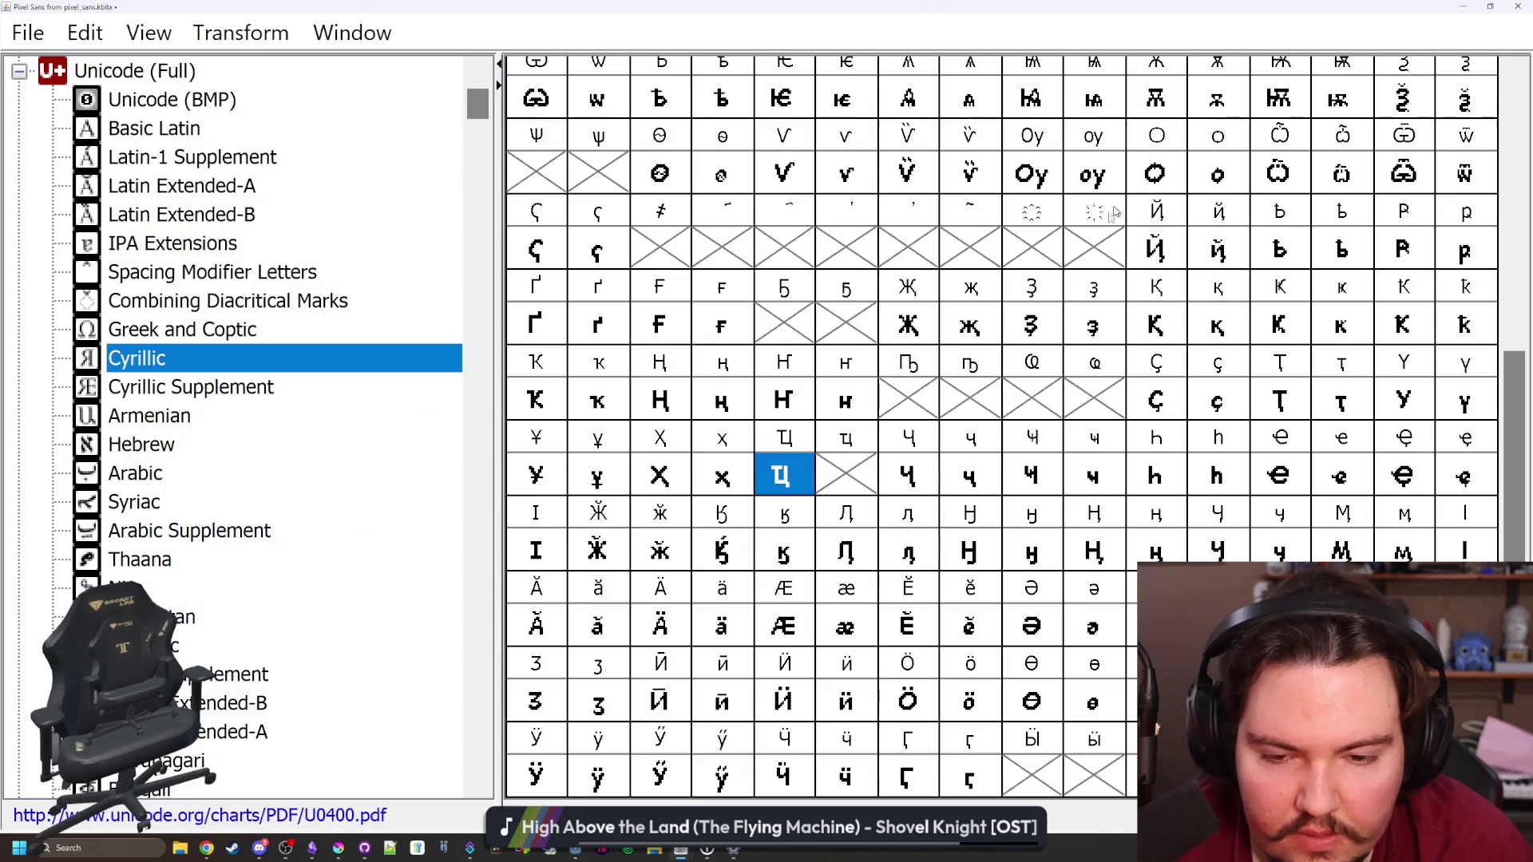
pyautogui.doubleClick(856, 483)
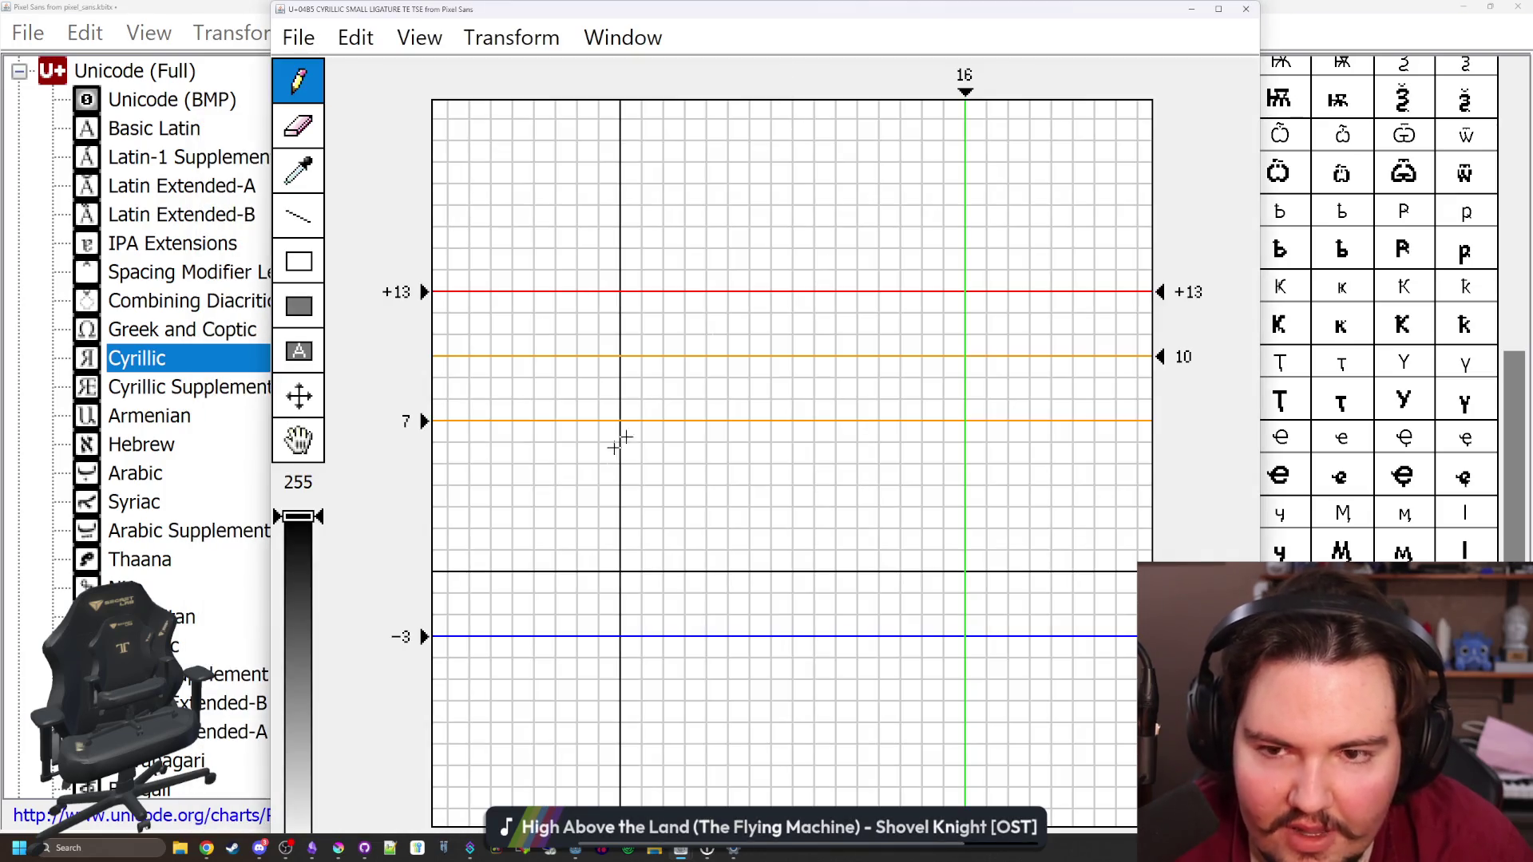
# Draw the small ligature's left stroke and base, comparing with small en-ghe
pyautogui.moveTo(640, 576)
pyautogui.mouseDown()
pyautogui.moveTo(631, 427)
pyautogui.moveTo(652, 527)
pyautogui.moveTo(694, 561)
pyautogui.moveTo(738, 559)
pyautogui.moveTo(759, 517)
pyautogui.moveTo(759, 563)
pyautogui.moveTo(671, 541)
pyautogui.mouseUp()
pyautogui.moveTo(1018, 13)
pyautogui.mouseDown()
pyautogui.moveTo(1022, 673)
pyautogui.moveTo(1020, 618)
pyautogui.mouseUp()
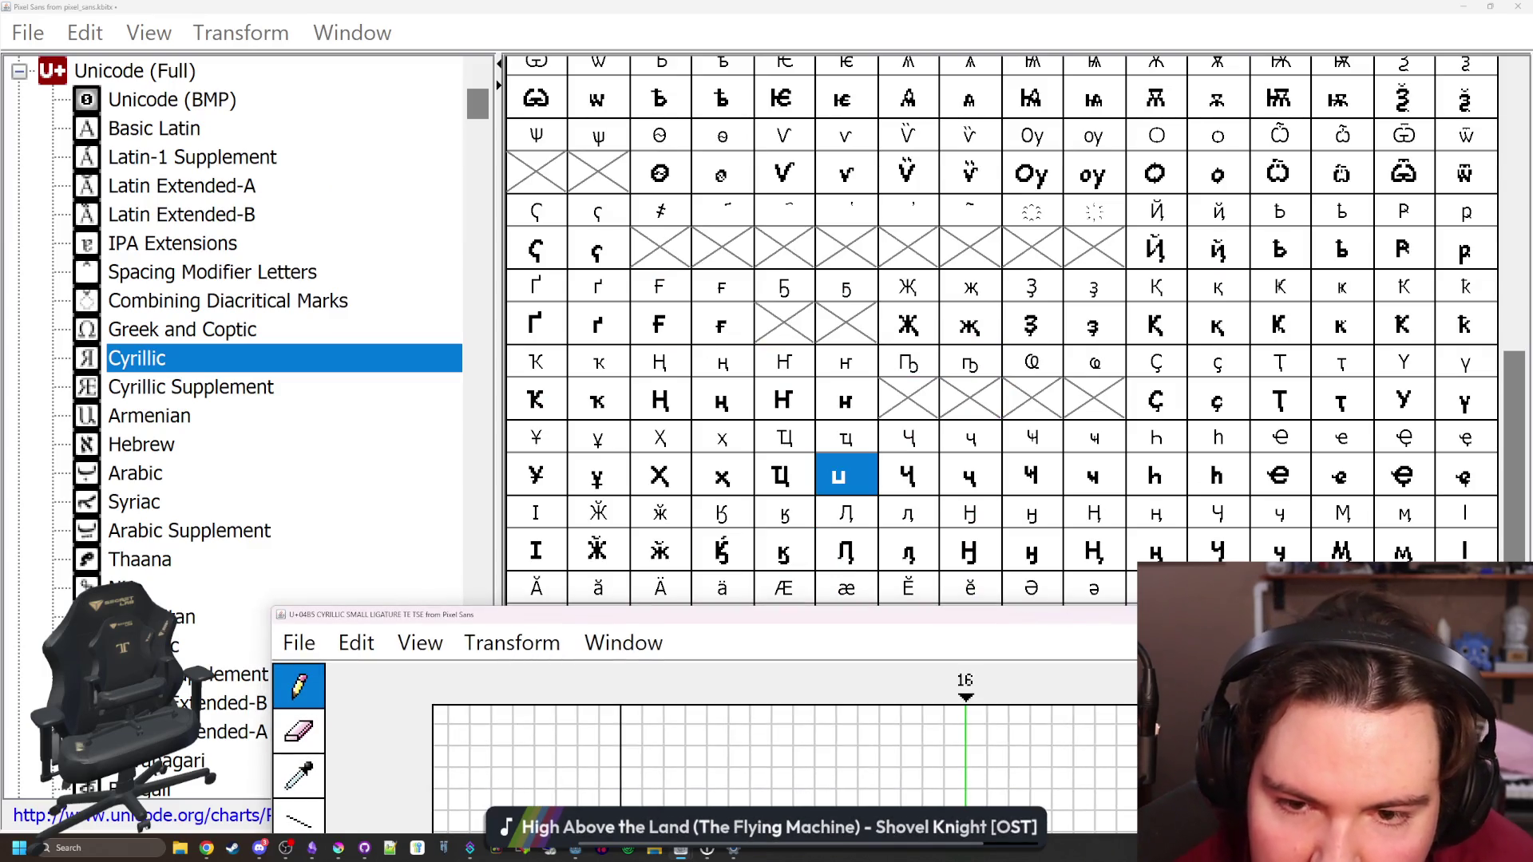
pyautogui.click(1245, 615)
pyautogui.doubleClick(845, 400)
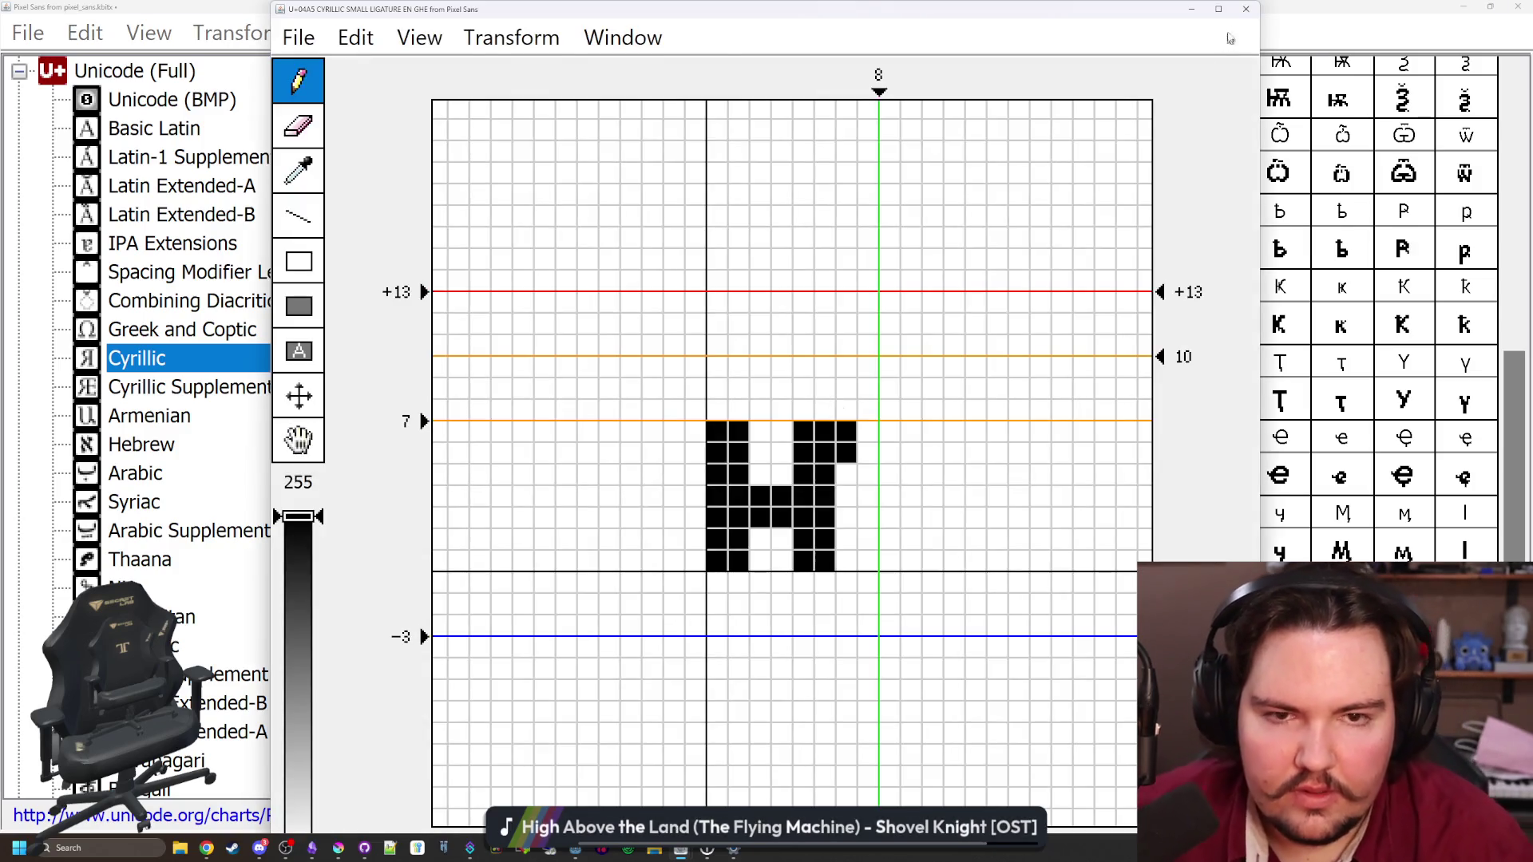
pyautogui.click(1245, 8)
pyautogui.doubleClick(840, 482)
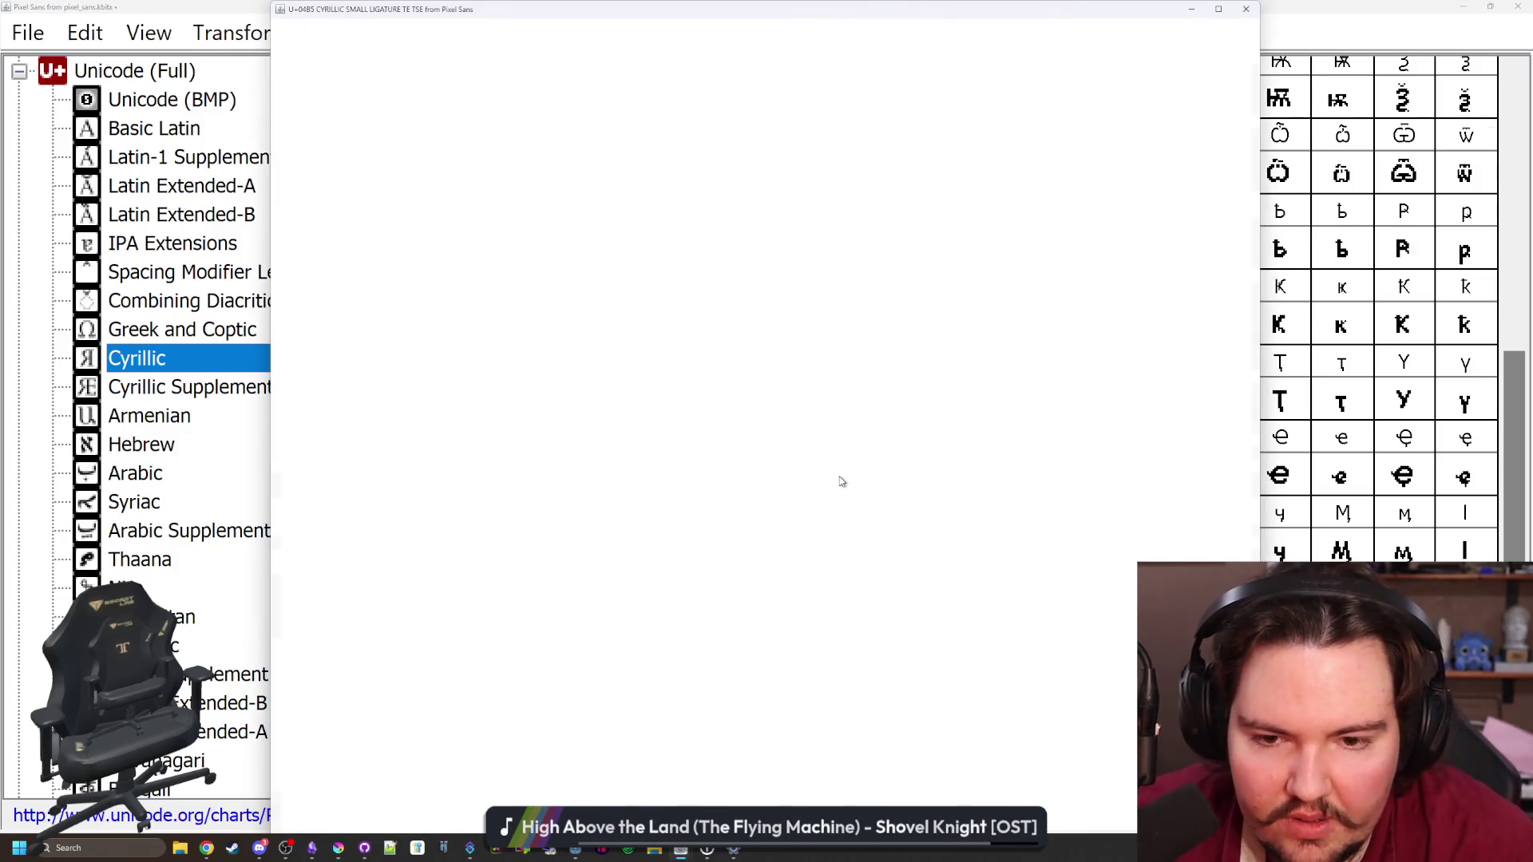
# Redraw the right stroke two columns wide, one column further left
pyautogui.moveTo(738, 432); pyautogui.dragTo(717, 540)
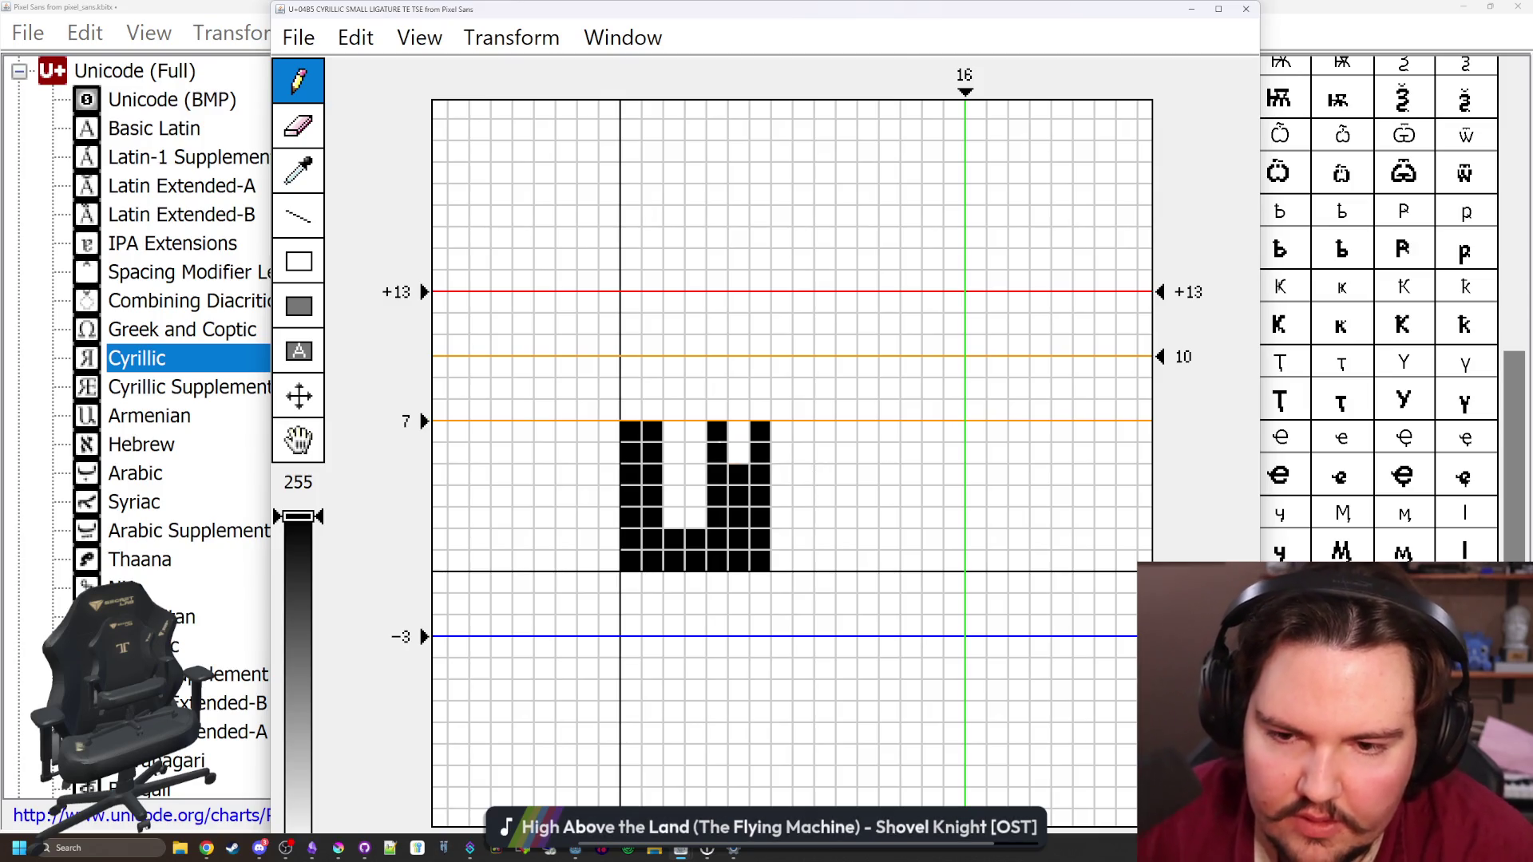
pyautogui.moveTo(738, 432); pyautogui.dragTo(739, 454)
pyautogui.moveTo(760, 432); pyautogui.dragTo(760, 561)
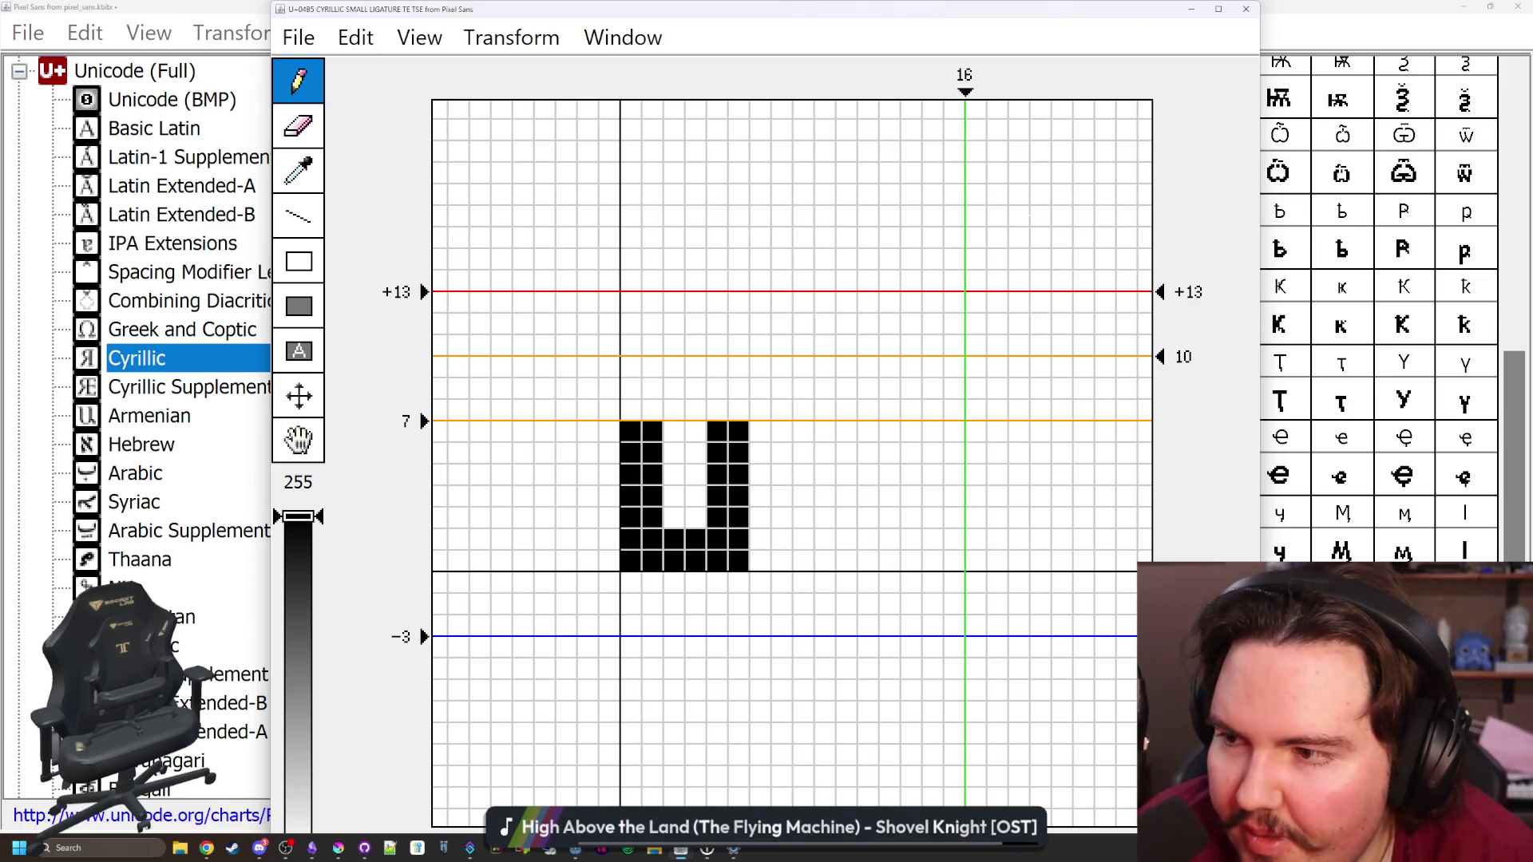
pyautogui.click(1246, 9)
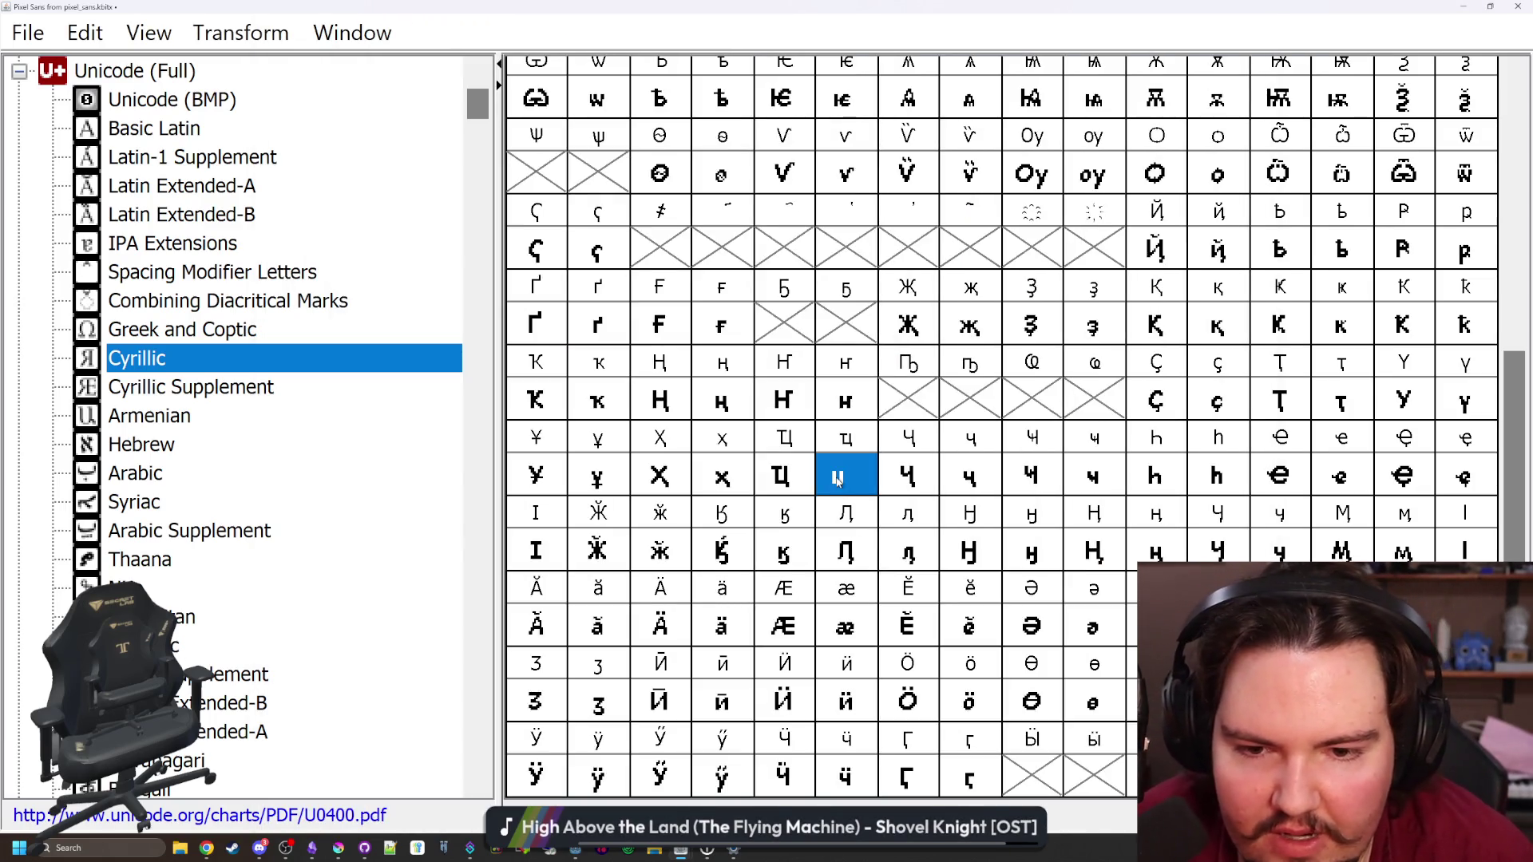
# Add a two-column tail under the right stroke and the te crossbar
pyautogui.doubleClick(838, 477)
pyautogui.moveTo(760, 561)
pyautogui.mouseDown()
pyautogui.moveTo(738, 604)
pyautogui.moveTo(738, 583)
pyautogui.mouseUp()
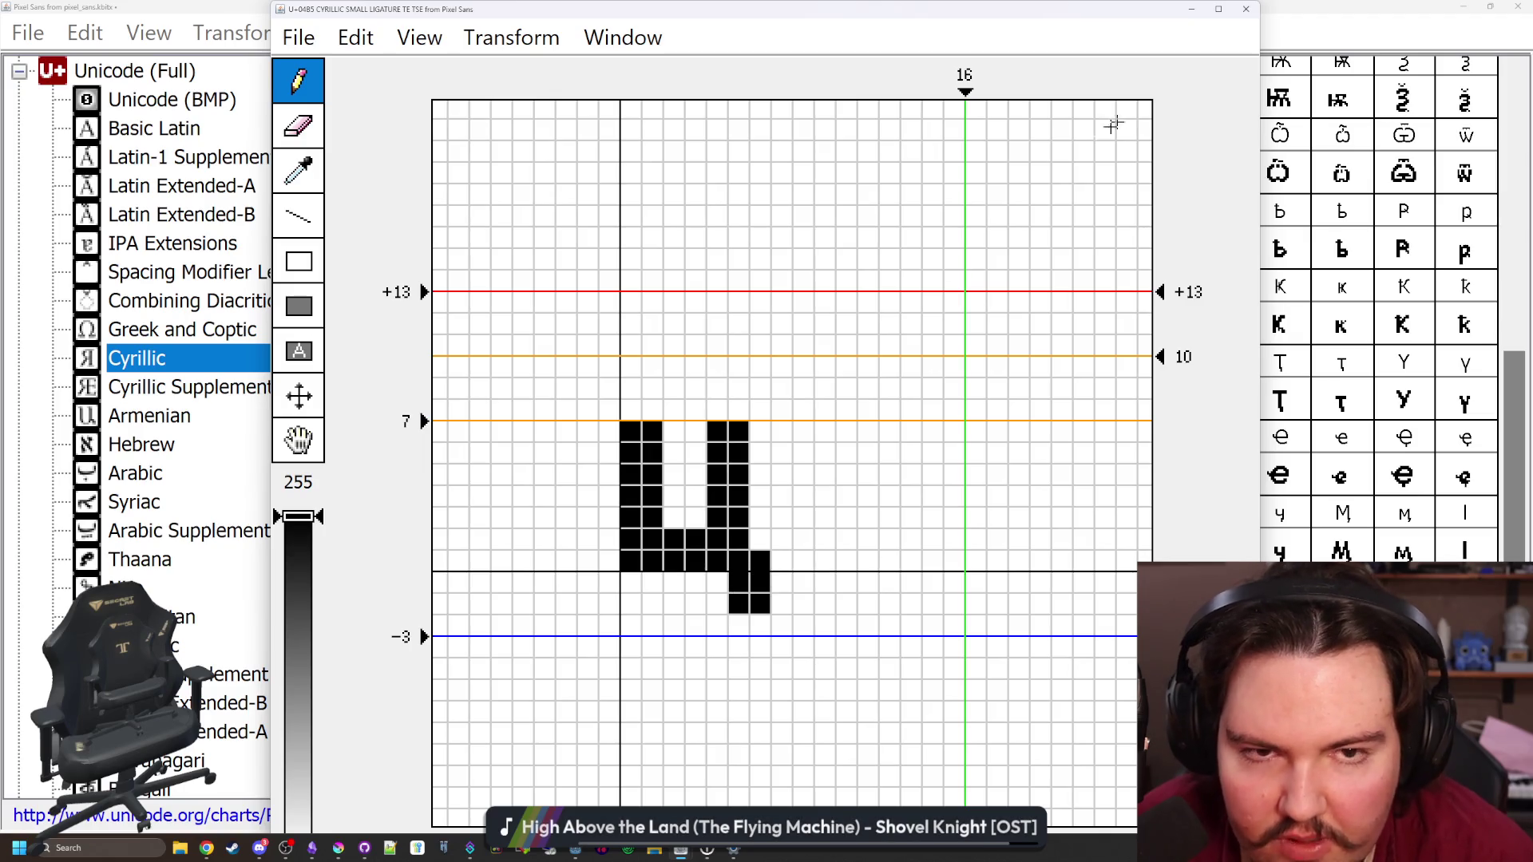
pyautogui.moveTo(674, 432); pyautogui.dragTo(675, 453)
pyautogui.click(610, 452)
pyautogui.click(609, 432)
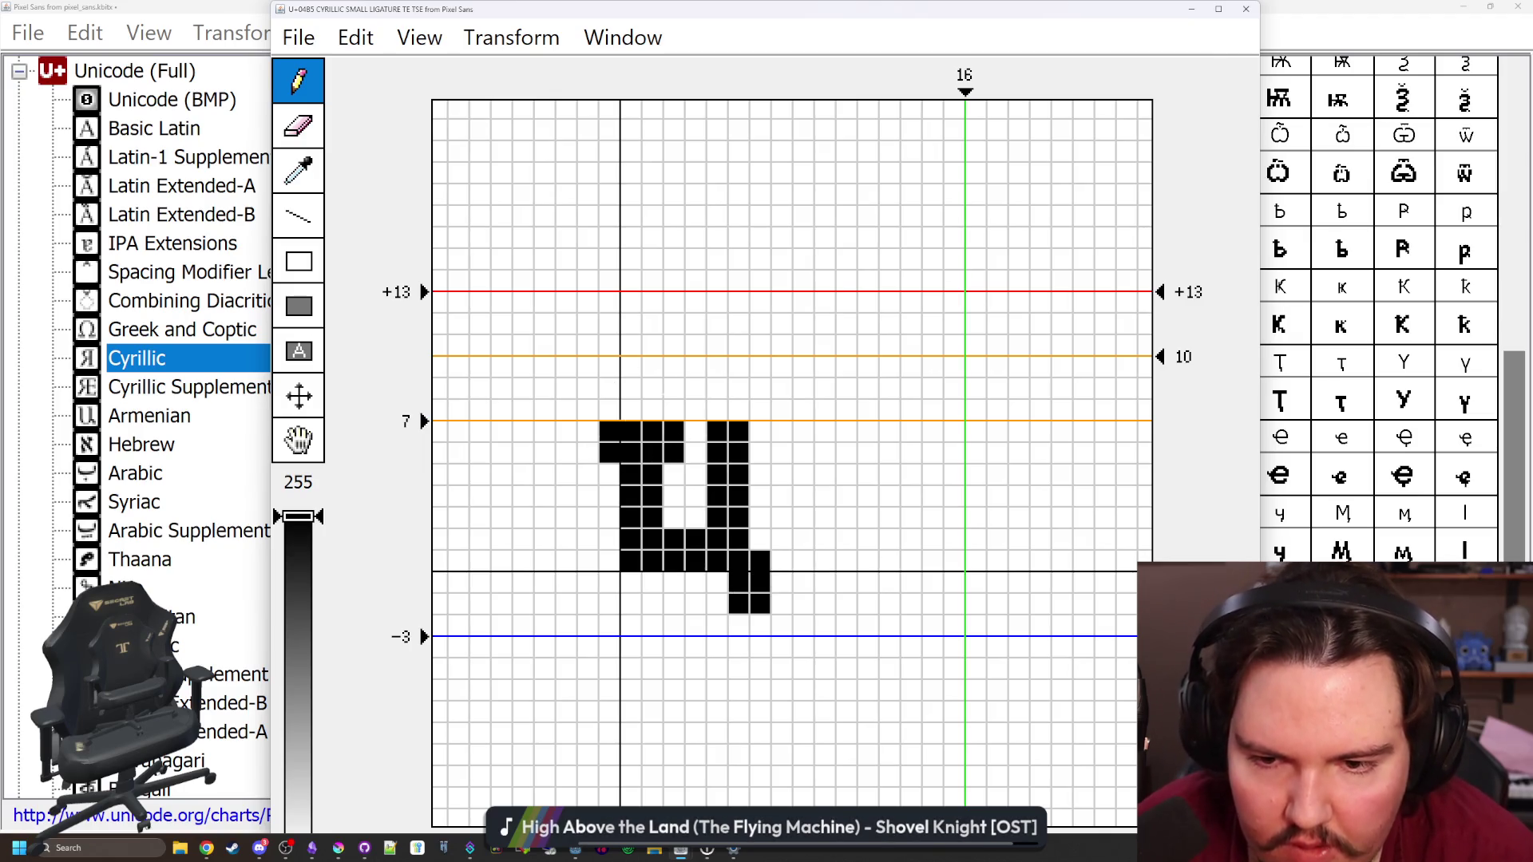
pyautogui.click(1245, 9)
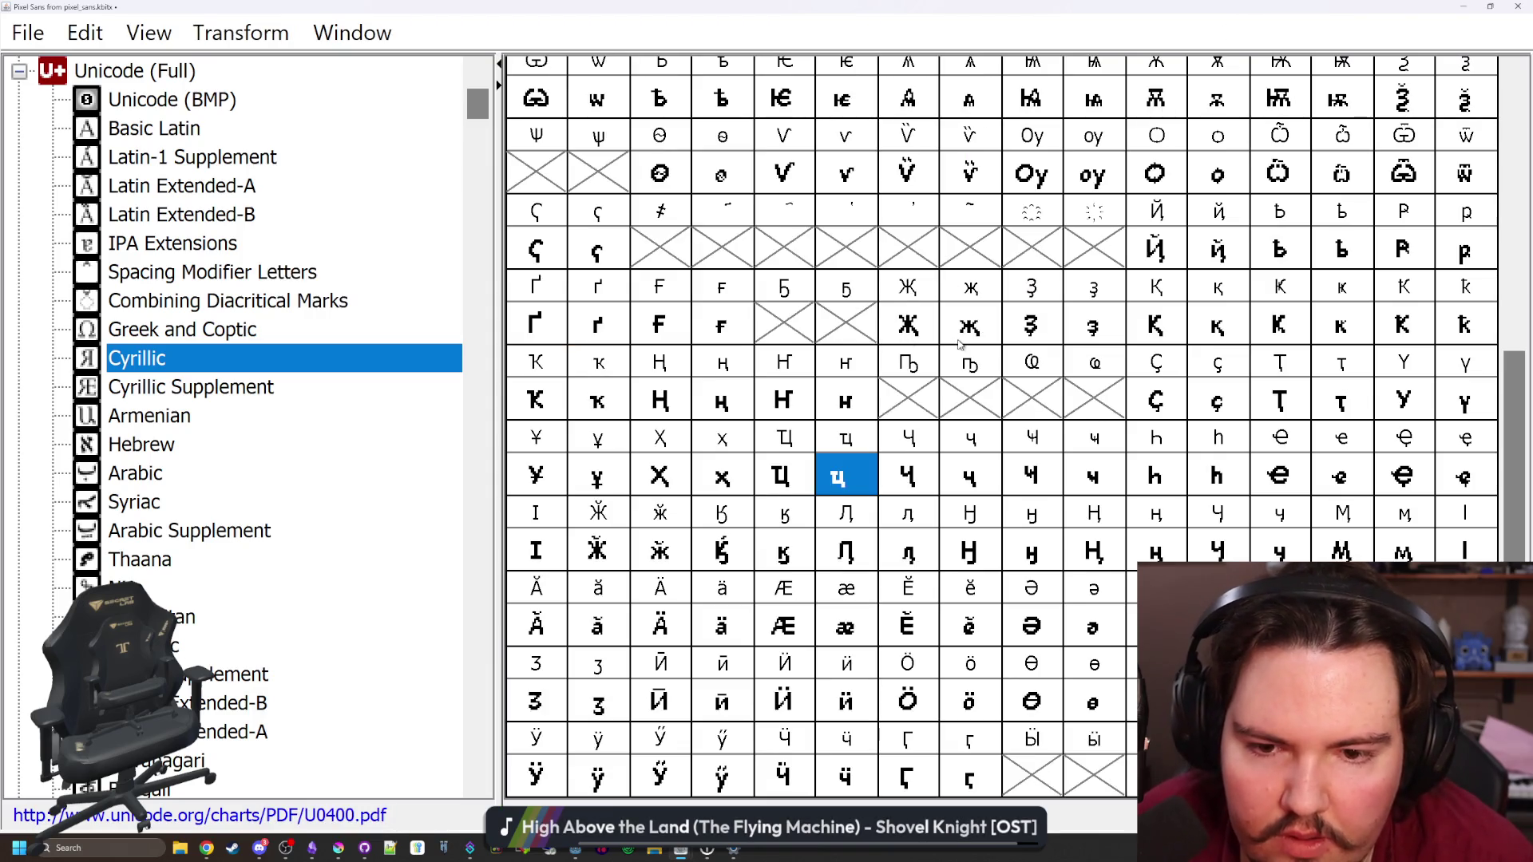
# Narrow the small te-tse ligature's advance width to 7
pyautogui.doubleClick(835, 478)
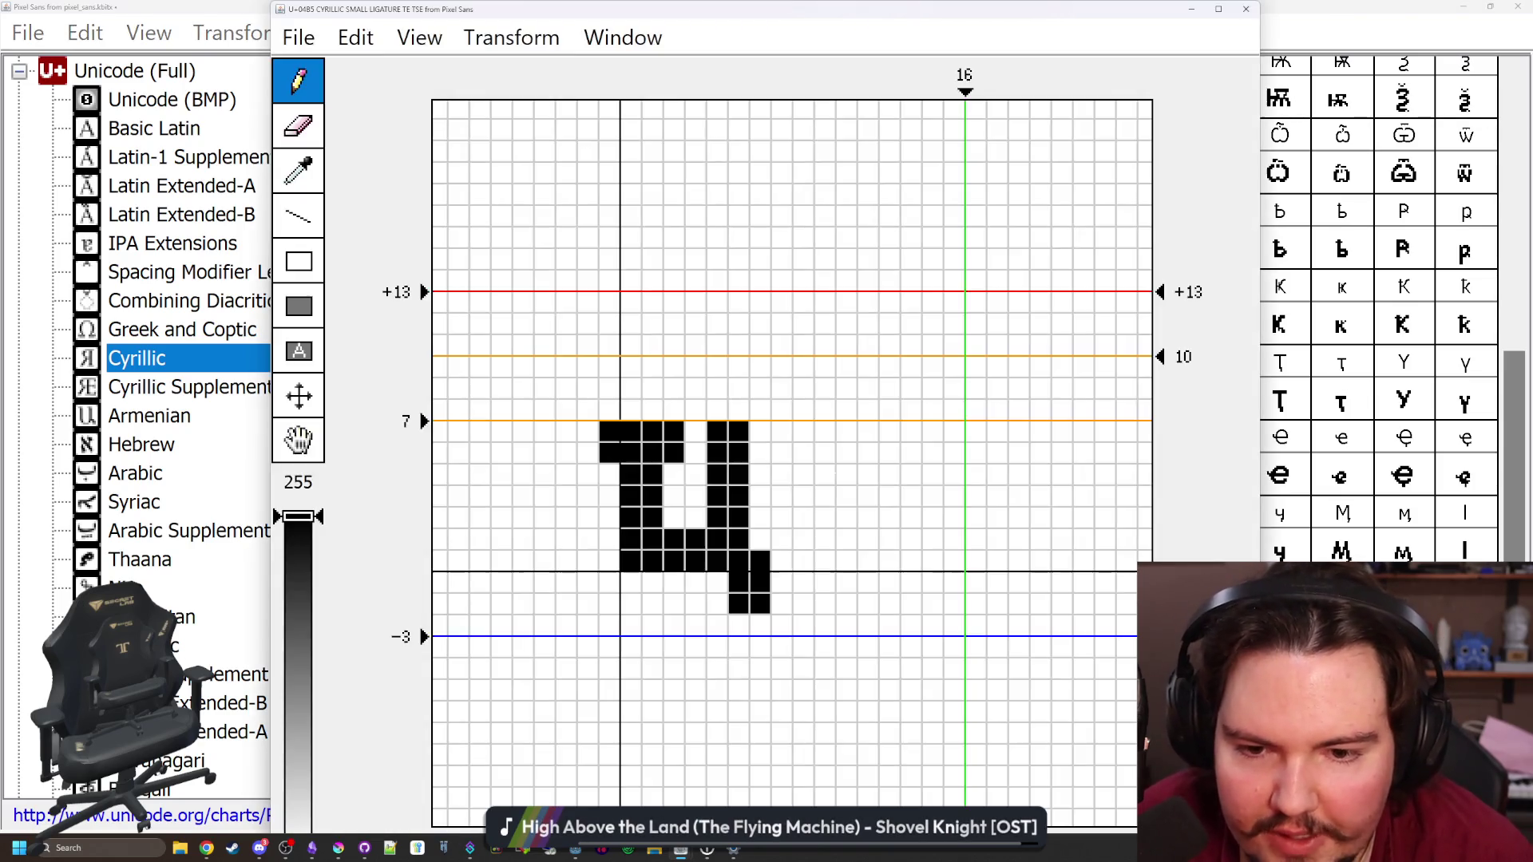
pyautogui.moveTo(966, 91); pyautogui.dragTo(770, 93)
pyautogui.click(1245, 9)
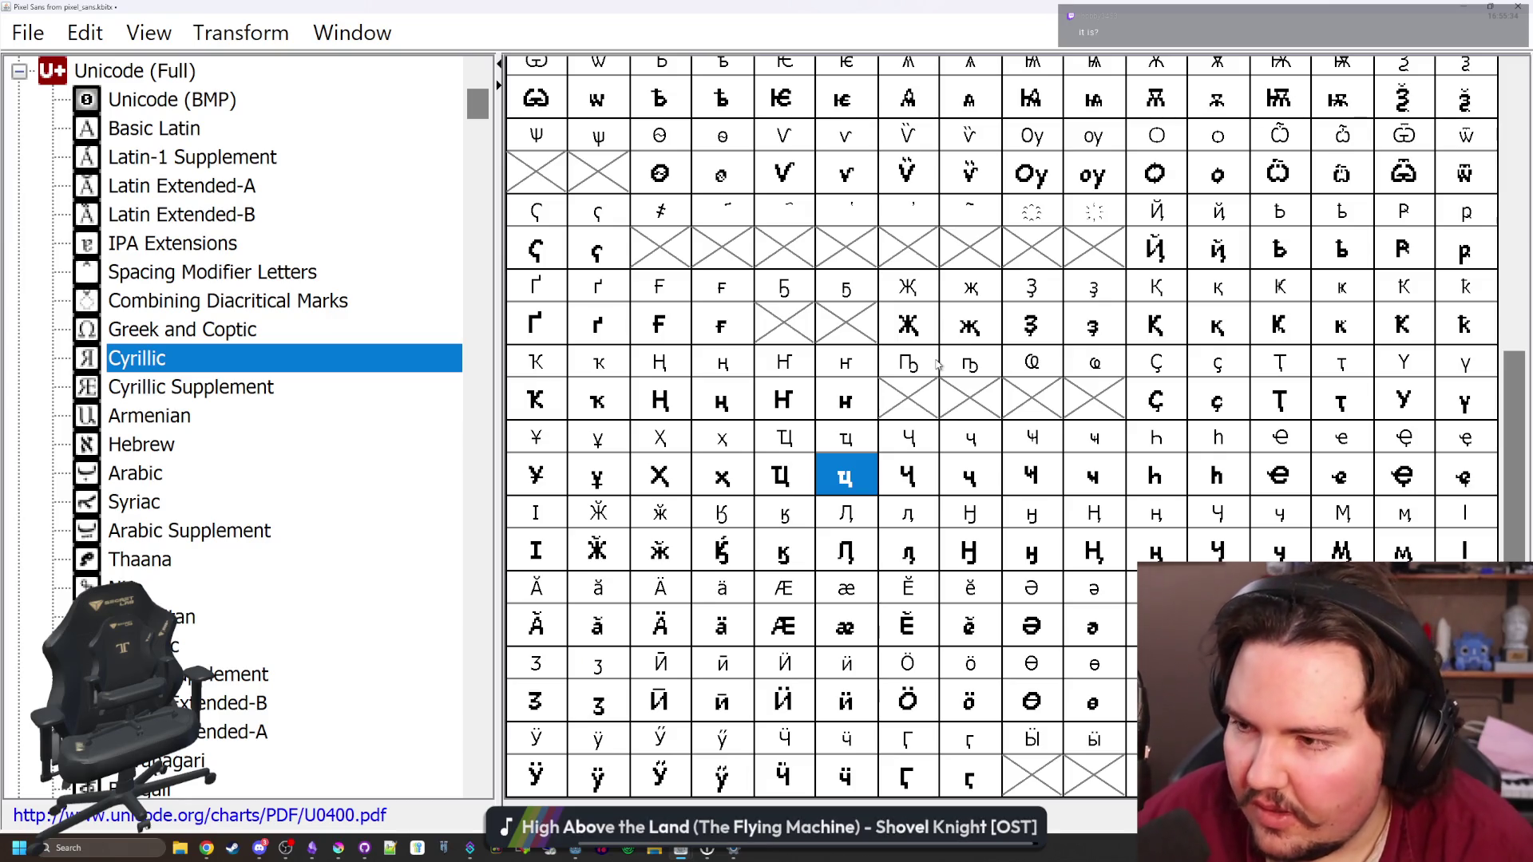
pyautogui.click(906, 478)
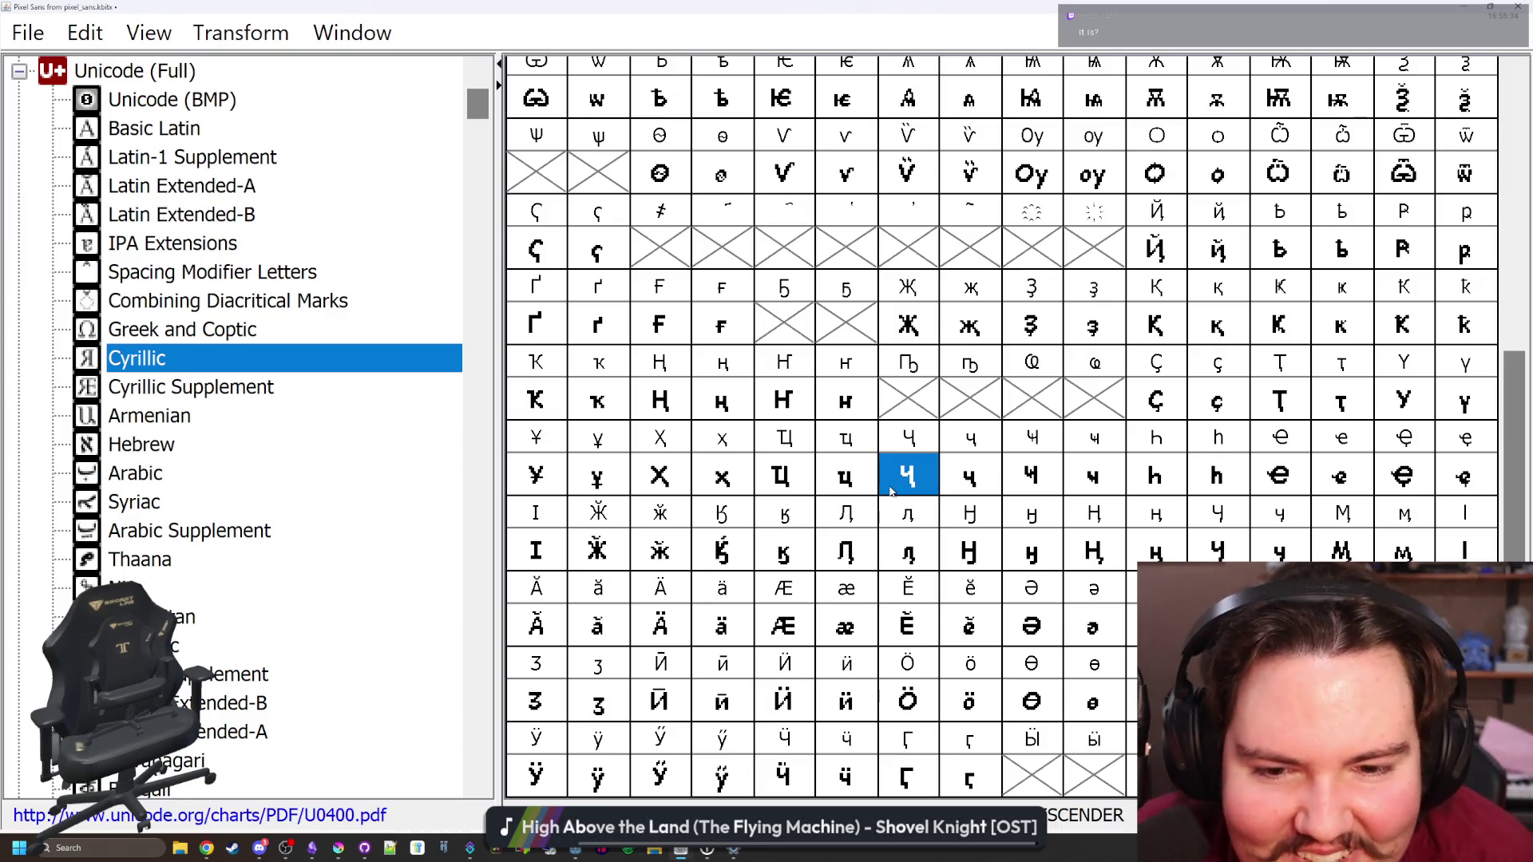
pyautogui.click(969, 477)
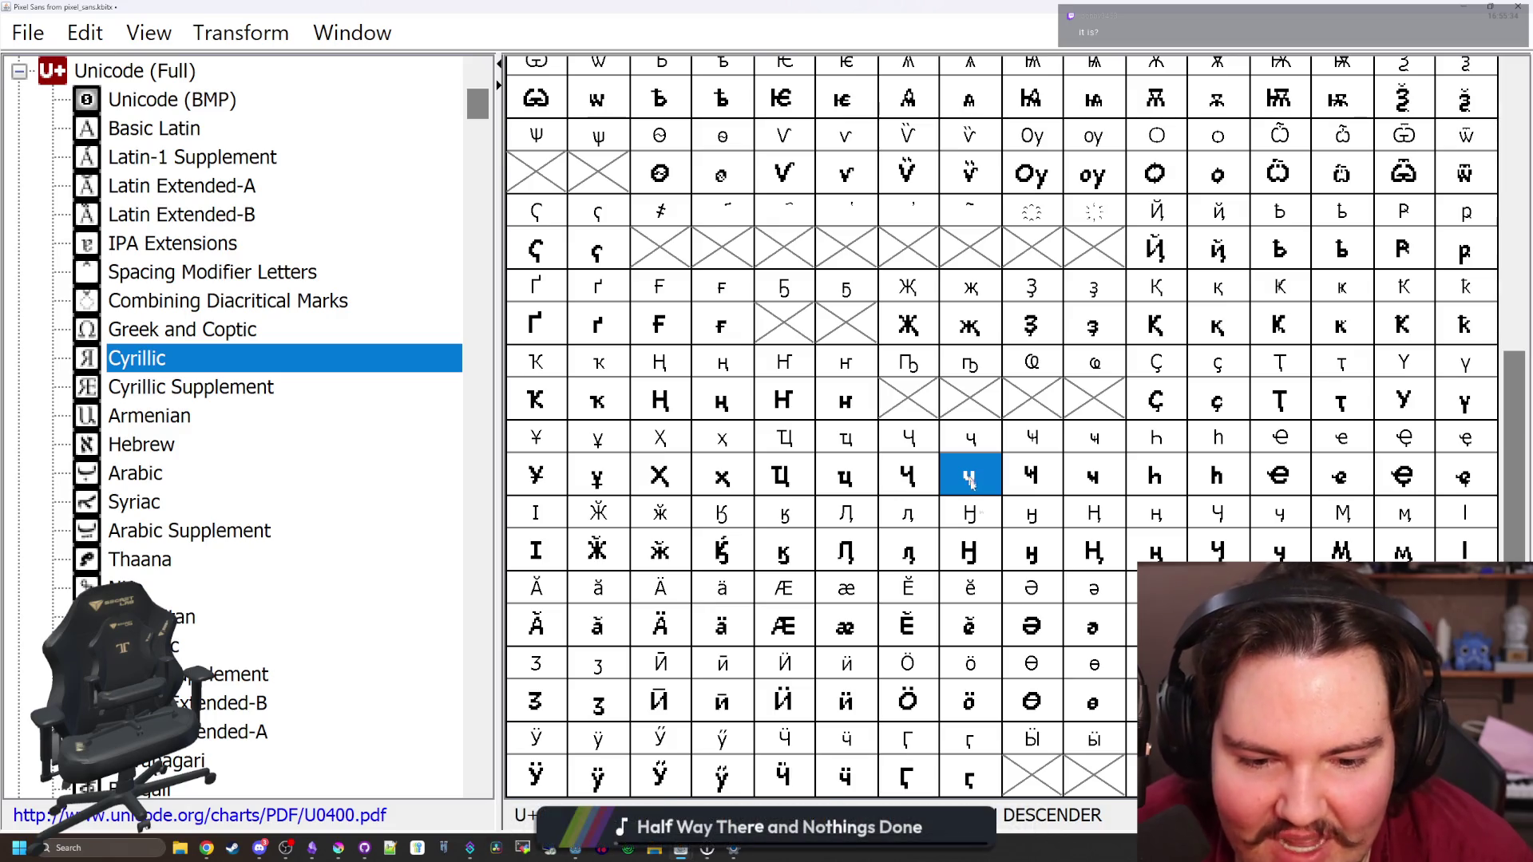
pyautogui.scroll(3, 1015, 601)
pyautogui.scroll(2, 1015, 601)
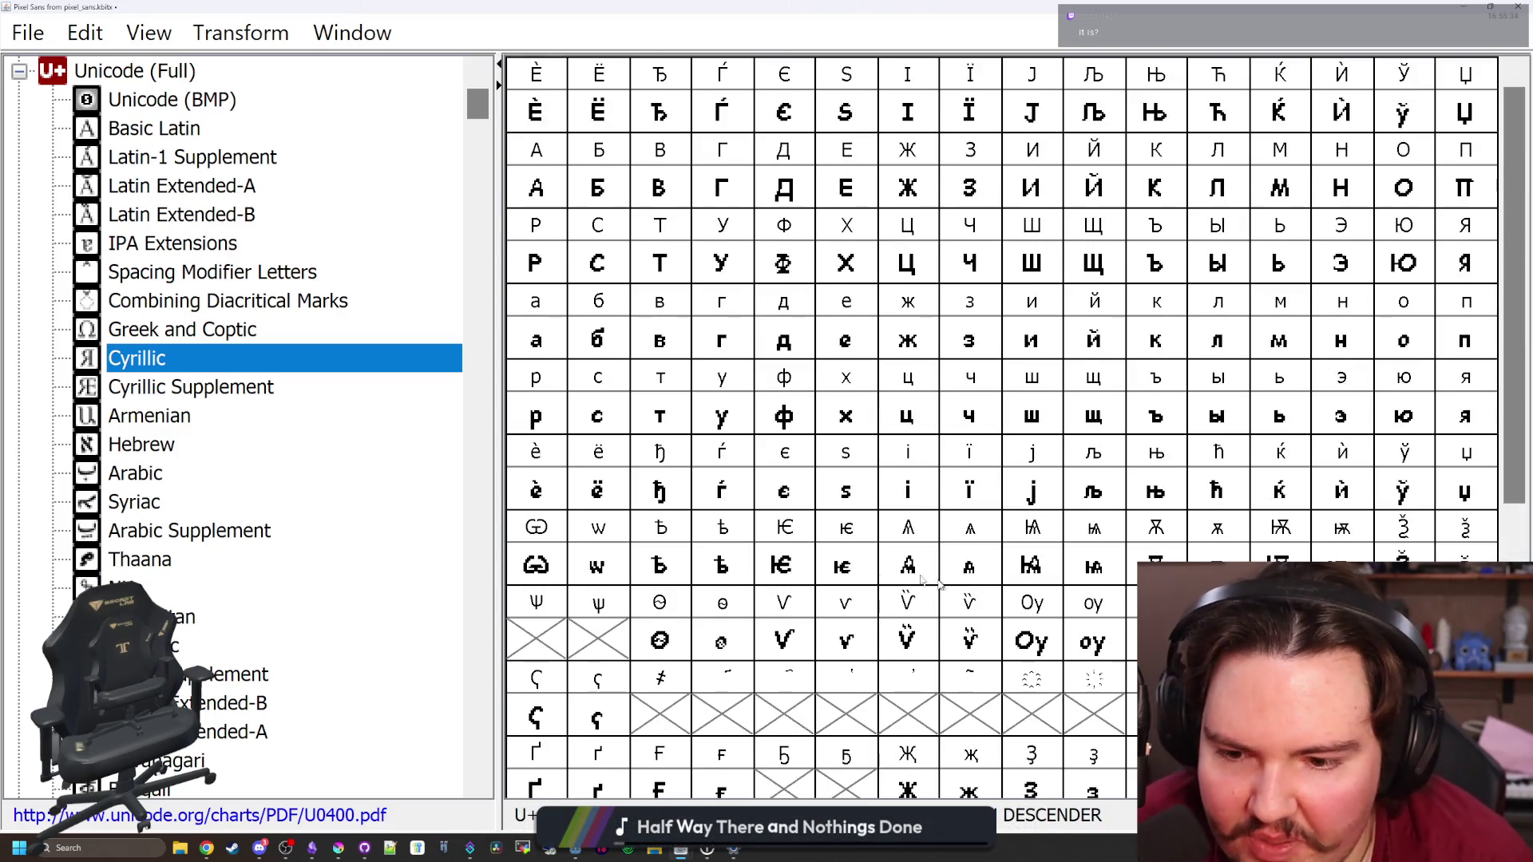
pyautogui.scroll(-5, 802, 557)
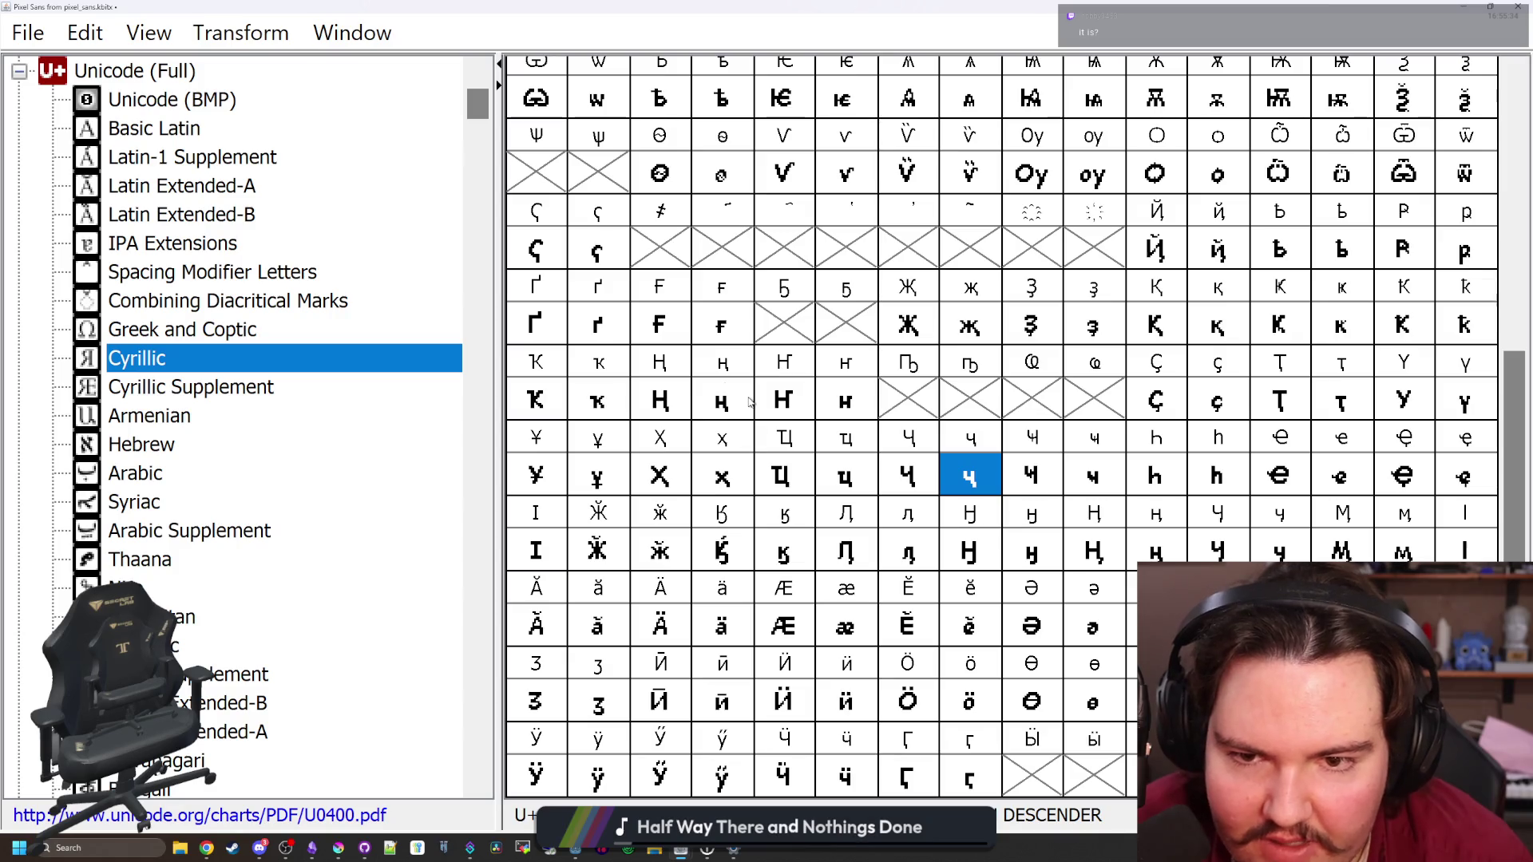
pyautogui.click(778, 403)
pyautogui.click(858, 412)
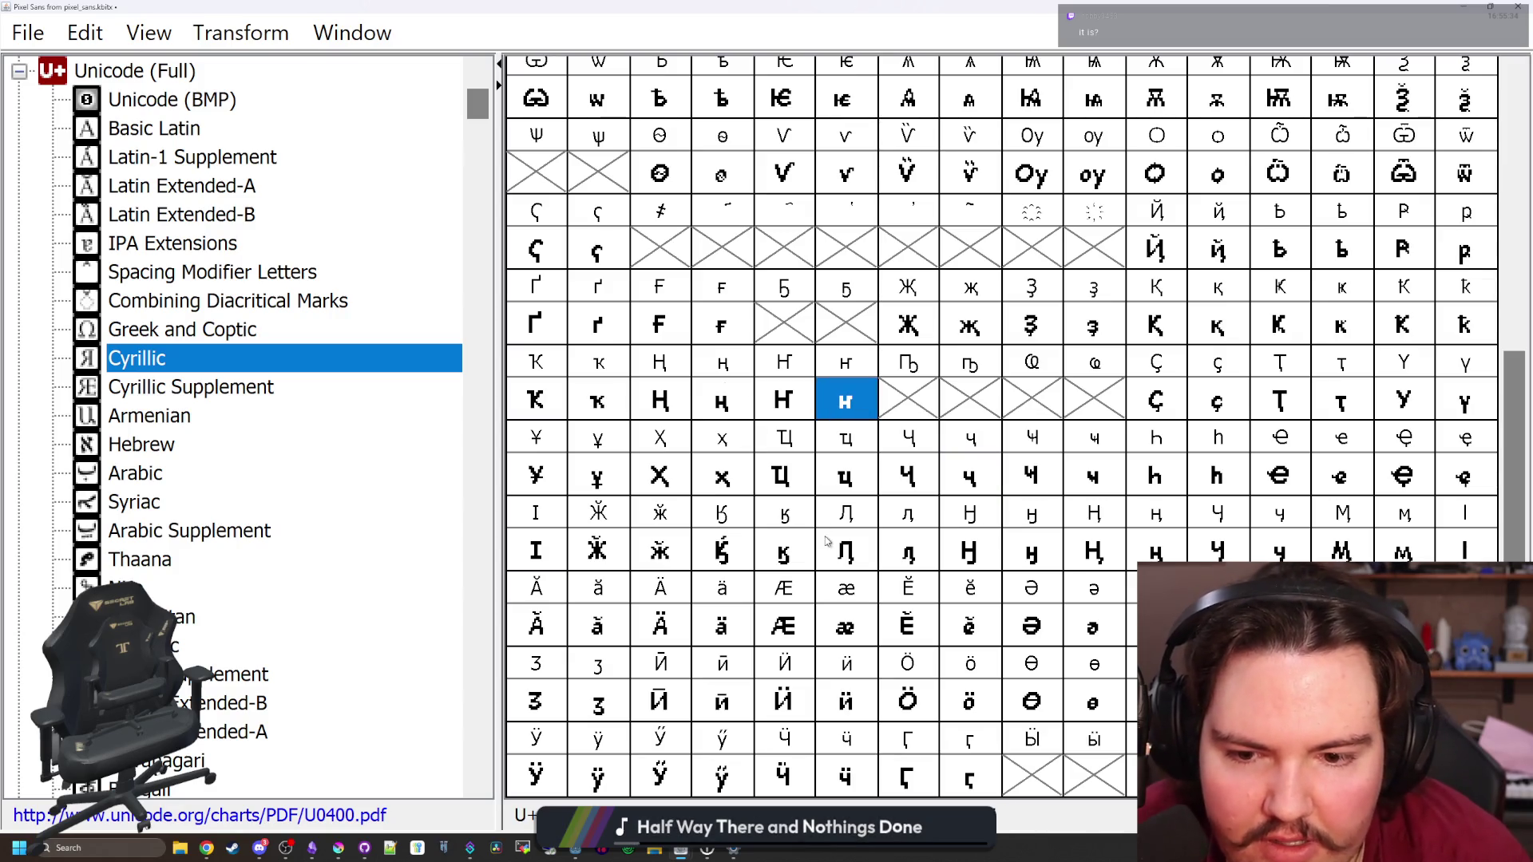
pyautogui.click(799, 492)
pyautogui.scroll(3, 924, 417)
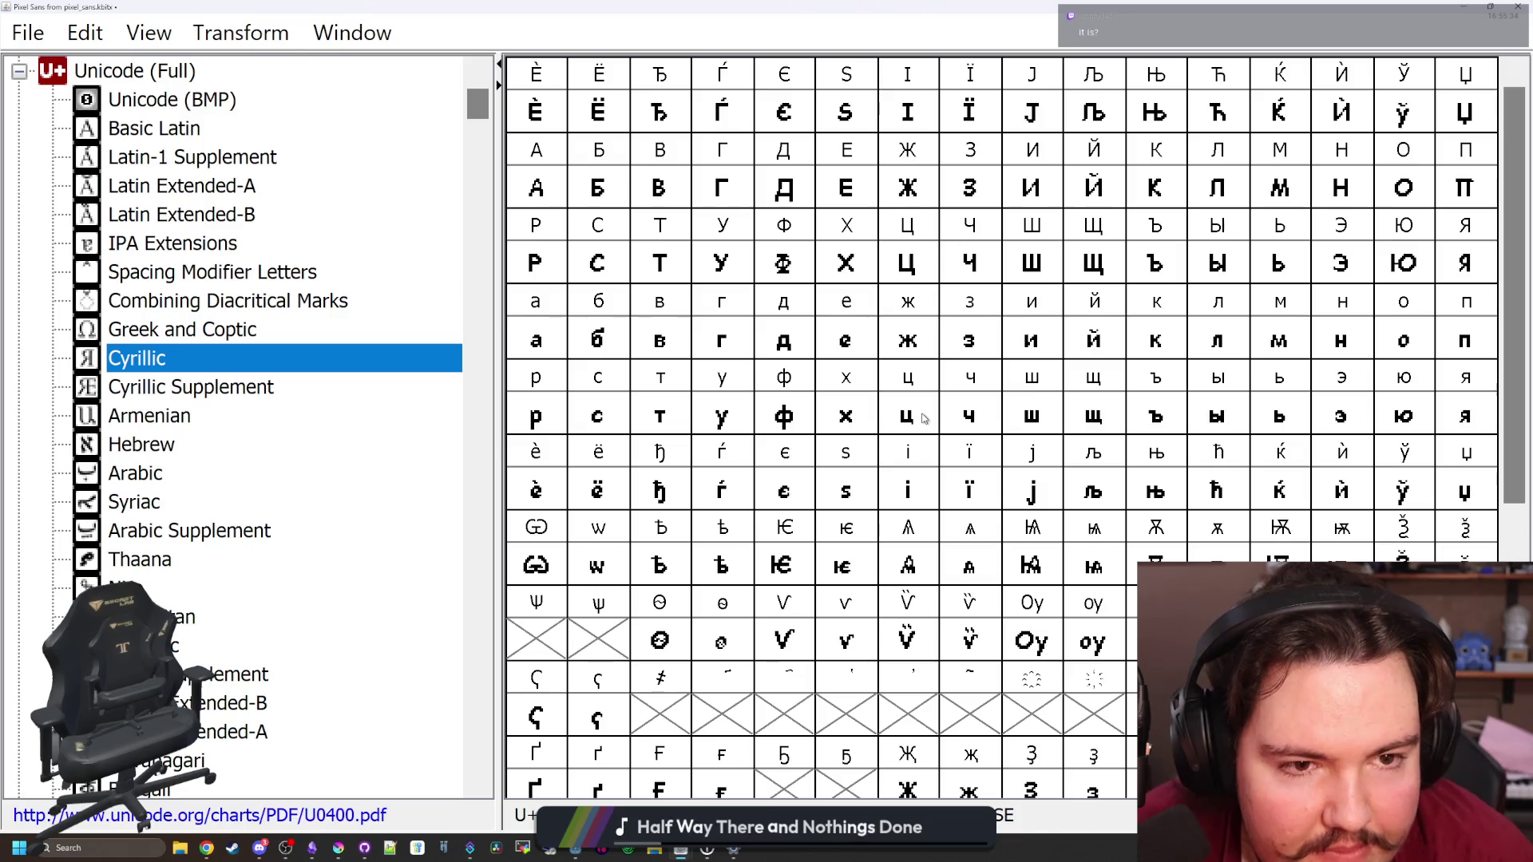
pyautogui.click(1453, 190)
pyautogui.scroll(-5, 1120, 418)
pyautogui.click(907, 399)
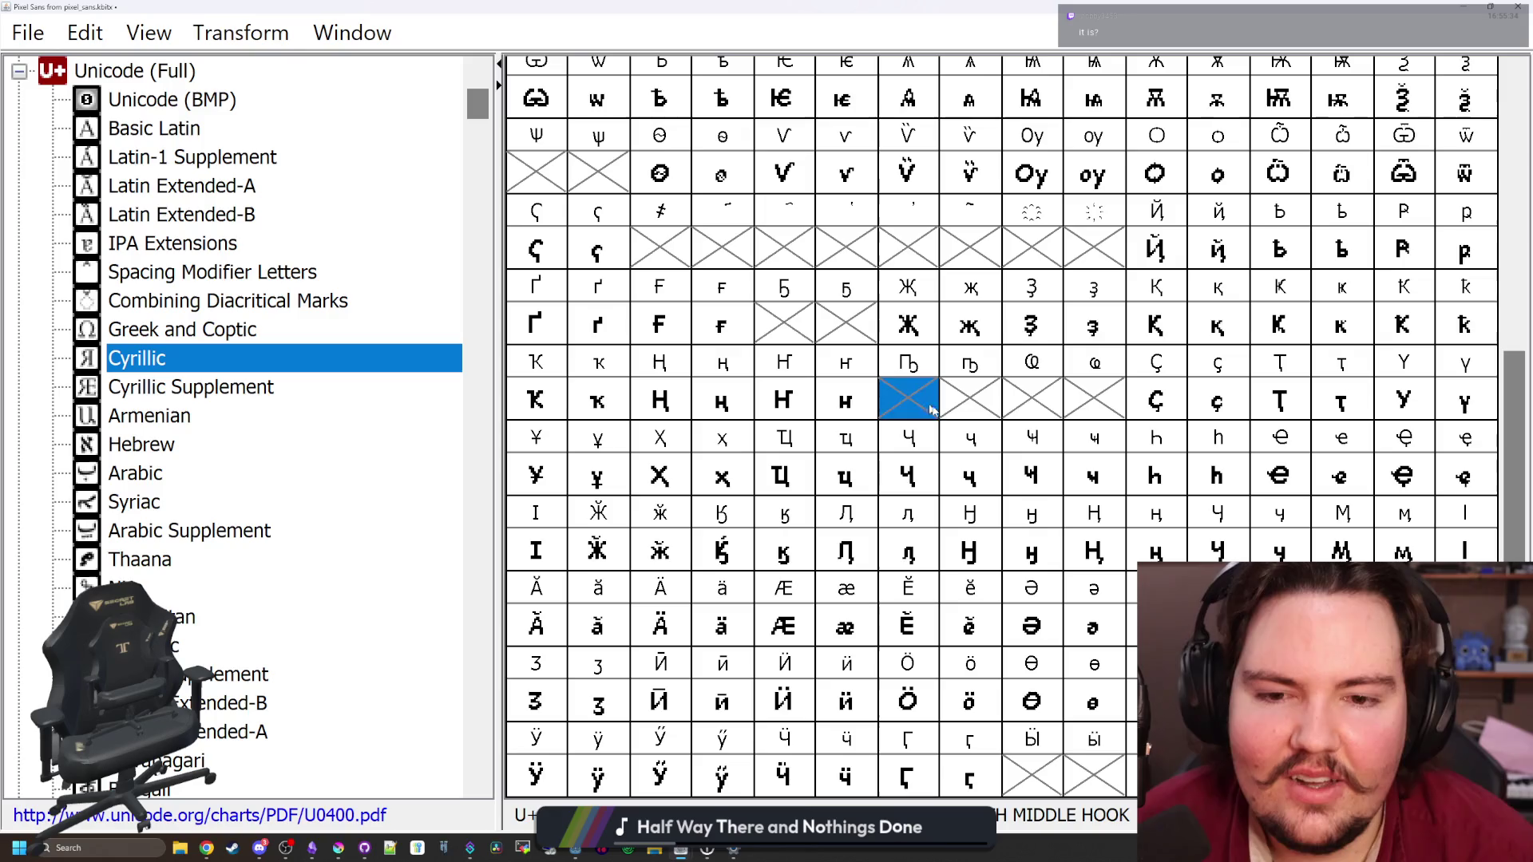
# Paste П into the empty Ҧ slot and draw a hook curving down from its right stem
pyautogui.hotkey('ctrl', 'v')
pyautogui.doubleClick(908, 399)
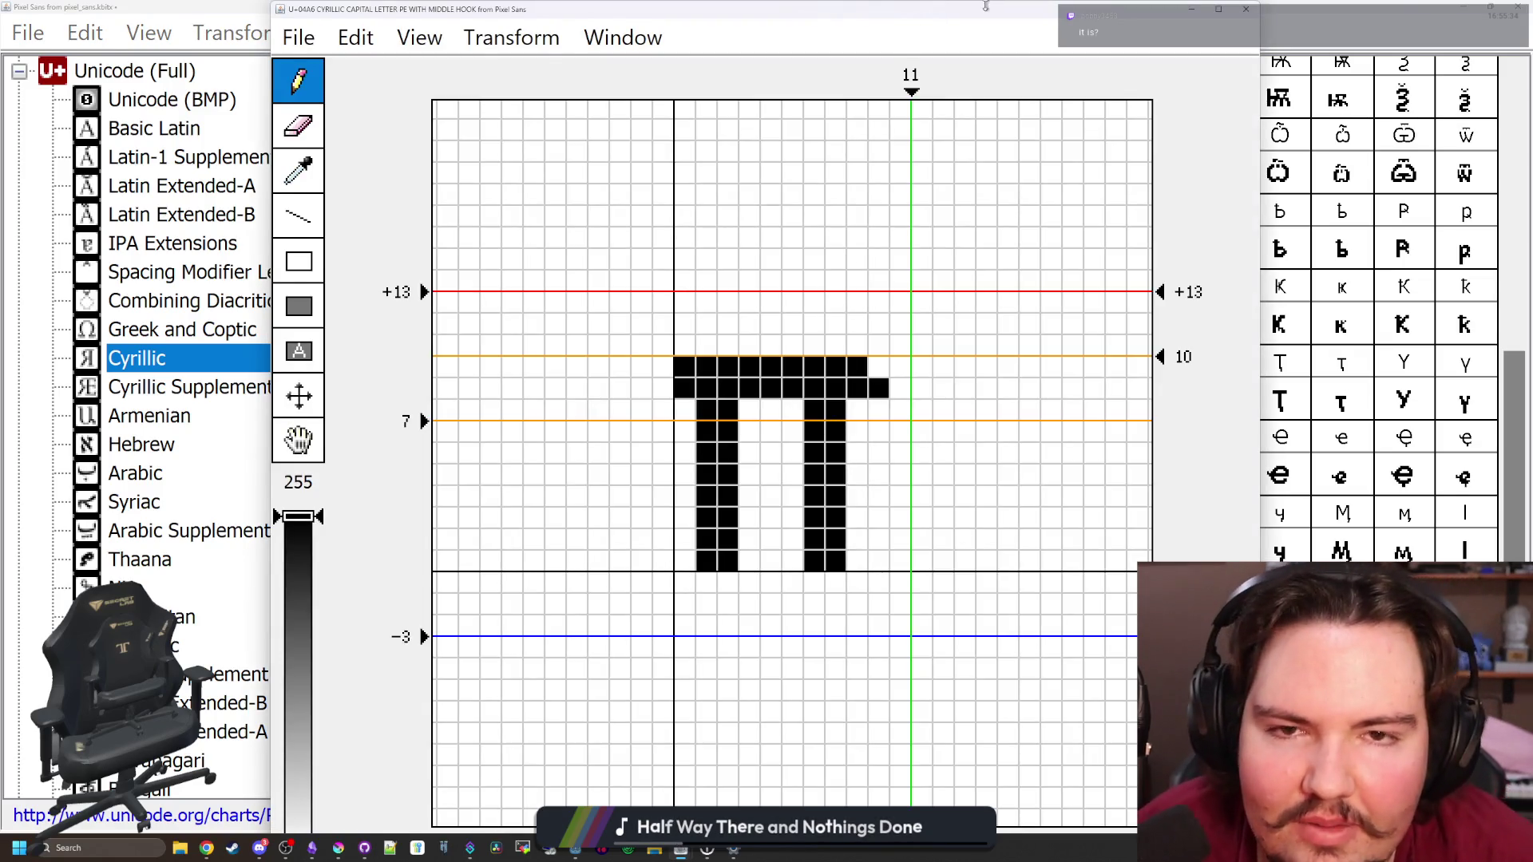
pyautogui.moveTo(994, 14)
pyautogui.mouseDown()
pyautogui.moveTo(870, 469)
pyautogui.moveTo(902, 711)
pyautogui.moveTo(919, 188)
pyautogui.moveTo(894, 353)
pyautogui.moveTo(883, 661)
pyautogui.mouseUp()
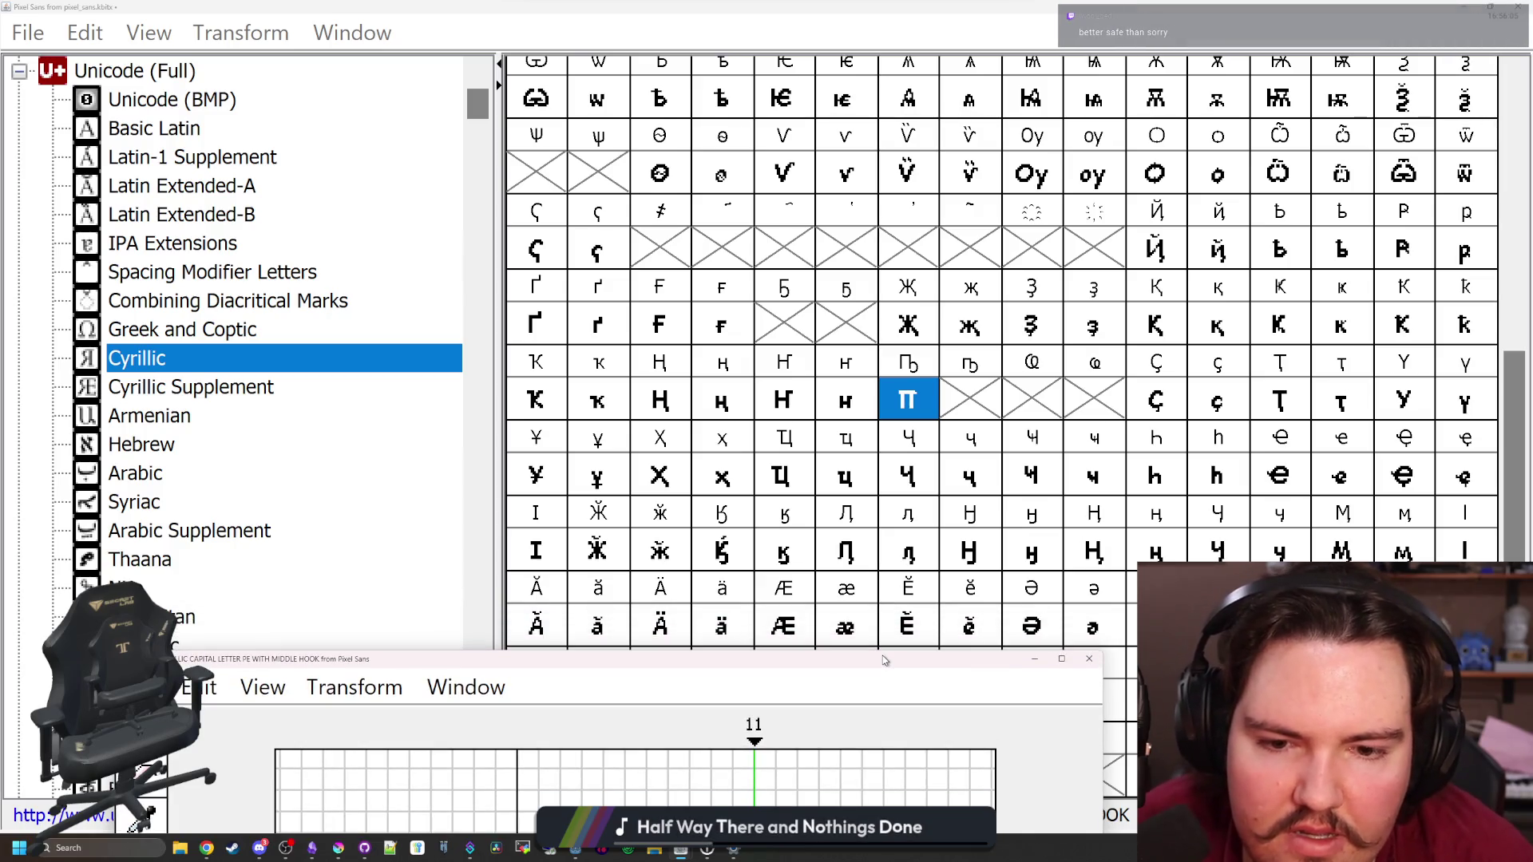
pyautogui.moveTo(882, 659)
pyautogui.mouseDown()
pyautogui.moveTo(900, 100)
pyautogui.moveTo(947, 537)
pyautogui.moveTo(944, 165)
pyautogui.mouseUp()
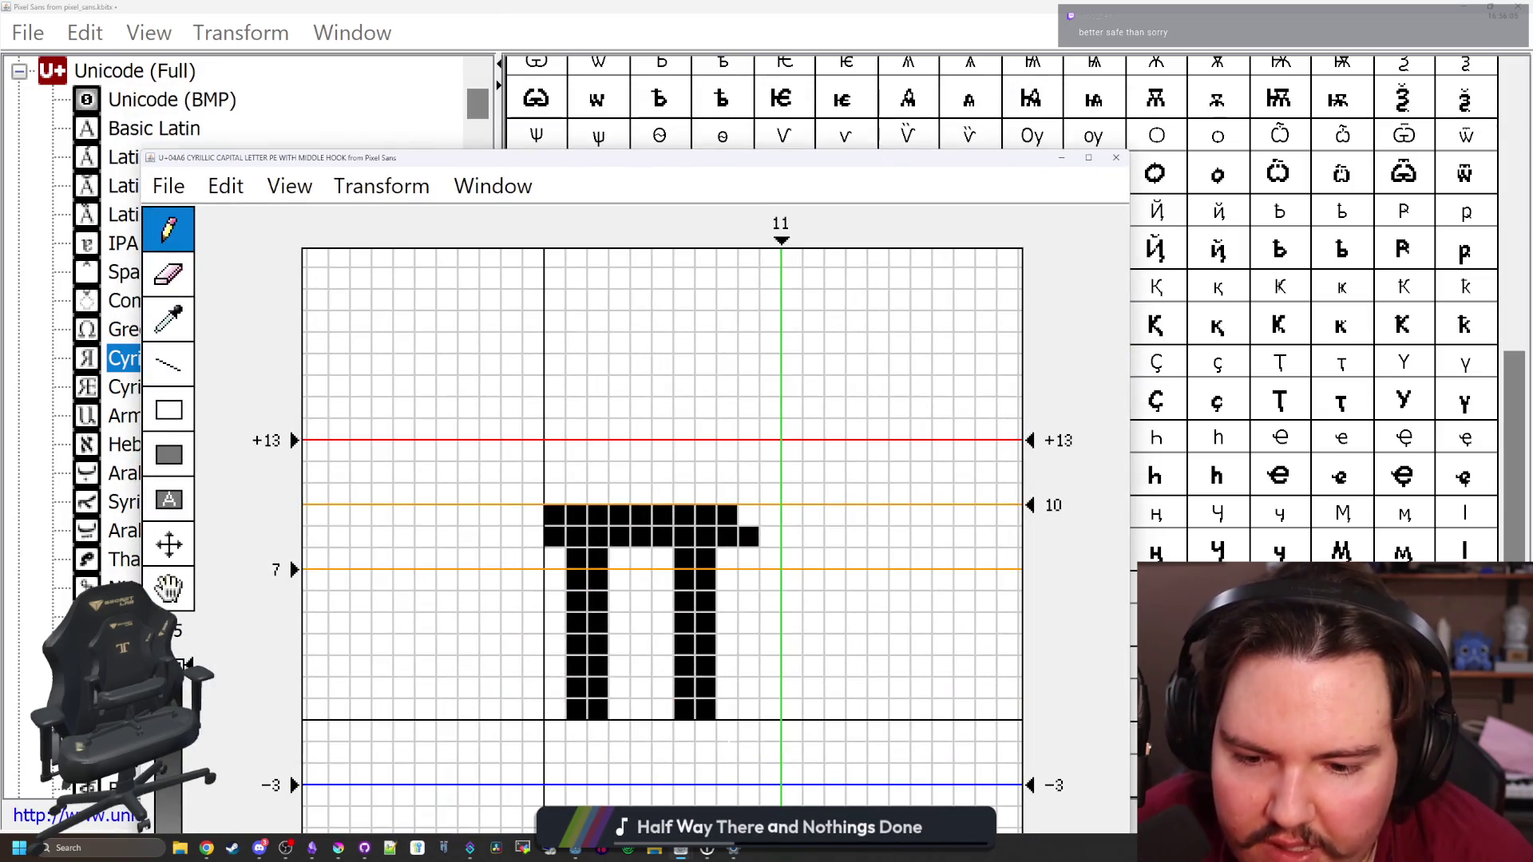
pyautogui.moveTo(704, 753); pyautogui.dragTo(748, 753)
pyautogui.moveTo(840, 163)
pyautogui.mouseDown()
pyautogui.moveTo(852, 686)
pyautogui.moveTo(798, 376)
pyautogui.moveTo(807, 125)
pyautogui.mouseUp()
pyautogui.moveTo(698, 611)
pyautogui.mouseDown()
pyautogui.moveTo(742, 595)
pyautogui.moveTo(764, 667)
pyautogui.moveTo(743, 677)
pyautogui.moveTo(742, 719)
pyautogui.moveTo(720, 698)
pyautogui.mouseUp()
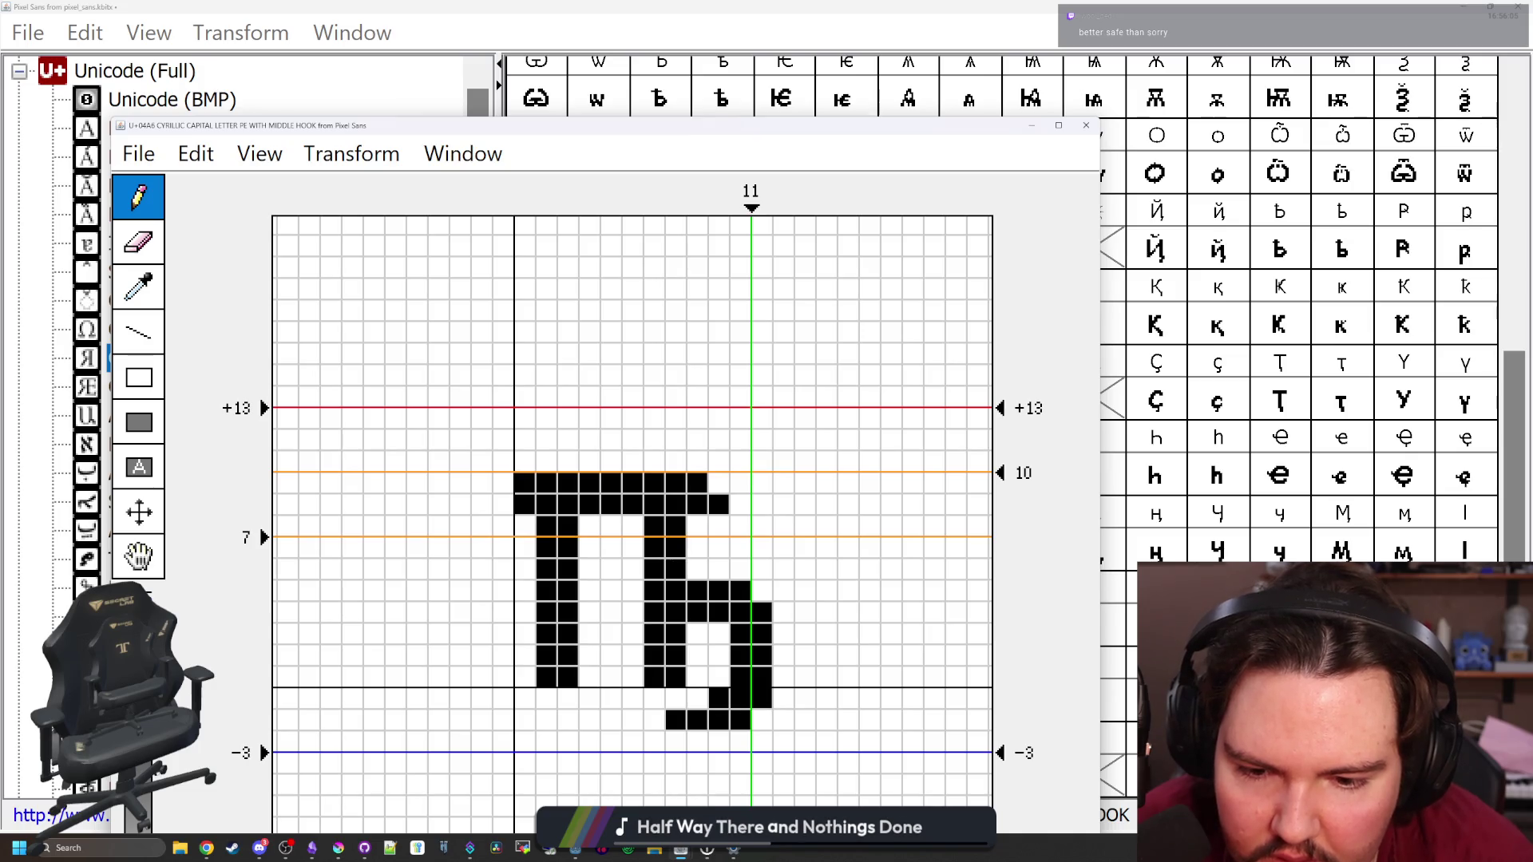
pyautogui.click(1085, 126)
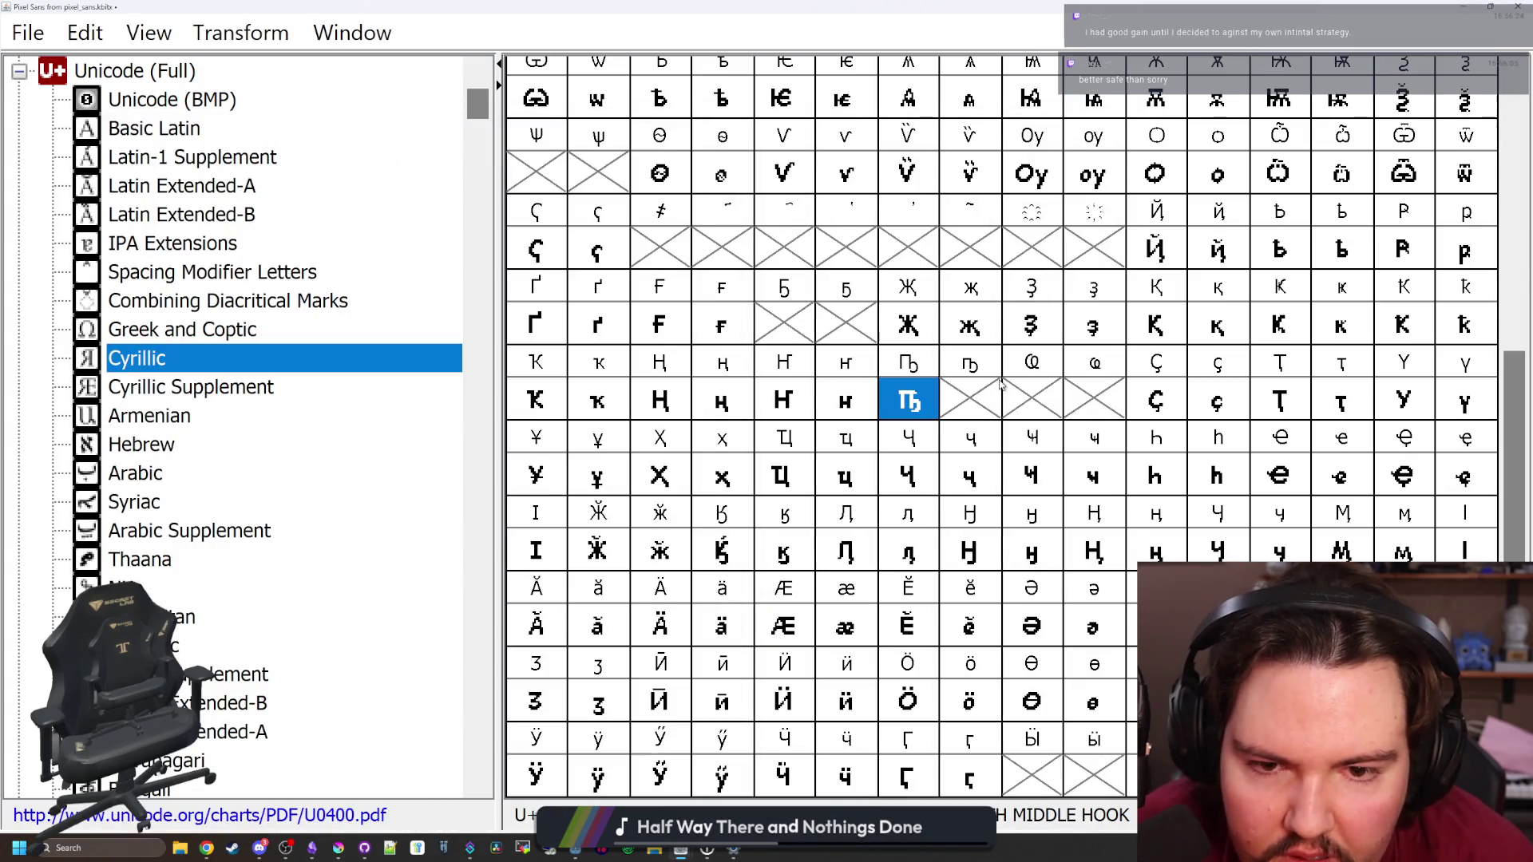
# Review the hook, trying a trim of its right-end pixels and undoing it
pyautogui.doubleClick(935, 406)
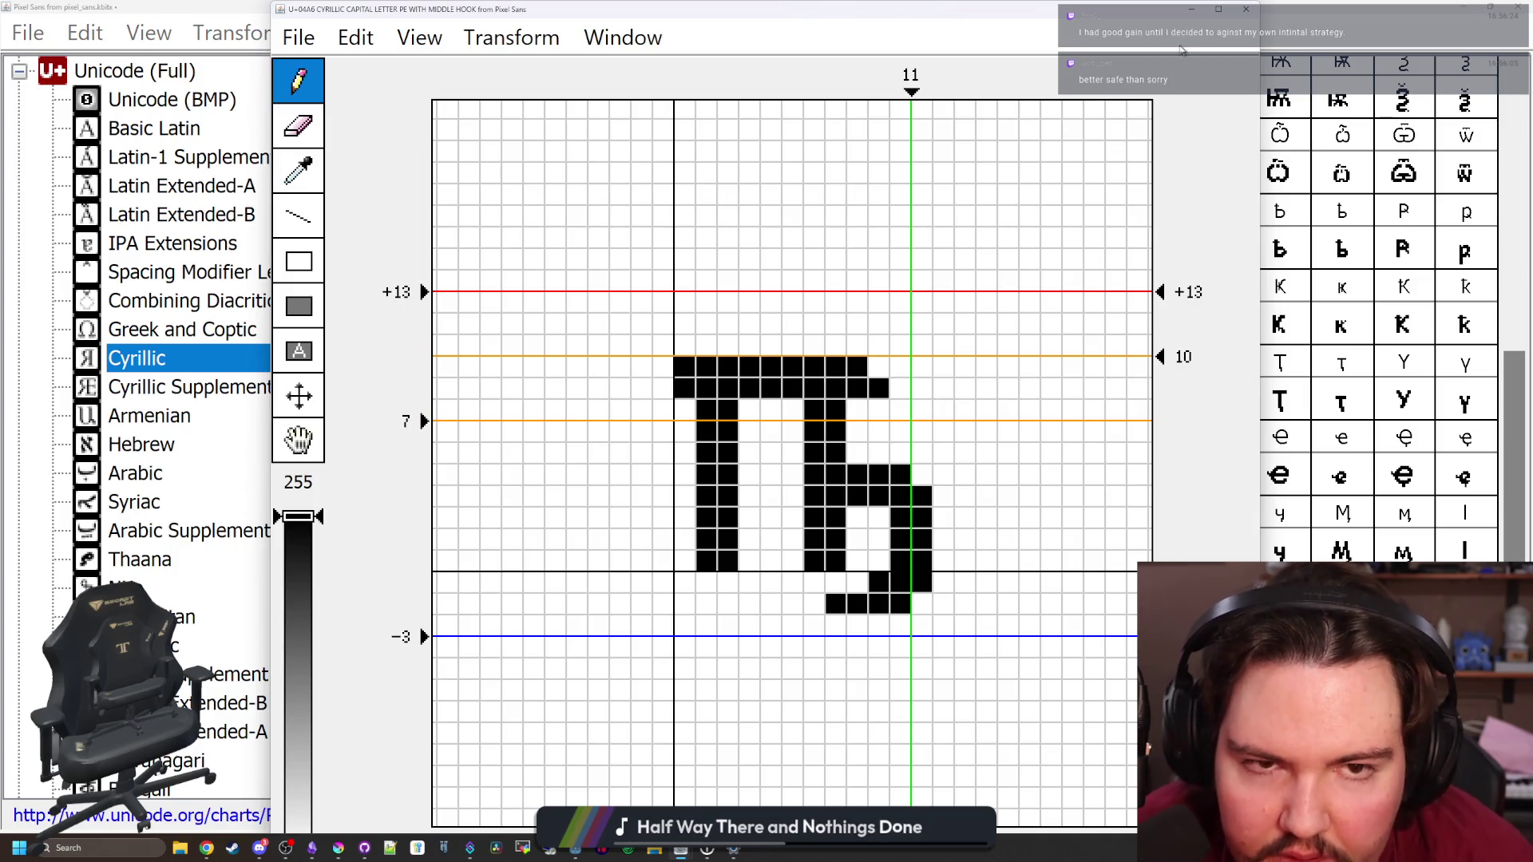
pyautogui.click(1242, 10)
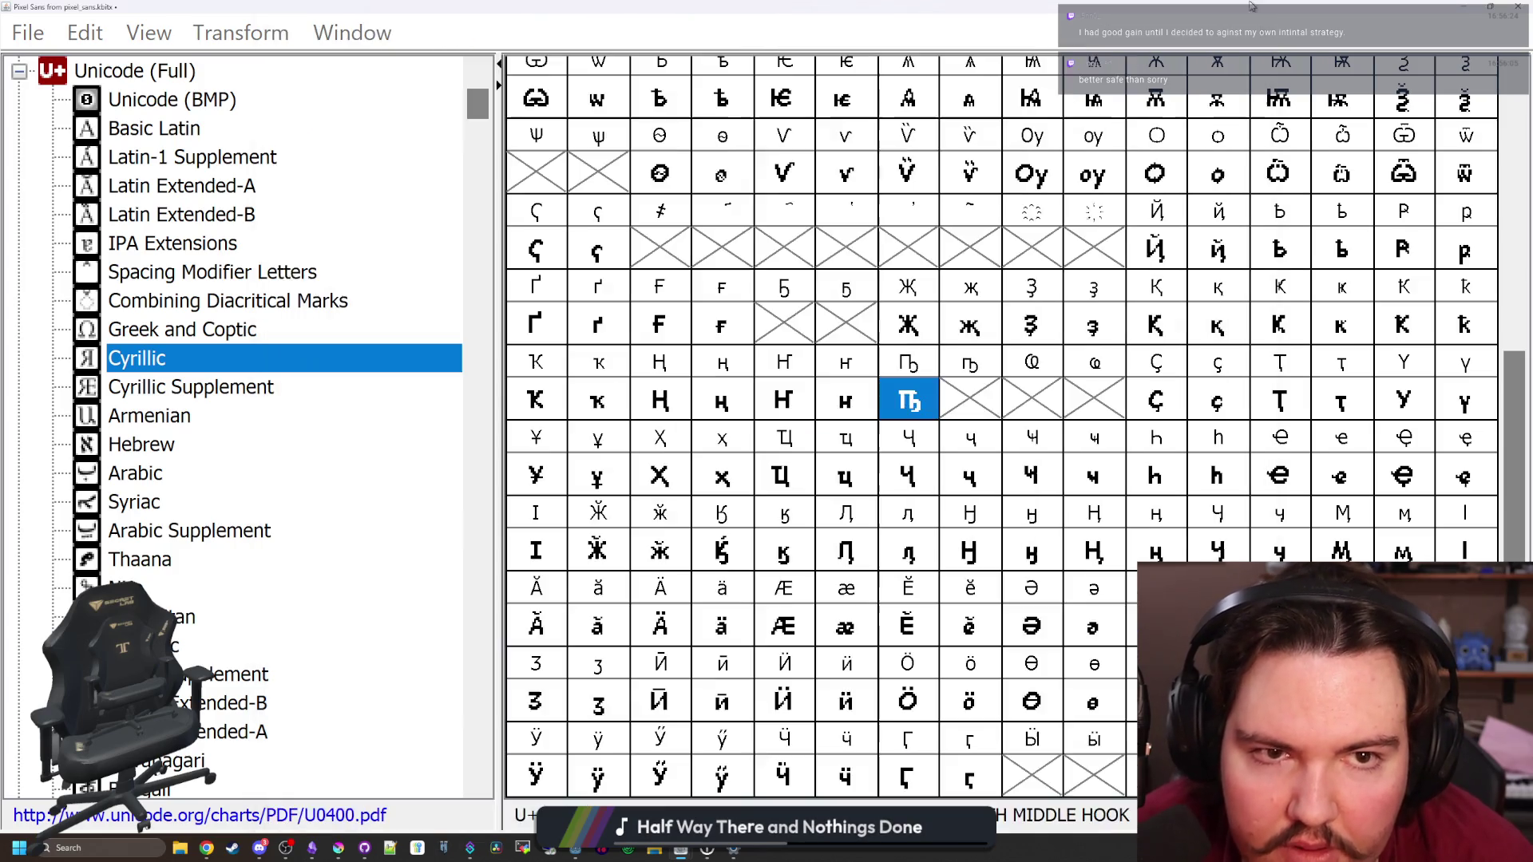
pyautogui.doubleClick(911, 405)
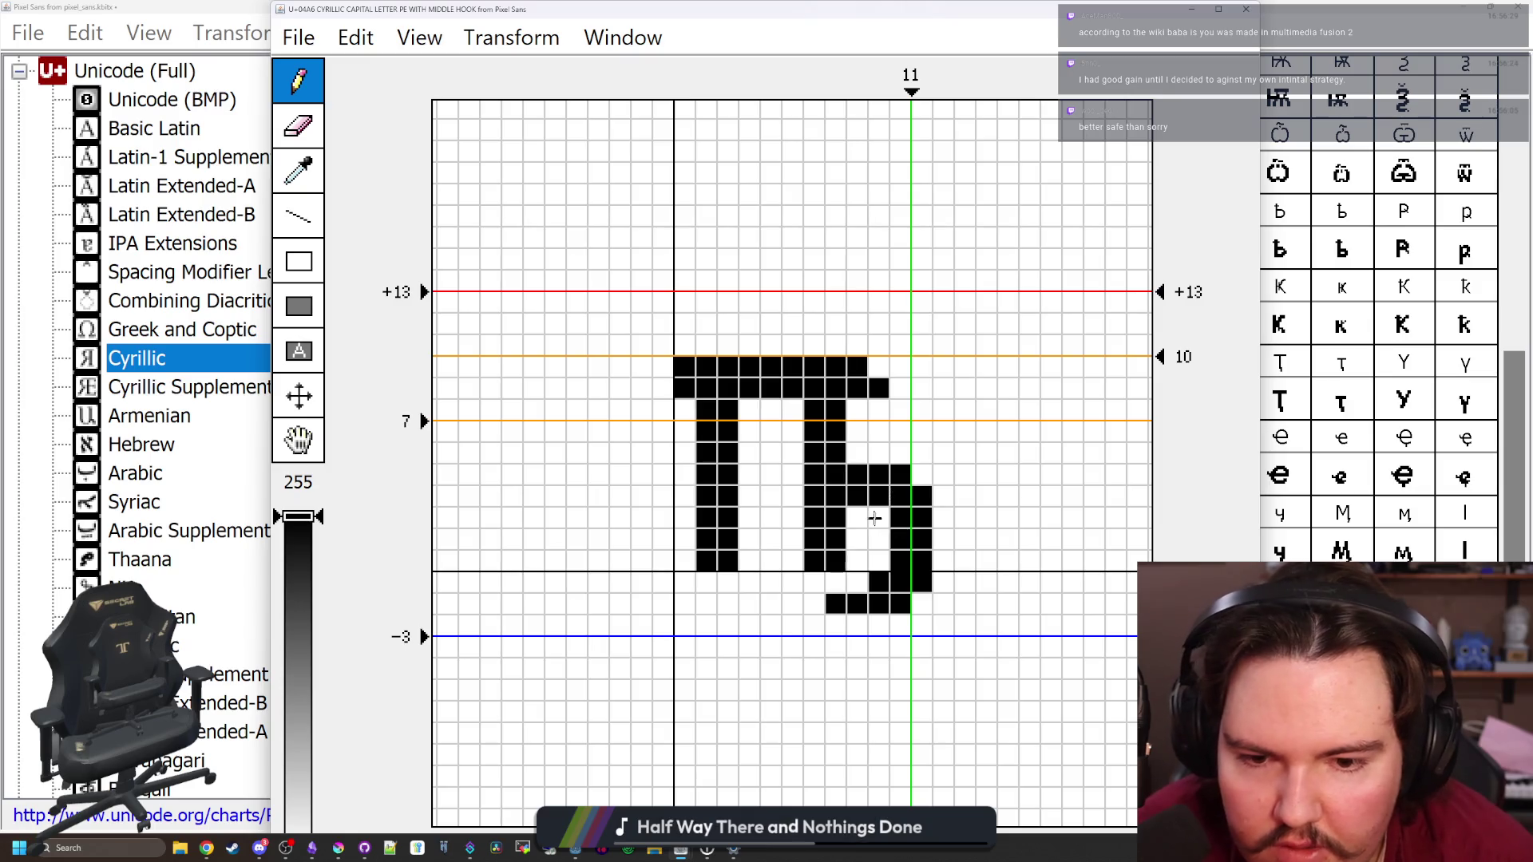
pyautogui.moveTo(900, 475)
pyautogui.mouseDown()
pyautogui.moveTo(879, 471)
pyautogui.moveTo(899, 496)
pyautogui.moveTo(877, 494)
pyautogui.moveTo(857, 519)
pyautogui.mouseUp()
pyautogui.hotkey('ctrl', 'z')
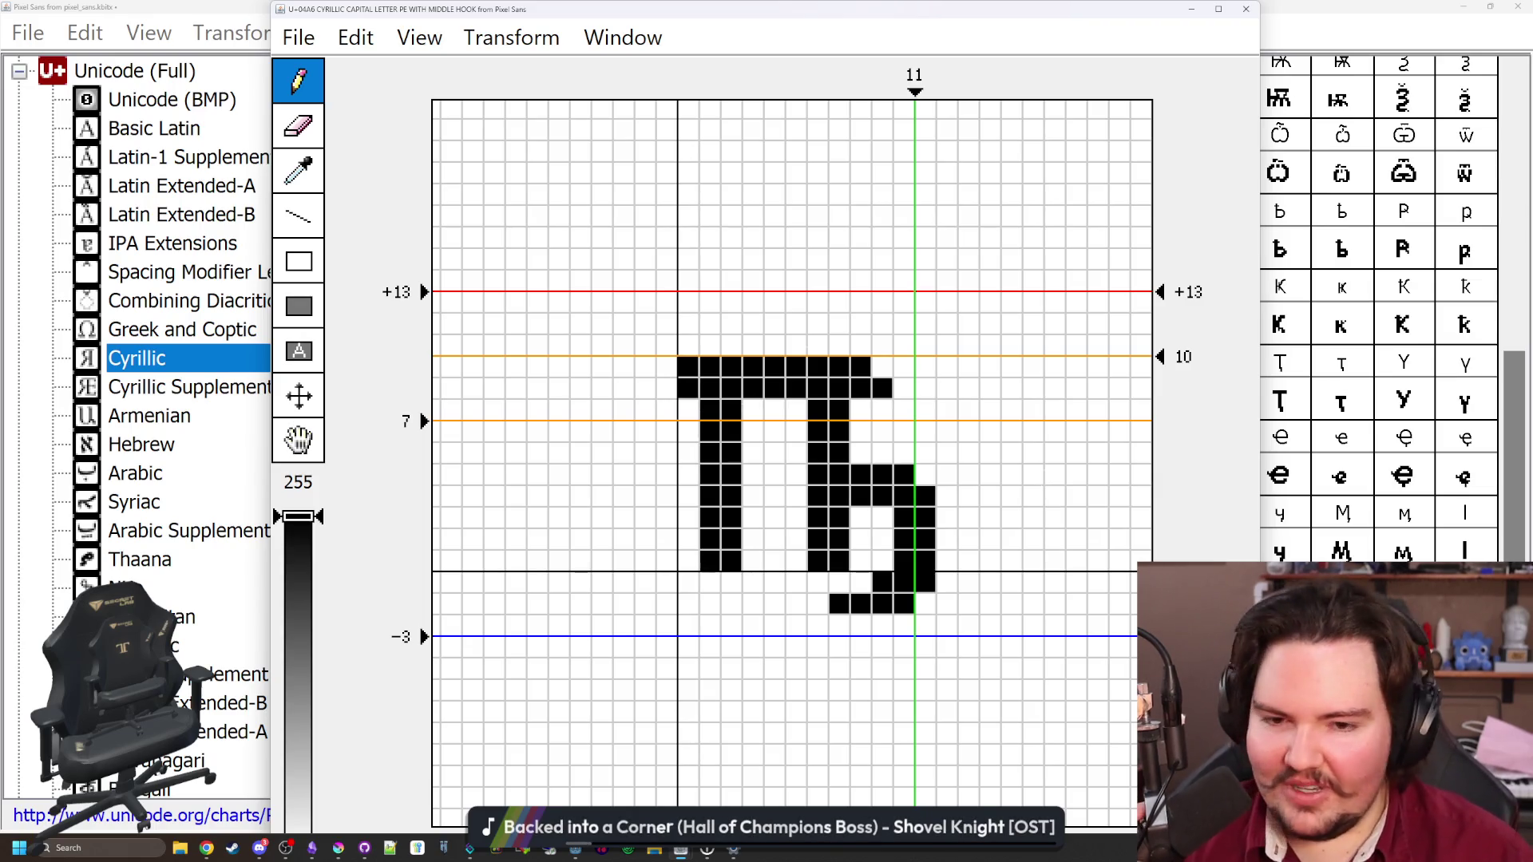
pyautogui.click(1246, 10)
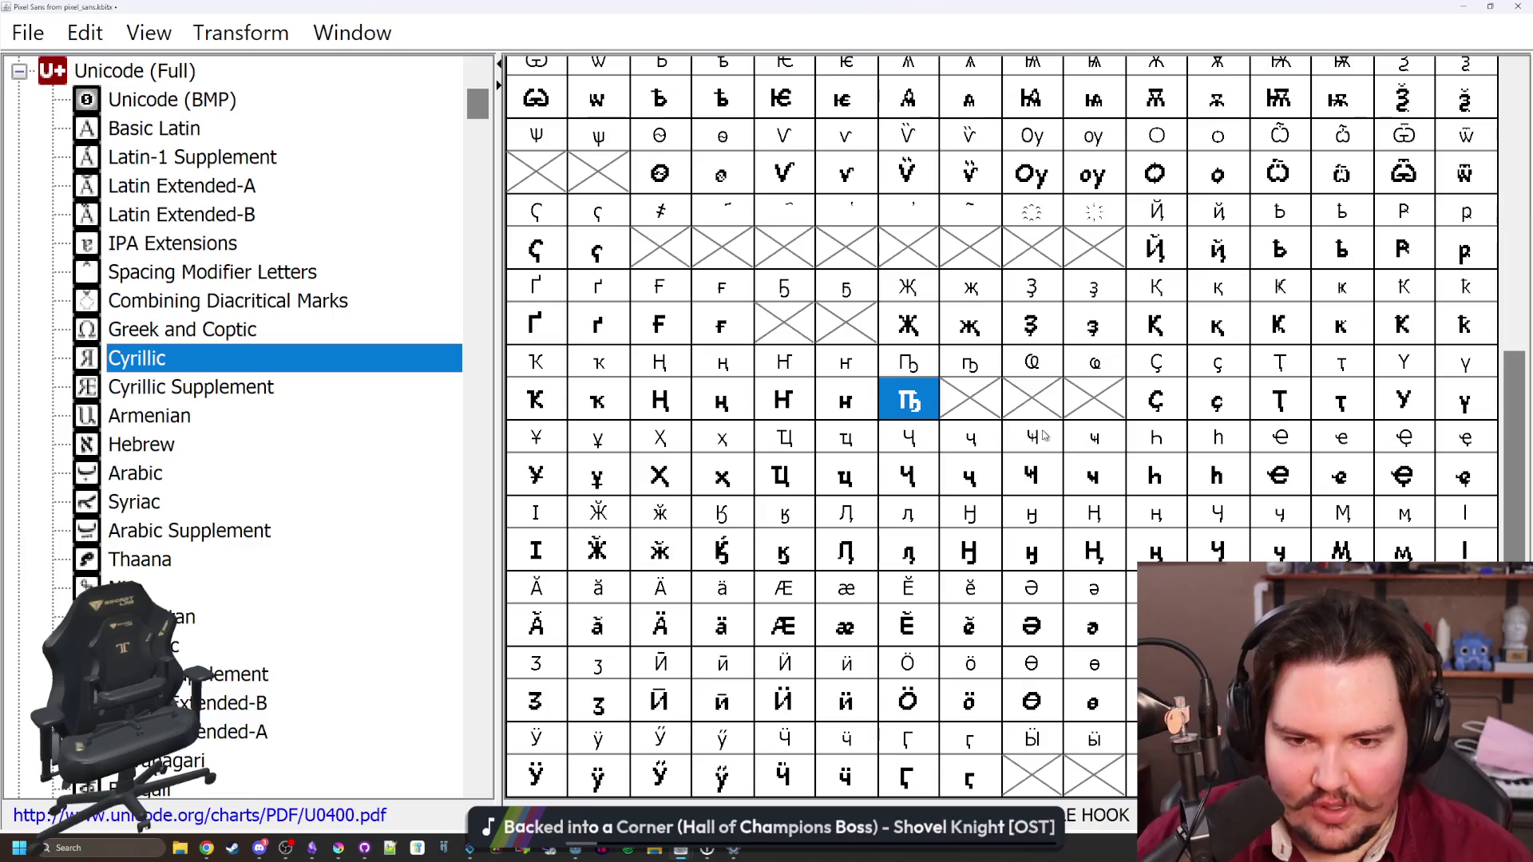
# Lengthen the hook with extra bottom-row pixels and compare it against ч
pyautogui.doubleClick(902, 418)
pyautogui.moveTo(858, 626); pyautogui.dragTo(920, 605)
pyautogui.moveTo(835, 626); pyautogui.dragTo(814, 604)
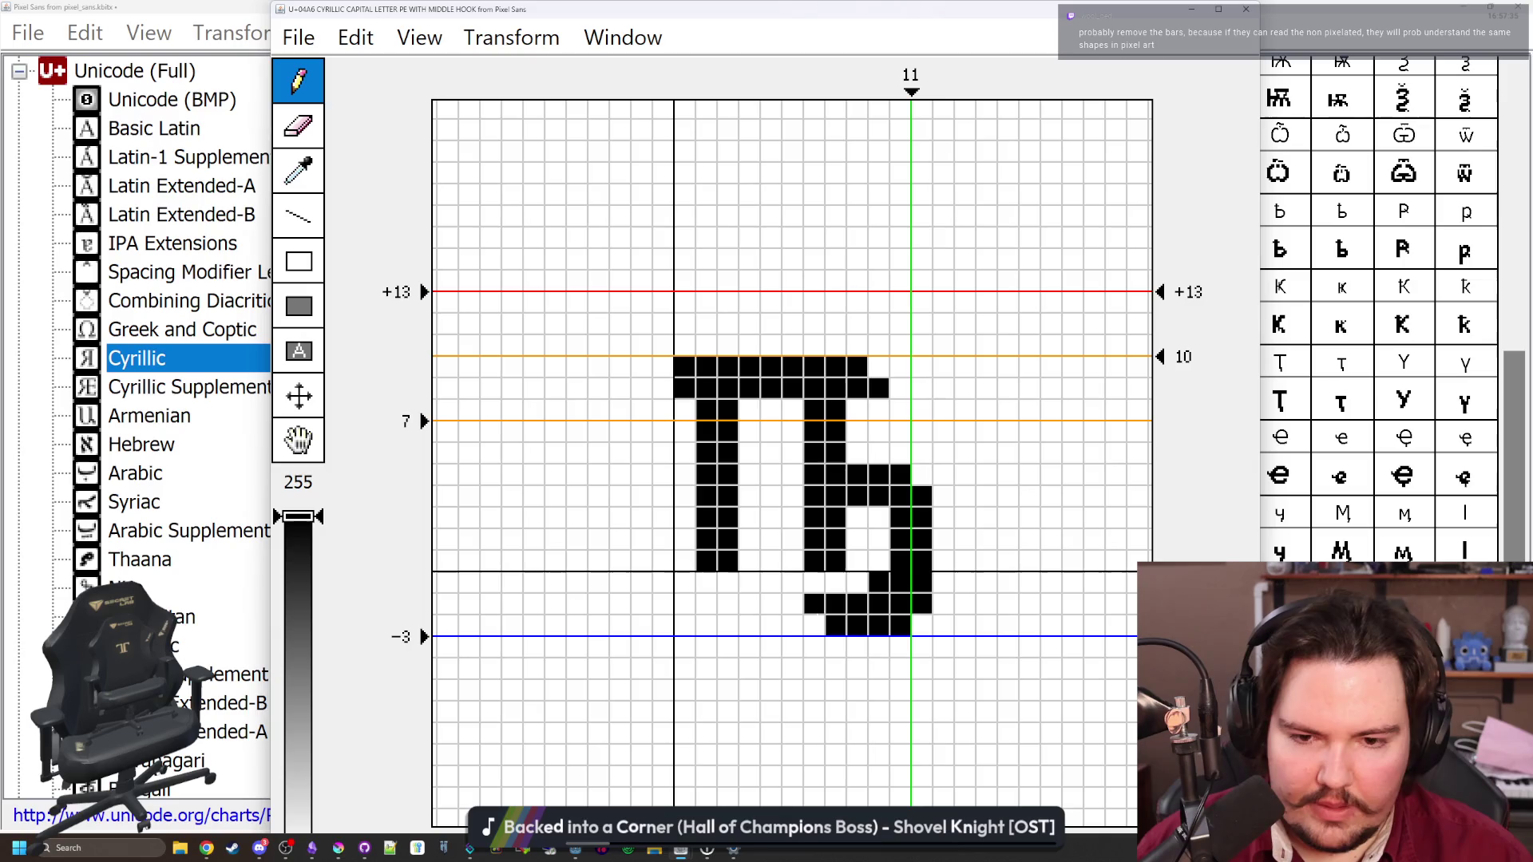
pyautogui.click(1246, 9)
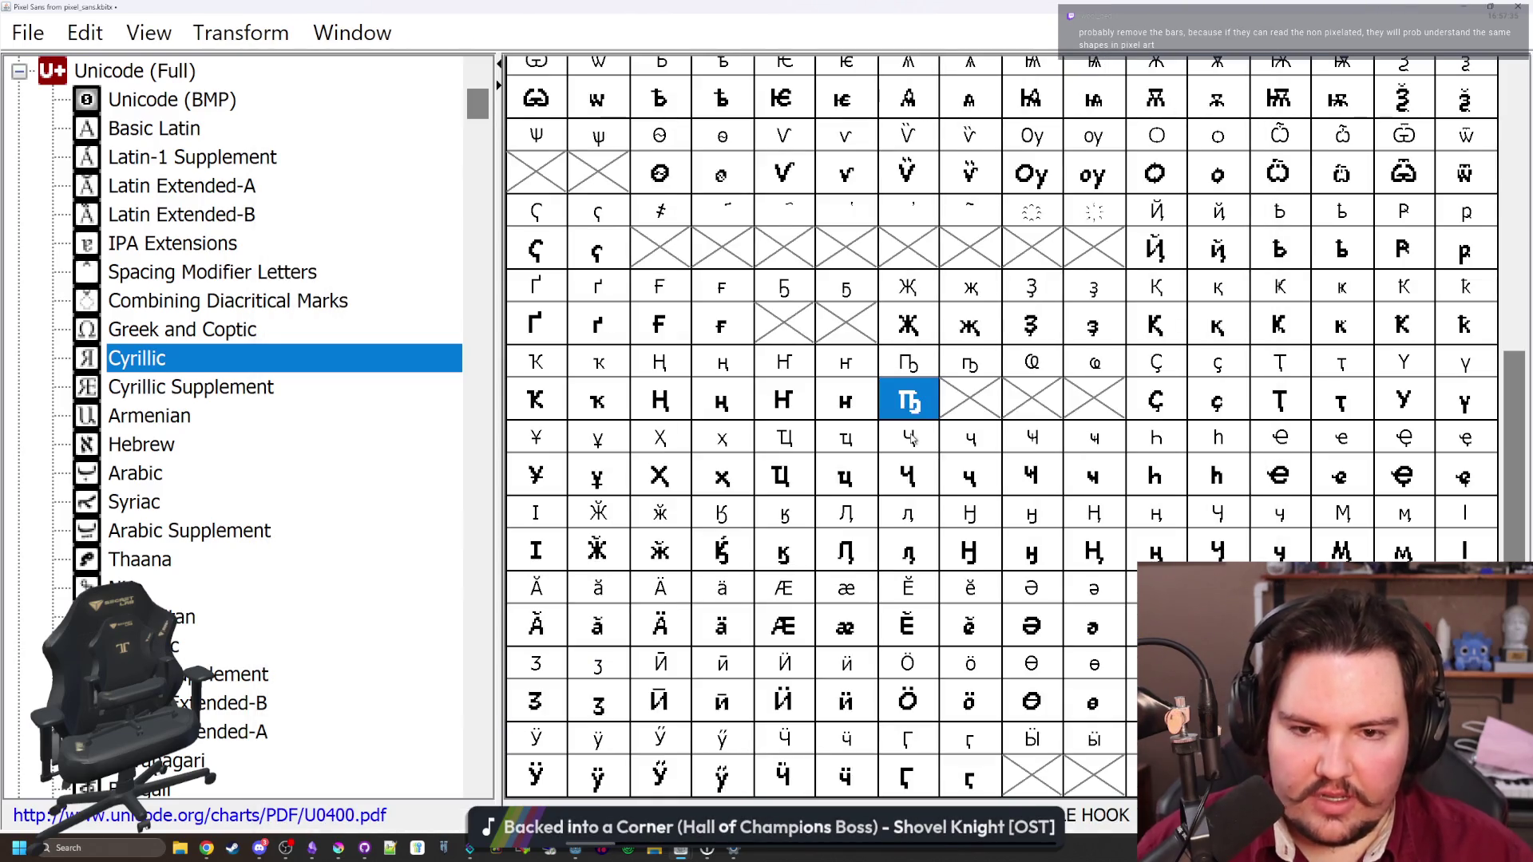
pyautogui.doubleClick(908, 403)
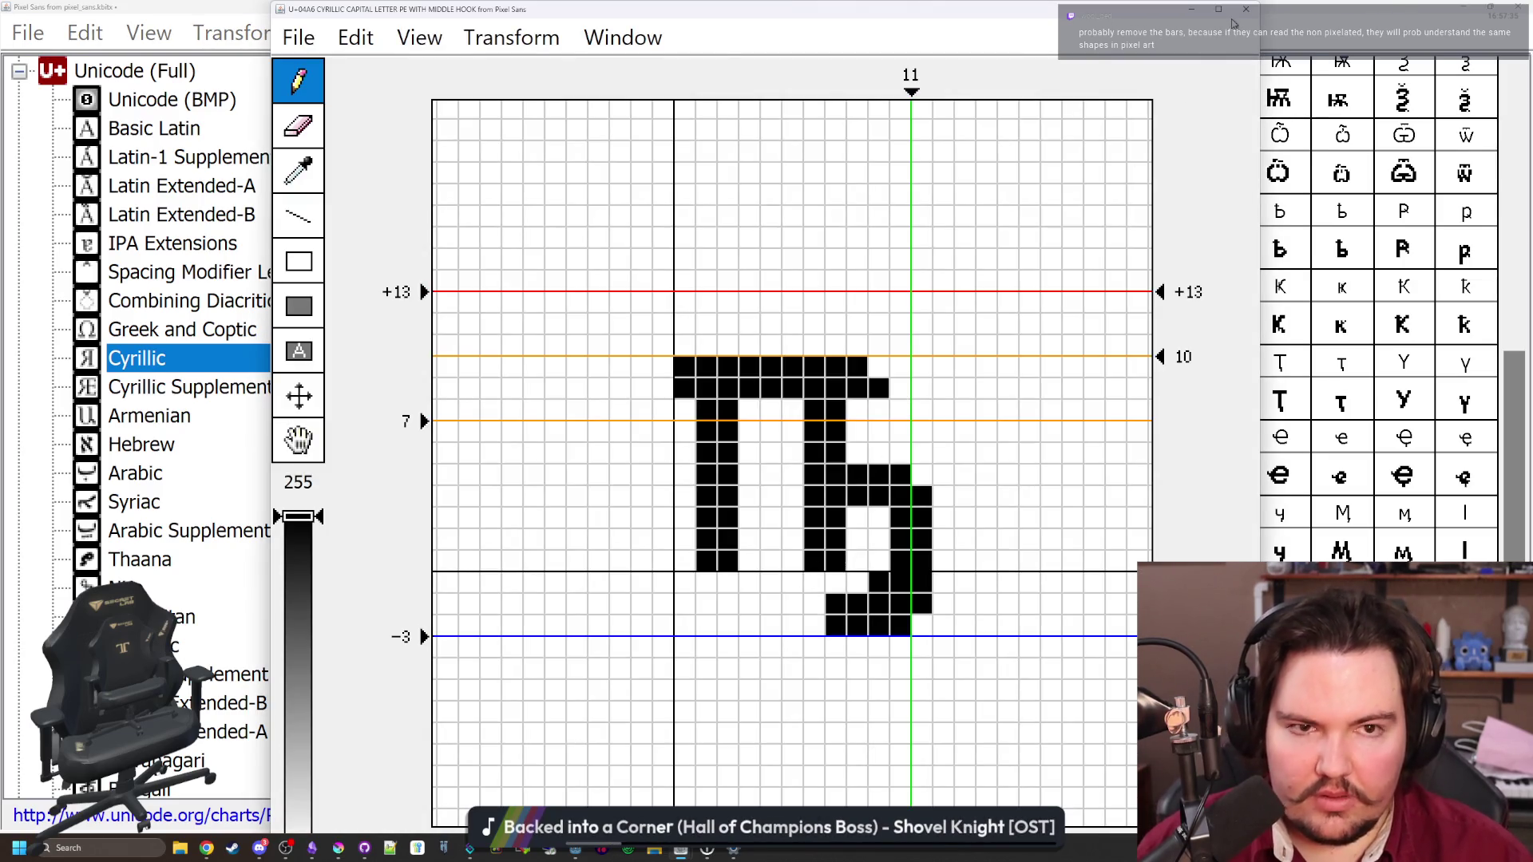
pyautogui.click(1246, 10)
pyautogui.click(970, 476)
pyautogui.click(910, 403)
# Trim the top-bar overhang, shift the glyph one column left, and set its advance width to 12
pyautogui.doubleClick(920, 406)
pyautogui.click(836, 626)
pyautogui.click(857, 625)
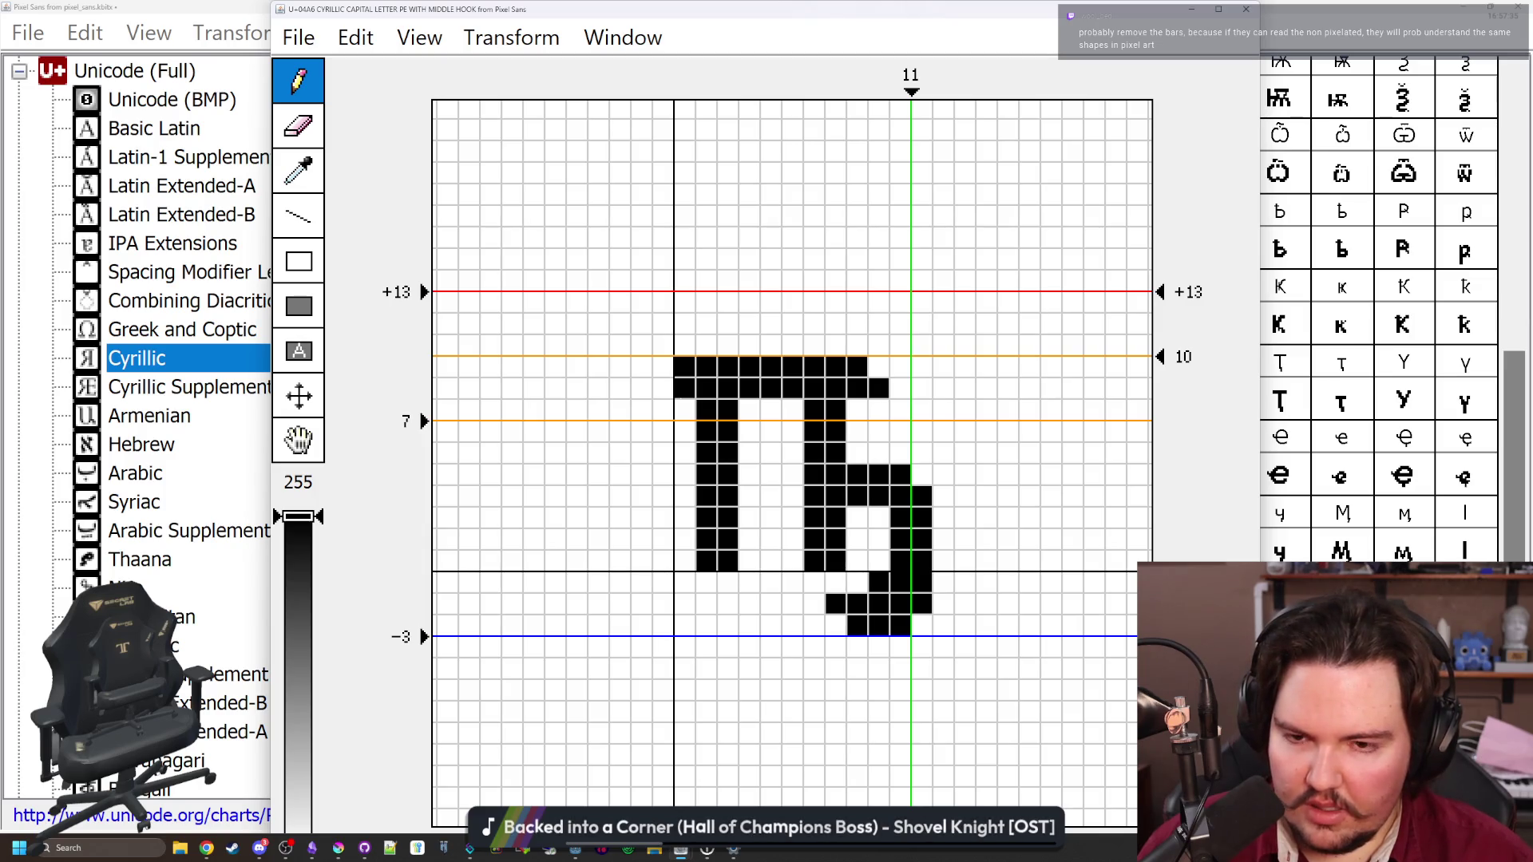
pyautogui.moveTo(683, 387); pyautogui.dragTo(684, 366)
pyautogui.click(878, 389)
pyautogui.moveTo(855, 389); pyautogui.dragTo(856, 367)
pyautogui.press('Left')
pyautogui.moveTo(918, 109)
pyautogui.mouseDown()
pyautogui.moveTo(942, 109)
pyautogui.moveTo(932, 92)
pyautogui.mouseUp()
pyautogui.hotkey('ctrl', 'z')
pyautogui.click(1245, 9)
pyautogui.click(950, 474)
pyautogui.click(908, 390)
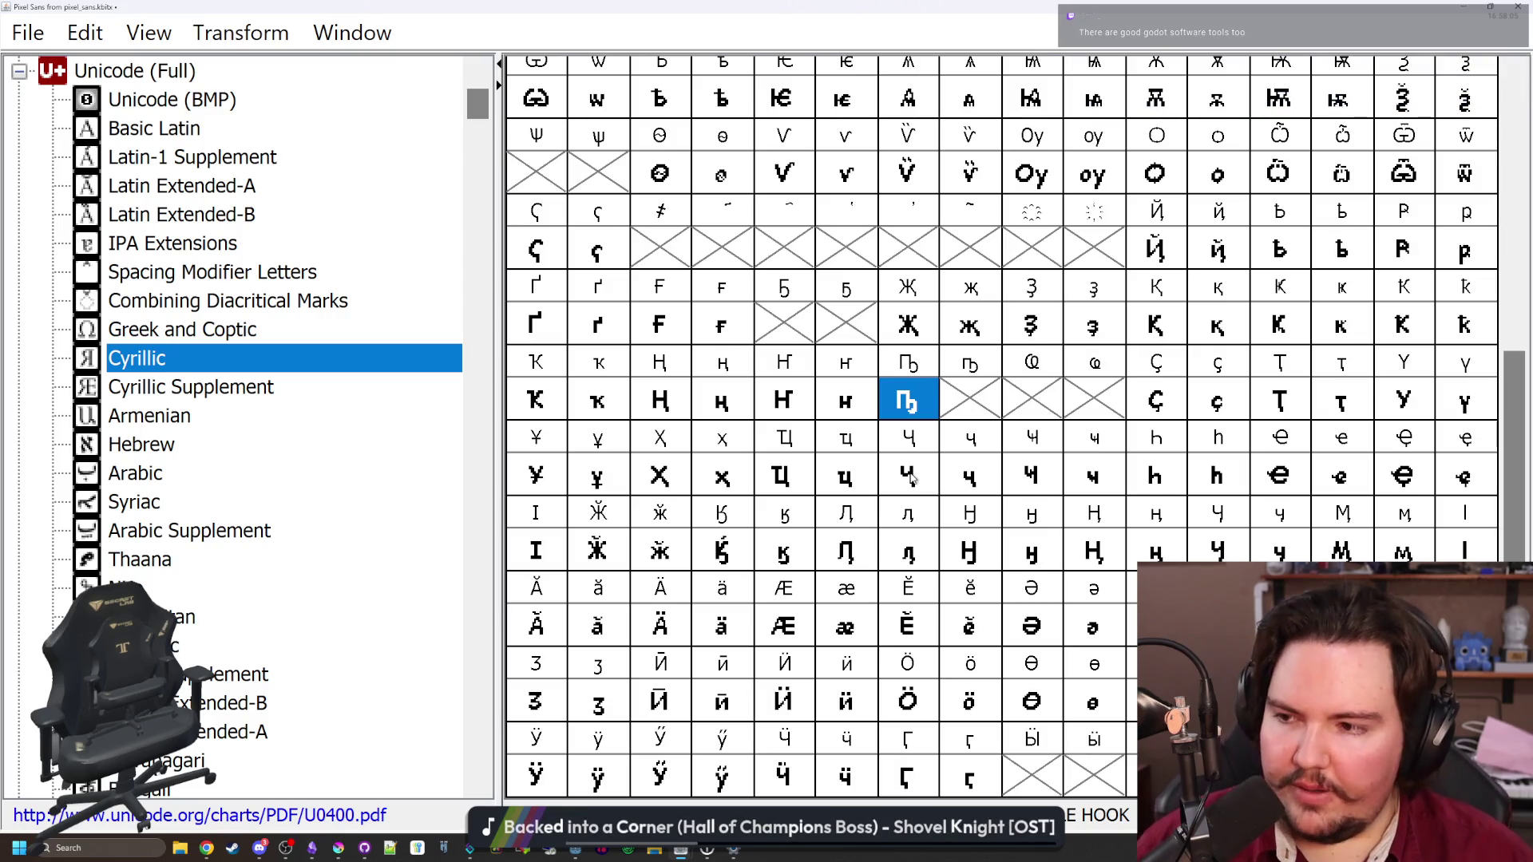
# Erase the capital П's overhanging top-right pixels, shift it one column left, and narrow its advance width
pyautogui.scroll(5, 1281, 334)
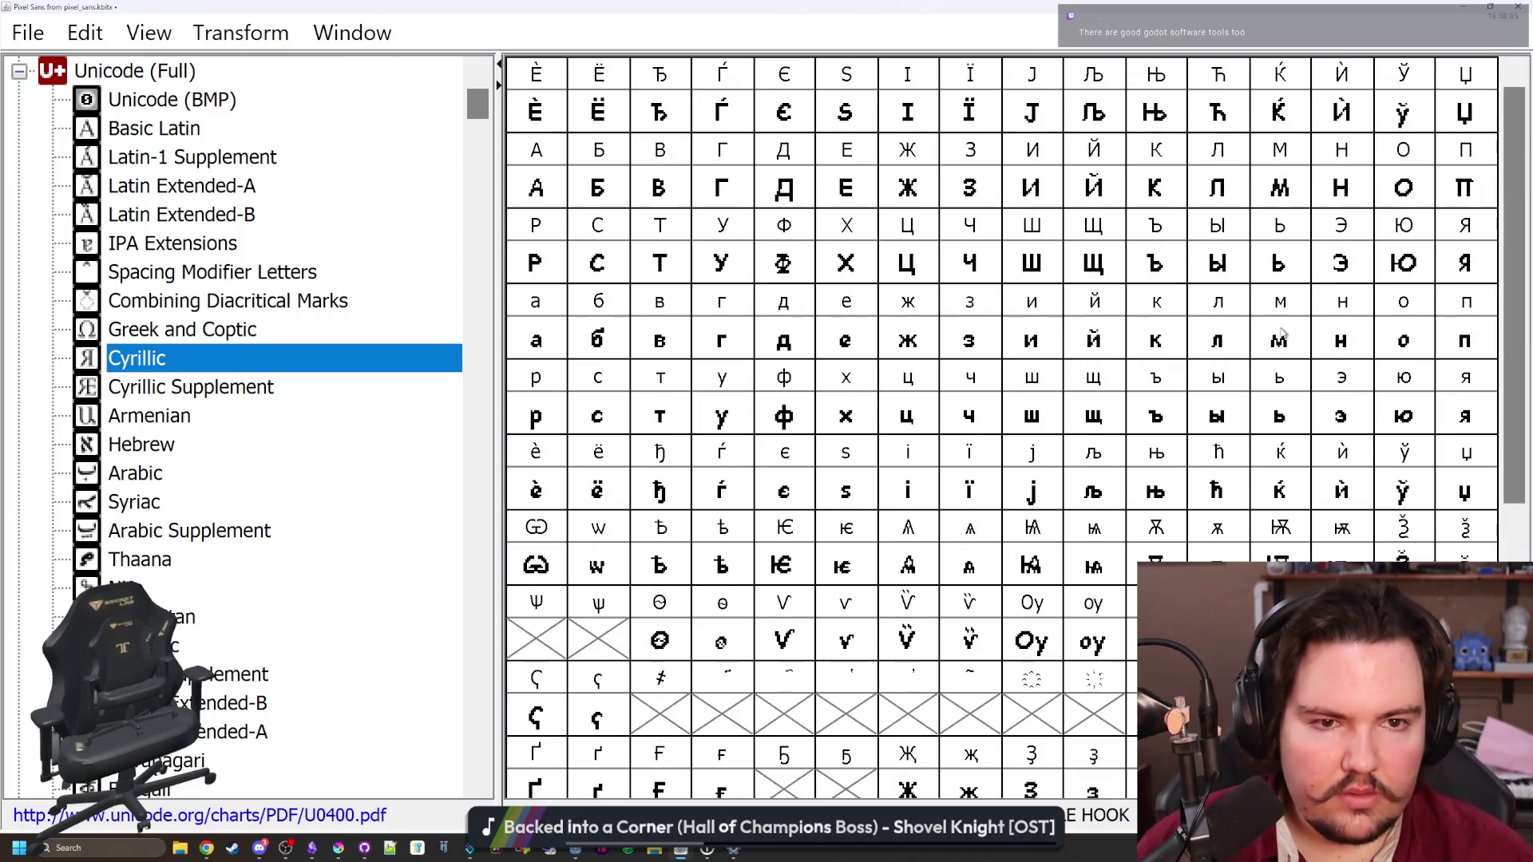
pyautogui.doubleClick(1465, 187)
pyautogui.click(856, 389)
pyautogui.moveTo(877, 389); pyautogui.dragTo(856, 367)
pyautogui.hotkey('ctrl', 'Left')
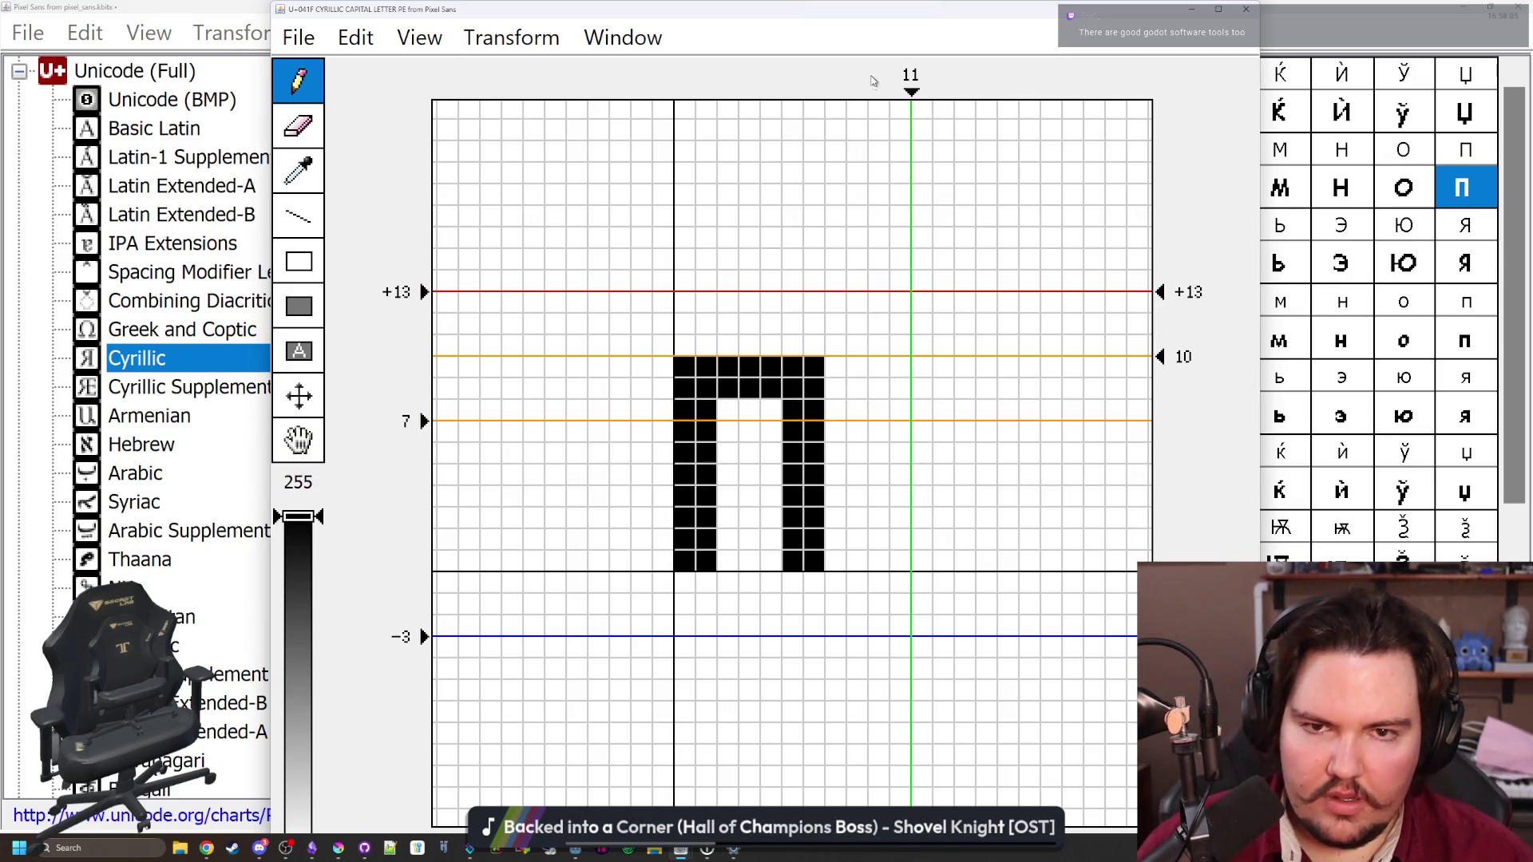
pyautogui.moveTo(910, 92); pyautogui.dragTo(845, 92)
pyautogui.click(1245, 9)
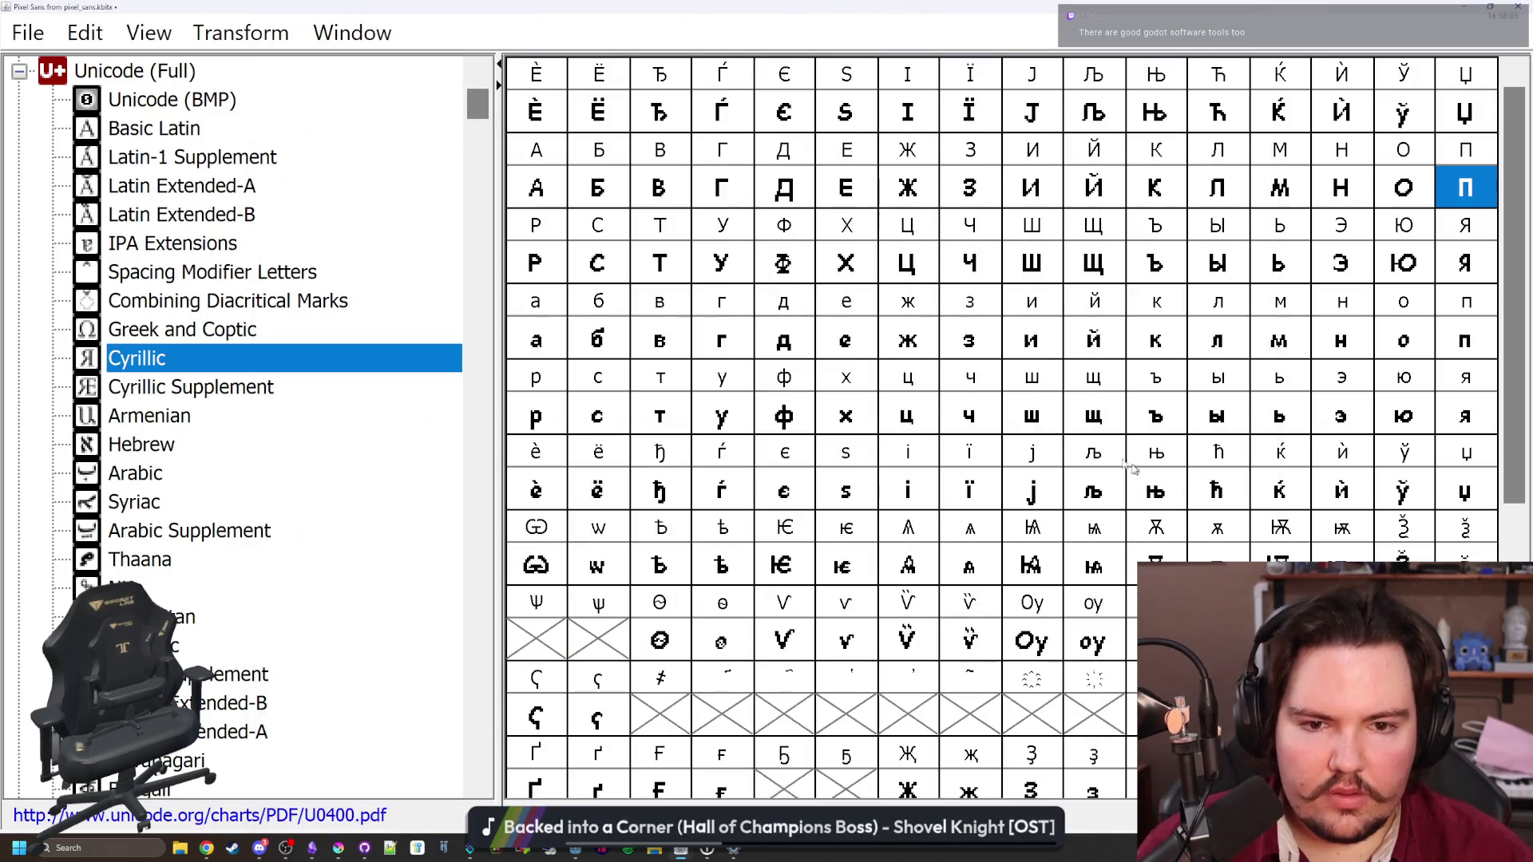
# Compare nearby glyphs (ш, Ә, Ö, the new hooked capital) and select the small п for copying
pyautogui.click(1052, 427)
pyautogui.scroll(-6, 1052, 415)
pyautogui.click(970, 399)
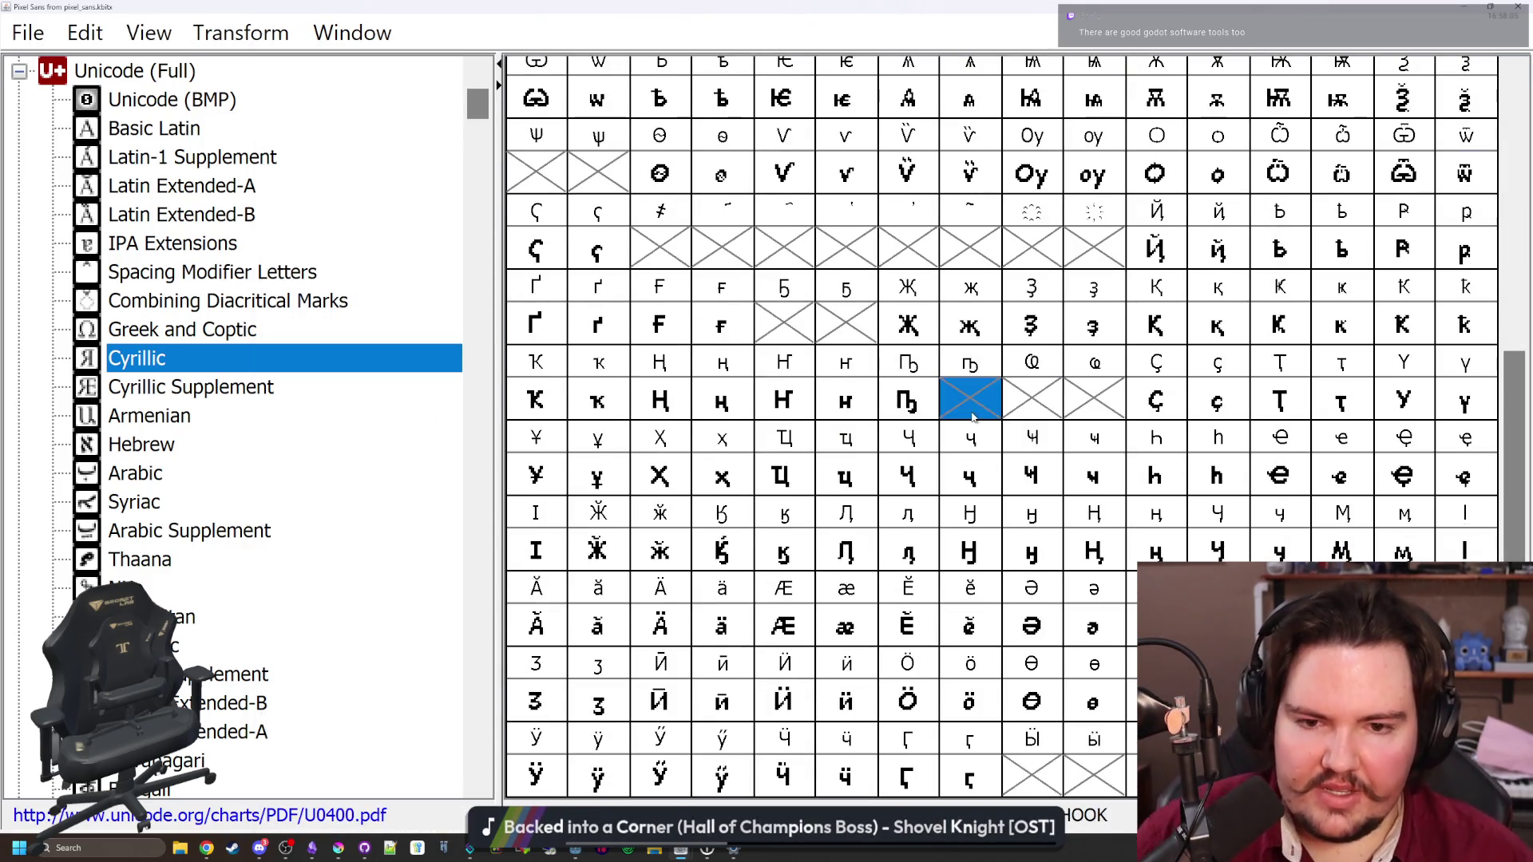
pyautogui.click(724, 557)
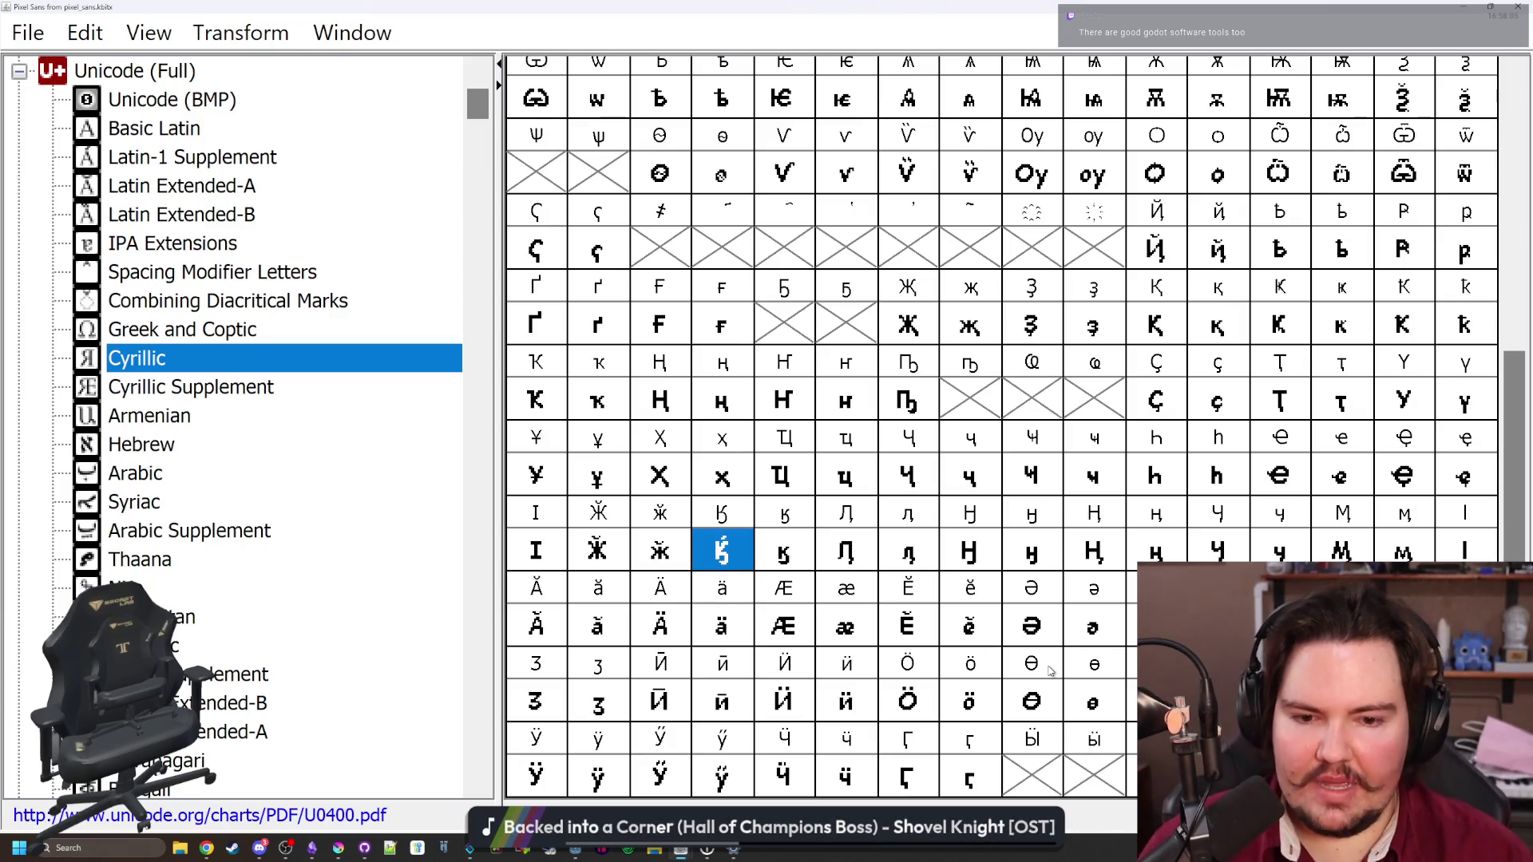
pyautogui.click(1032, 710)
pyautogui.click(933, 712)
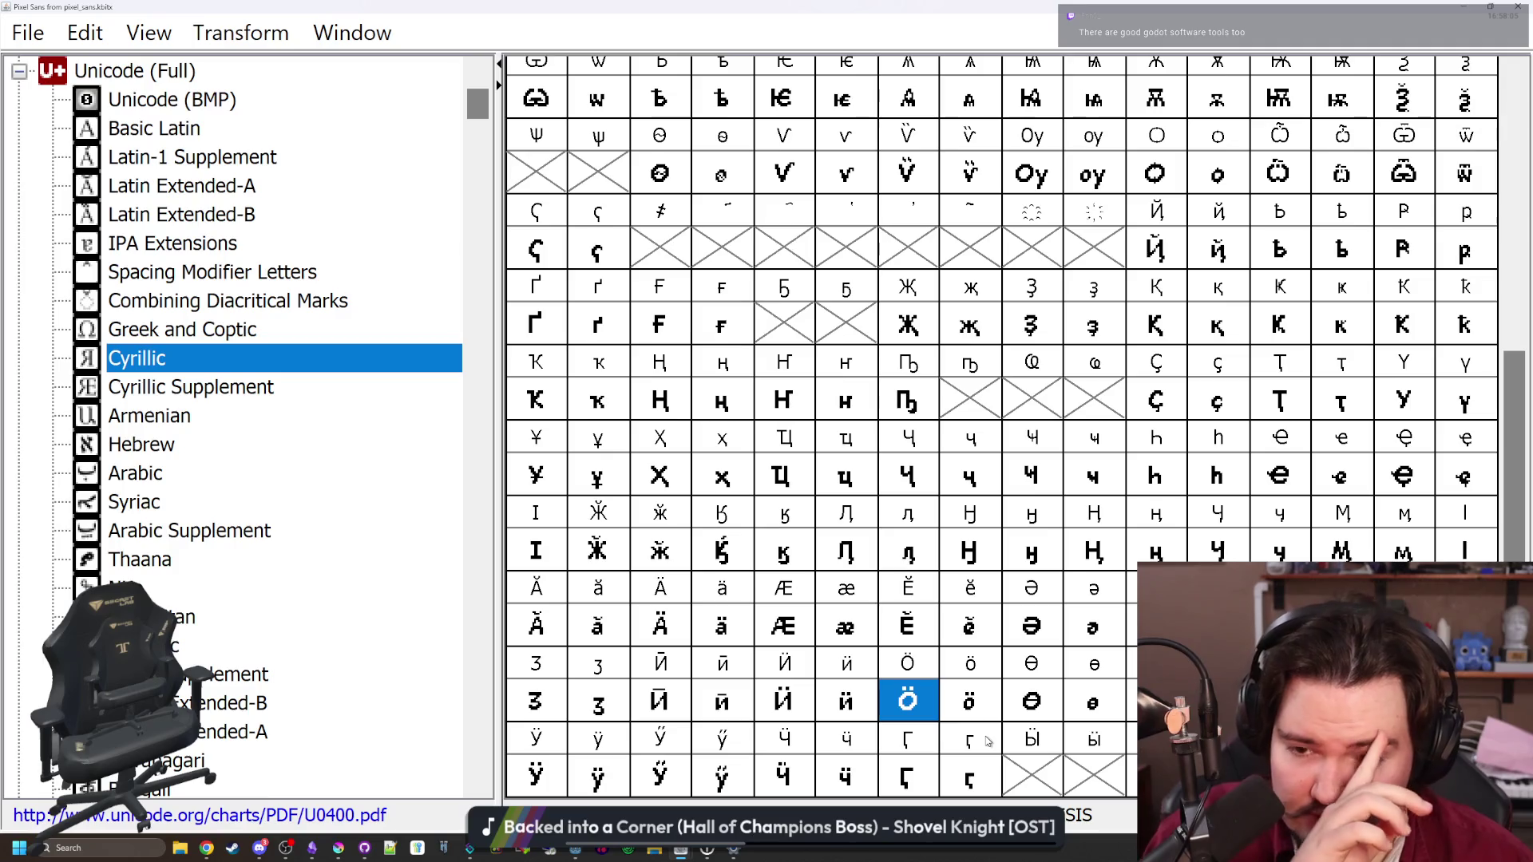
pyautogui.click(983, 399)
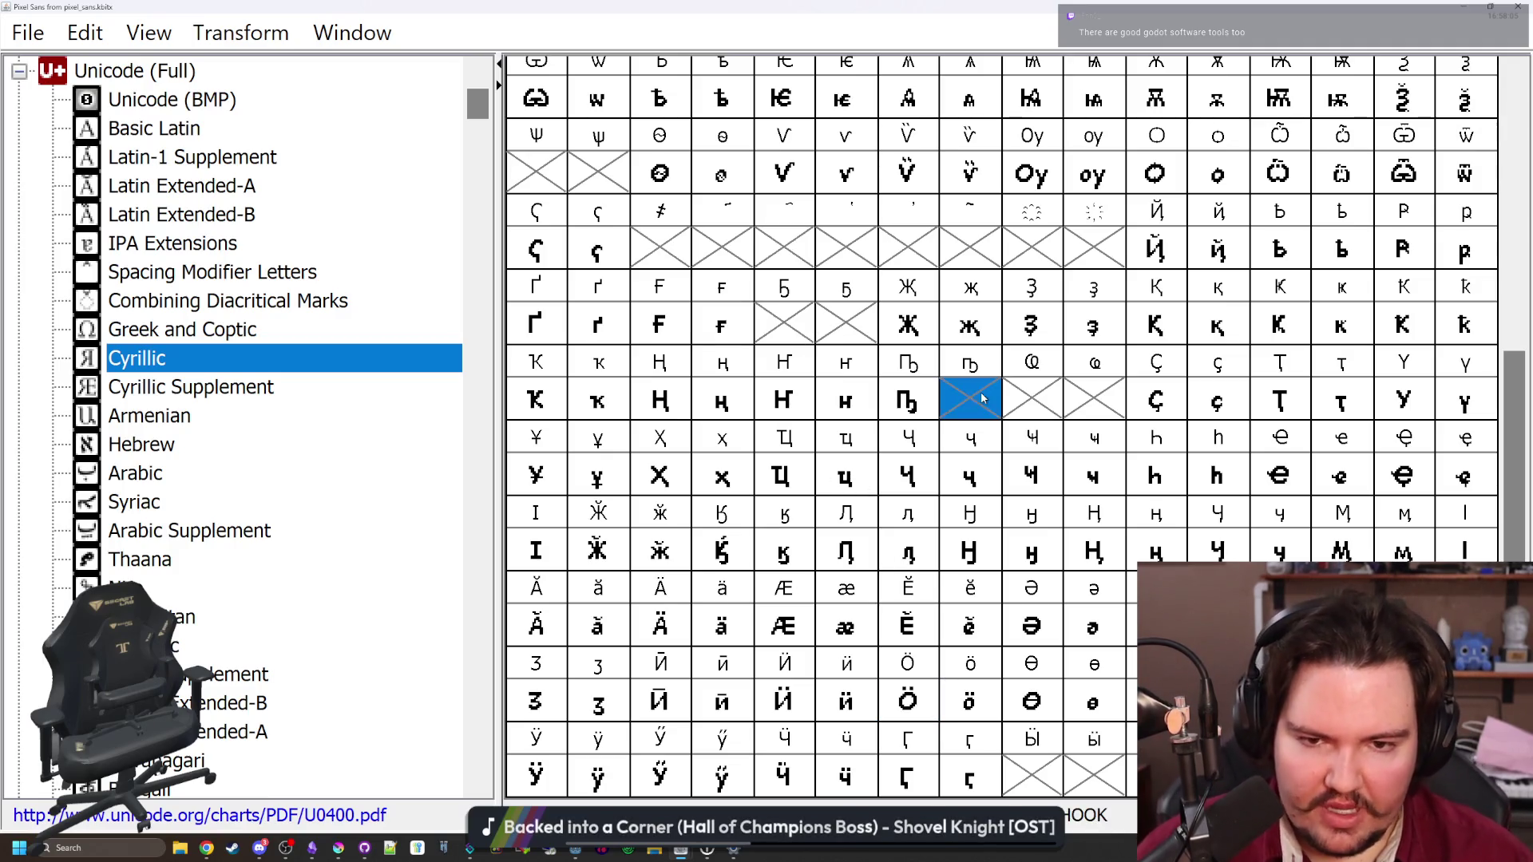
pyautogui.click(920, 401)
pyautogui.click(853, 410)
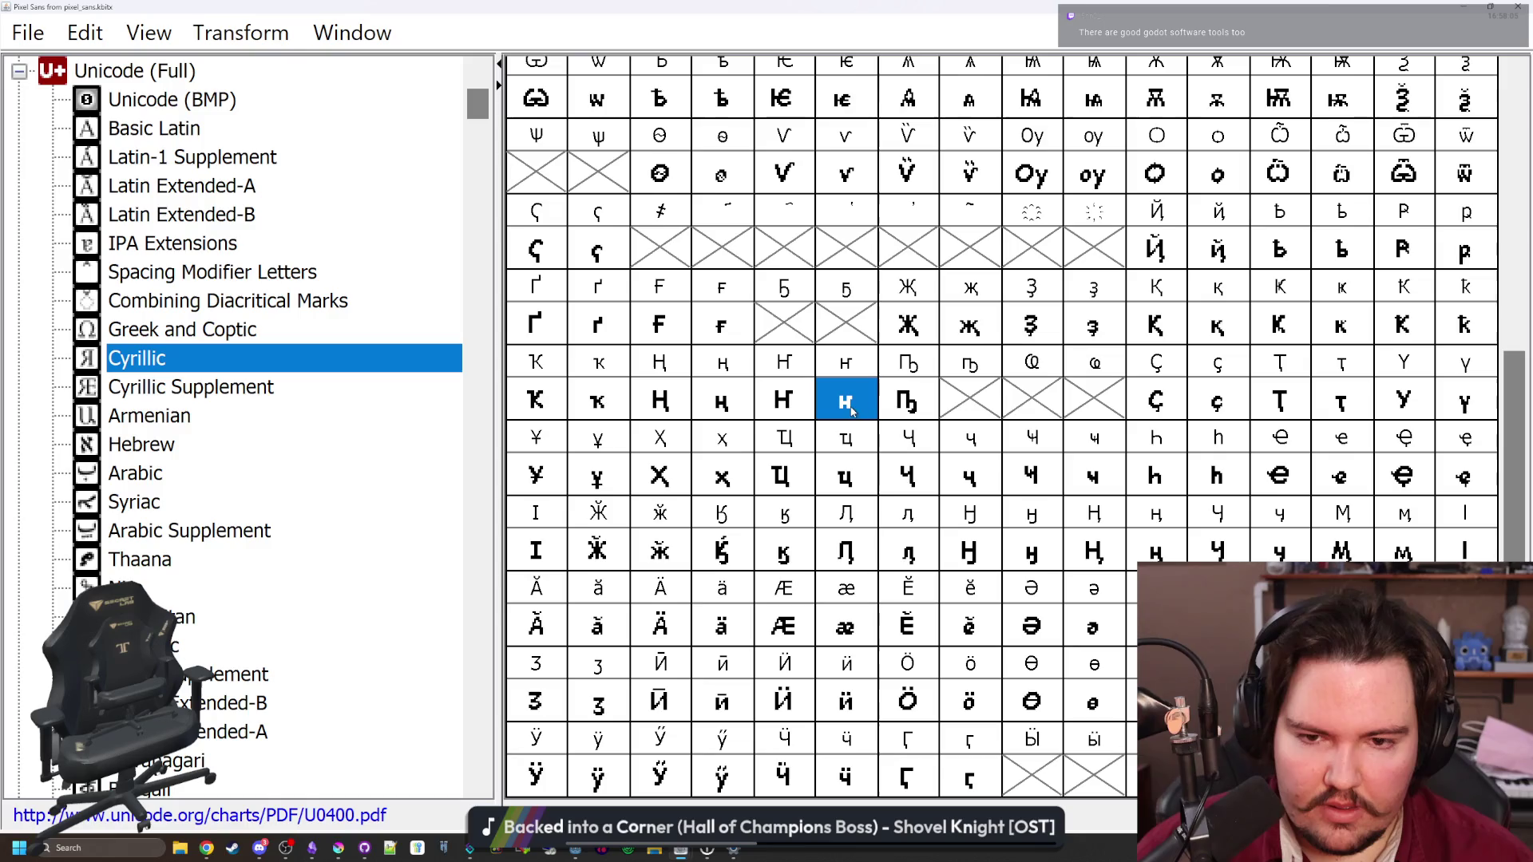
pyautogui.scroll(4, 862, 407)
pyautogui.click(1453, 339)
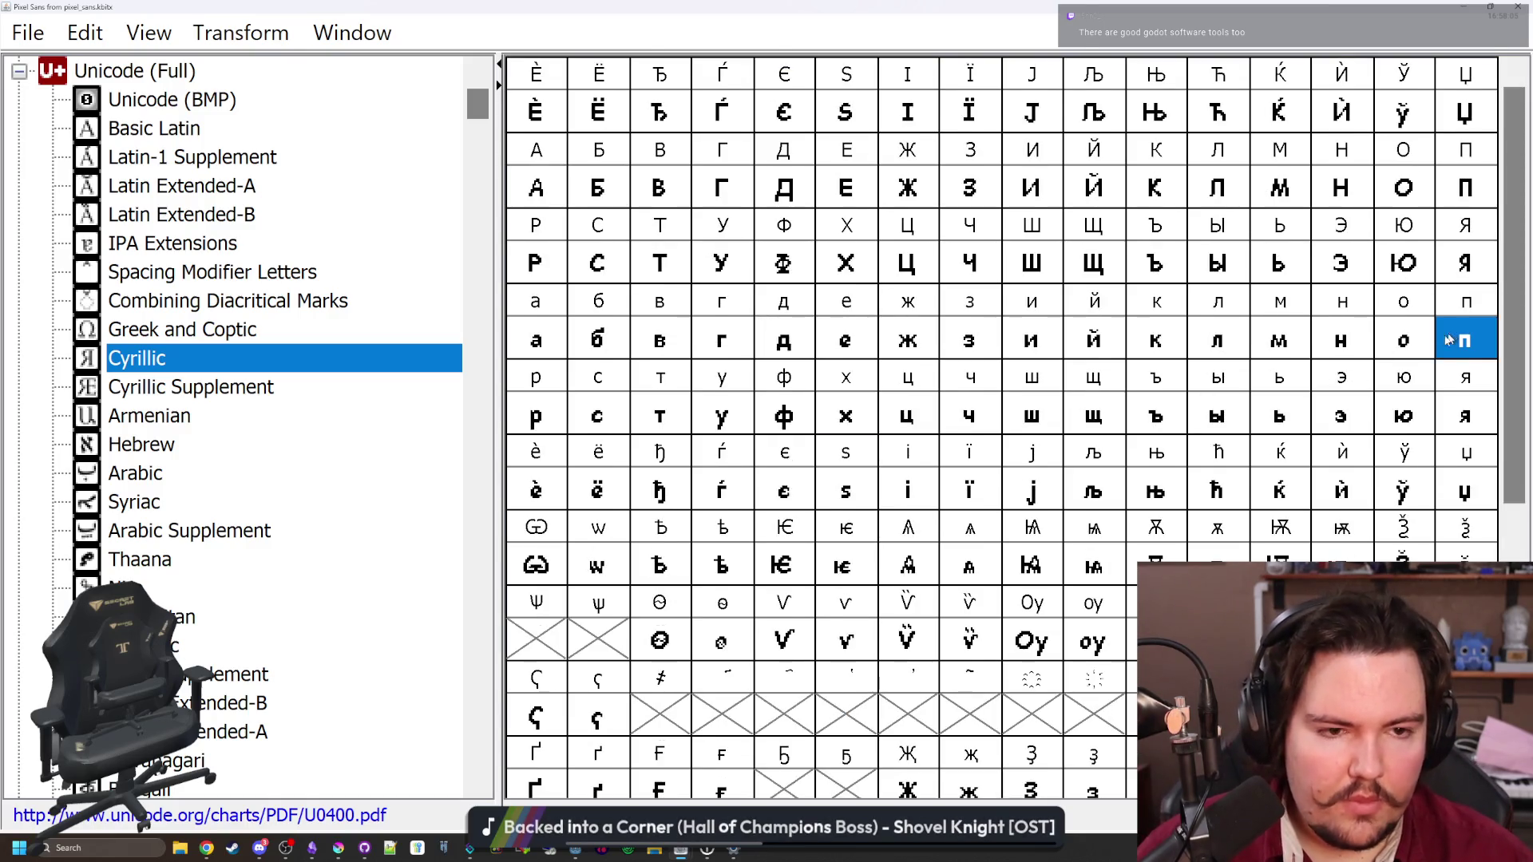
pyautogui.scroll(-3, 939, 549)
# Draw a hook below the small pe-with-middle-hook's right stem in a maximized editor
pyautogui.doubleClick(974, 411)
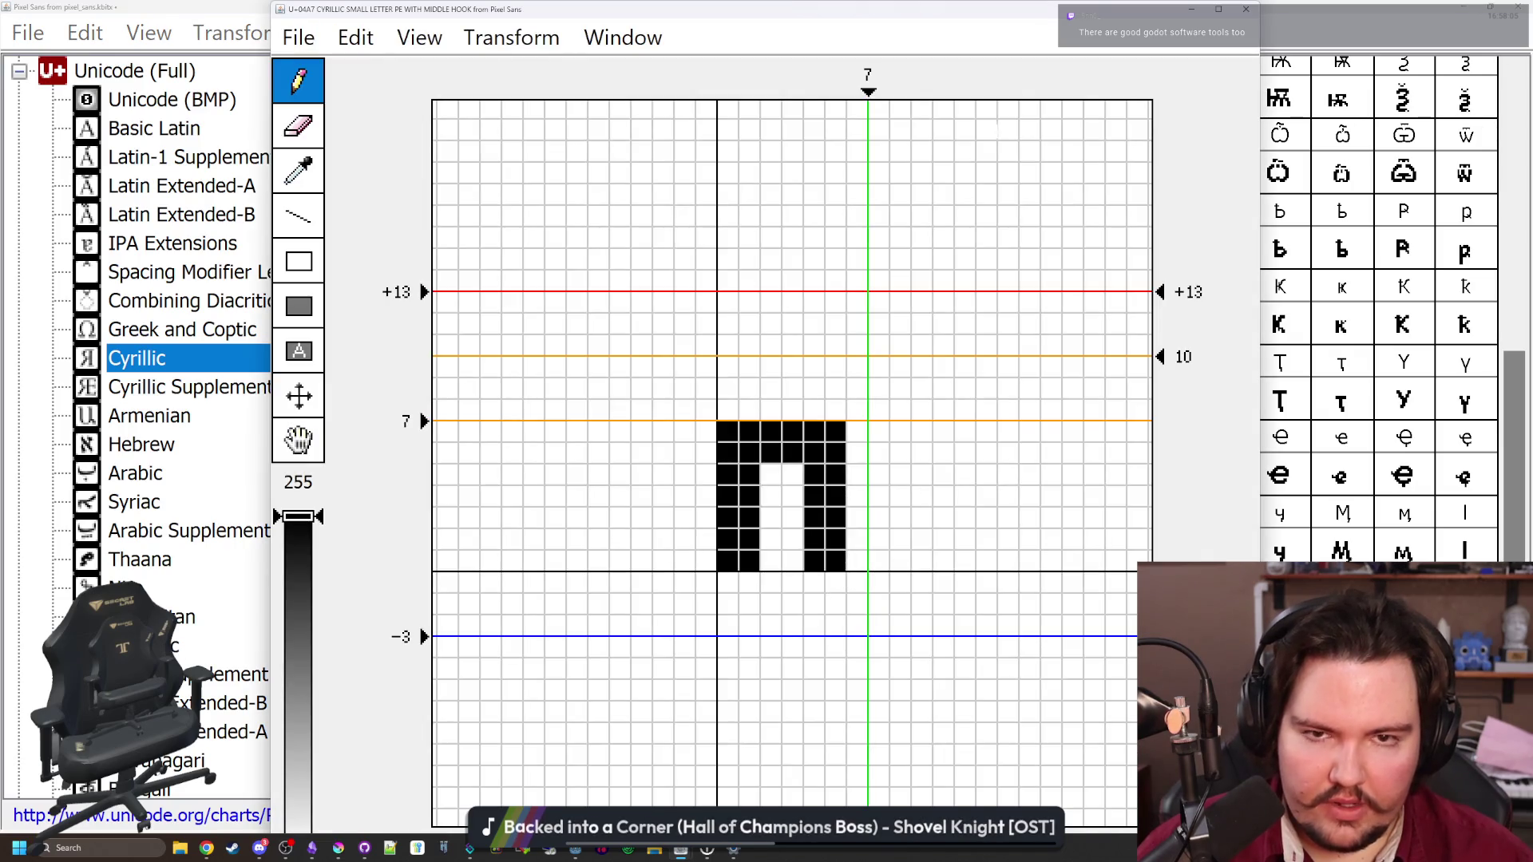
pyautogui.moveTo(1003, 13)
pyautogui.mouseDown()
pyautogui.moveTo(934, 513)
pyautogui.moveTo(934, 4)
pyautogui.mouseUp()
pyautogui.moveTo(816, 583)
pyautogui.mouseDown()
pyautogui.moveTo(859, 605)
pyautogui.moveTo(881, 595)
pyautogui.moveTo(902, 519)
pyautogui.moveTo(871, 479)
pyautogui.moveTo(902, 475)
pyautogui.moveTo(923, 605)
pyautogui.mouseUp()
pyautogui.click(859, 496)
pyautogui.click(924, 475)
pyautogui.moveTo(1068, 9)
pyautogui.mouseDown()
pyautogui.moveTo(899, 451)
pyautogui.moveTo(892, 583)
pyautogui.moveTo(891, 2)
pyautogui.mouseUp()
pyautogui.moveTo(858, 453)
pyautogui.mouseDown()
pyautogui.moveTo(923, 475)
pyautogui.moveTo(880, 496)
pyautogui.mouseUp()
pyautogui.click(924, 626)
# Erase two pixels from the small letter's hook, then restore the editor to normal size
pyautogui.moveTo(924, 604); pyautogui.dragTo(886, 579)
pyautogui.moveTo(1034, 6)
pyautogui.mouseDown()
pyautogui.moveTo(876, 431)
pyautogui.moveTo(770, 600)
pyautogui.mouseUp()
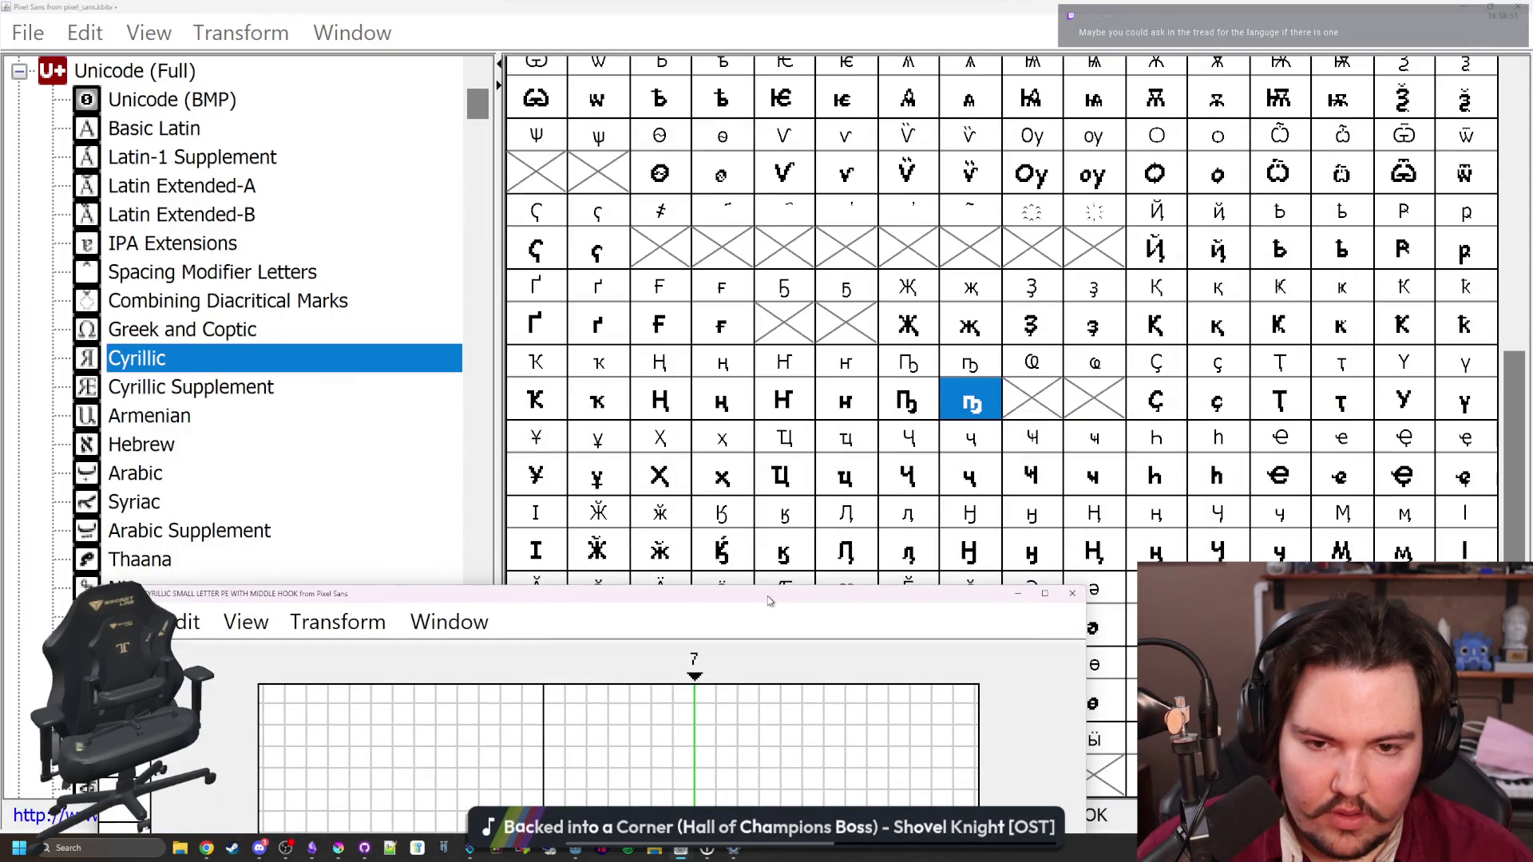
pyautogui.moveTo(770, 601); pyautogui.dragTo(794, 559)
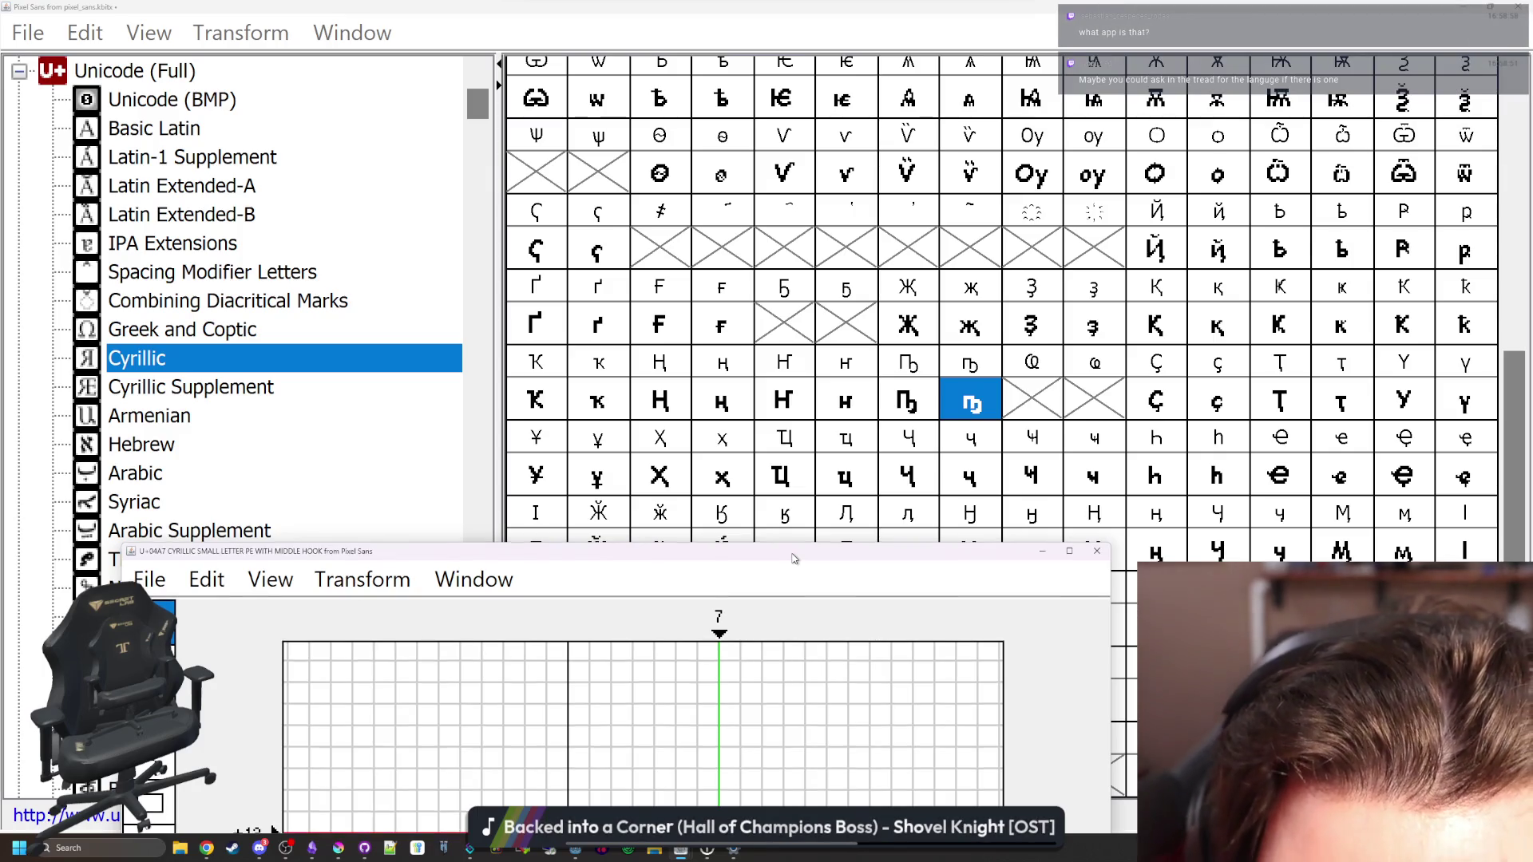
pyautogui.moveTo(794, 559); pyautogui.dragTo(808, 551)
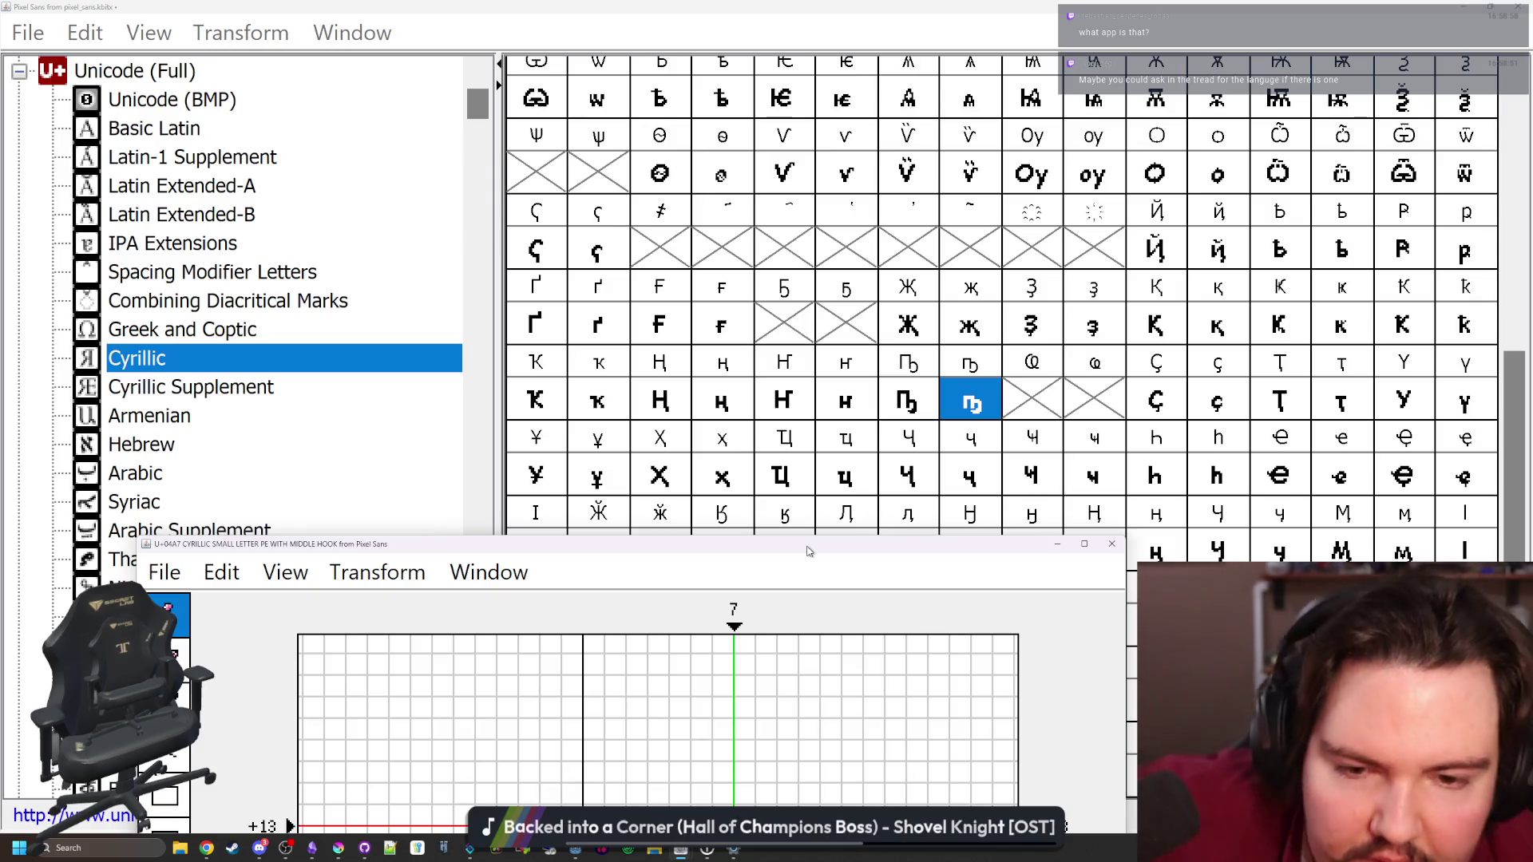
pyautogui.moveTo(1027, 546); pyautogui.dragTo(1022, 6)
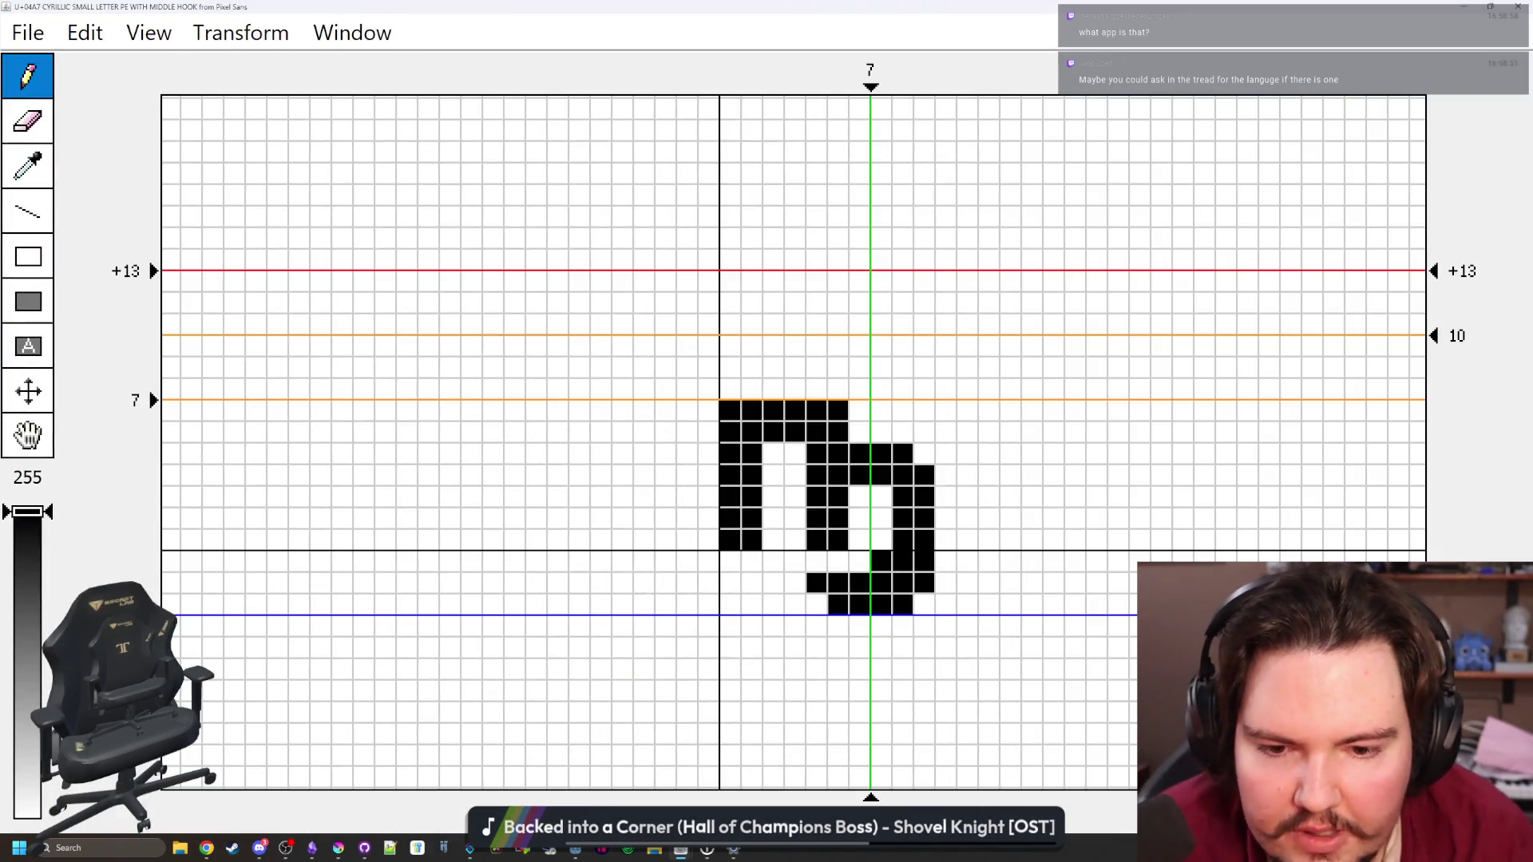
pyautogui.moveTo(902, 604); pyautogui.dragTo(924, 583)
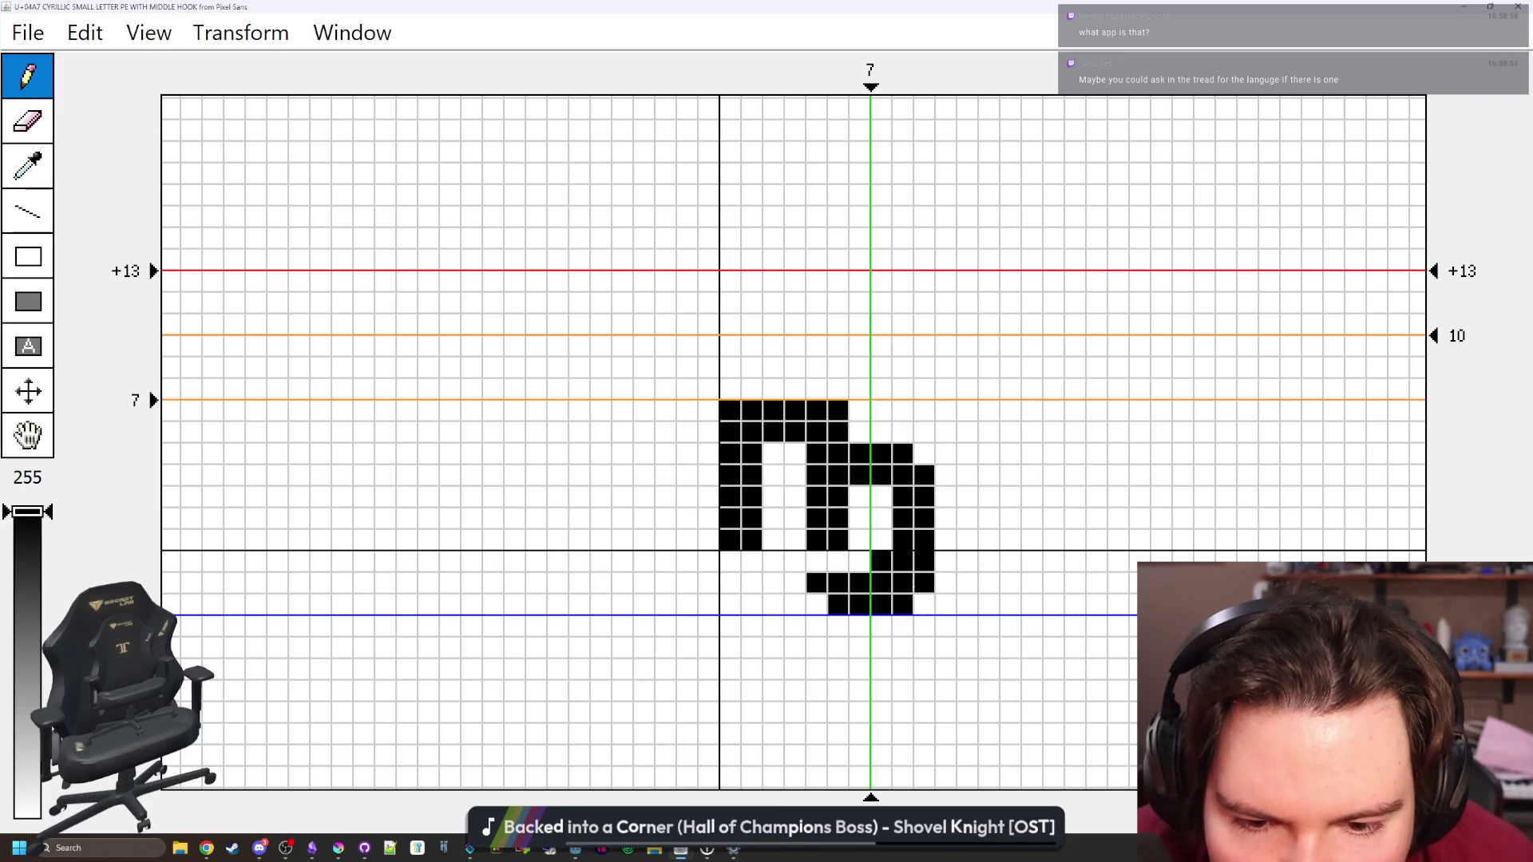
pyautogui.press('super+Down')
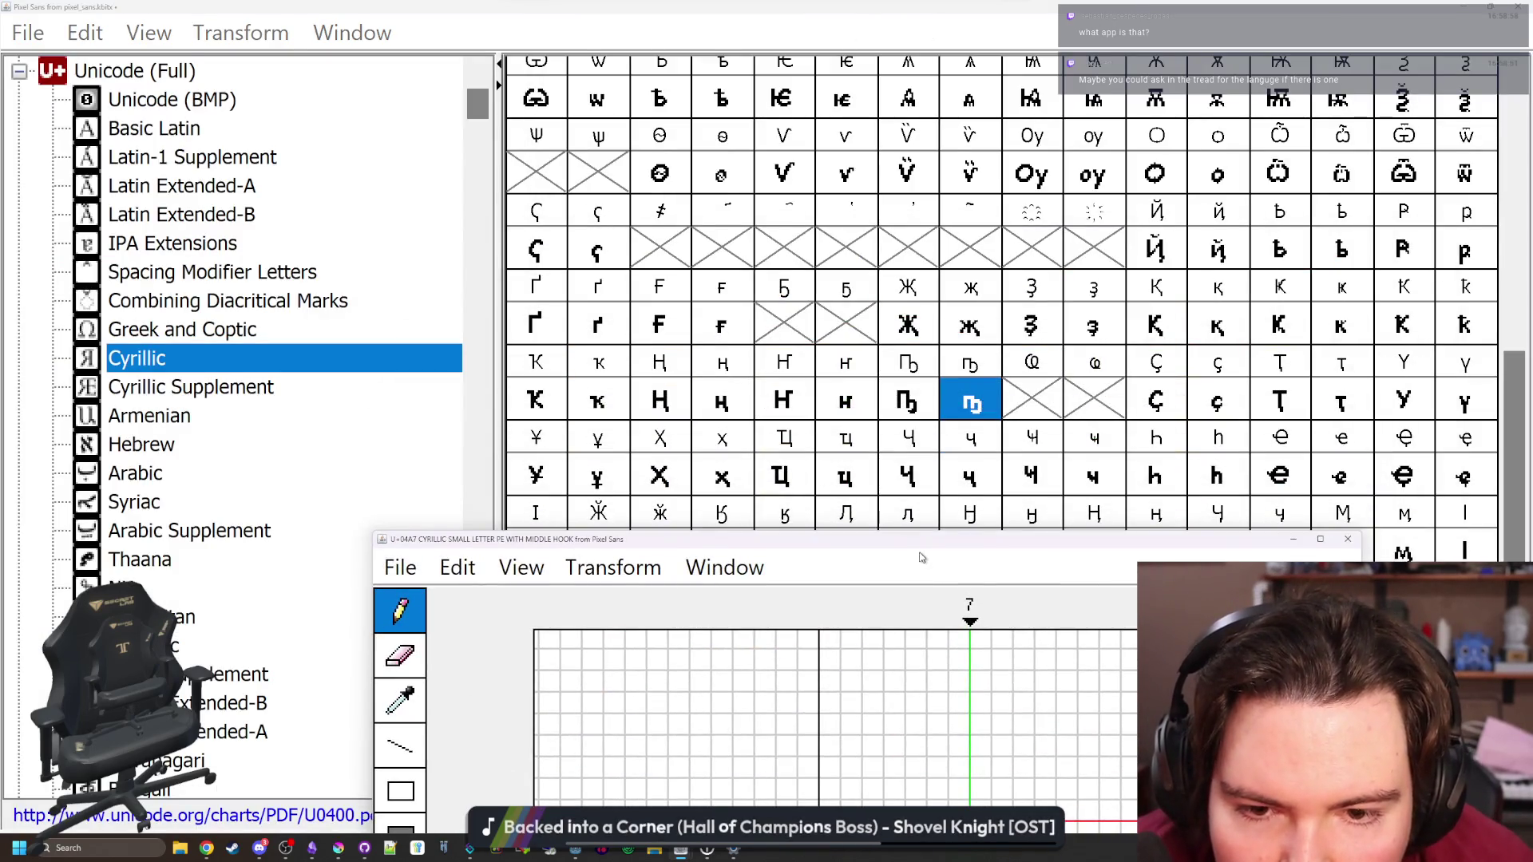
pyautogui.press('super+Up')
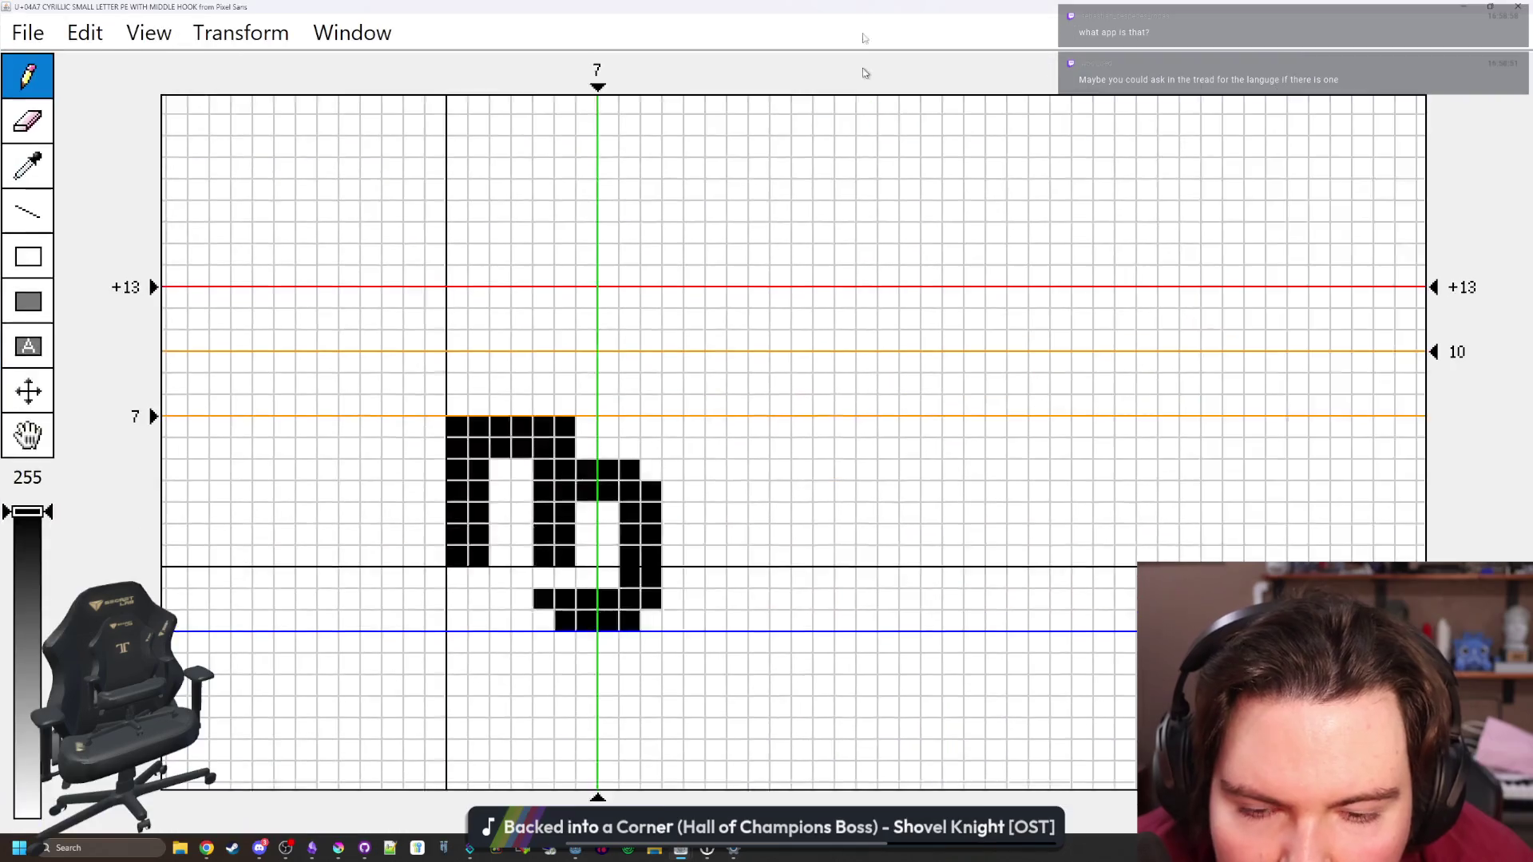
pyautogui.moveTo(923, 582); pyautogui.dragTo(902, 604)
pyautogui.press('super+Down')
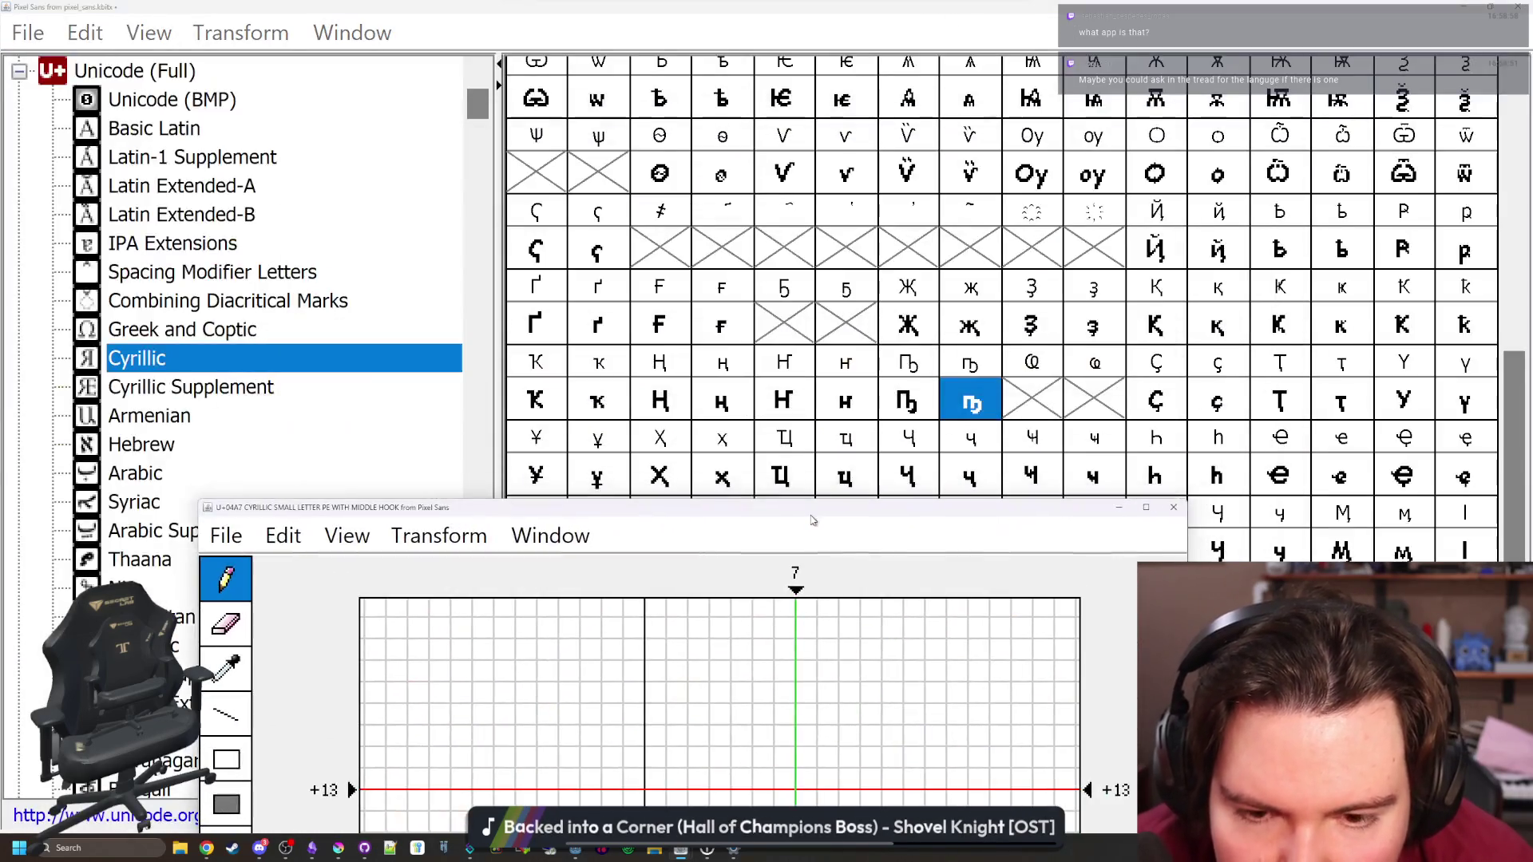
pyautogui.click(1170, 507)
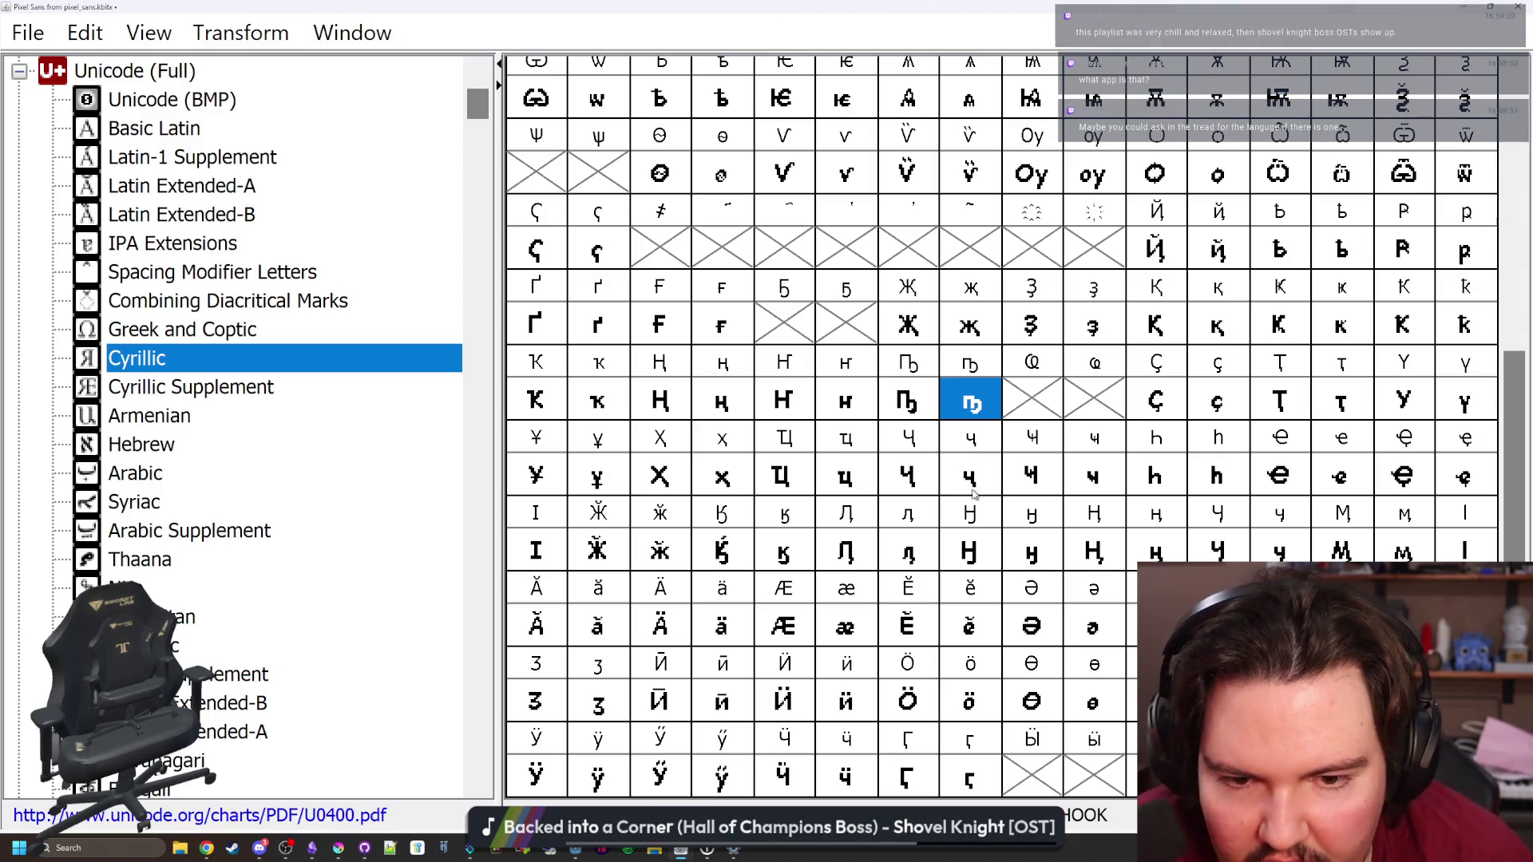
# Move from the che-with-descender cell up the grid and open the capital omega with titlo
pyautogui.click(962, 473)
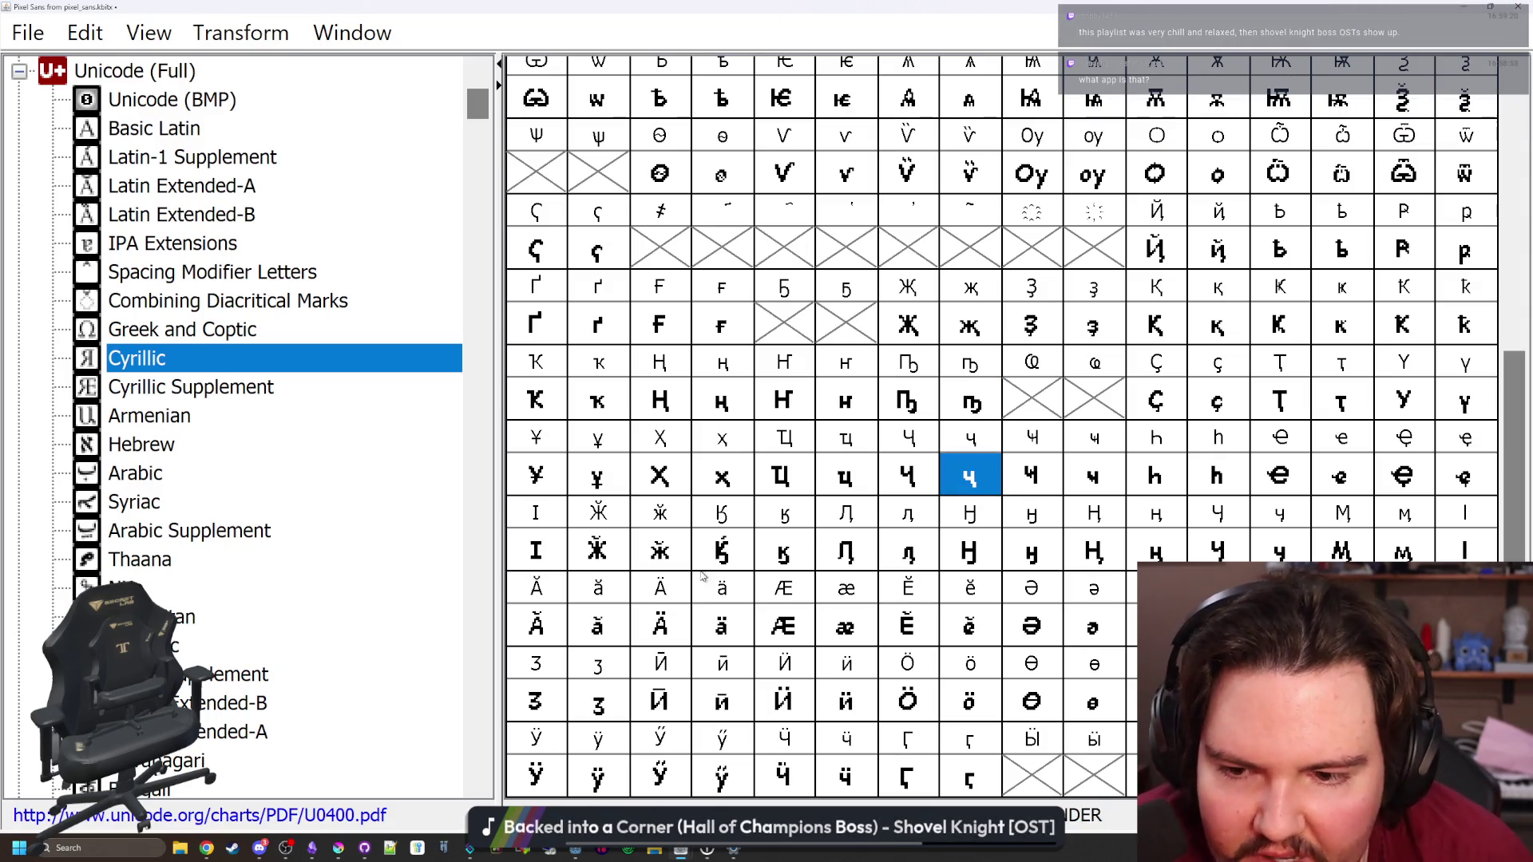
pyautogui.press('Down')
pyautogui.press('Home')
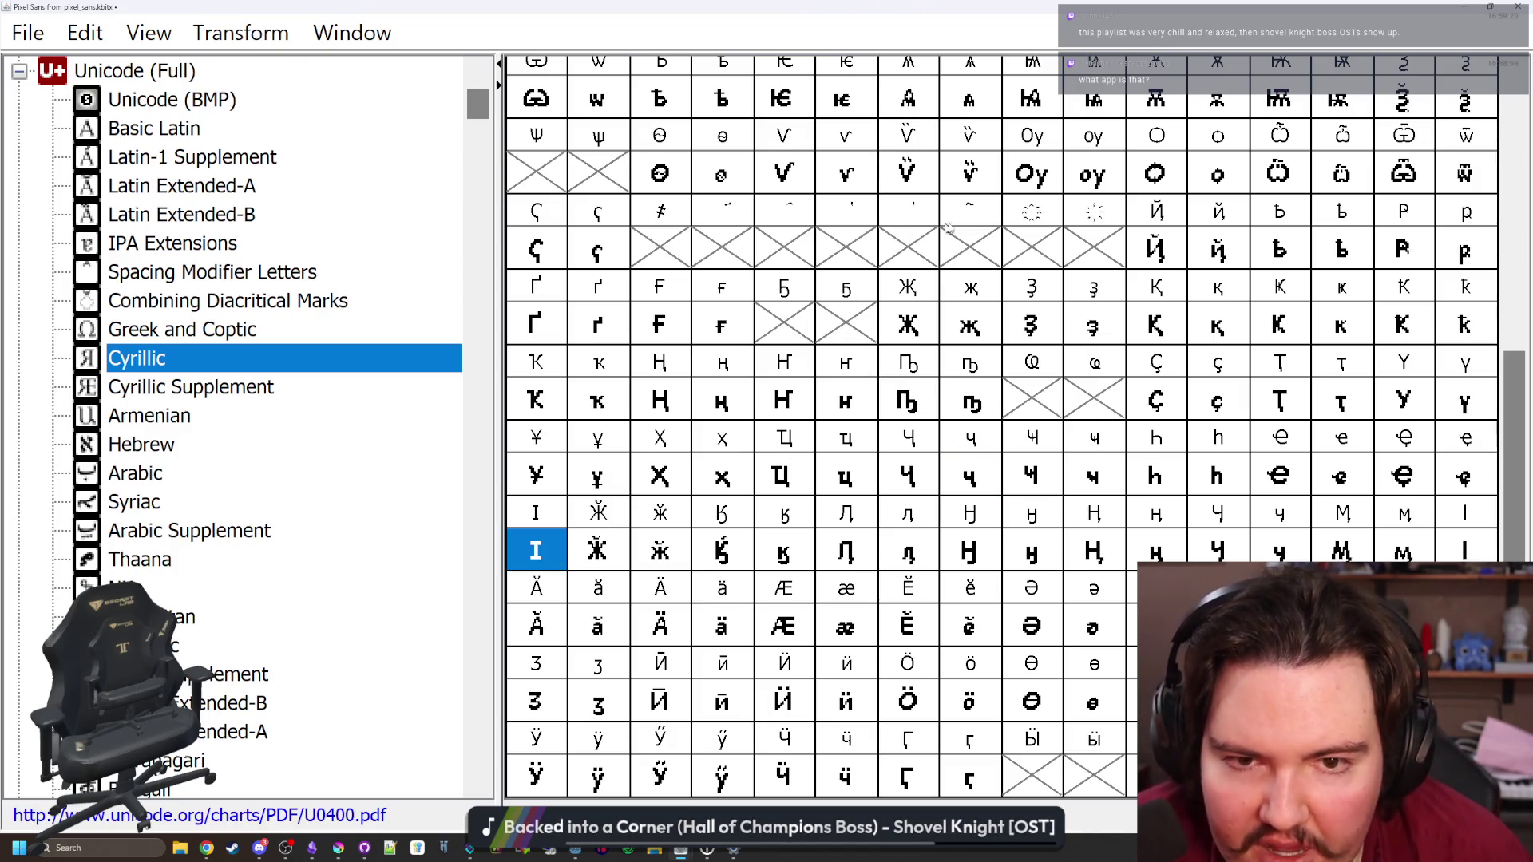
pyautogui.click(966, 249)
pyautogui.scroll(4, 983, 554)
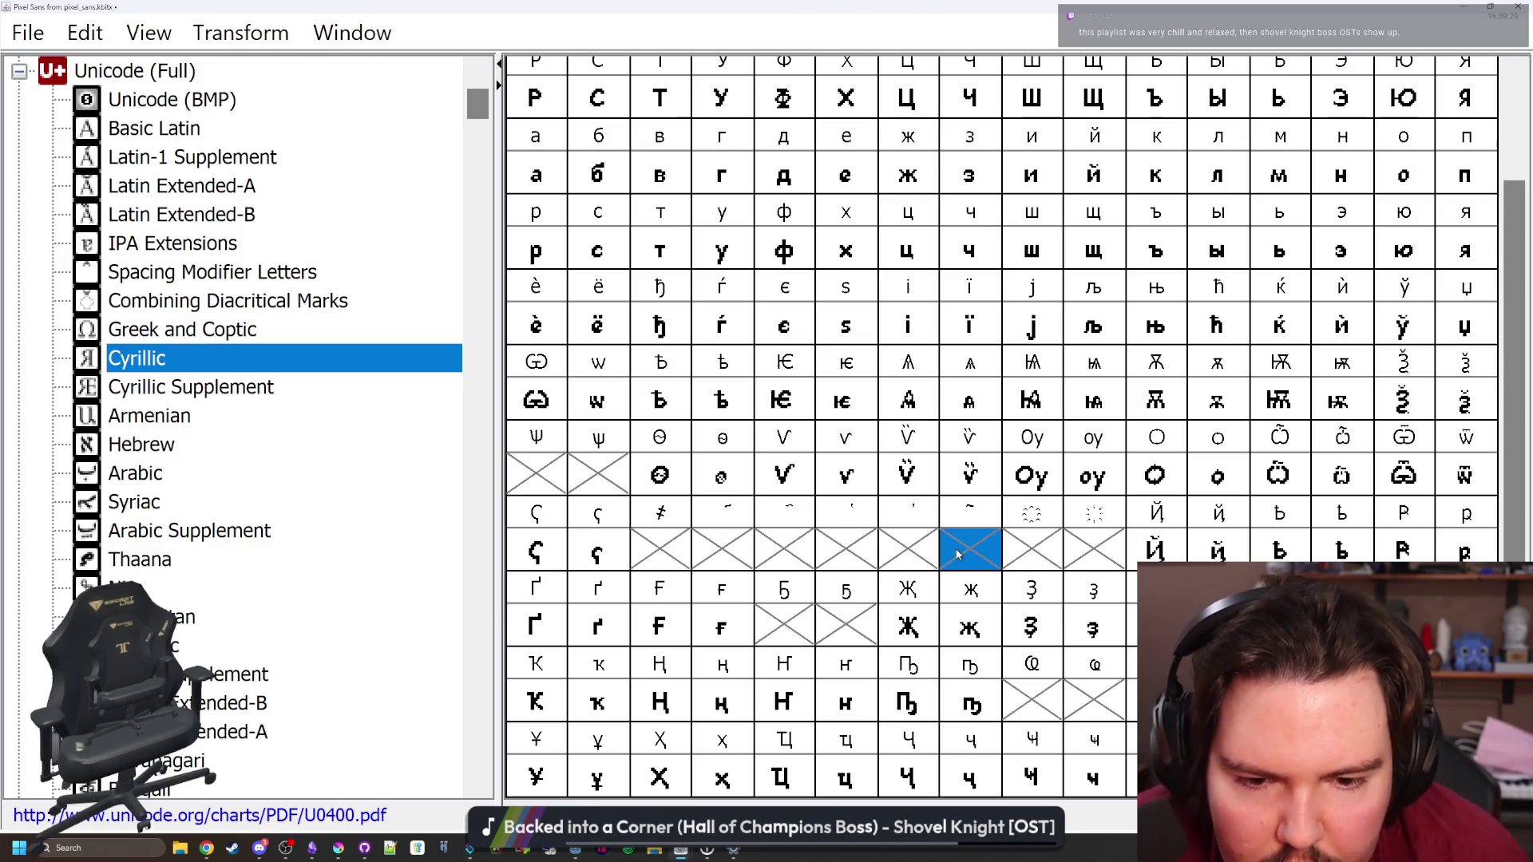
pyautogui.doubleClick(1281, 479)
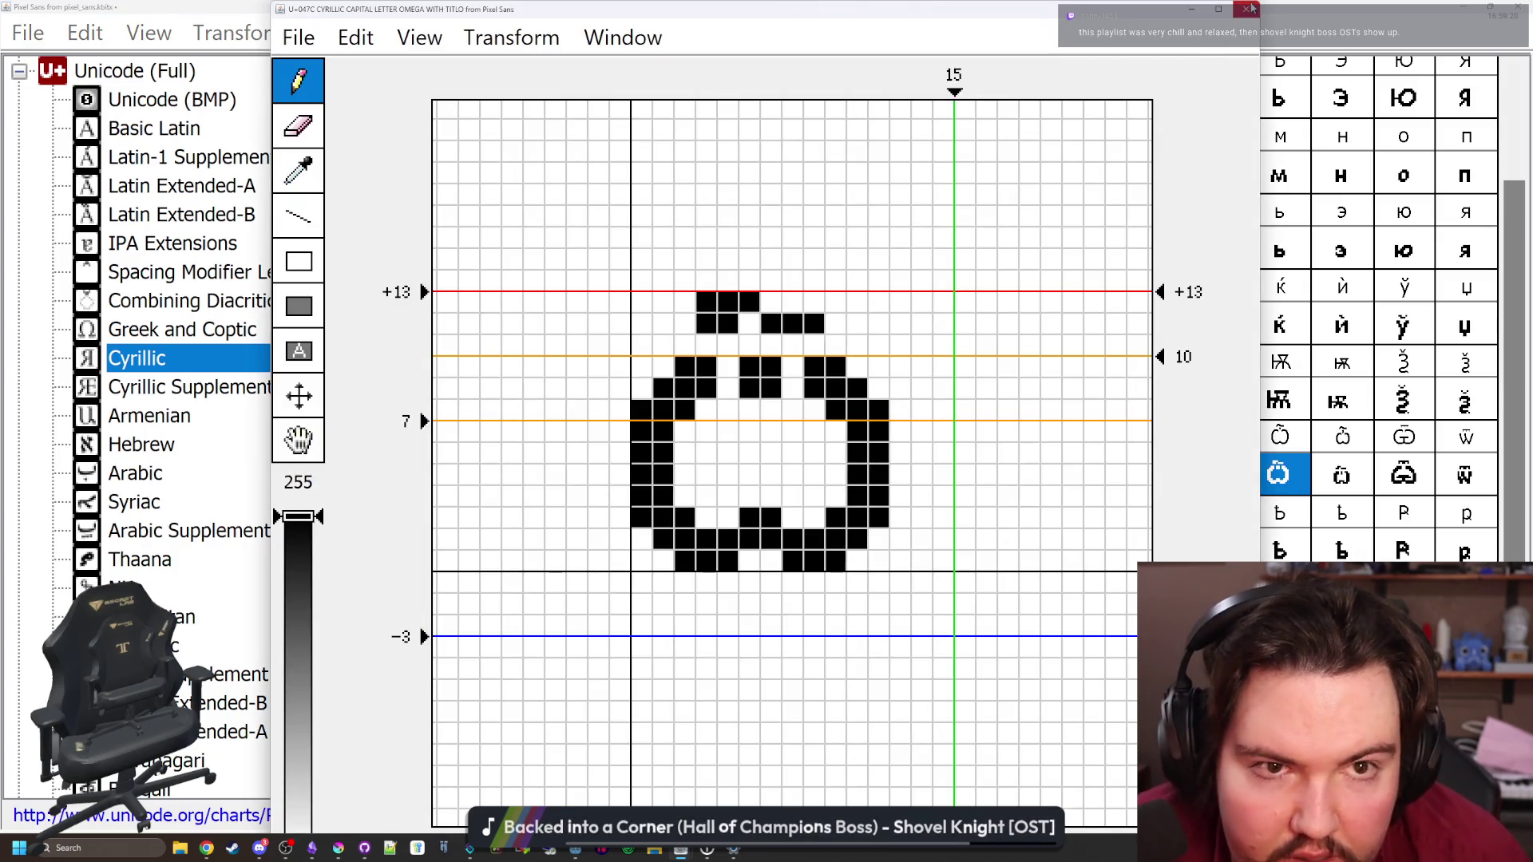
# Add a pixel at the titlo's left end on both the small and capital omega with titlo
pyautogui.click(1245, 8)
pyautogui.doubleClick(1327, 483)
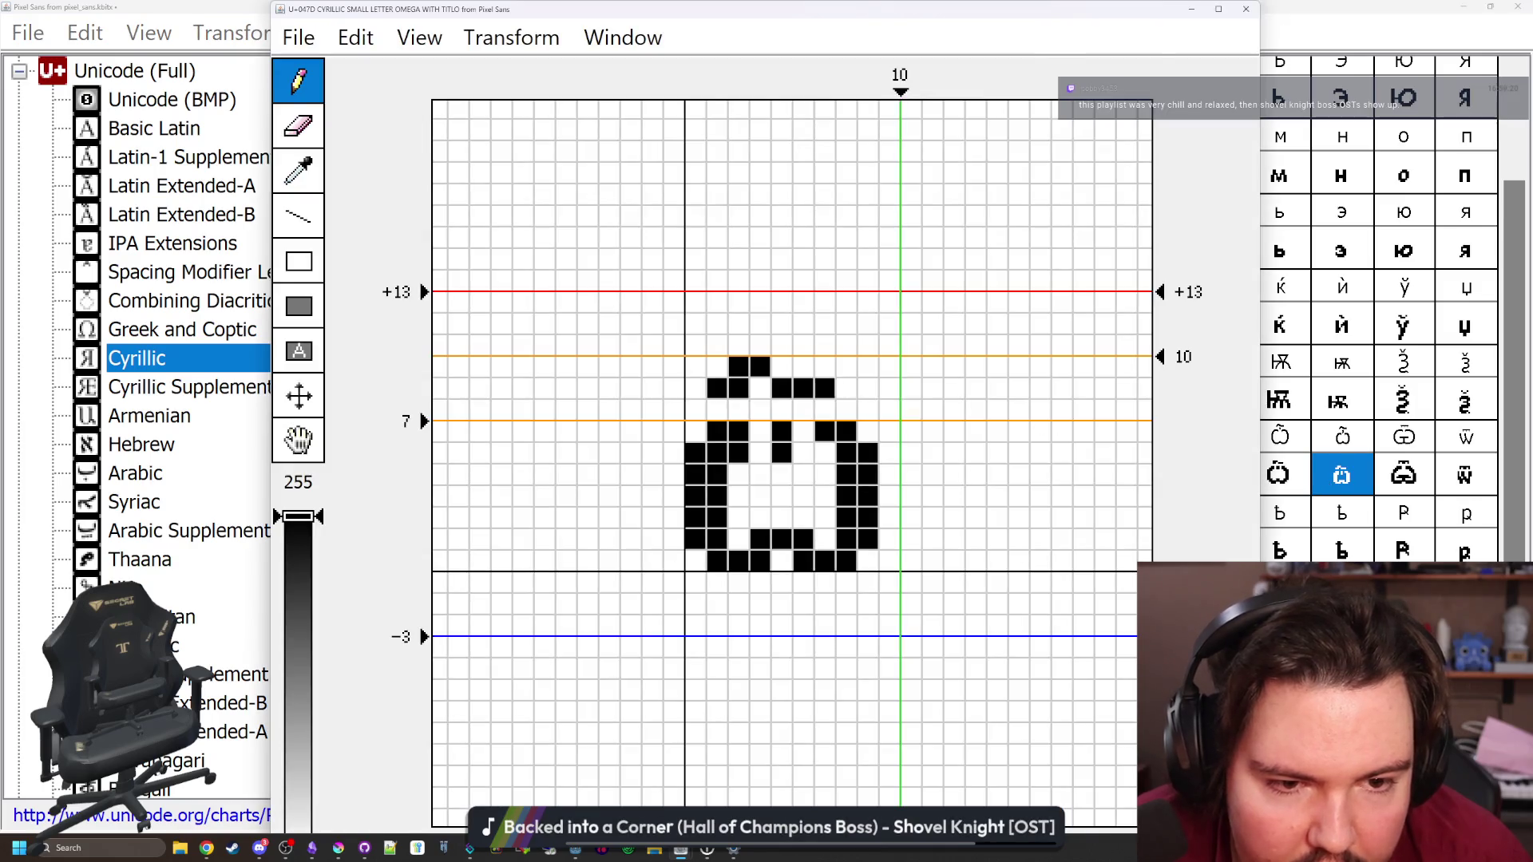
pyautogui.click(717, 367)
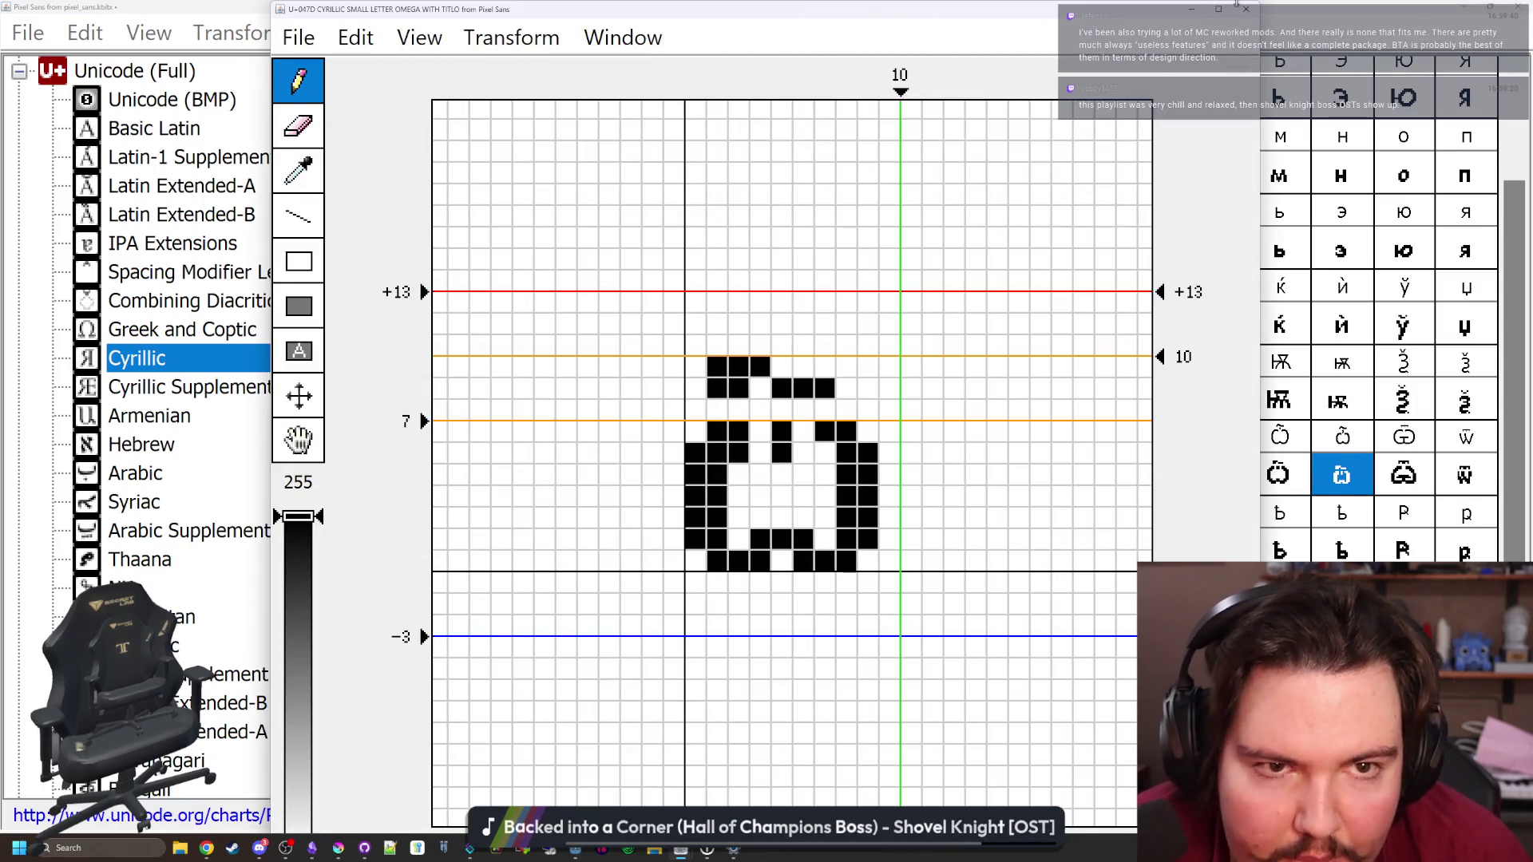
pyautogui.click(1244, 8)
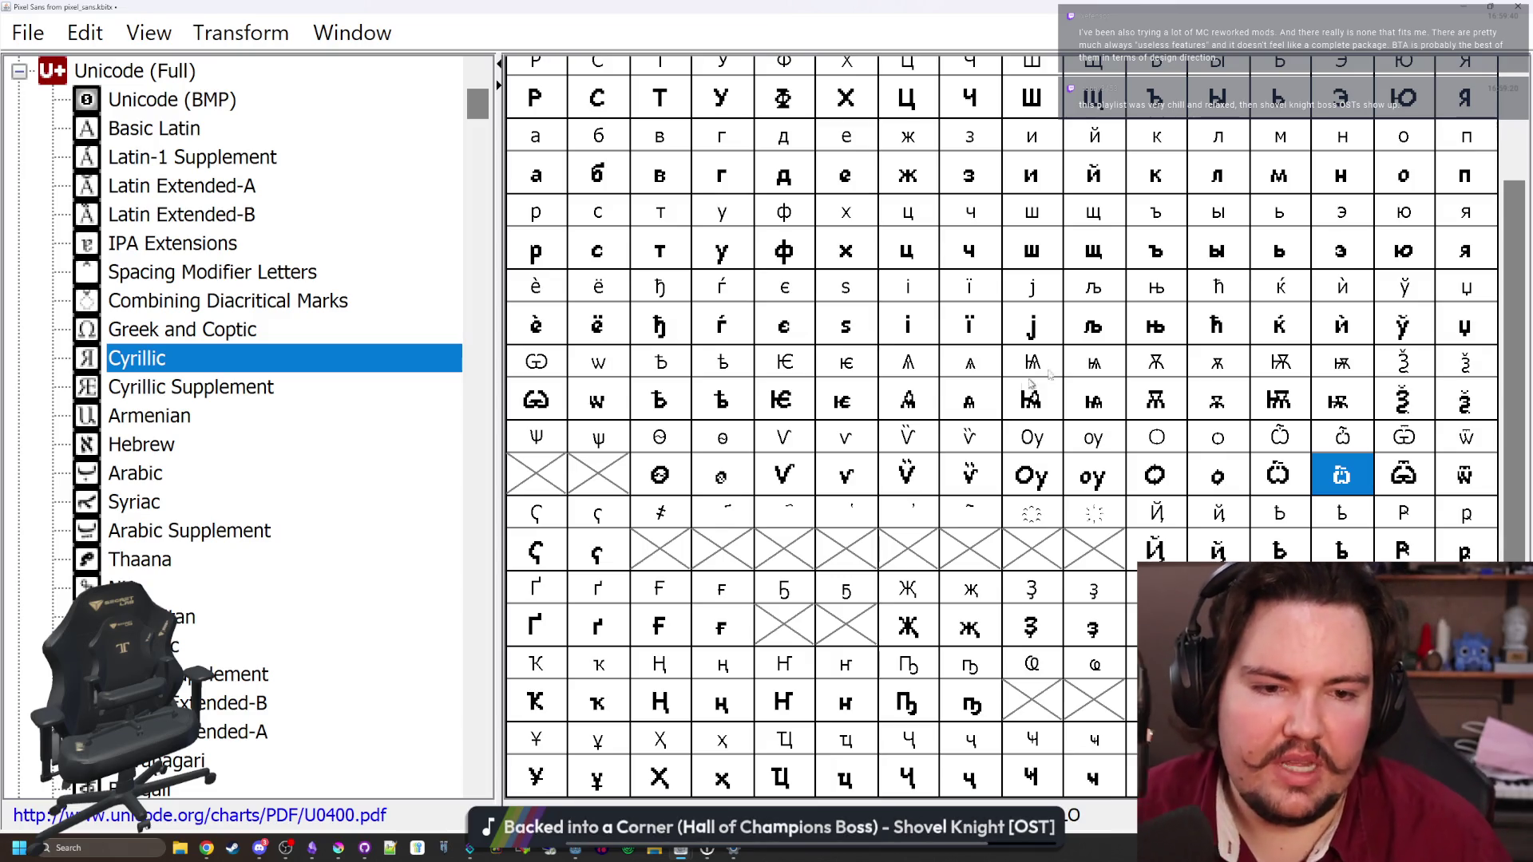
pyautogui.doubleClick(1293, 482)
pyautogui.click(684, 323)
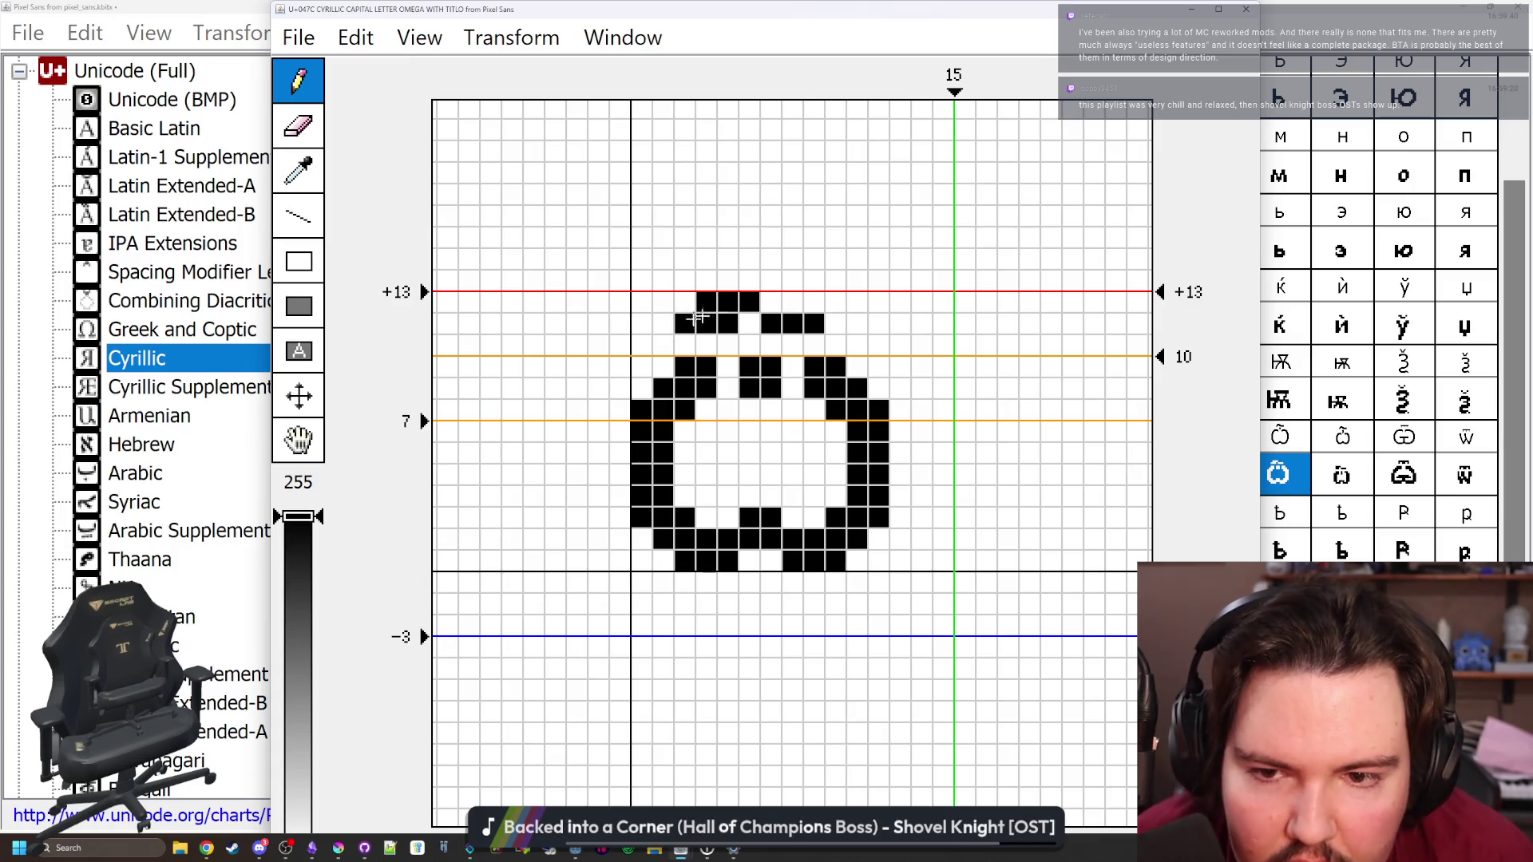
# Redraw the small omega's titlo wider and one pixel further right, then open the empty pokrytie glyph
pyautogui.click(1245, 9)
pyautogui.doubleClick(1434, 470)
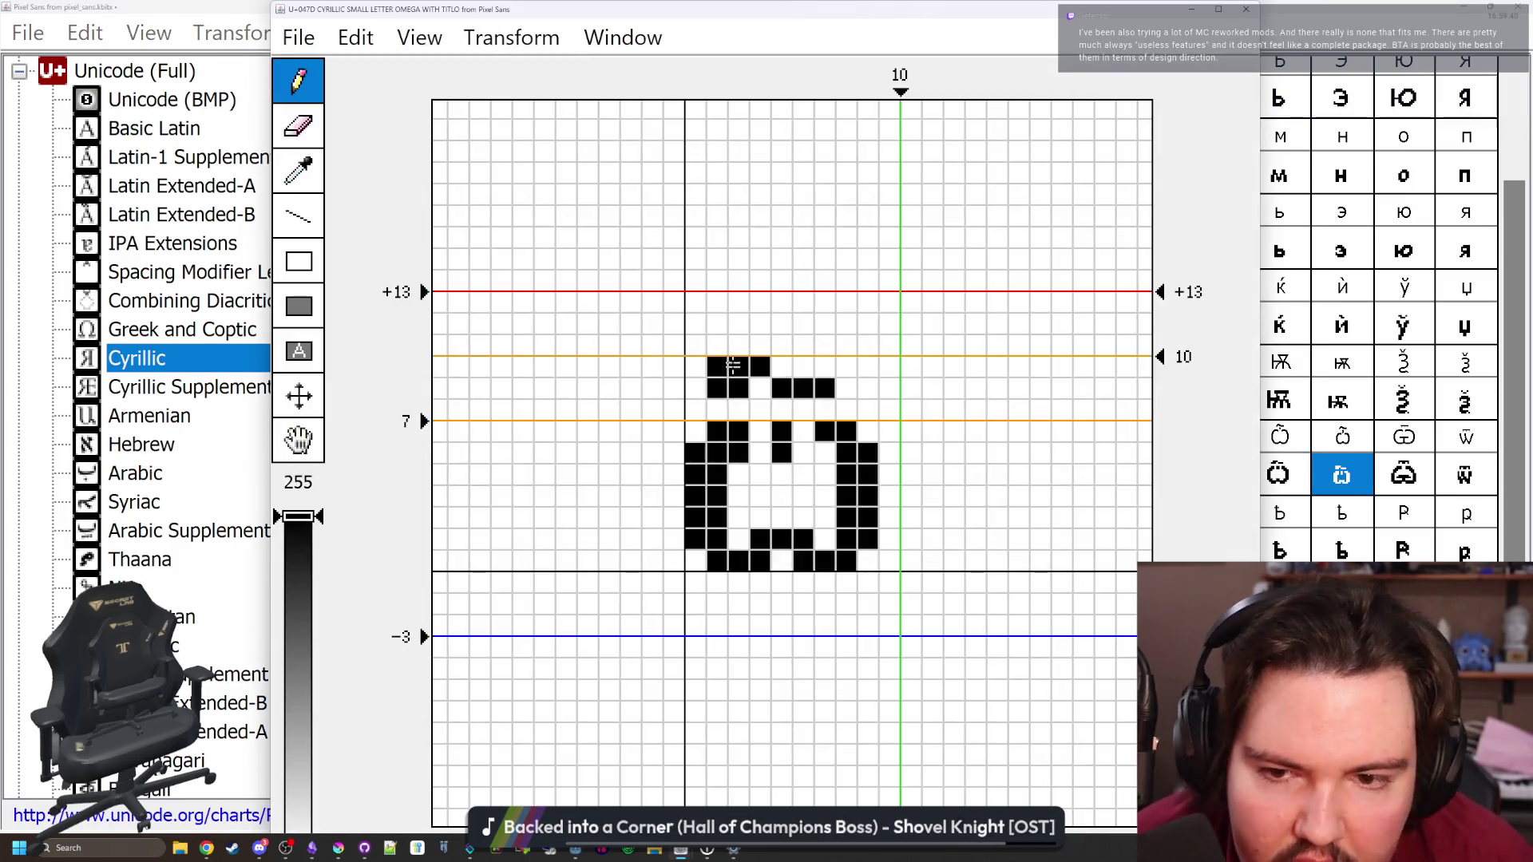
pyautogui.click(846, 389)
pyautogui.click(782, 367)
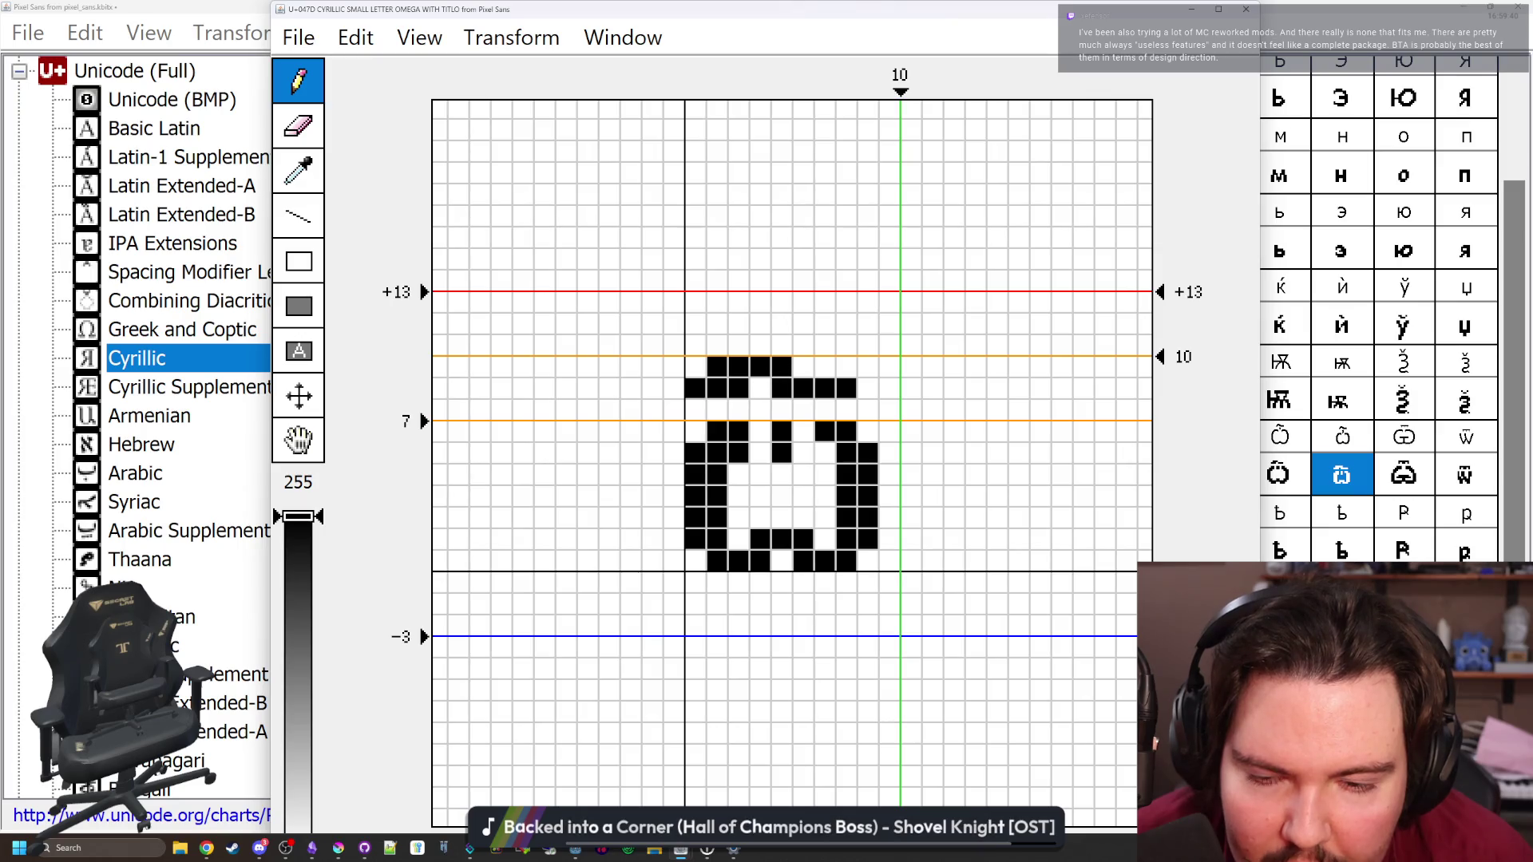
pyautogui.click(781, 388)
pyautogui.click(760, 389)
pyautogui.click(703, 385)
pyautogui.click(717, 367)
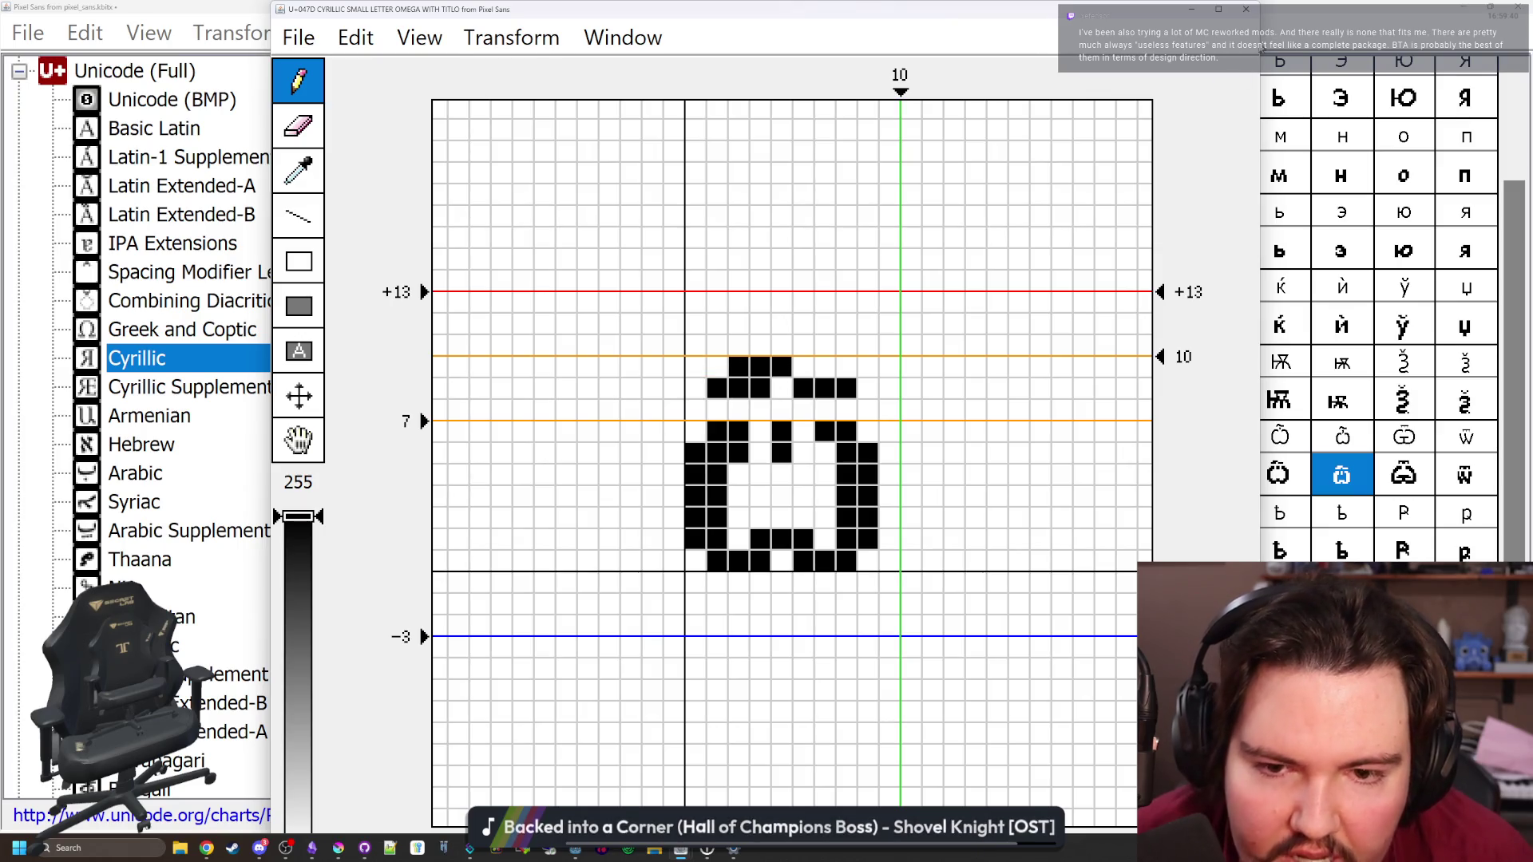
pyautogui.click(1245, 9)
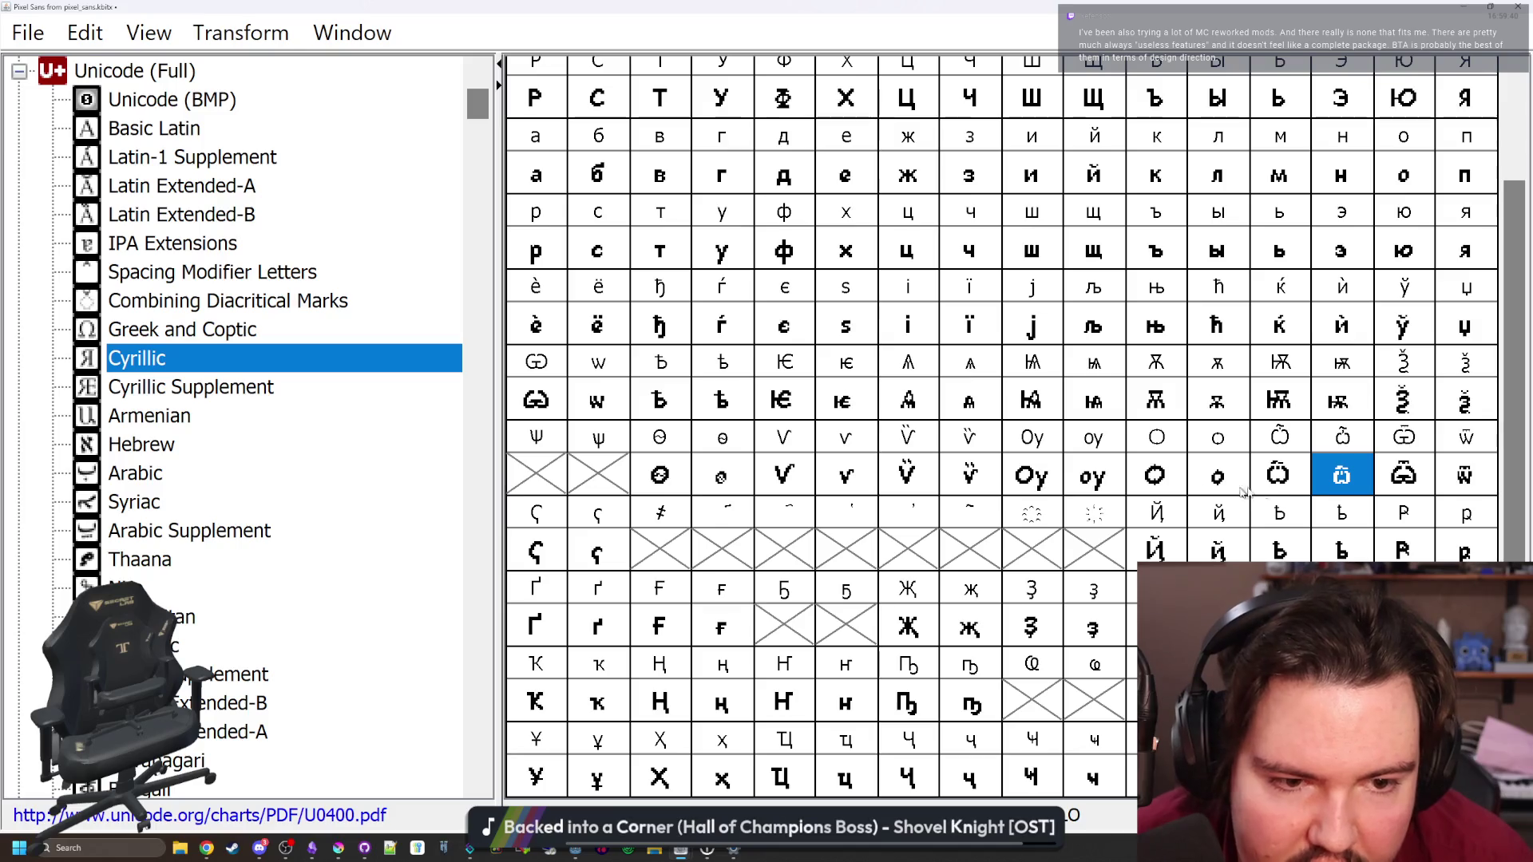
pyautogui.doubleClick(1342, 476)
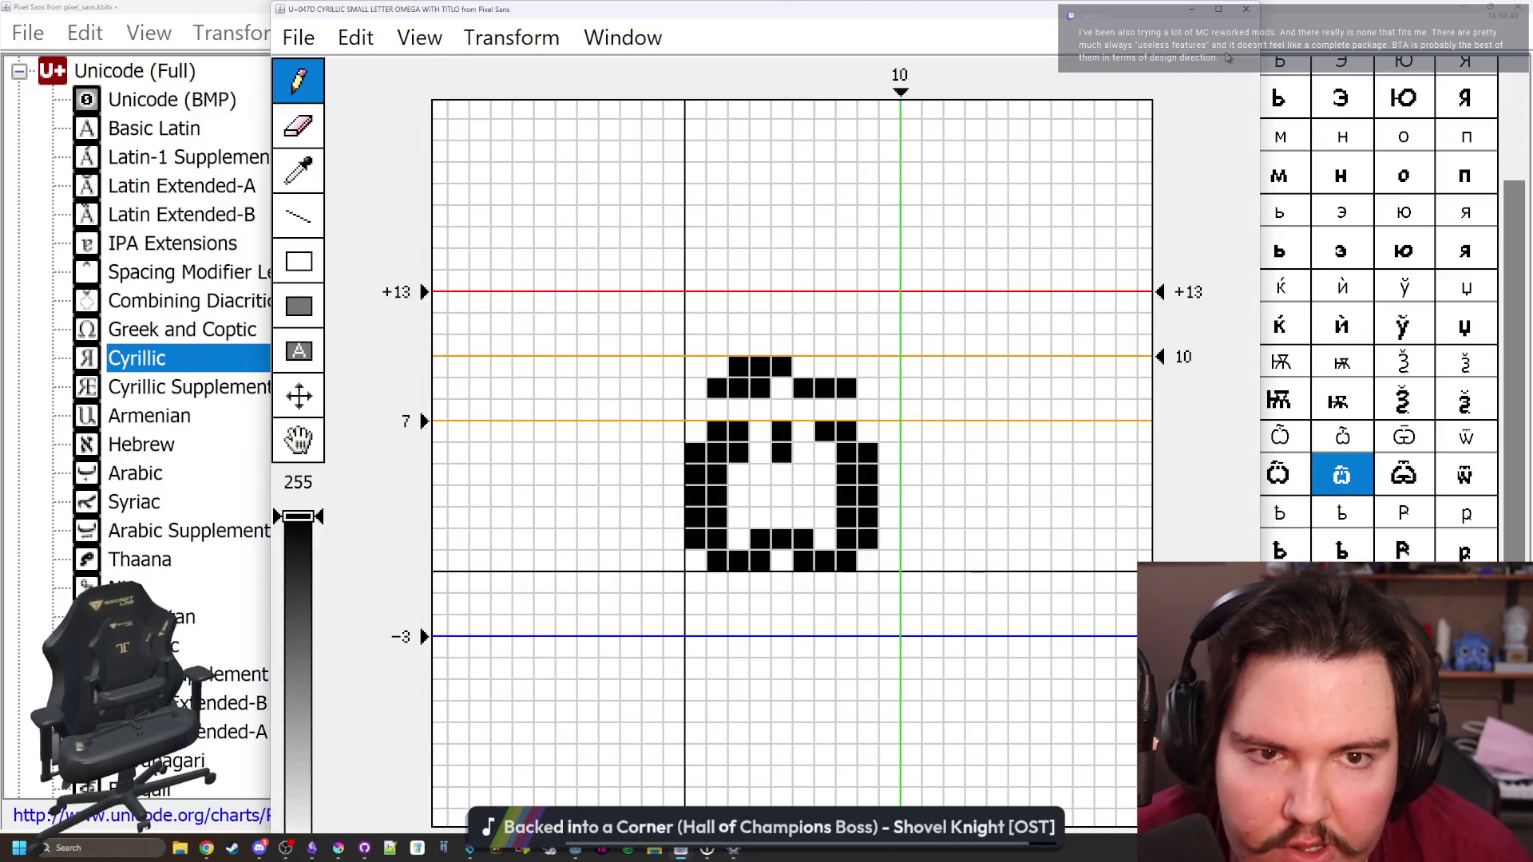
pyautogui.click(1245, 9)
pyautogui.click(988, 559)
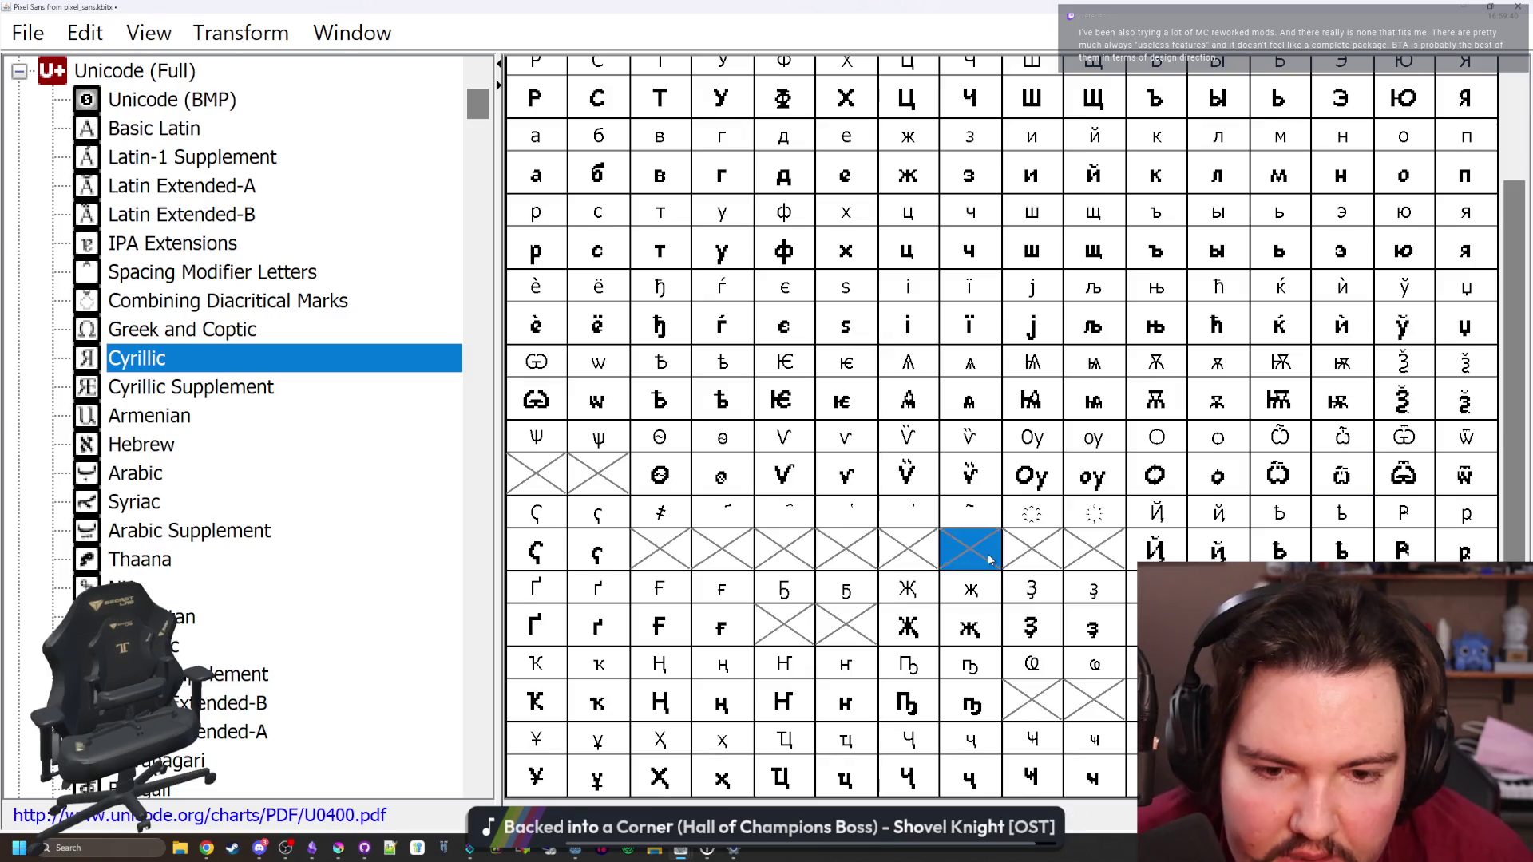
pyautogui.doubleClick(988, 559)
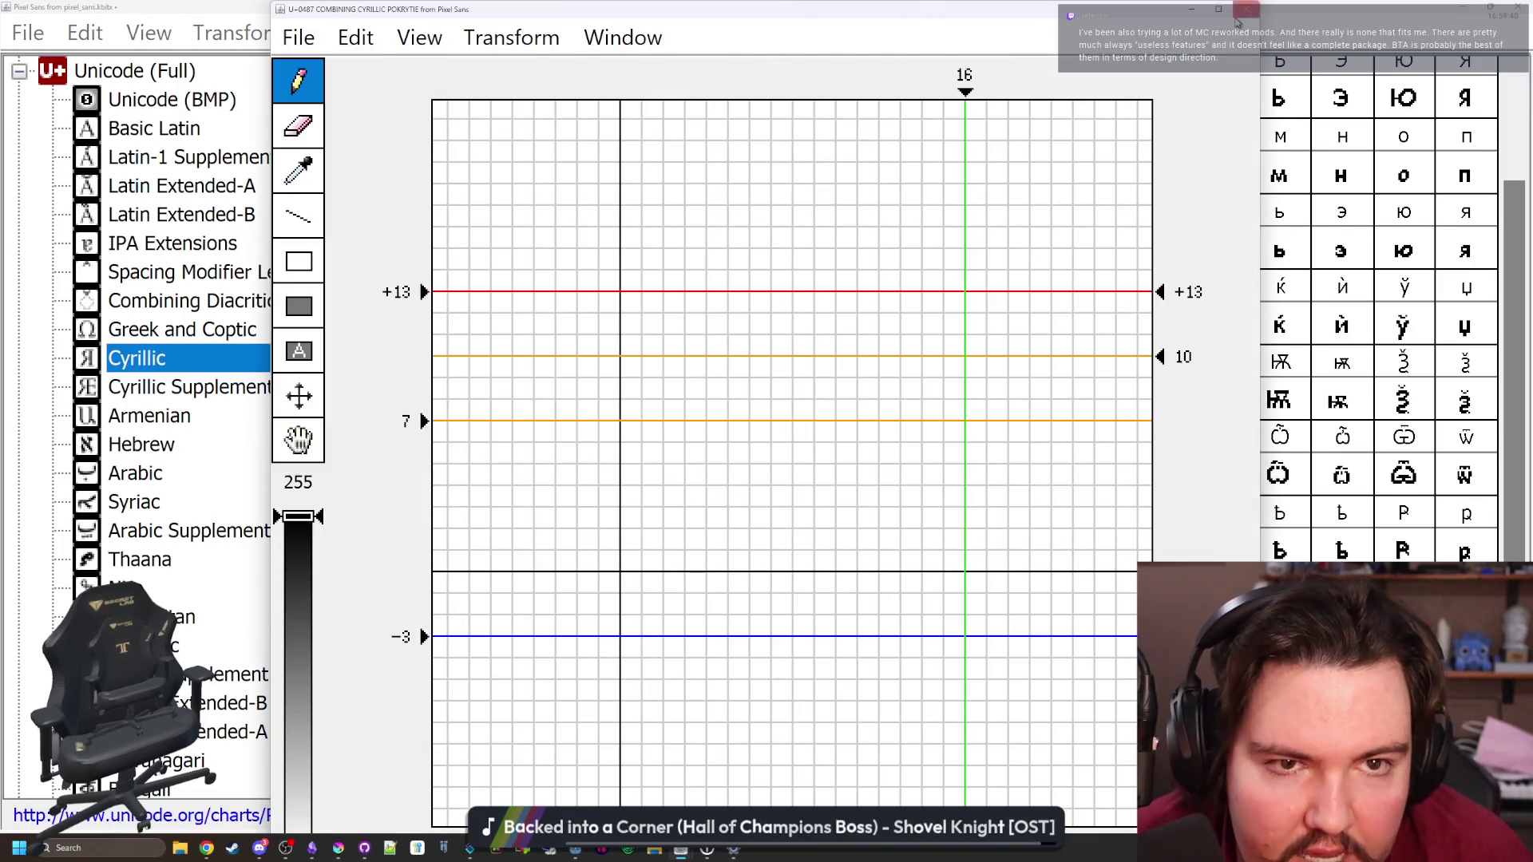
# Clear one lower-row titlo pixel on both the capital and small omega with titlo
pyautogui.click(1246, 9)
pyautogui.doubleClick(1302, 491)
pyautogui.click(727, 324)
pyautogui.click(1246, 9)
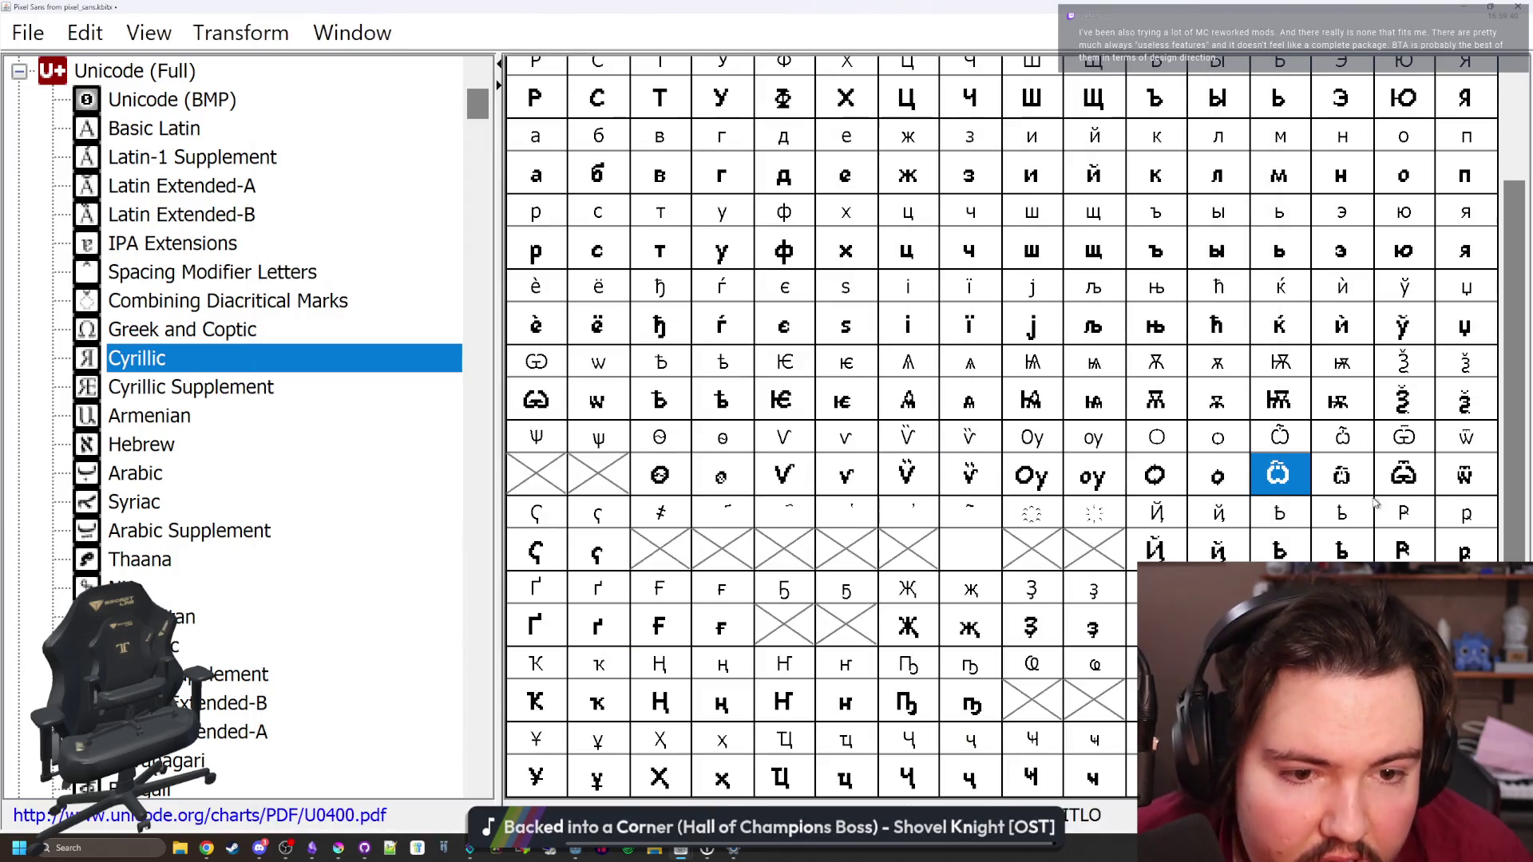
pyautogui.doubleClick(1341, 474)
pyautogui.click(760, 388)
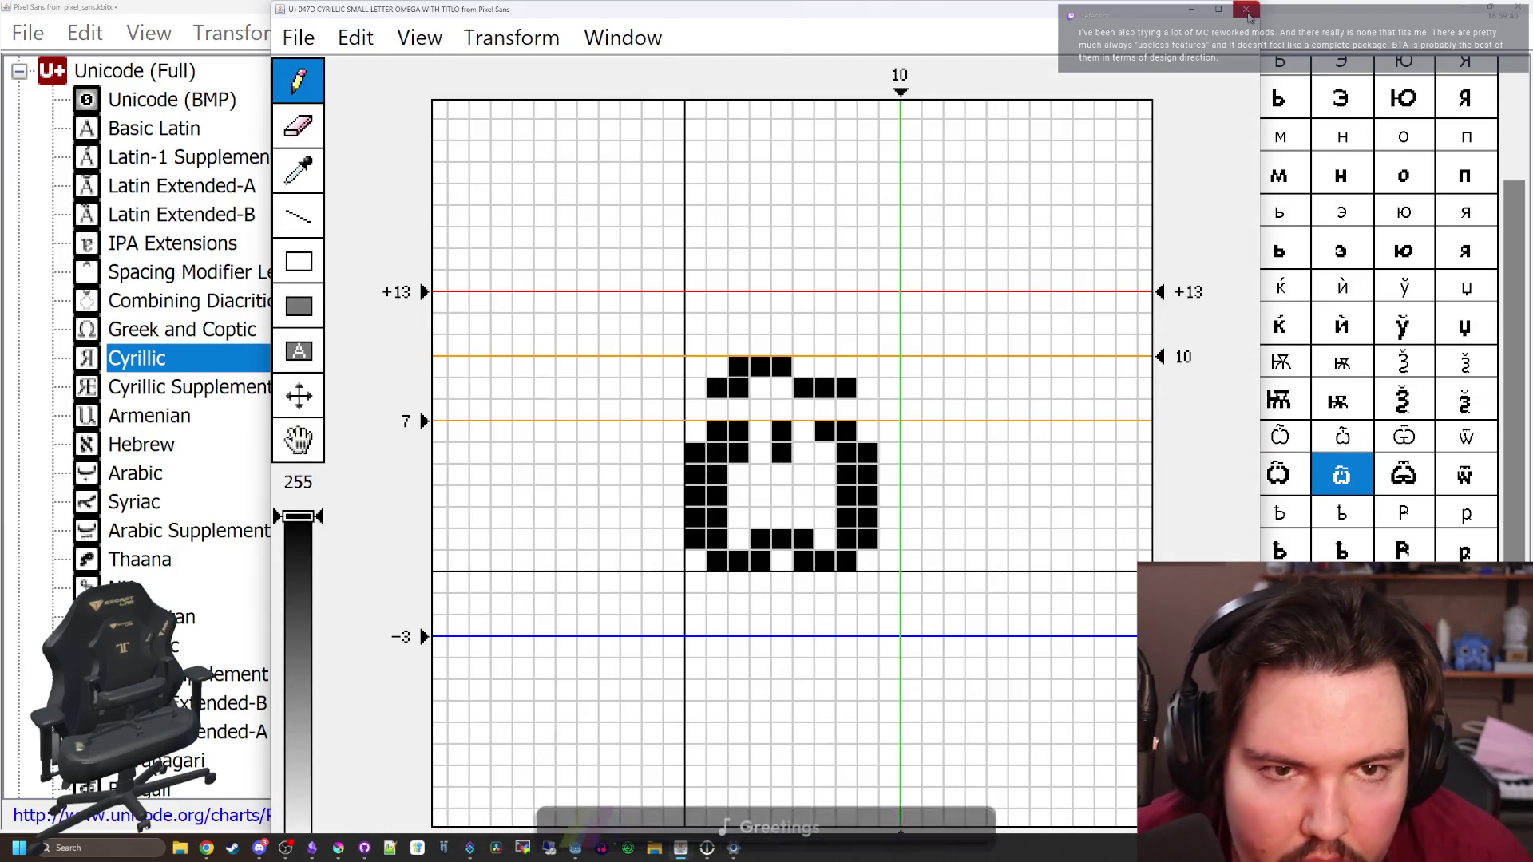
pyautogui.hotkey('ctrl', 'w')
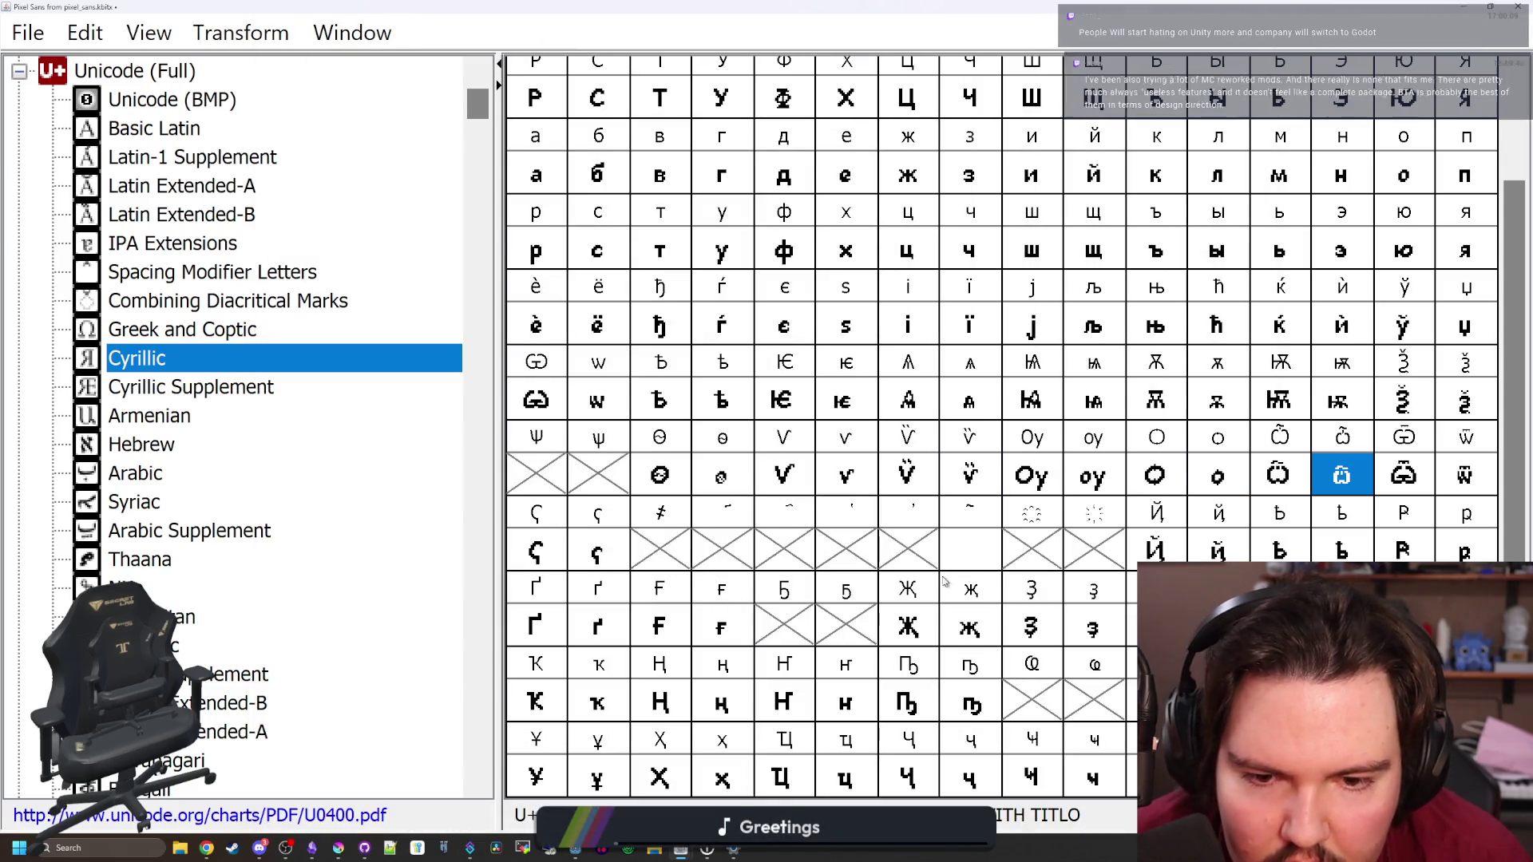
# Draw the combining pokrytie mark's top row, redoing a misplaced first attempt higher up
pyautogui.doubleClick(970, 550)
pyautogui.moveTo(825, 11); pyautogui.dragTo(609, 148)
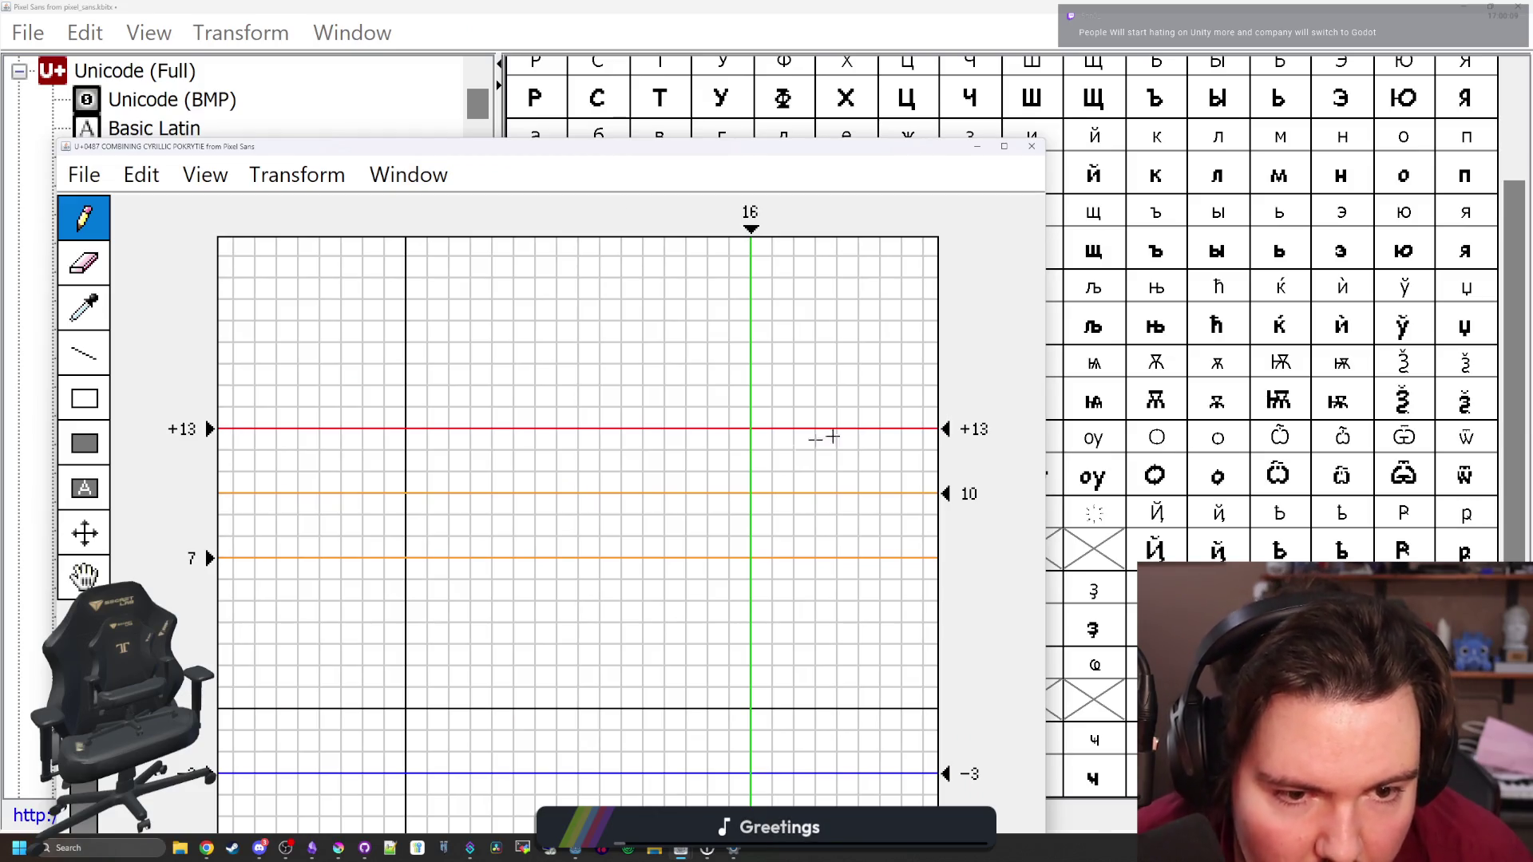
pyautogui.moveTo(415, 482); pyautogui.dragTo(437, 482)
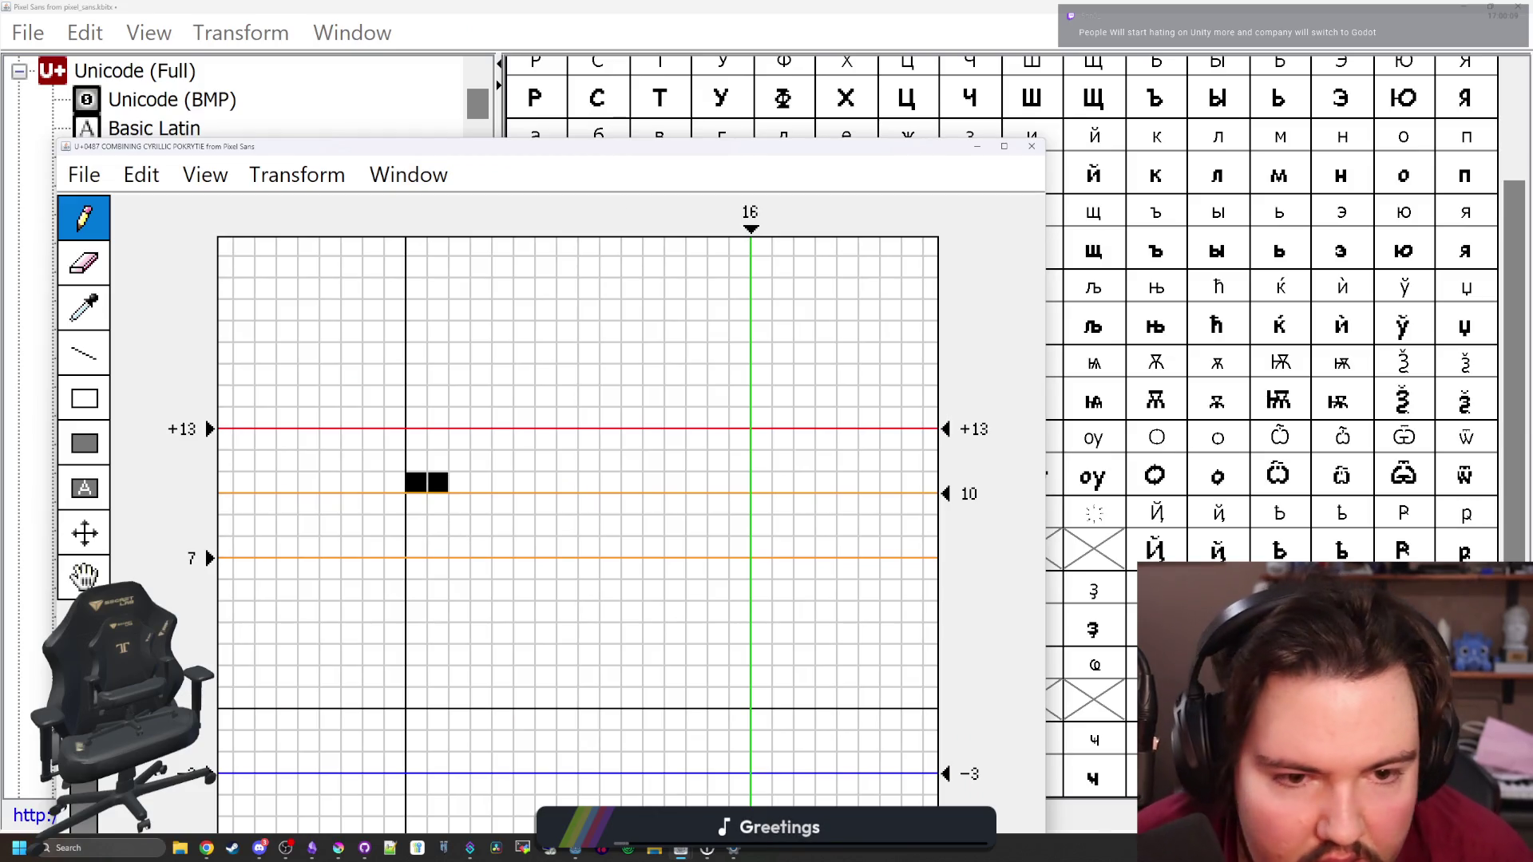
pyautogui.hotkey('ctrl', 'z')
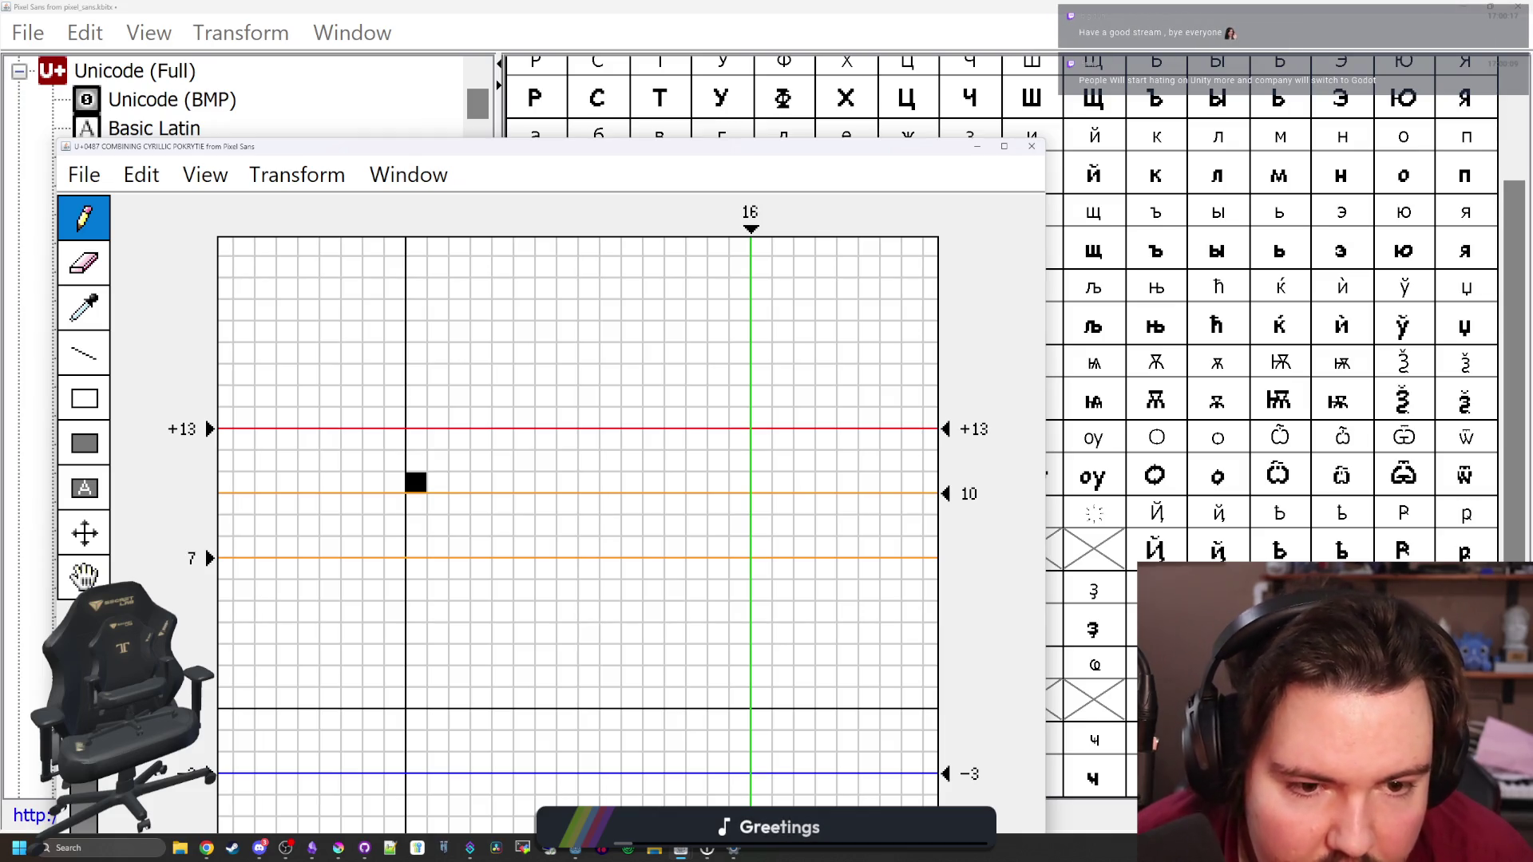
pyautogui.hotkey('ctrl', 'z')
pyautogui.moveTo(415, 461)
pyautogui.mouseDown()
pyautogui.moveTo(437, 461)
pyautogui.moveTo(436, 439)
pyautogui.moveTo(546, 460)
pyautogui.mouseUp()
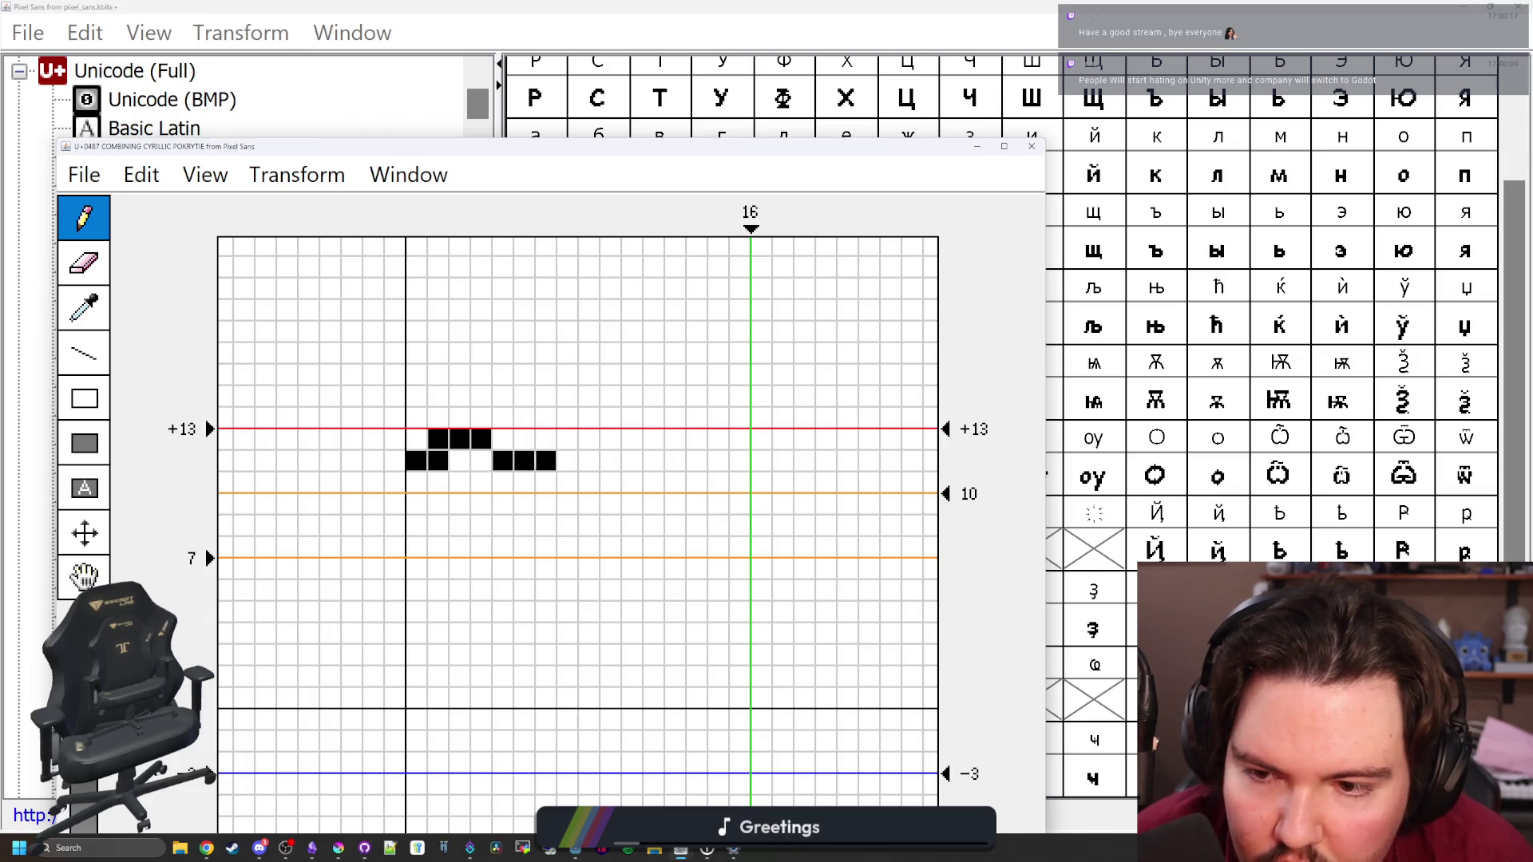
# Compare with the omega with titlo and narrow the pokrytie's advance width from 16 to 8
pyautogui.click(1031, 146)
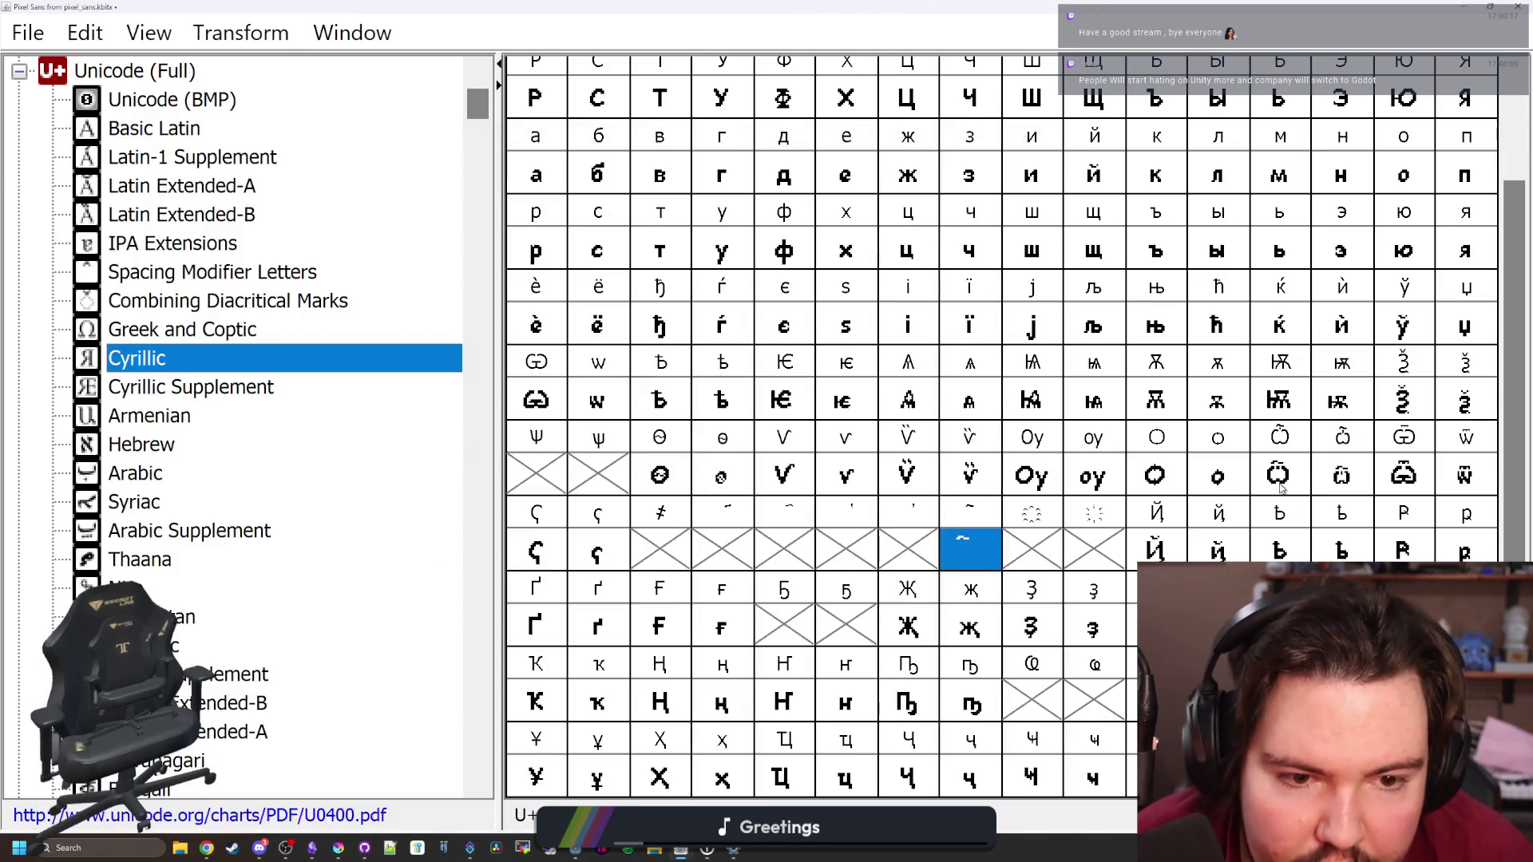
pyautogui.doubleClick(1277, 477)
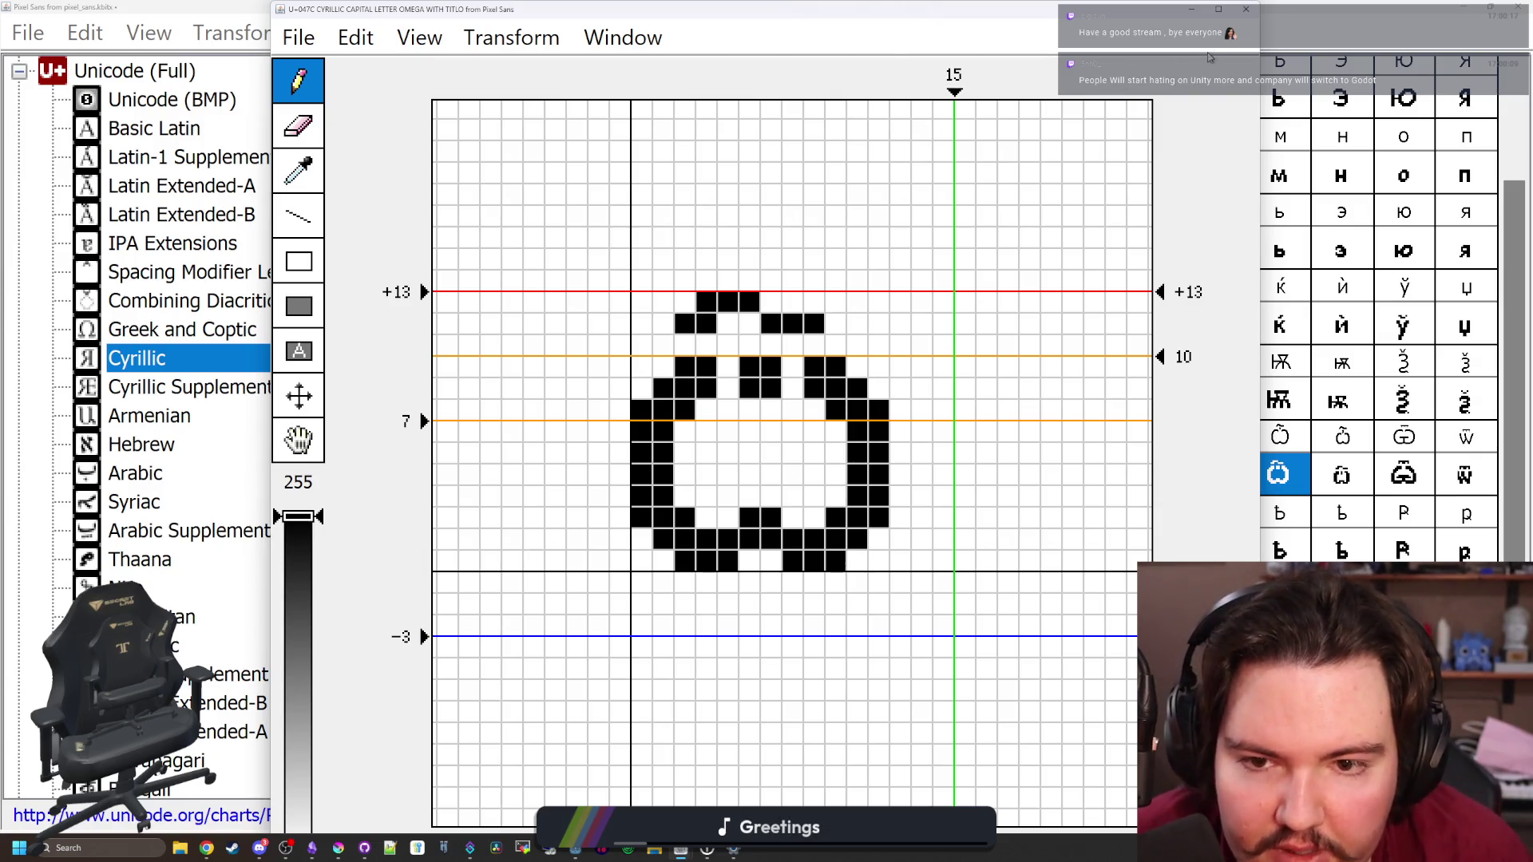
pyautogui.click(1246, 9)
pyautogui.doubleClick(972, 547)
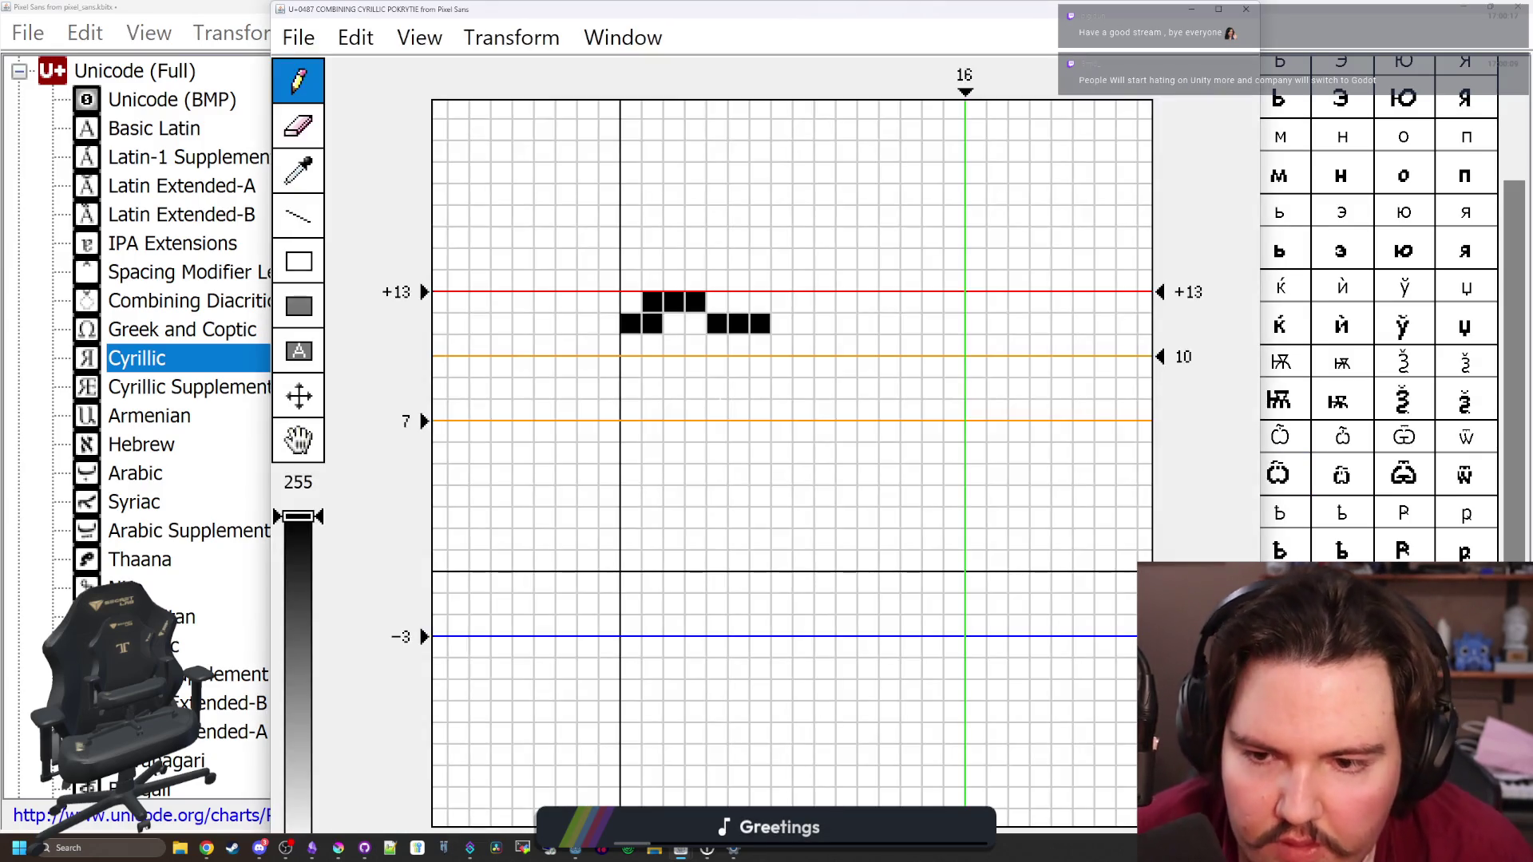
pyautogui.moveTo(965, 94); pyautogui.dragTo(795, 112)
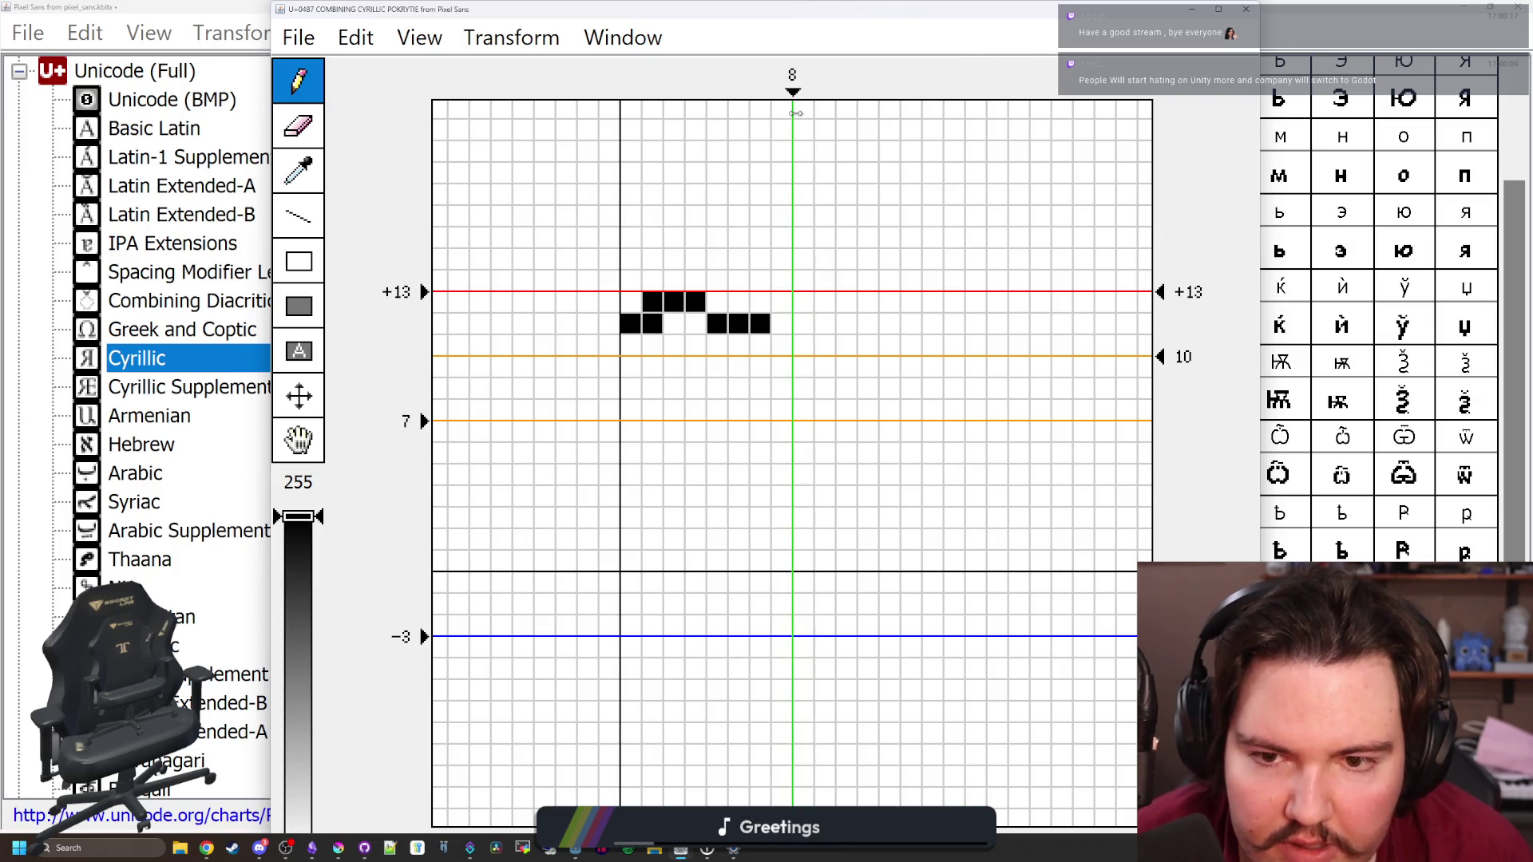
pyautogui.click(1246, 9)
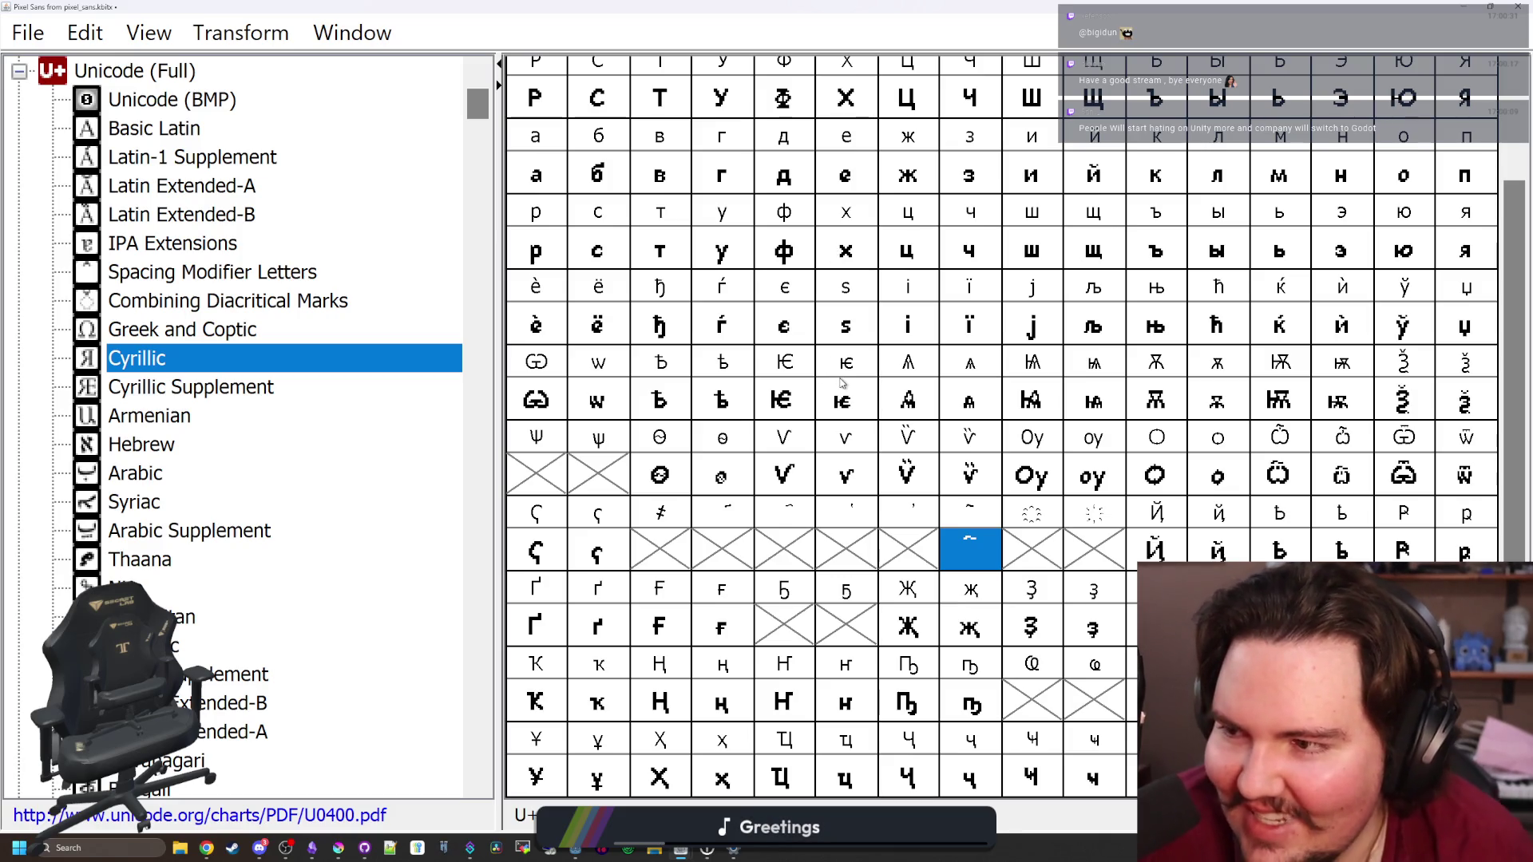
# Step through the combining-mark cells and select the pokrytie mark
pyautogui.click(917, 555)
pyautogui.click(870, 563)
pyautogui.click(899, 562)
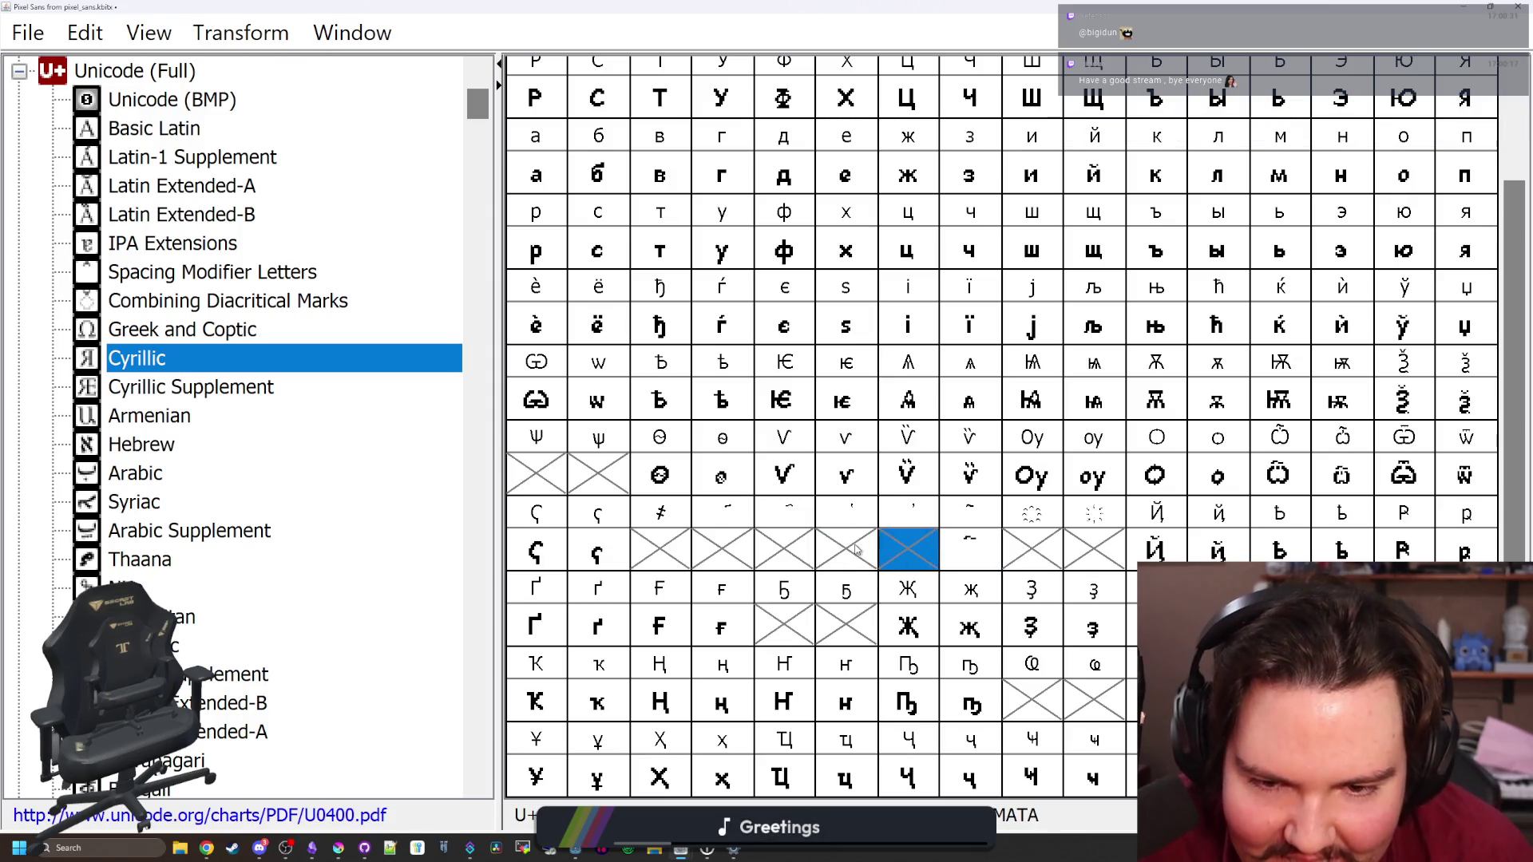
pyautogui.press('Left')
pyautogui.press('Left')
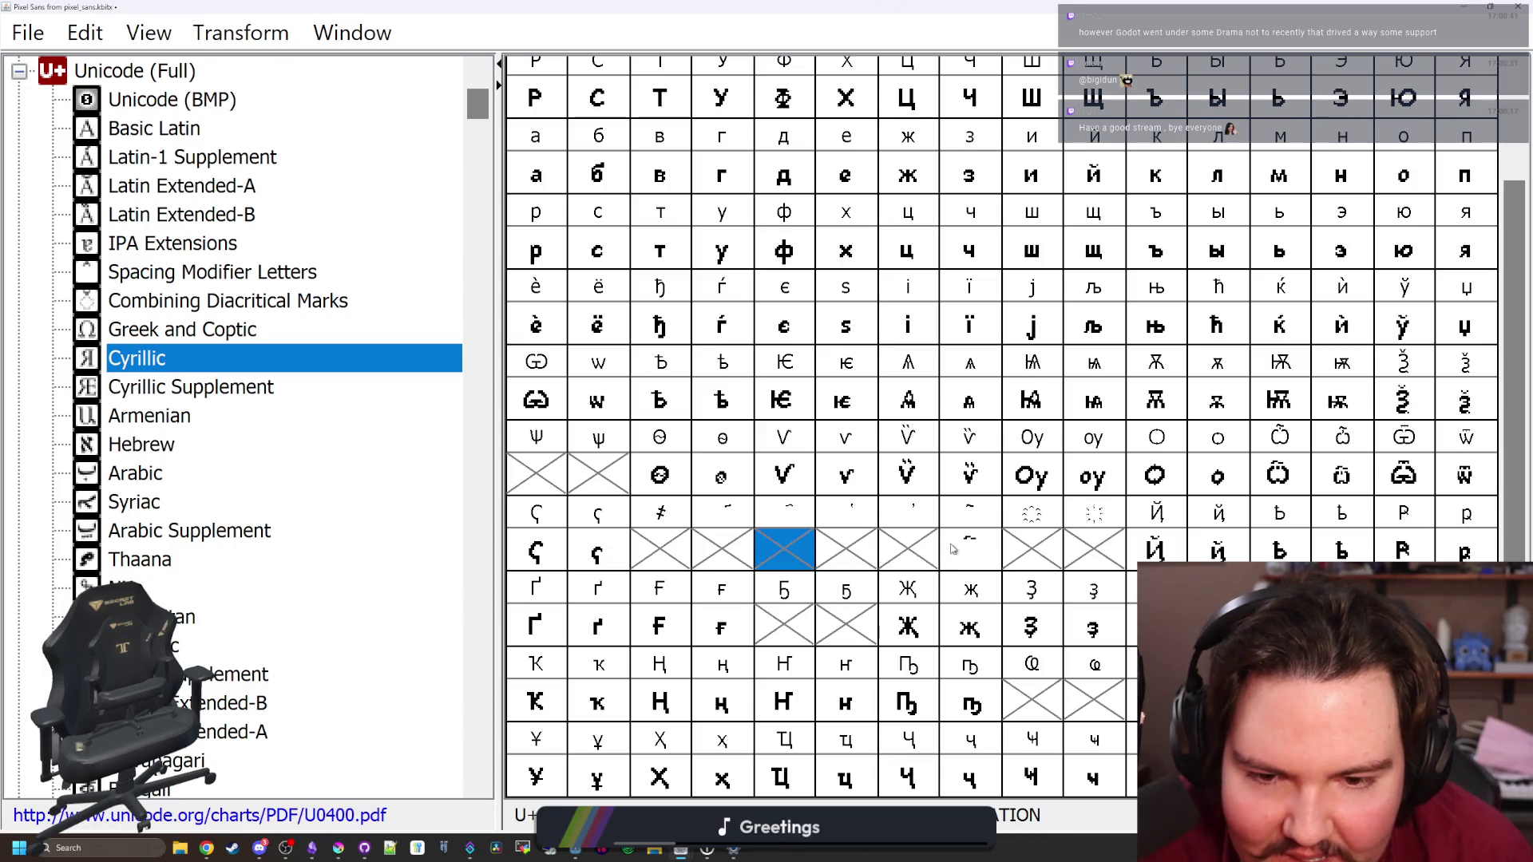
pyautogui.click(950, 548)
# Put a horizontally flipped pokrytie into palatalization slot U+0484, nudged one pixel left
pyautogui.click(780, 543)
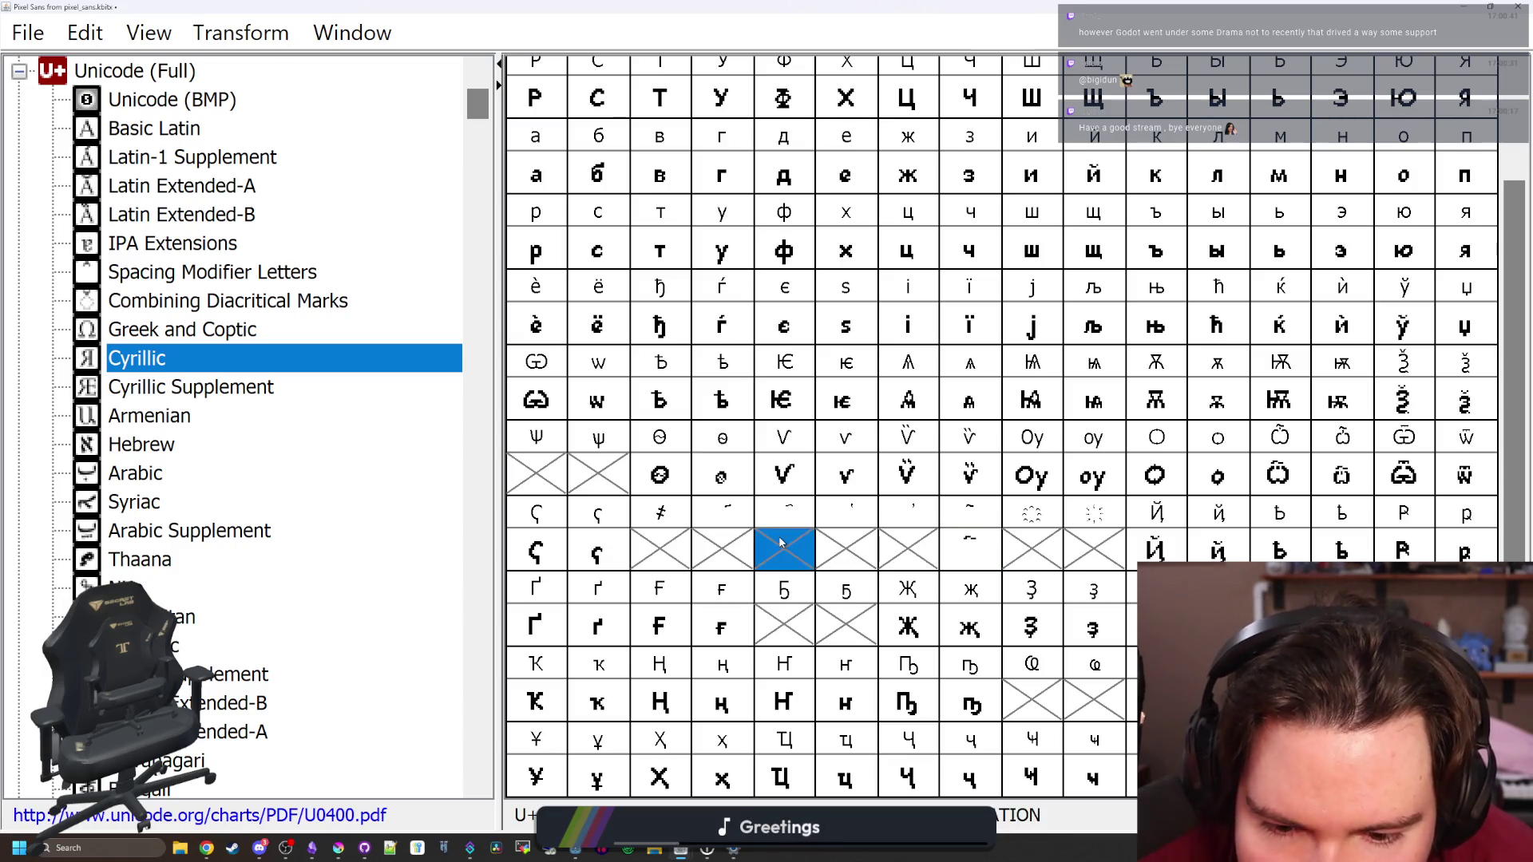
pyautogui.click(240, 32)
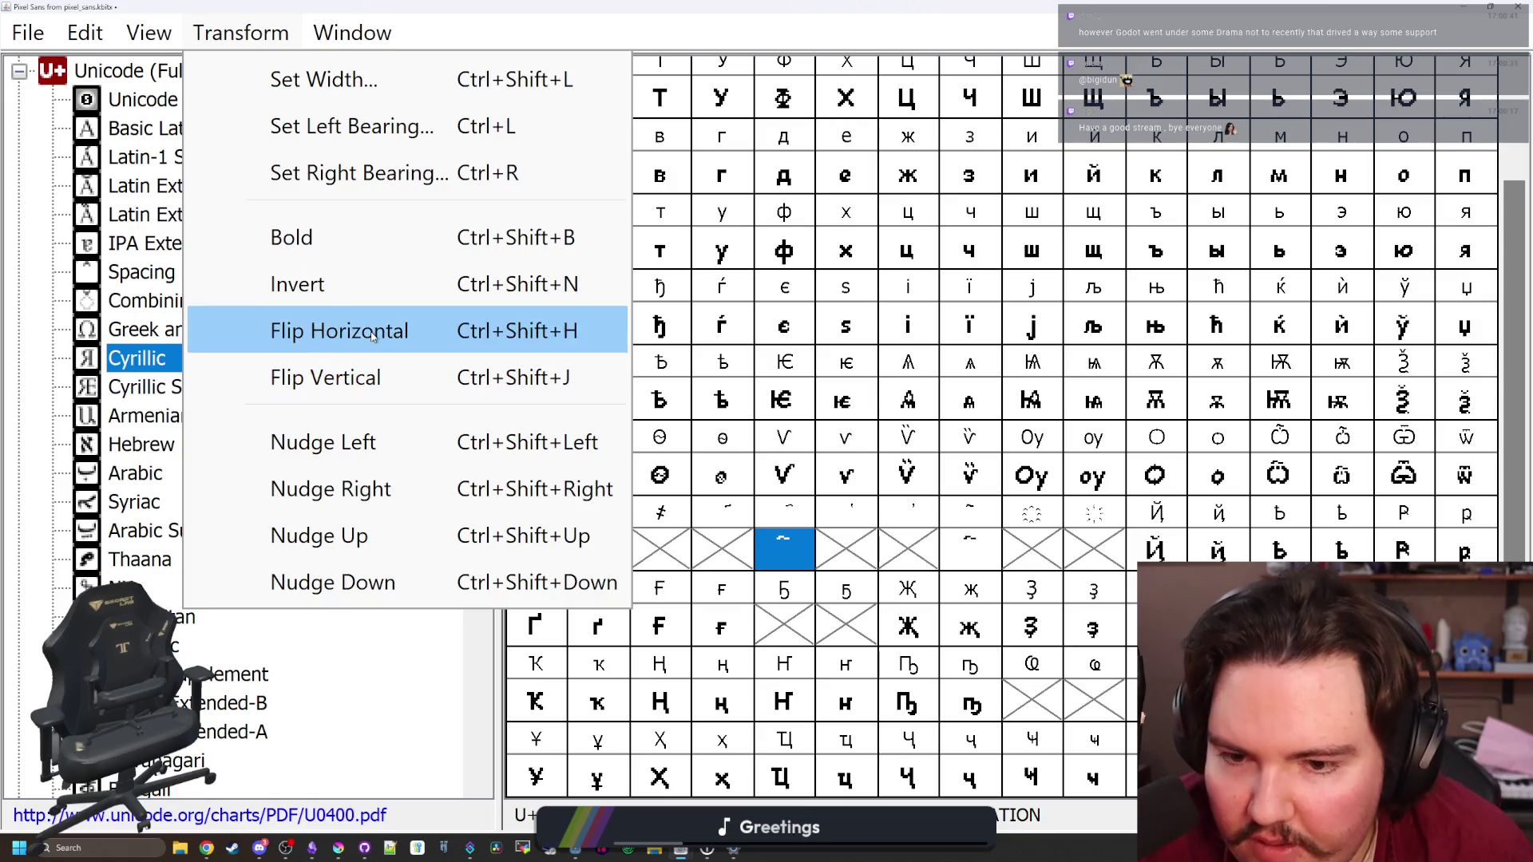
pyautogui.click(336, 331)
pyautogui.doubleClick(806, 544)
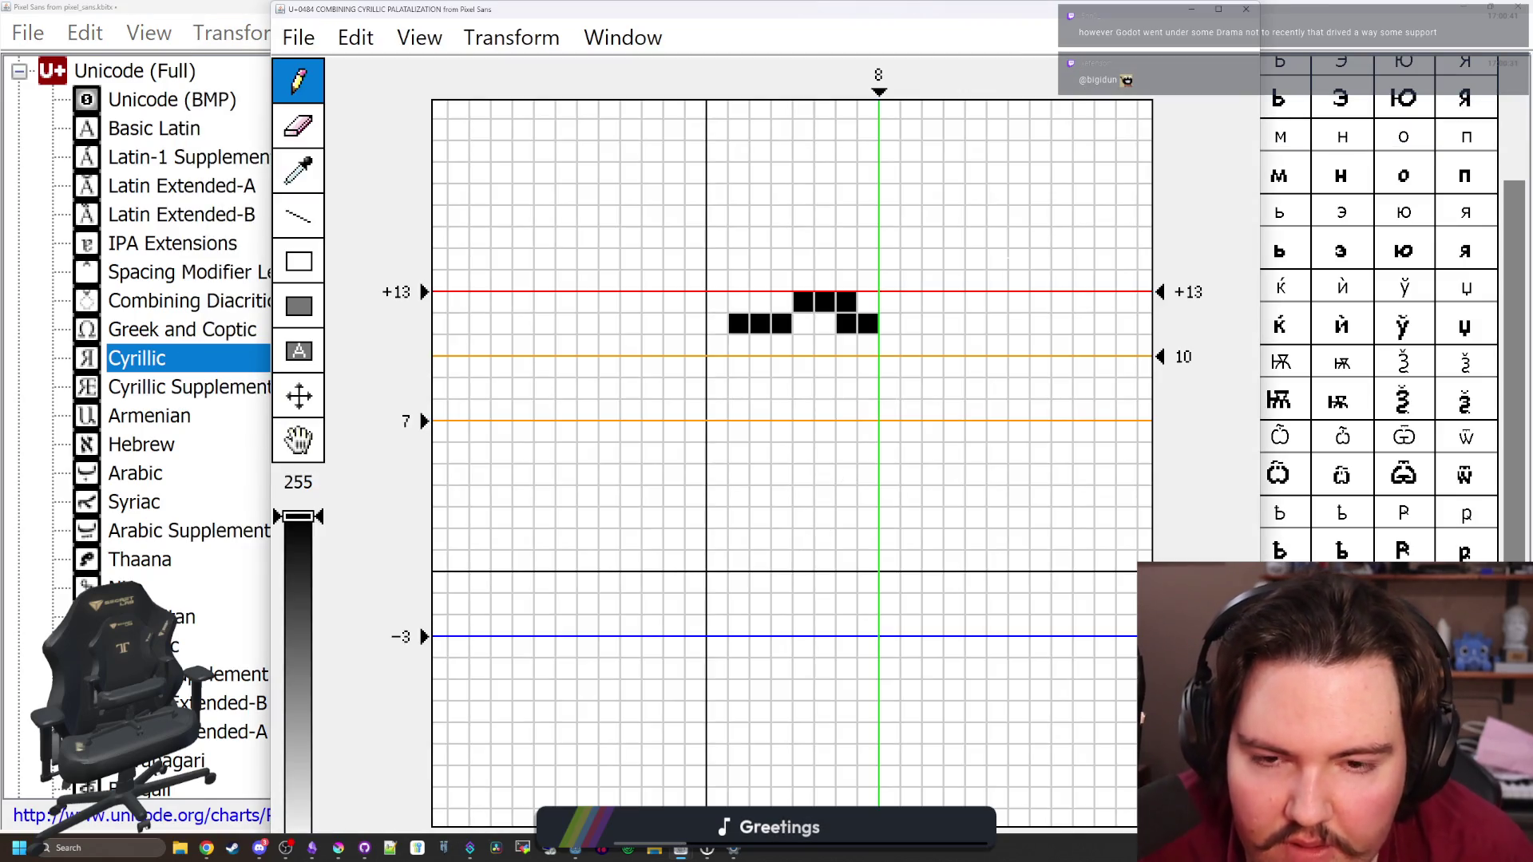
pyautogui.press('Left')
pyautogui.hotkey('ctrl', 'w')
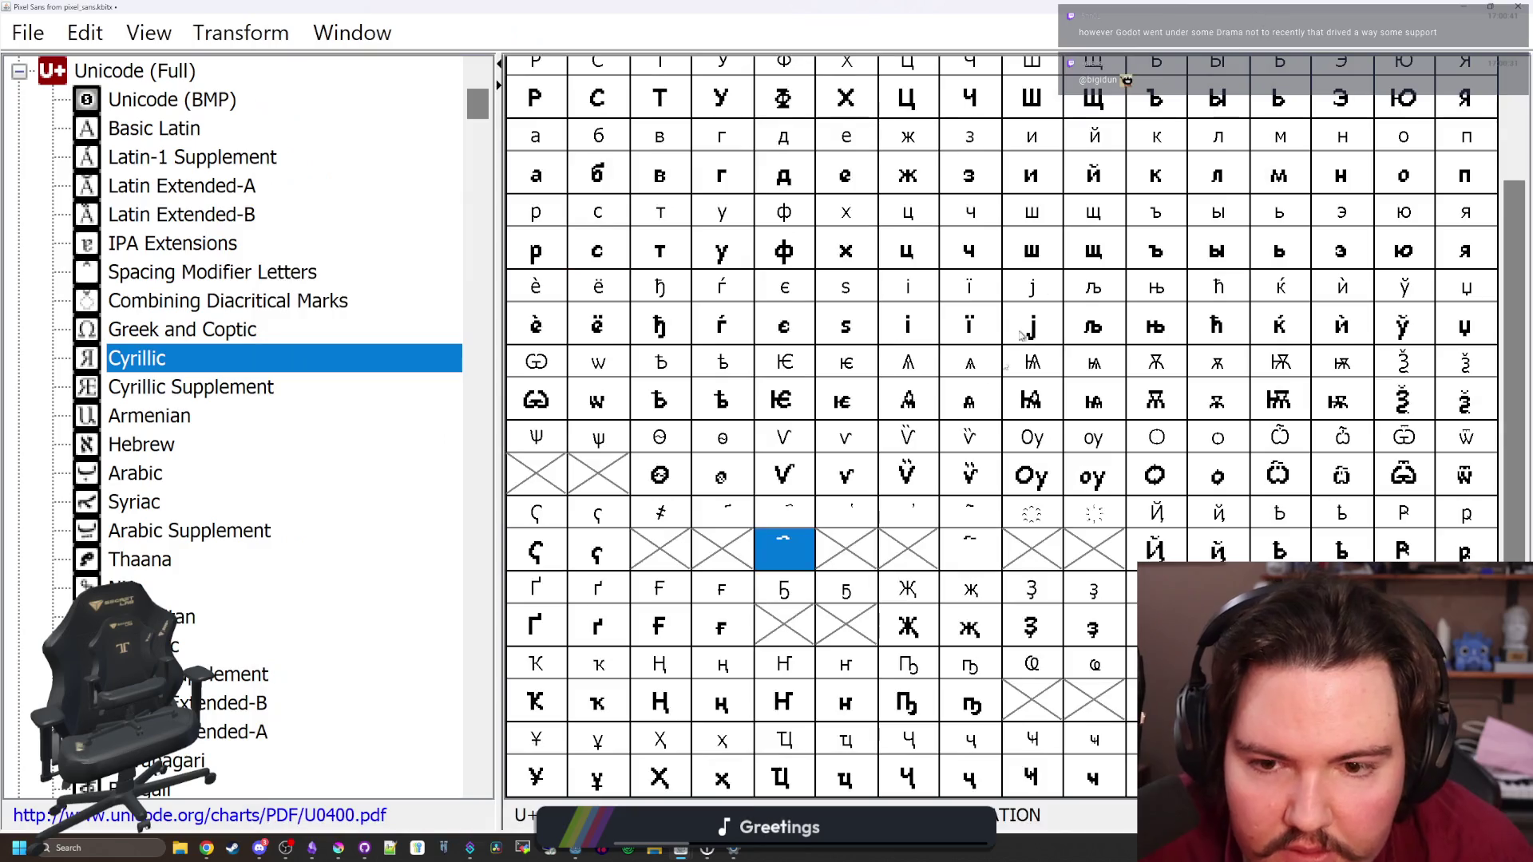
pyautogui.click(732, 562)
pyautogui.click(673, 563)
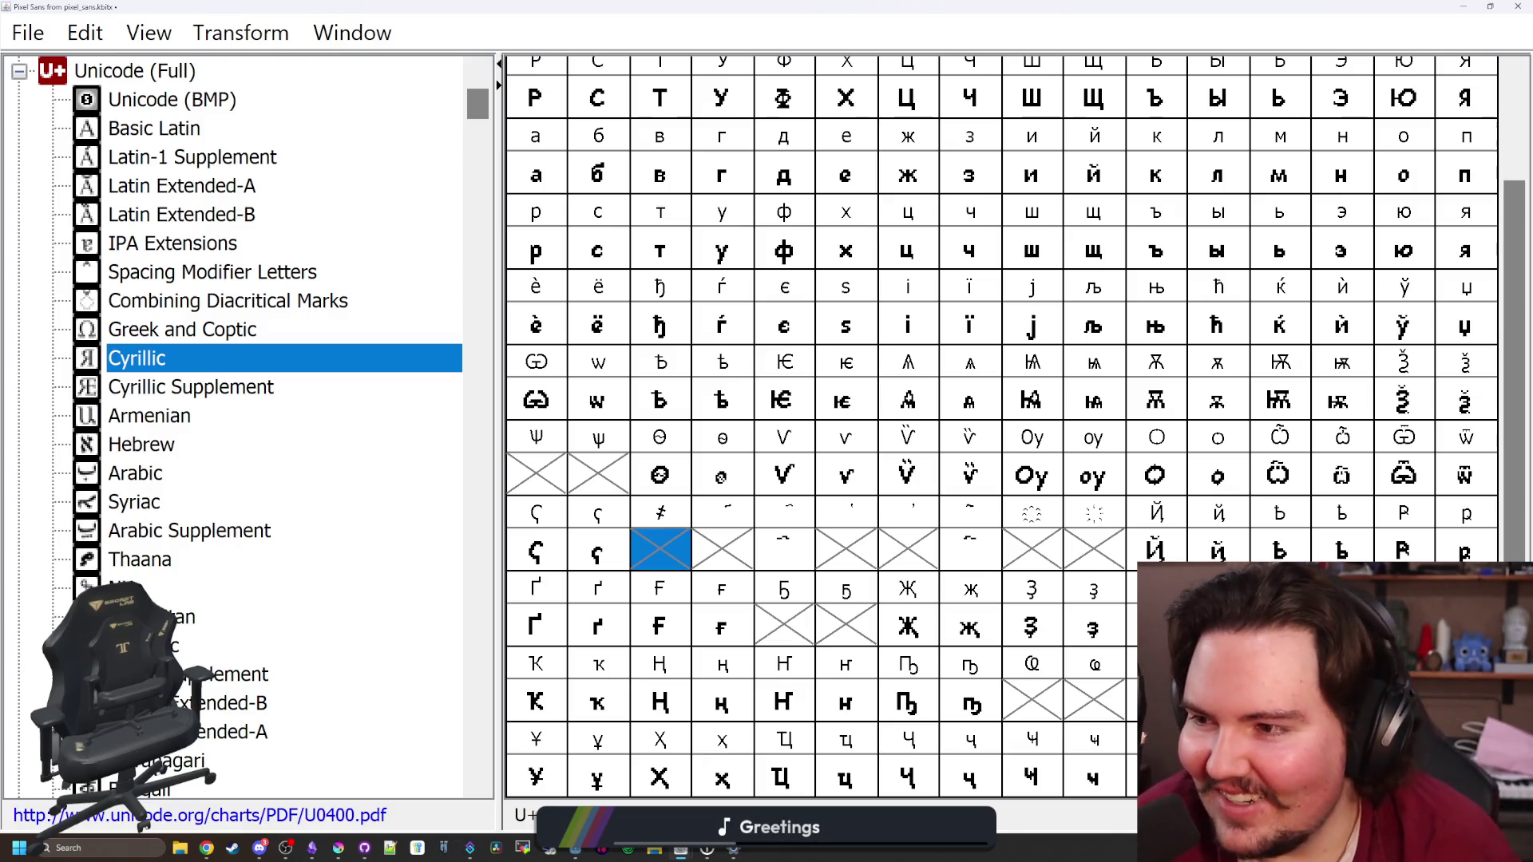
# Open the empty thousands sign U+0482 and paint the base of its diagonal stroke
pyautogui.click(702, 543)
pyautogui.click(677, 548)
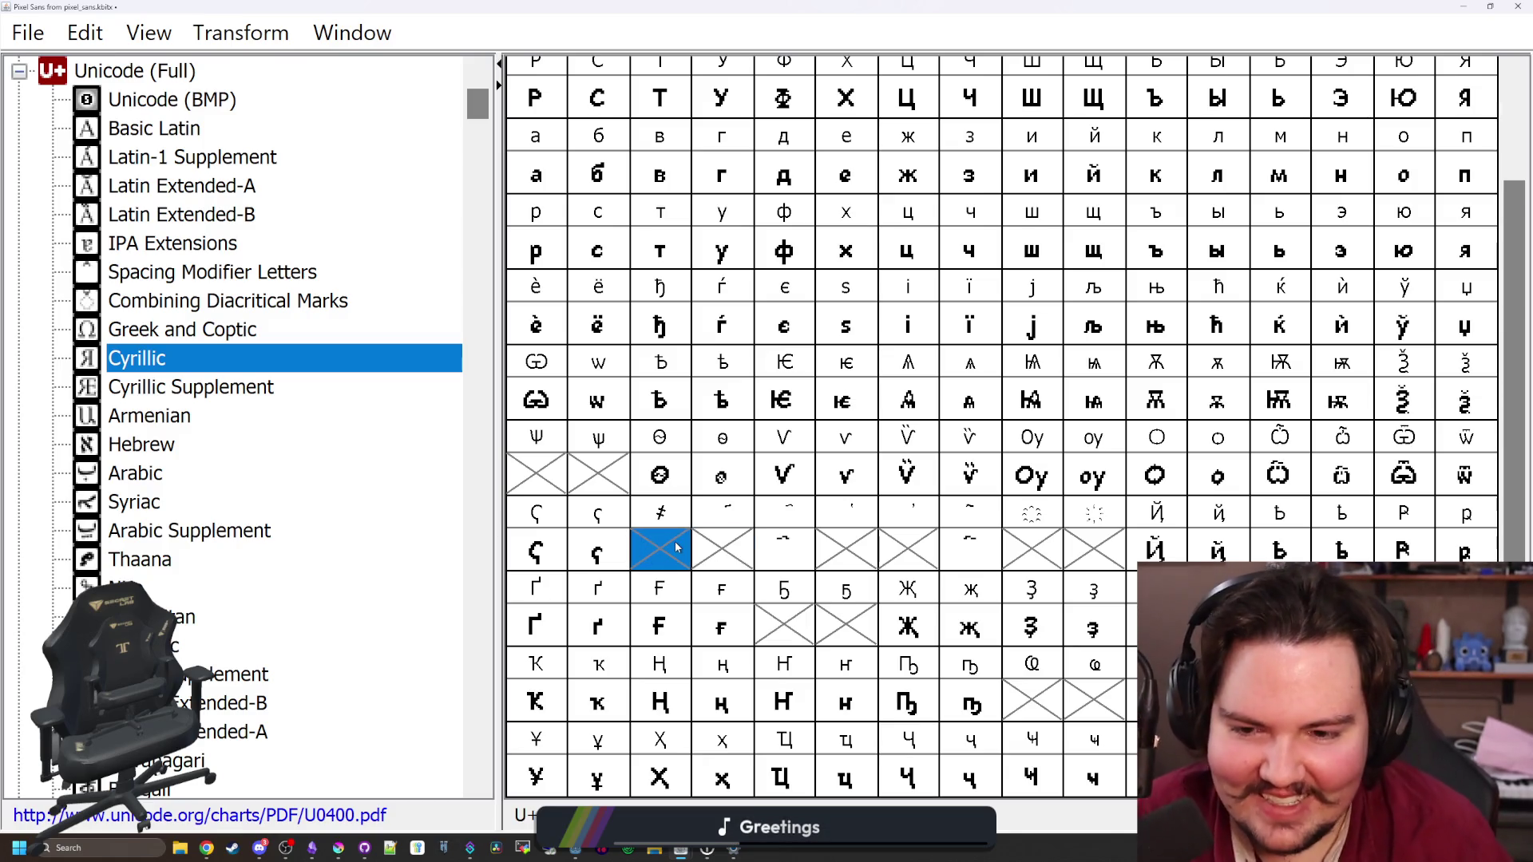
pyautogui.doubleClick(676, 548)
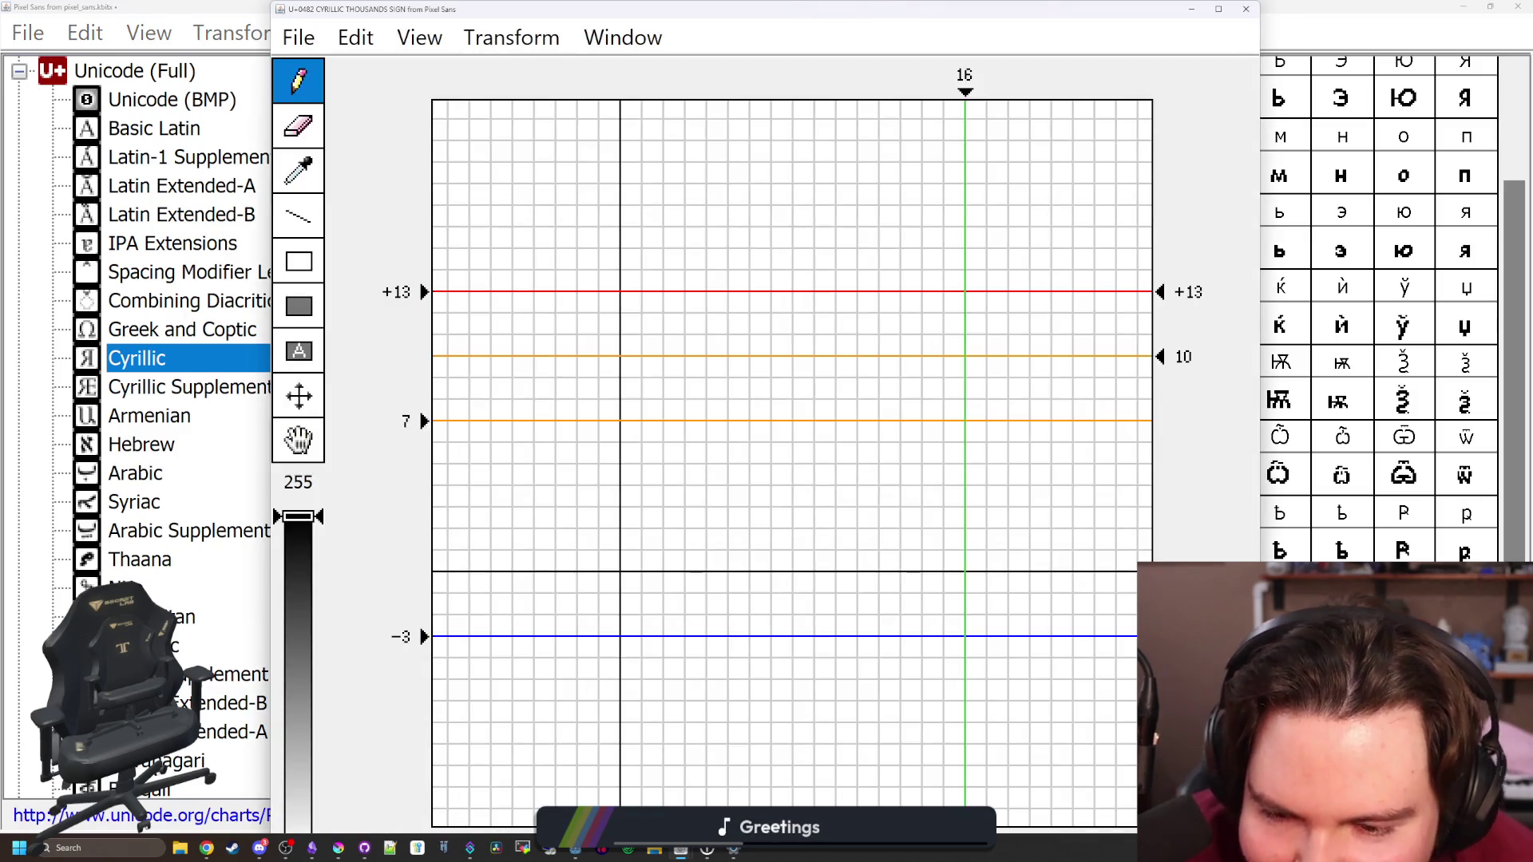
pyautogui.moveTo(630, 560)
pyautogui.mouseDown()
pyautogui.moveTo(631, 540)
pyautogui.moveTo(674, 517)
pyautogui.moveTo(696, 453)
pyautogui.moveTo(674, 454)
pyautogui.moveTo(695, 410)
pyautogui.moveTo(717, 431)
pyautogui.moveTo(738, 368)
pyautogui.mouseUp()
pyautogui.click(1245, 9)
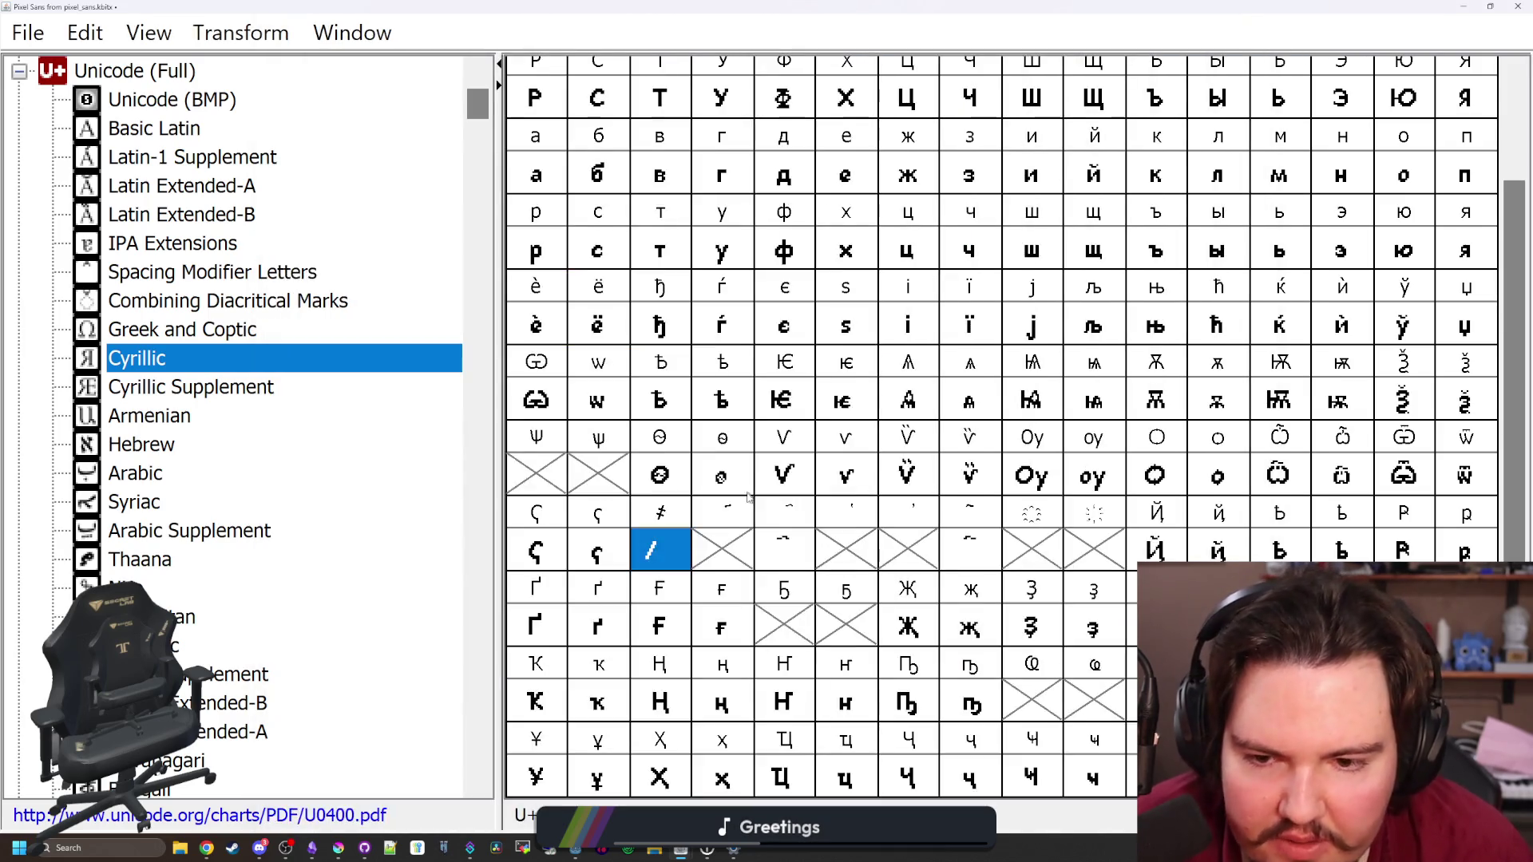
# Add the crossing bar pixels around the thousands sign's diagonal stroke
pyautogui.doubleClick(671, 553)
pyautogui.click(694, 517)
pyautogui.moveTo(630, 475); pyautogui.dragTo(630, 496)
pyautogui.moveTo(716, 518)
pyautogui.mouseDown()
pyautogui.moveTo(716, 540)
pyautogui.moveTo(696, 539)
pyautogui.mouseUp()
pyautogui.click(609, 475)
pyautogui.click(610, 496)
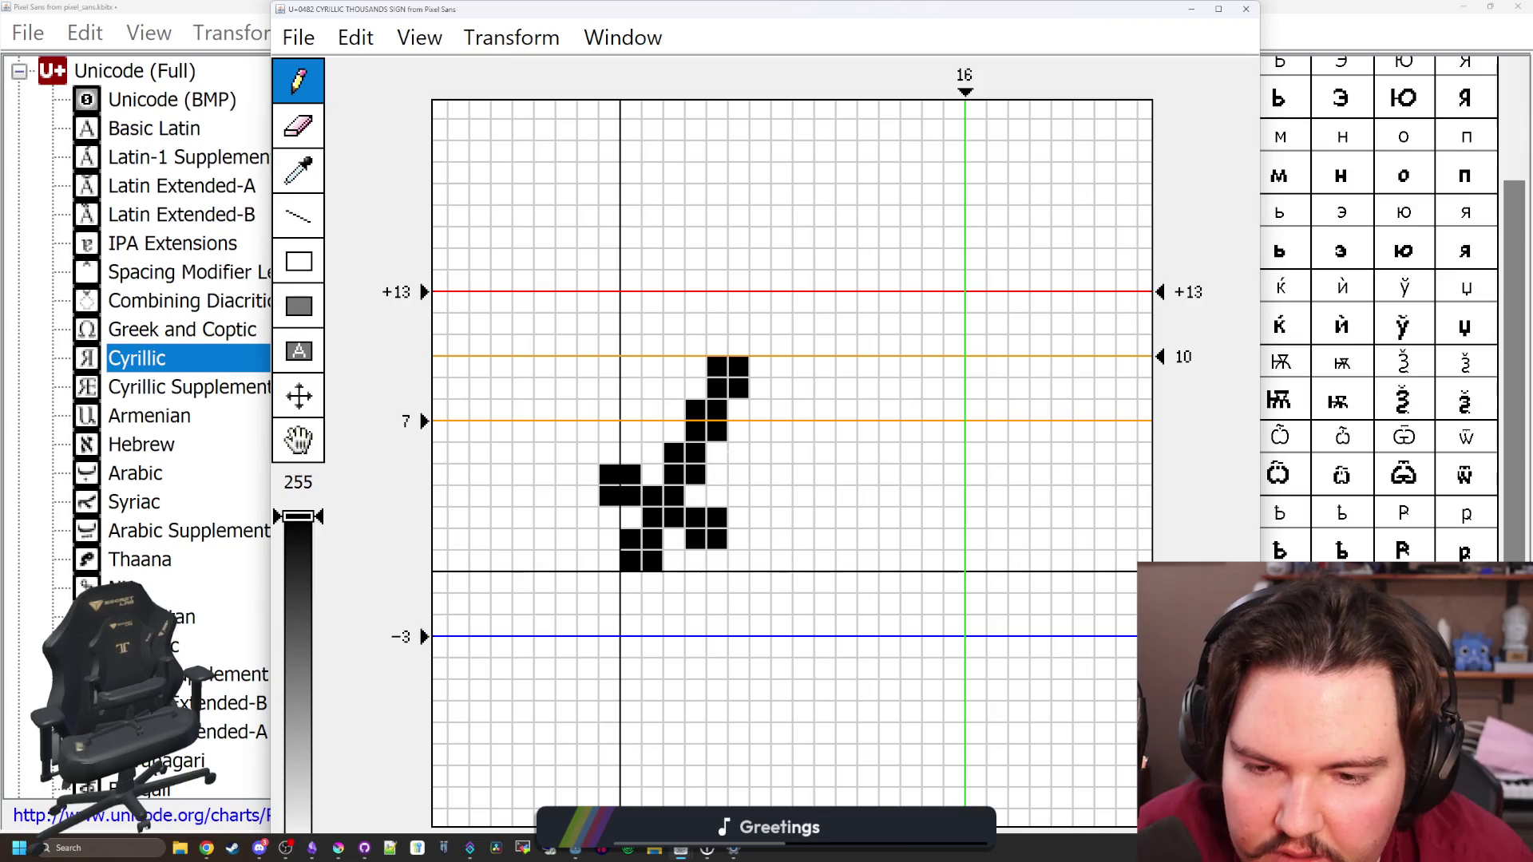
pyautogui.moveTo(738, 453)
pyautogui.mouseDown()
pyautogui.moveTo(738, 475)
pyautogui.moveTo(760, 454)
pyautogui.mouseUp()
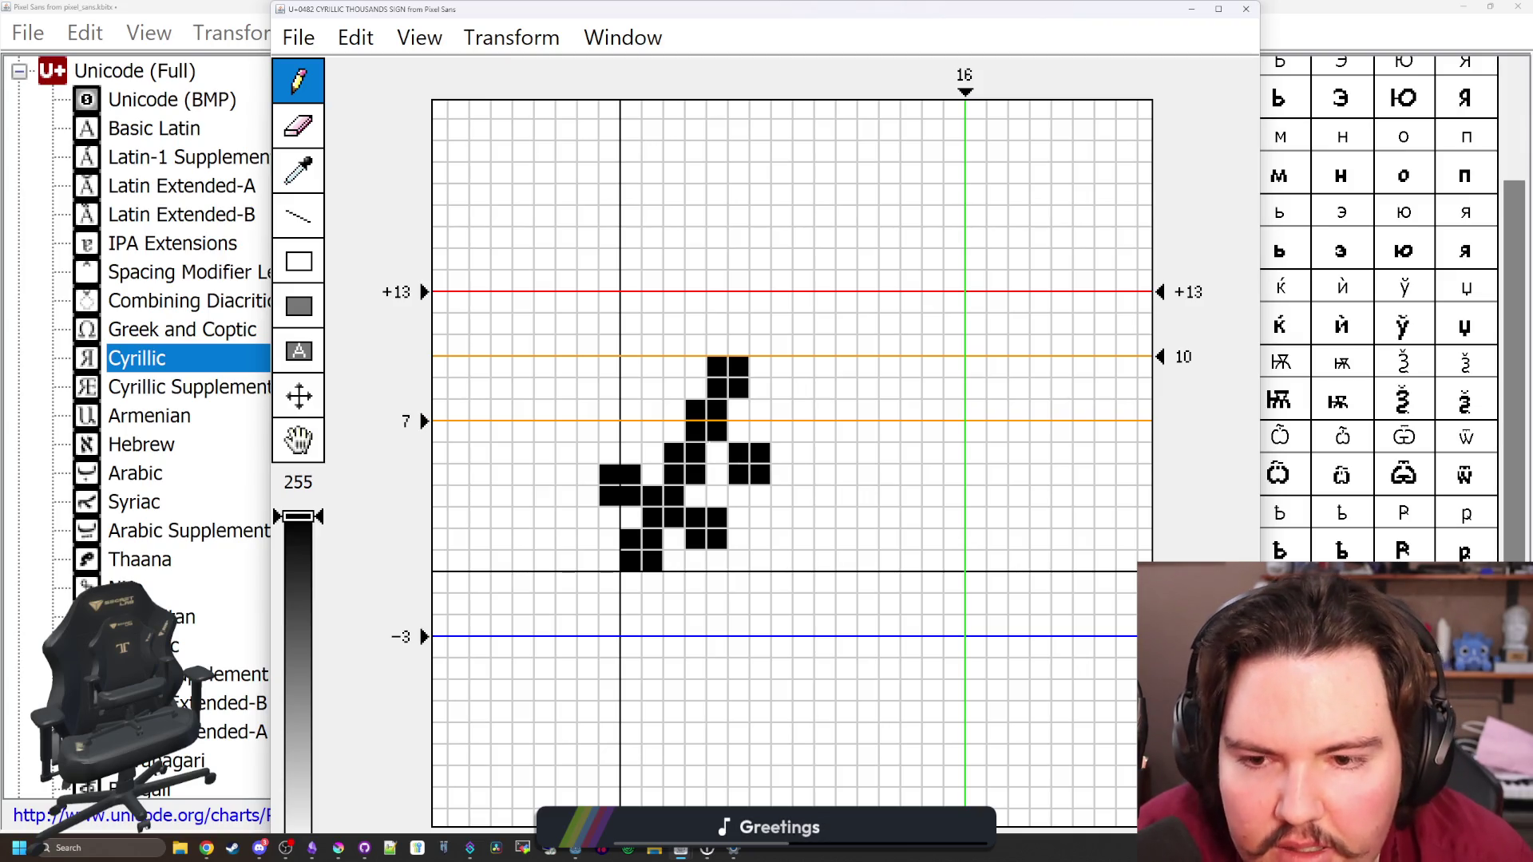
pyautogui.moveTo(652, 411)
pyautogui.mouseDown()
pyautogui.moveTo(631, 389)
pyautogui.moveTo(673, 410)
pyautogui.mouseUp()
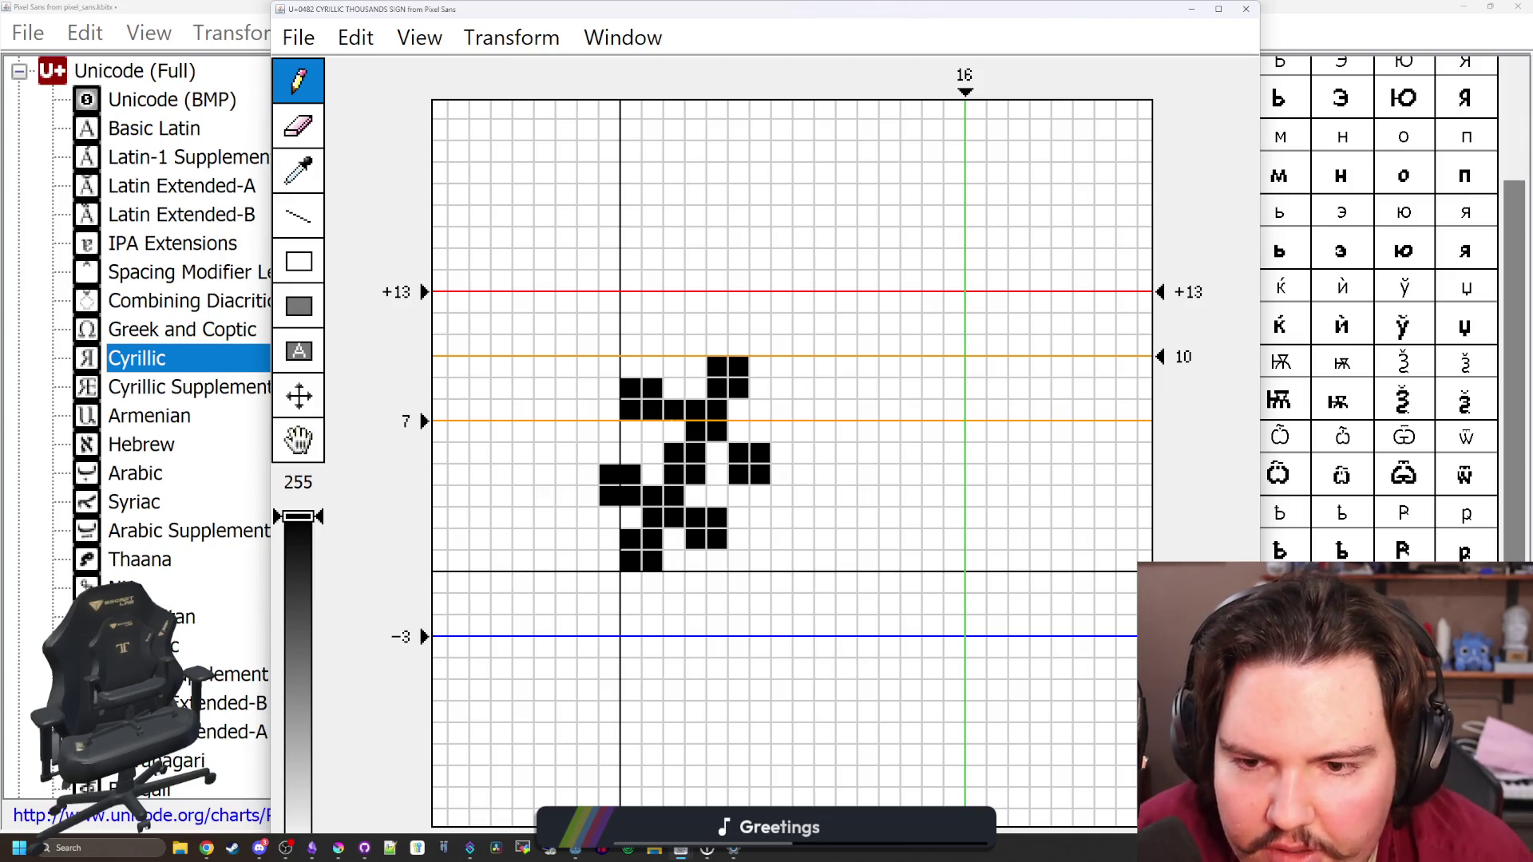
pyautogui.click(717, 454)
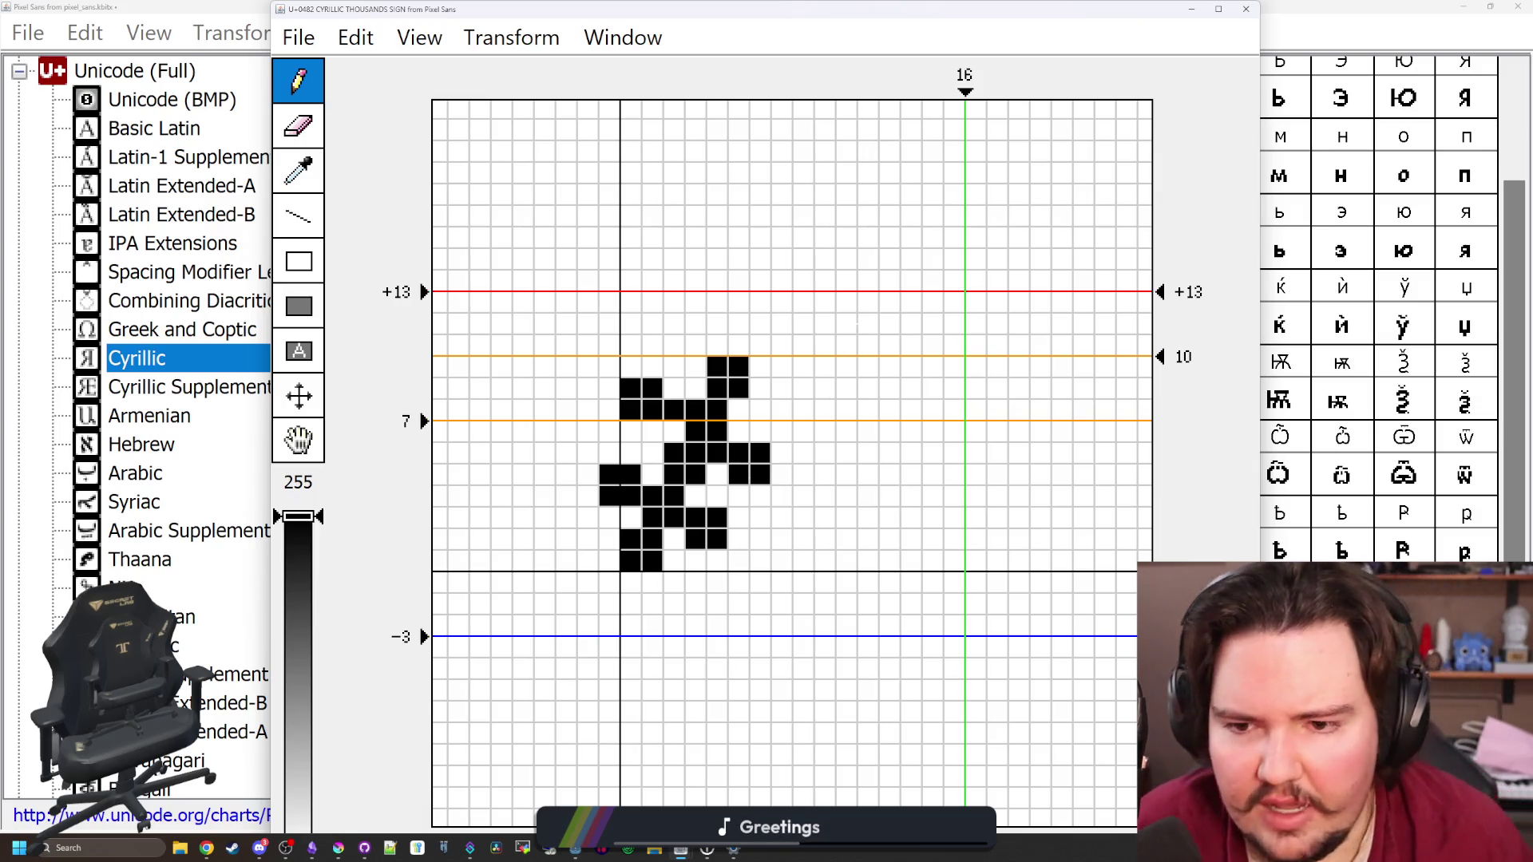
# Undo a stroke and redraw the upper-left crossbar pixels one cell over, clearing a stray pixel
pyautogui.hotkey('ctrl', 'z')
pyautogui.hotkey('ctrl', 'z')
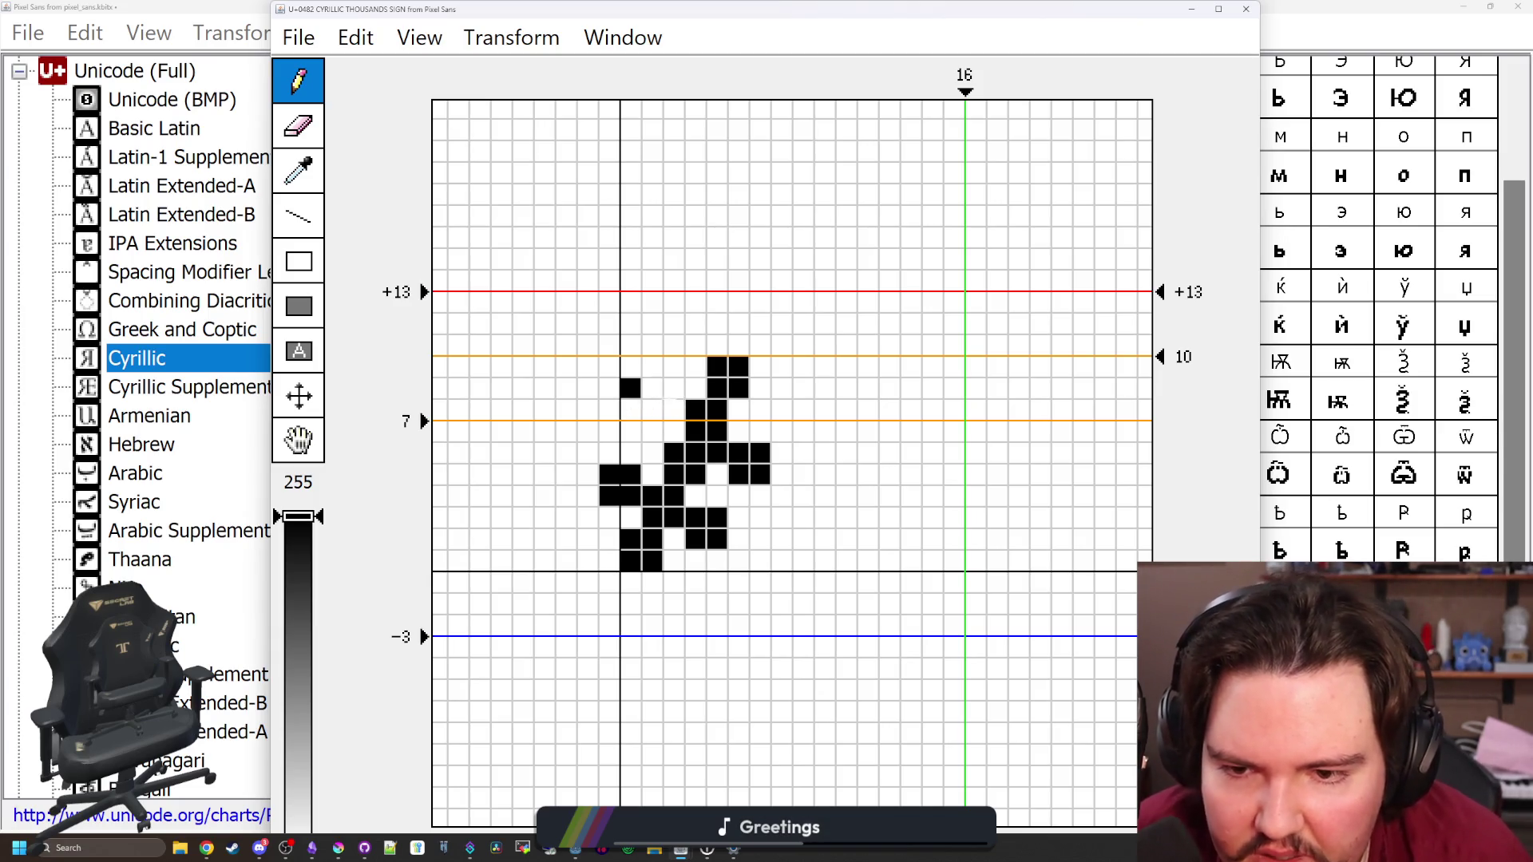
pyautogui.moveTo(652, 410); pyautogui.dragTo(631, 389)
pyautogui.click(631, 389)
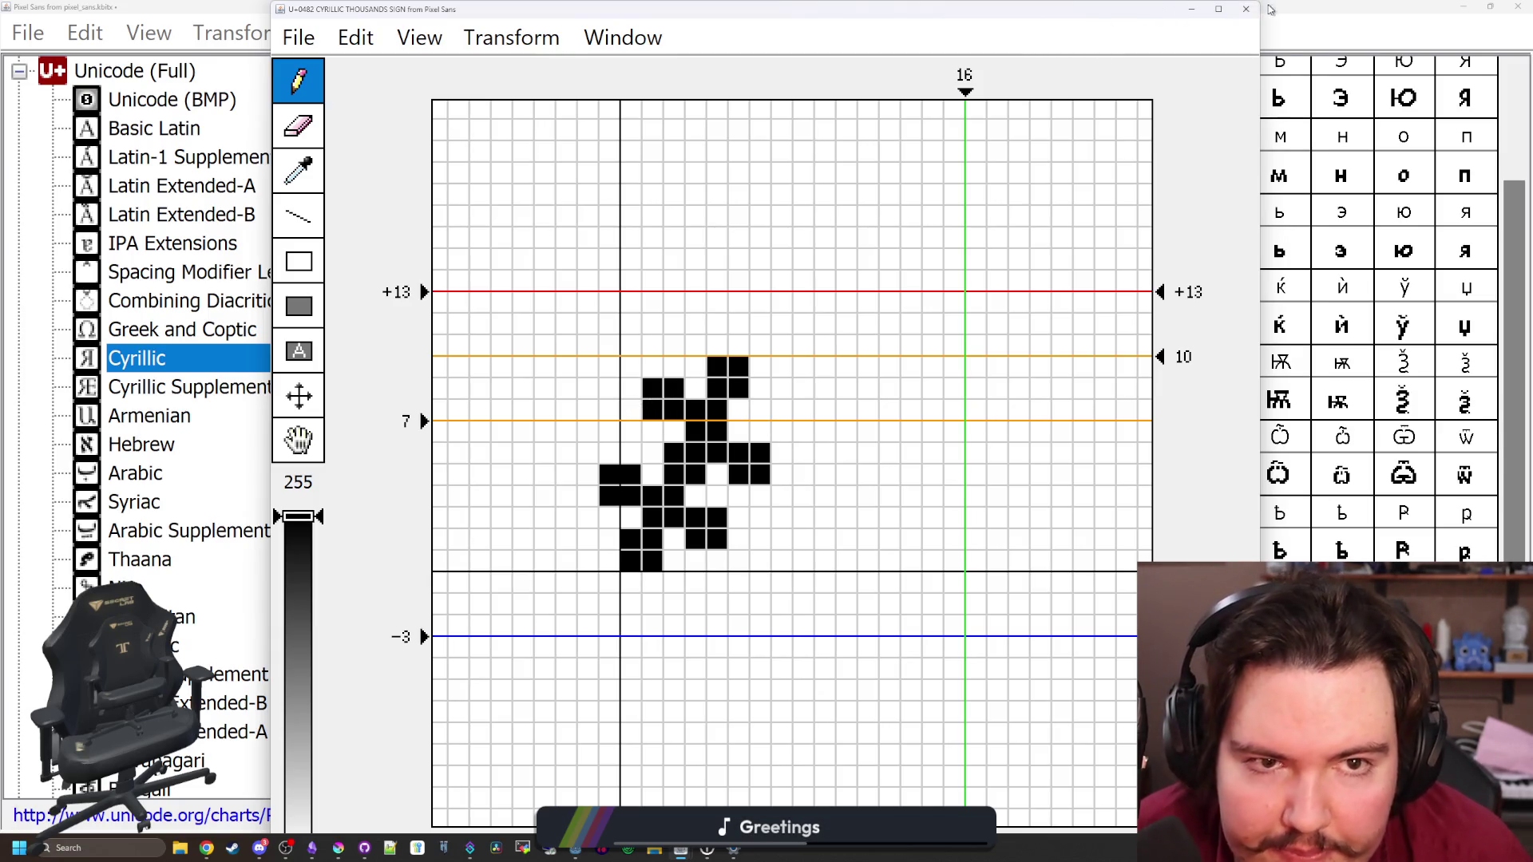
pyautogui.click(1245, 9)
# Move two upper pixels of the thousands sign down a row
pyautogui.click(746, 562)
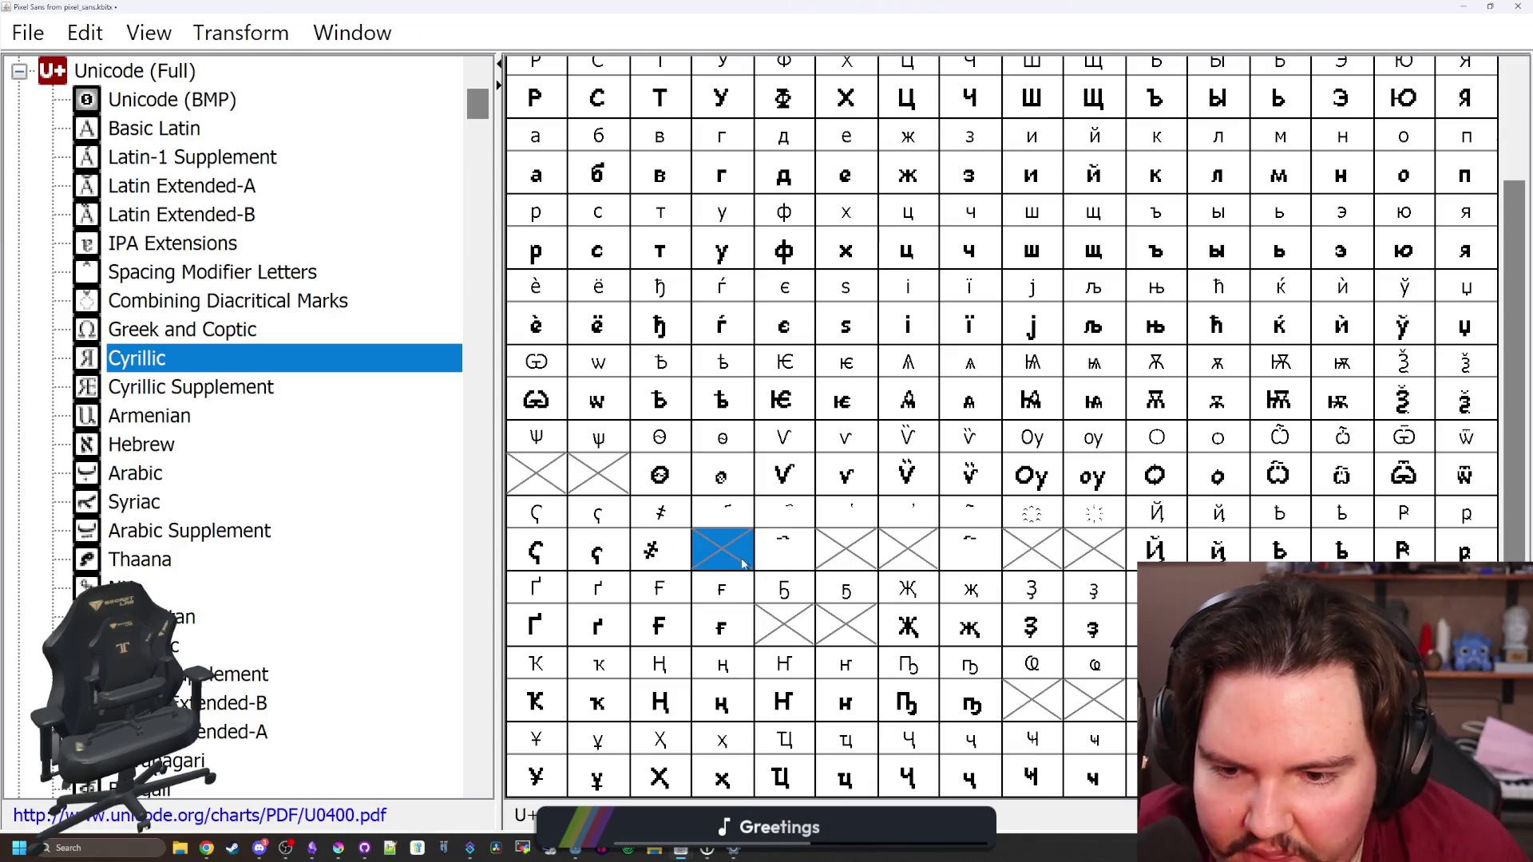
pyautogui.doubleClick(656, 555)
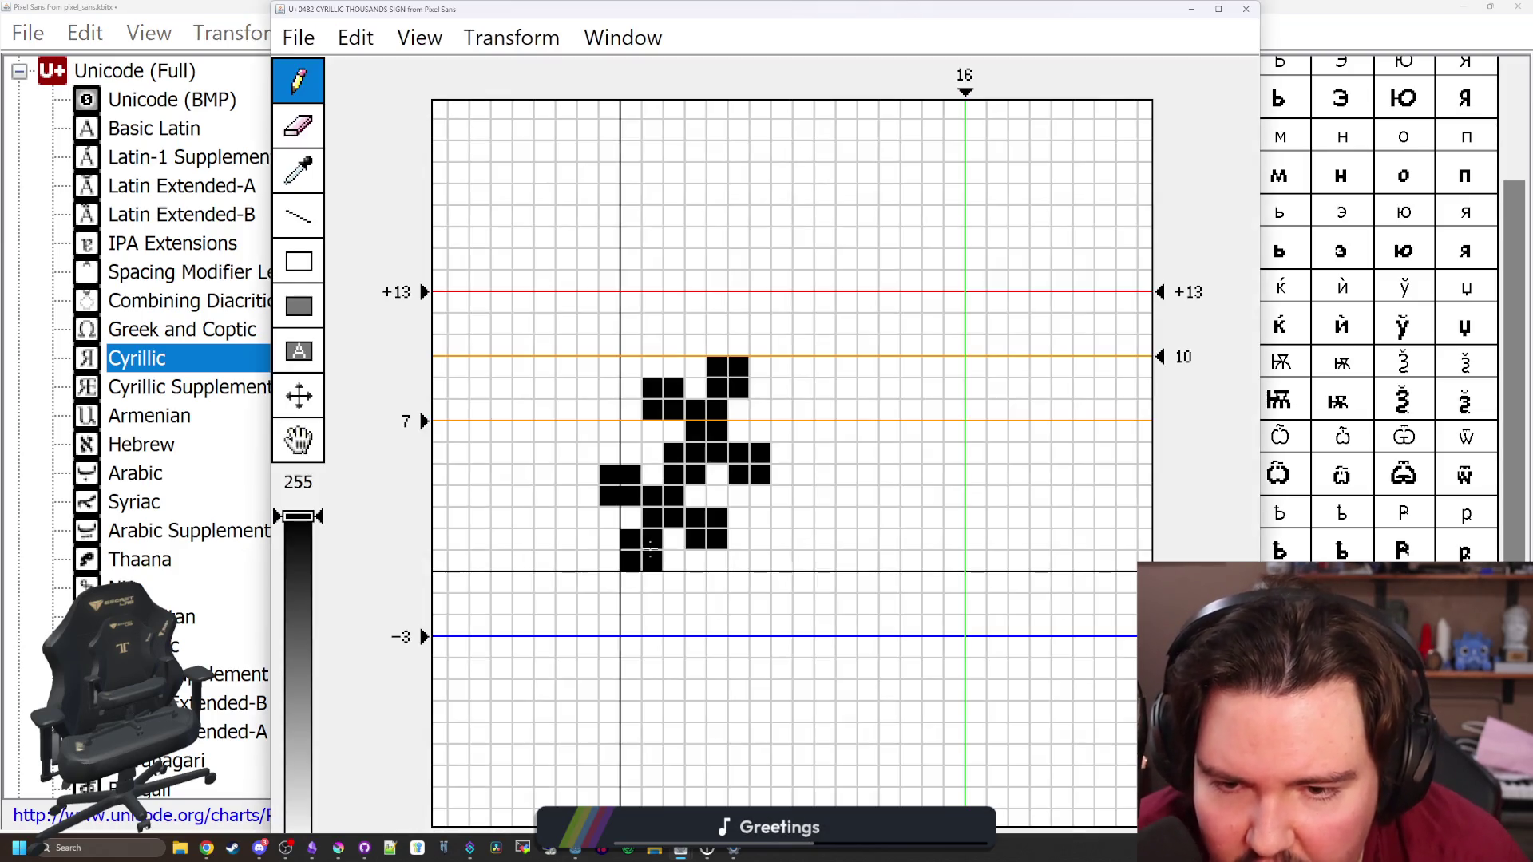
pyautogui.moveTo(653, 431)
pyautogui.mouseDown()
pyautogui.moveTo(673, 431)
pyautogui.moveTo(674, 388)
pyautogui.mouseUp()
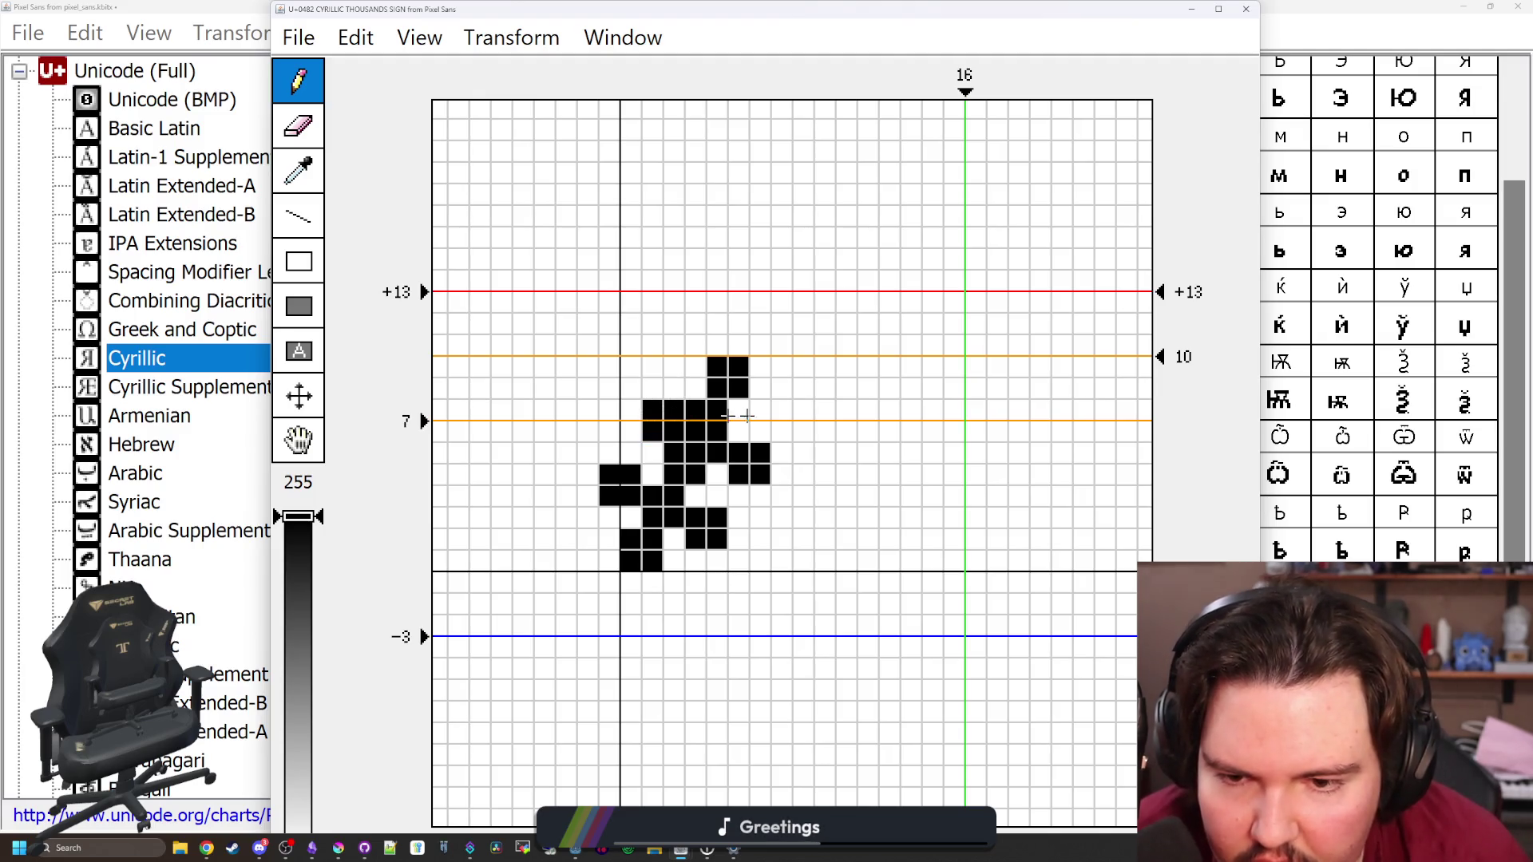
pyautogui.click(1246, 8)
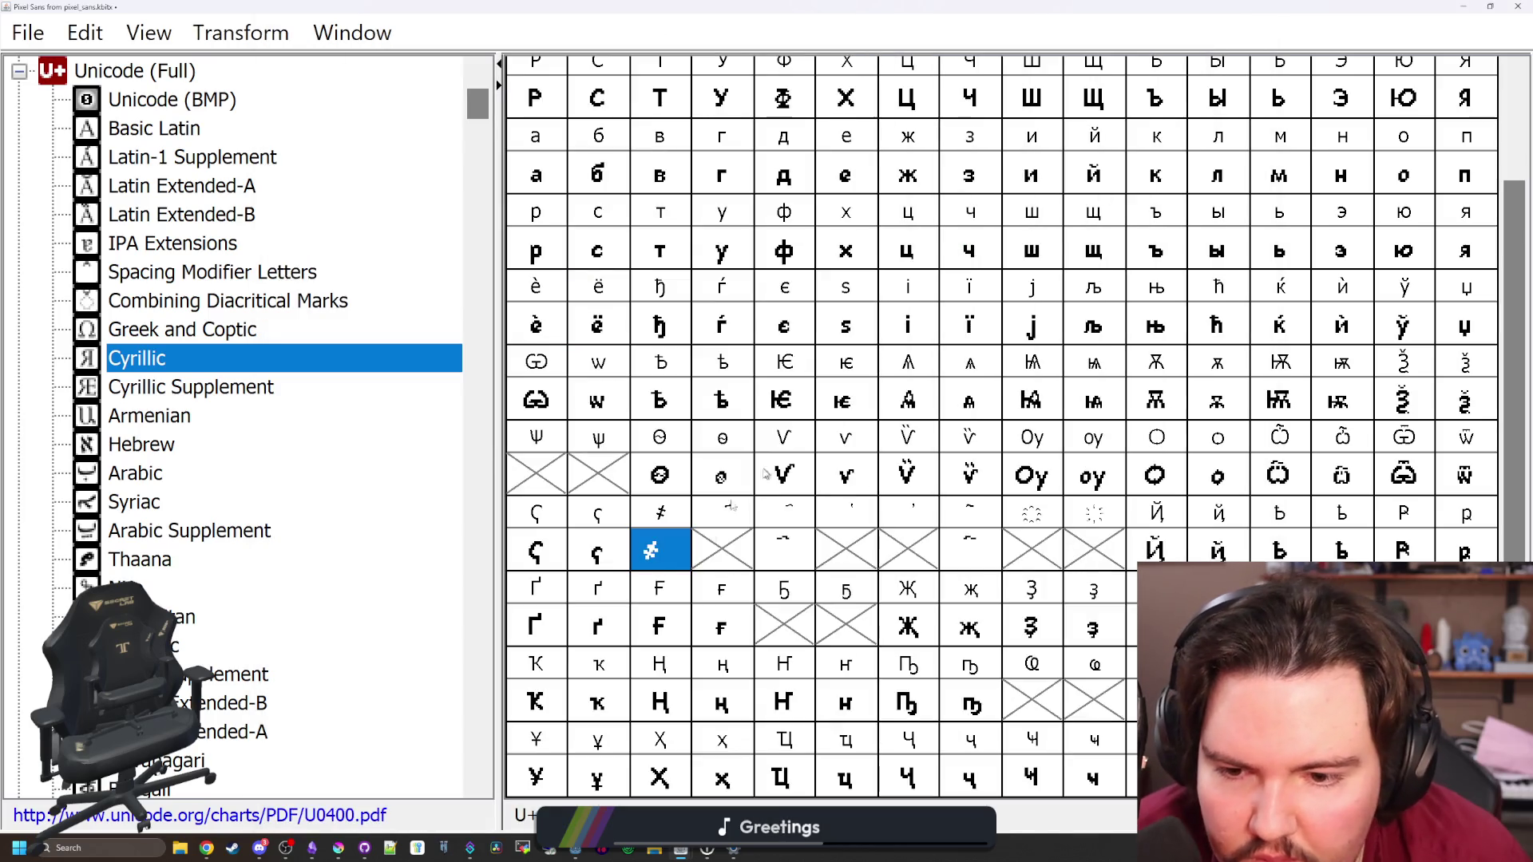
# Draw the titlo U+0483 as a stepped stroke rising to the right, with width 11
pyautogui.doubleClick(677, 561)
pyautogui.click(1245, 9)
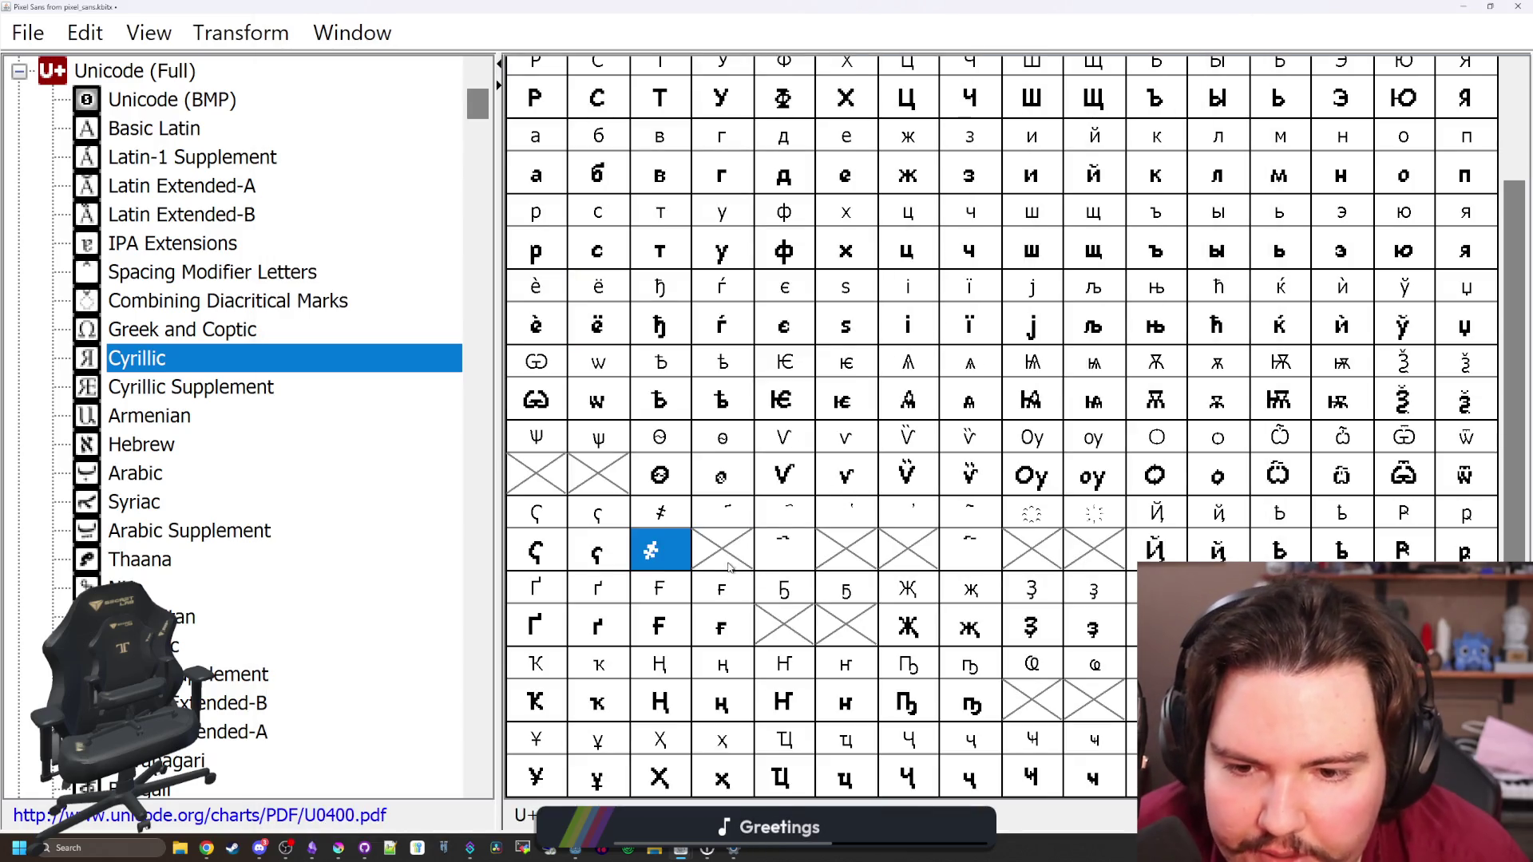
pyautogui.click(729, 567)
pyautogui.doubleClick(729, 567)
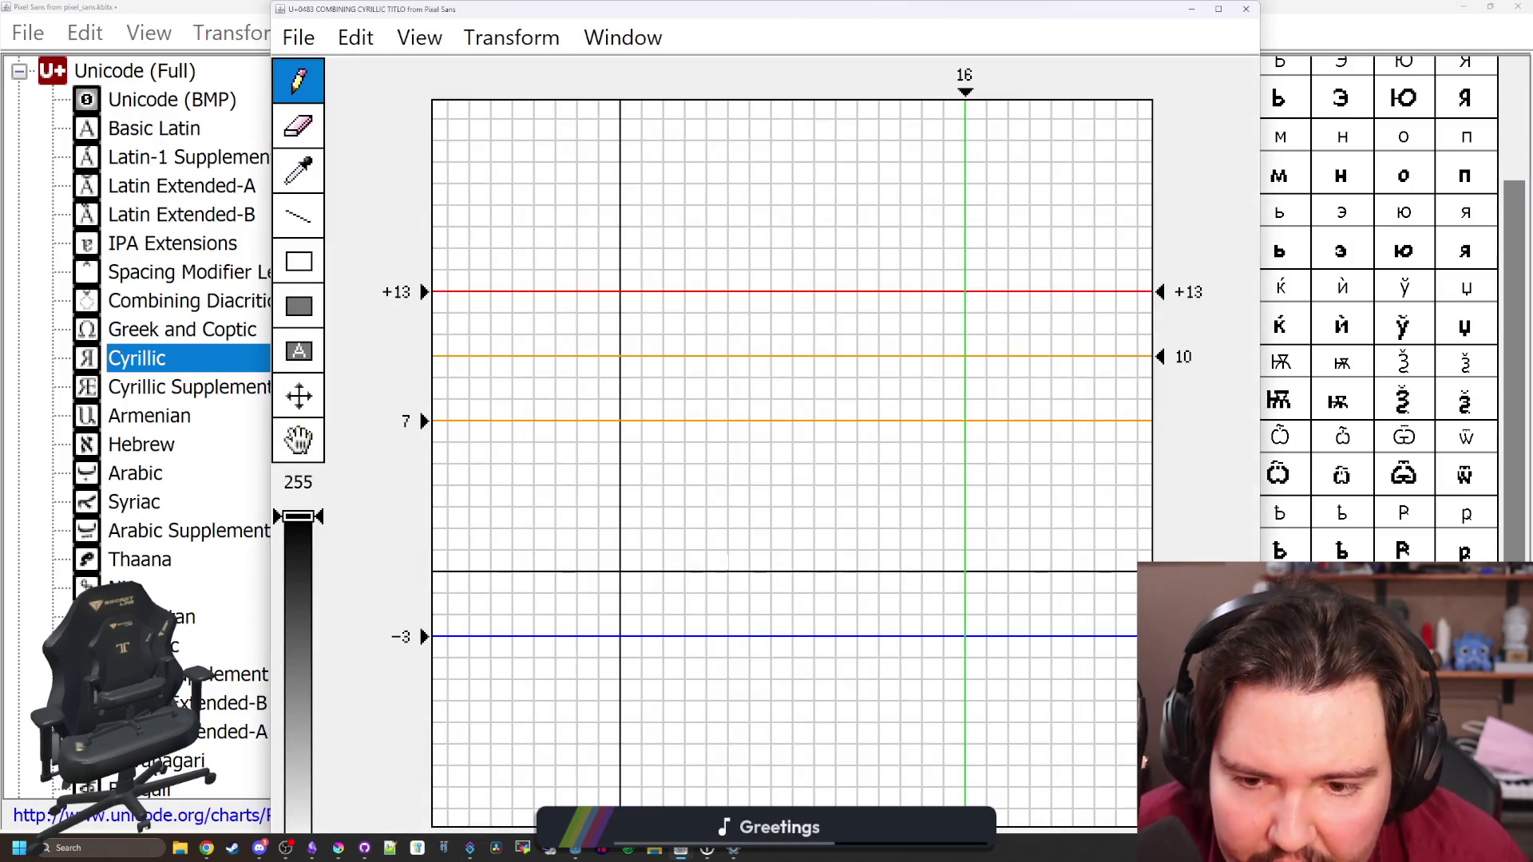
pyautogui.moveTo(914, 8)
pyautogui.mouseDown()
pyautogui.moveTo(583, 455)
pyautogui.moveTo(583, 678)
pyautogui.moveTo(597, 598)
pyautogui.moveTo(772, 529)
pyautogui.moveTo(836, 247)
pyautogui.mouseUp()
pyautogui.moveTo(542, 575)
pyautogui.mouseDown()
pyautogui.moveTo(545, 597)
pyautogui.moveTo(590, 571)
pyautogui.moveTo(564, 575)
pyautogui.moveTo(564, 597)
pyautogui.moveTo(564, 554)
pyautogui.moveTo(649, 532)
pyautogui.mouseUp()
pyautogui.moveTo(877, 321); pyautogui.dragTo(796, 330)
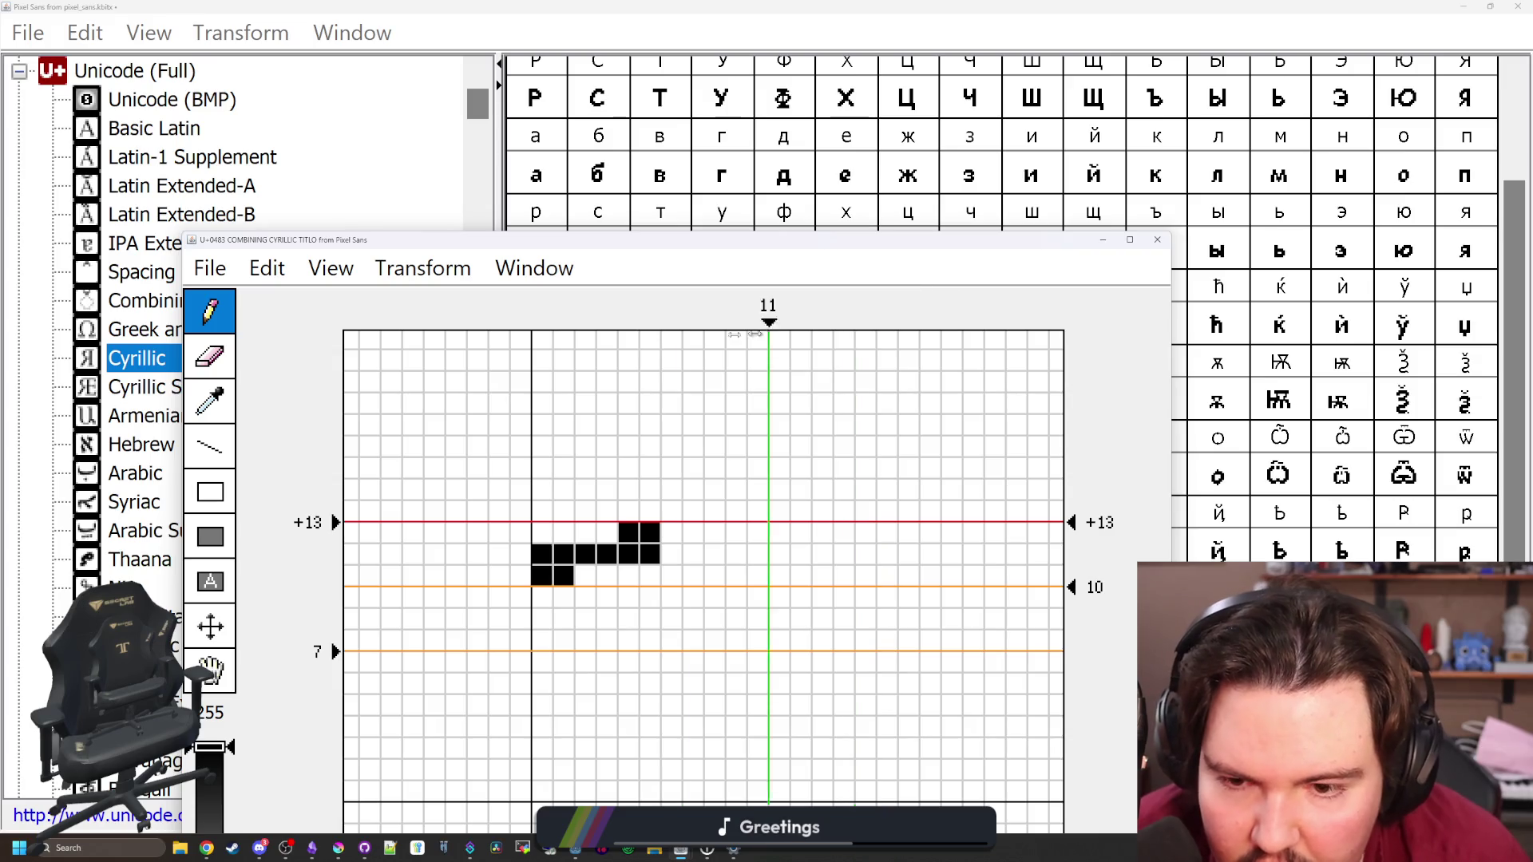
pyautogui.click(1157, 239)
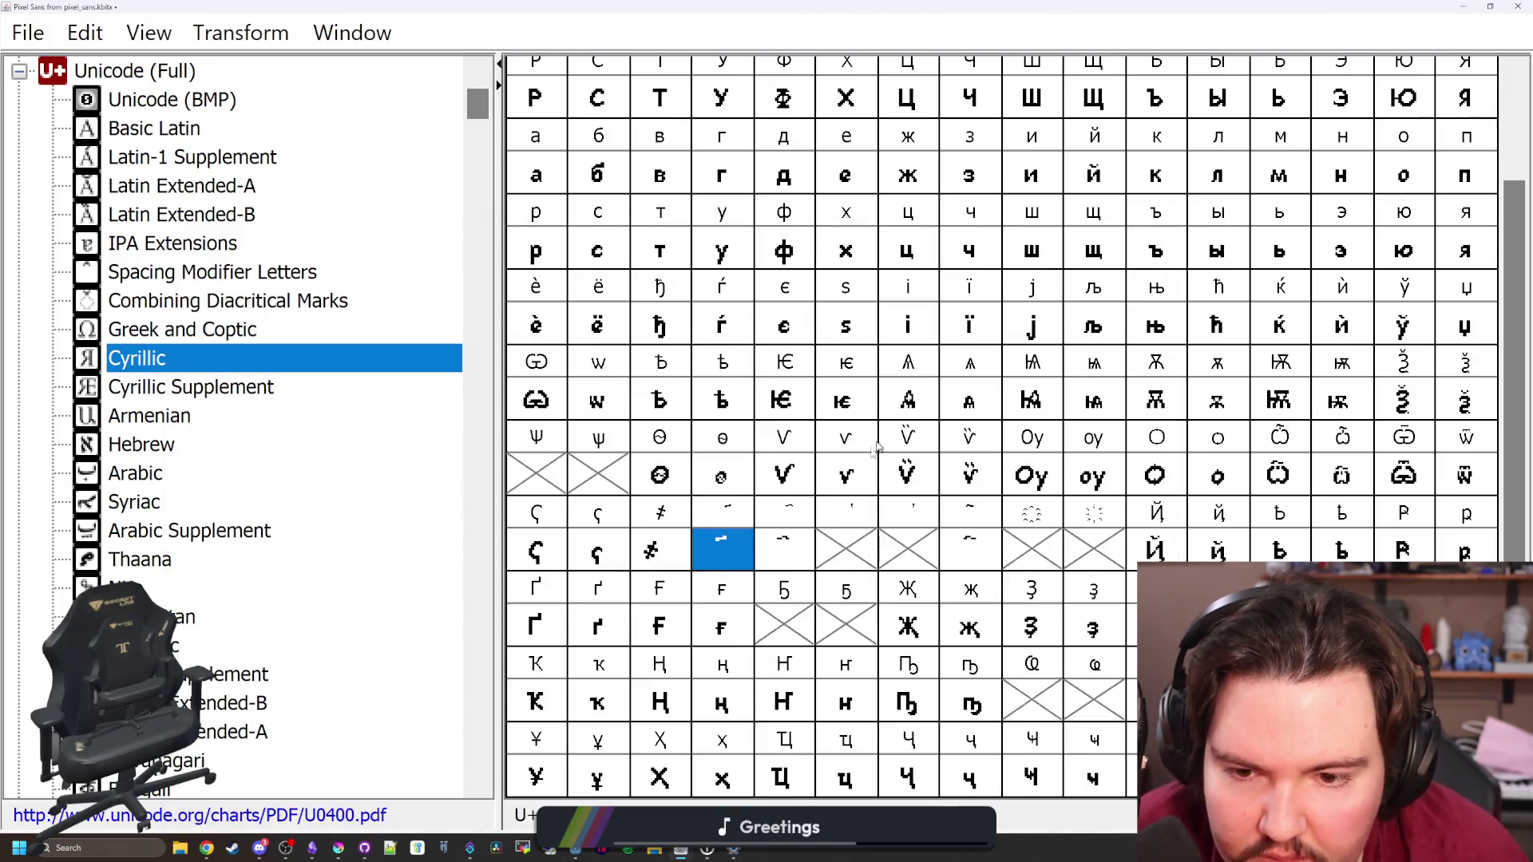
pyautogui.click(831, 562)
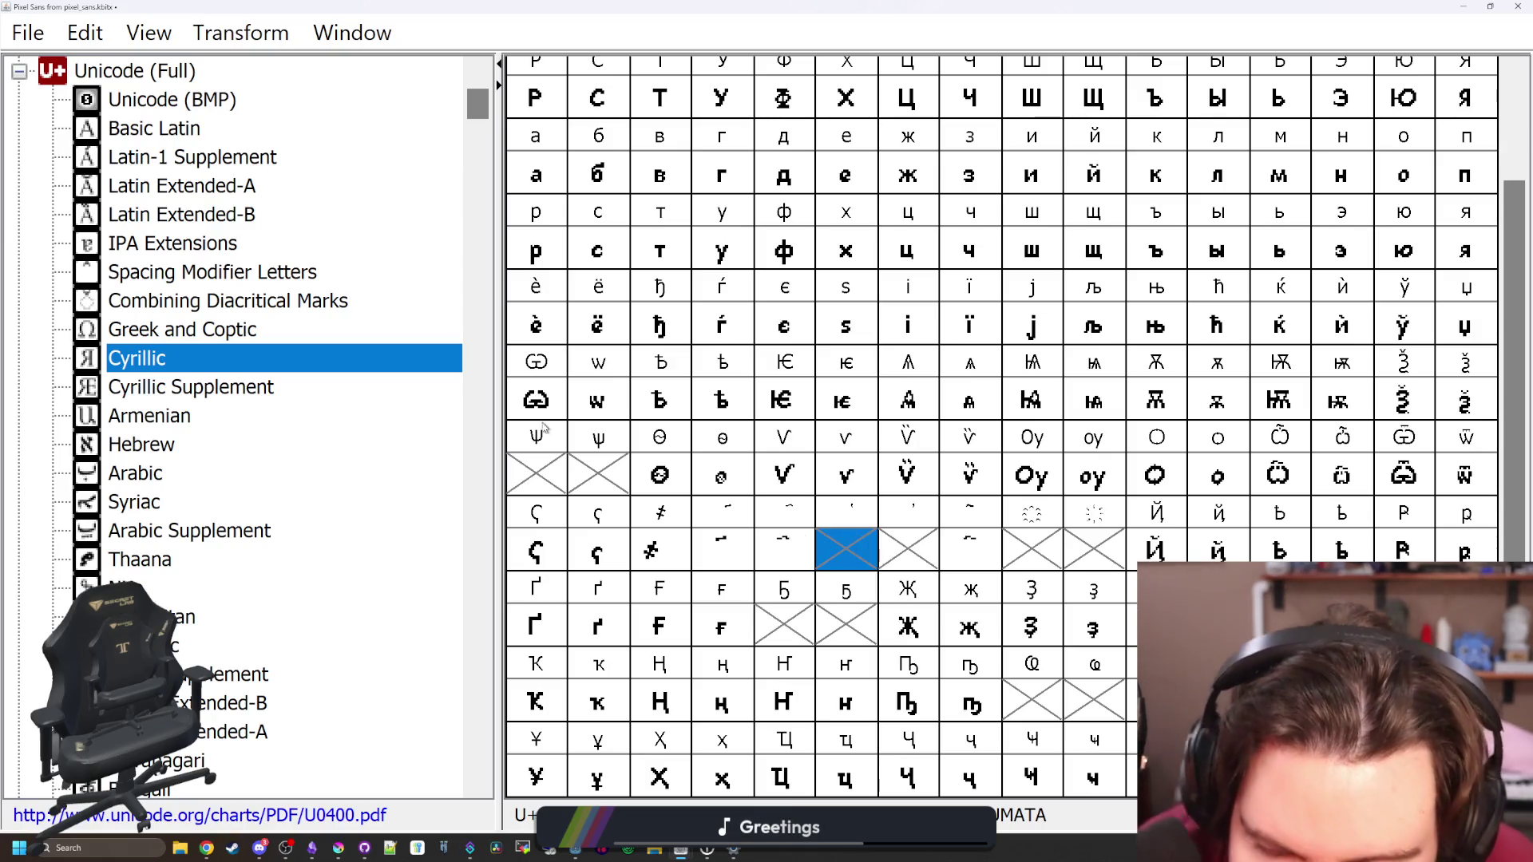
# Flip the Dasia Pneumata horizontally, raise it to the +13 line and nudge it one pixel left
pyautogui.click(154, 129)
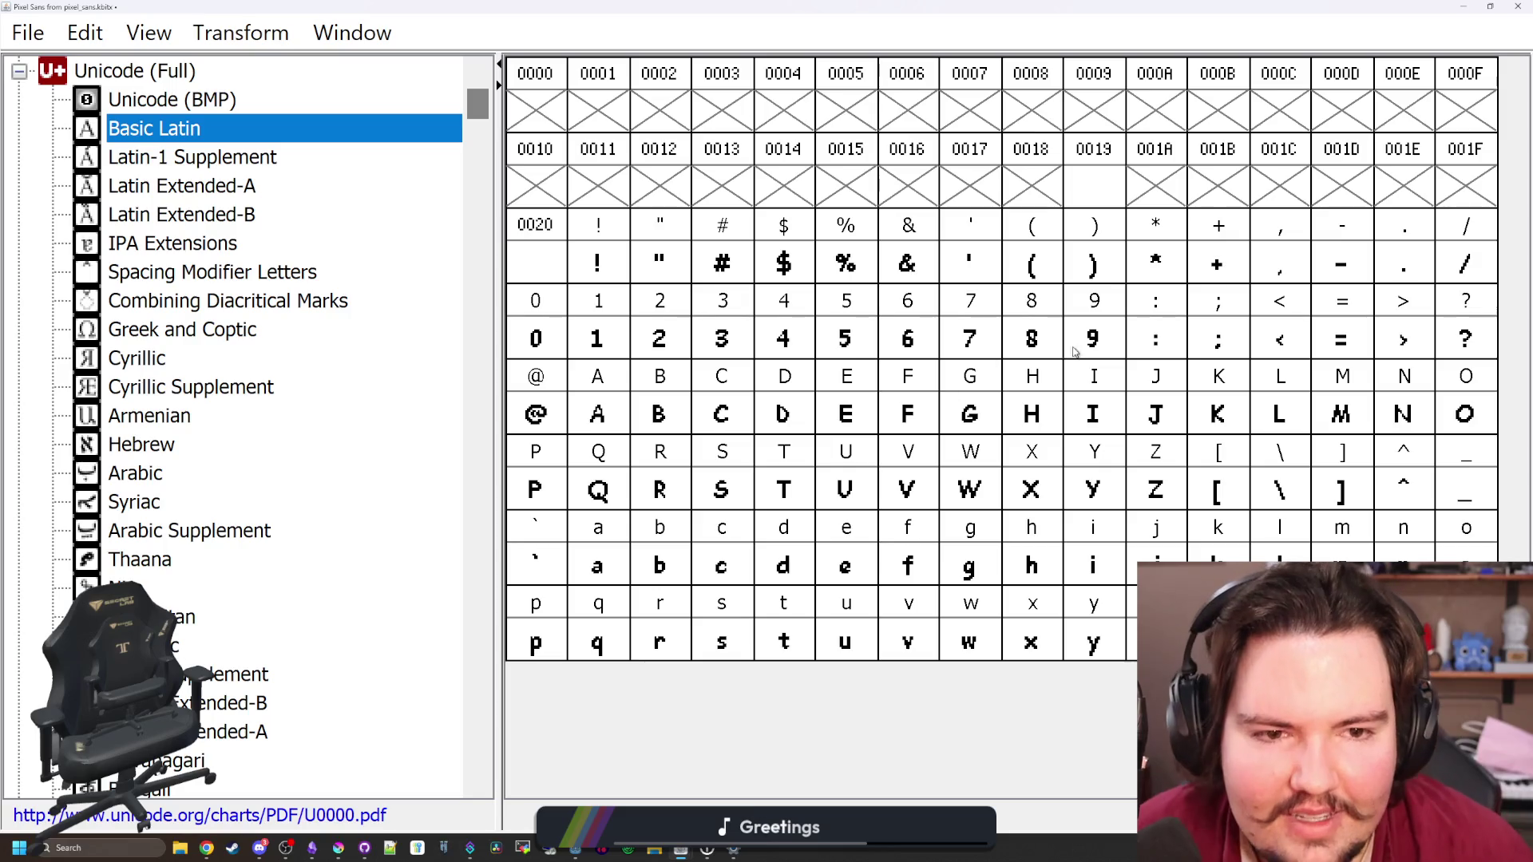
pyautogui.click(1297, 260)
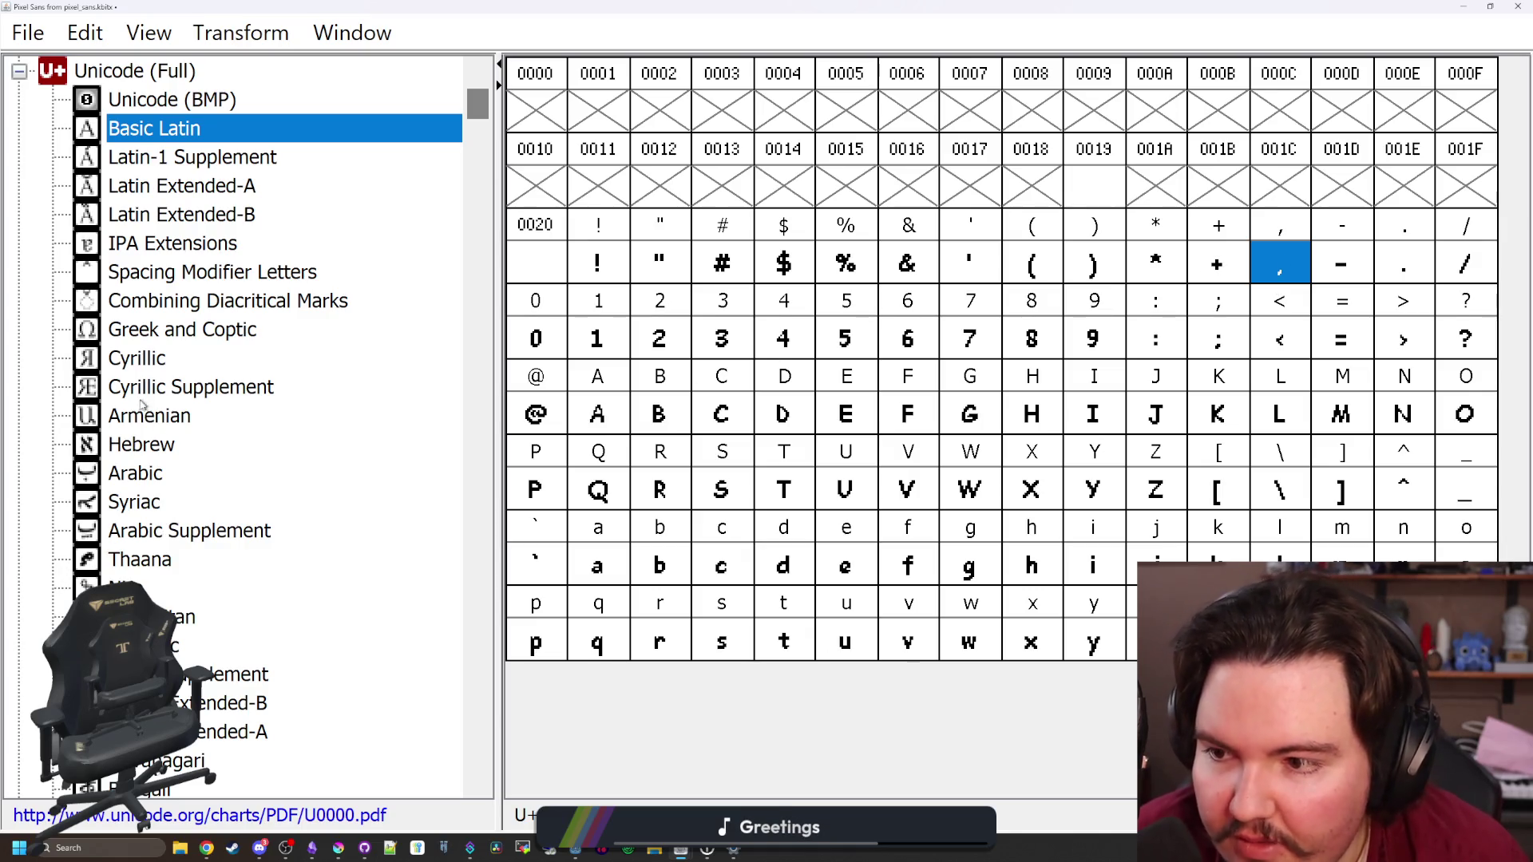
pyautogui.click(176, 358)
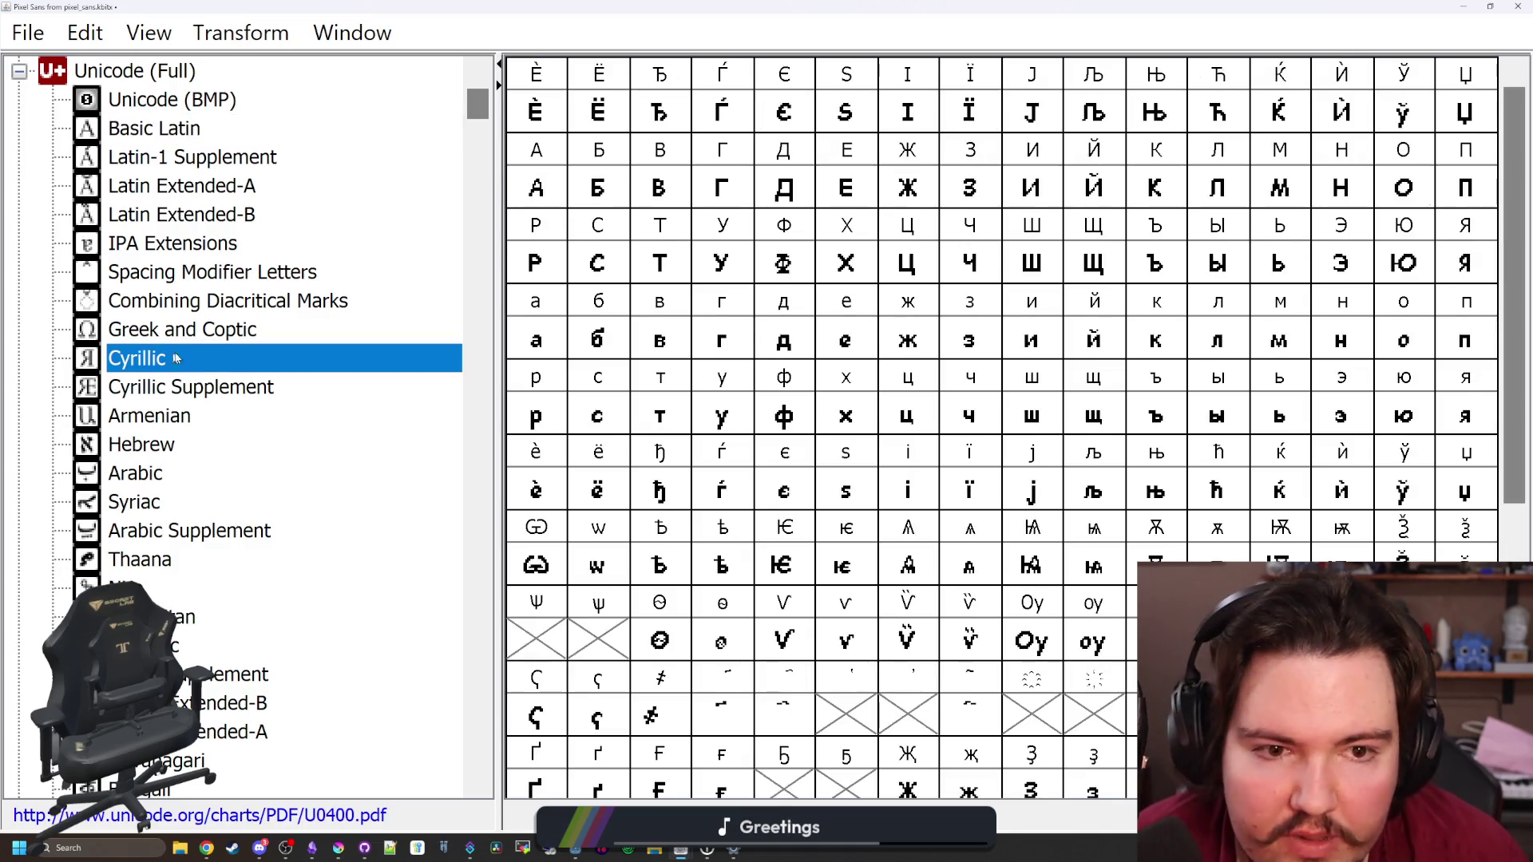
pyautogui.click(845, 717)
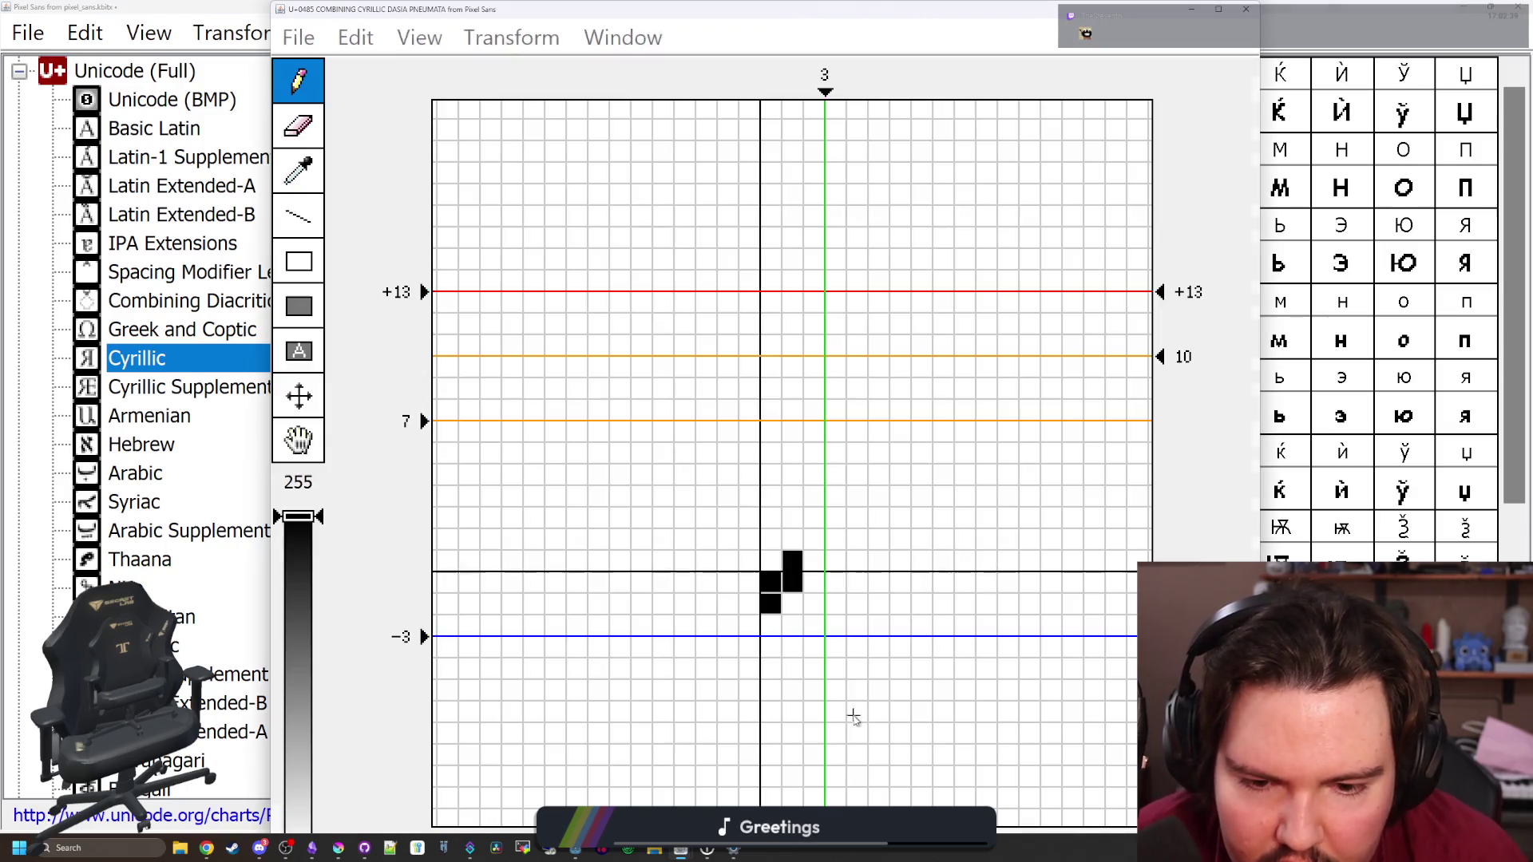
pyautogui.doubleClick(850, 716)
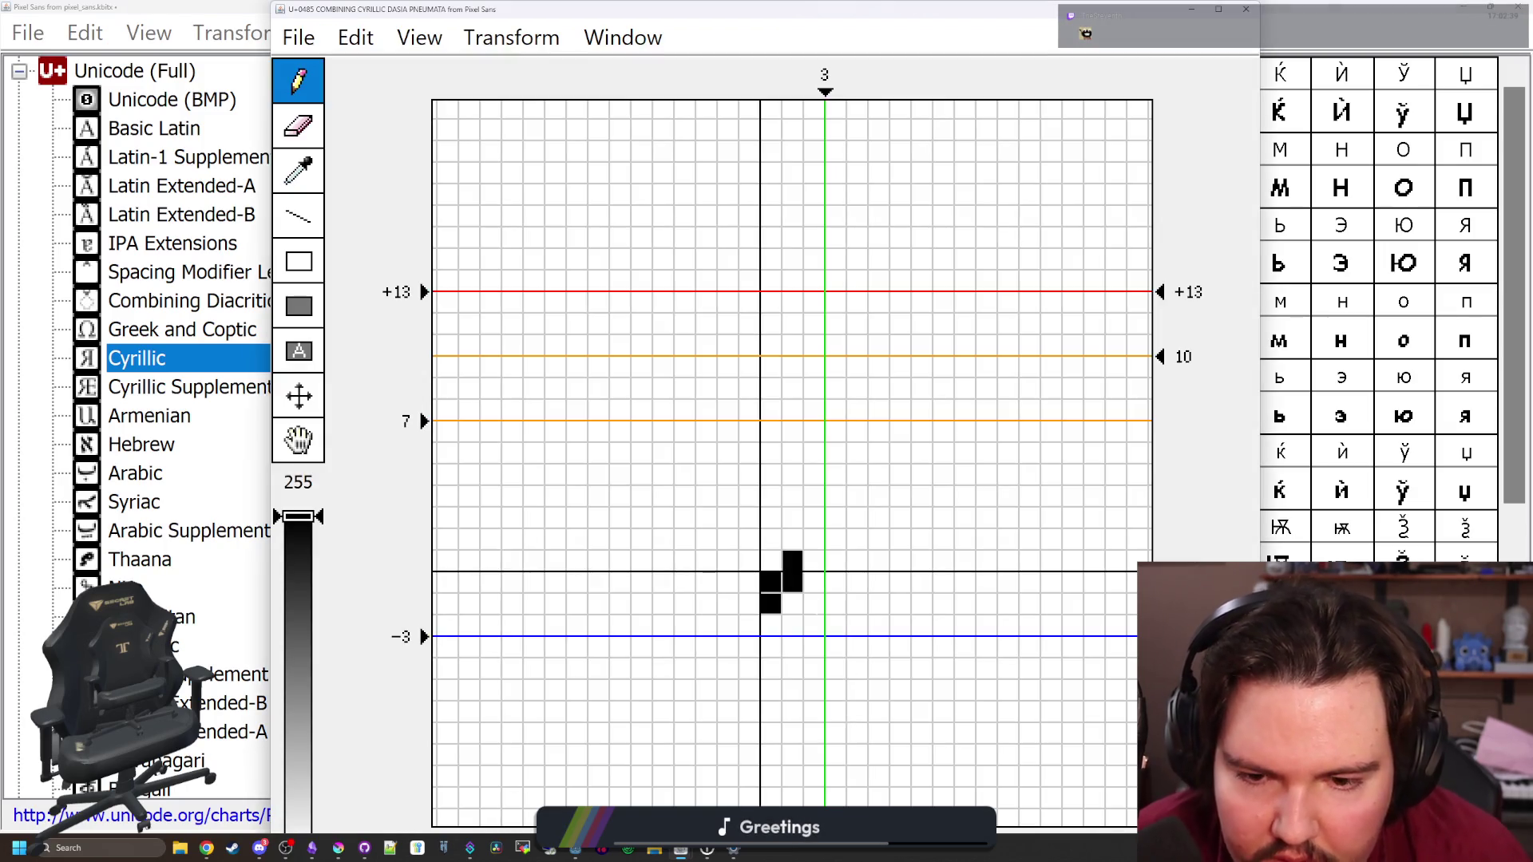
pyautogui.click(510, 37)
pyautogui.click(606, 332)
pyautogui.press('Up')
pyautogui.press('Up')
pyautogui.press('Up')
pyautogui.press('Left')
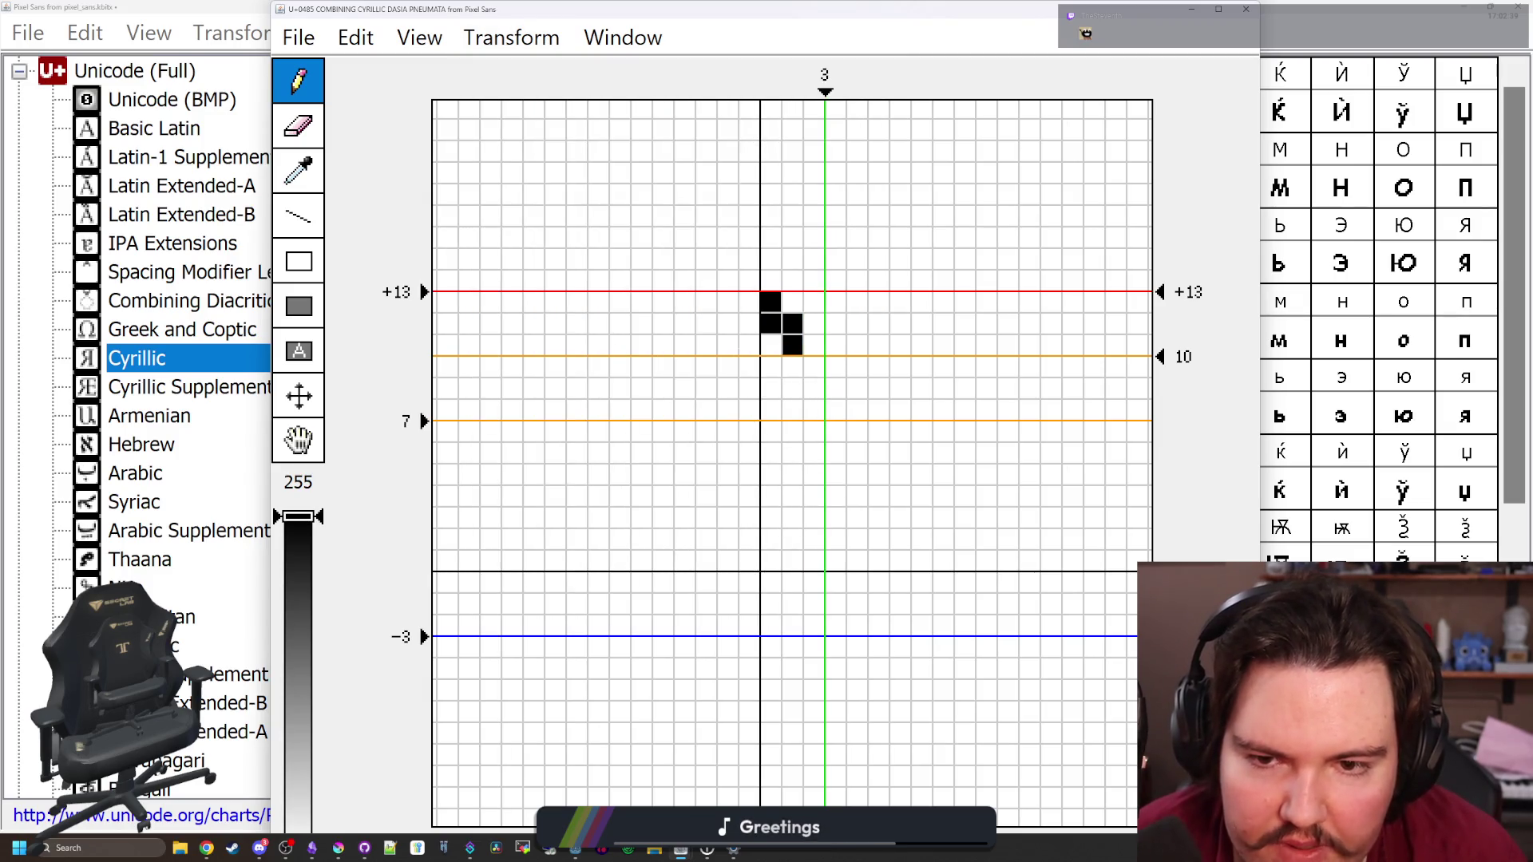
pyautogui.click(1245, 9)
# Nudge the Psili Pneumata mark one pixel left
pyautogui.click(904, 708)
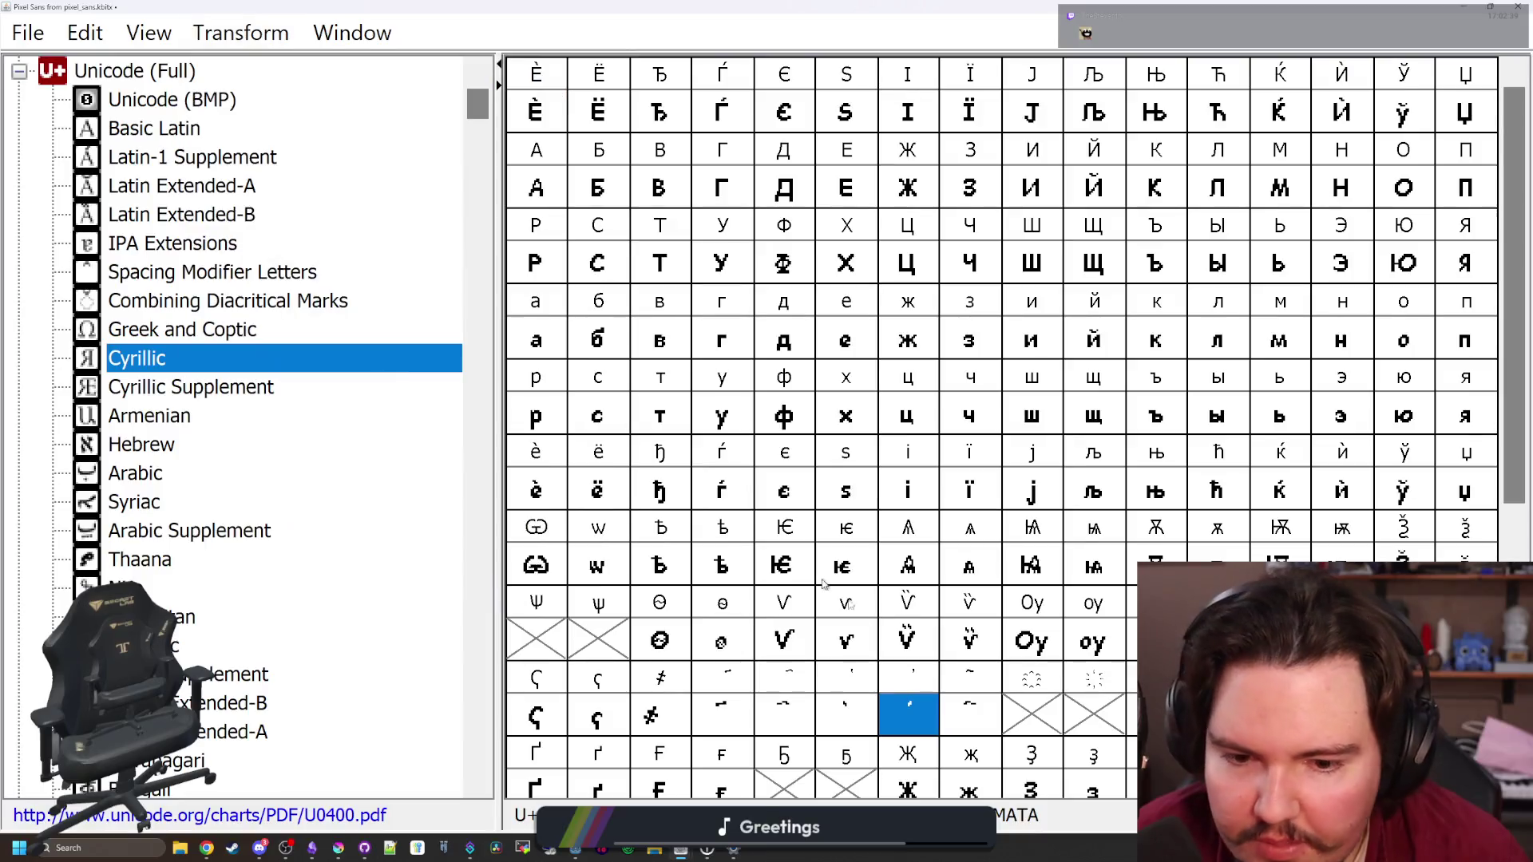
pyautogui.doubleClick(904, 708)
pyautogui.press('Left')
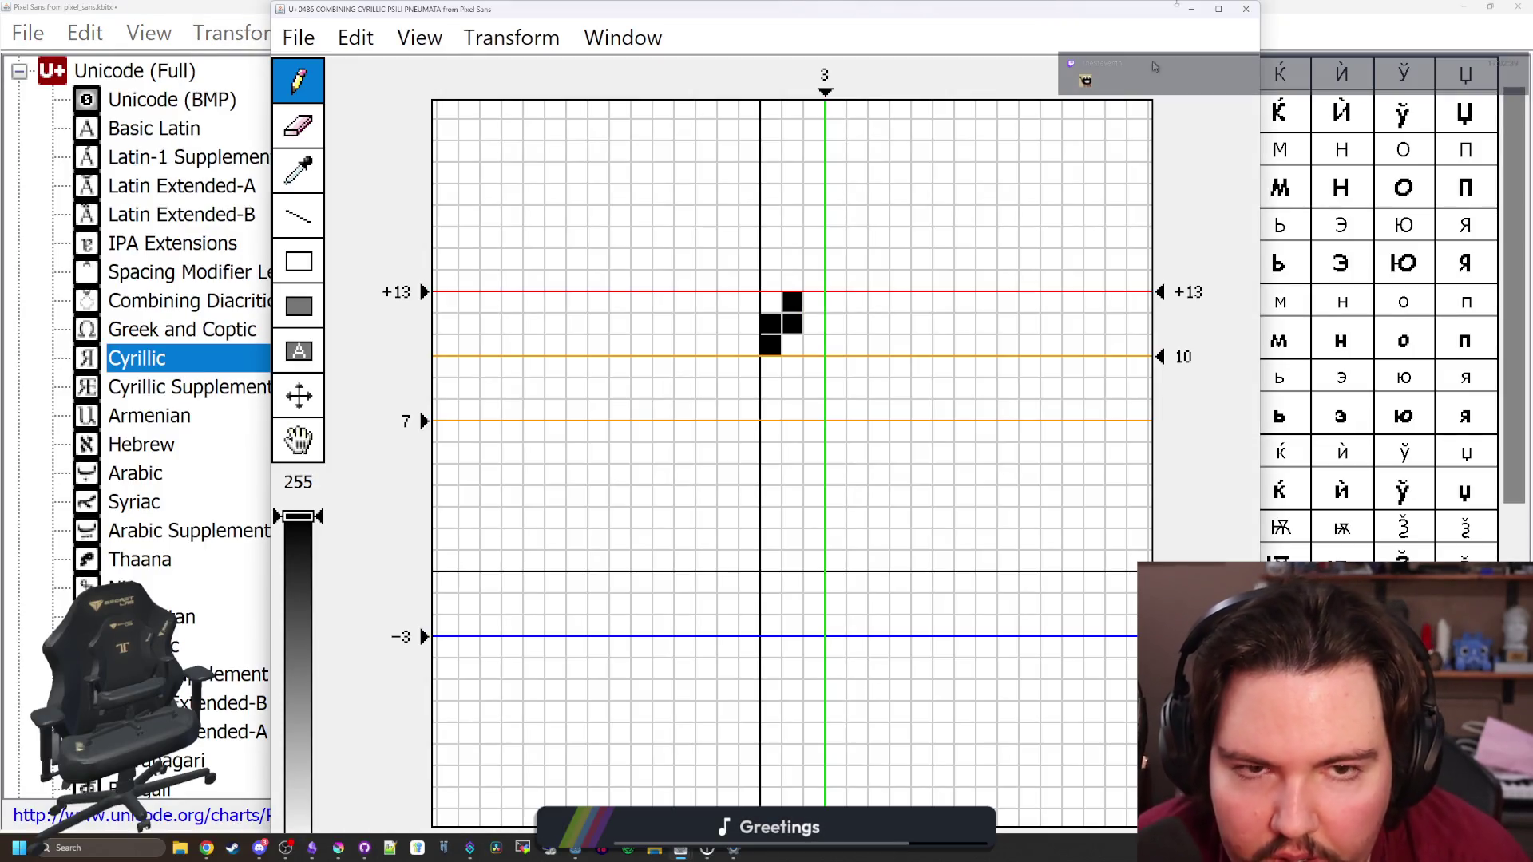
pyautogui.click(1248, 10)
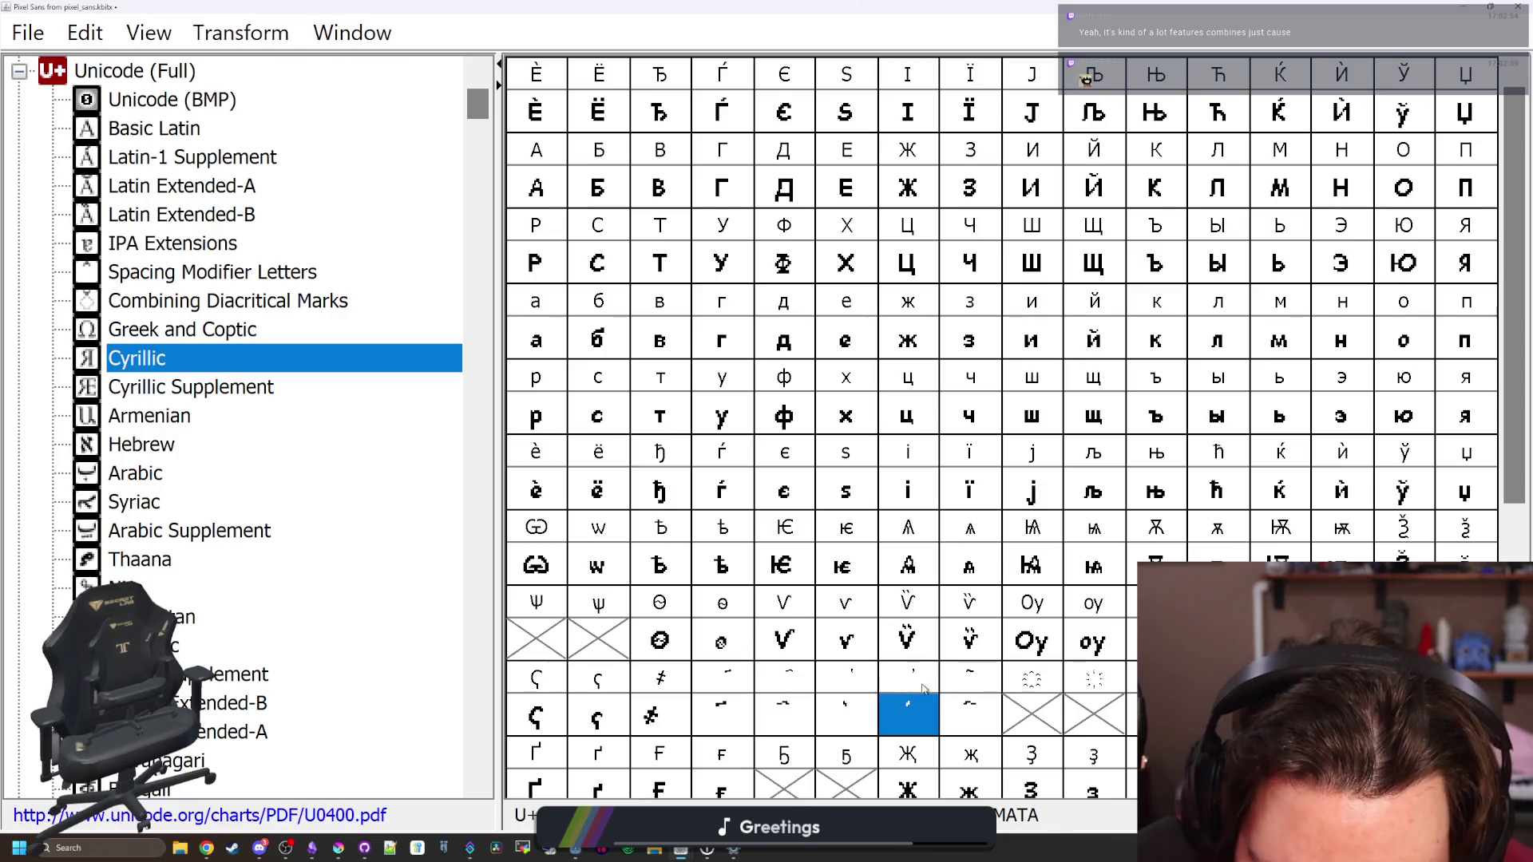
pyautogui.scroll(-4, 880, 694)
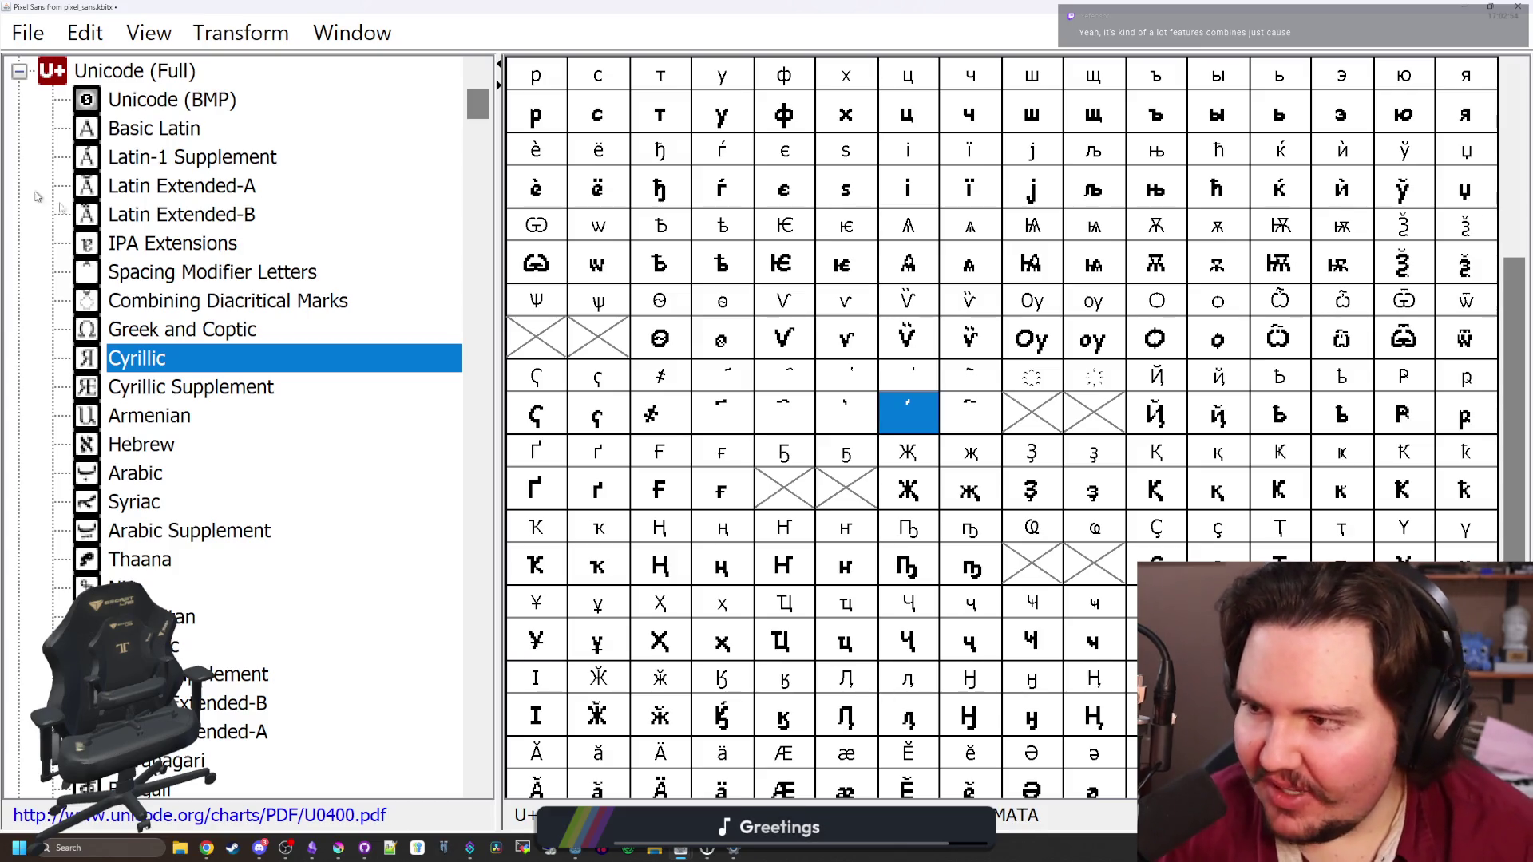
pyautogui.click(1055, 414)
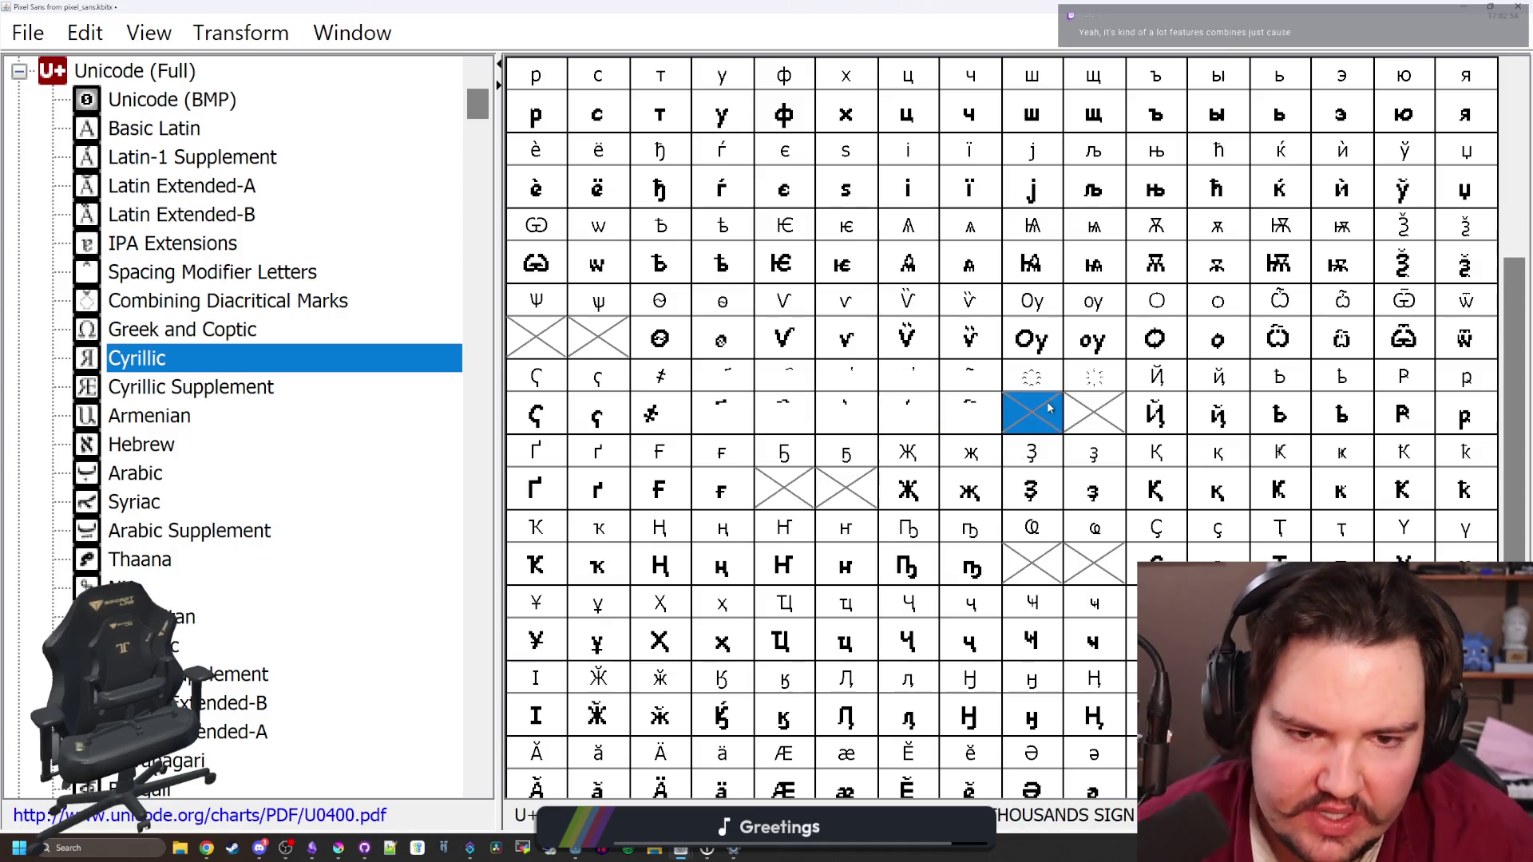
pyautogui.click(1090, 418)
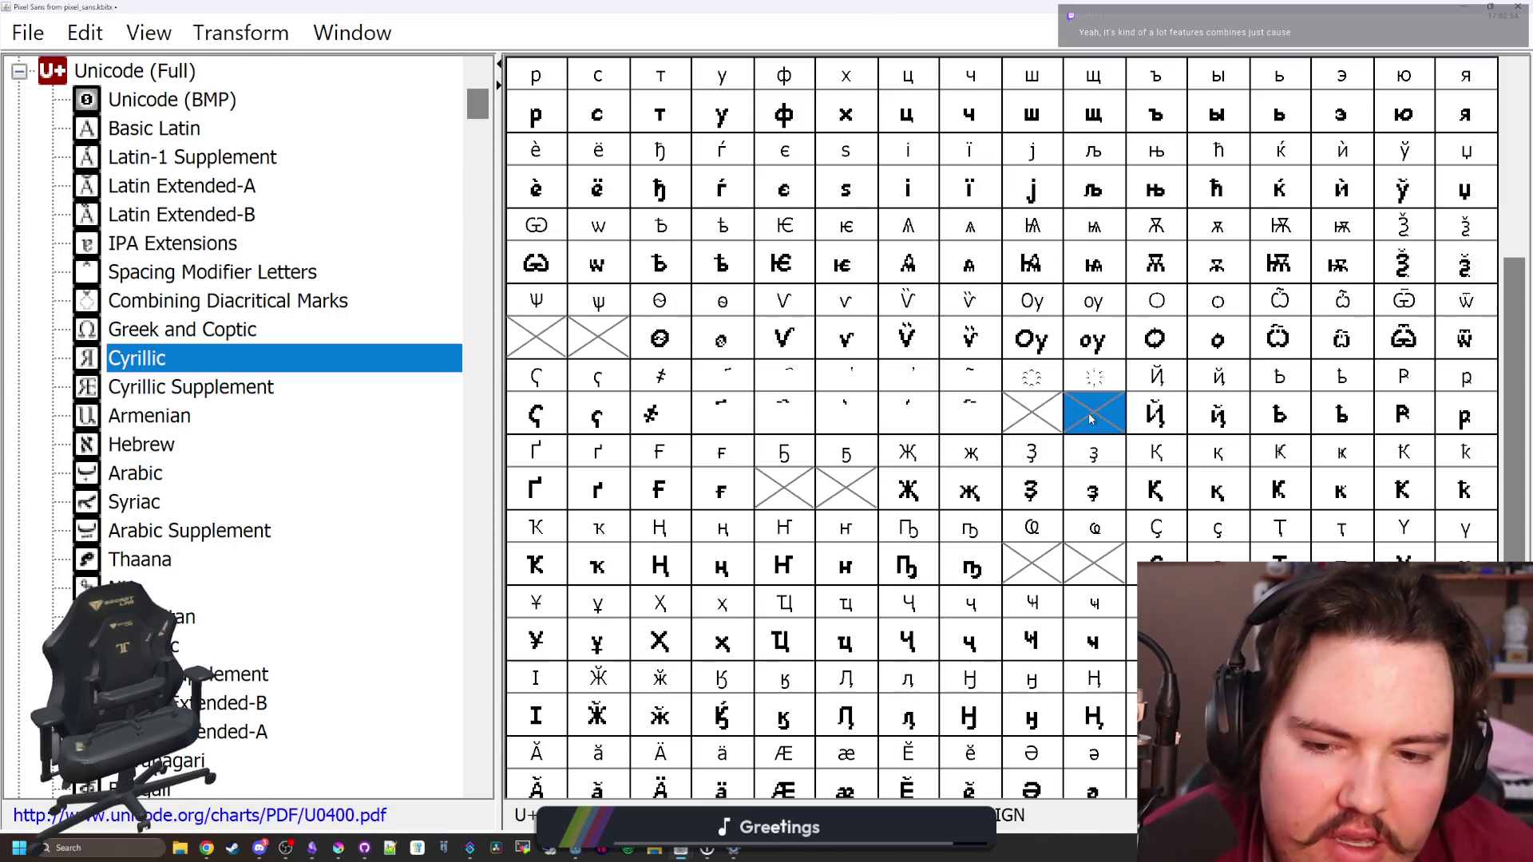
# Open U+0488 and place 2x2 dots at the left, bottom, right and top
pyautogui.doubleClick(1045, 418)
pyautogui.moveTo(818, 4)
pyautogui.mouseDown()
pyautogui.moveTo(412, 291)
pyautogui.moveTo(375, 291)
pyautogui.moveTo(696, 147)
pyautogui.mouseUp()
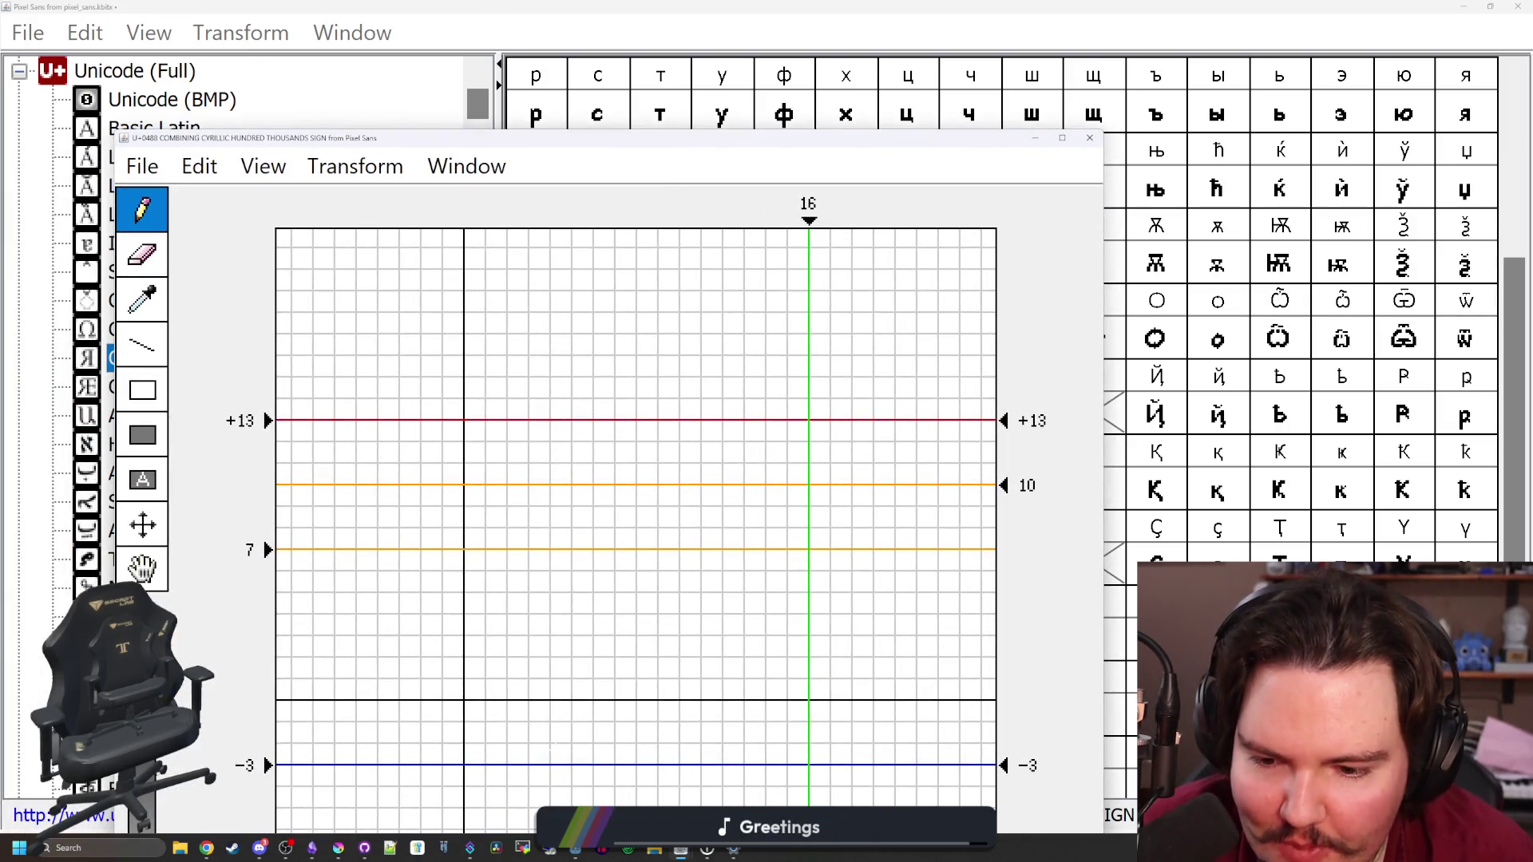
pyautogui.moveTo(475, 645)
pyautogui.mouseDown()
pyautogui.moveTo(496, 623)
pyautogui.moveTo(495, 645)
pyautogui.mouseUp()
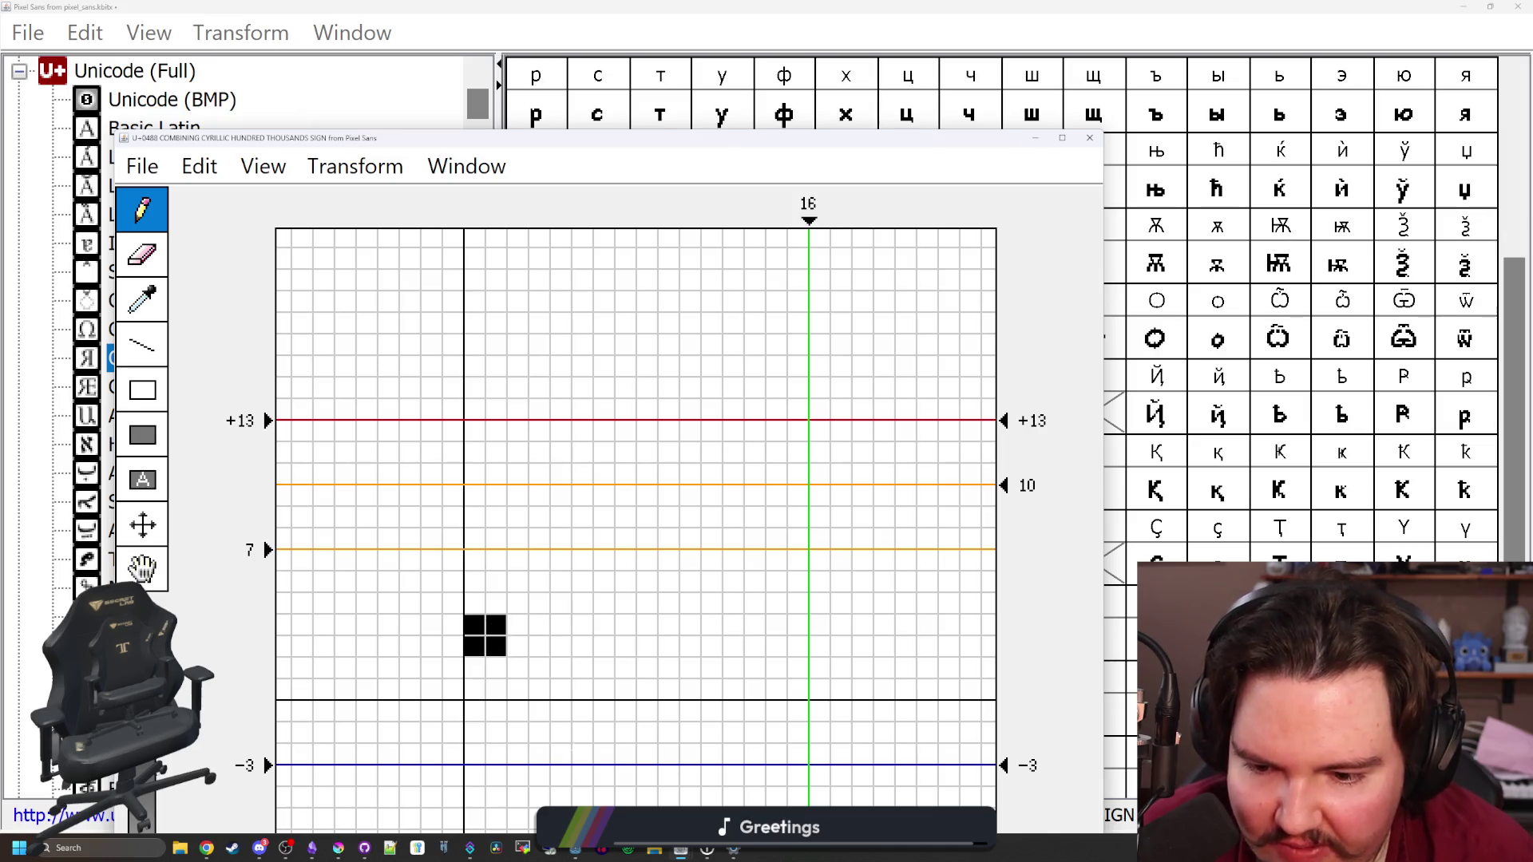
pyautogui.moveTo(582, 754); pyautogui.dragTo(604, 754)
pyautogui.moveTo(669, 645); pyautogui.dragTo(691, 645)
pyautogui.click(582, 517)
pyautogui.click(582, 495)
pyautogui.click(604, 517)
pyautogui.click(604, 495)
# Enlarge the left and right dots into two-column blocks
pyautogui.click(497, 603)
pyautogui.click(475, 603)
pyautogui.click(669, 603)
pyautogui.click(690, 603)
pyautogui.moveTo(713, 603)
pyautogui.mouseDown()
pyautogui.moveTo(712, 645)
pyautogui.moveTo(475, 645)
pyautogui.mouseUp()
pyautogui.moveTo(669, 603); pyautogui.dragTo(669, 624)
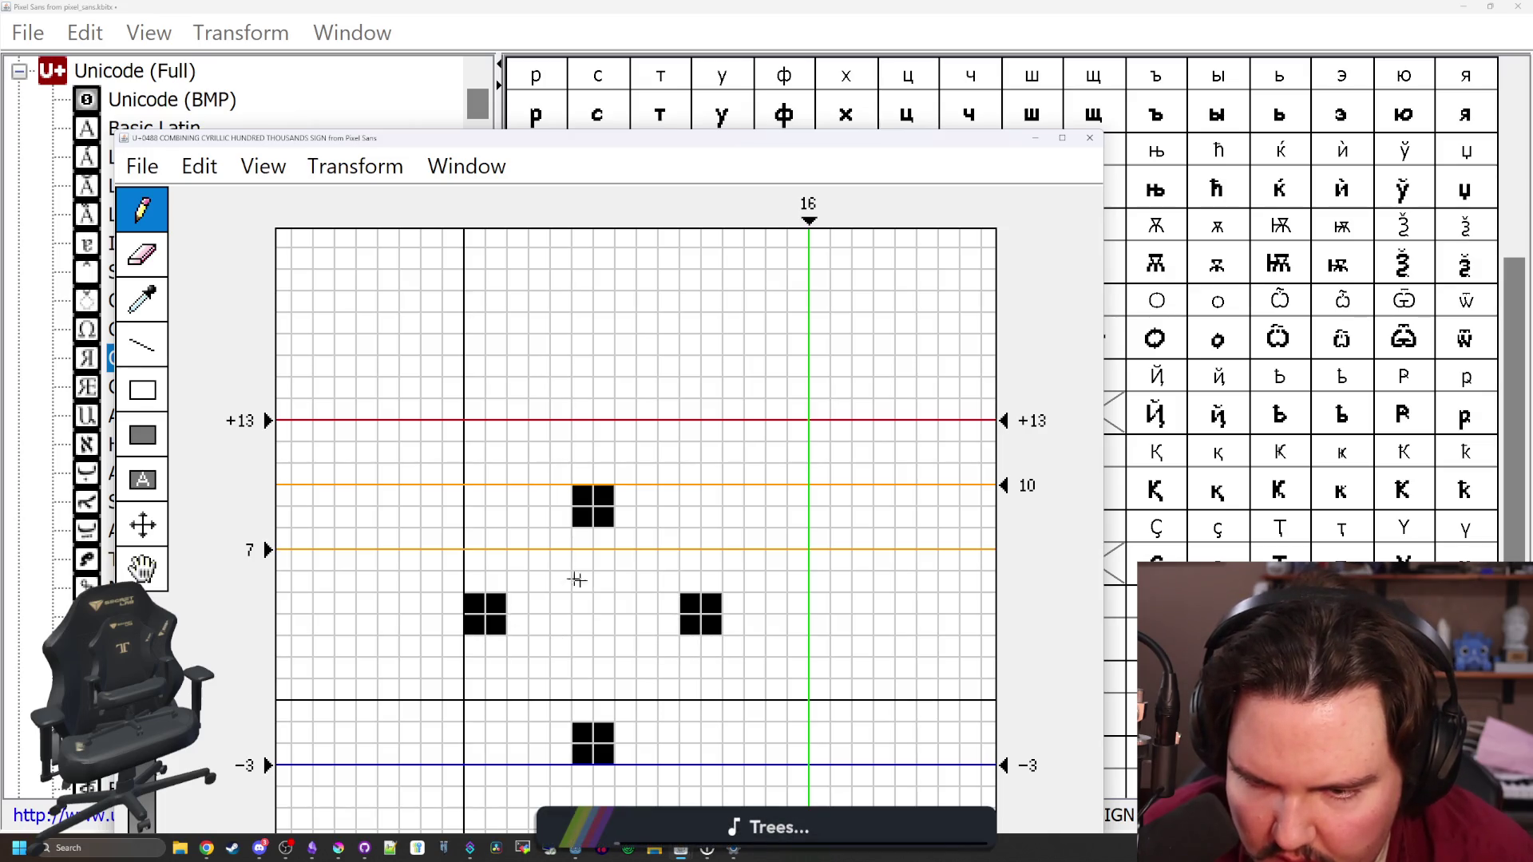
pyautogui.moveTo(475, 645); pyautogui.dragTo(497, 645)
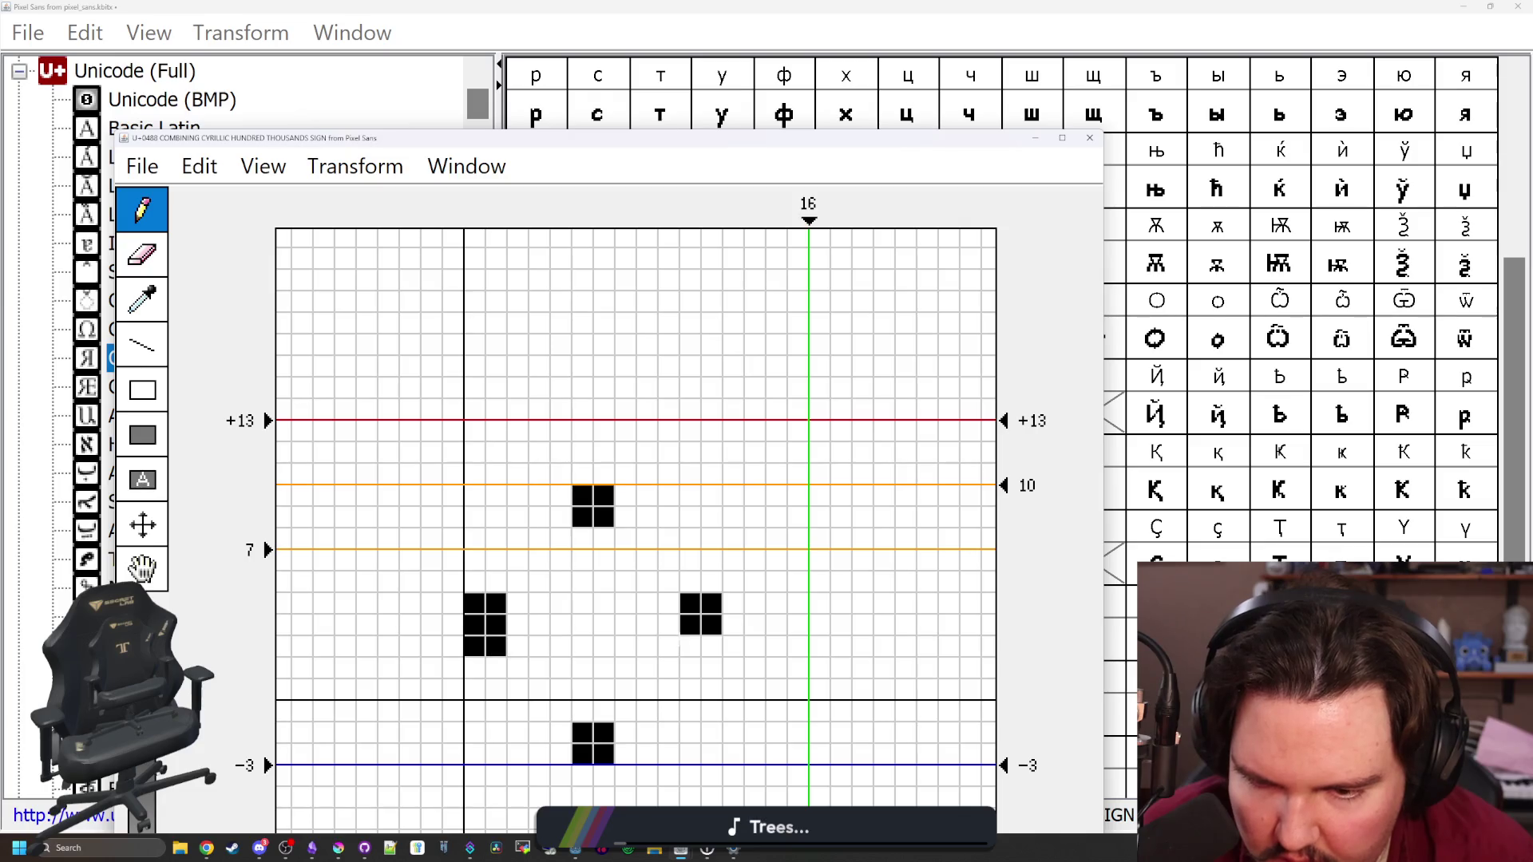
pyautogui.moveTo(691, 645); pyautogui.dragTo(712, 645)
# Reshape the bottom dot into an arch and add small arcs on either side
pyautogui.moveTo(914, 144)
pyautogui.mouseDown()
pyautogui.moveTo(469, 151)
pyautogui.moveTo(669, 75)
pyautogui.mouseUp()
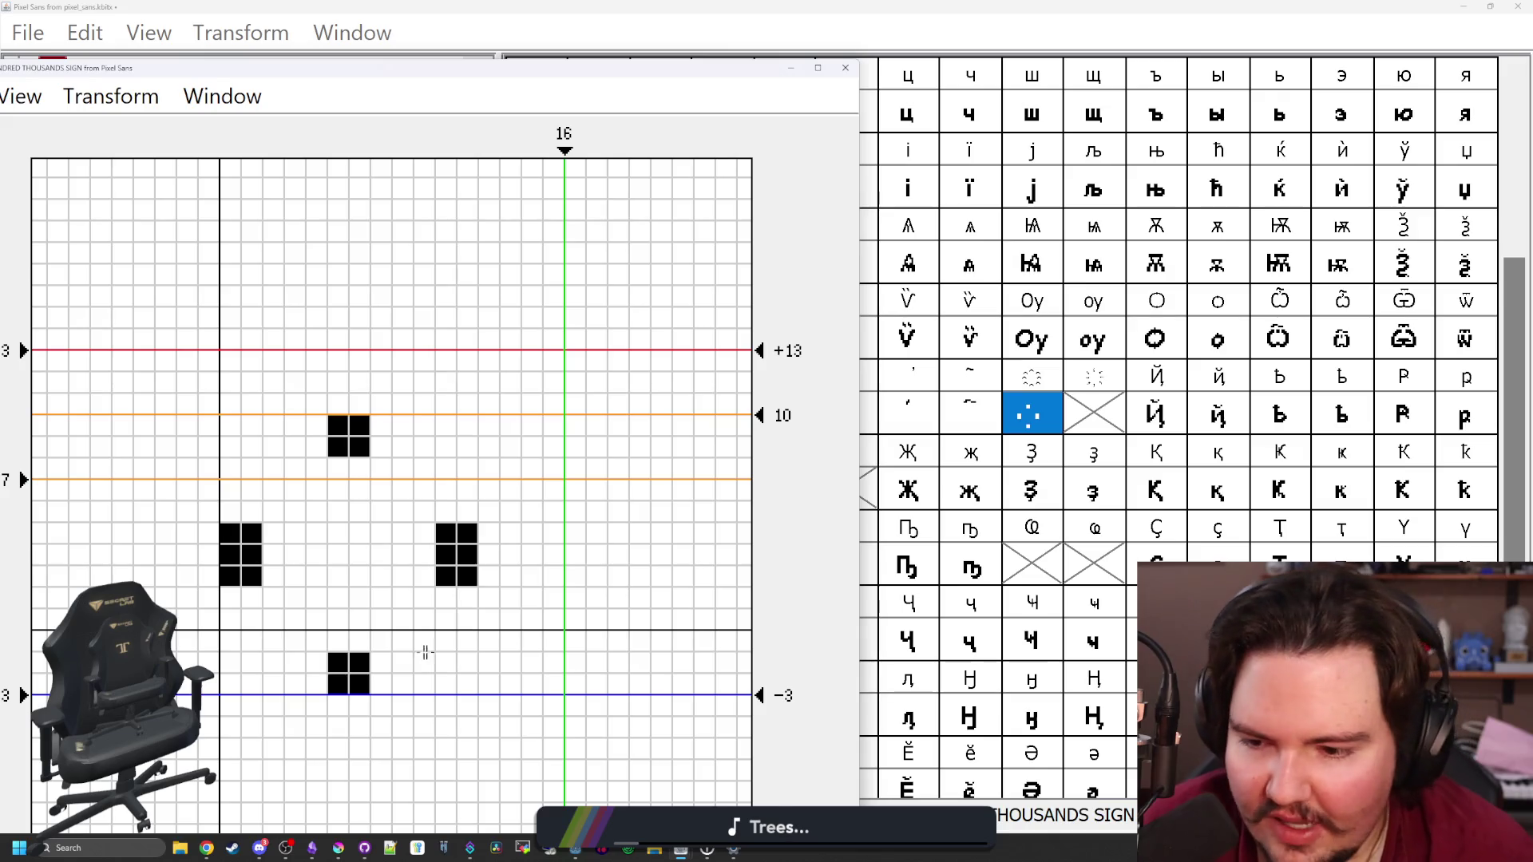
pyautogui.moveTo(339, 663)
pyautogui.mouseDown()
pyautogui.moveTo(360, 663)
pyautogui.moveTo(360, 684)
pyautogui.mouseUp()
pyautogui.click(317, 684)
pyautogui.click(381, 683)
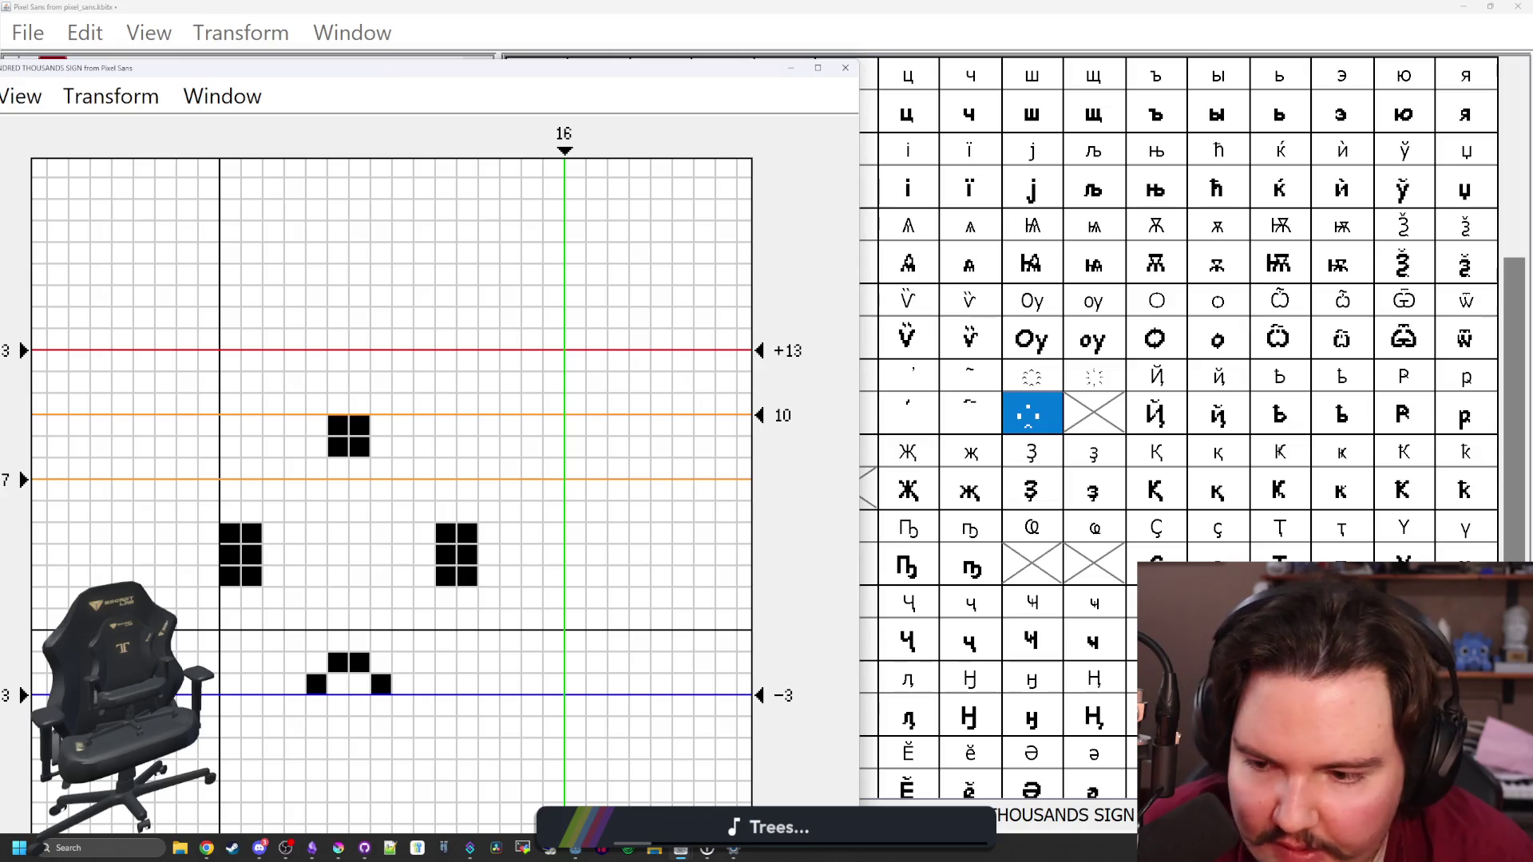
pyautogui.moveTo(230, 663)
pyautogui.mouseDown()
pyautogui.moveTo(252, 641)
pyautogui.moveTo(276, 644)
pyautogui.moveTo(273, 663)
pyautogui.mouseUp()
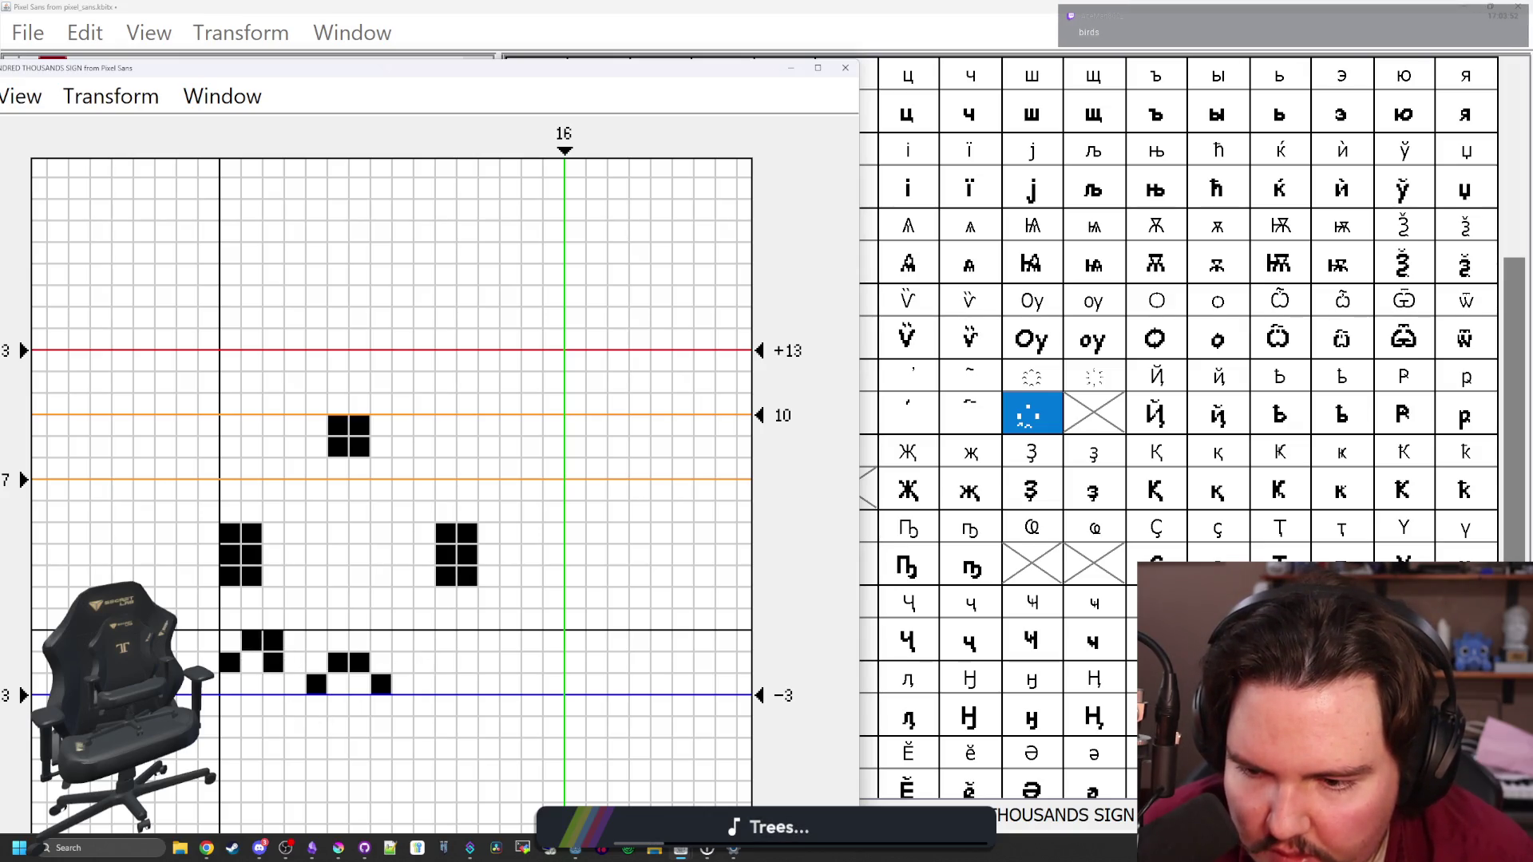
pyautogui.moveTo(425, 663); pyautogui.dragTo(447, 641)
pyautogui.click(468, 662)
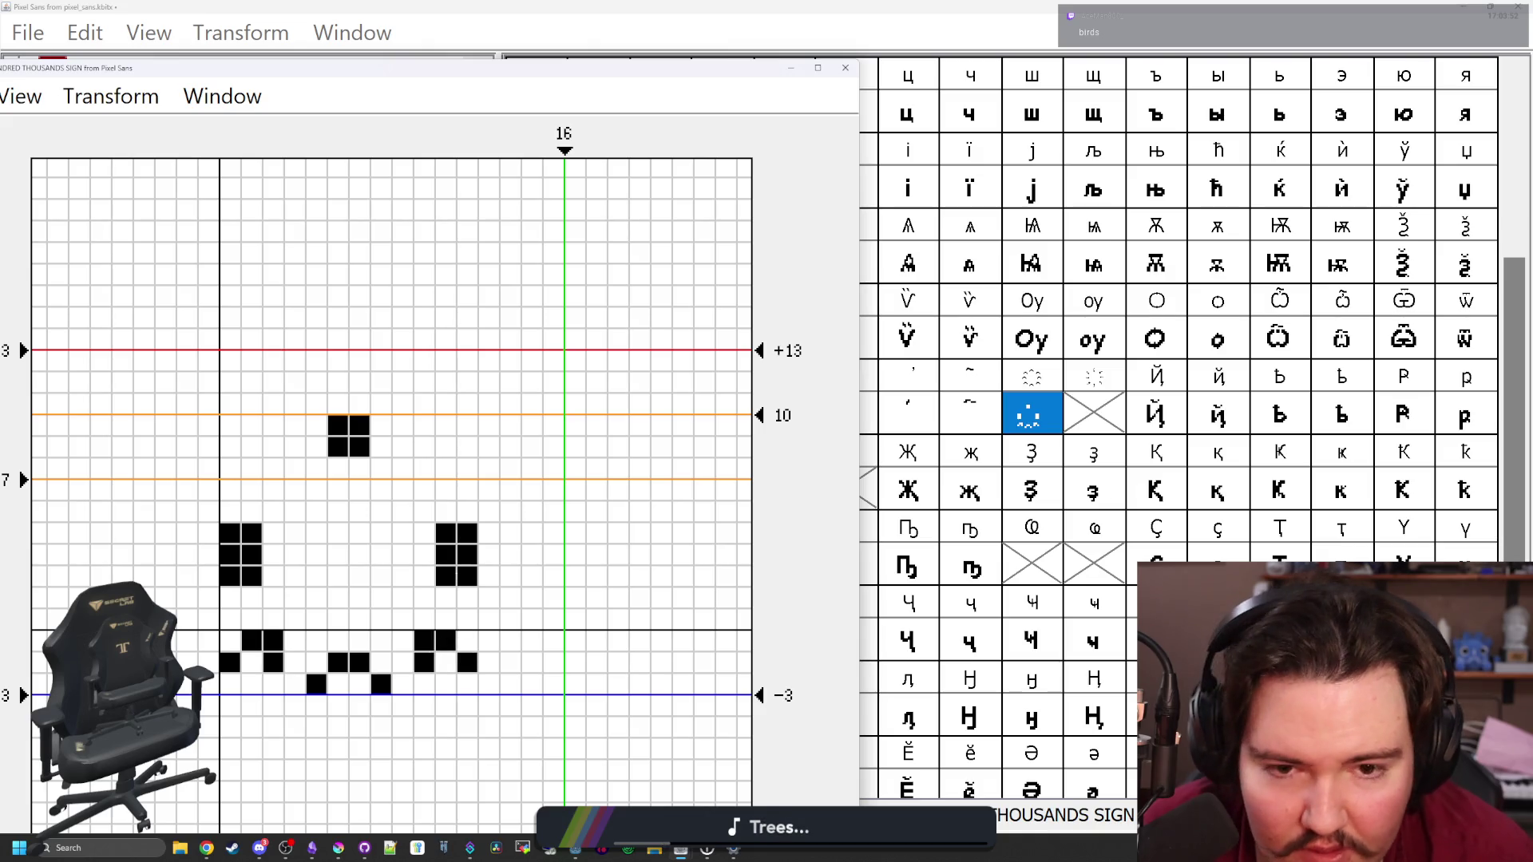
# Reshape the top dot into an arch and begin the upper-left and upper-right arcs
pyautogui.moveTo(339, 447); pyautogui.dragTo(360, 446)
pyautogui.click(317, 446)
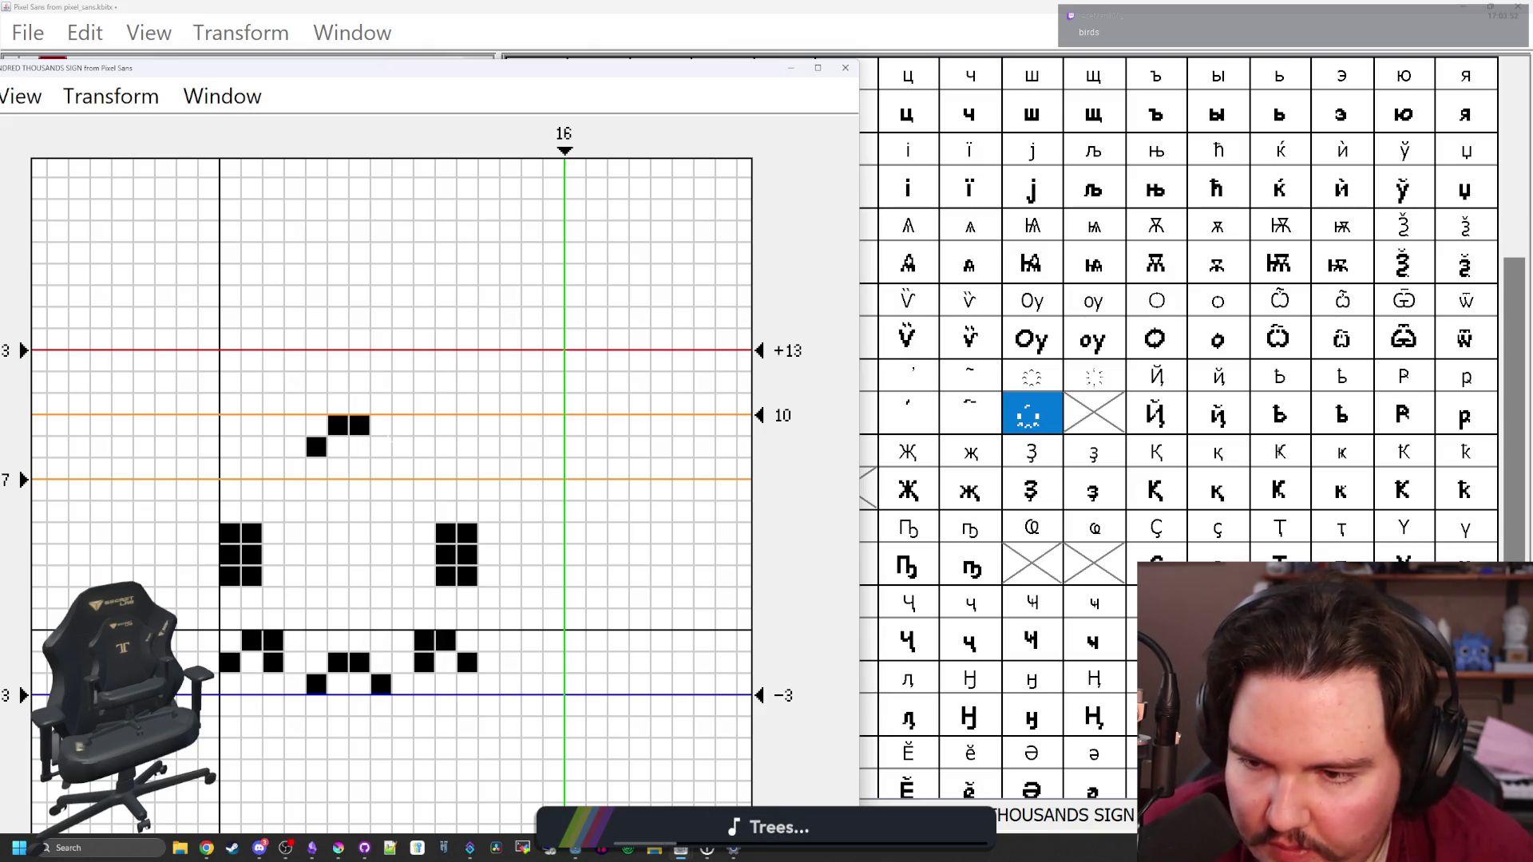
pyautogui.click(381, 446)
pyautogui.moveTo(274, 446)
pyautogui.mouseDown()
pyautogui.moveTo(274, 468)
pyautogui.moveTo(253, 467)
pyautogui.moveTo(269, 446)
pyautogui.moveTo(252, 446)
pyautogui.mouseUp()
pyautogui.click(230, 489)
pyautogui.click(274, 489)
pyautogui.moveTo(403, 489)
pyautogui.mouseDown()
pyautogui.moveTo(403, 468)
pyautogui.moveTo(425, 468)
pyautogui.moveTo(403, 489)
pyautogui.mouseUp()
# Finish the upper-right arc and erase the old left and right blocks
pyautogui.click(424, 489)
pyautogui.click(468, 467)
pyautogui.click(446, 468)
pyautogui.click(468, 468)
pyautogui.click(467, 489)
pyautogui.moveTo(468, 533)
pyautogui.mouseDown()
pyautogui.moveTo(447, 533)
pyautogui.moveTo(468, 555)
pyautogui.mouseUp()
pyautogui.moveTo(252, 576)
pyautogui.mouseDown()
pyautogui.moveTo(230, 555)
pyautogui.moveTo(251, 533)
pyautogui.mouseUp()
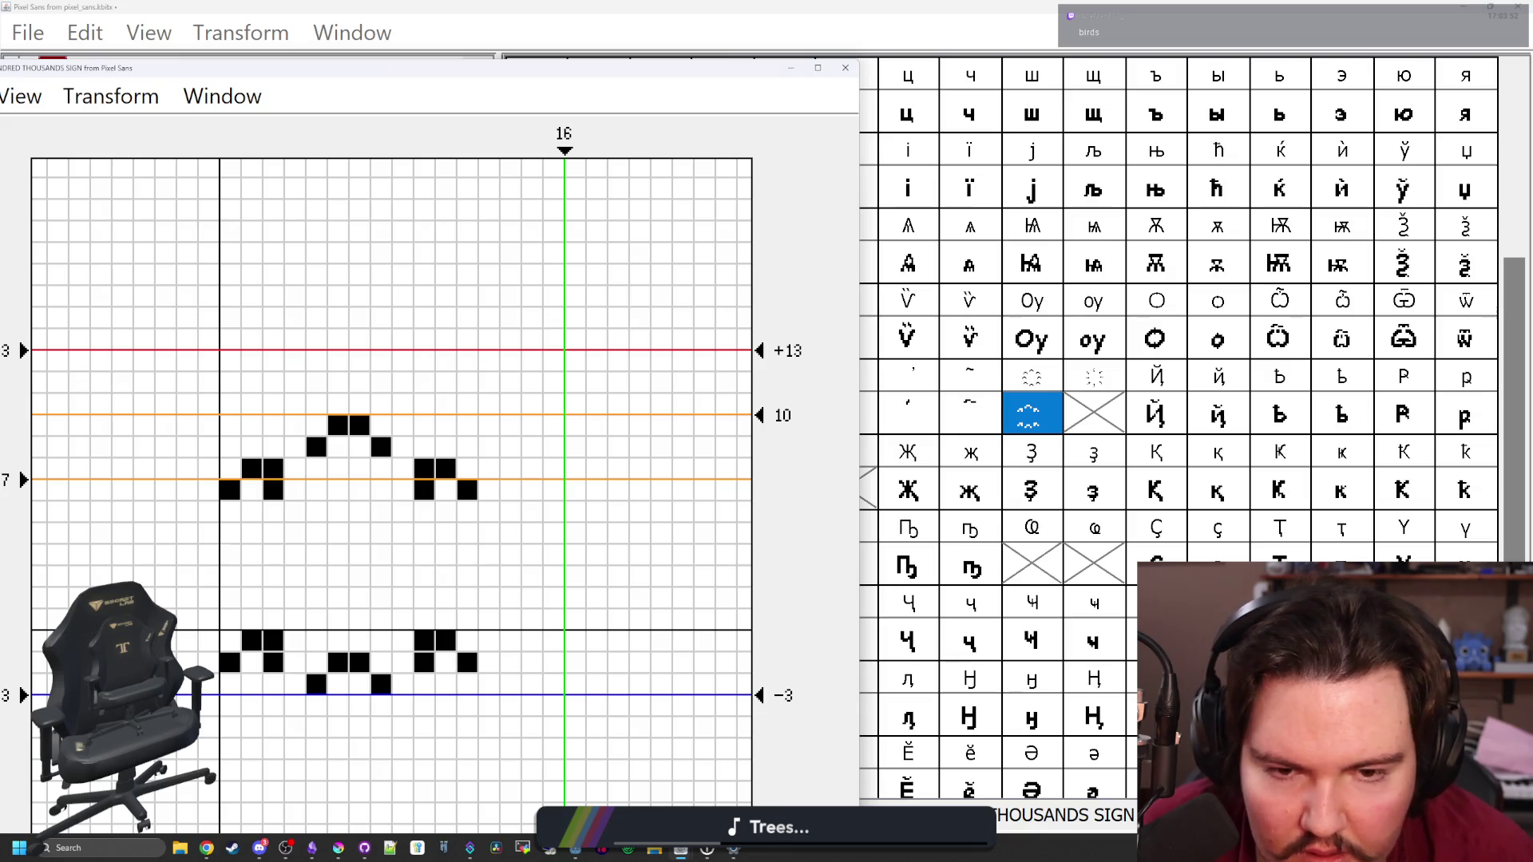
# Draw the left and right middle arcs, shifting the right one a pixel outward
pyautogui.moveTo(210, 576)
pyautogui.mouseDown()
pyautogui.moveTo(230, 555)
pyautogui.moveTo(273, 576)
pyautogui.mouseUp()
pyautogui.moveTo(403, 576); pyautogui.dragTo(446, 555)
pyautogui.click(467, 576)
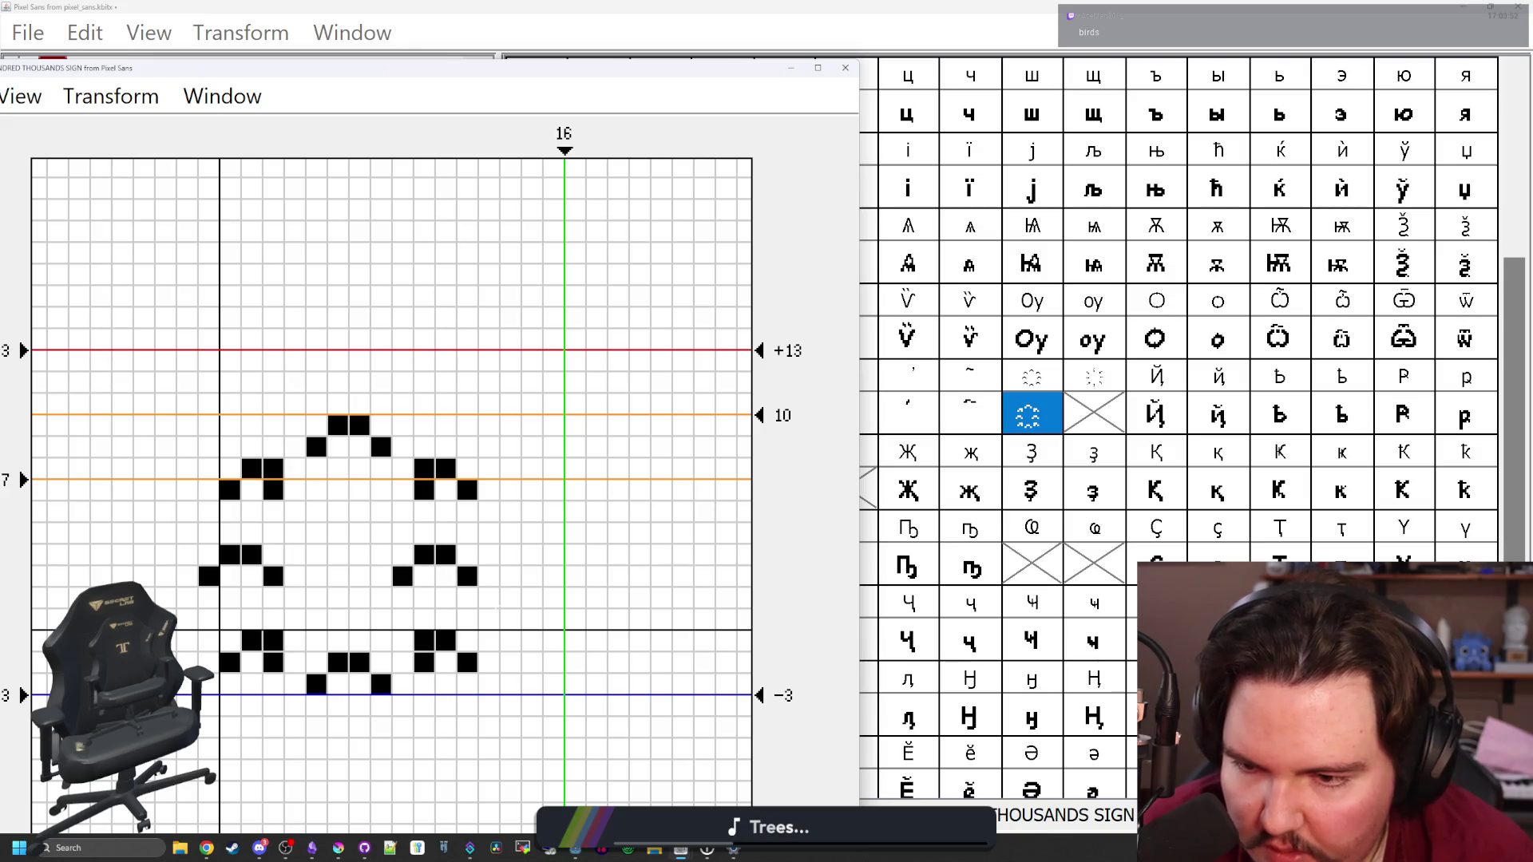
pyautogui.click(488, 577)
pyautogui.click(467, 555)
pyautogui.click(424, 576)
pyautogui.click(402, 576)
pyautogui.click(424, 554)
pyautogui.click(467, 576)
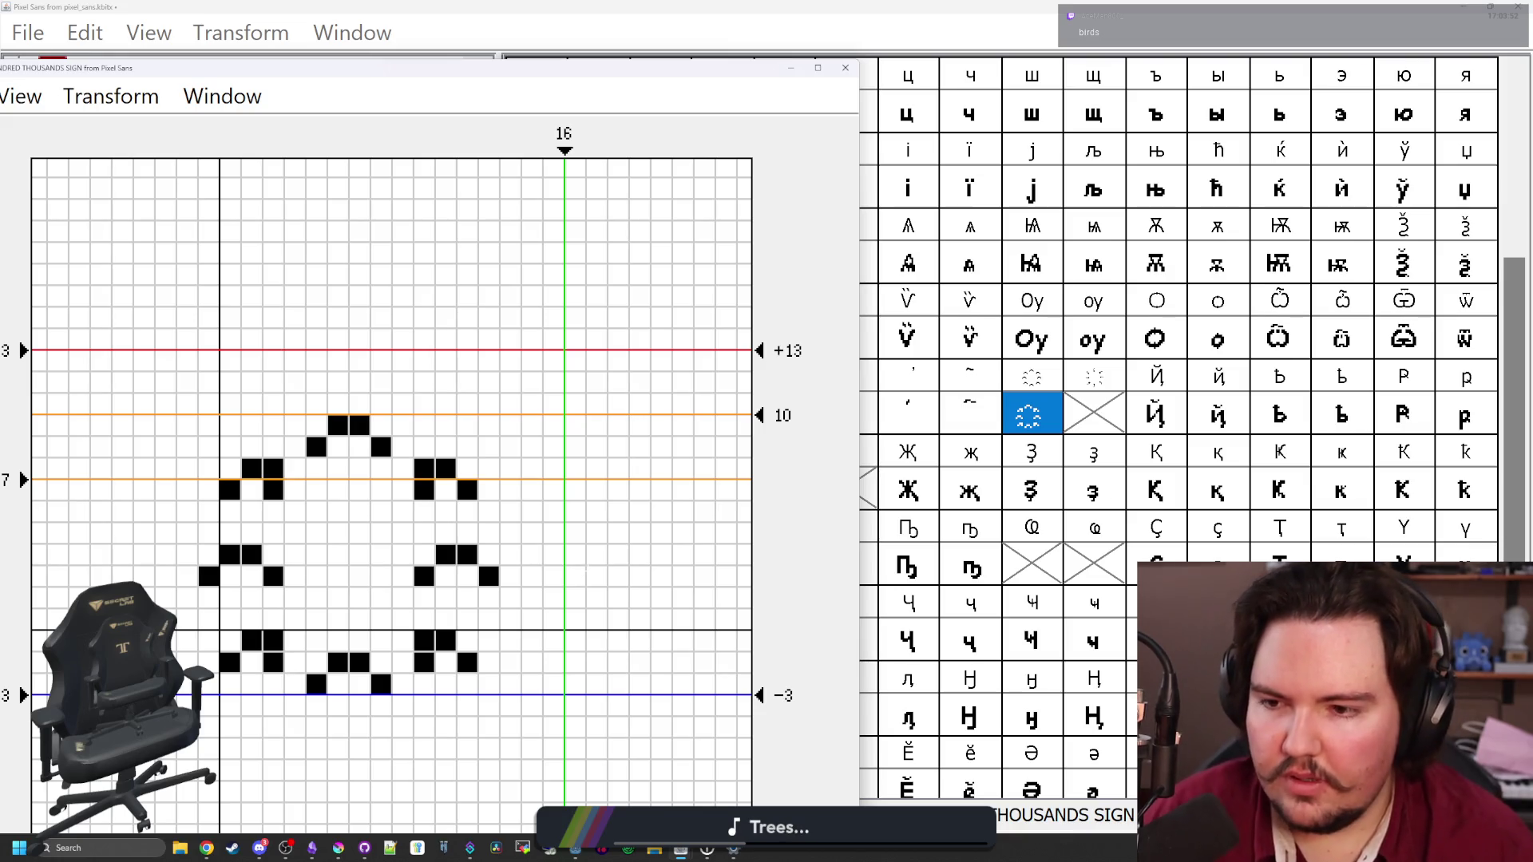
# Shift the whole ring one pixel right and set the advance width to 15
pyautogui.hotkey('ctrl', 'Right')
pyautogui.moveTo(564, 150)
pyautogui.mouseDown()
pyautogui.moveTo(523, 150)
pyautogui.moveTo(554, 158)
pyautogui.mouseUp()
pyautogui.click(846, 67)
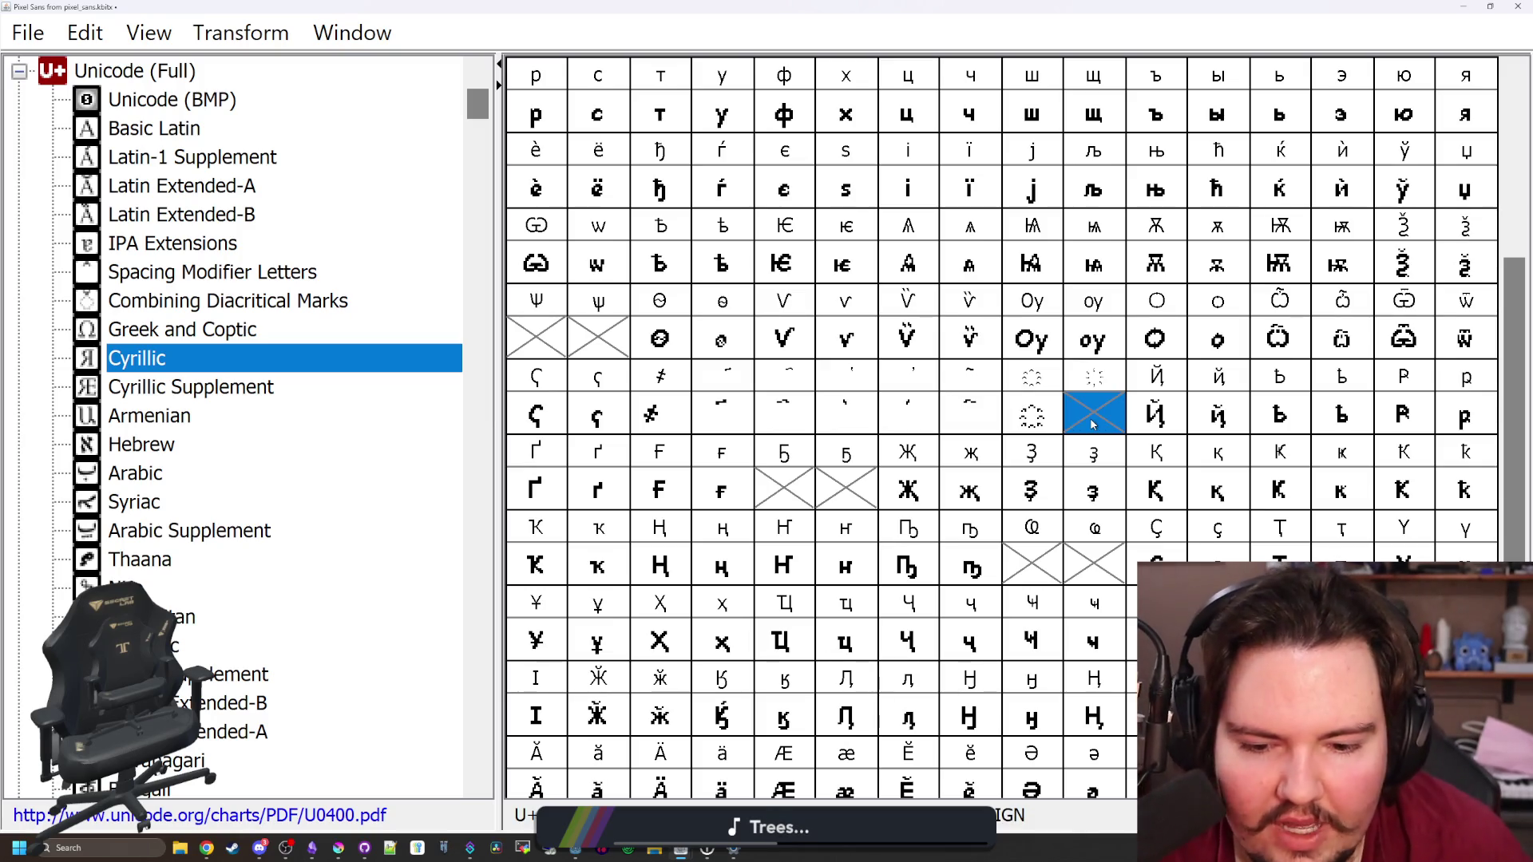
# Reopen U+0488 and move the feet of the upper-left and upper-right arcs
pyautogui.click(1077, 427)
pyautogui.click(1050, 427)
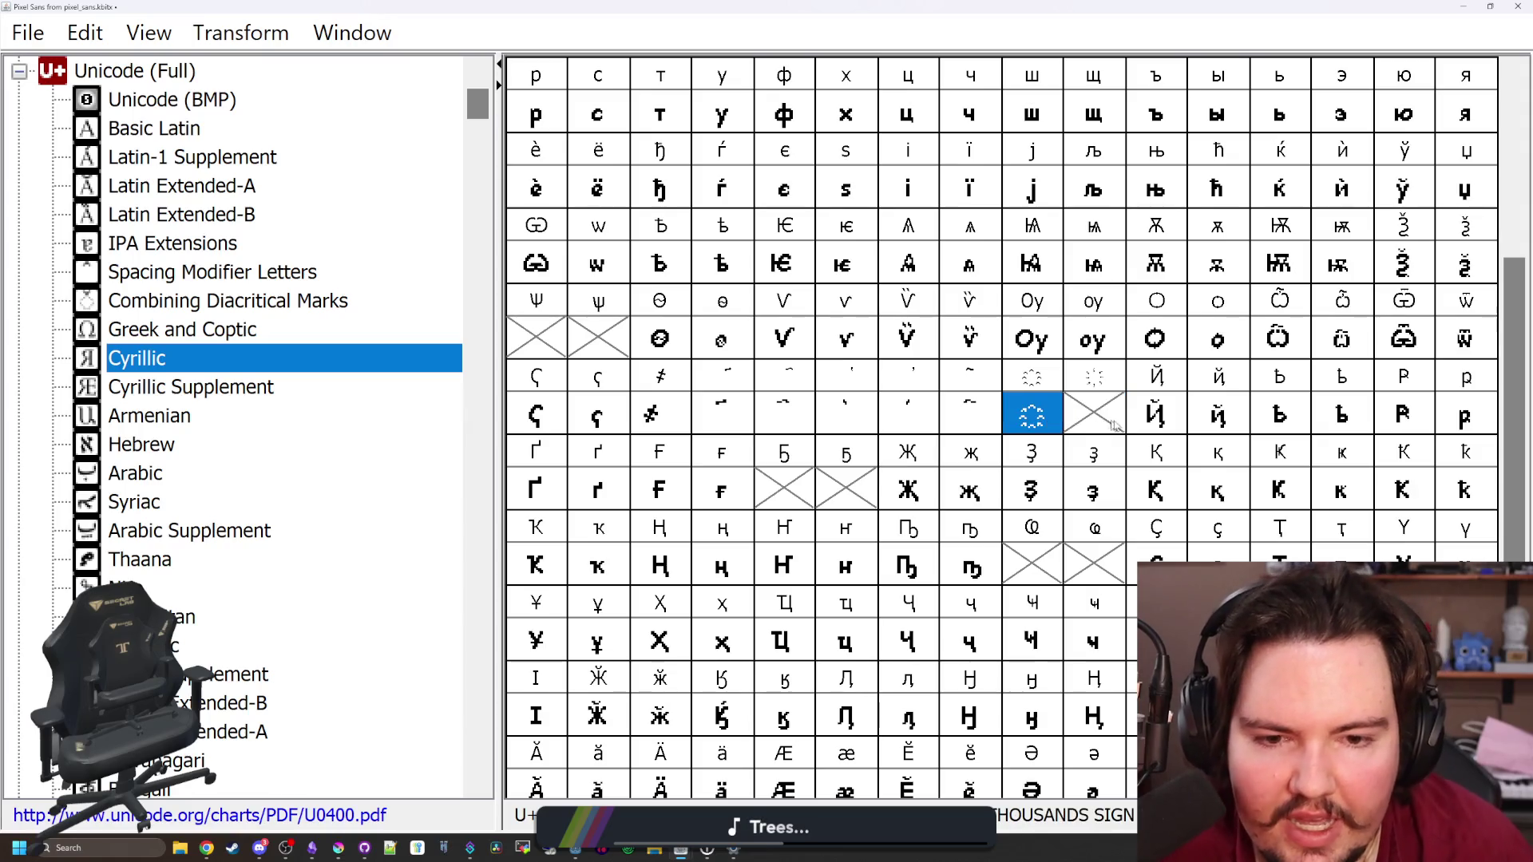
pyautogui.click(1094, 423)
pyautogui.doubleClick(1037, 423)
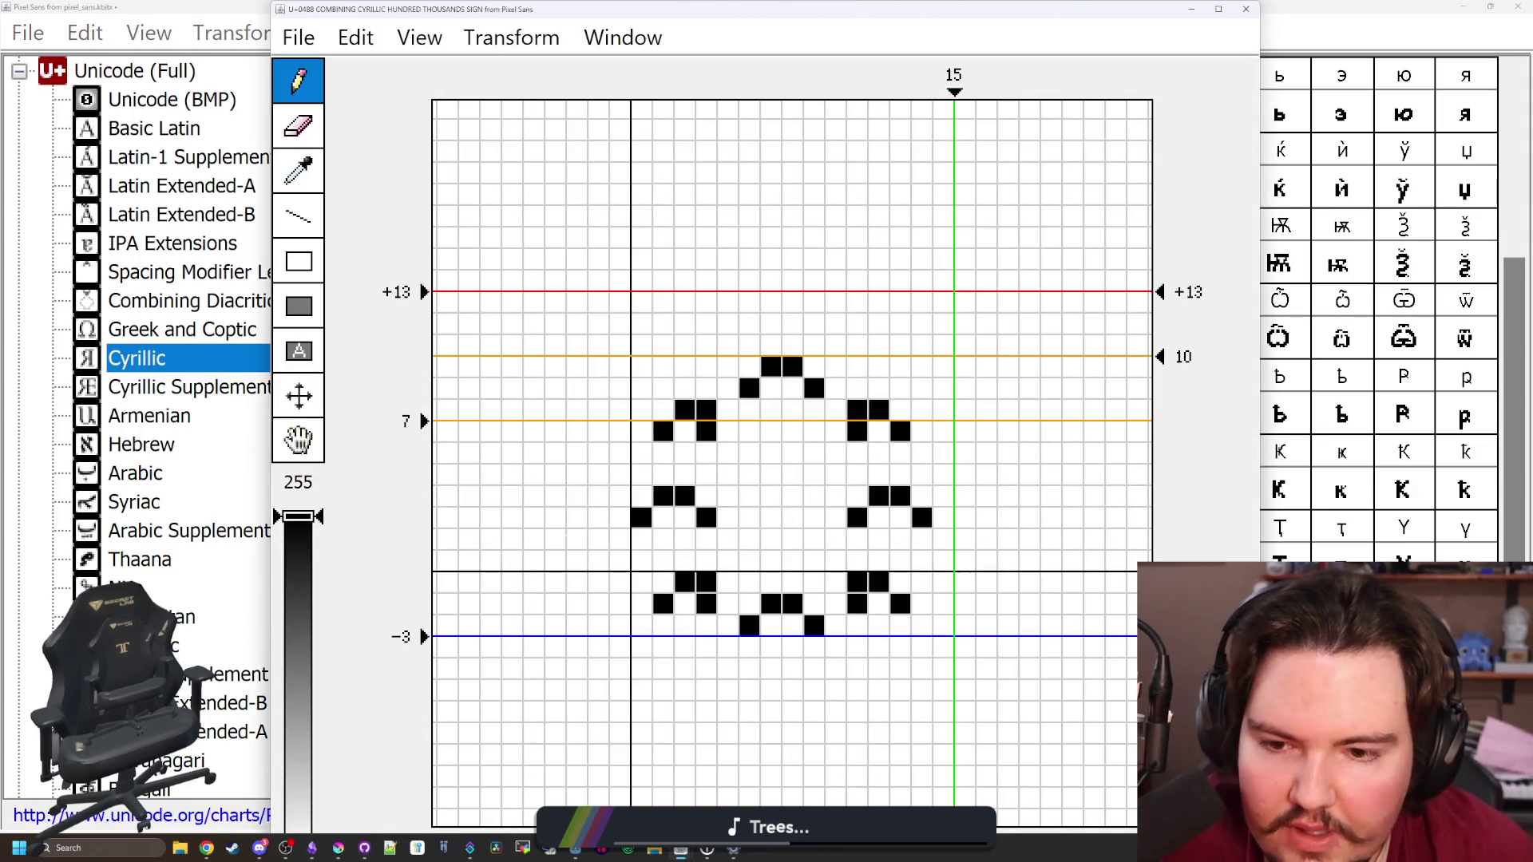
pyautogui.click(727, 432)
pyautogui.click(706, 432)
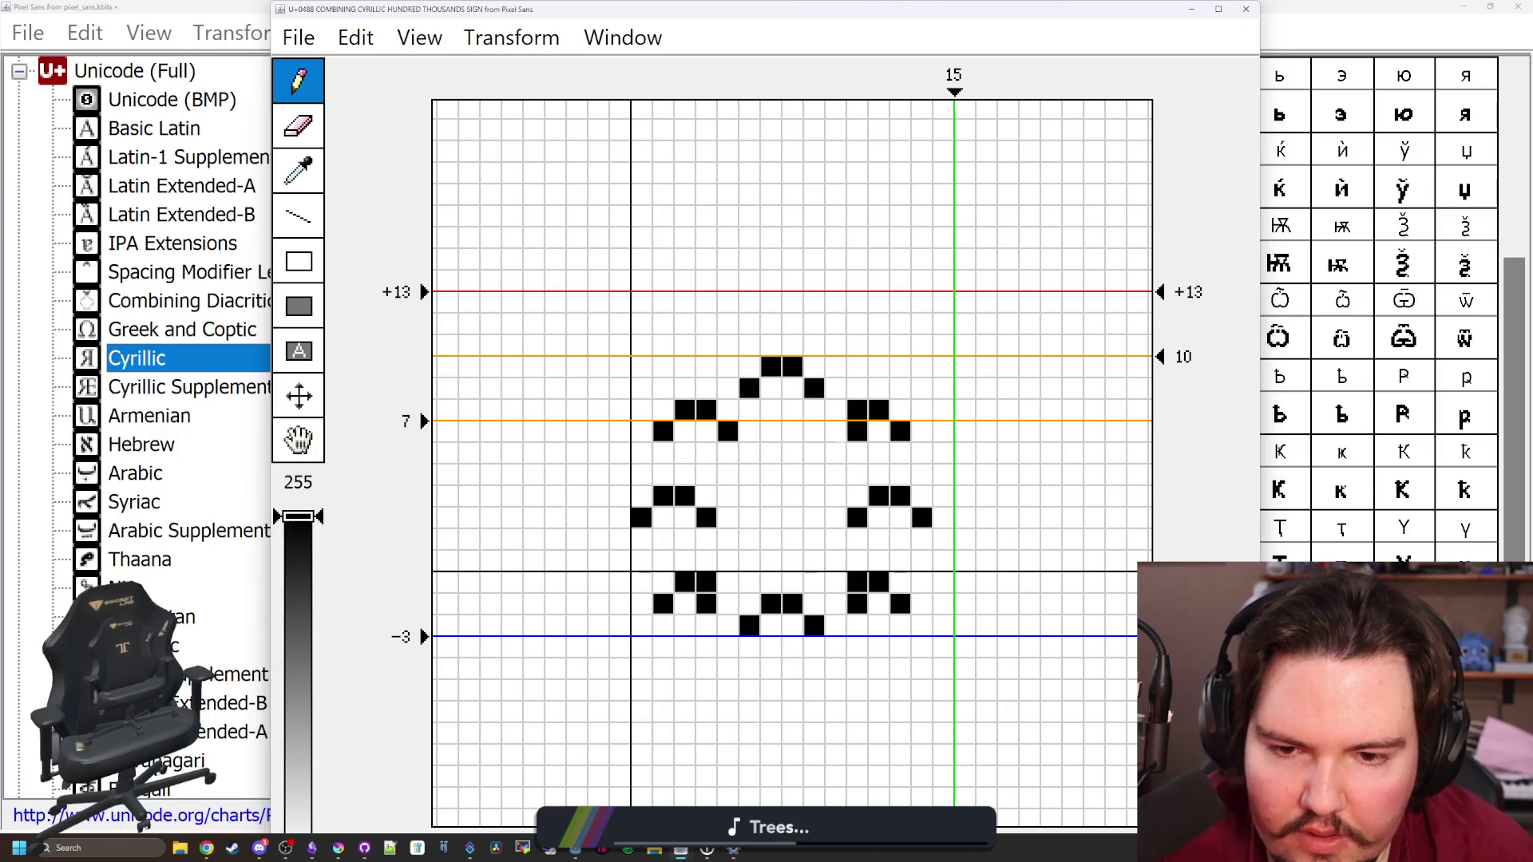
pyautogui.click(835, 432)
pyautogui.click(857, 432)
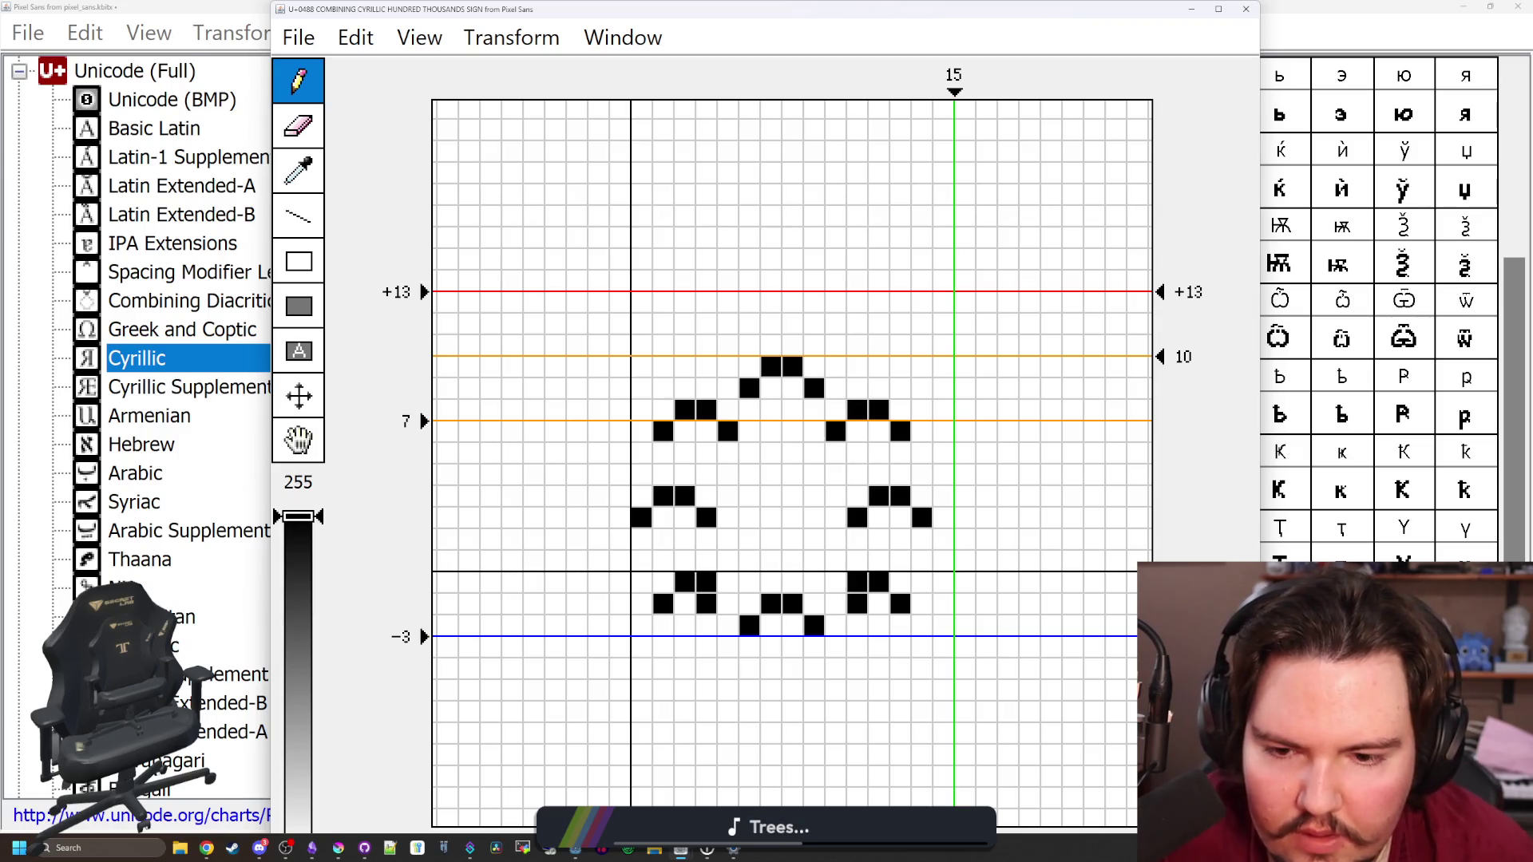
# Redraw the lower-left arc one row higher and erase its old pixels
pyautogui.click(683, 561)
pyautogui.click(705, 561)
pyautogui.click(727, 583)
pyautogui.click(662, 582)
pyautogui.rightClick(662, 605)
pyautogui.rightClick(705, 604)
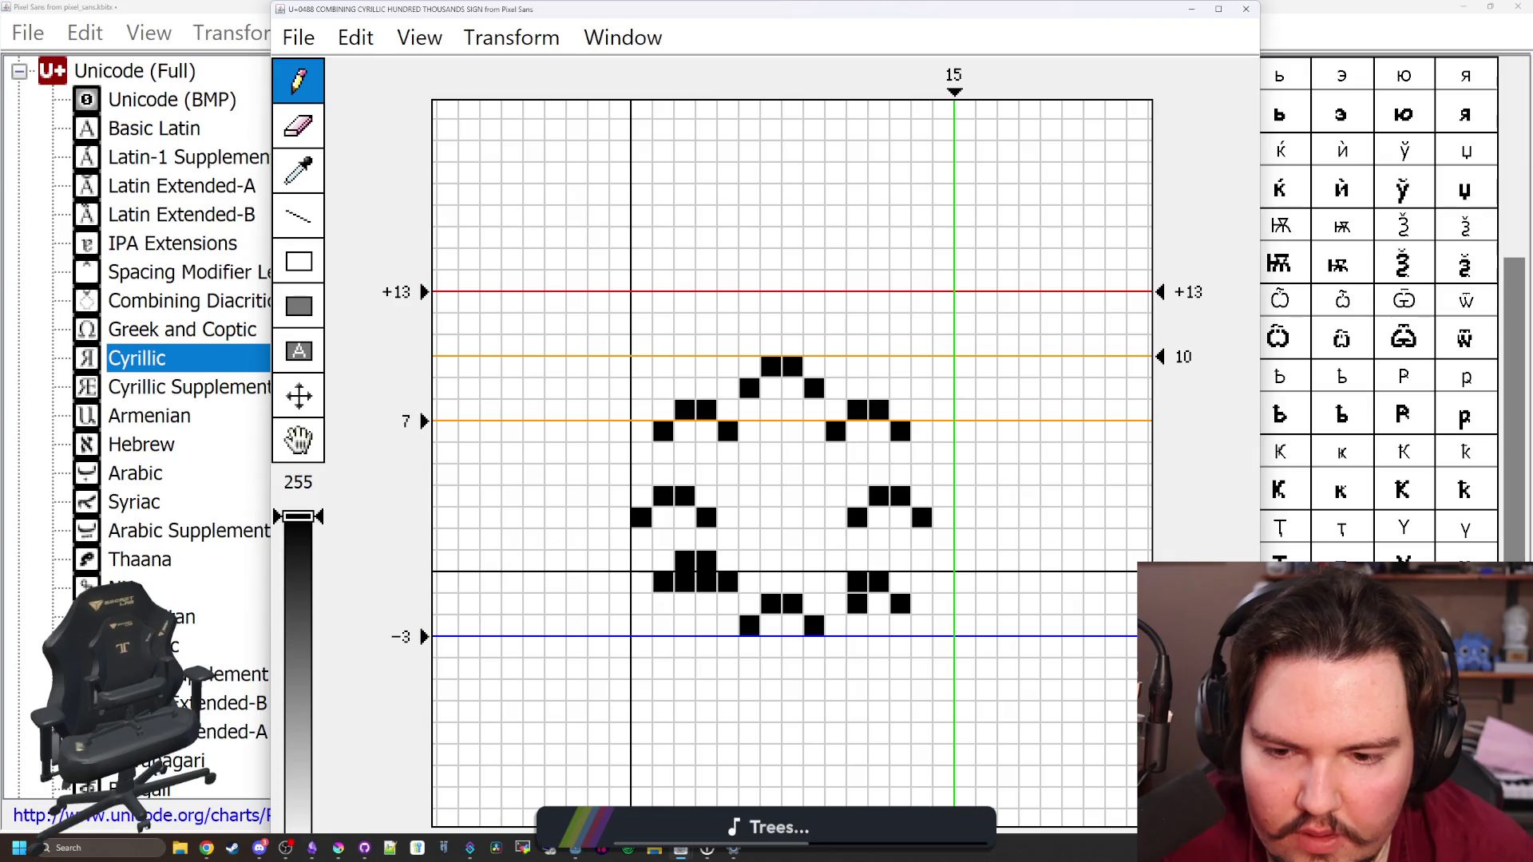
pyautogui.rightClick(683, 583)
pyautogui.rightClick(706, 583)
# Redraw the lower-right arc one row higher and erase its old pixels
pyautogui.click(835, 583)
pyautogui.click(857, 561)
pyautogui.click(878, 562)
pyautogui.click(900, 583)
pyautogui.rightClick(900, 604)
pyautogui.rightClick(857, 604)
pyautogui.rightClick(856, 582)
pyautogui.rightClick(878, 583)
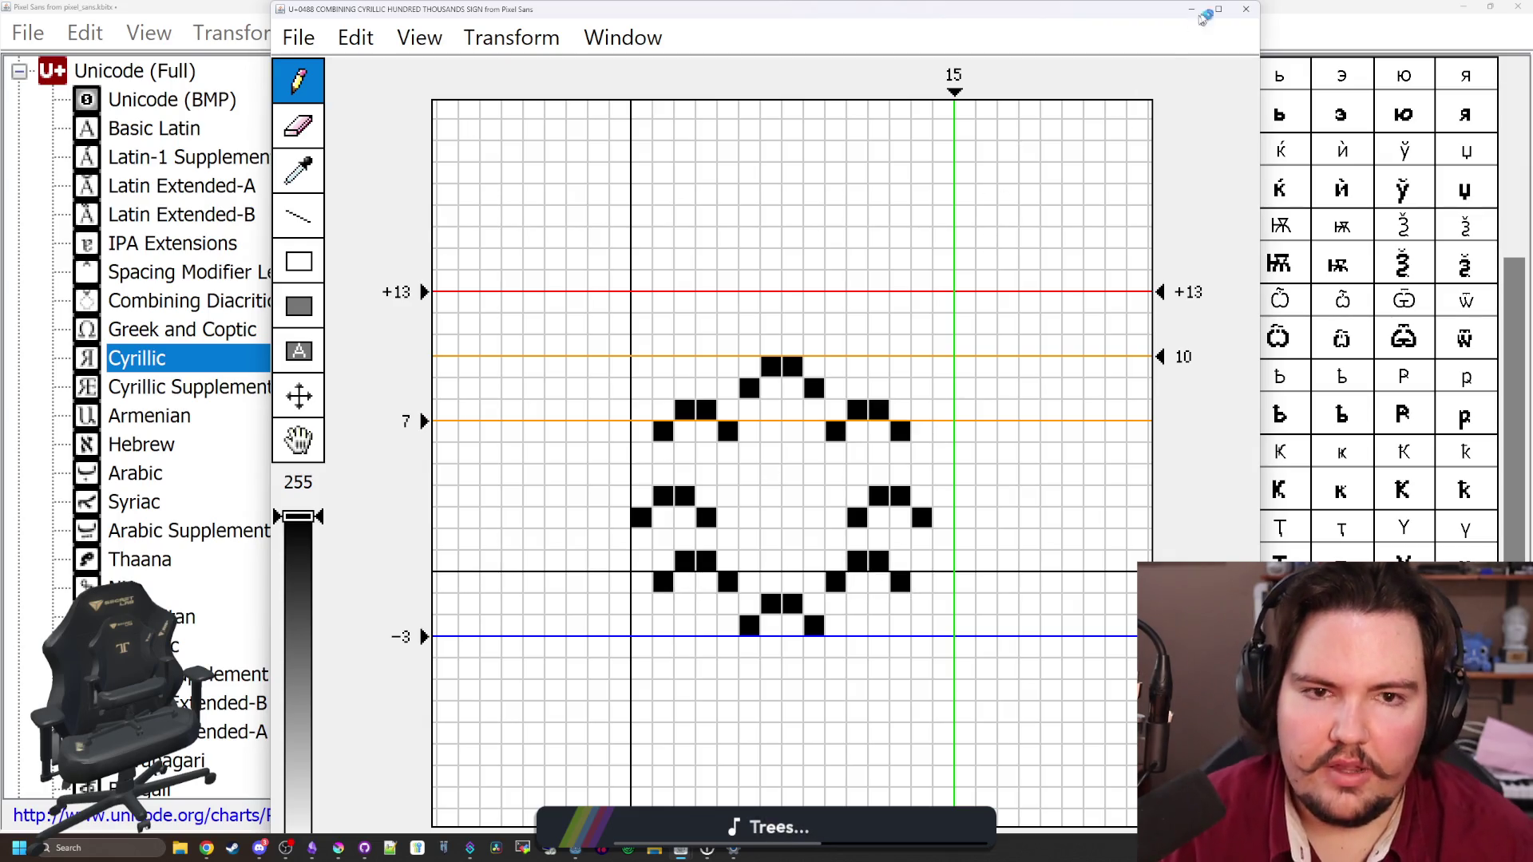
# Open the empty Millions Sign glyph U+0489 for editing
pyautogui.click(1245, 9)
pyautogui.click(1093, 413)
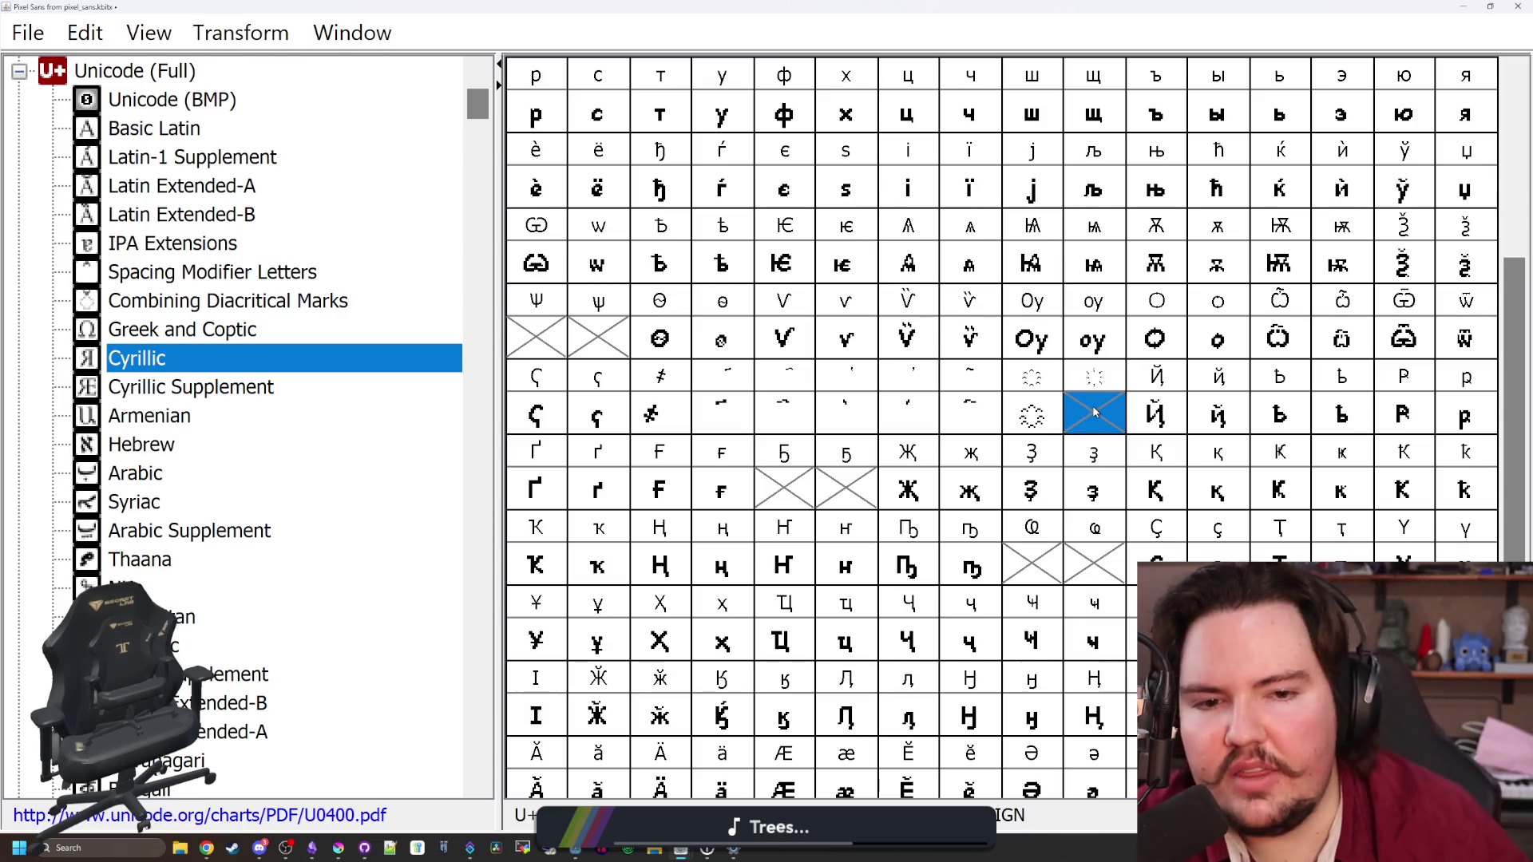
pyautogui.doubleClick(1092, 413)
# Draw the left, right and top pixel blocks of the millions sign ring
pyautogui.moveTo(903, 12)
pyautogui.mouseDown()
pyautogui.moveTo(901, 53)
pyautogui.moveTo(653, 99)
pyautogui.moveTo(581, 81)
pyautogui.moveTo(623, 93)
pyautogui.mouseUp()
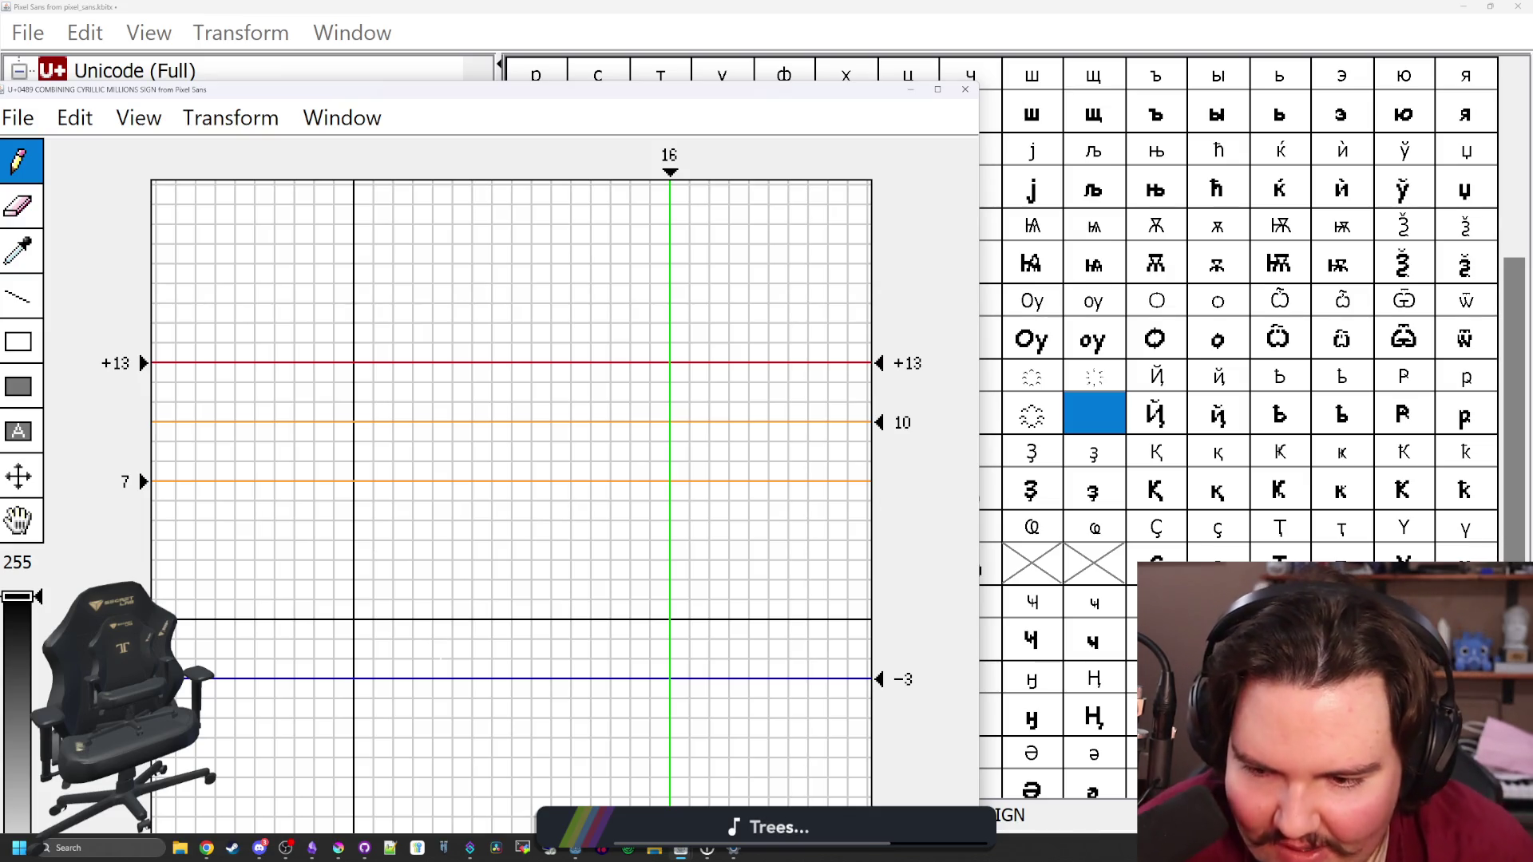
pyautogui.moveTo(463, 668)
pyautogui.mouseDown()
pyautogui.moveTo(463, 630)
pyautogui.moveTo(482, 668)
pyautogui.mouseUp()
pyautogui.click(364, 551)
pyautogui.moveTo(363, 531)
pyautogui.mouseDown()
pyautogui.moveTo(402, 551)
pyautogui.moveTo(382, 550)
pyautogui.mouseUp()
pyautogui.click(541, 551)
pyautogui.moveTo(560, 551)
pyautogui.mouseDown()
pyautogui.moveTo(556, 529)
pyautogui.moveTo(522, 532)
pyautogui.mouseUp()
pyautogui.moveTo(463, 471)
pyautogui.mouseDown()
pyautogui.moveTo(462, 451)
pyautogui.moveTo(482, 451)
pyautogui.mouseUp()
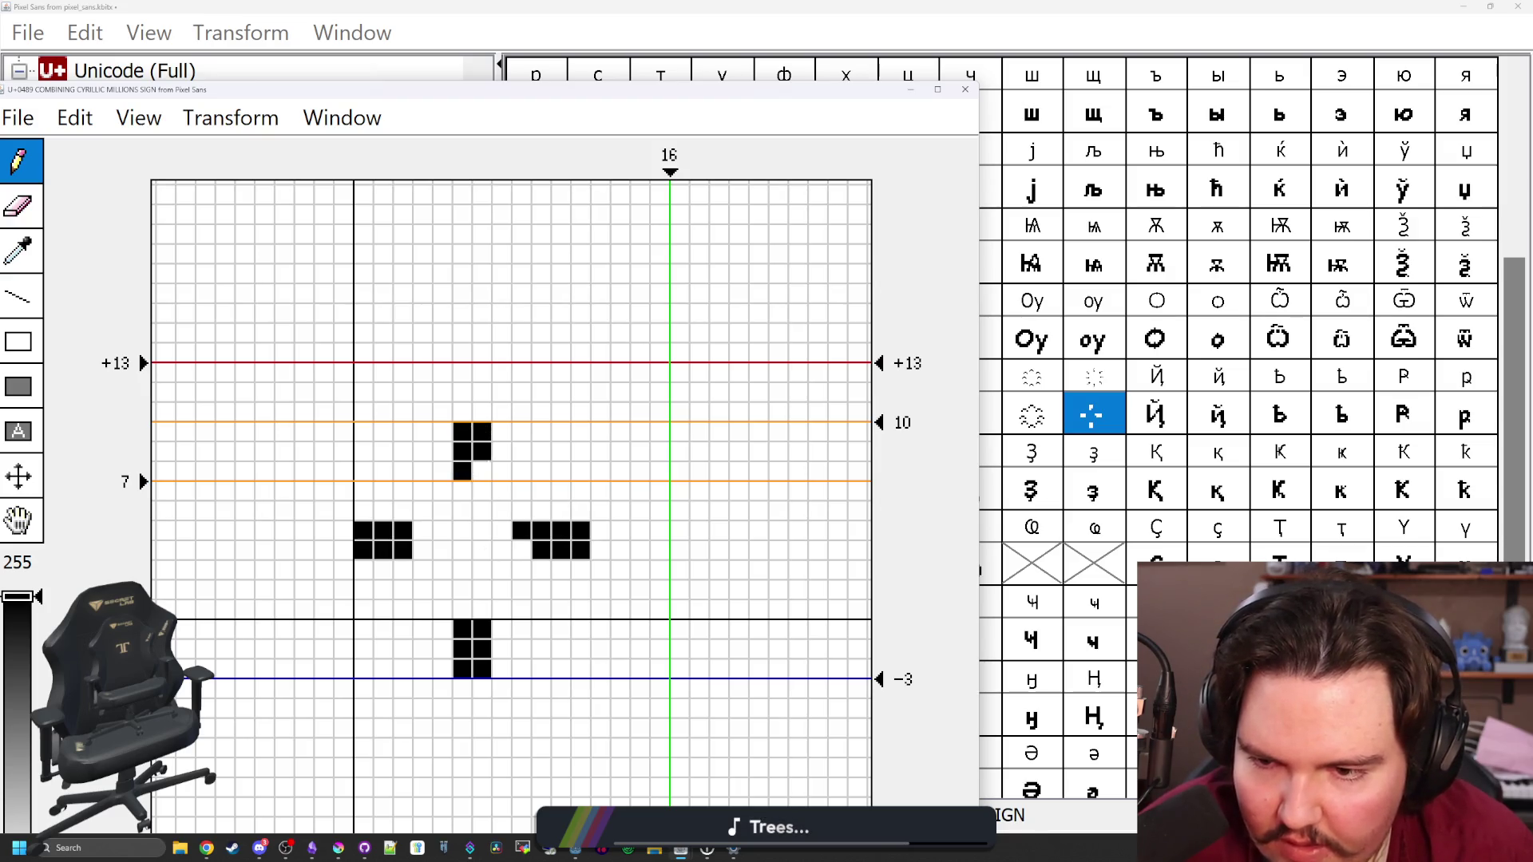
# Complete the top block and add the upper-left and upper-right blocks of the ring
pyautogui.click(522, 532)
pyautogui.click(481, 472)
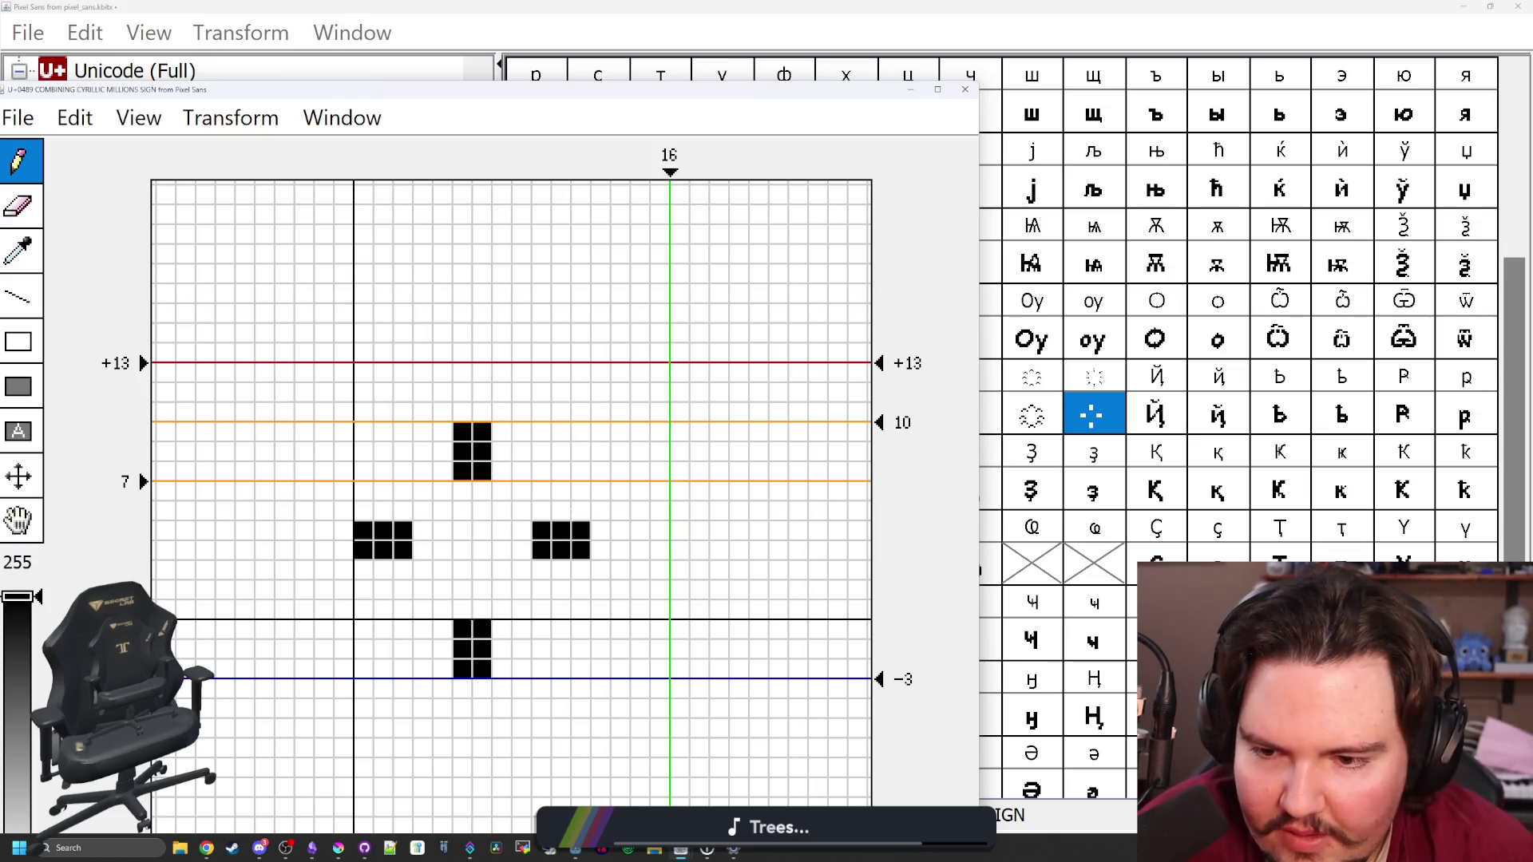
pyautogui.click(403, 491)
pyautogui.click(403, 472)
pyautogui.click(422, 472)
pyautogui.click(423, 491)
pyautogui.click(522, 490)
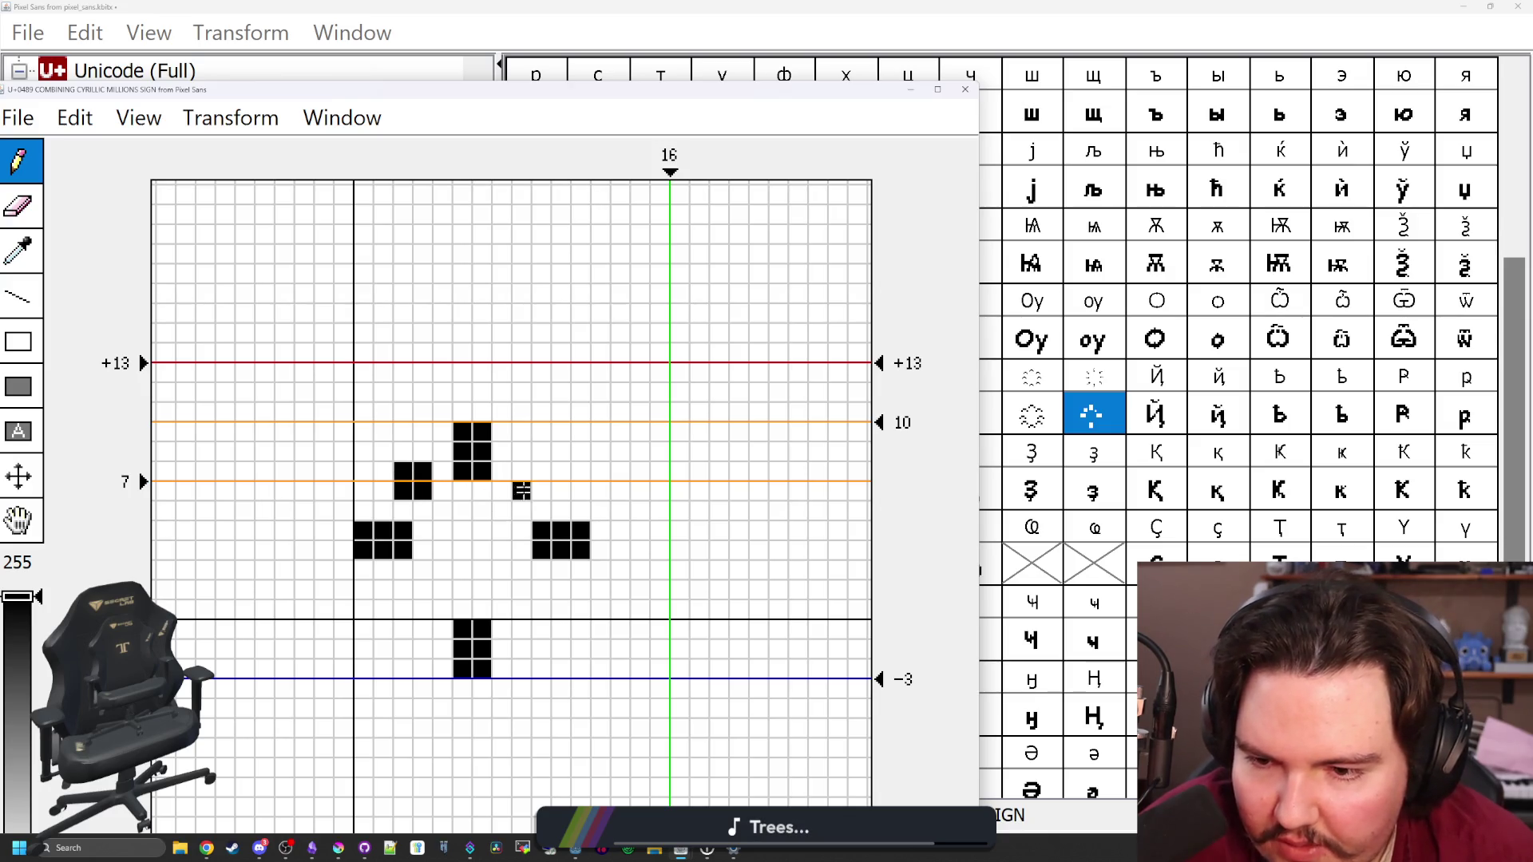
pyautogui.click(522, 472)
pyautogui.click(541, 472)
pyautogui.click(541, 491)
# Add the lower-right and lower-left blocks, each with a tail pixel beside it
pyautogui.click(522, 590)
pyautogui.click(522, 609)
pyautogui.click(541, 590)
pyautogui.click(541, 610)
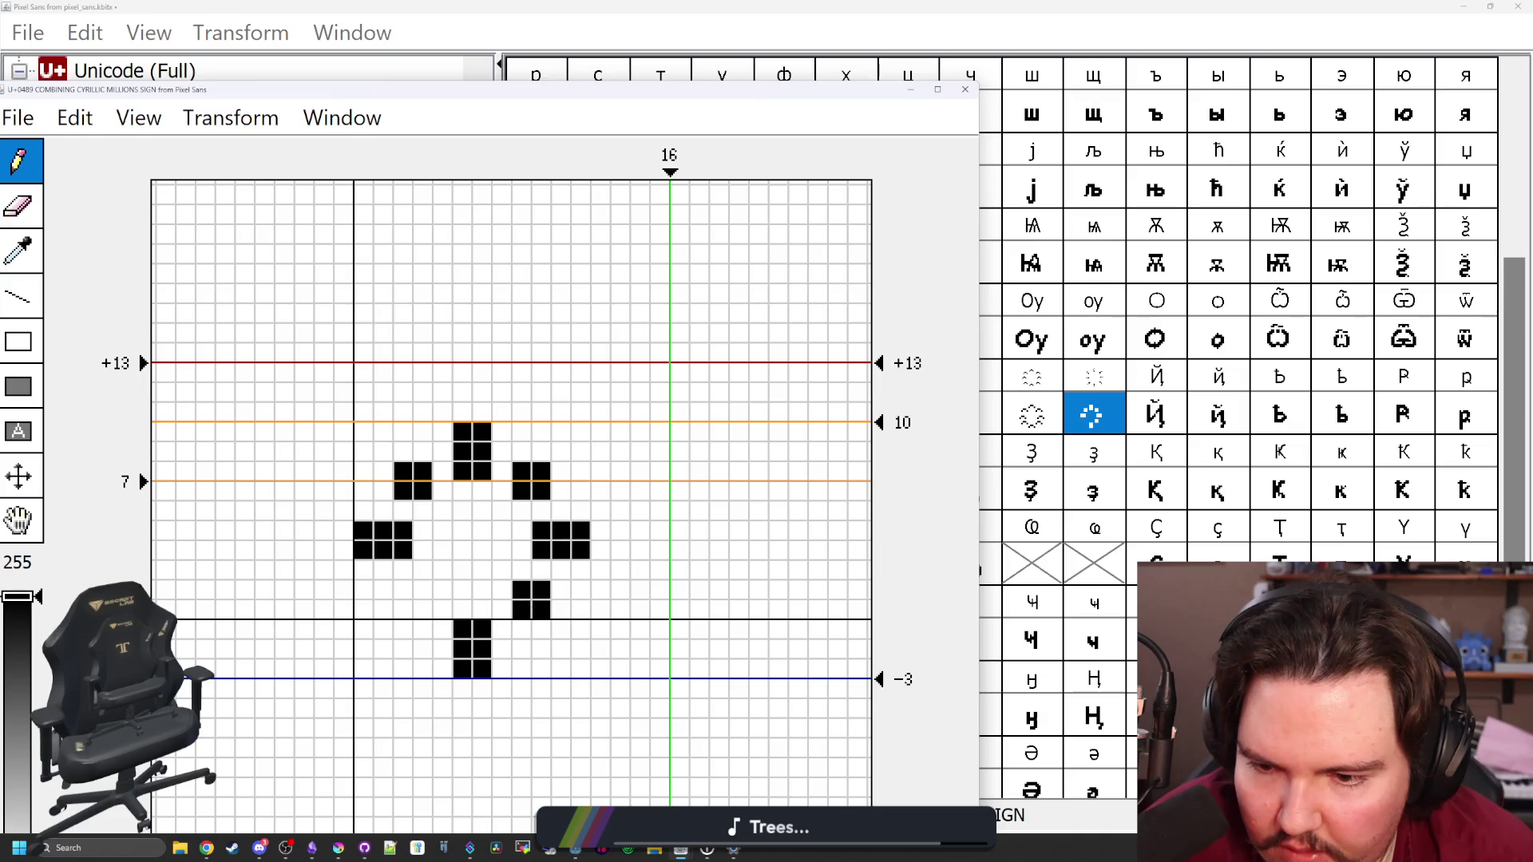
pyautogui.click(423, 590)
pyautogui.click(423, 610)
pyautogui.click(403, 590)
pyautogui.click(404, 609)
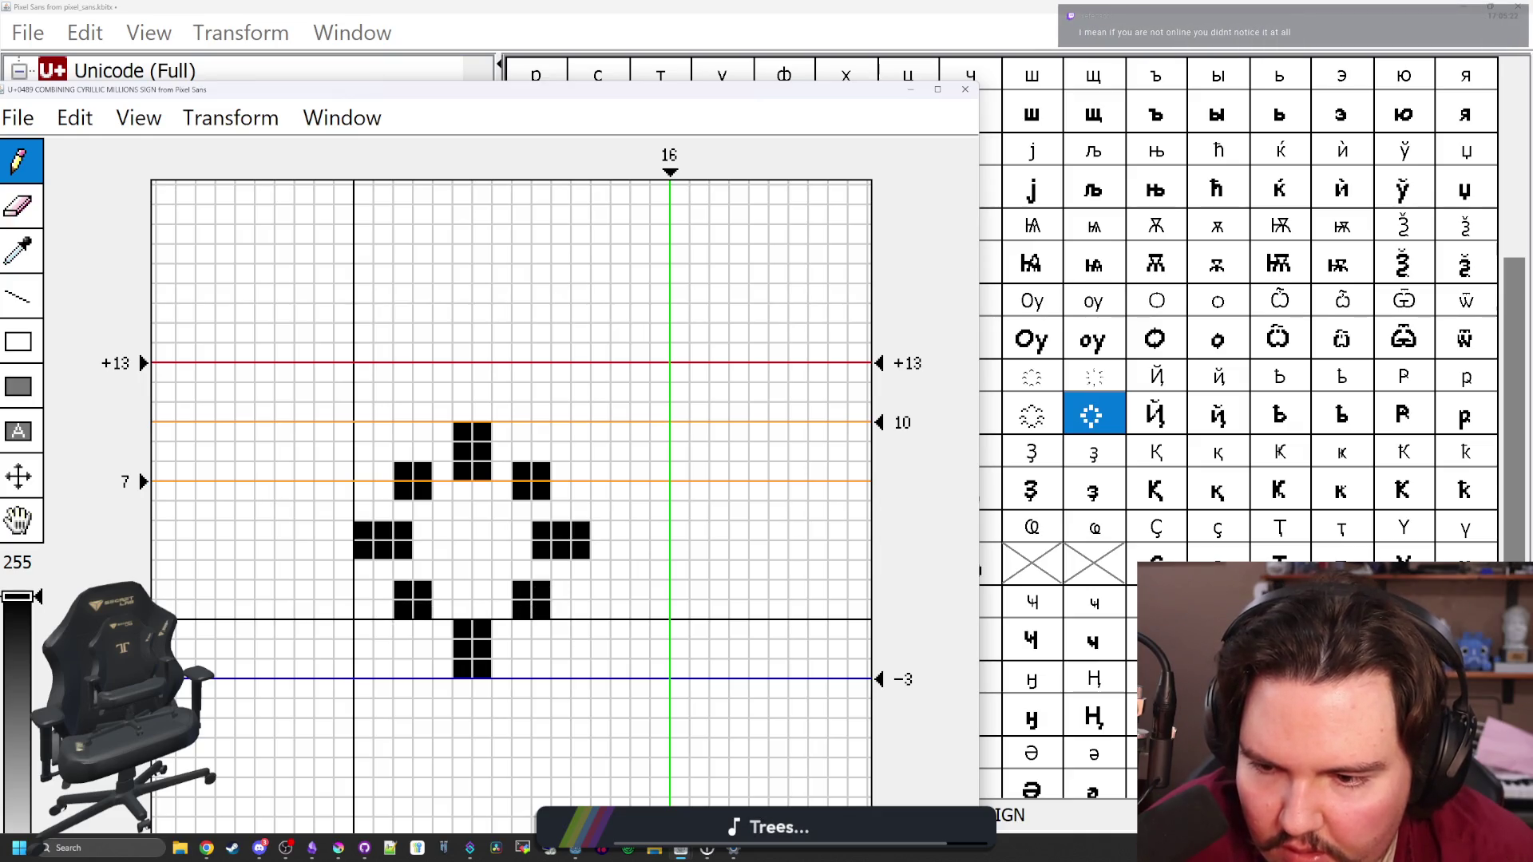
pyautogui.click(384, 630)
pyautogui.click(560, 630)
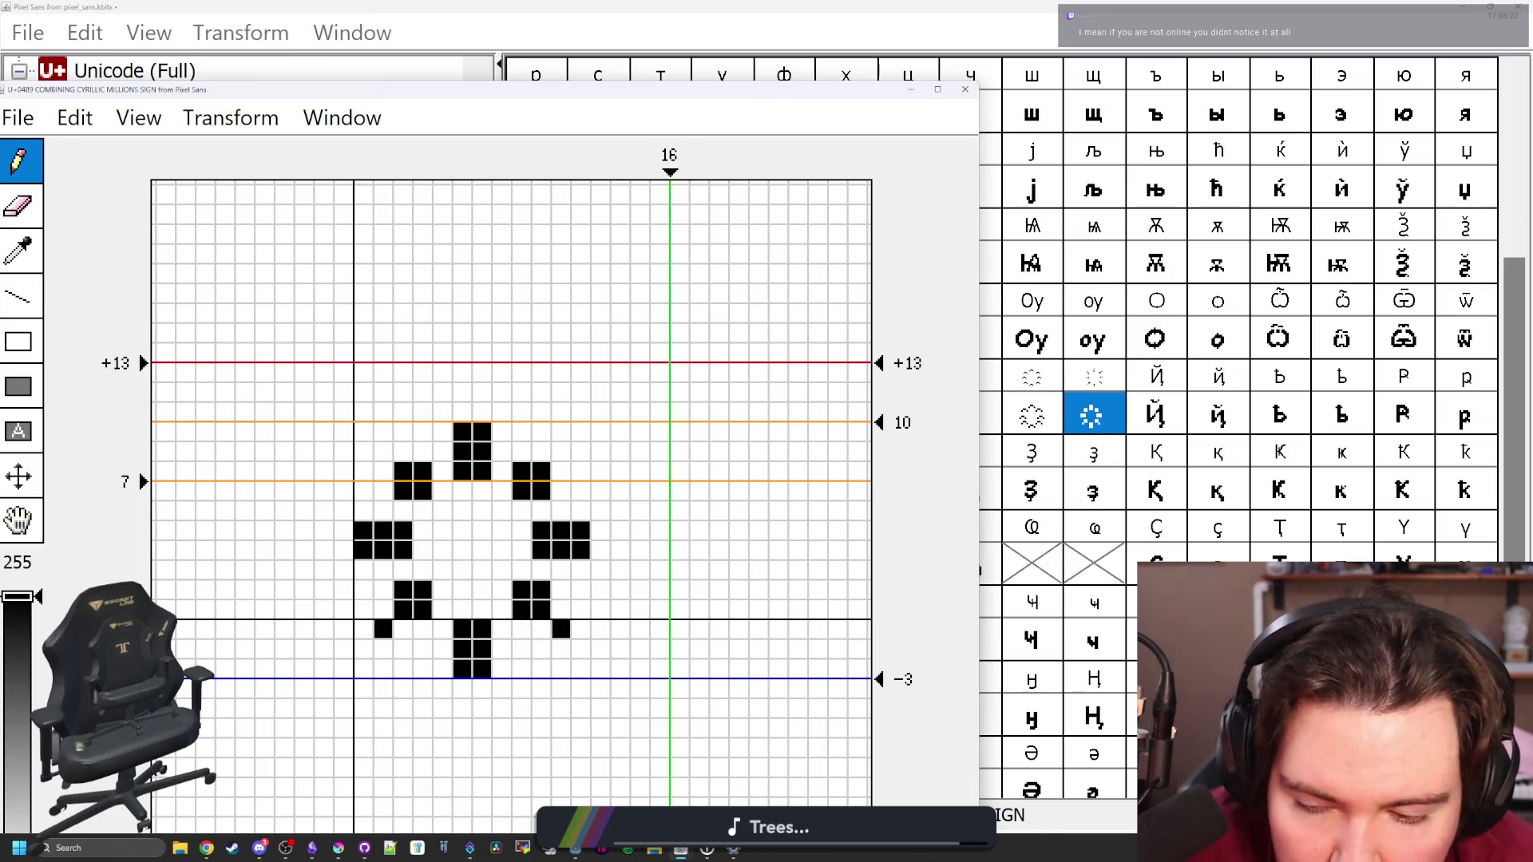
# Trim the top, bottom, left and right blocks into slanted diagonal marks
pyautogui.click(482, 668)
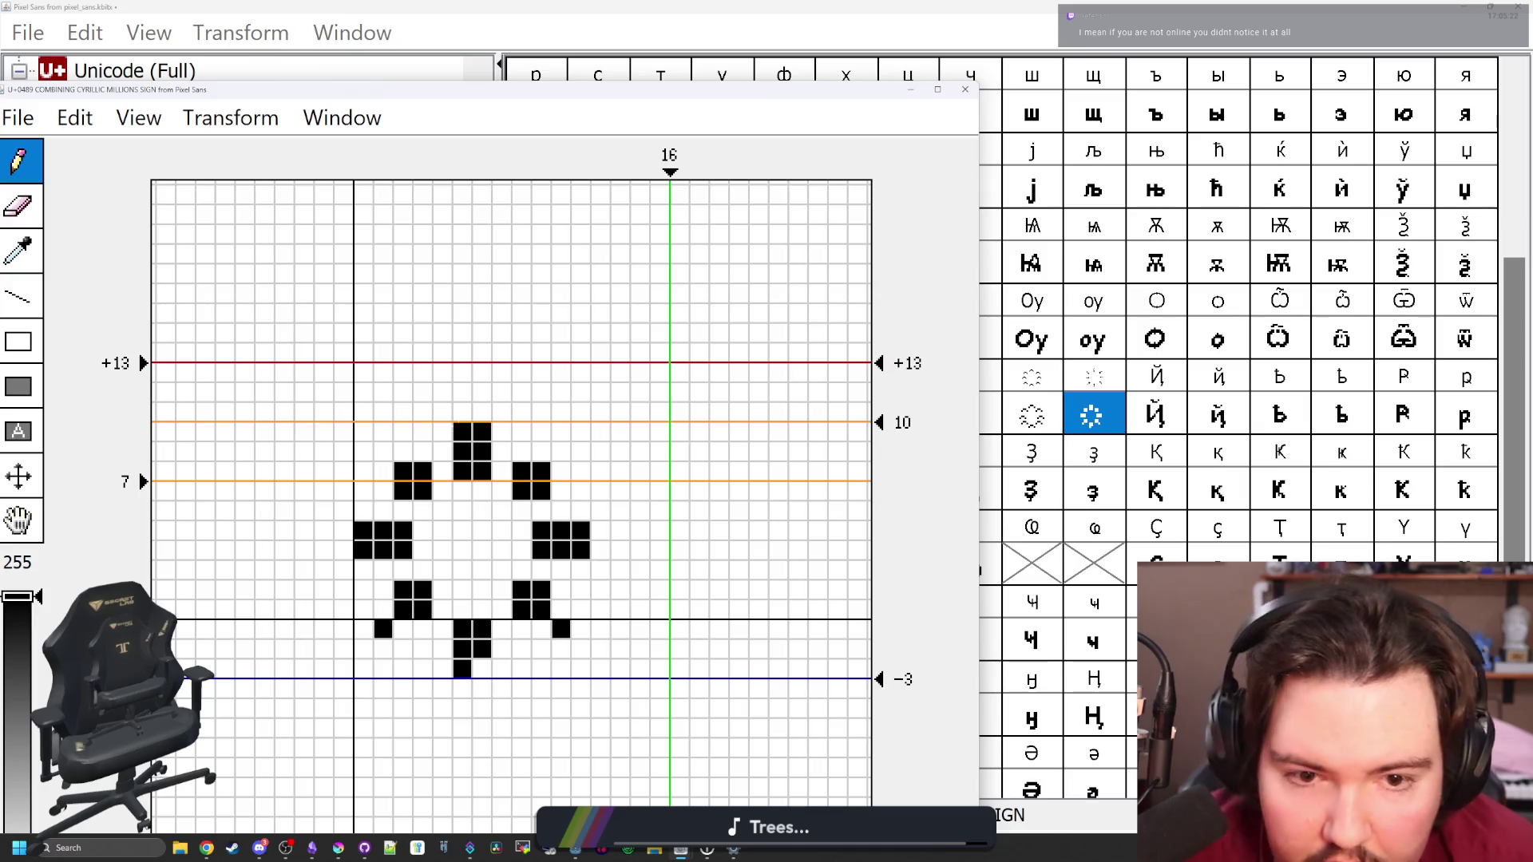
pyautogui.click(463, 432)
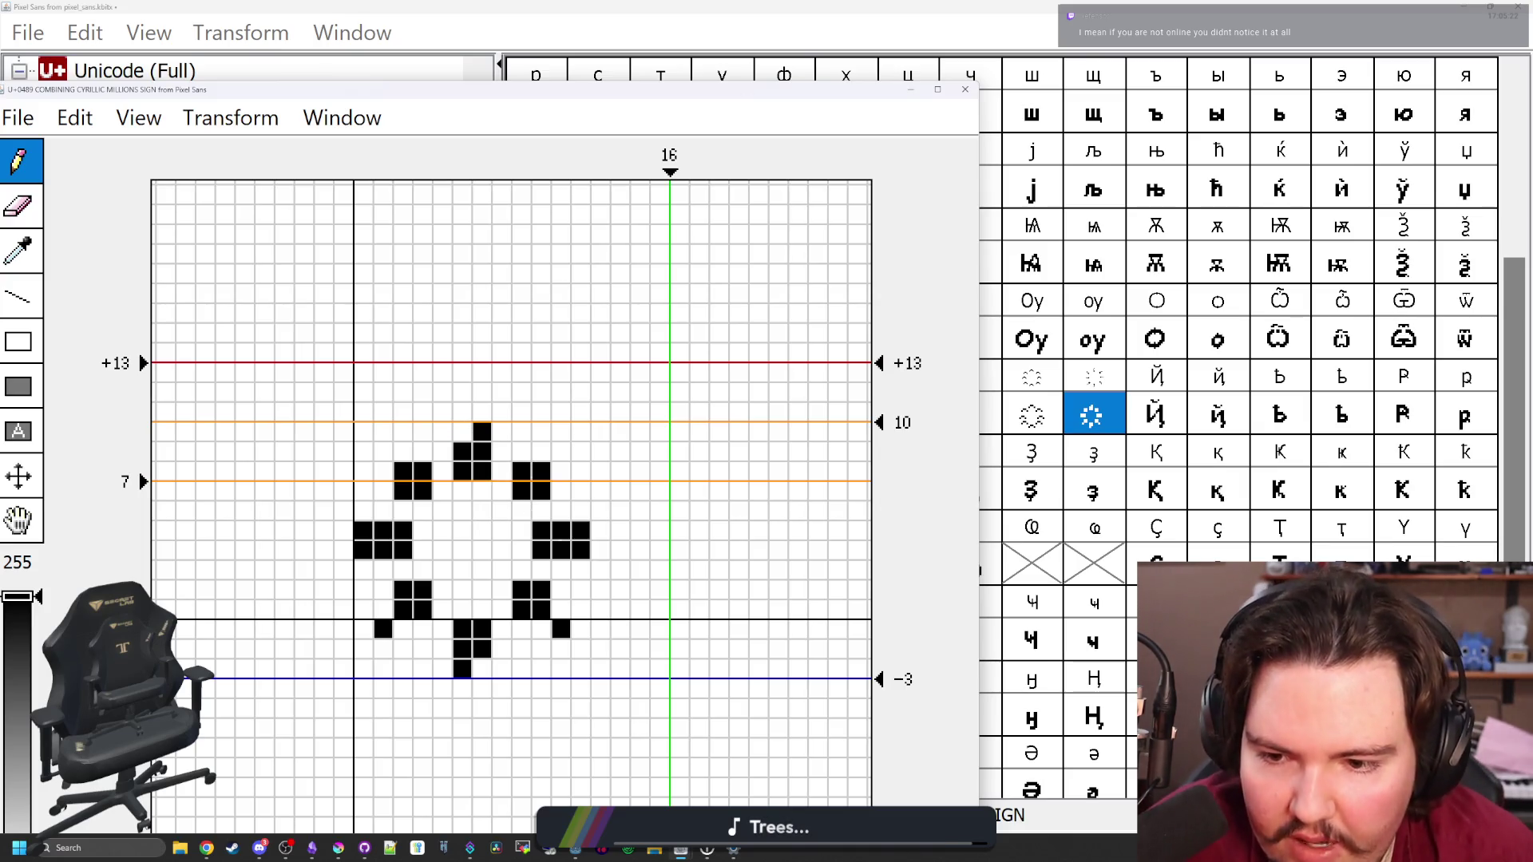
pyautogui.click(481, 471)
pyautogui.click(462, 630)
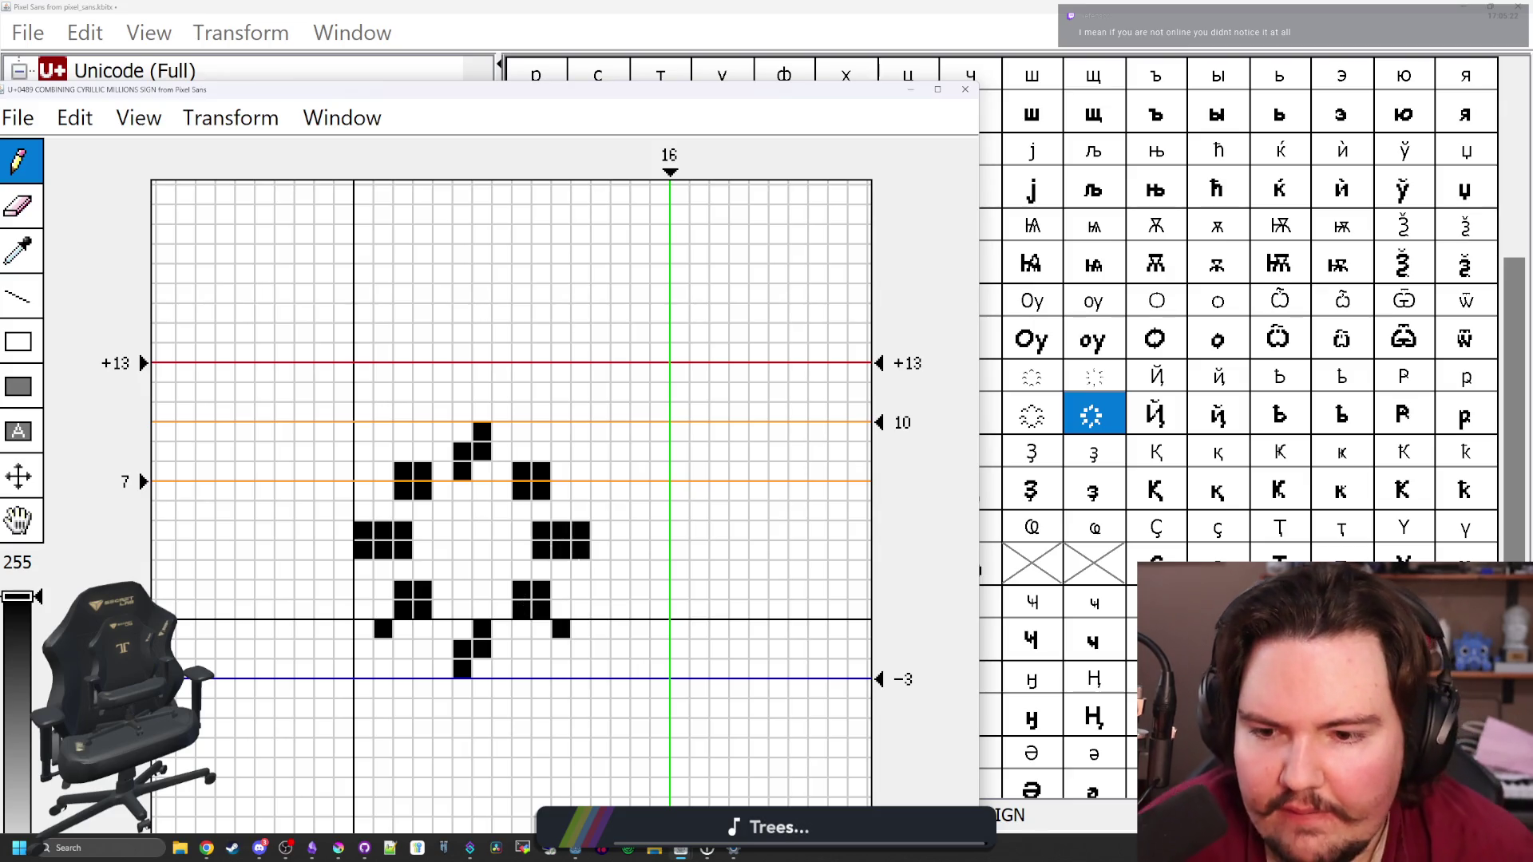
pyautogui.click(579, 531)
pyautogui.click(542, 550)
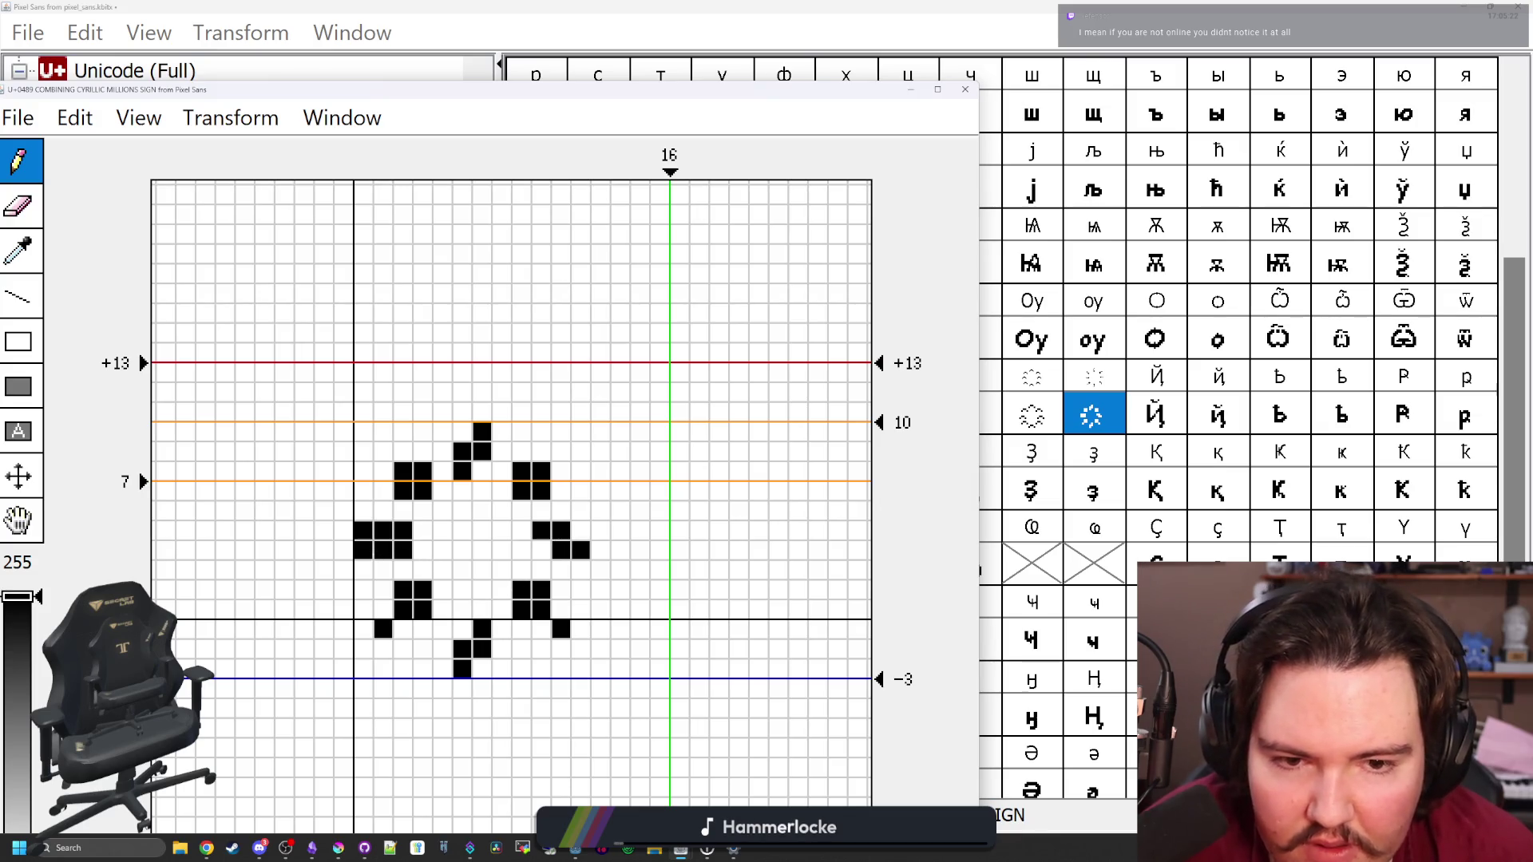
pyautogui.click(363, 550)
pyautogui.click(402, 531)
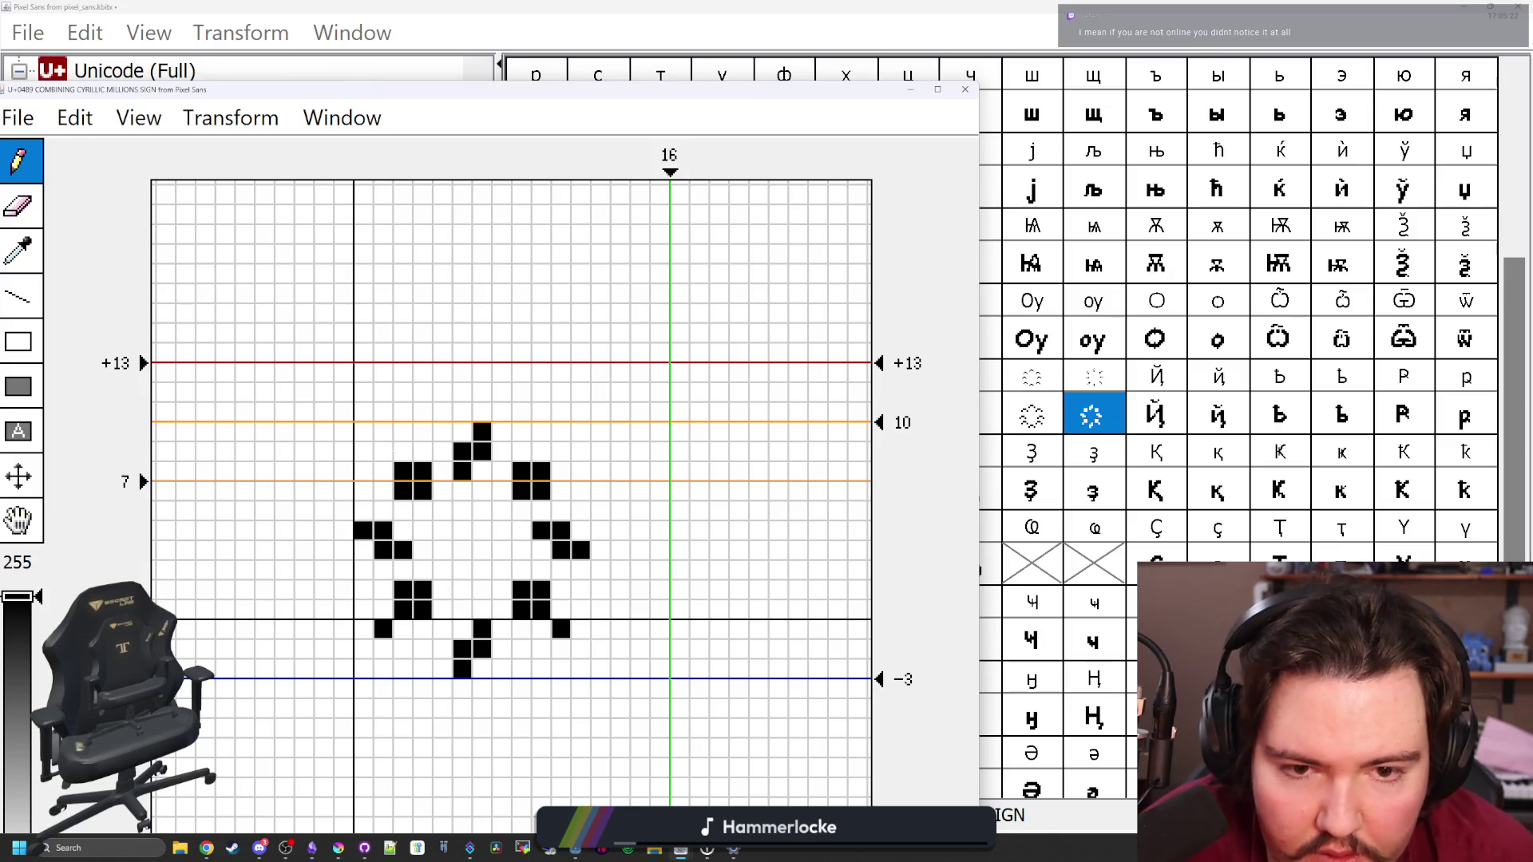
pyautogui.click(403, 452)
# Thin the remaining corner marks into slanted strokes and narrow the glyph width from 16 to 13
pyautogui.click(561, 471)
pyautogui.click(562, 629)
pyautogui.click(542, 629)
pyautogui.click(384, 629)
pyautogui.click(383, 610)
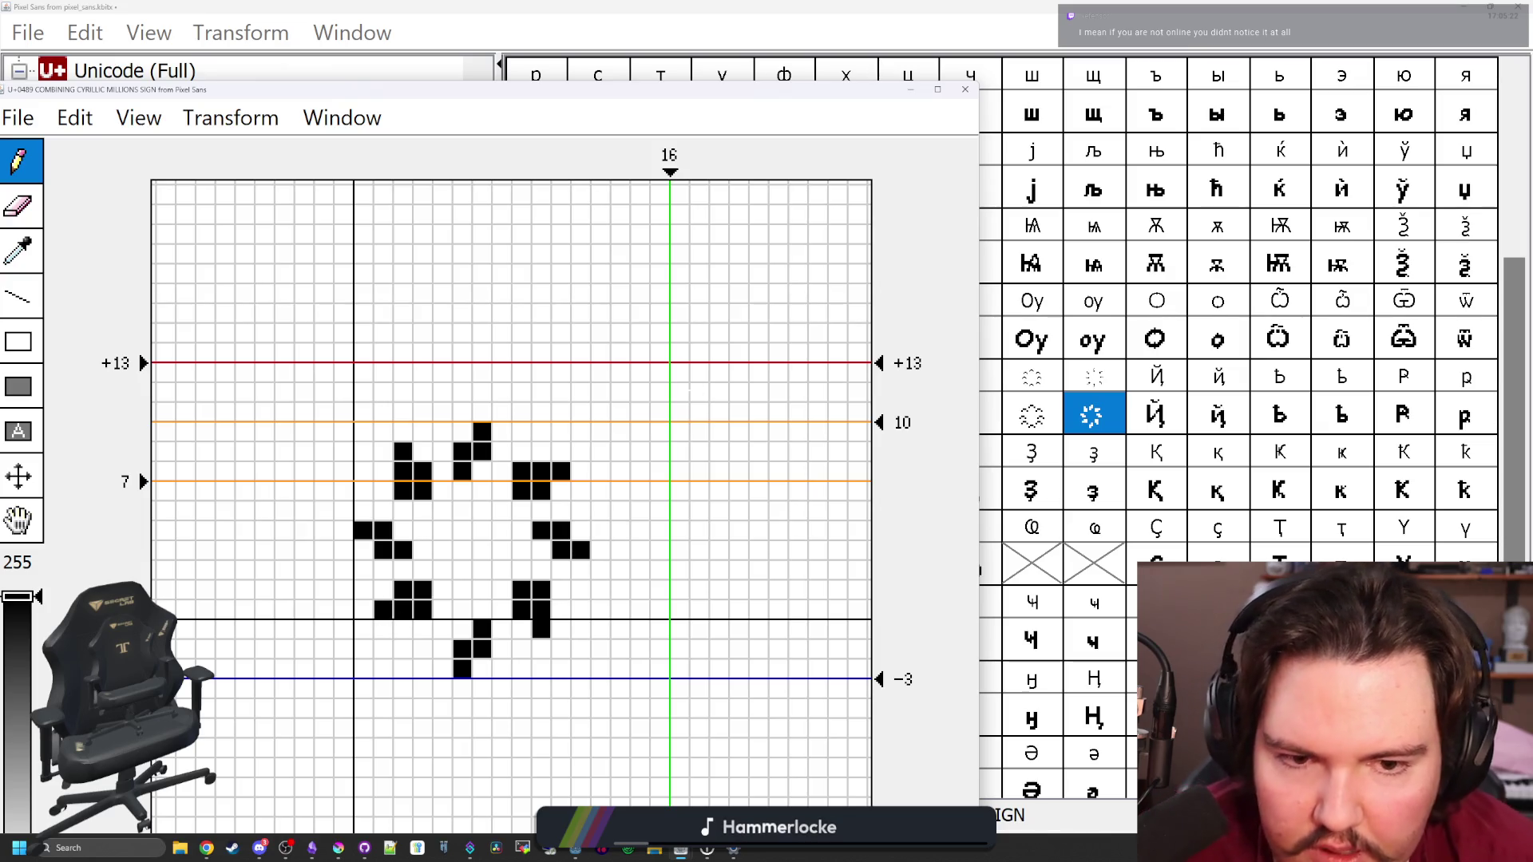
pyautogui.click(421, 610)
pyautogui.click(539, 591)
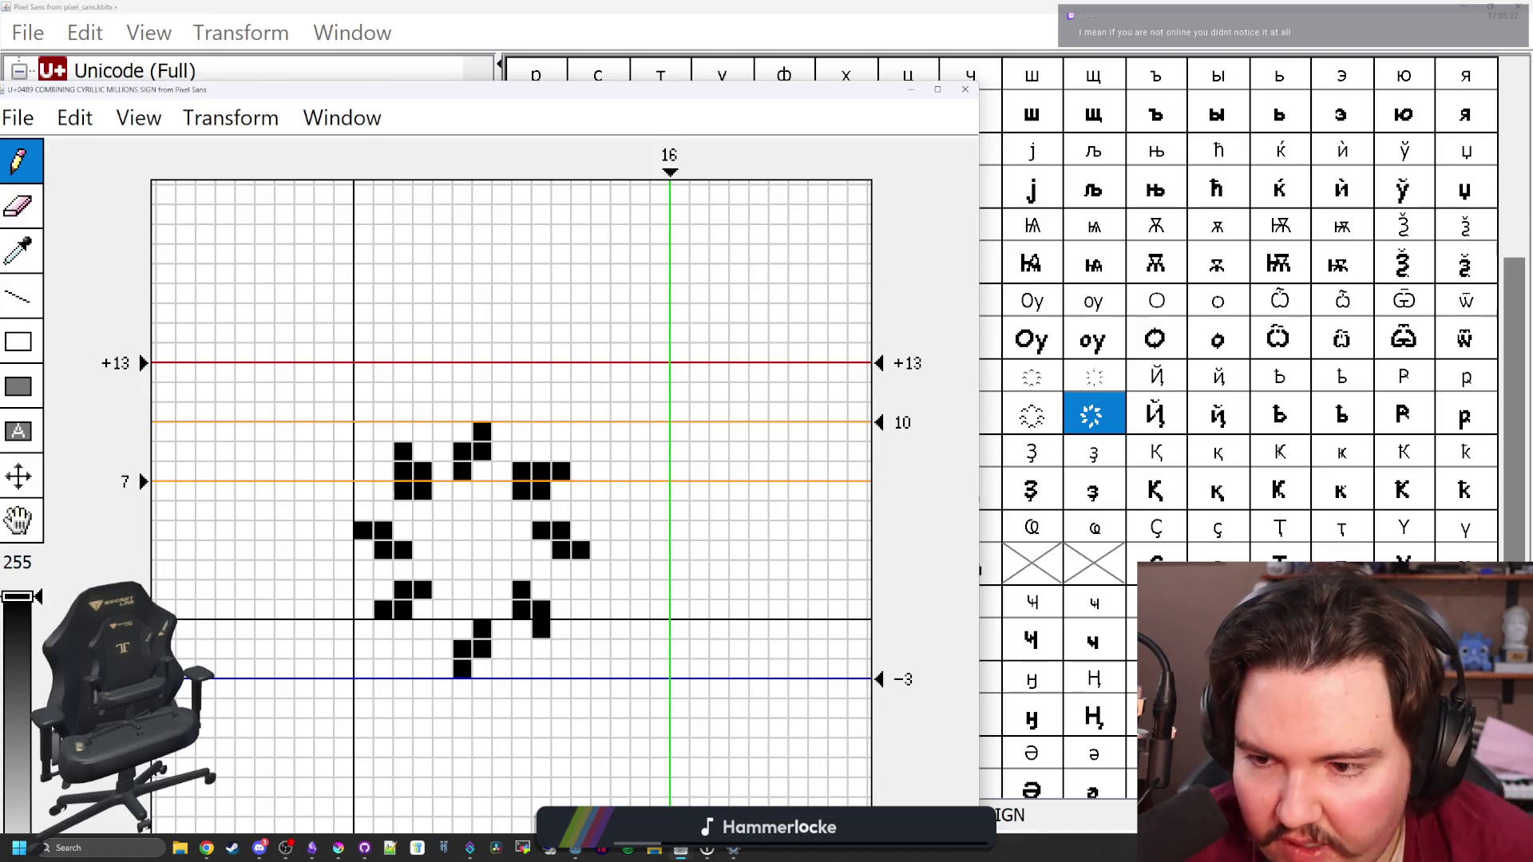
pyautogui.click(403, 490)
pyautogui.click(521, 471)
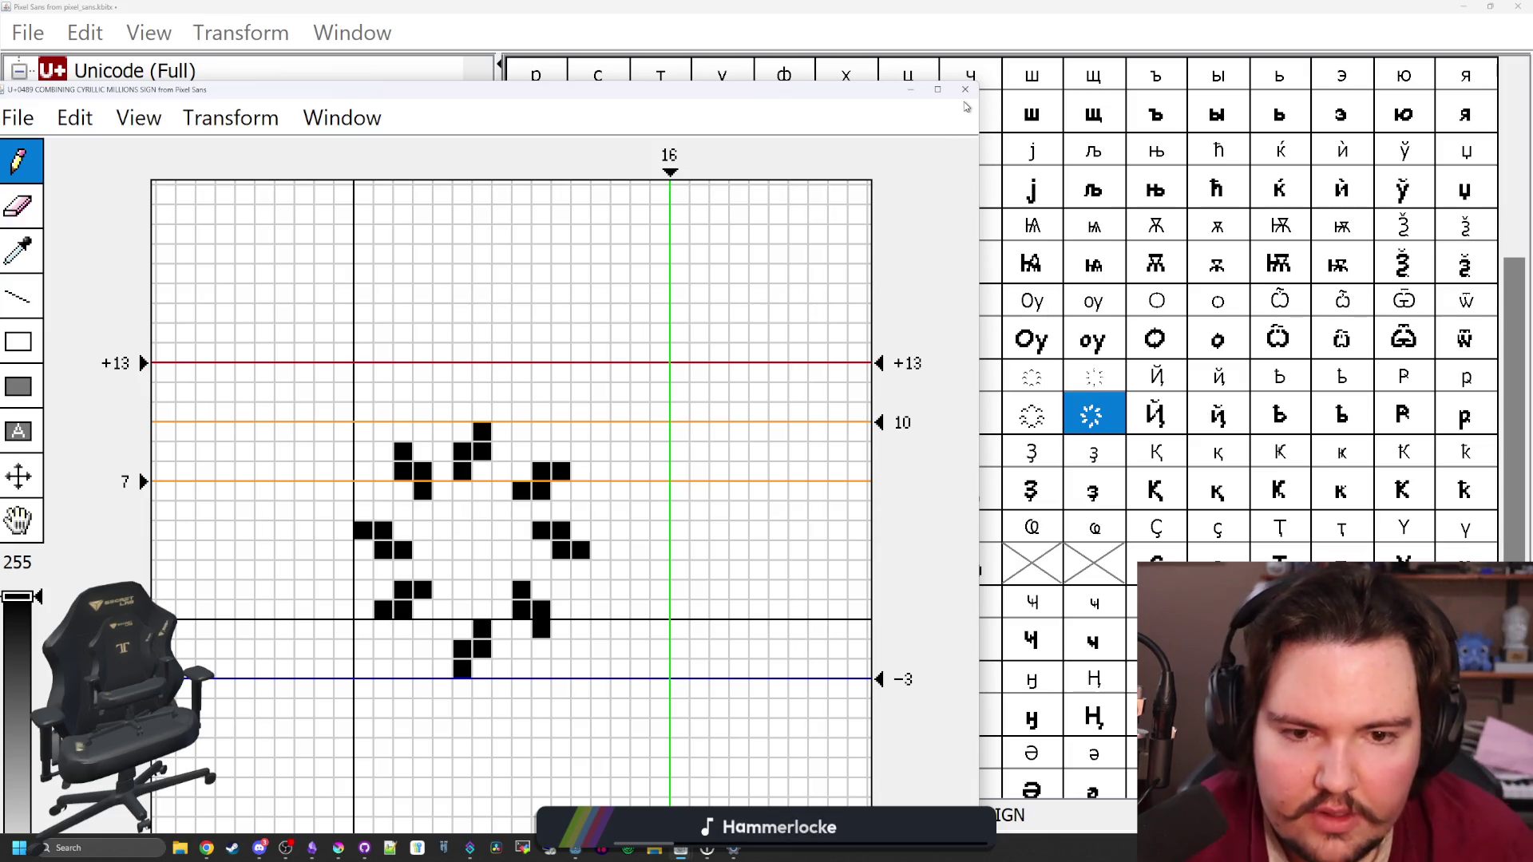
pyautogui.click(938, 88)
pyautogui.moveTo(967, 86); pyautogui.dragTo(903, 87)
# Reopen the U+0489 millions sign glyph and move its lower-left mark down one row
pyautogui.doubleClick(1034, 7)
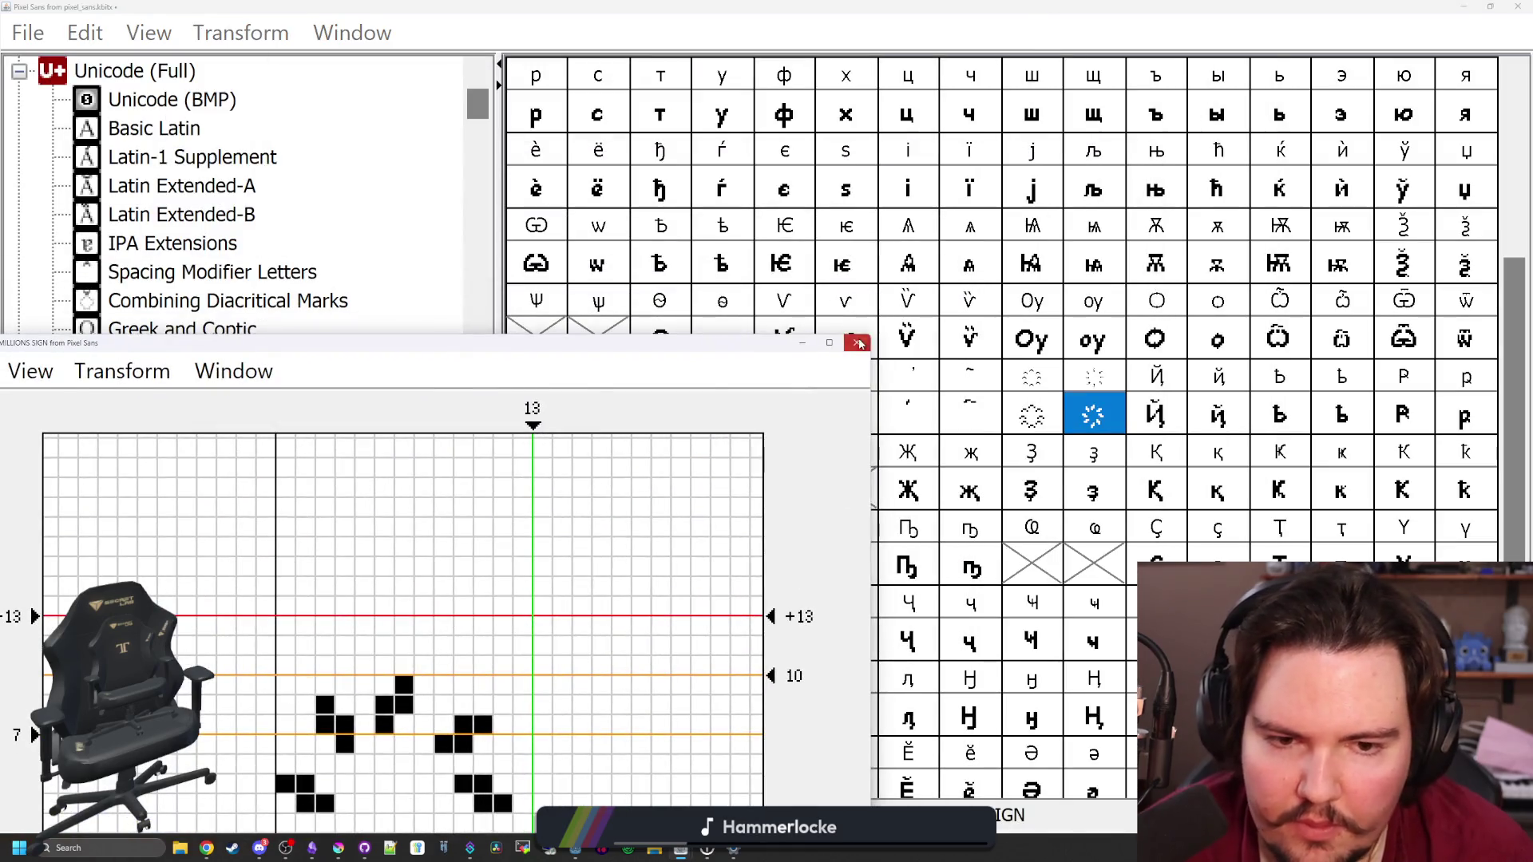
pyautogui.click(859, 344)
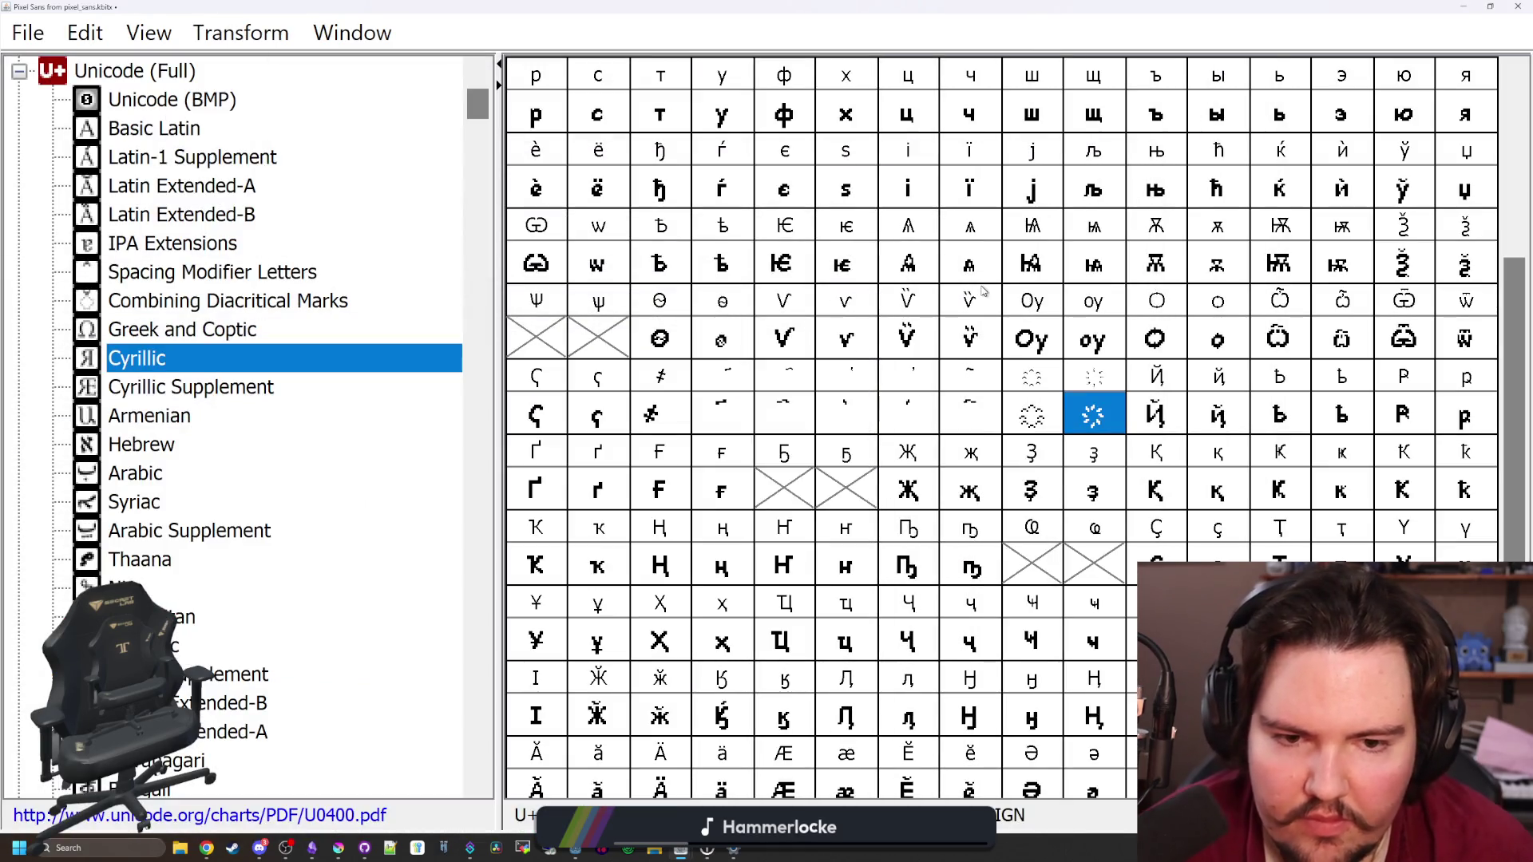
pyautogui.doubleClick(1118, 430)
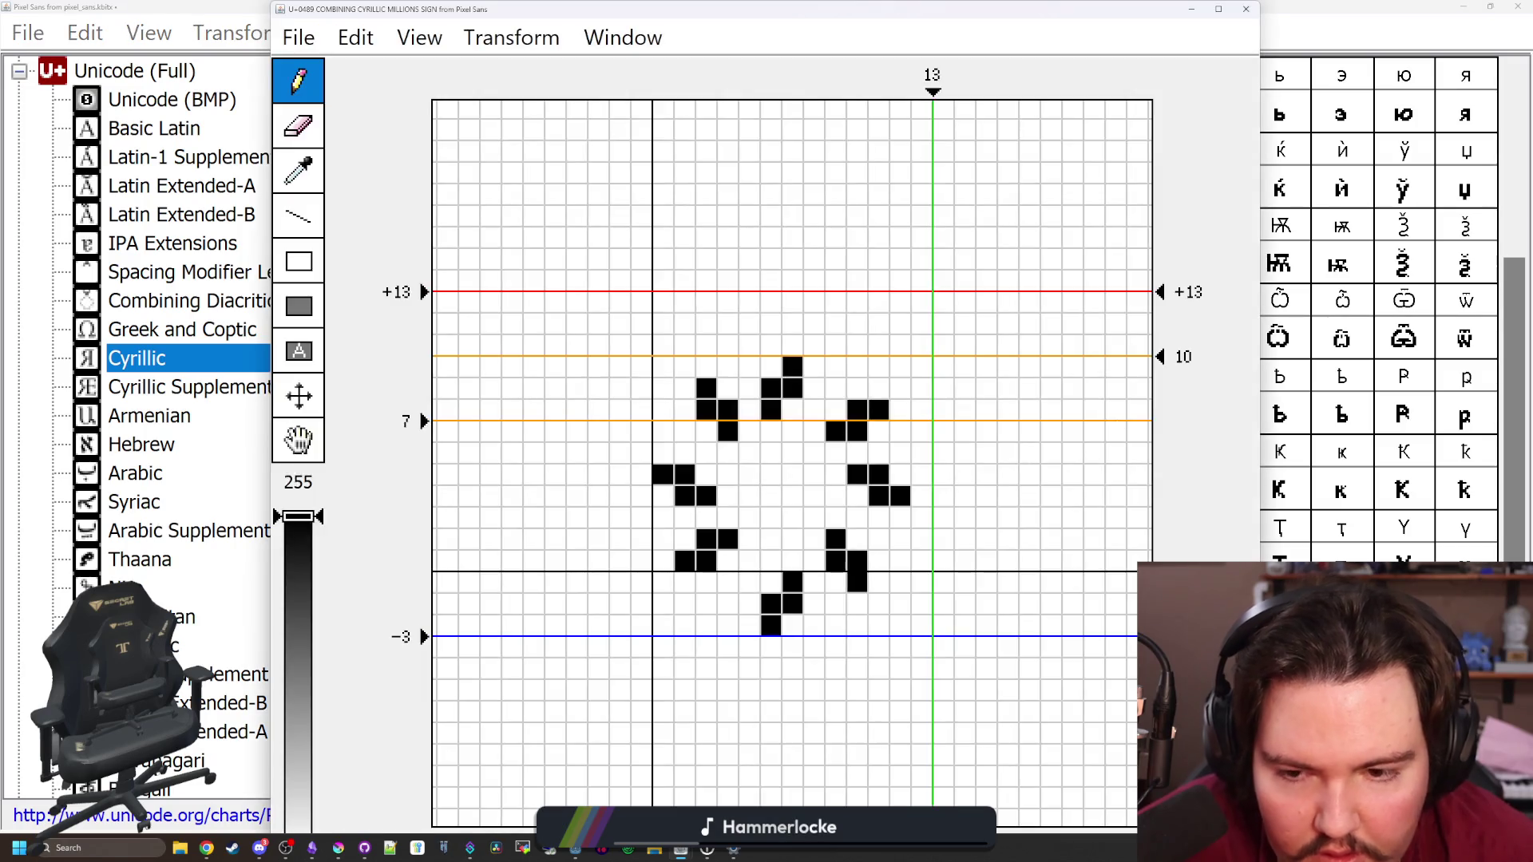
pyautogui.click(726, 561)
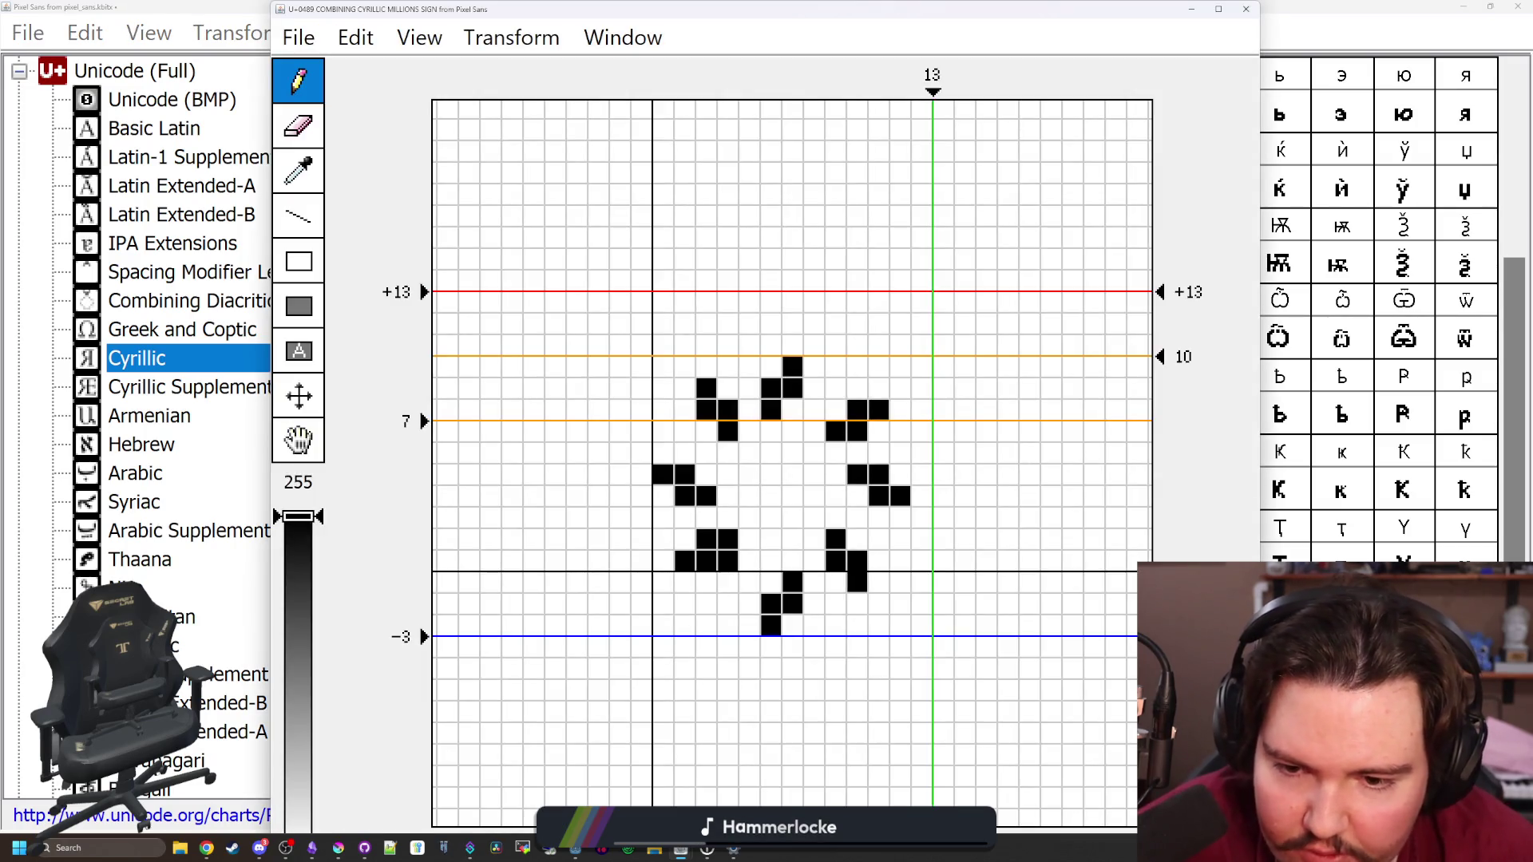
pyautogui.click(705, 583)
pyautogui.click(684, 583)
pyautogui.click(684, 561)
pyautogui.click(705, 539)
pyautogui.click(726, 540)
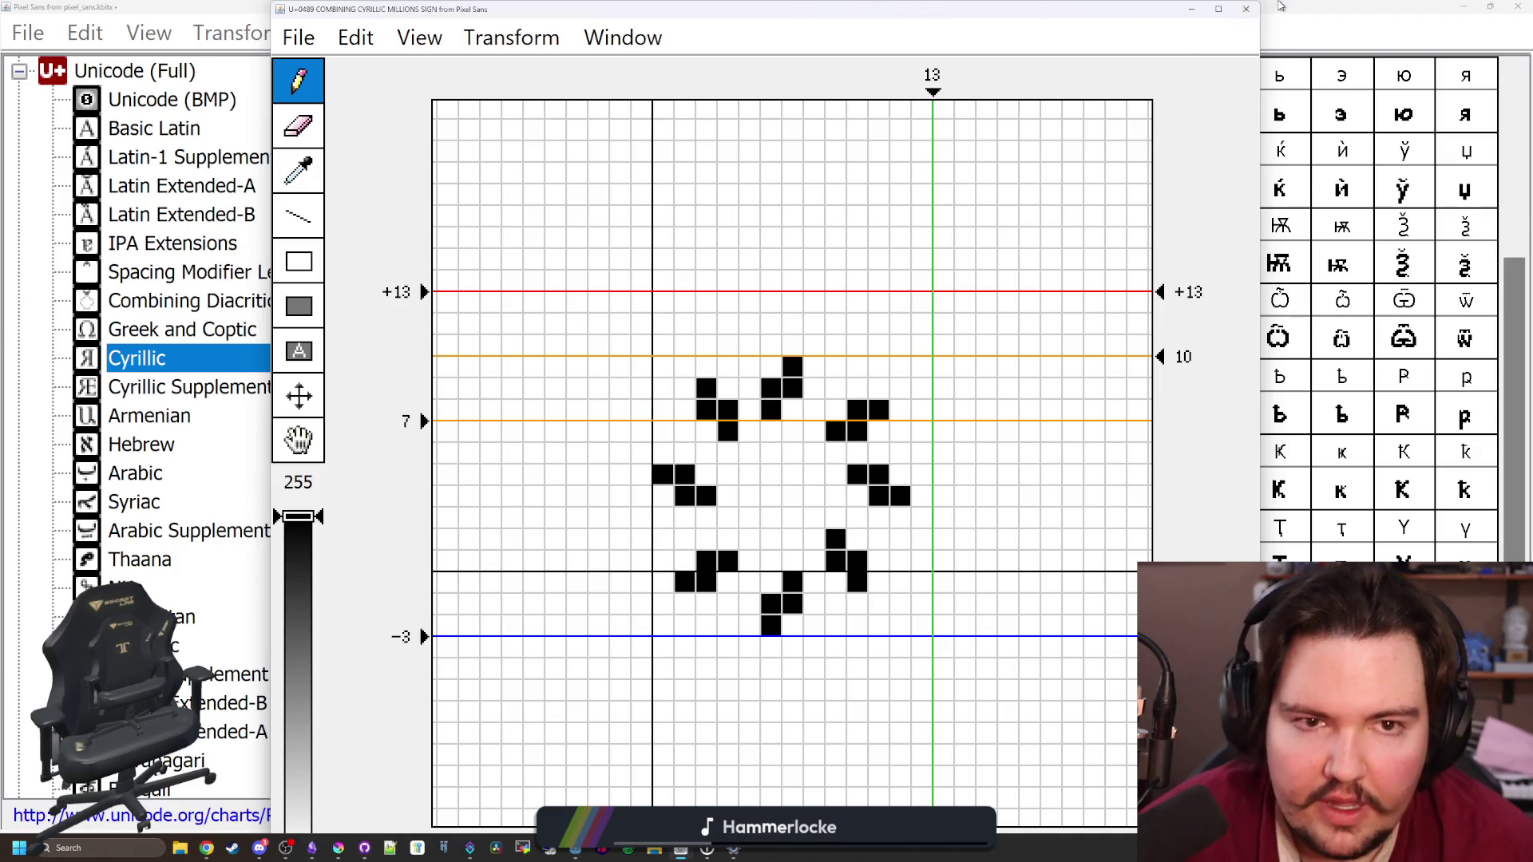
# Close the glyph editor to return to the Cyrillic chart and select the Қ with descender cell
pyautogui.click(1245, 9)
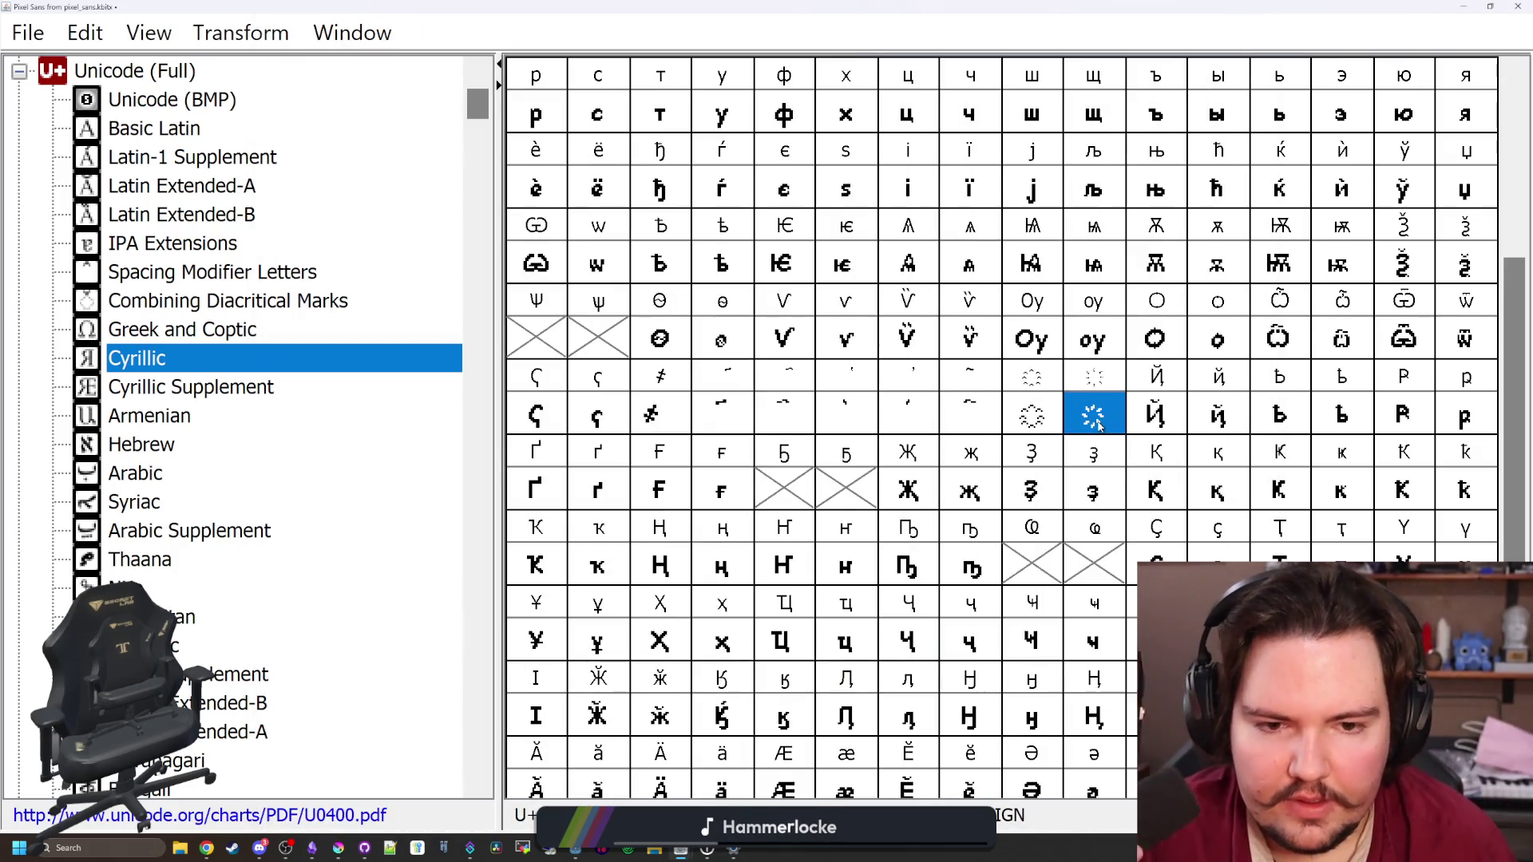
pyautogui.press('Return')
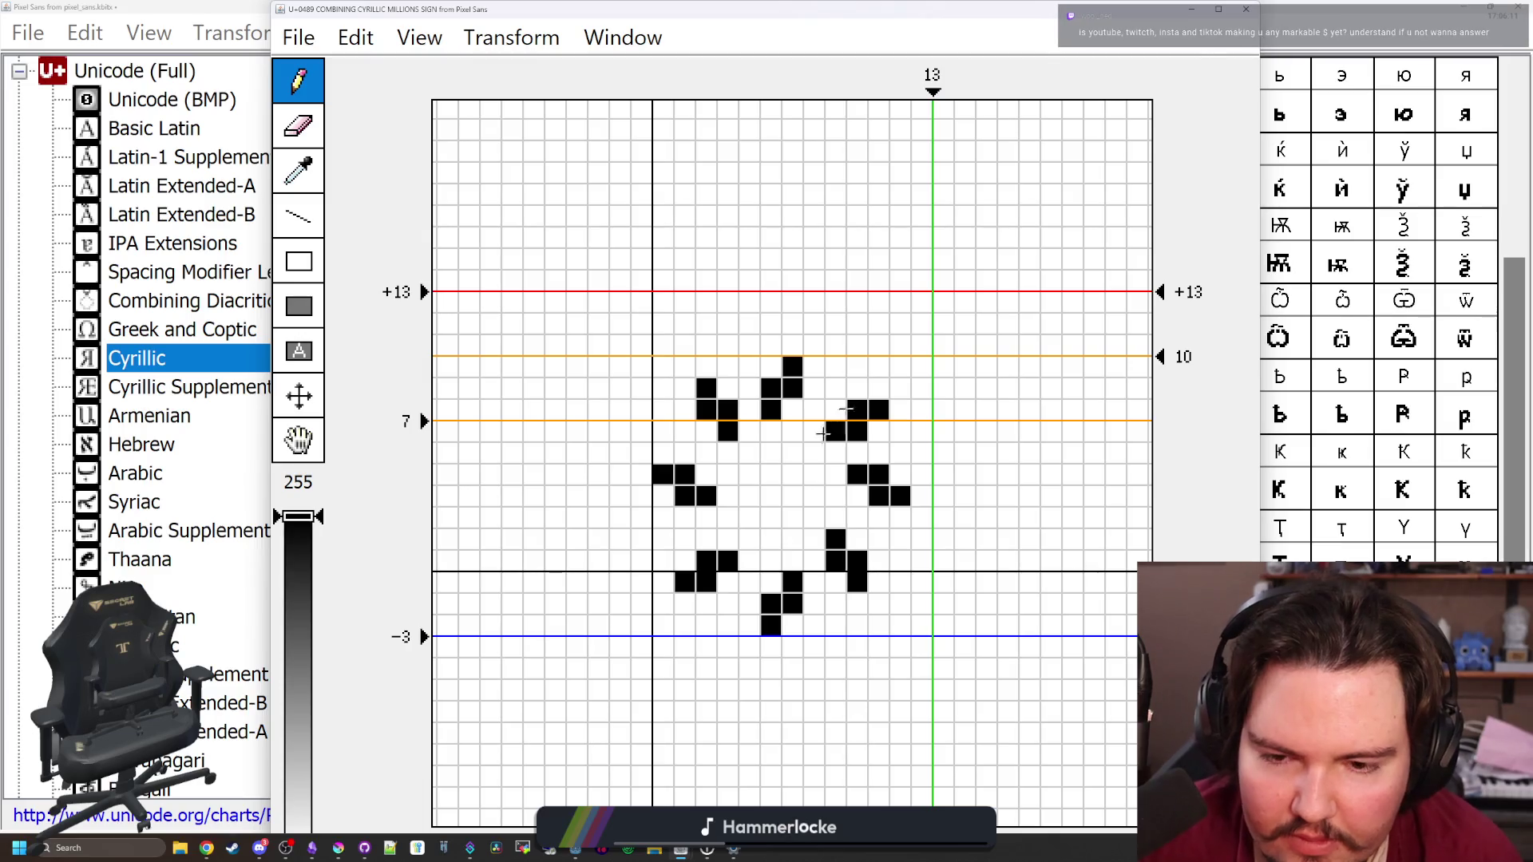
pyautogui.click(1245, 10)
pyautogui.click(1158, 501)
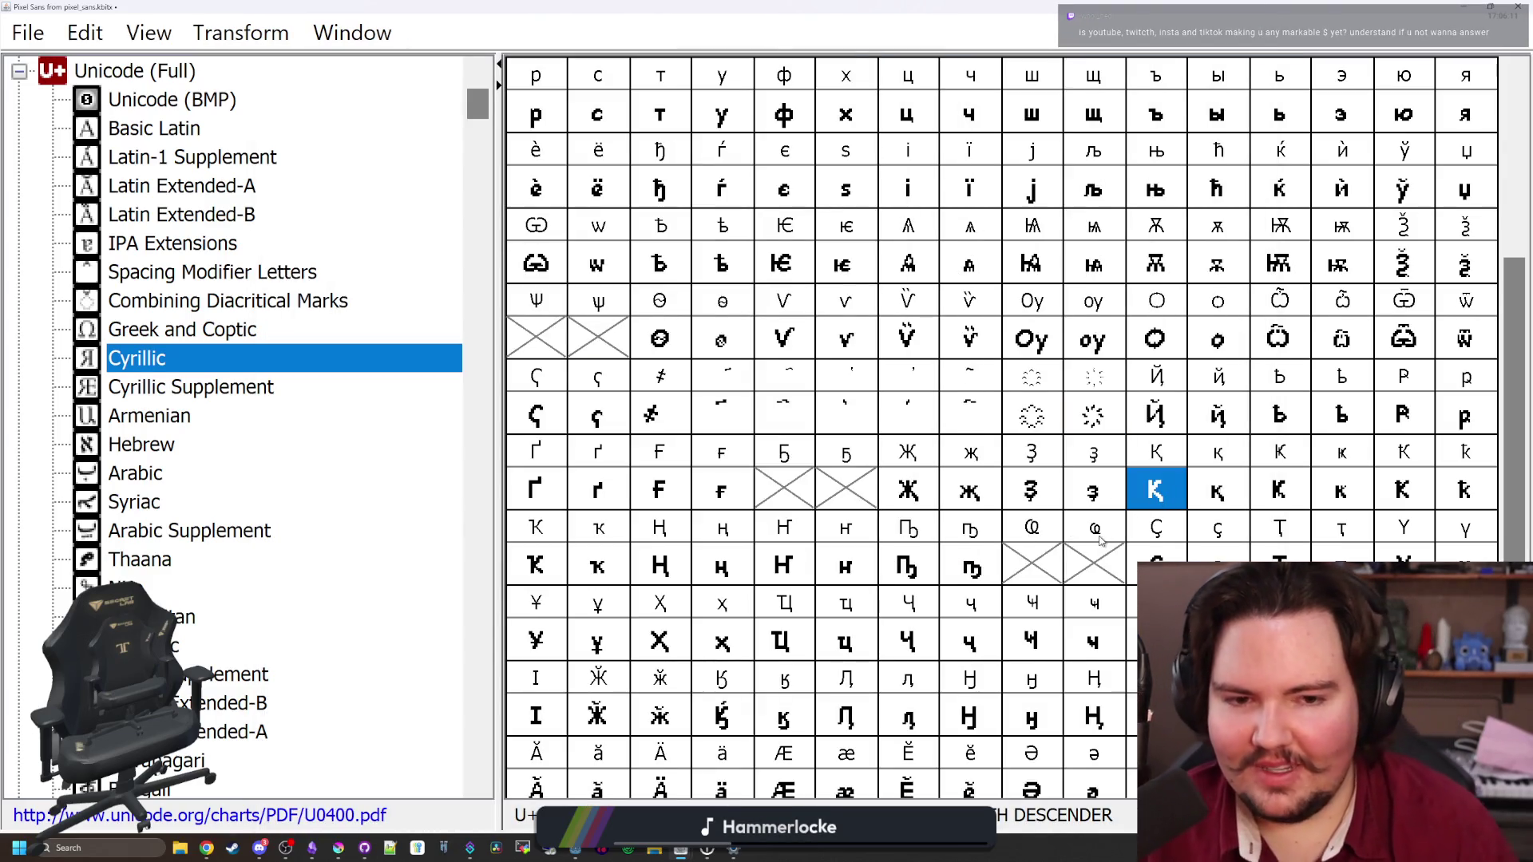
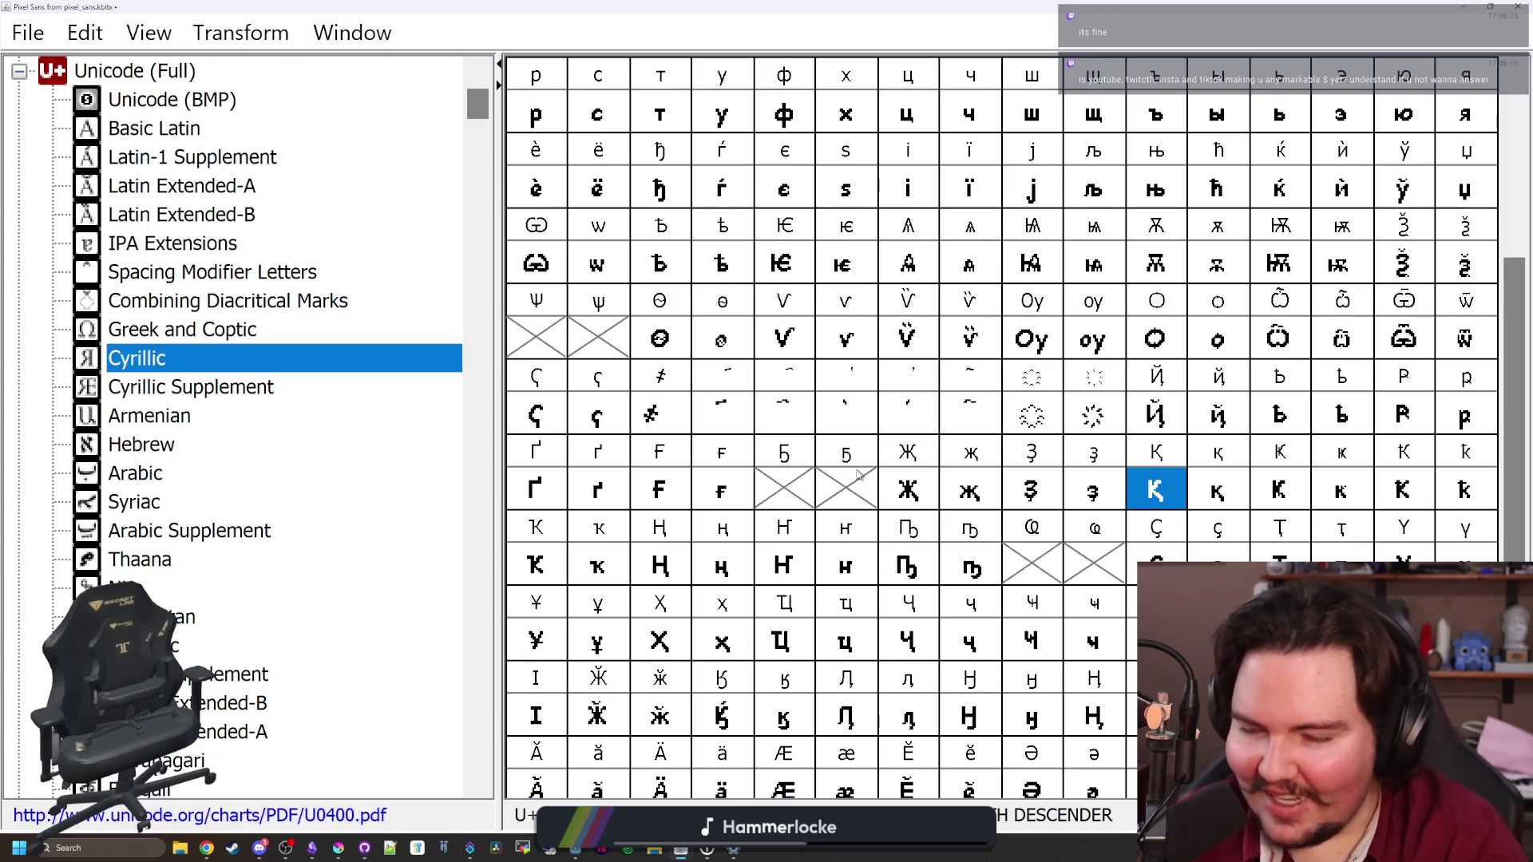
# Browse the Cyrillic grid and open the small yeru with diaeresis (U+04F9) for editing
pyautogui.click(928, 489)
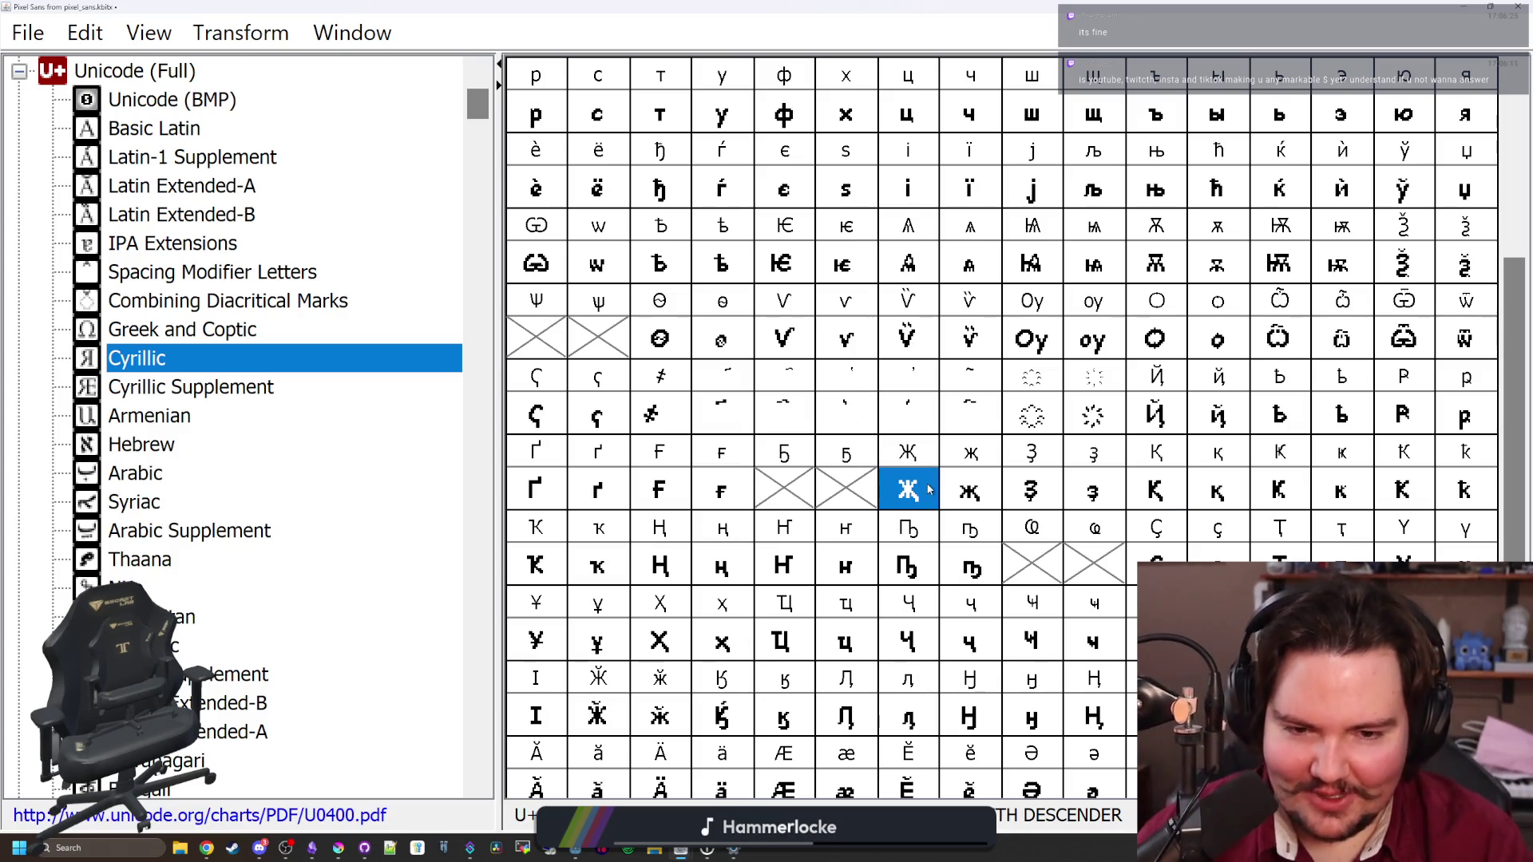
pyautogui.scroll(3, 929, 489)
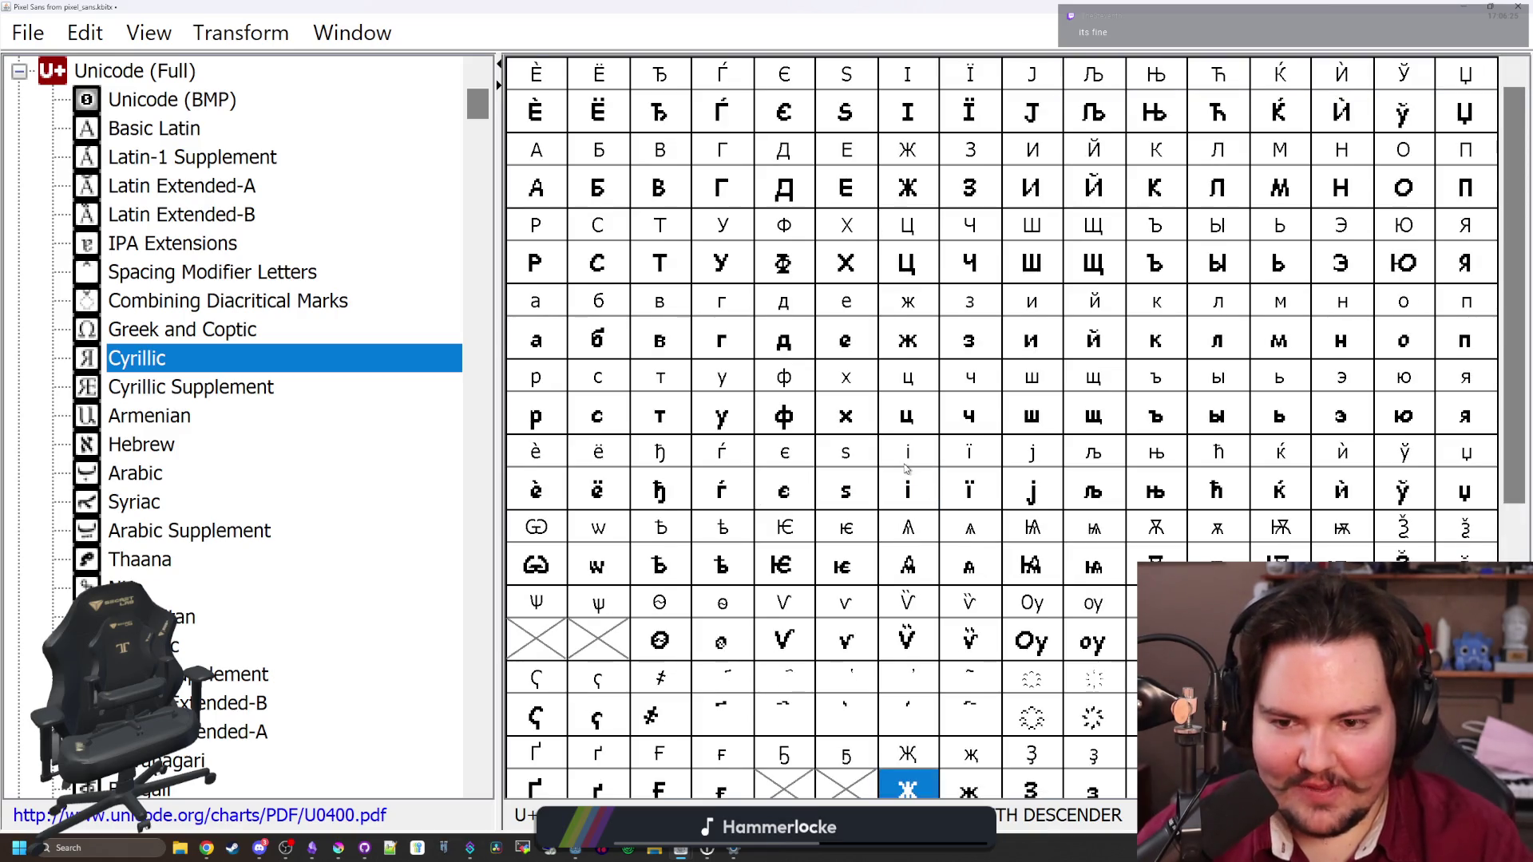
pyautogui.scroll(-4, 906, 467)
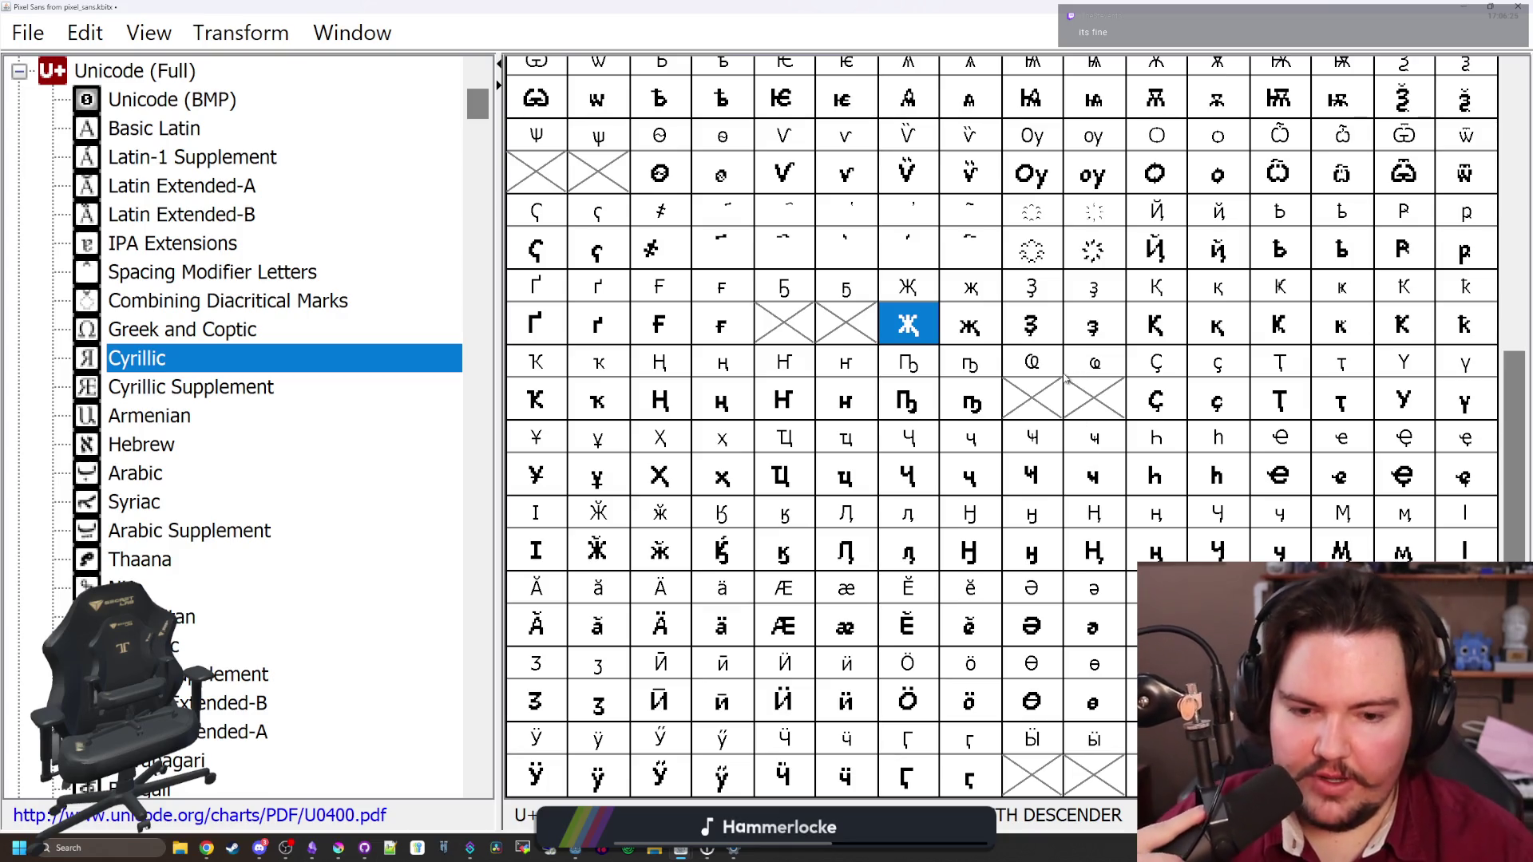
pyautogui.scroll(5, 1135, 475)
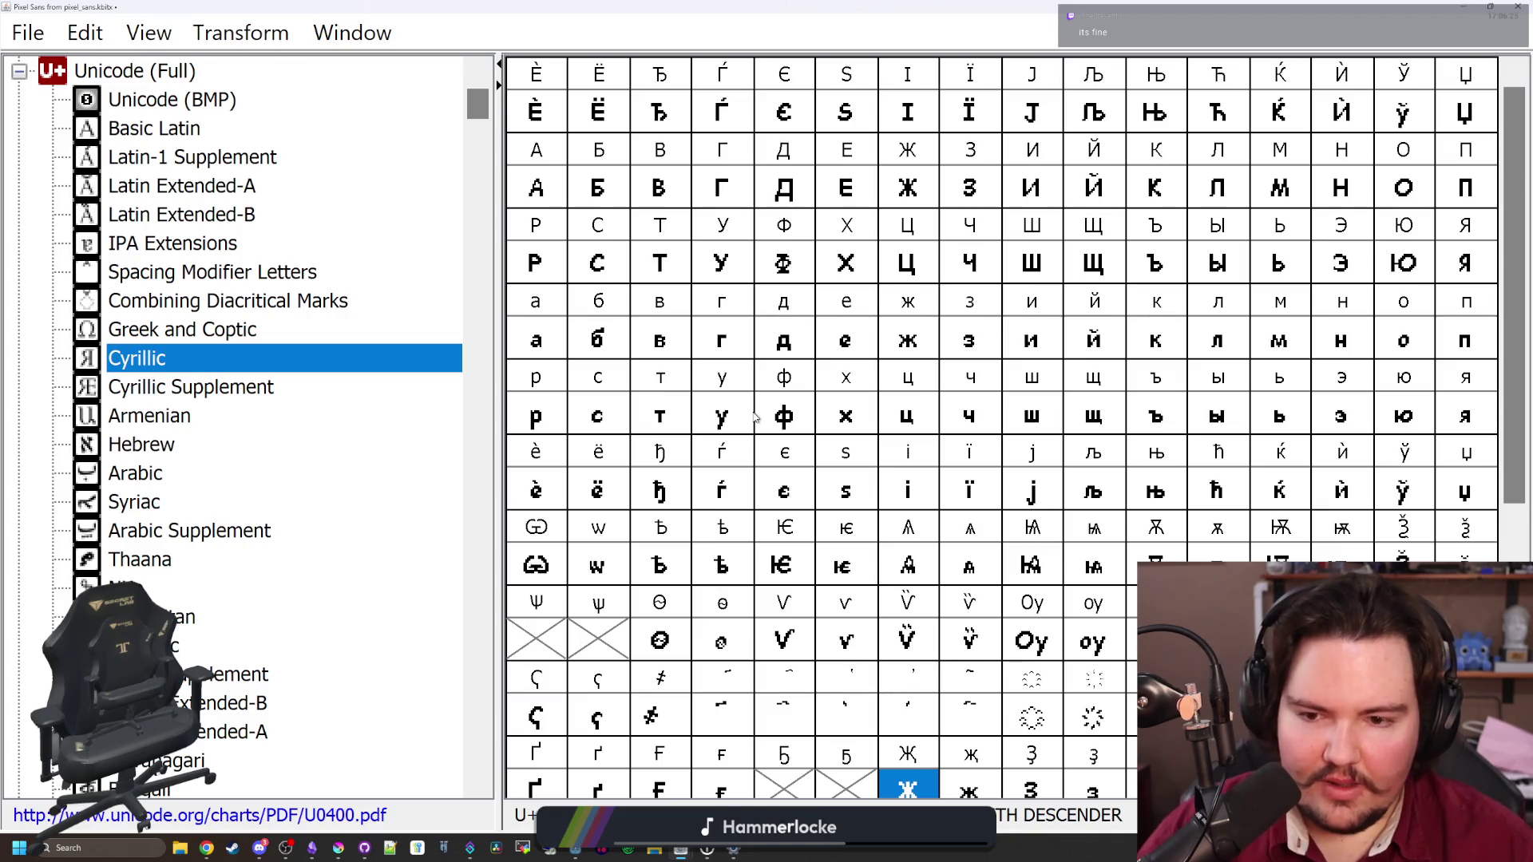
pyautogui.click(739, 564)
pyautogui.scroll(-5, 982, 523)
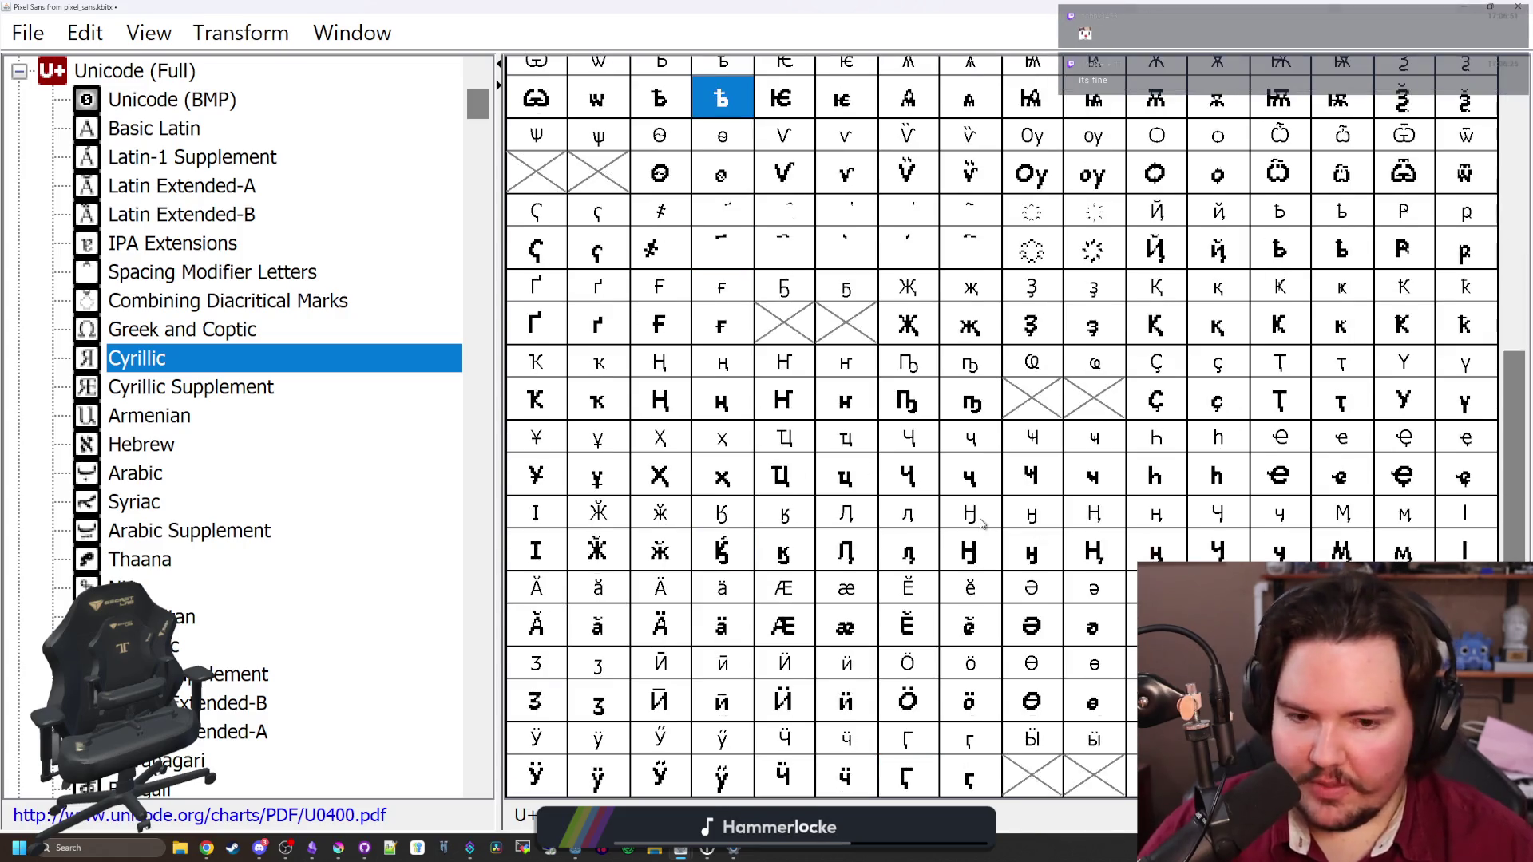
pyautogui.click(1064, 765)
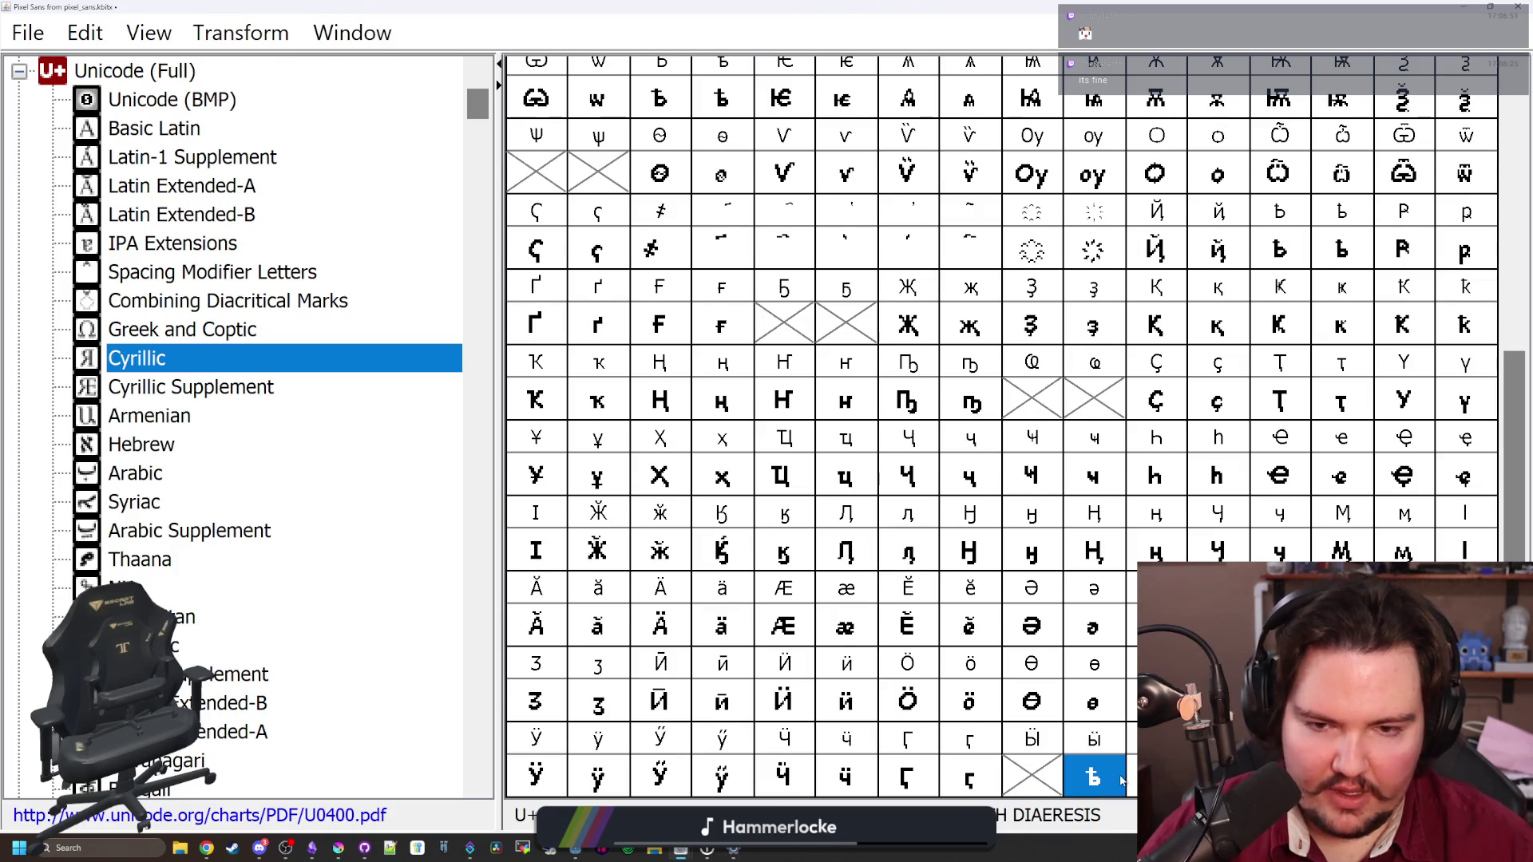
pyautogui.scroll(5, 1121, 780)
pyautogui.scroll(-5, 1068, 661)
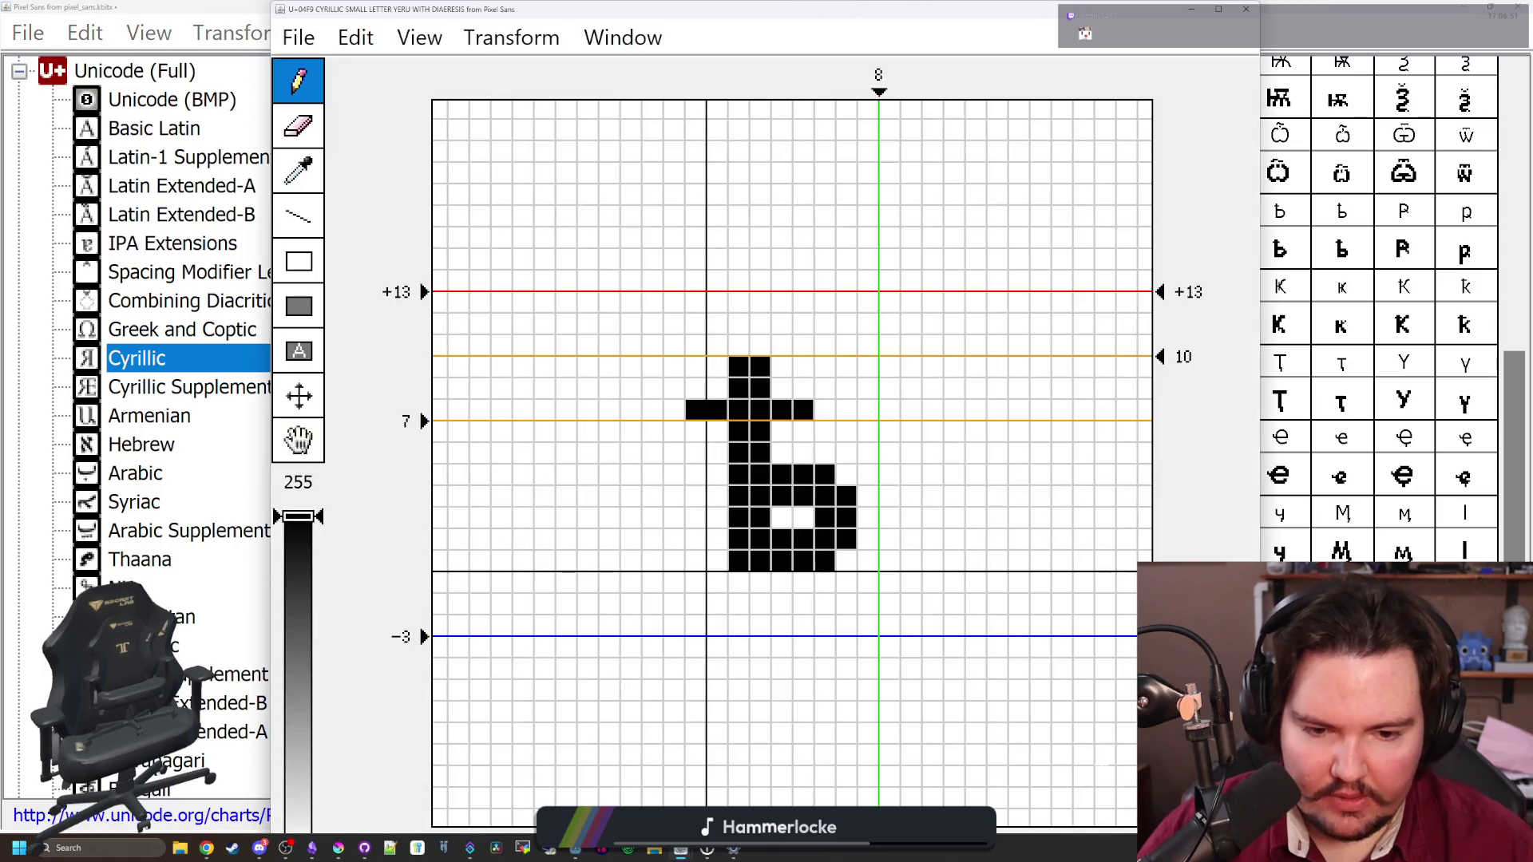
pyautogui.doubleClick(1104, 771)
# Erase two pixels, shift the glyph left, and add a right stem and two dots
pyautogui.moveTo(706, 411); pyautogui.dragTo(693, 410)
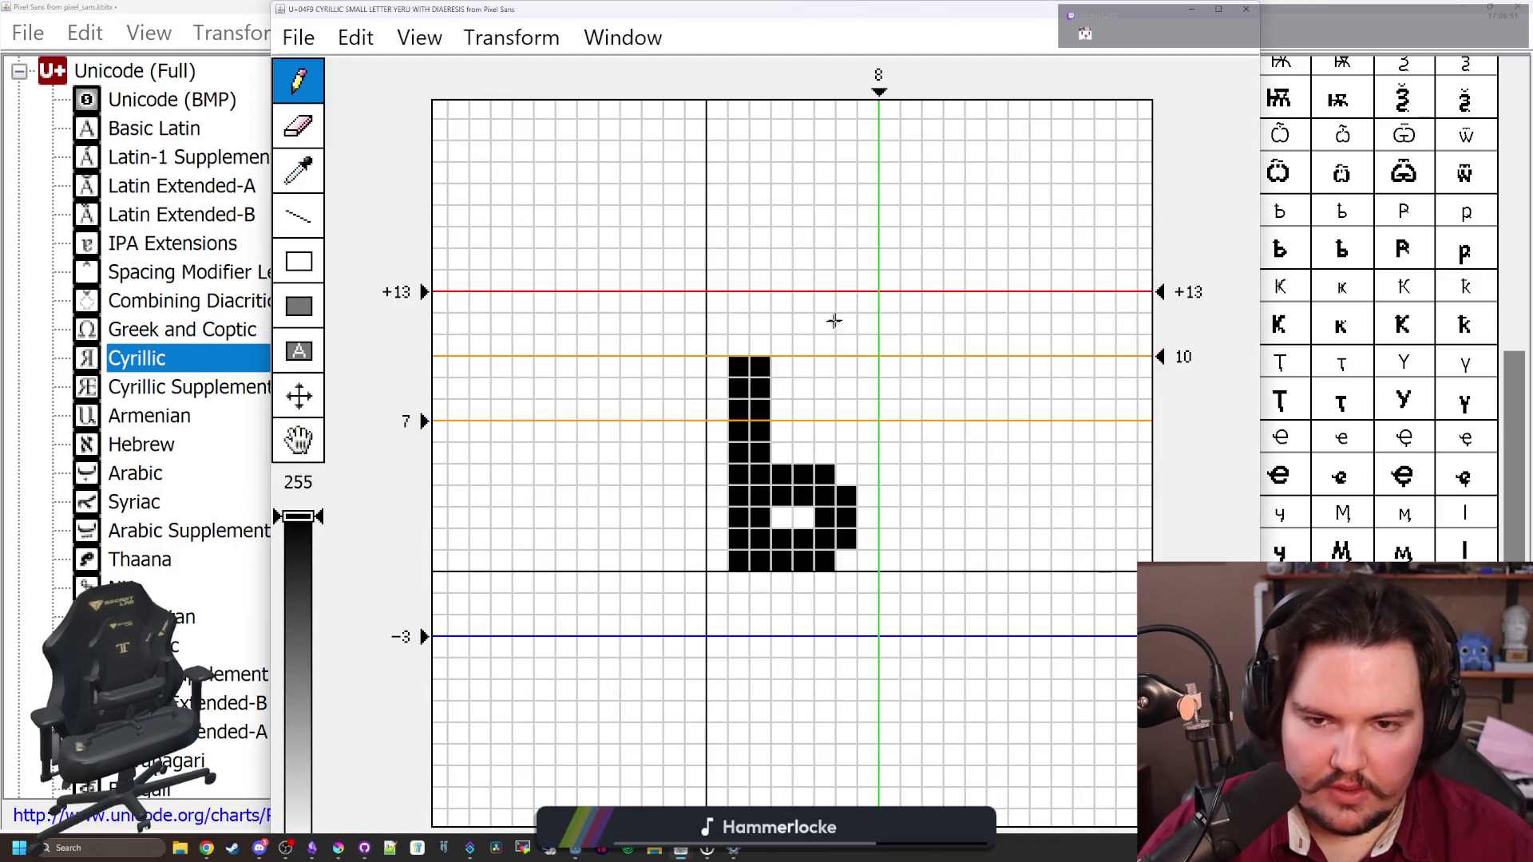
pyautogui.press('Left')
pyautogui.moveTo(964, 11)
pyautogui.mouseDown()
pyautogui.moveTo(564, 91)
pyautogui.moveTo(740, 80)
pyautogui.moveTo(714, 73)
pyautogui.mouseUp()
pyautogui.moveTo(619, 622)
pyautogui.mouseDown()
pyautogui.moveTo(640, 427)
pyautogui.moveTo(640, 622)
pyautogui.mouseUp()
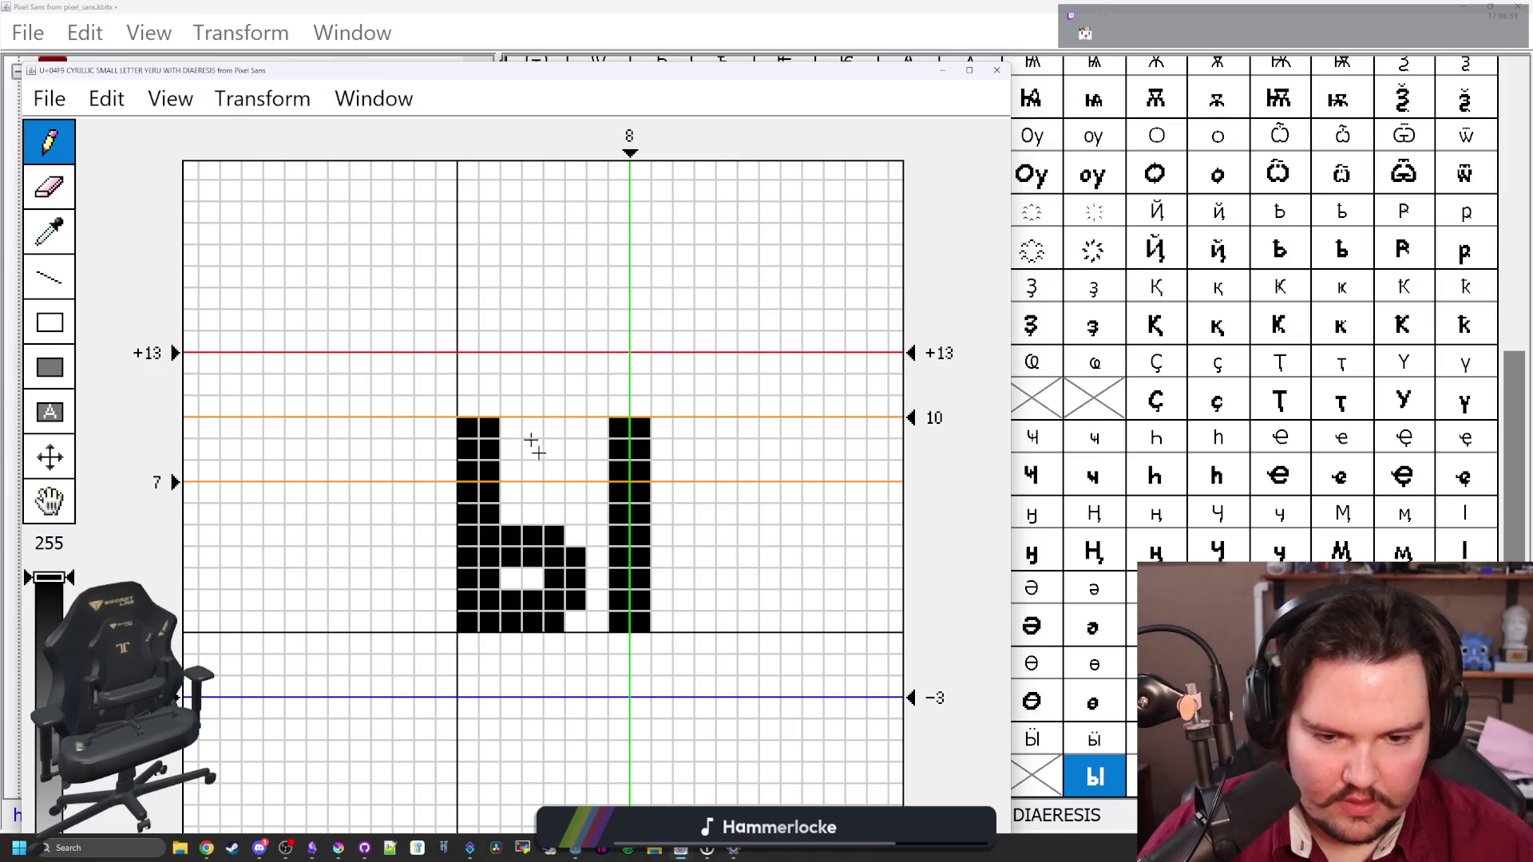
pyautogui.moveTo(511, 385)
pyautogui.mouseDown()
pyautogui.moveTo(489, 364)
pyautogui.moveTo(597, 374)
pyautogui.mouseUp()
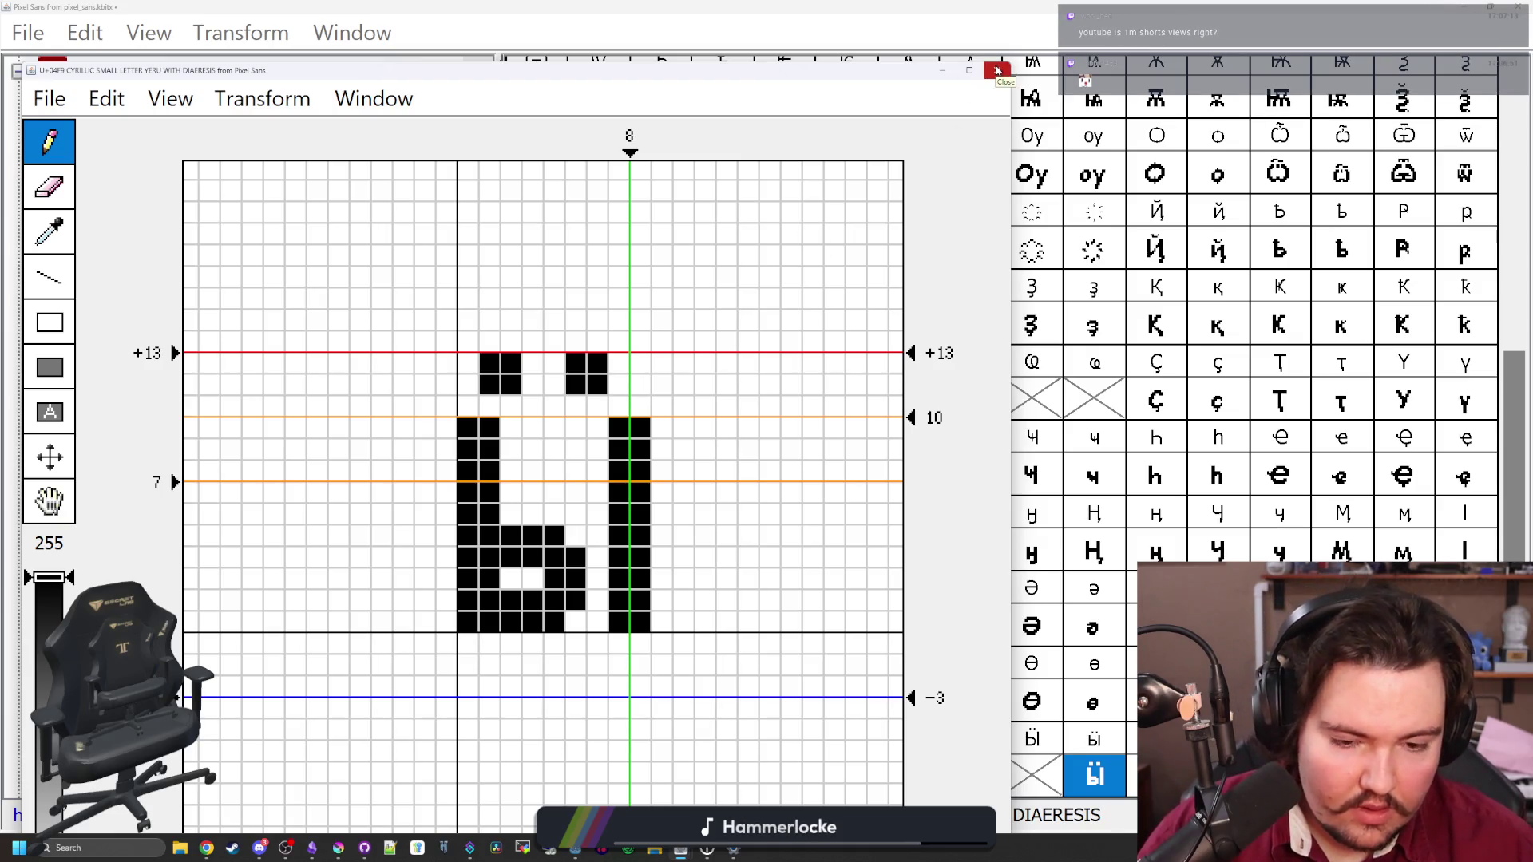
# Shorten the left stroke to x-height, lower the dots just above ы, and close the editor
pyautogui.moveTo(469, 427)
pyautogui.mouseDown()
pyautogui.moveTo(489, 450)
pyautogui.moveTo(678, 469)
pyautogui.moveTo(591, 428)
pyautogui.moveTo(495, 449)
pyautogui.moveTo(511, 427)
pyautogui.moveTo(597, 449)
pyautogui.mouseUp()
pyautogui.click(488, 431)
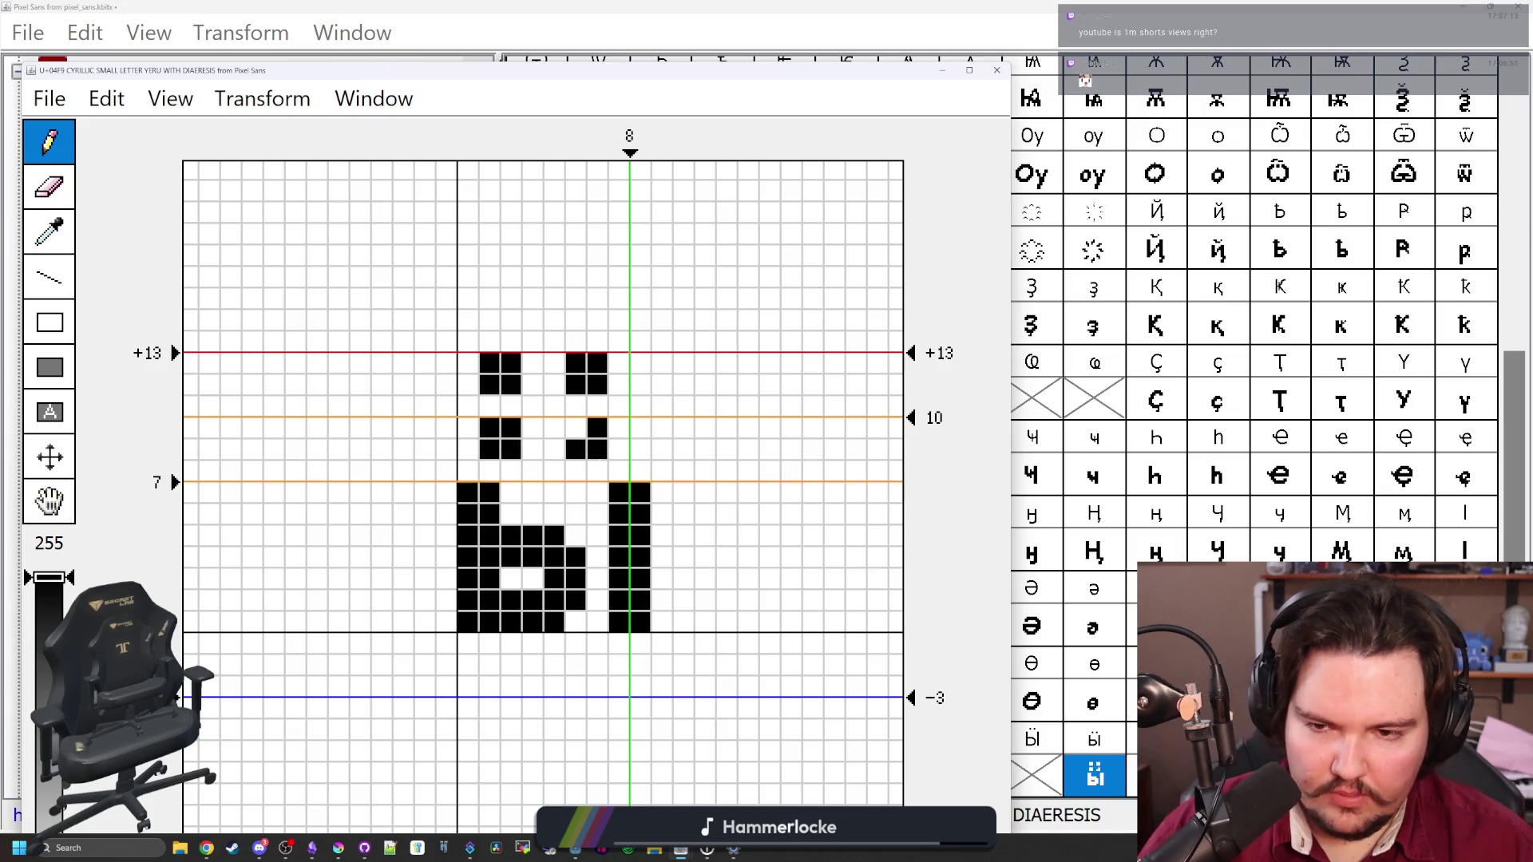
pyautogui.moveTo(597, 384); pyautogui.dragTo(463, 383)
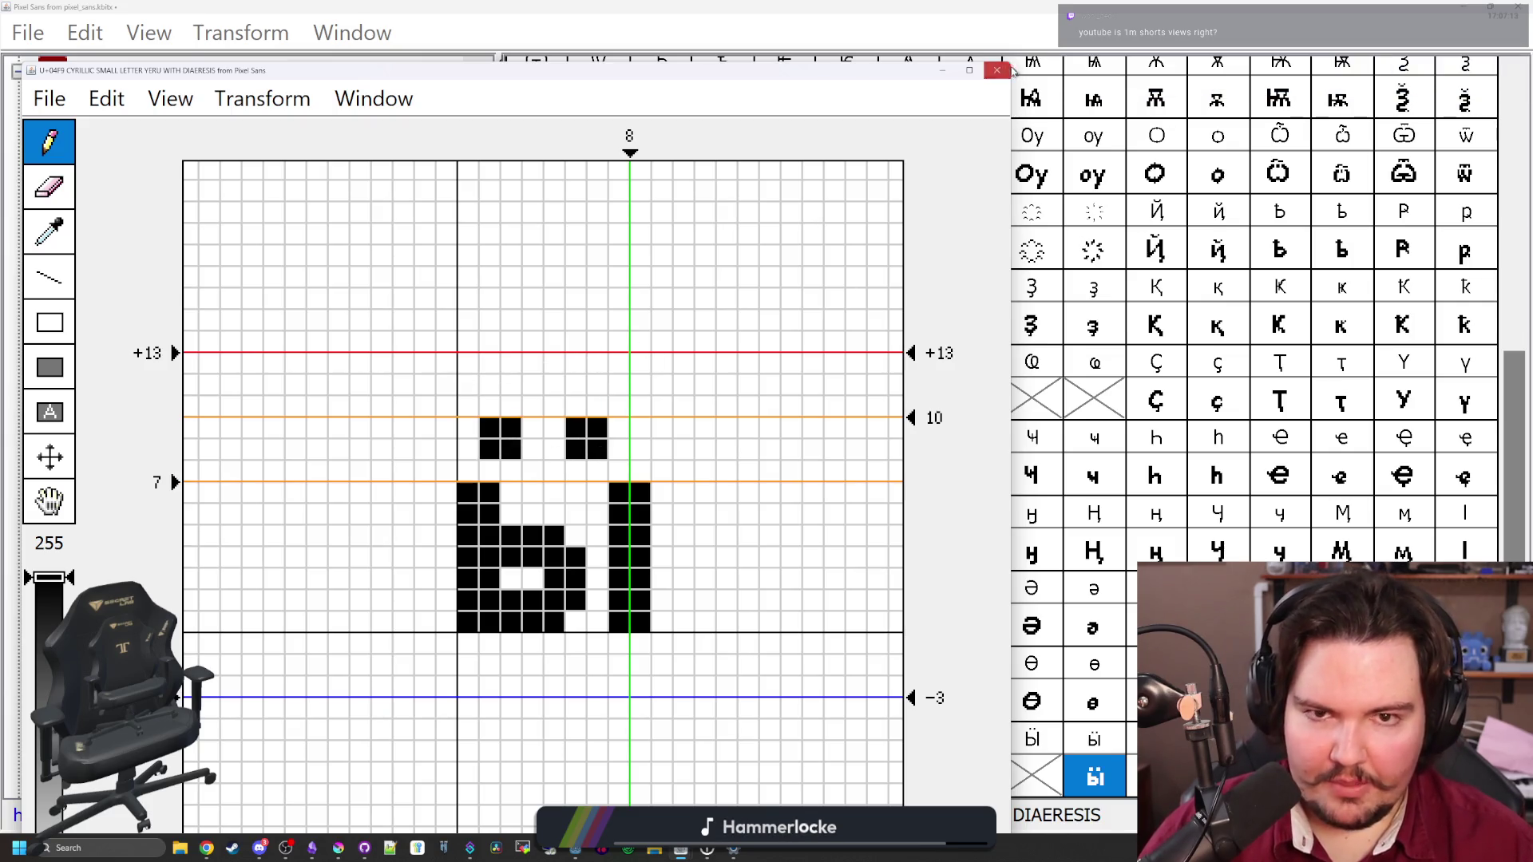
pyautogui.click(996, 70)
pyautogui.scroll(5, 884, 525)
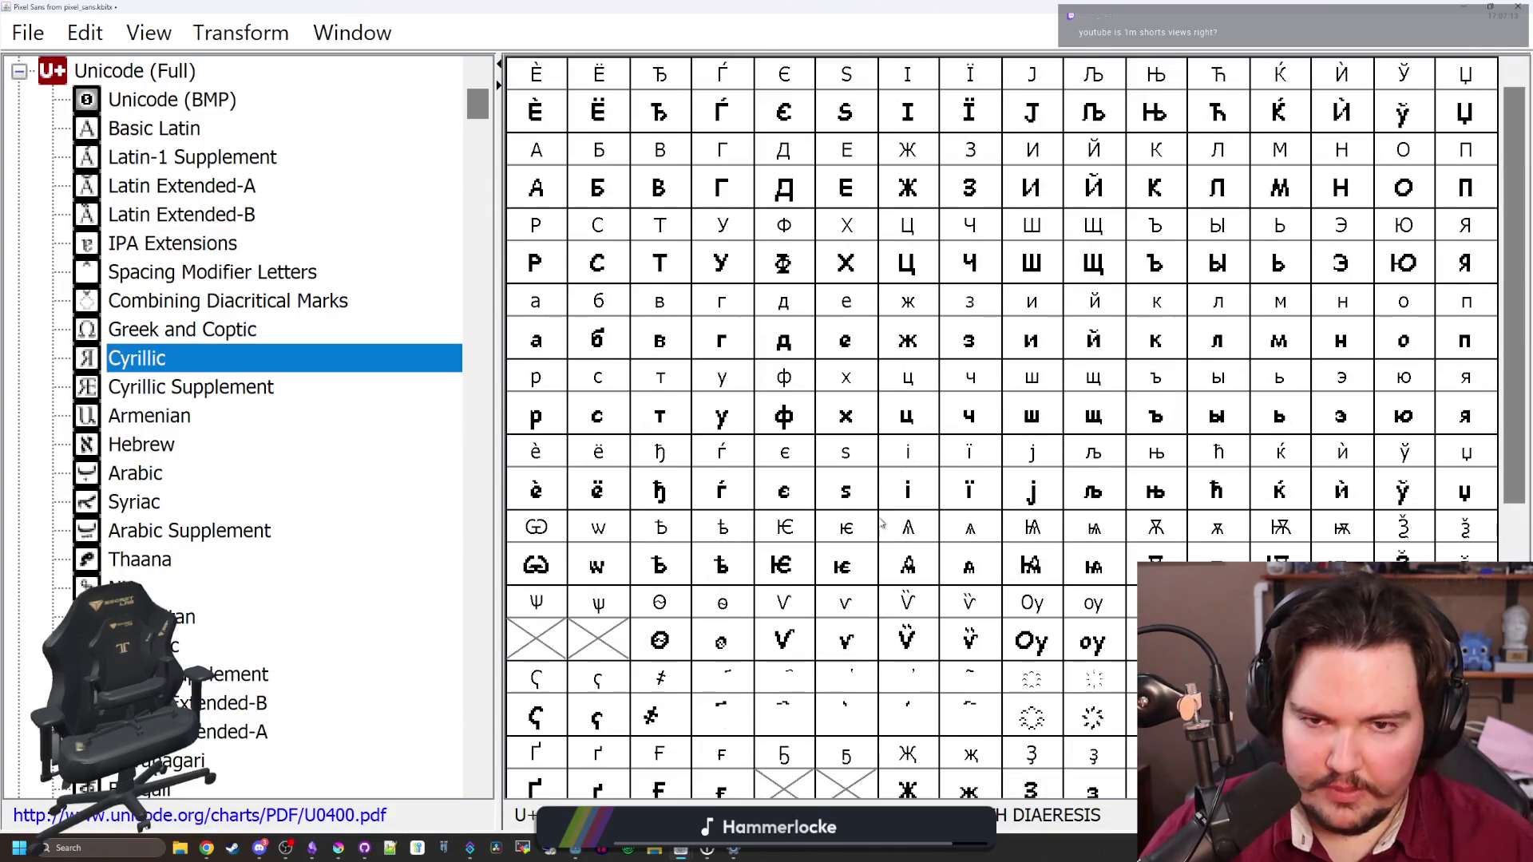
# Open the capital yeru with diaeresis (U+04F8), erase its crossbar, and shift it one pixel left
pyautogui.click(666, 568)
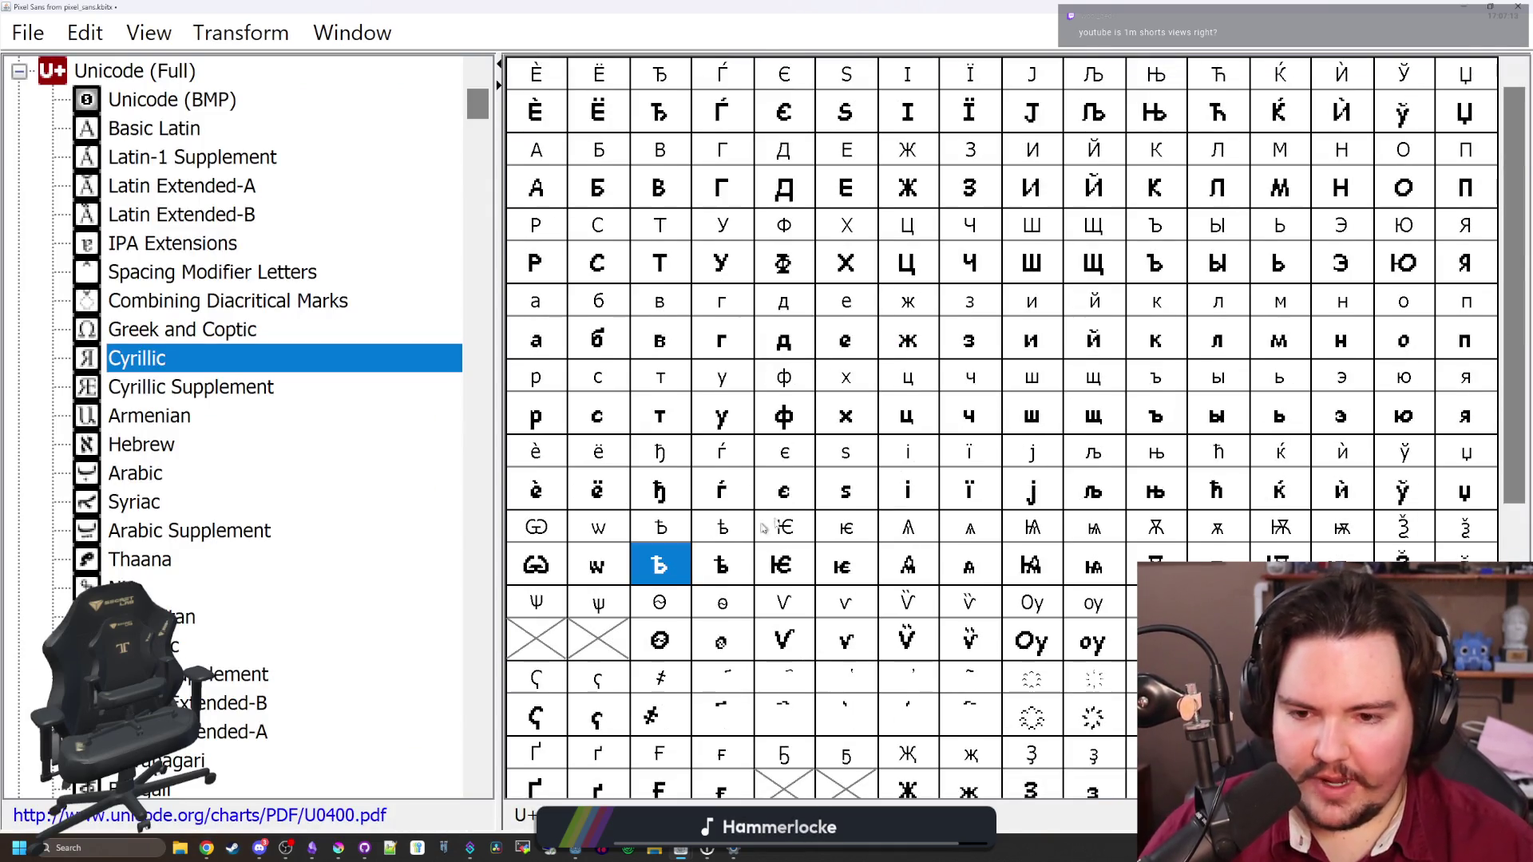
pyautogui.scroll(-5, 799, 519)
pyautogui.click(1022, 762)
pyautogui.doubleClick(1022, 762)
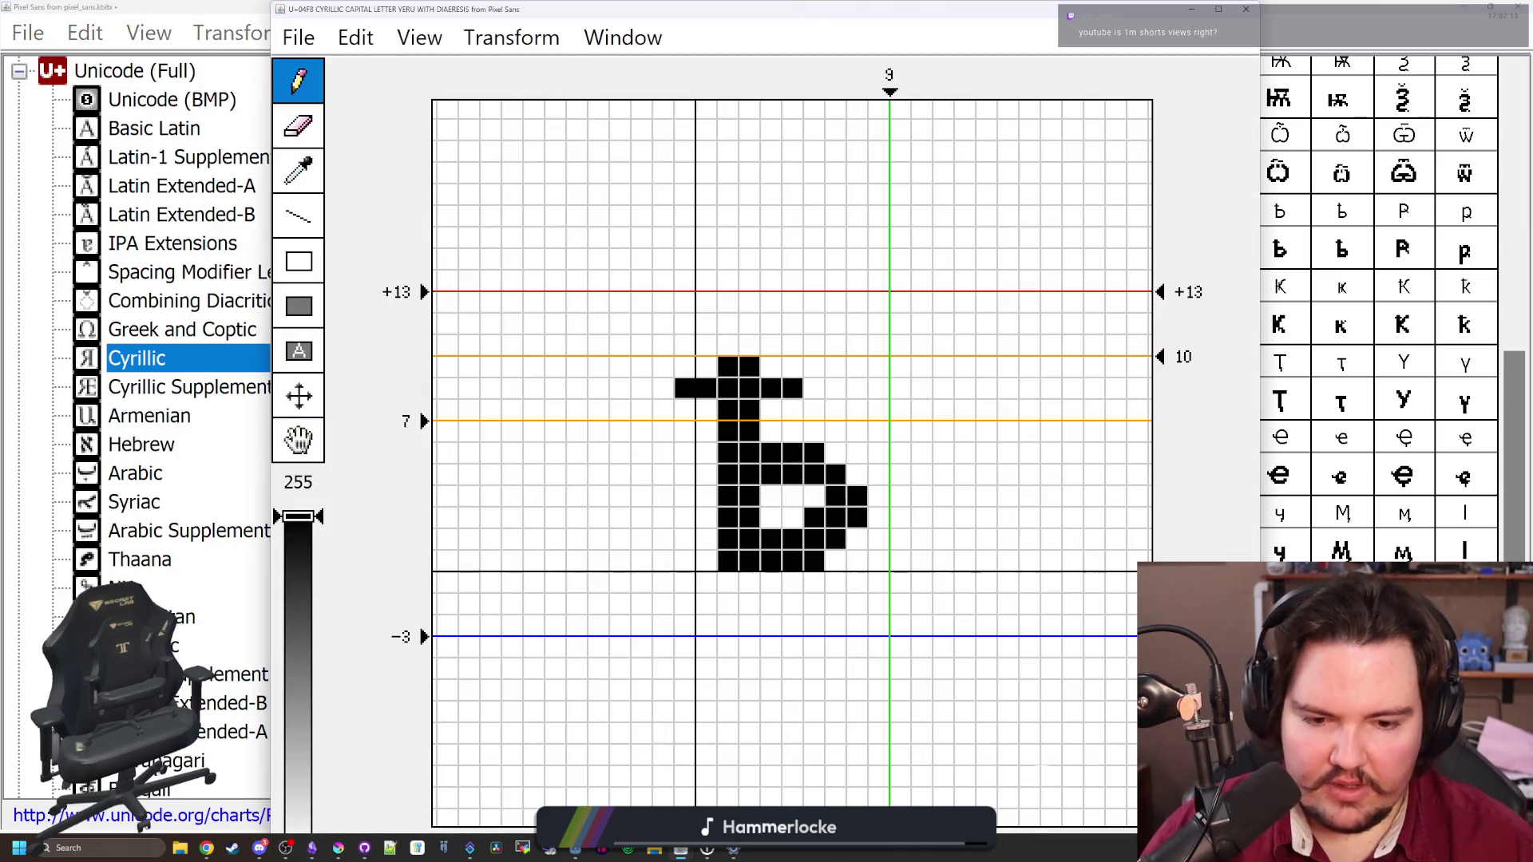
pyautogui.moveTo(792, 390); pyautogui.dragTo(681, 385)
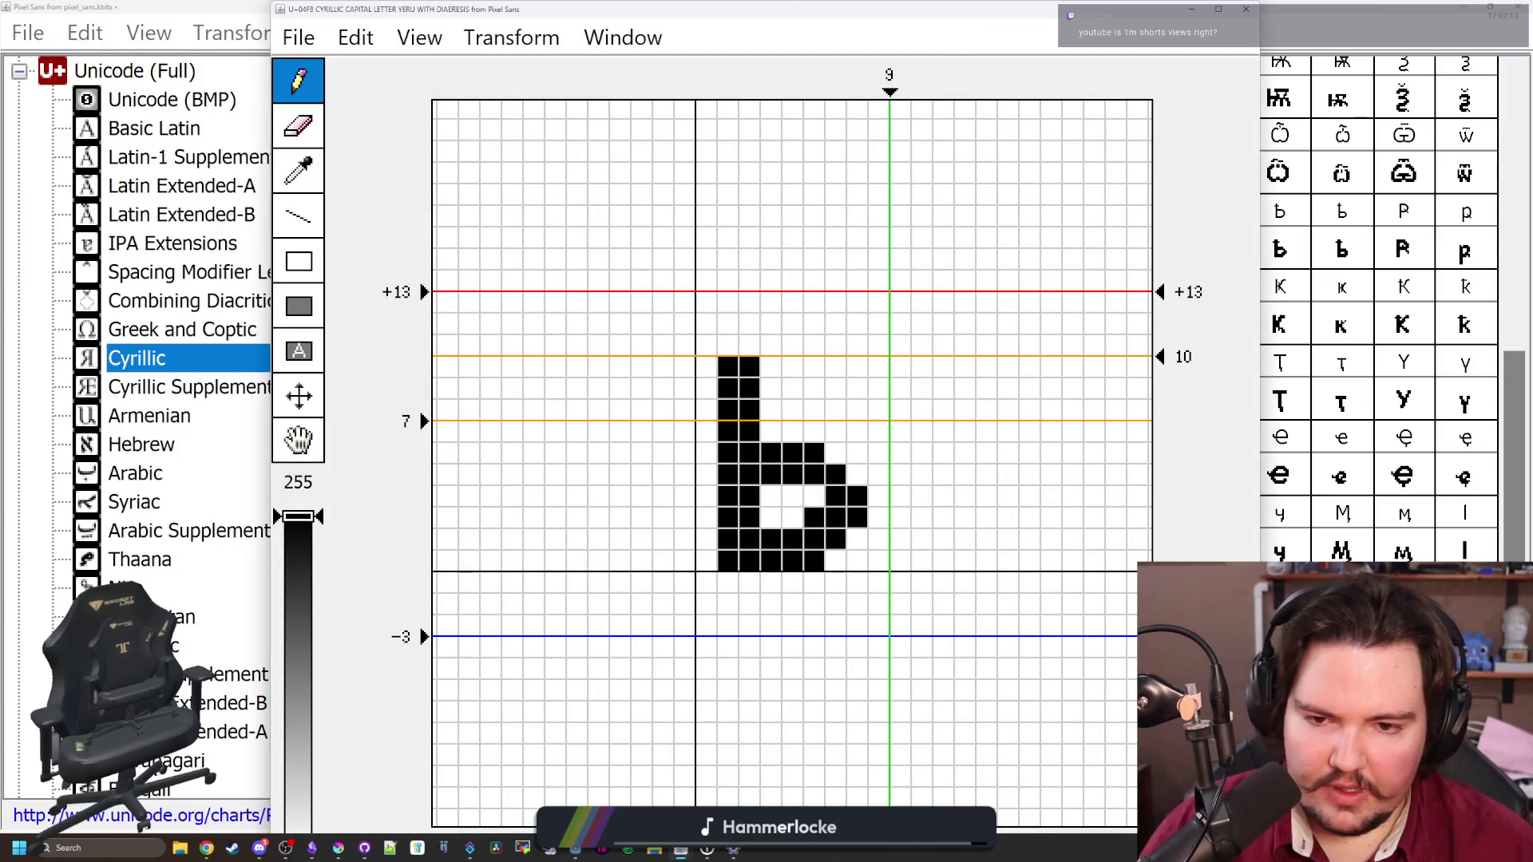
pyautogui.press('Left')
pyautogui.moveTo(814, 20); pyautogui.dragTo(519, 81)
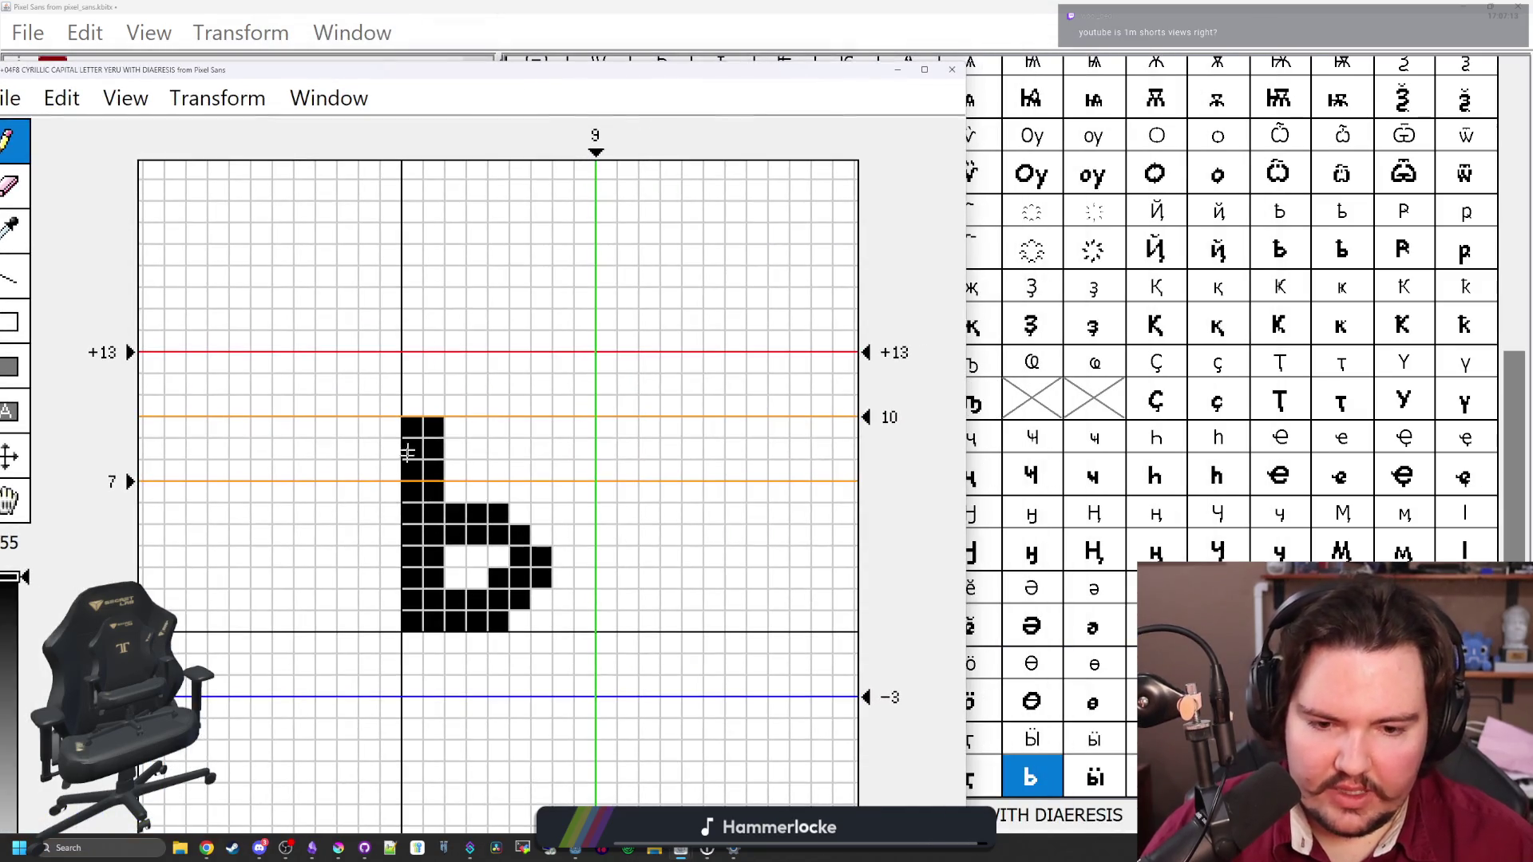
# Add a right stem and two diaeresis dots to form Ӹ, then close the editor
pyautogui.moveTo(585, 621)
pyautogui.mouseDown()
pyautogui.moveTo(585, 411)
pyautogui.moveTo(607, 447)
pyautogui.moveTo(607, 610)
pyautogui.mouseUp()
pyautogui.click(585, 405)
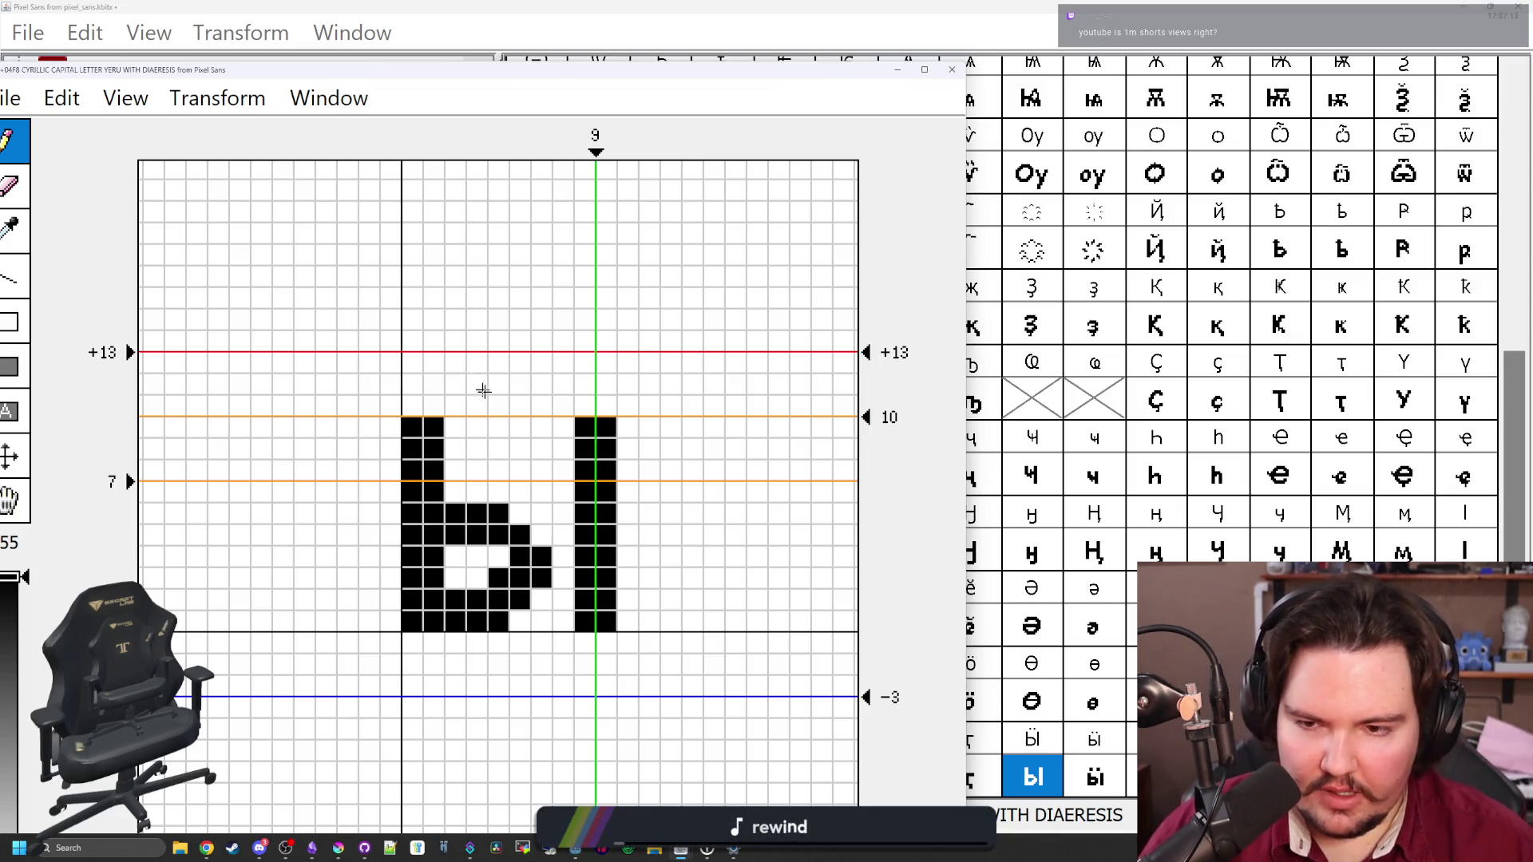
pyautogui.moveTo(456, 384)
pyautogui.mouseDown()
pyautogui.moveTo(478, 362)
pyautogui.moveTo(456, 362)
pyautogui.mouseUp()
pyautogui.moveTo(542, 384)
pyautogui.mouseDown()
pyautogui.moveTo(542, 363)
pyautogui.moveTo(564, 384)
pyautogui.mouseUp()
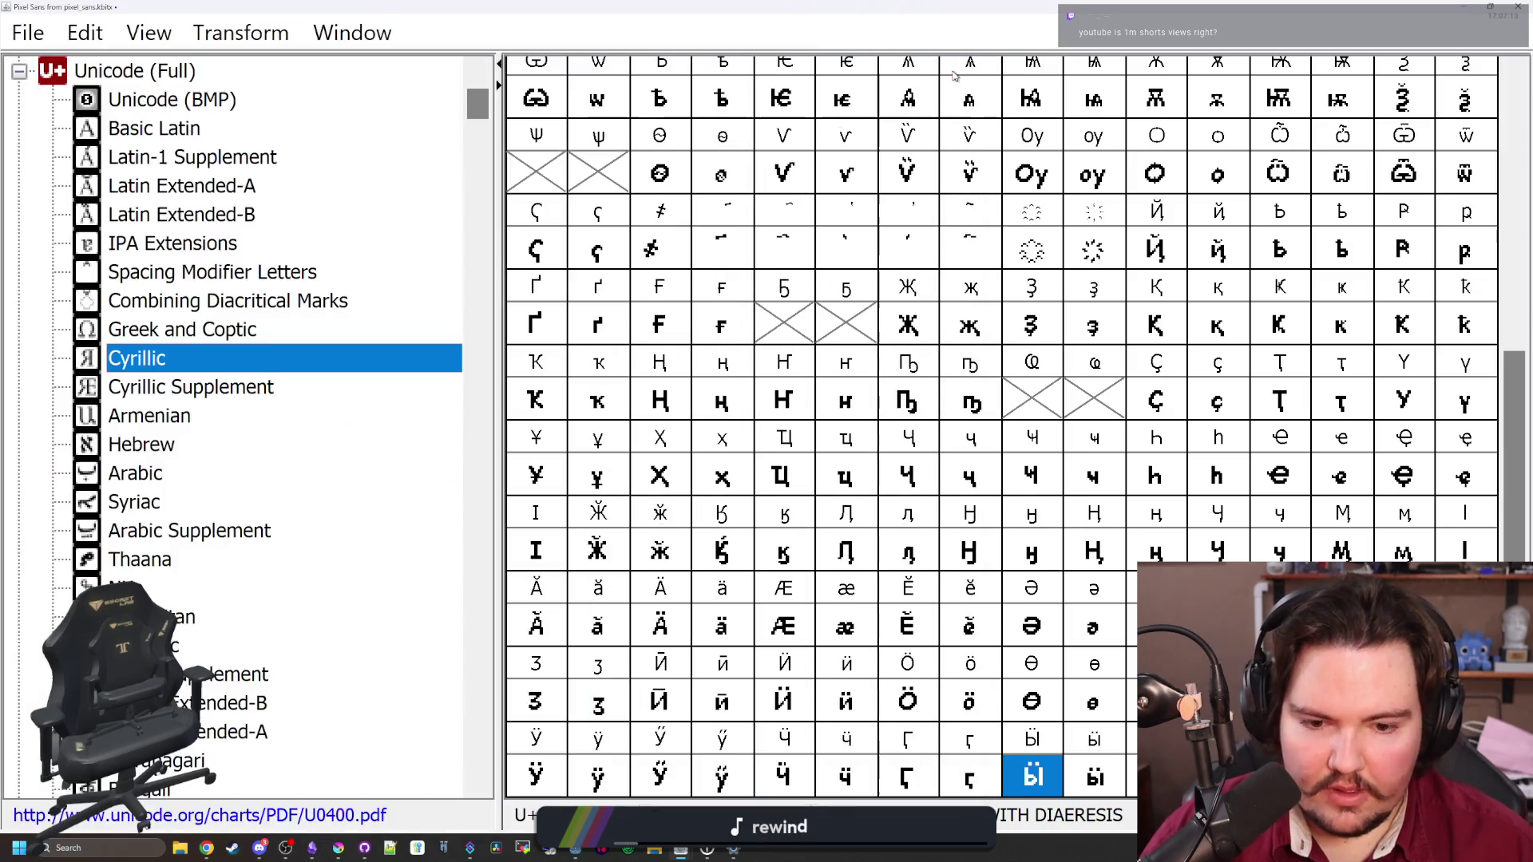
pyautogui.click(952, 69)
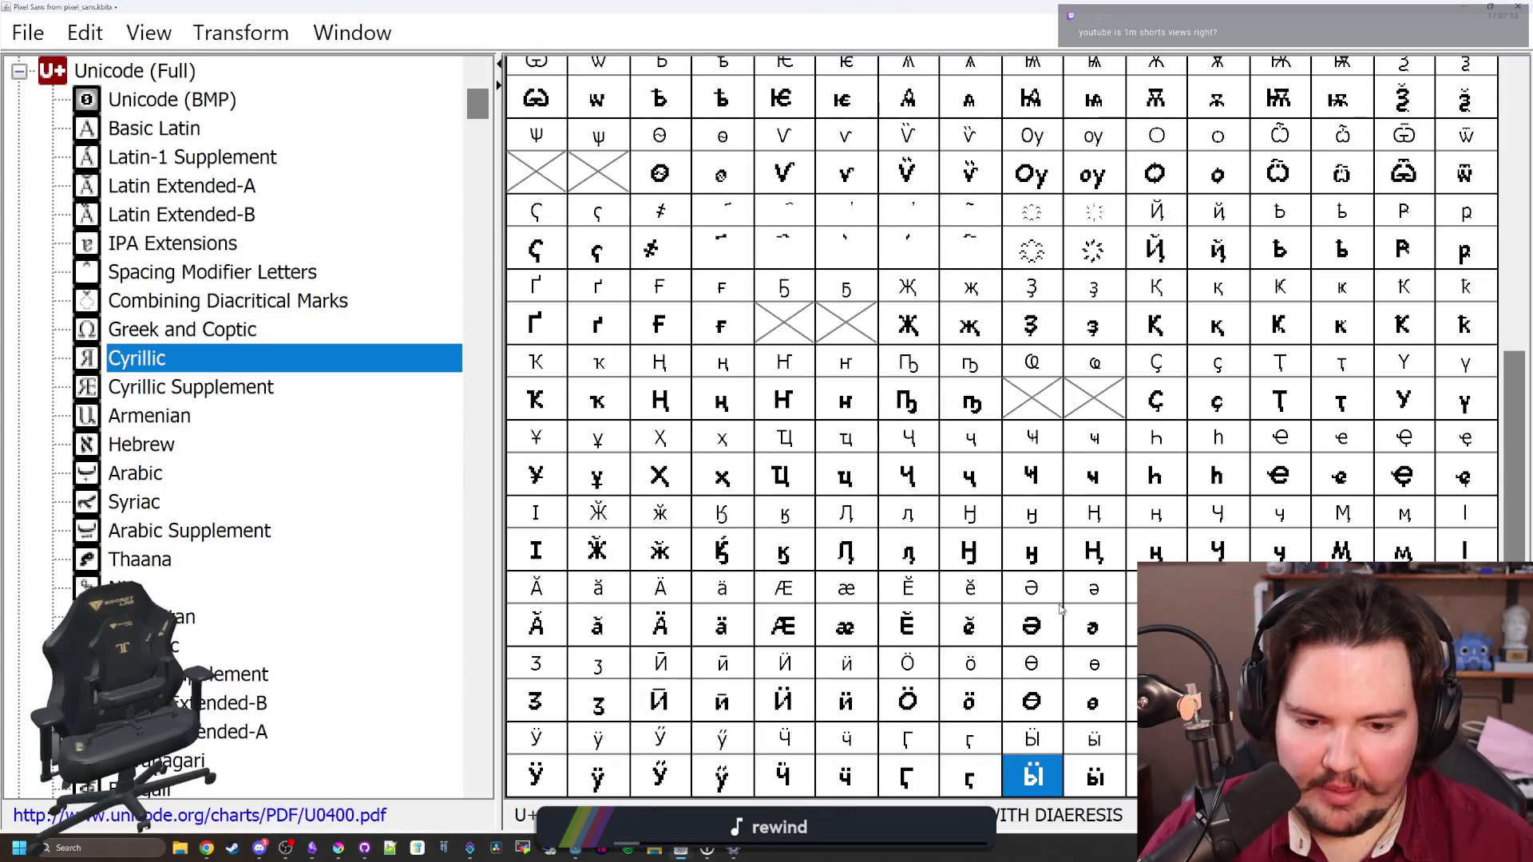
# Put the о shape into the Ghe with middle hook (U+0494) slot and open it for editing
pyautogui.click(1082, 784)
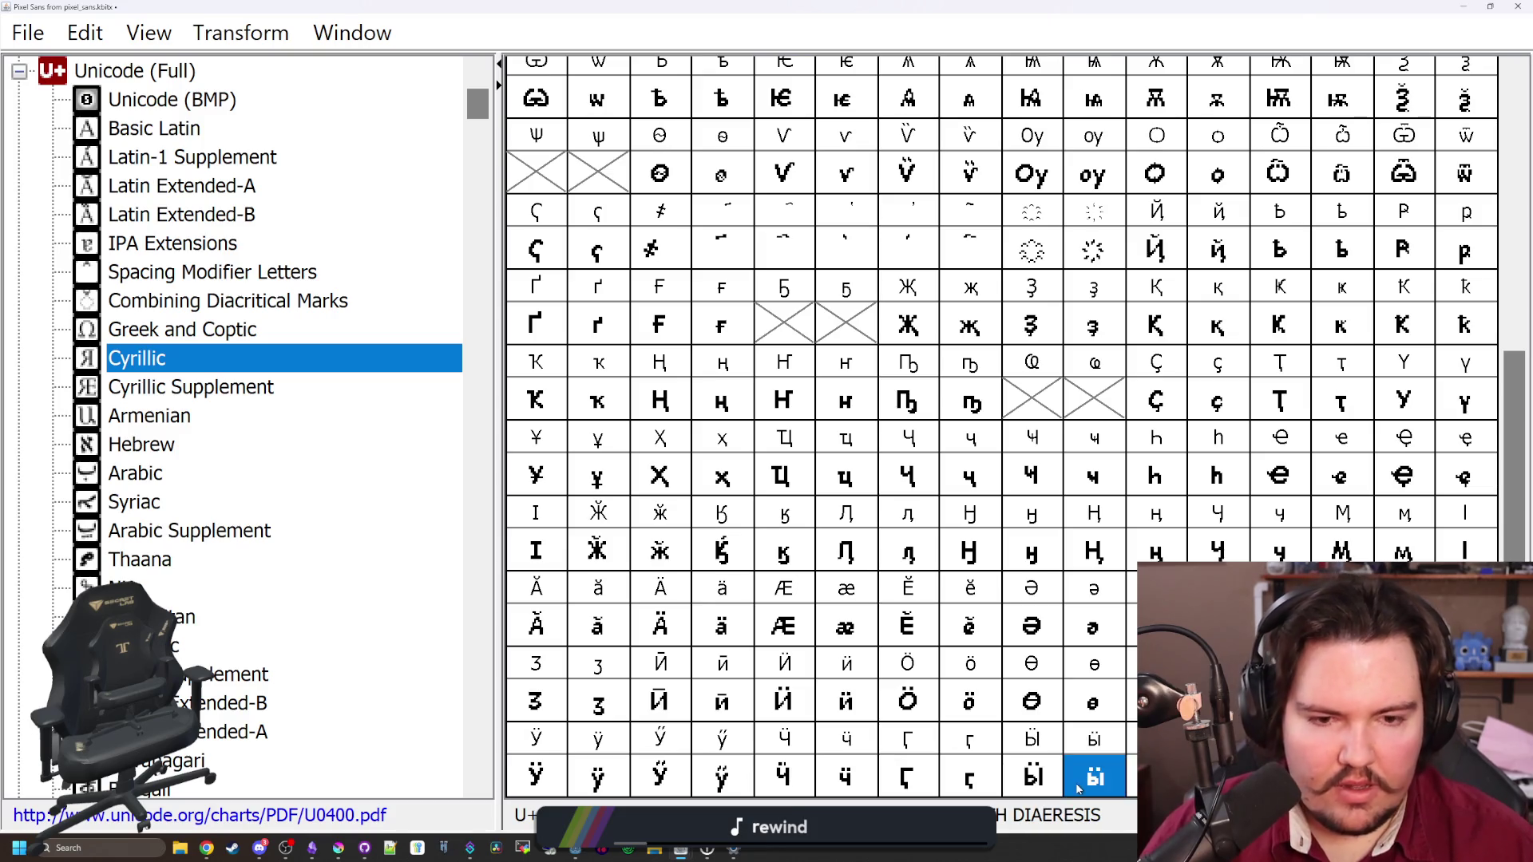
pyautogui.click(801, 327)
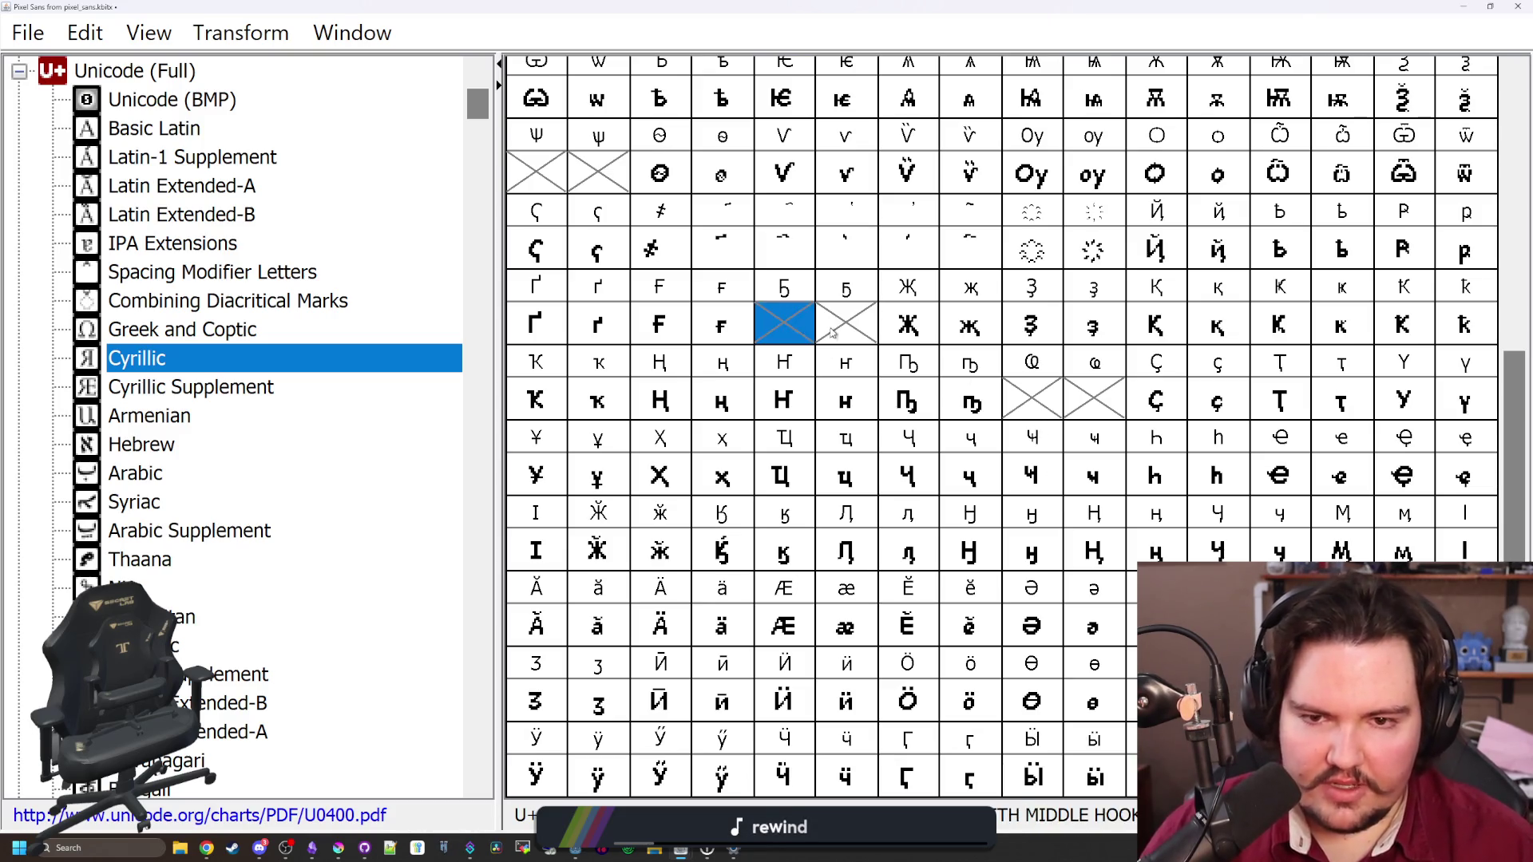
pyautogui.click(833, 331)
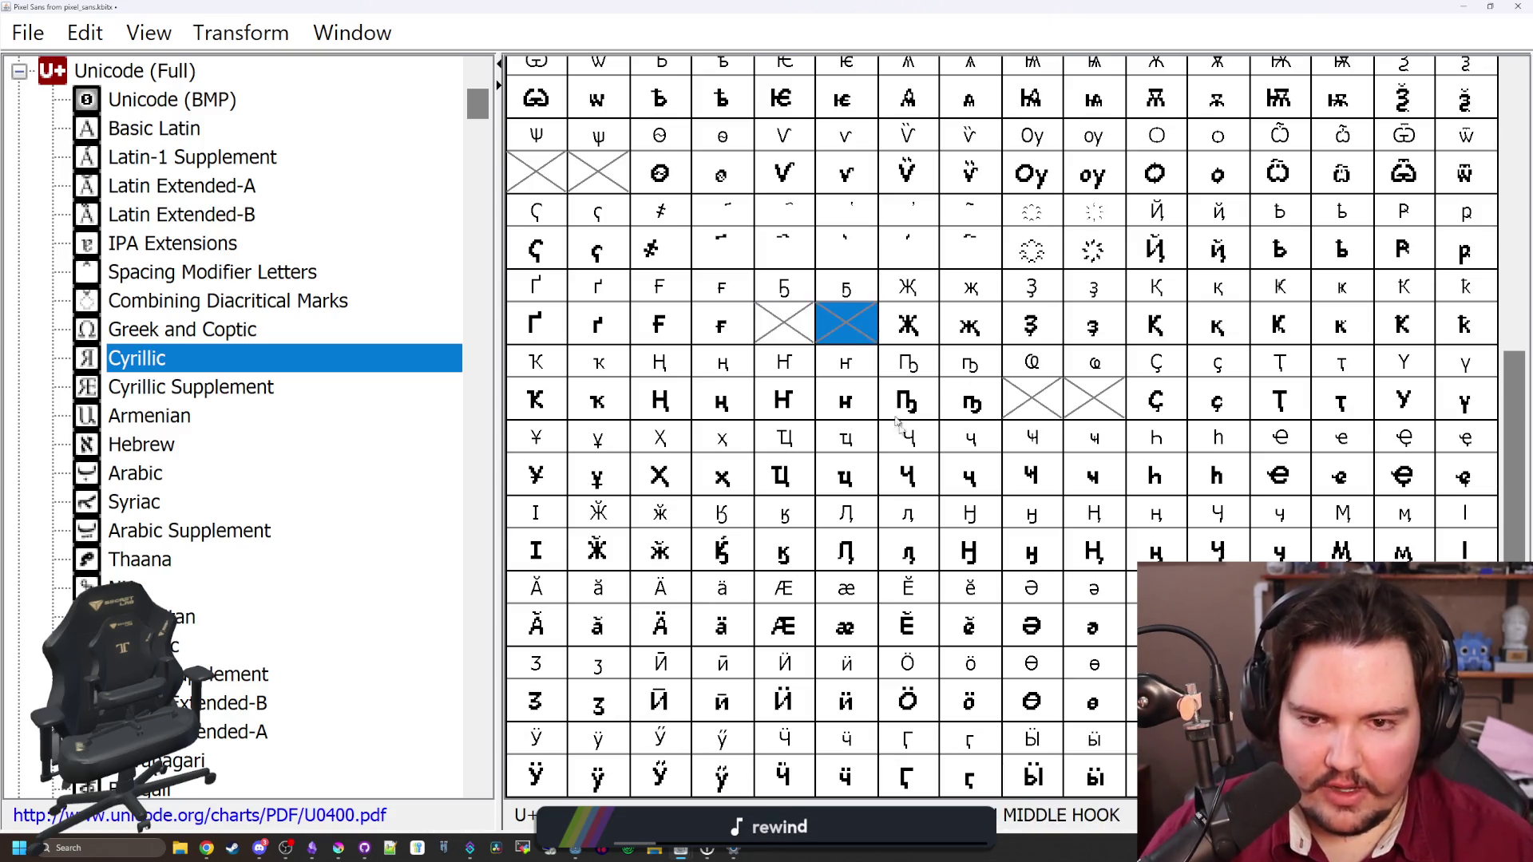
pyautogui.click(785, 319)
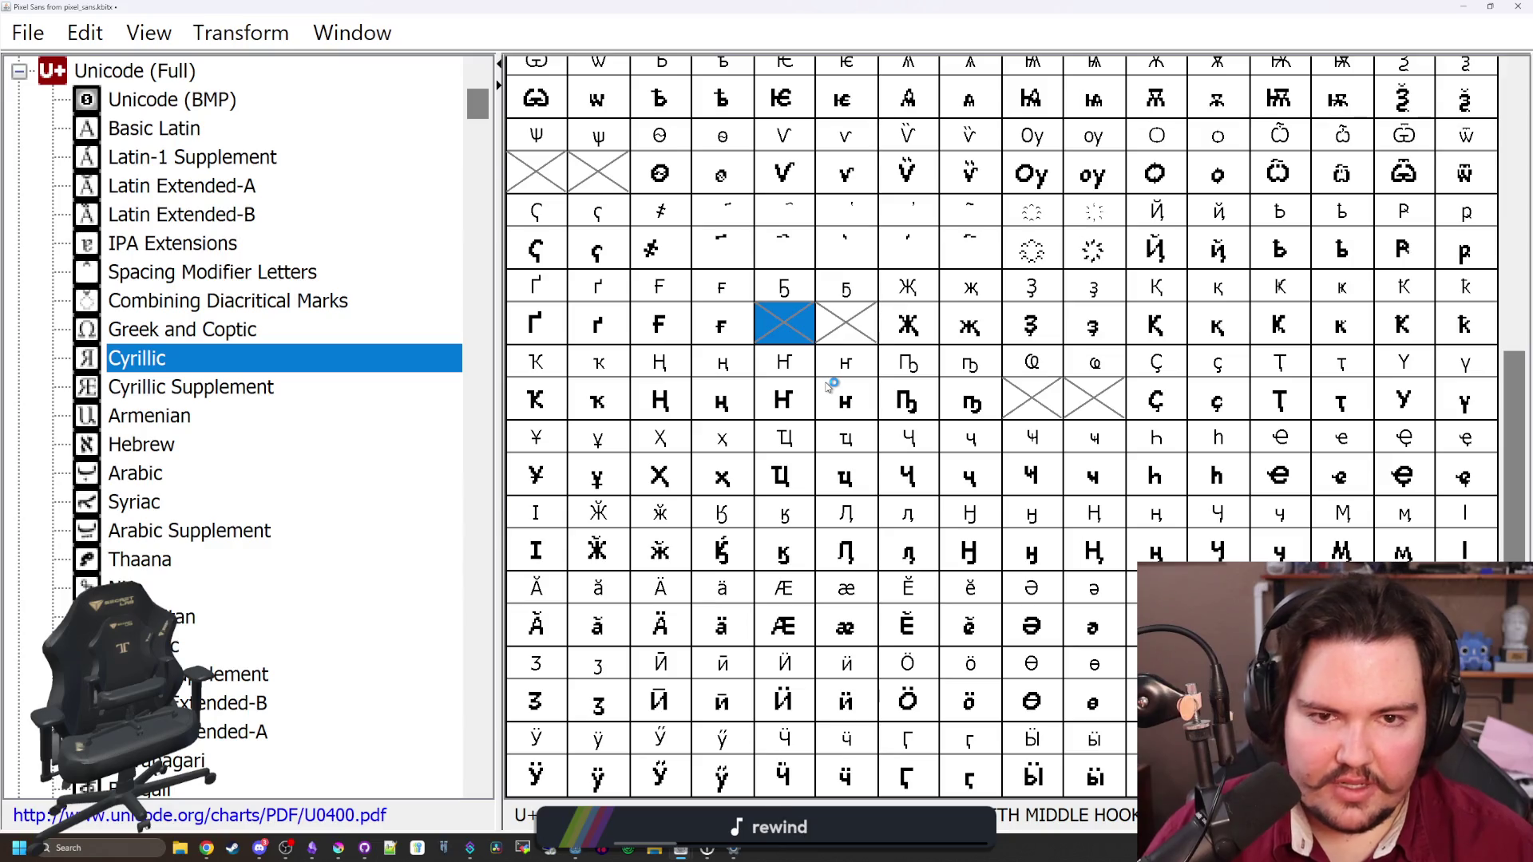
pyautogui.scroll(5, 828, 386)
pyautogui.click(1409, 339)
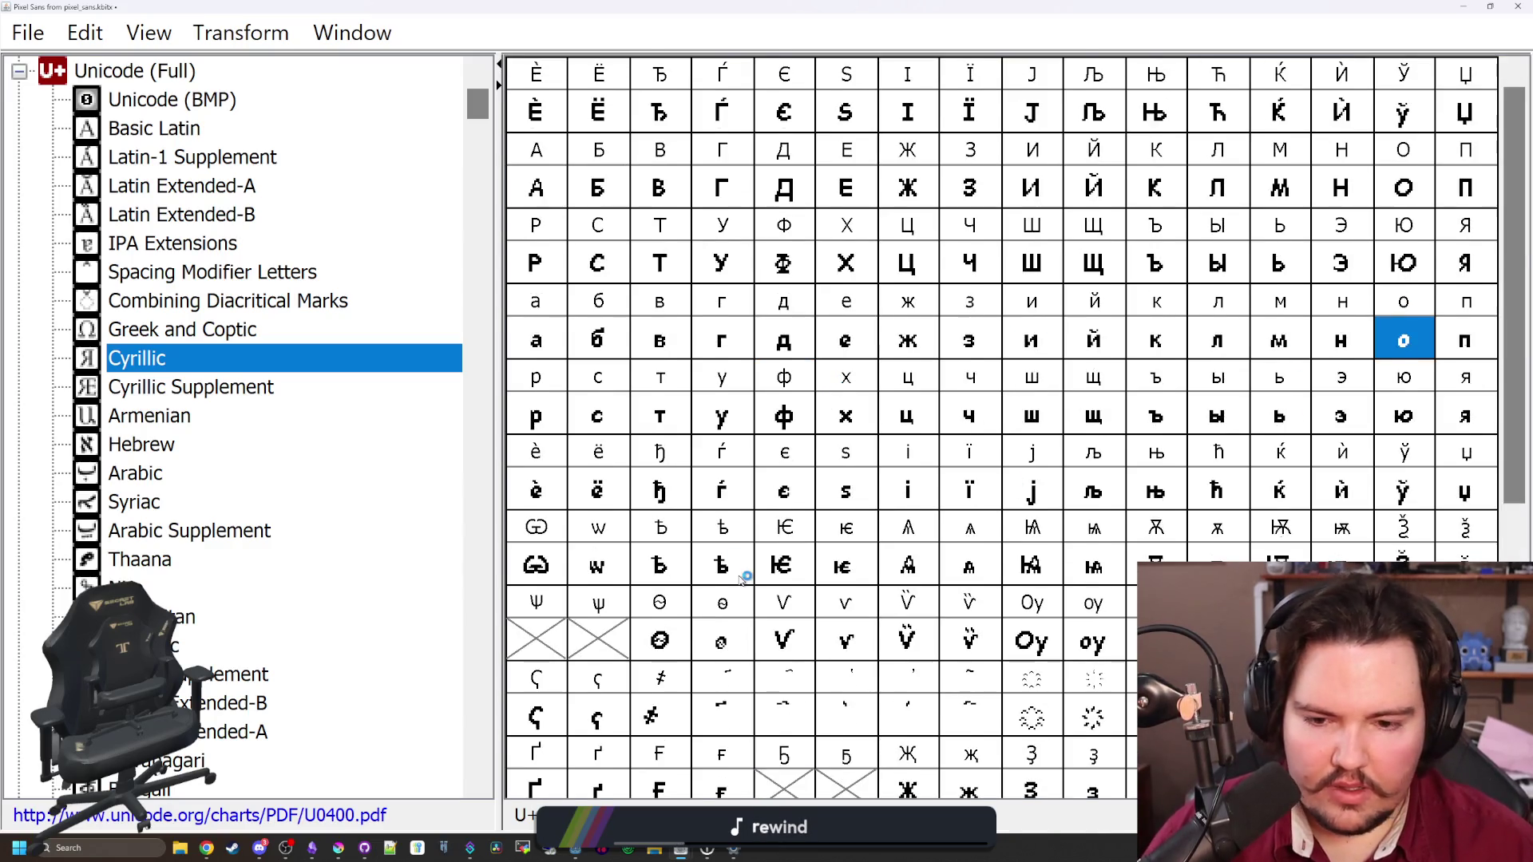
pyautogui.scroll(-4, 746, 578)
pyautogui.click(784, 493)
pyautogui.doubleClick(784, 493)
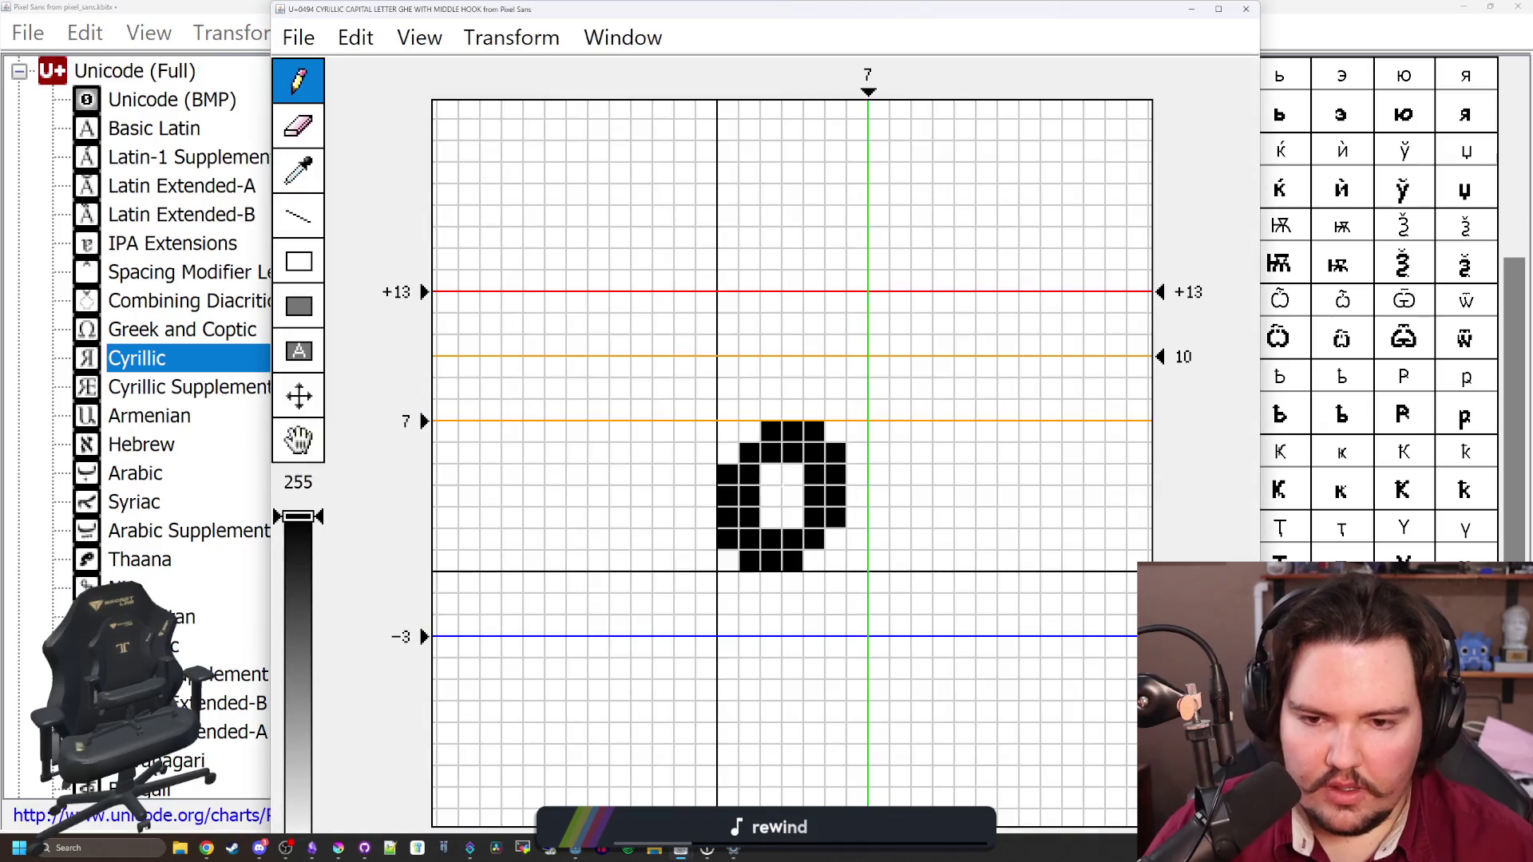
# Lower the о shape one pixel, fit the editor beside the grid, and add a pixel above it
pyautogui.press('Down')
pyautogui.press('Down')
pyautogui.press('Down')
pyautogui.moveTo(987, 4)
pyautogui.mouseDown()
pyautogui.moveTo(1033, 279)
pyautogui.moveTo(1023, 586)
pyautogui.moveTo(1053, 4)
pyautogui.moveTo(734, 629)
pyautogui.moveTo(1030, 568)
pyautogui.moveTo(1152, 304)
pyautogui.moveTo(1075, 697)
pyautogui.moveTo(1030, 611)
pyautogui.moveTo(994, 641)
pyautogui.moveTo(911, 99)
pyautogui.mouseUp()
pyautogui.moveTo(1258, 306); pyautogui.dragTo(872, 306)
pyautogui.moveTo(714, 91)
pyautogui.mouseDown()
pyautogui.moveTo(625, 95)
pyautogui.moveTo(633, 267)
pyautogui.moveTo(615, 311)
pyautogui.moveTo(511, 134)
pyautogui.moveTo(564, 131)
pyautogui.mouseUp()
pyautogui.click(431, 445)
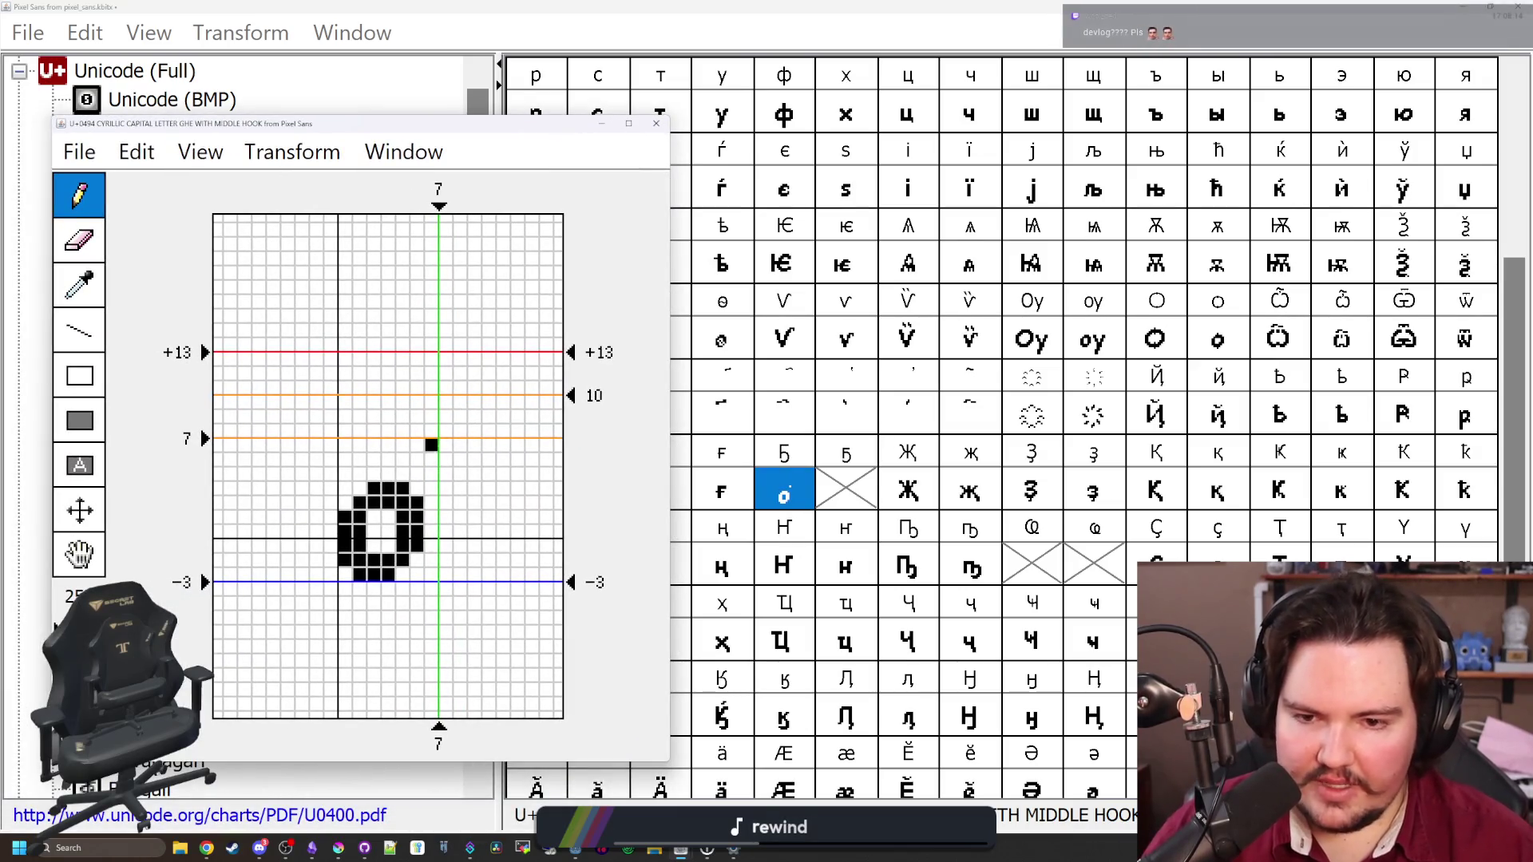
# Draw the Ghe's top bar and left stem, and reshape the bowl's right side
pyautogui.click(431, 445)
pyautogui.moveTo(435, 401)
pyautogui.mouseDown()
pyautogui.moveTo(359, 388)
pyautogui.moveTo(345, 415)
pyautogui.moveTo(431, 415)
pyautogui.moveTo(331, 402)
pyautogui.mouseUp()
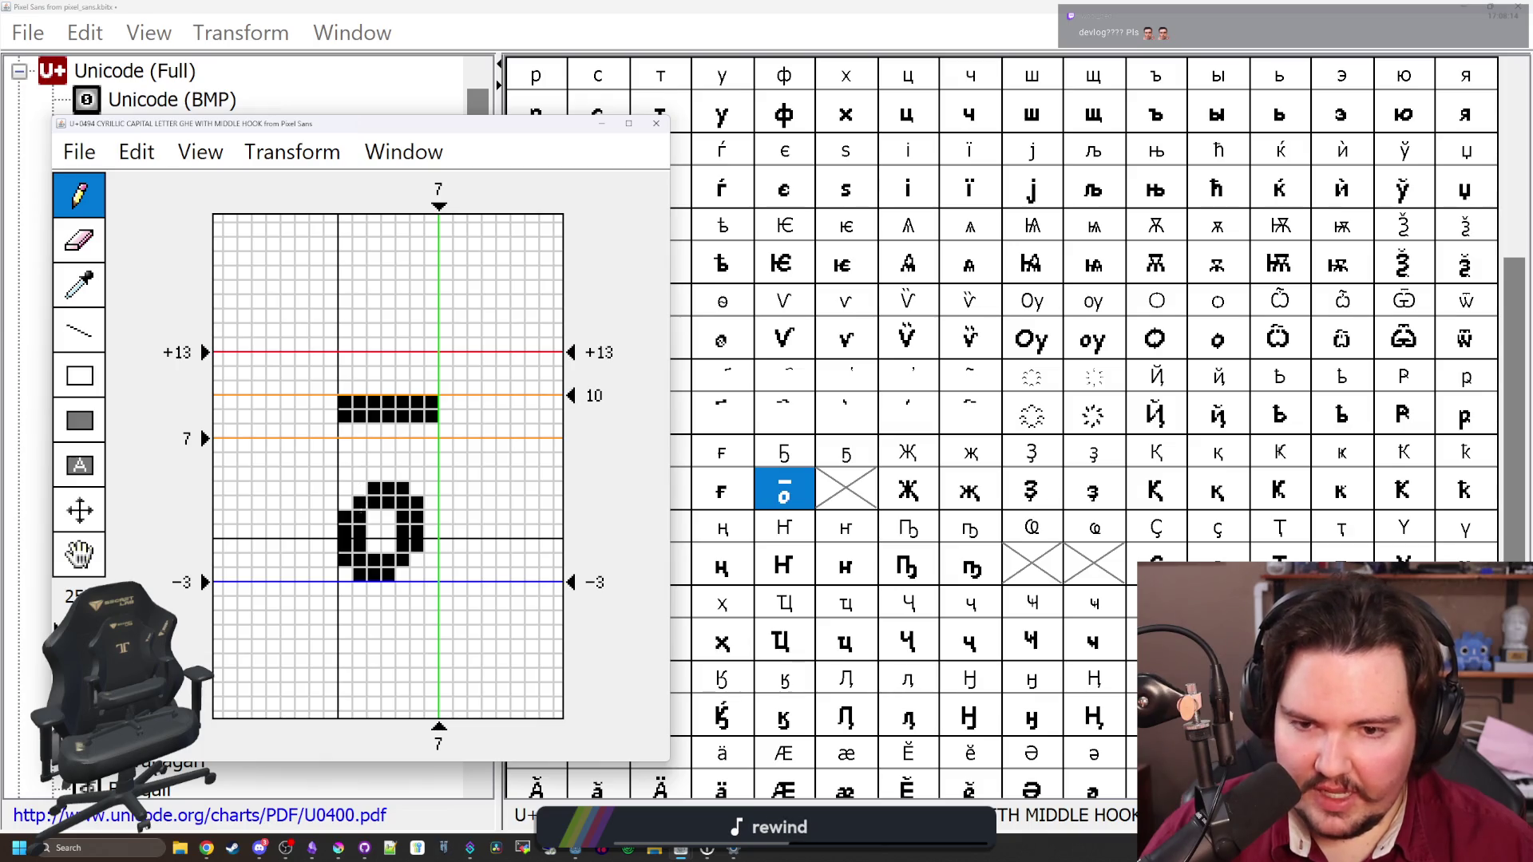
pyautogui.moveTo(359, 503)
pyautogui.mouseDown()
pyautogui.moveTo(352, 547)
pyautogui.moveTo(345, 427)
pyautogui.moveTo(360, 477)
pyautogui.mouseUp()
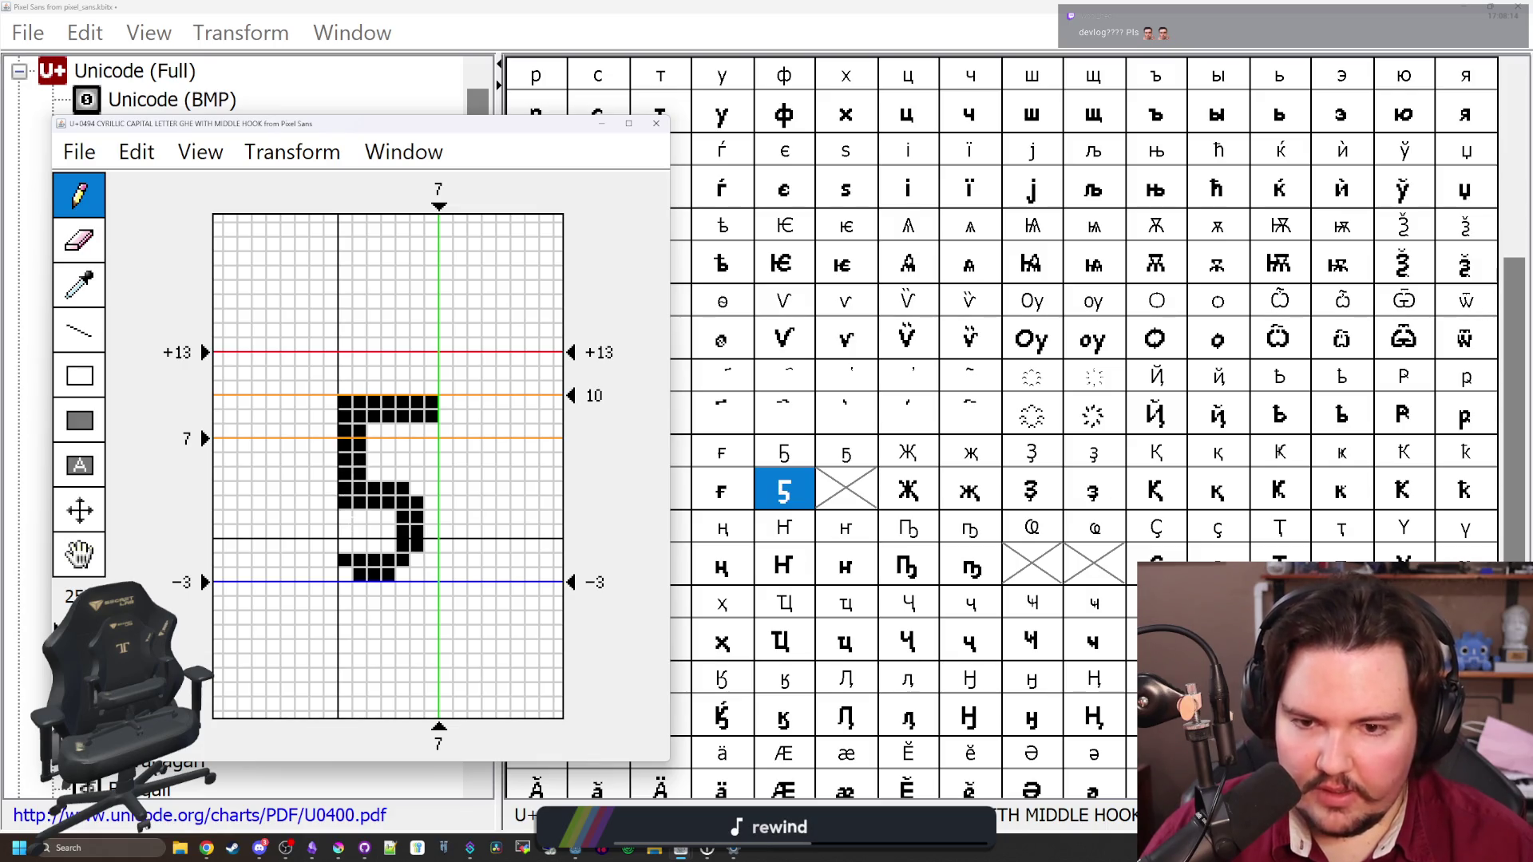
pyautogui.moveTo(345, 517); pyautogui.dragTo(353, 534)
pyautogui.click(394, 510)
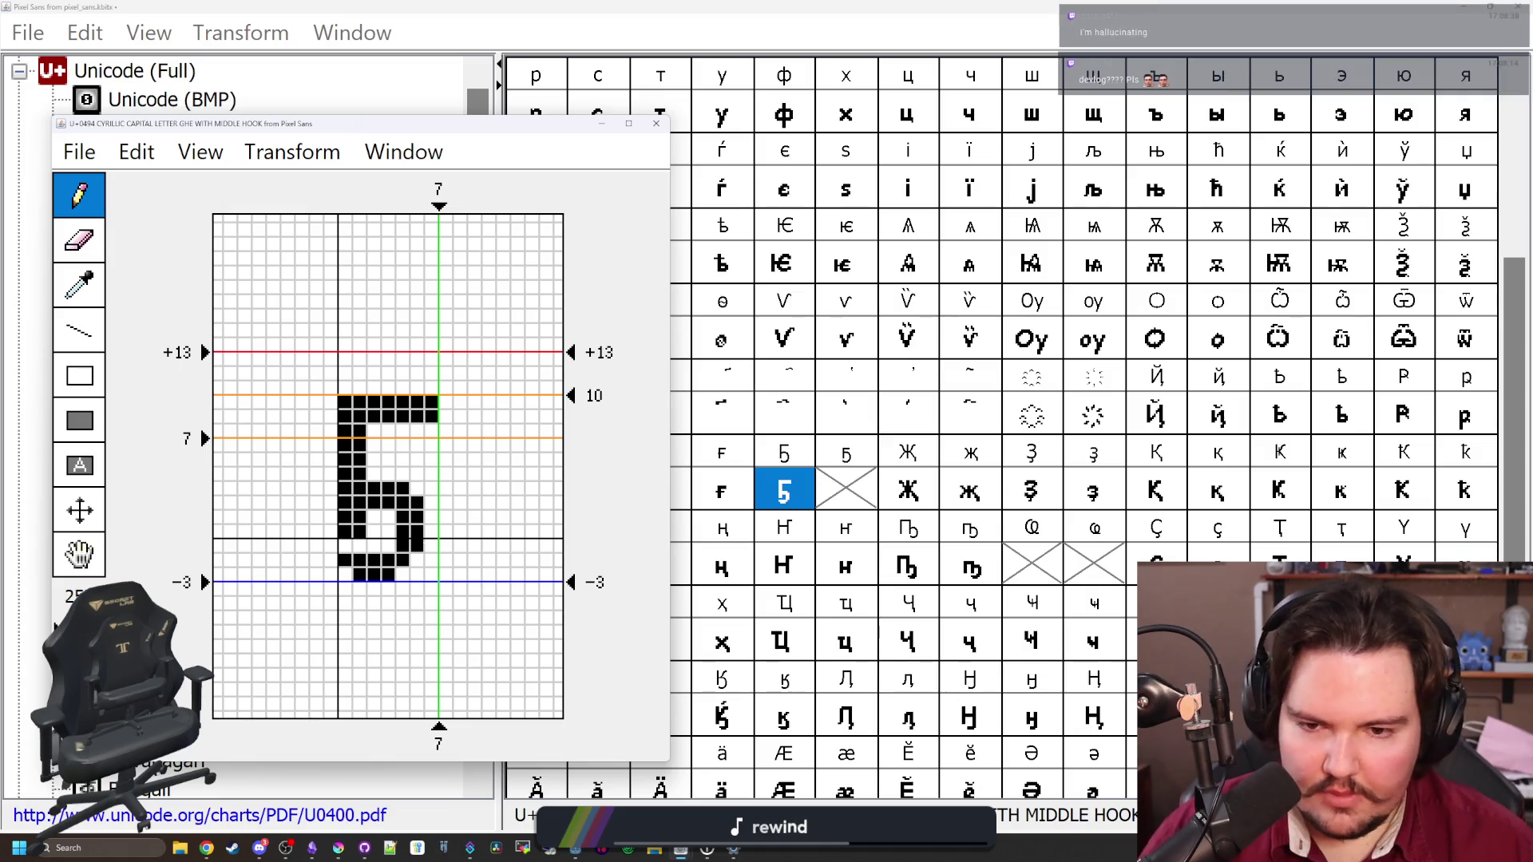
pyautogui.click(431, 546)
pyautogui.moveTo(431, 530)
pyautogui.mouseDown()
pyautogui.moveTo(431, 515)
pyautogui.moveTo(402, 546)
pyautogui.moveTo(409, 575)
pyautogui.moveTo(431, 560)
pyautogui.mouseUp()
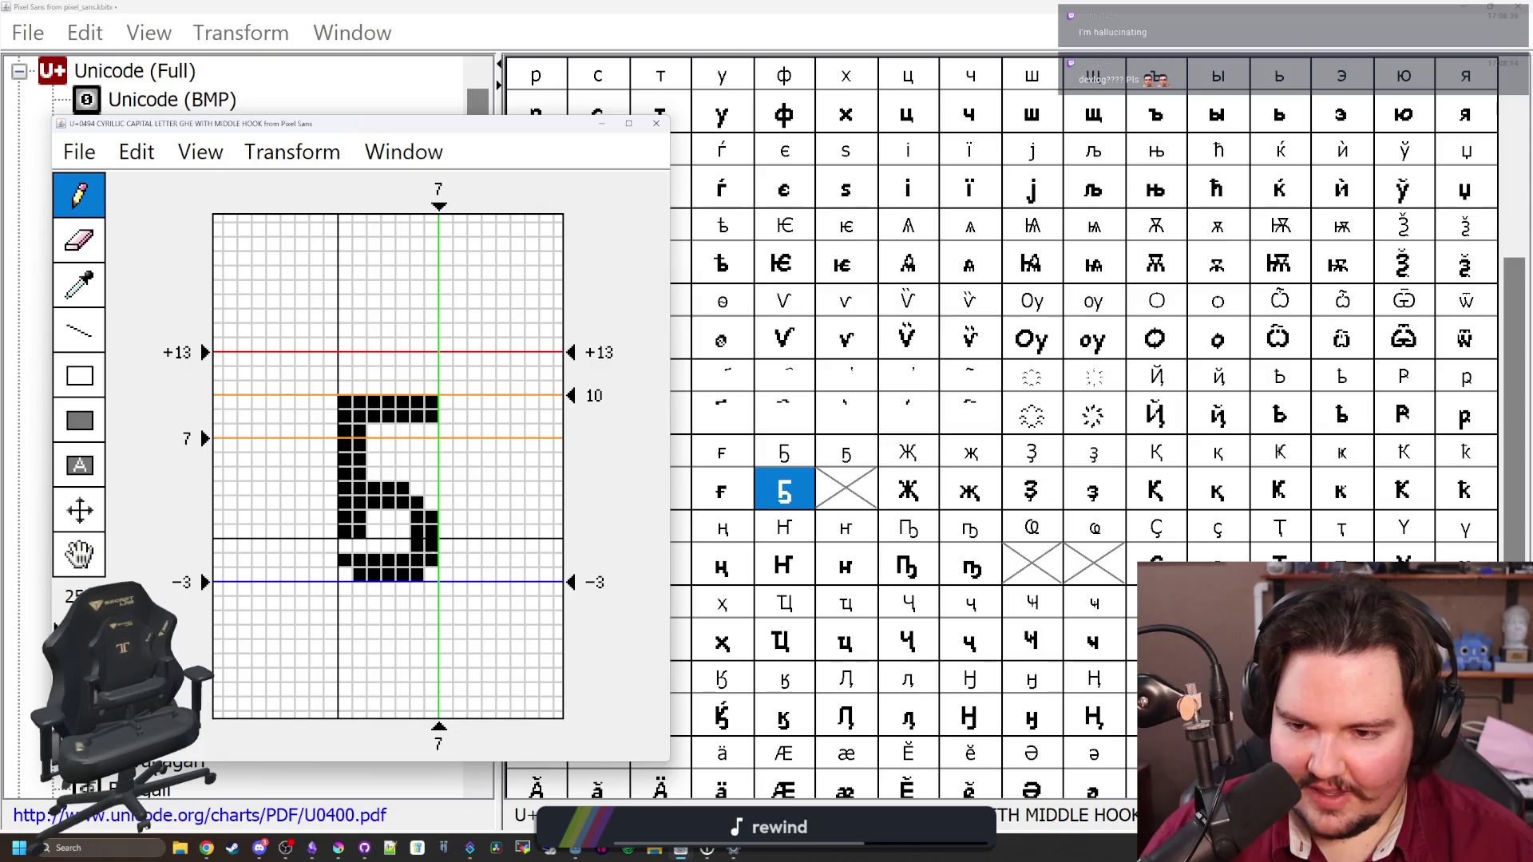
# Refine the hook's bottom stroke and the bowl's middle rows, then close the Ҕ editor
pyautogui.click(359, 575)
pyautogui.moveTo(345, 575); pyautogui.dragTo(345, 559)
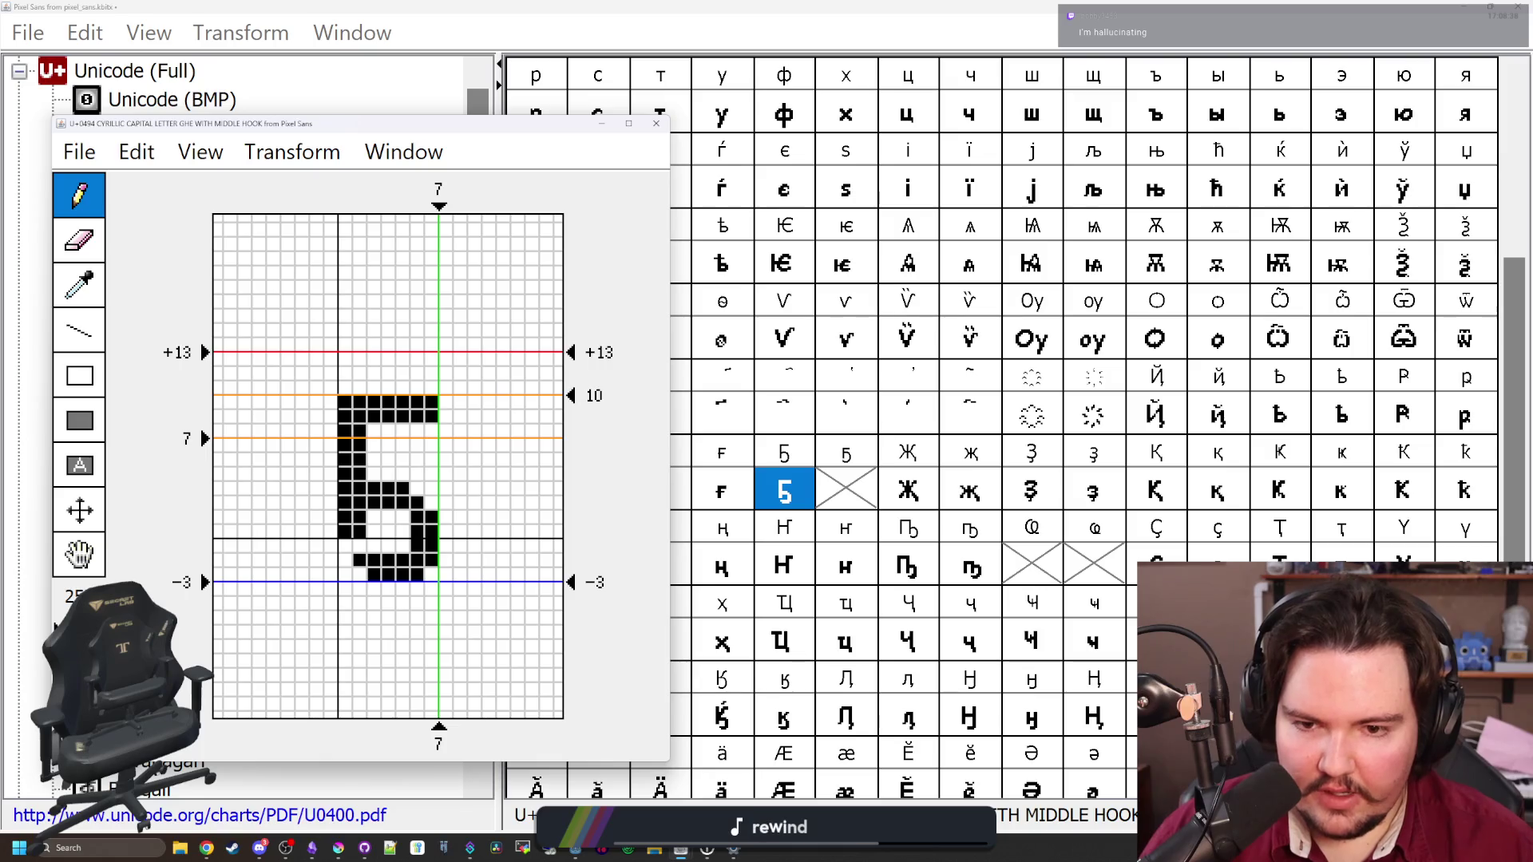
pyautogui.click(359, 575)
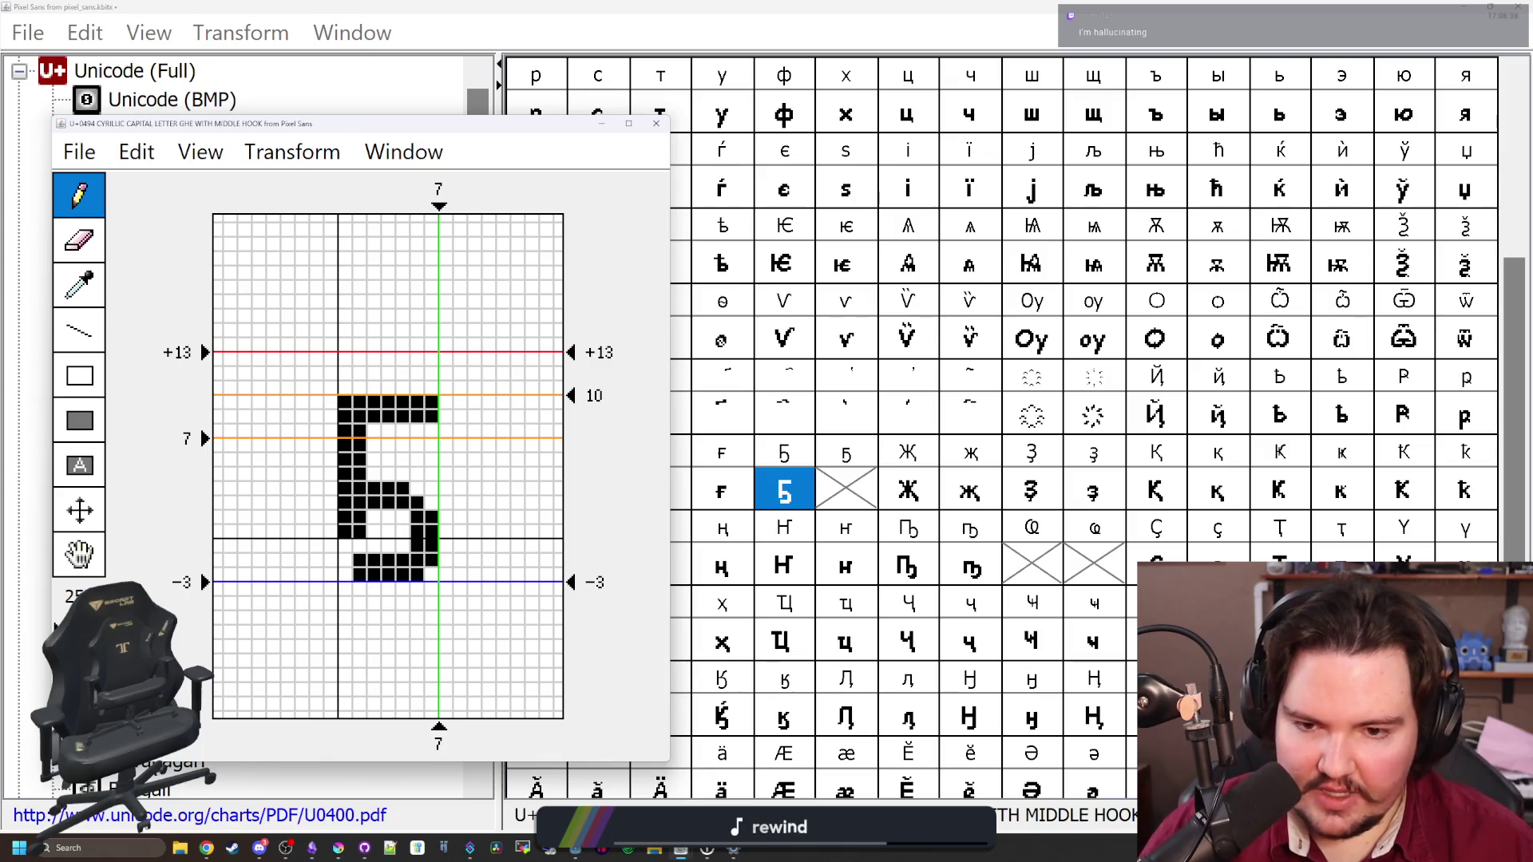
pyautogui.click(359, 575)
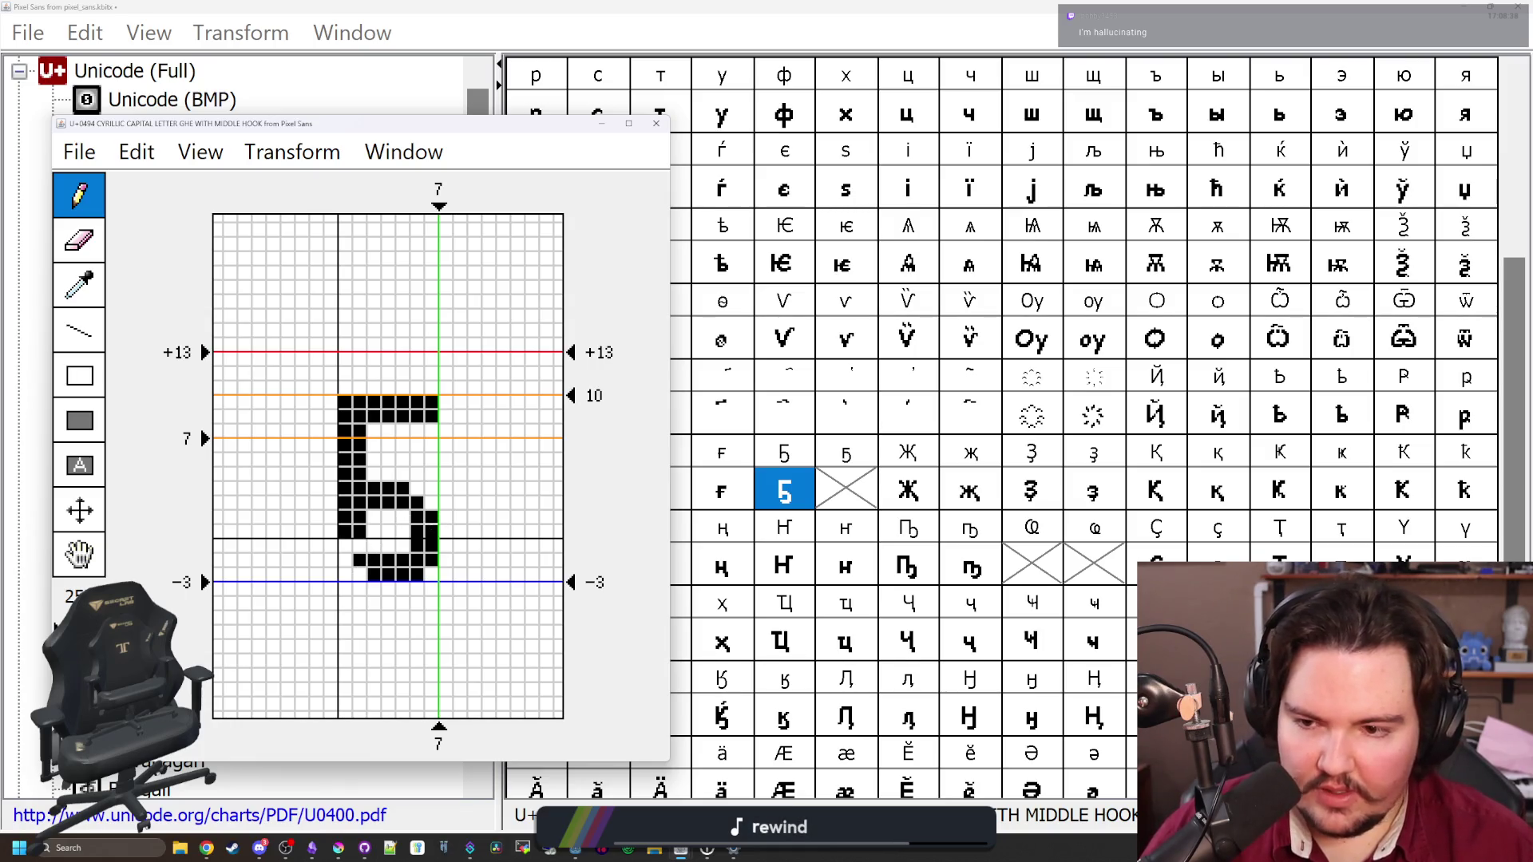
pyautogui.moveTo(432, 503); pyautogui.dragTo(373, 474)
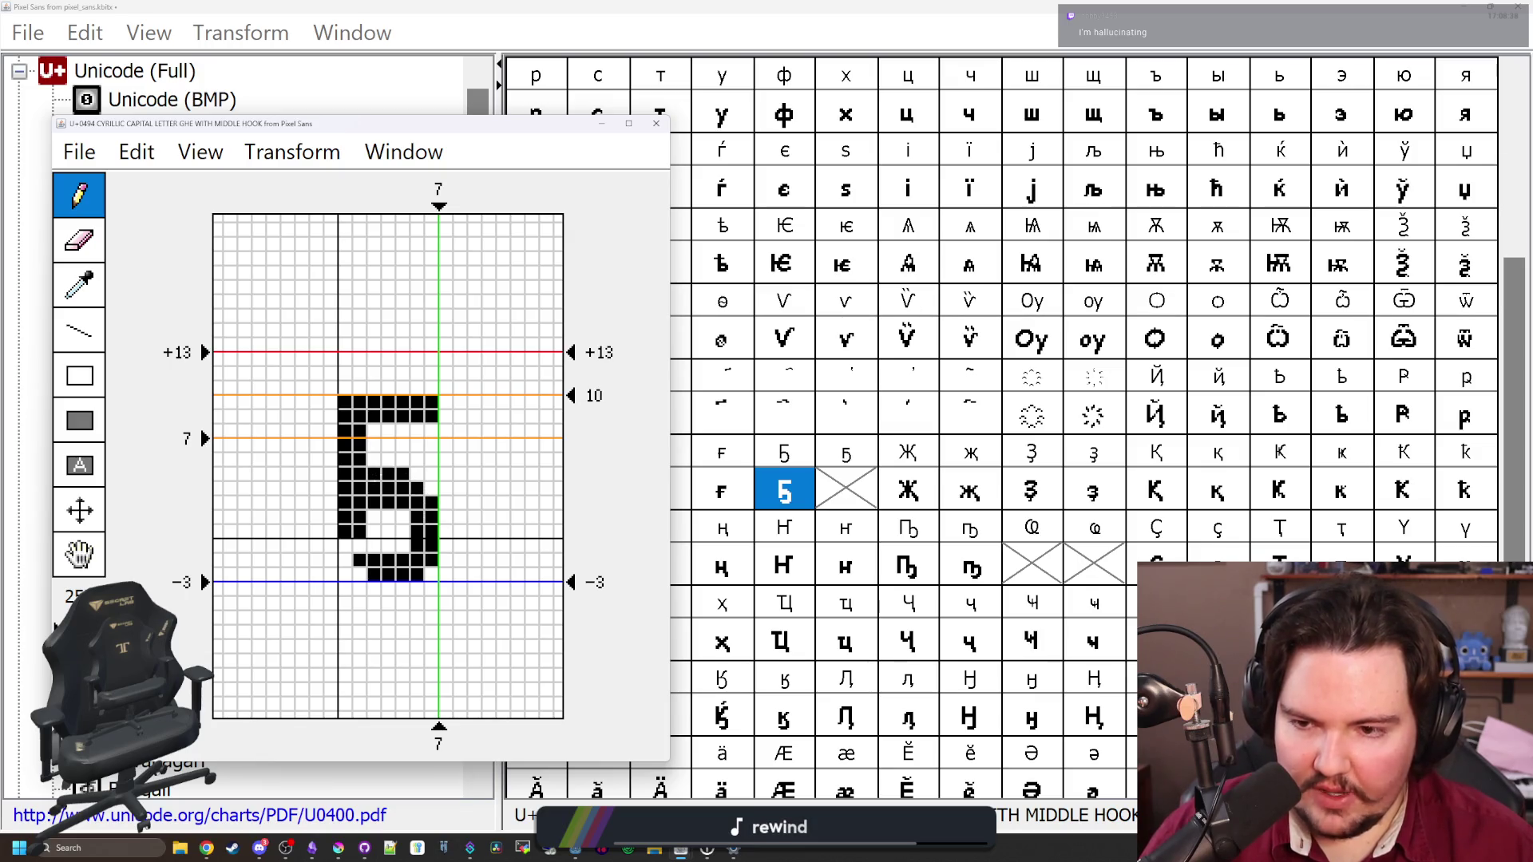
pyautogui.click(373, 475)
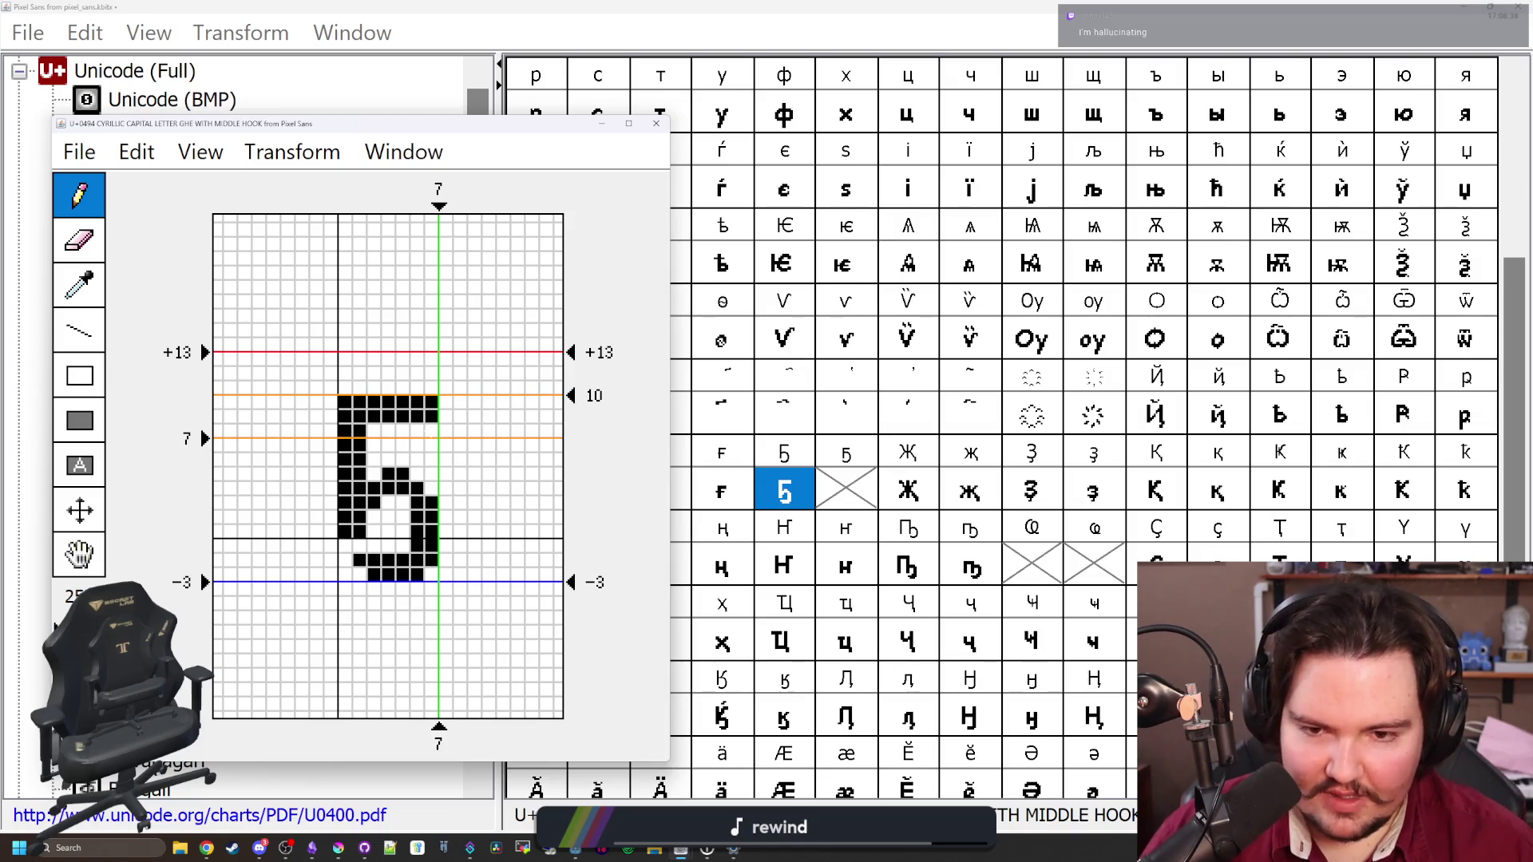
pyautogui.click(656, 123)
pyautogui.click(791, 517)
pyautogui.click(793, 491)
# Draw the small Ghe with middle hook (U+0495) as a 5-like shape and close its editor
pyautogui.click(840, 489)
pyautogui.doubleClick(842, 491)
pyautogui.moveTo(770, 432)
pyautogui.mouseDown()
pyautogui.moveTo(856, 453)
pyautogui.moveTo(770, 454)
pyautogui.mouseUp()
pyautogui.moveTo(856, 389)
pyautogui.mouseDown()
pyautogui.moveTo(738, 367)
pyautogui.moveTo(770, 367)
pyautogui.moveTo(726, 411)
pyautogui.mouseUp()
pyautogui.click(791, 475)
pyautogui.click(812, 475)
pyautogui.moveTo(813, 518); pyautogui.dragTo(791, 517)
pyautogui.click(770, 539)
pyautogui.click(770, 496)
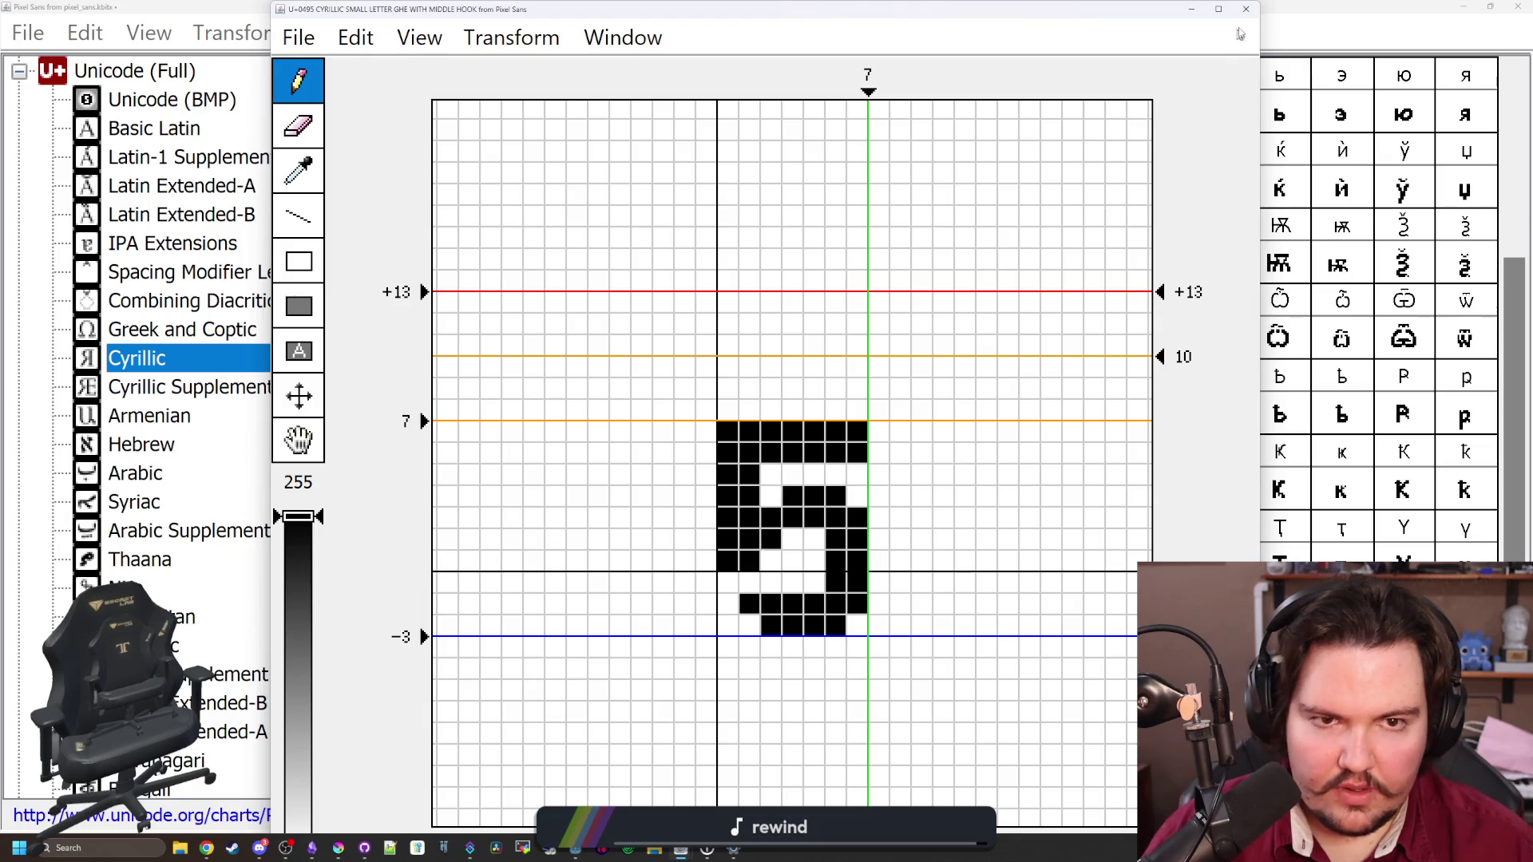
pyautogui.click(1245, 8)
# Redraw capital Ҕ's middle stroke with a wider bowl top and close the editor
pyautogui.doubleClick(827, 511)
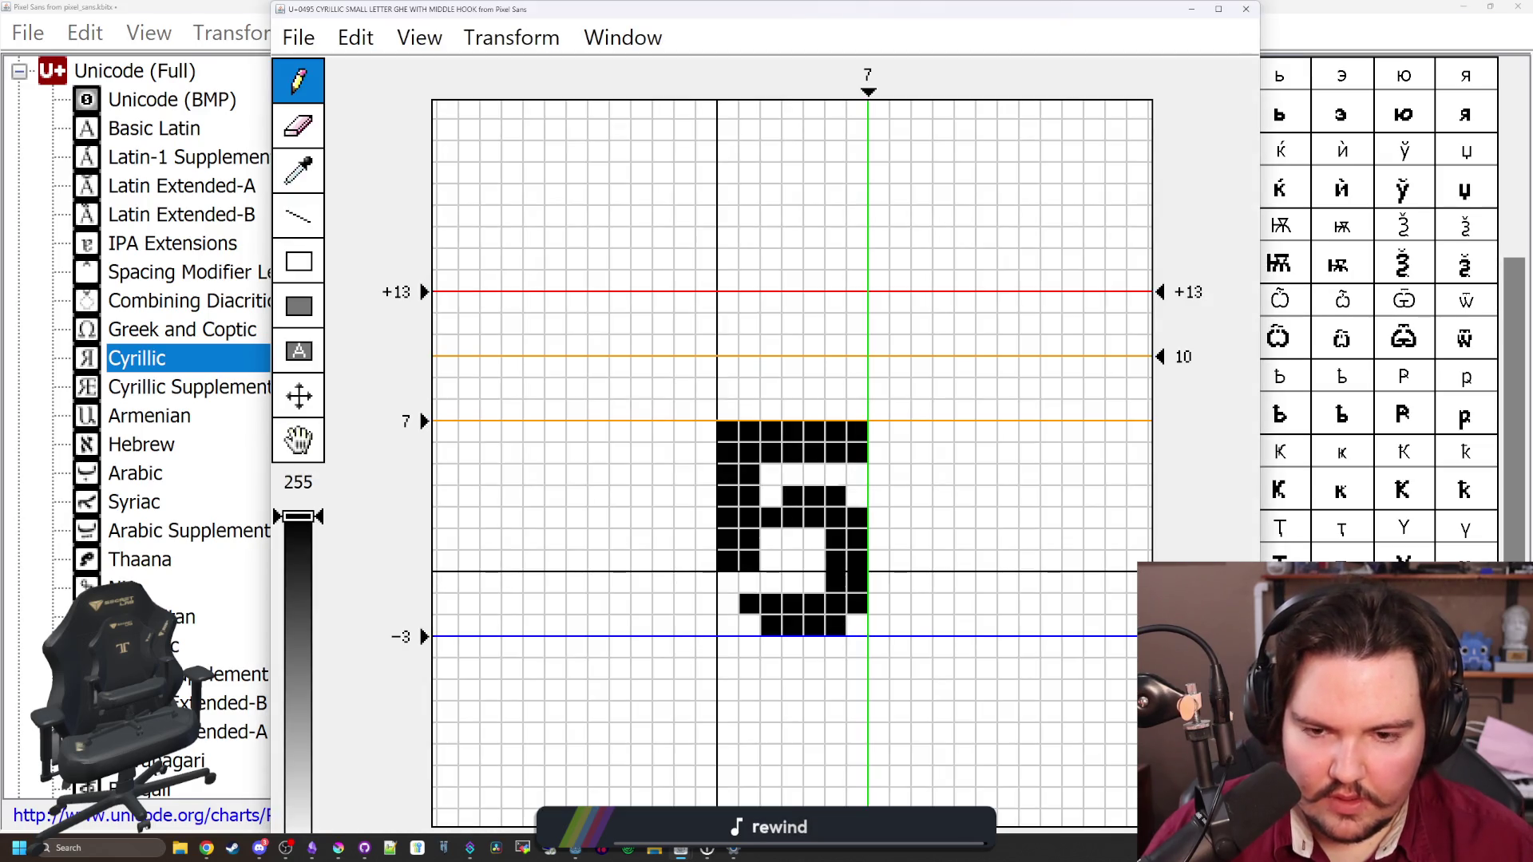
pyautogui.click(1246, 8)
pyautogui.doubleClick(795, 501)
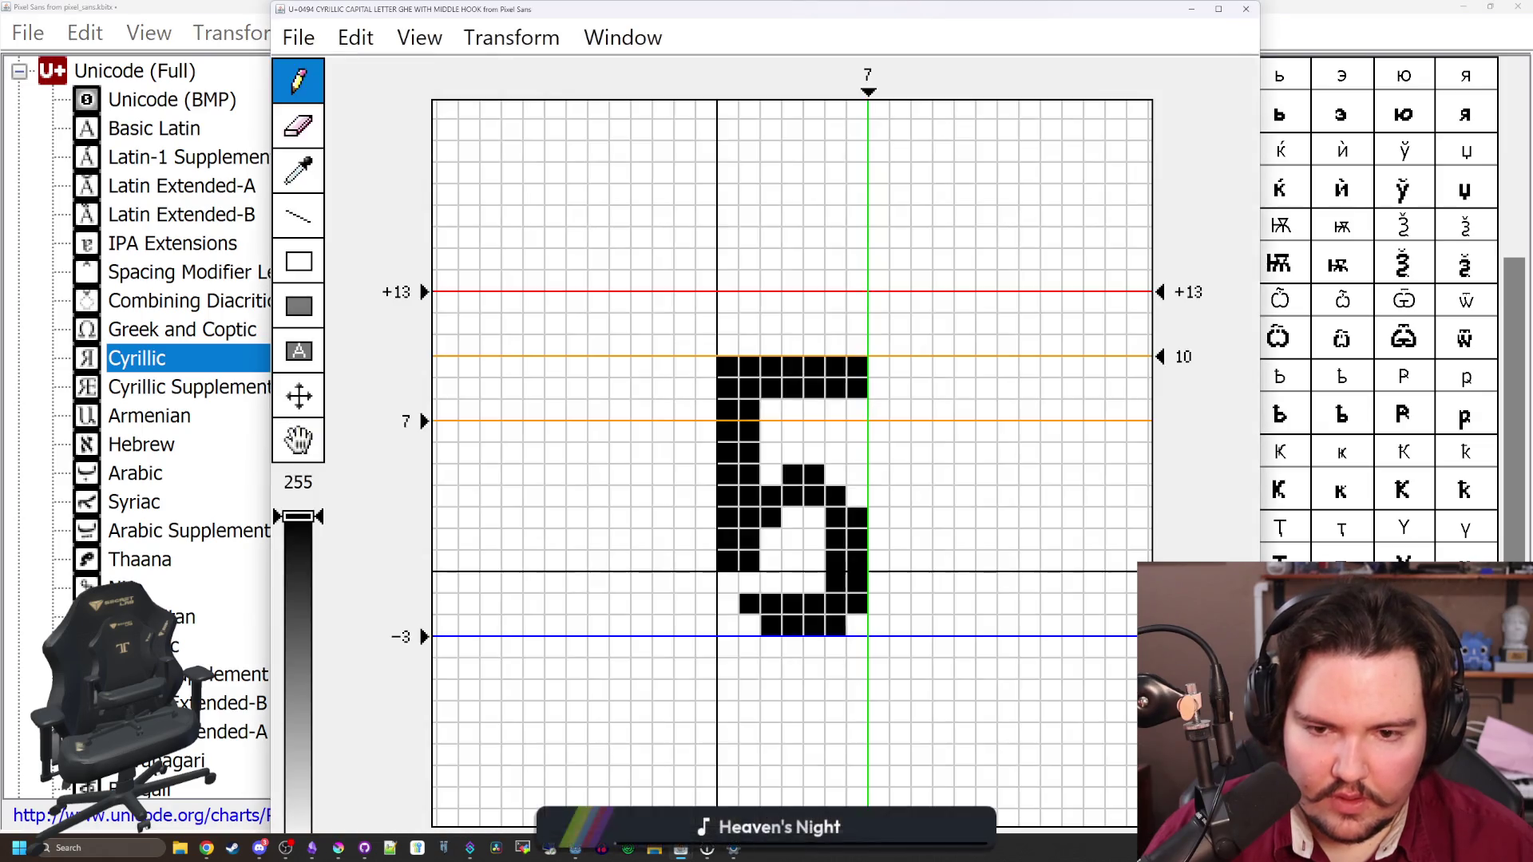
pyautogui.moveTo(793, 453); pyautogui.dragTo(857, 432)
pyautogui.moveTo(809, 508); pyautogui.dragTo(771, 535)
pyautogui.moveTo(786, 482); pyautogui.dragTo(813, 475)
pyautogui.click(771, 496)
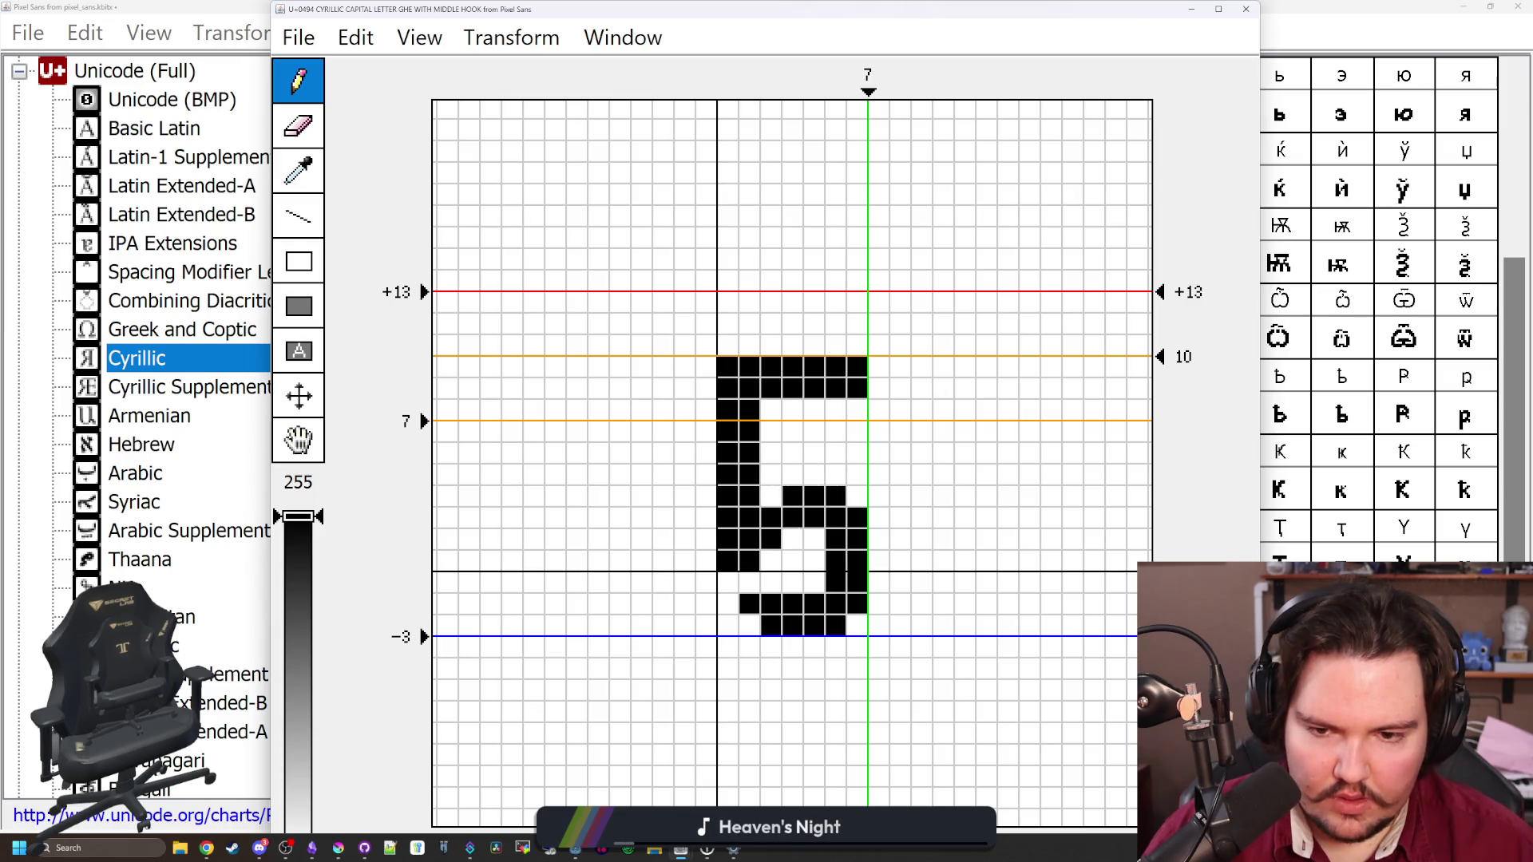
pyautogui.click(1245, 9)
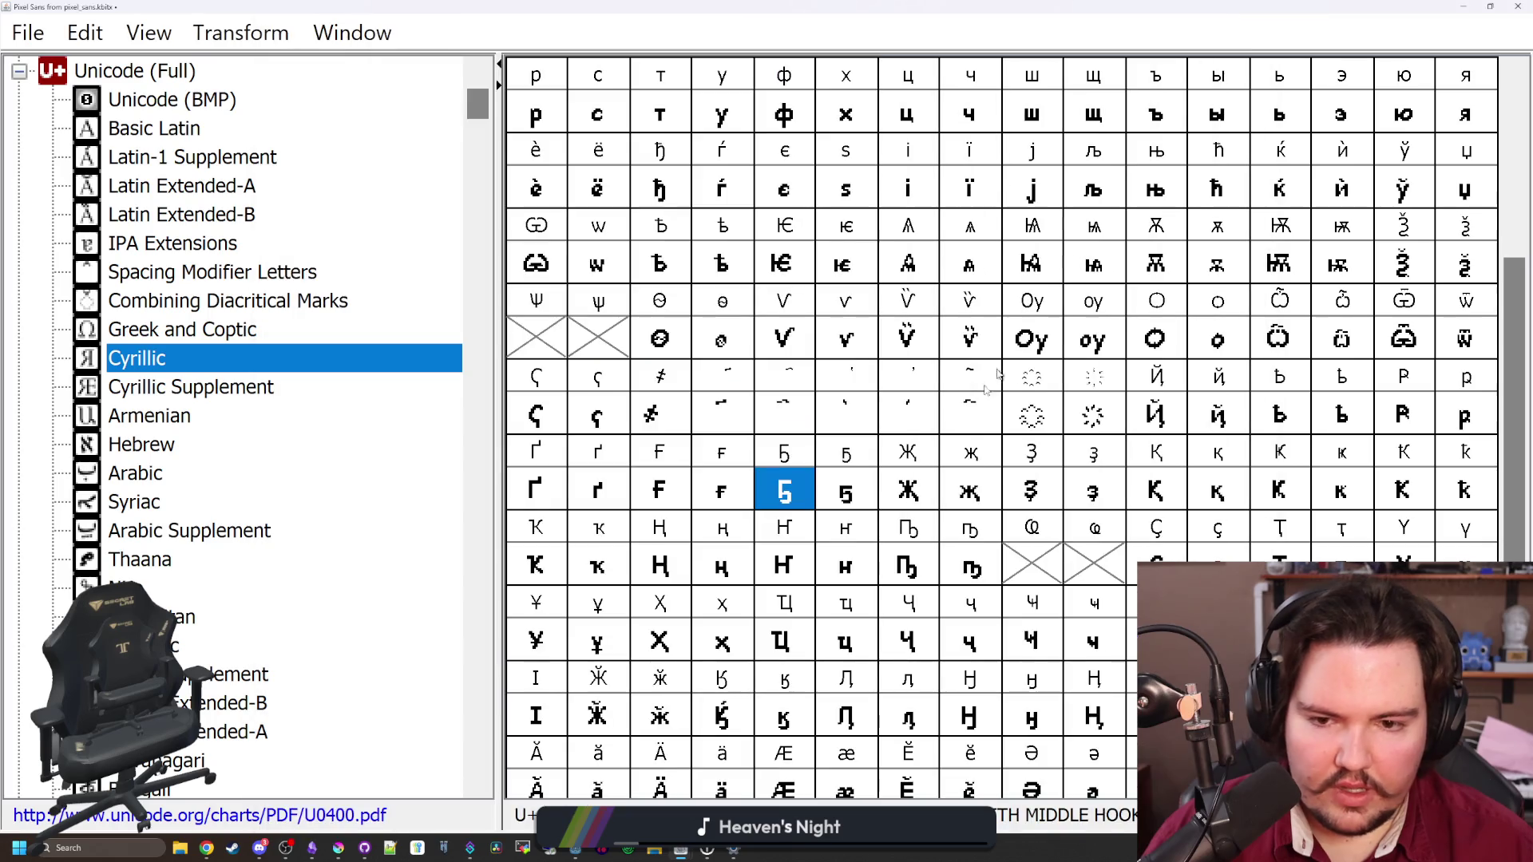
pyautogui.click(846, 561)
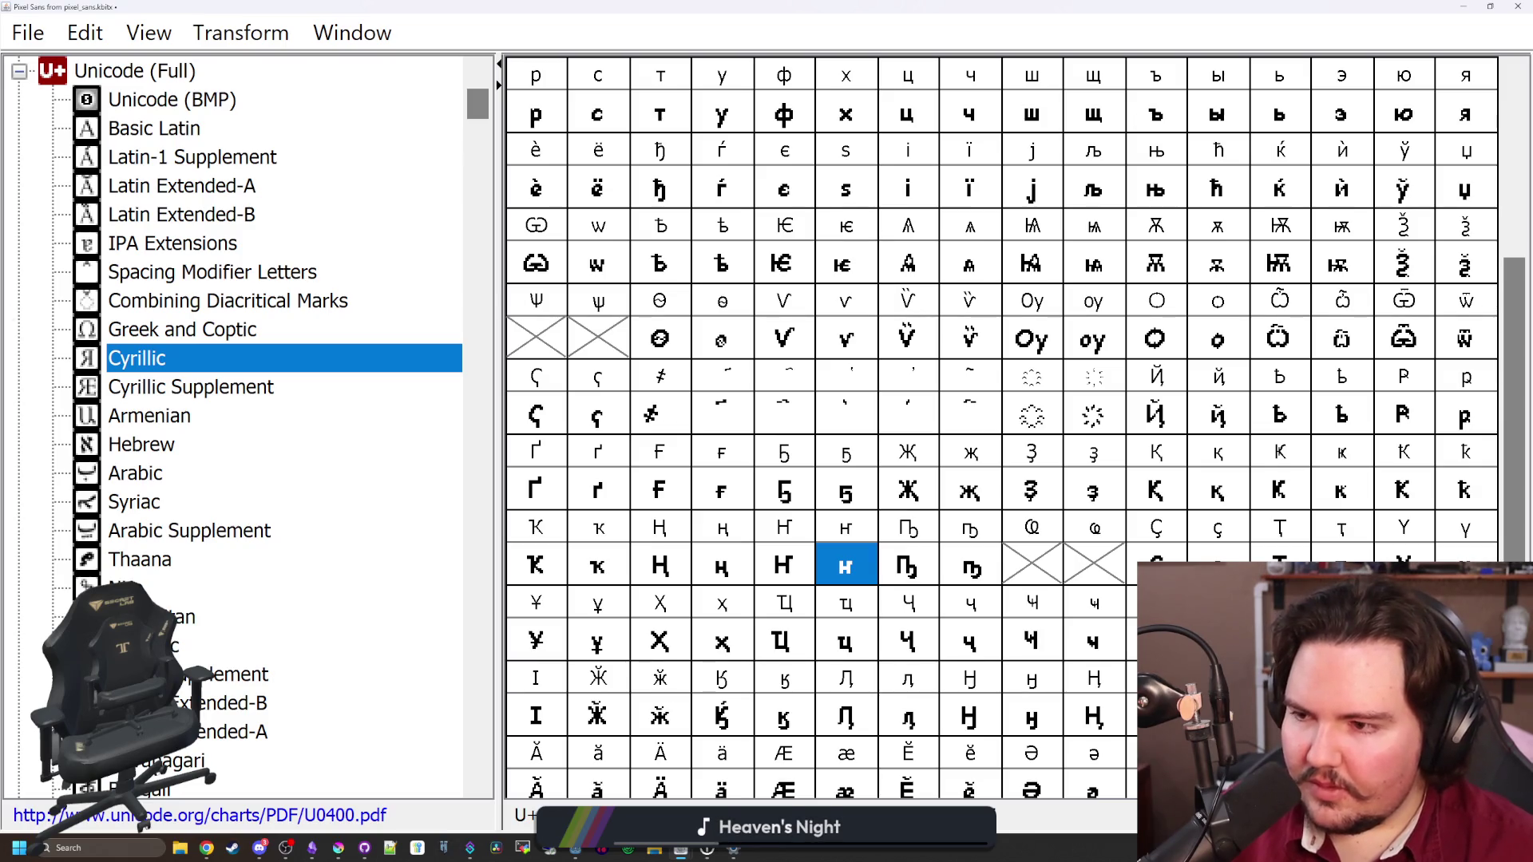
pyautogui.click(1014, 554)
pyautogui.click(980, 409)
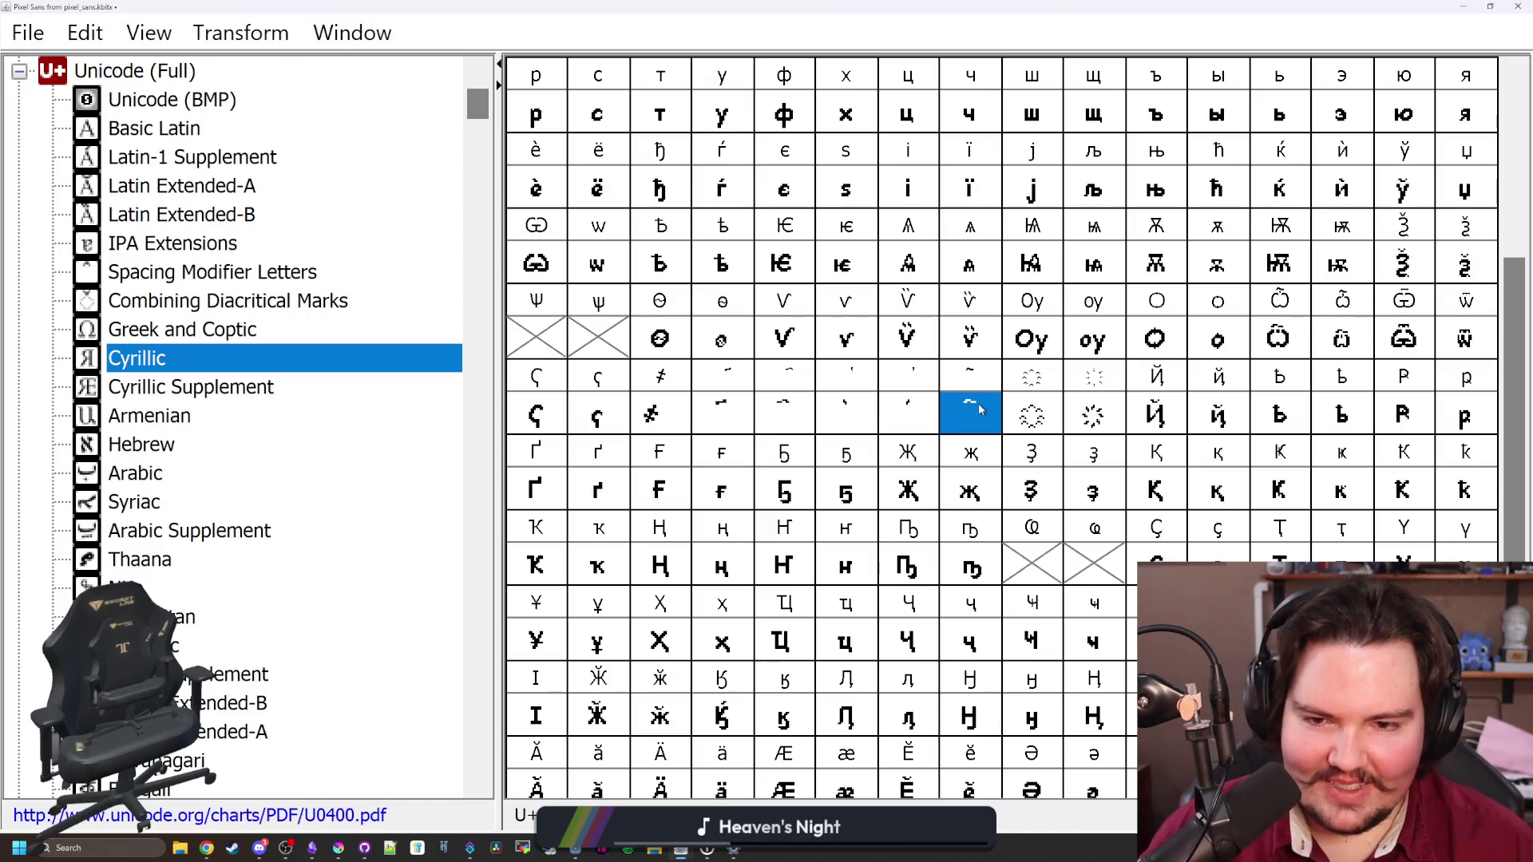
pyautogui.click(613, 332)
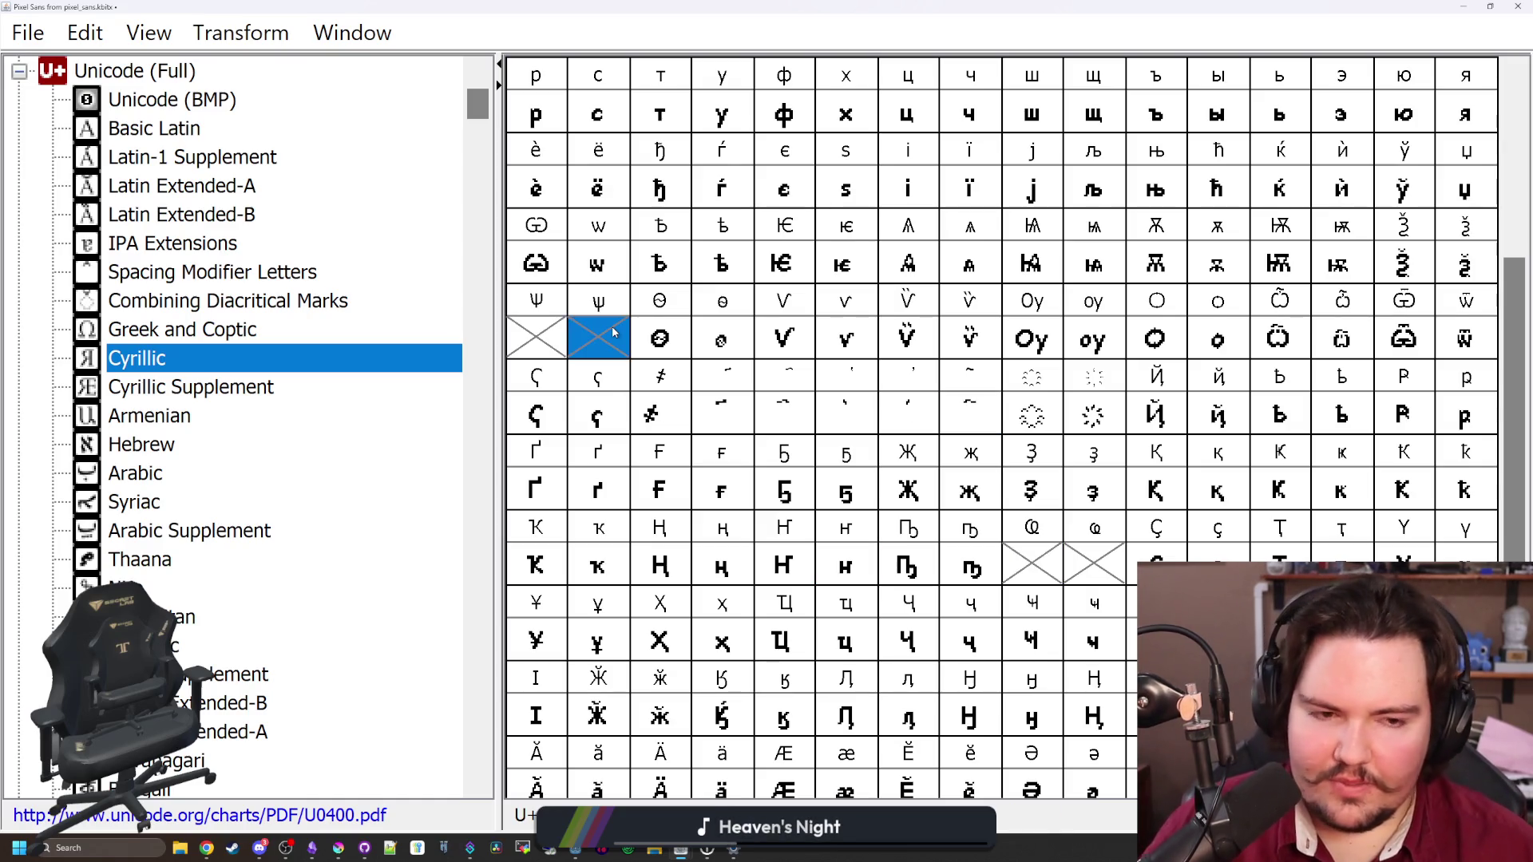
pyautogui.scroll(-2, 952, 447)
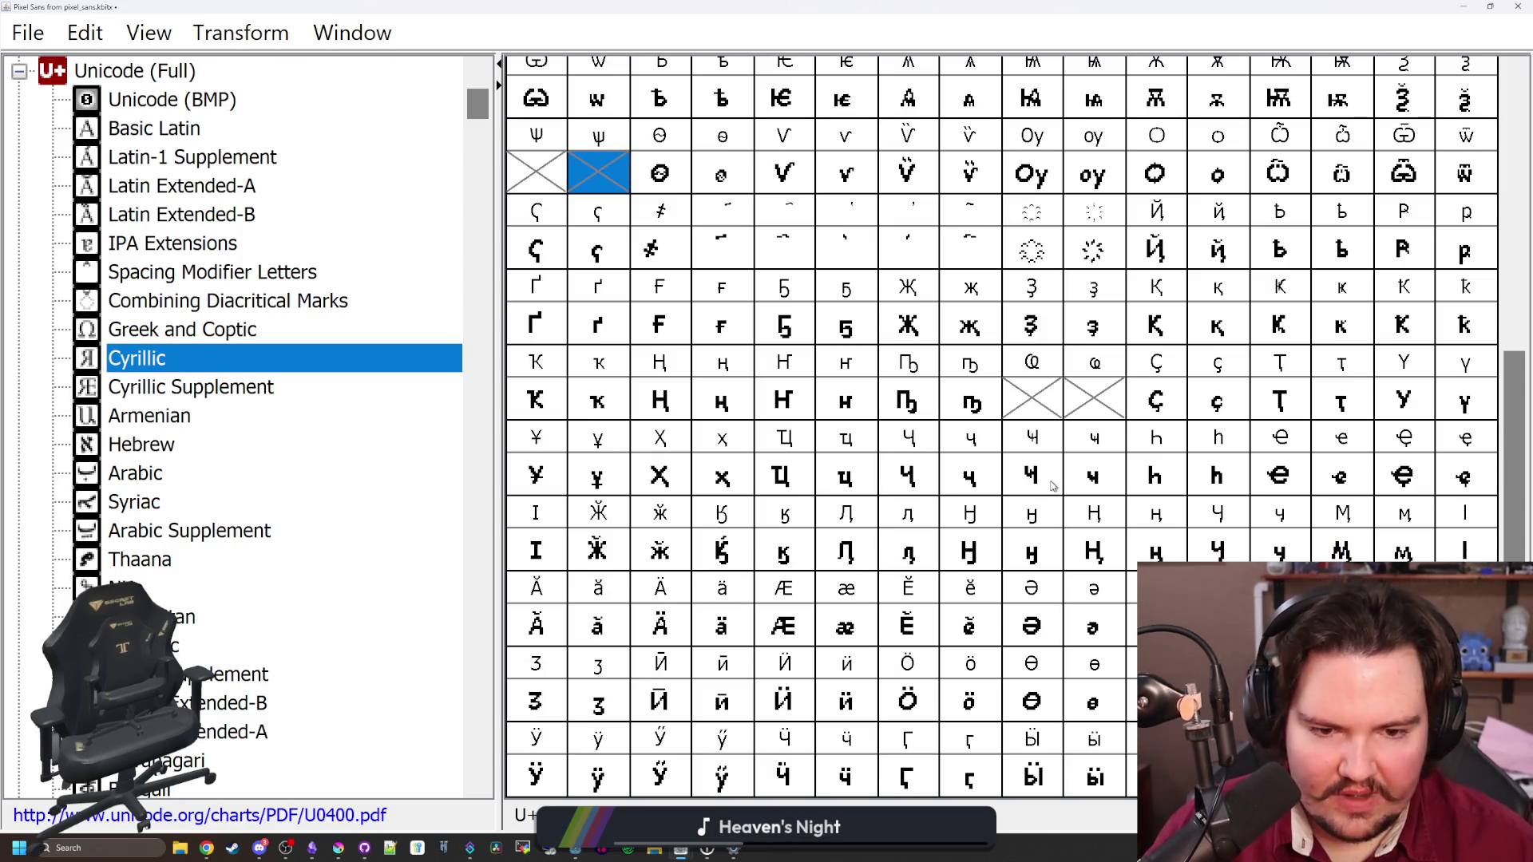
pyautogui.scroll(5, 1054, 487)
pyautogui.scroll(-5, 1040, 503)
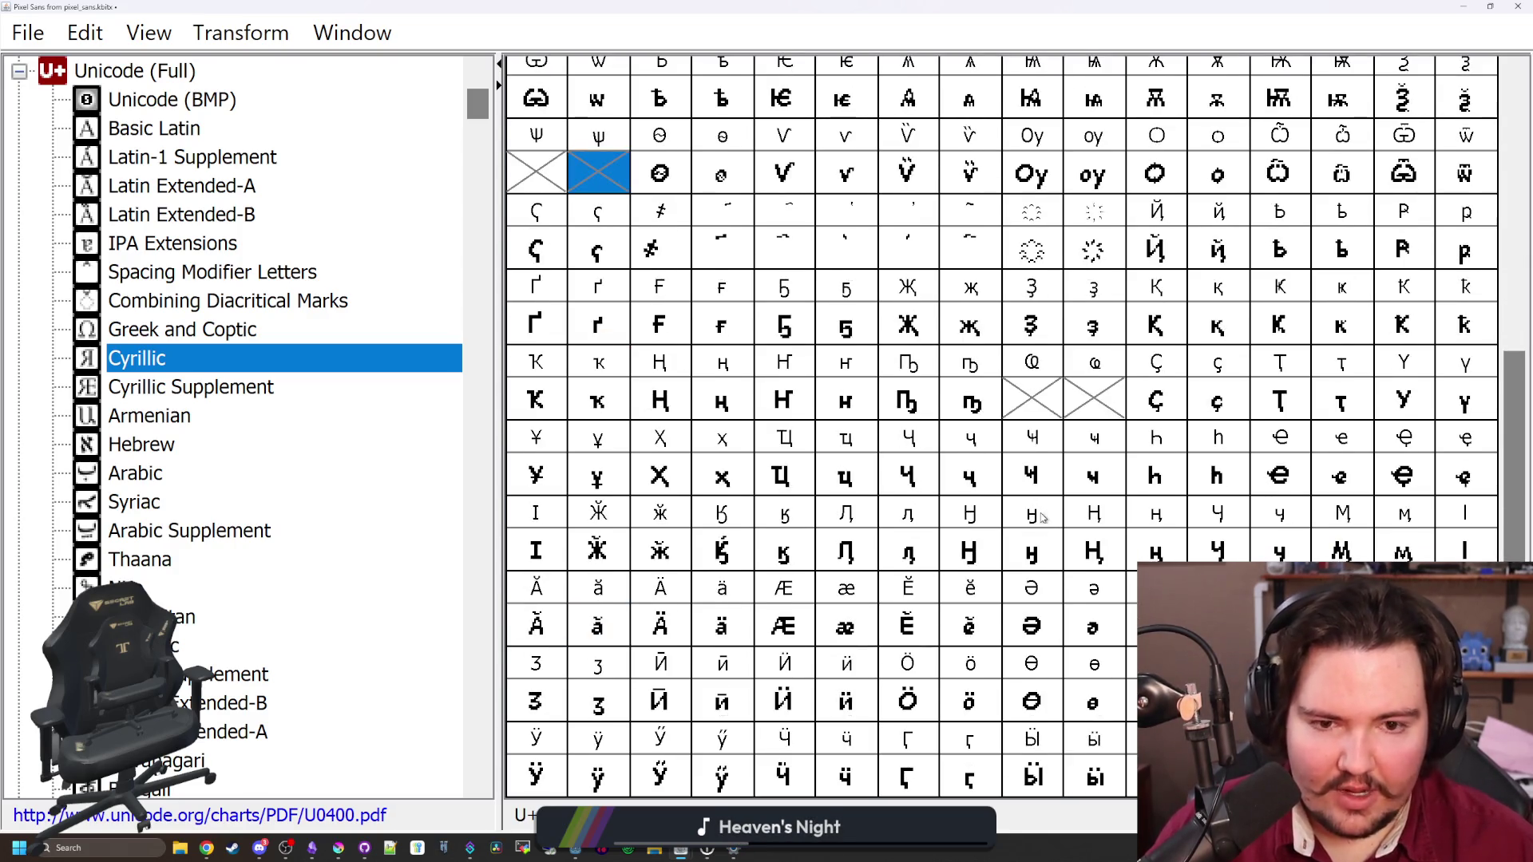
pyautogui.click(1022, 390)
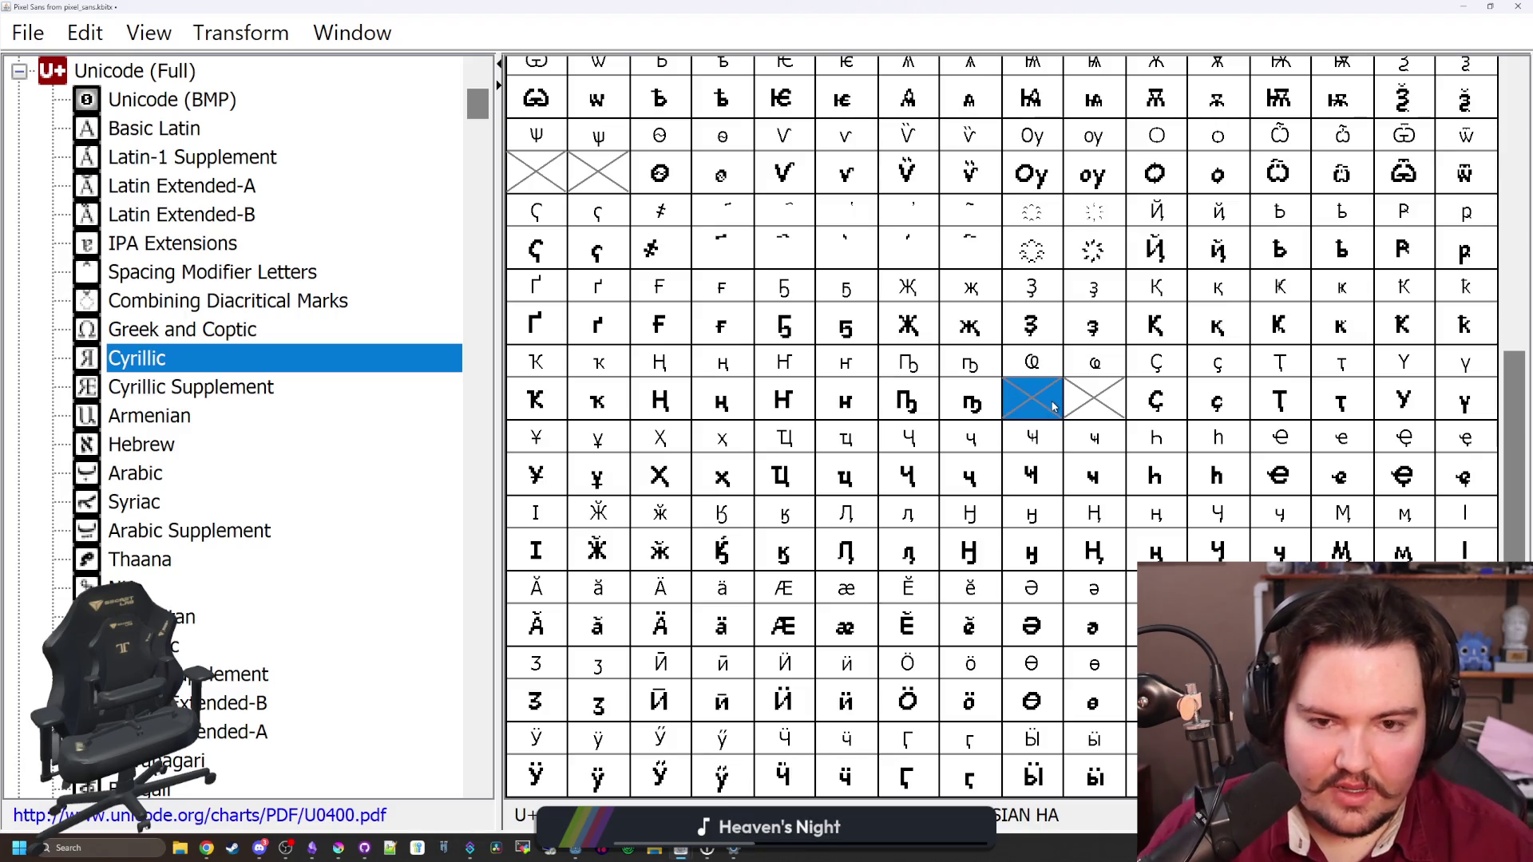
pyautogui.click(1101, 391)
pyautogui.doubleClick(1101, 391)
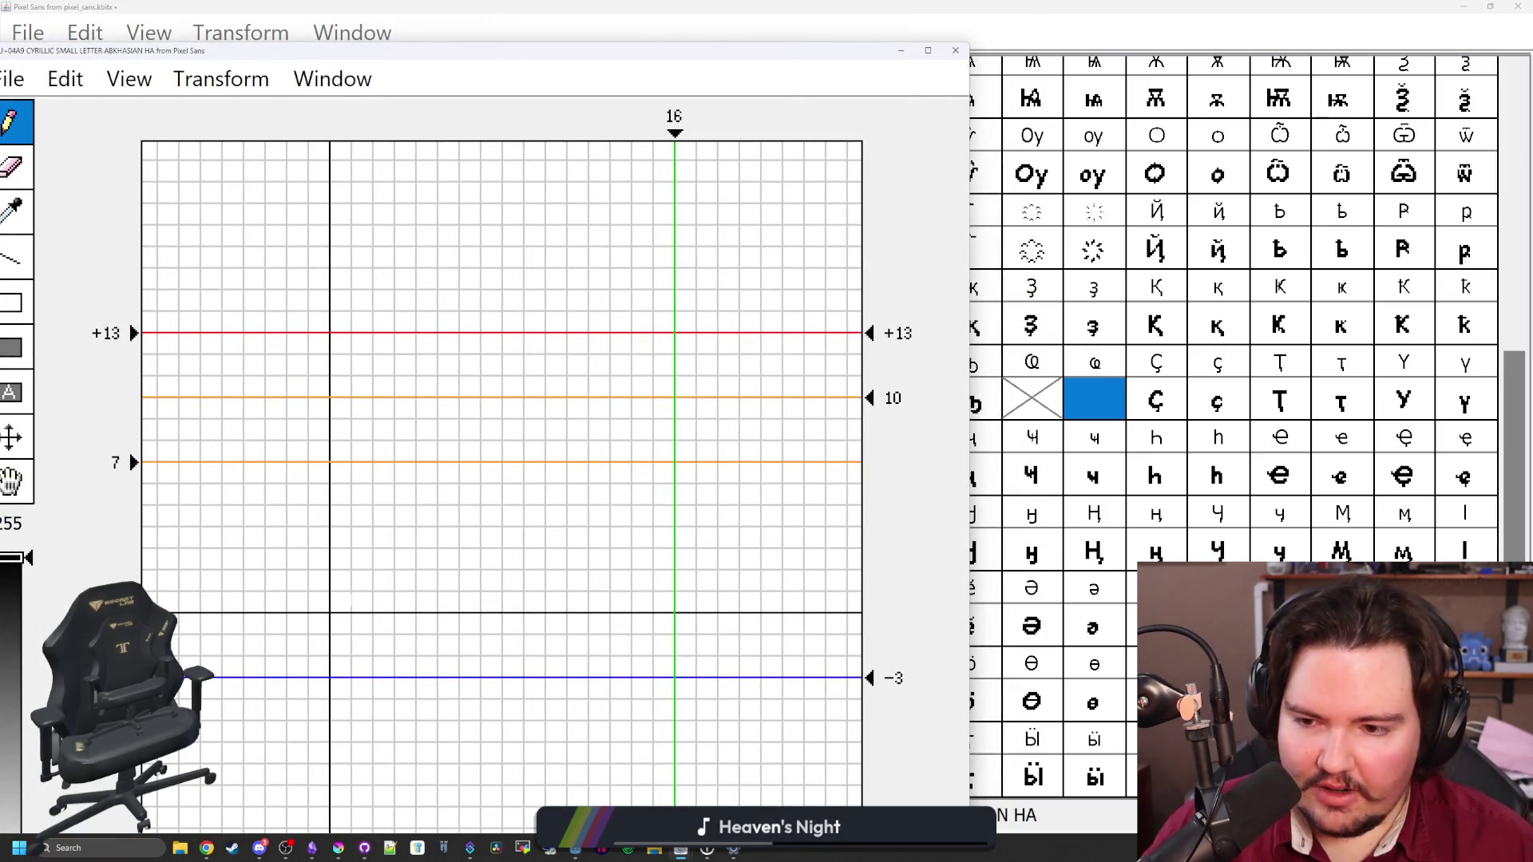
# Draw the base stroke, left stem and left bowl of the small Abkhasian Ha (U+04A9)
pyautogui.click(384, 601)
pyautogui.click(384, 580)
pyautogui.moveTo(406, 602); pyautogui.dragTo(427, 580)
pyautogui.click(406, 580)
pyautogui.click(362, 581)
pyautogui.click(341, 559)
pyautogui.click(341, 537)
pyautogui.click(341, 515)
pyautogui.moveTo(344, 500)
pyautogui.mouseDown()
pyautogui.moveTo(384, 494)
pyautogui.moveTo(362, 559)
pyautogui.moveTo(448, 602)
pyautogui.moveTo(471, 581)
pyautogui.moveTo(492, 602)
pyautogui.mouseUp()
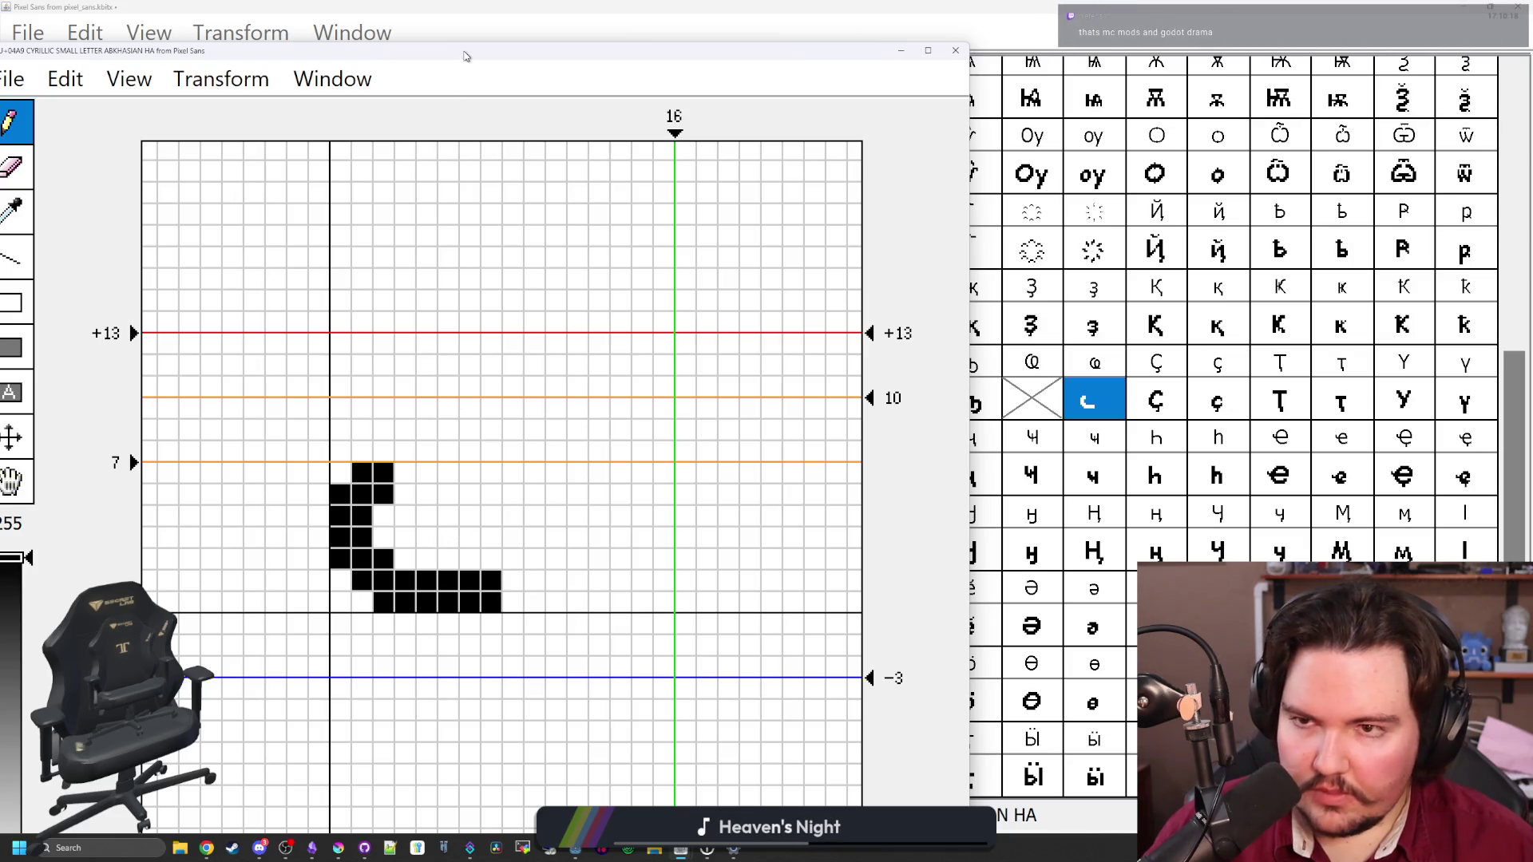
pyautogui.moveTo(465, 53); pyautogui.dragTo(533, 64)
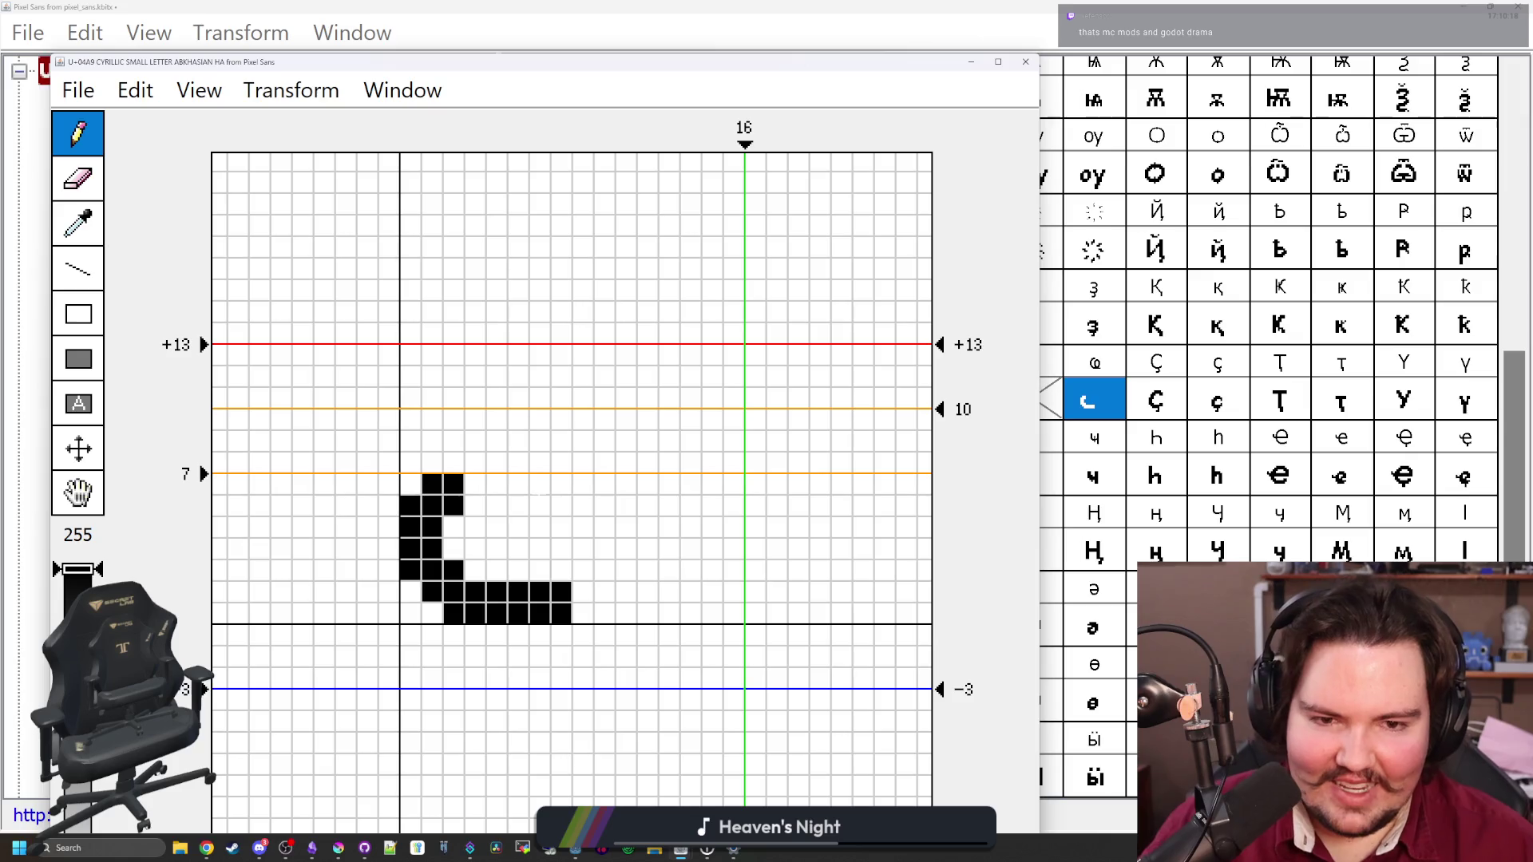
# Add a second loop on the right and shape the join between the two loops
pyautogui.moveTo(497, 507)
pyautogui.mouseDown()
pyautogui.moveTo(496, 550)
pyautogui.moveTo(541, 507)
pyautogui.moveTo(526, 570)
pyautogui.moveTo(543, 568)
pyautogui.moveTo(562, 507)
pyautogui.mouseUp()
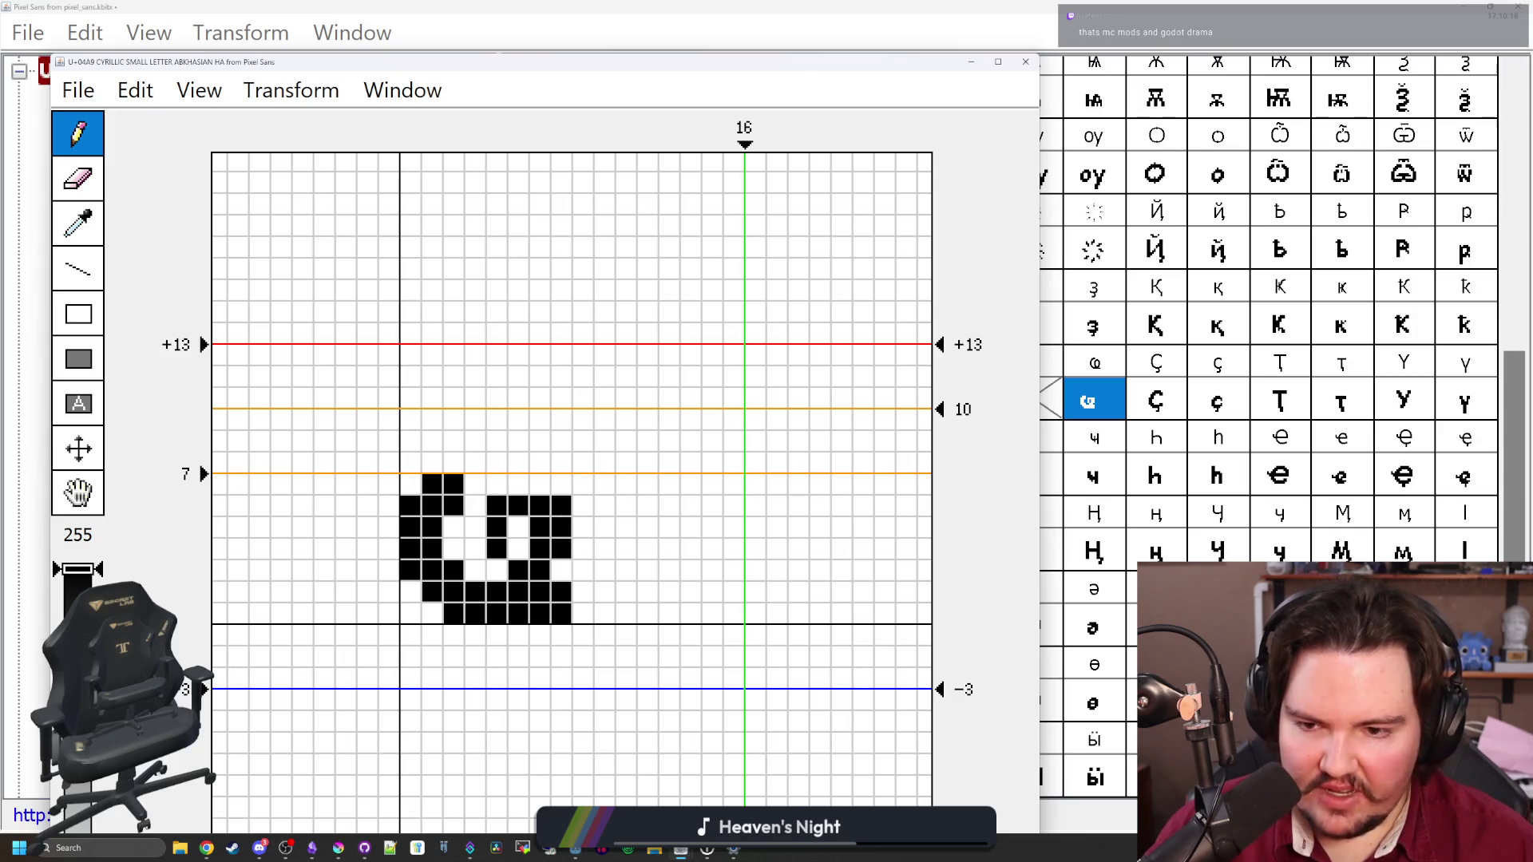
pyautogui.click(497, 507)
pyautogui.click(562, 507)
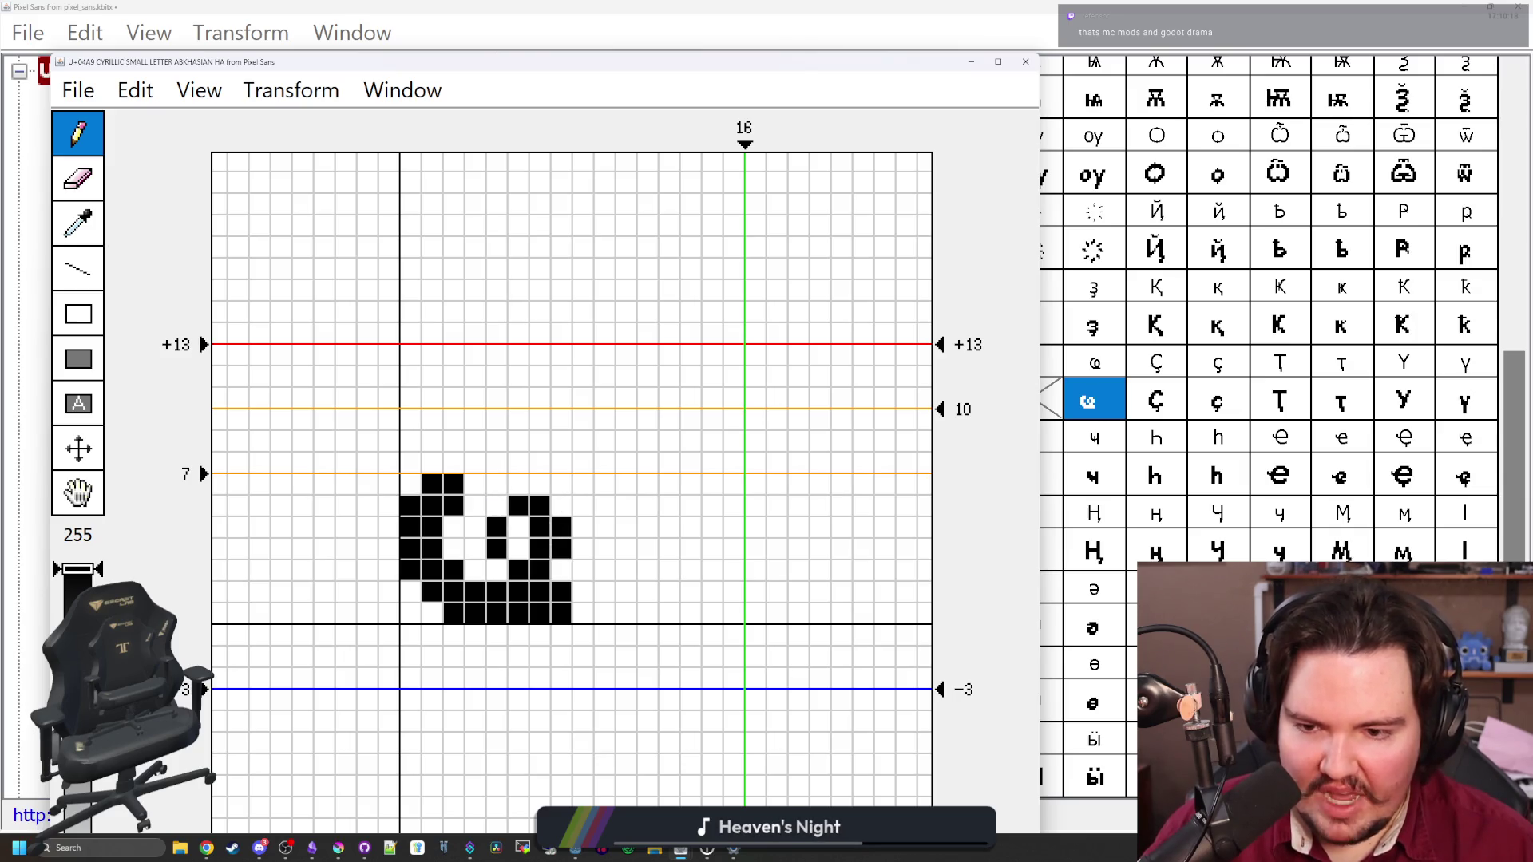
pyautogui.click(496, 570)
pyautogui.moveTo(519, 593); pyautogui.dragTo(518, 570)
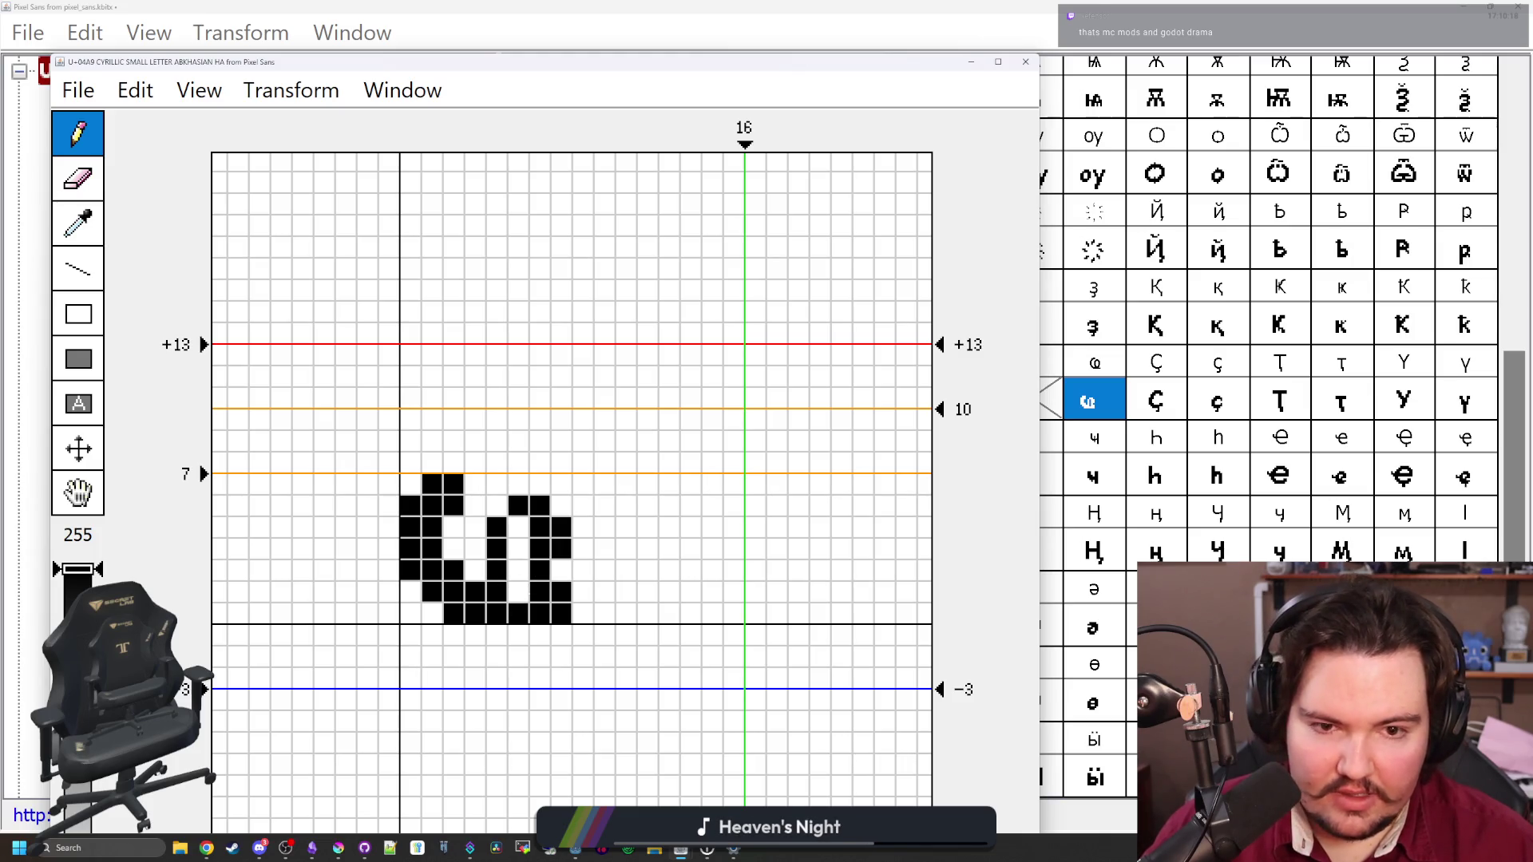
pyautogui.moveTo(539, 528)
pyautogui.mouseDown()
pyautogui.moveTo(539, 570)
pyautogui.moveTo(540, 528)
pyautogui.mouseUp()
pyautogui.click(561, 570)
pyautogui.click(539, 570)
pyautogui.click(562, 571)
pyautogui.click(582, 592)
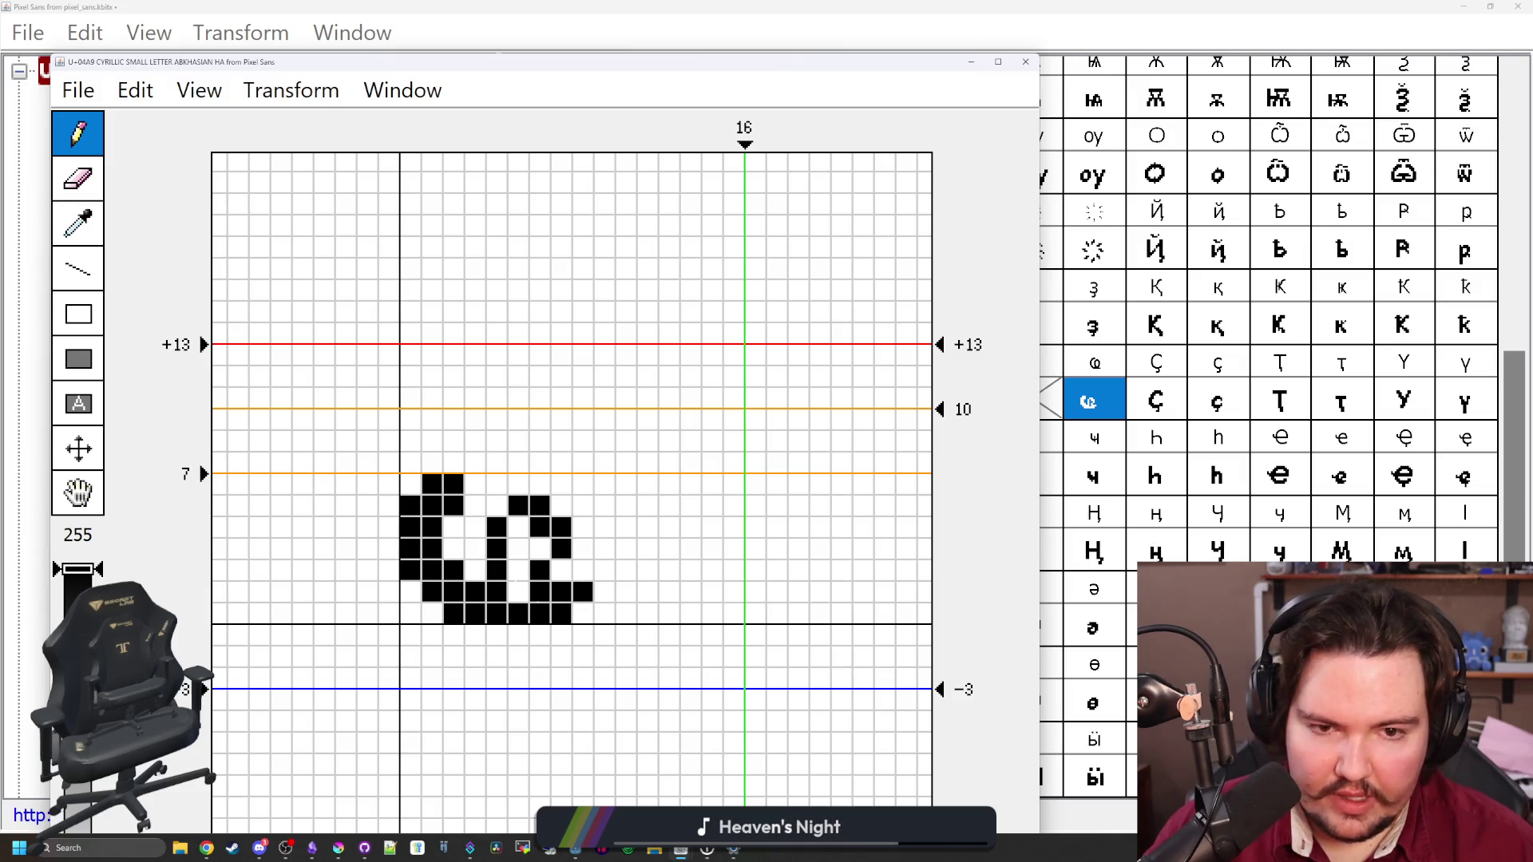
# Widen the left loop's top, fill the middle column, and trim the right loop
pyautogui.click(475, 484)
pyautogui.click(475, 506)
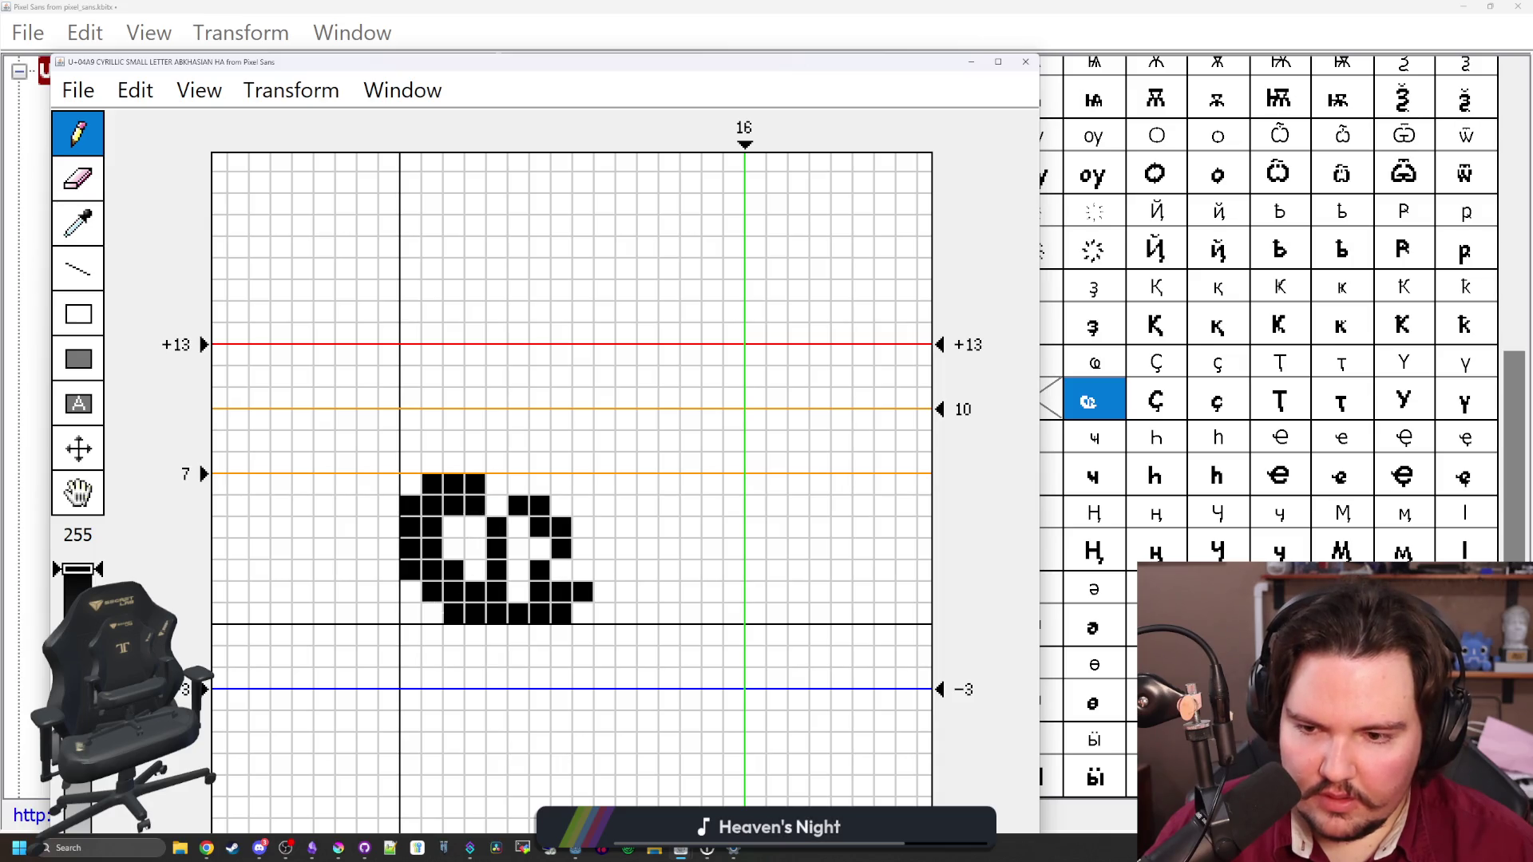
pyautogui.click(431, 613)
pyautogui.click(410, 593)
pyautogui.click(453, 572)
pyautogui.click(475, 592)
pyautogui.moveTo(475, 592)
pyautogui.mouseDown()
pyautogui.moveTo(475, 549)
pyautogui.moveTo(496, 592)
pyautogui.moveTo(518, 592)
pyautogui.mouseUp()
pyautogui.click(475, 528)
pyautogui.click(518, 528)
pyautogui.click(561, 550)
pyautogui.moveTo(562, 528); pyautogui.dragTo(540, 571)
pyautogui.click(539, 506)
pyautogui.click(540, 571)
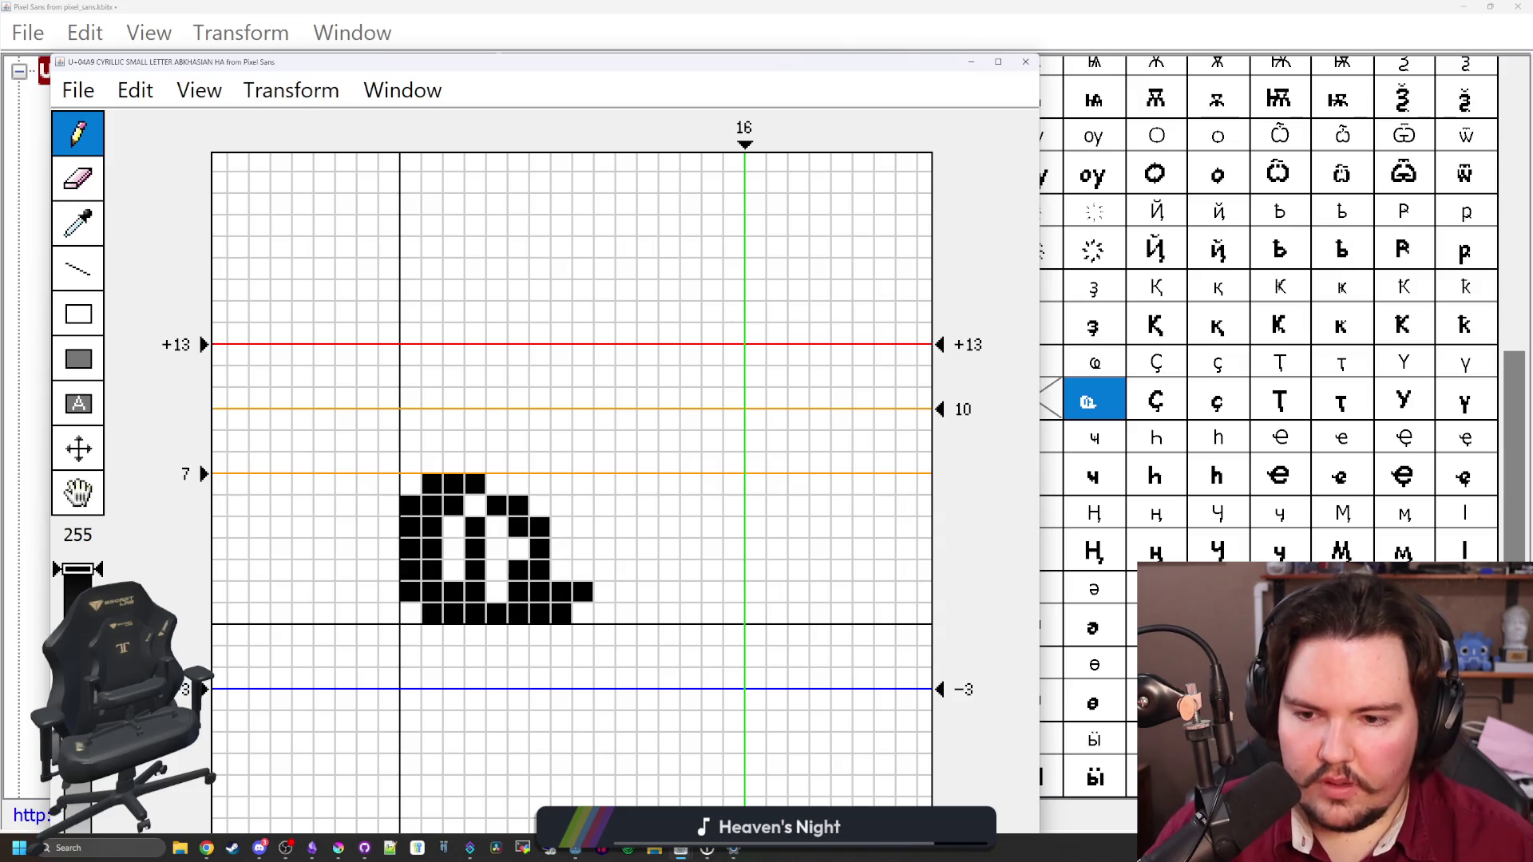
# Tidy the inner-column and bottom-left pixels, undo one erase, and close the ҩ editor
pyautogui.click(497, 528)
pyautogui.click(496, 549)
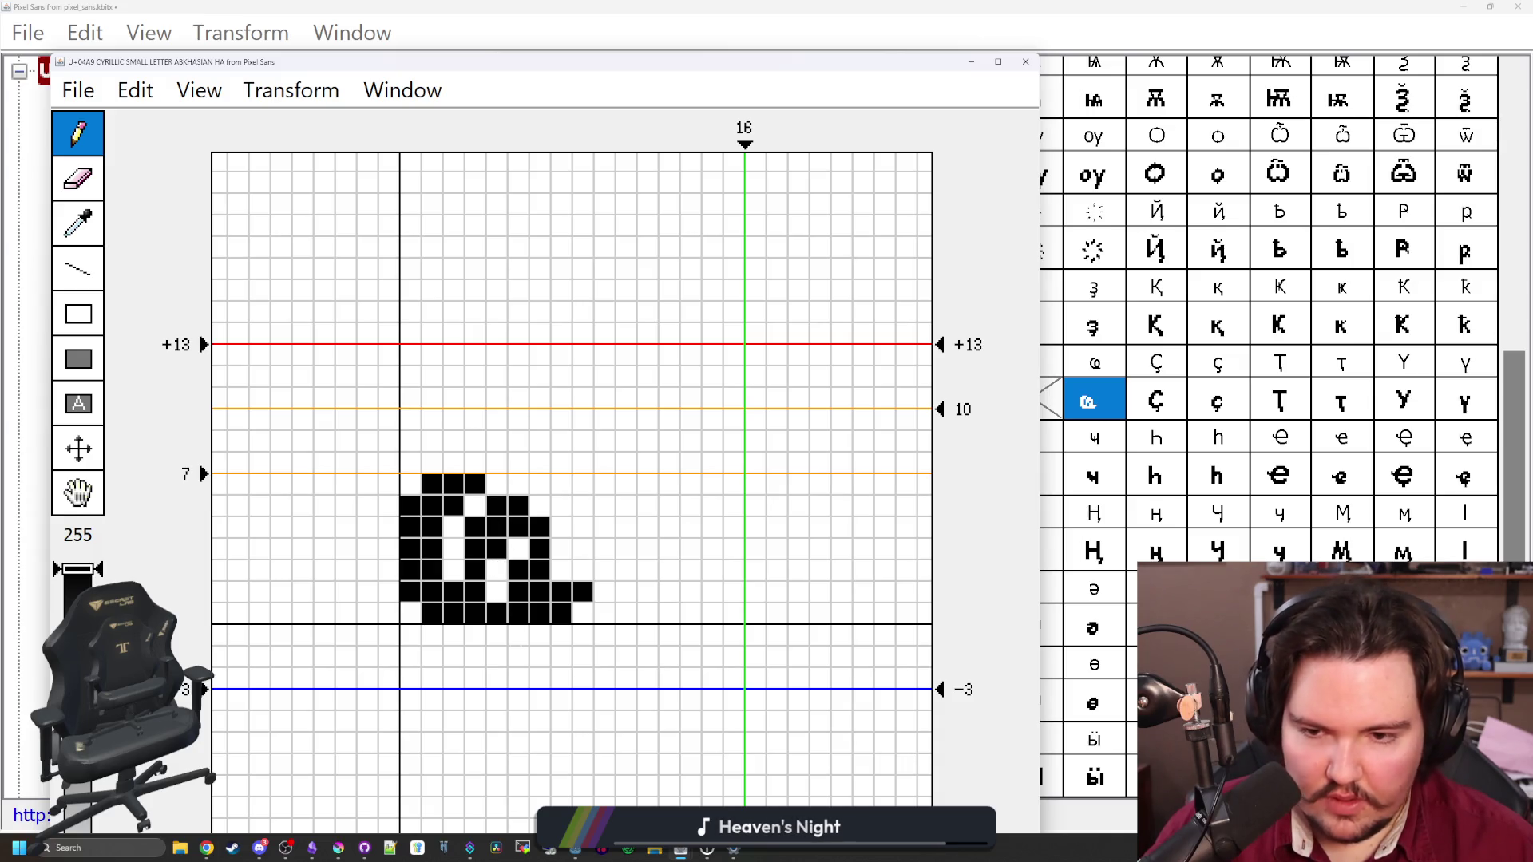
pyautogui.moveTo(496, 528); pyautogui.dragTo(496, 549)
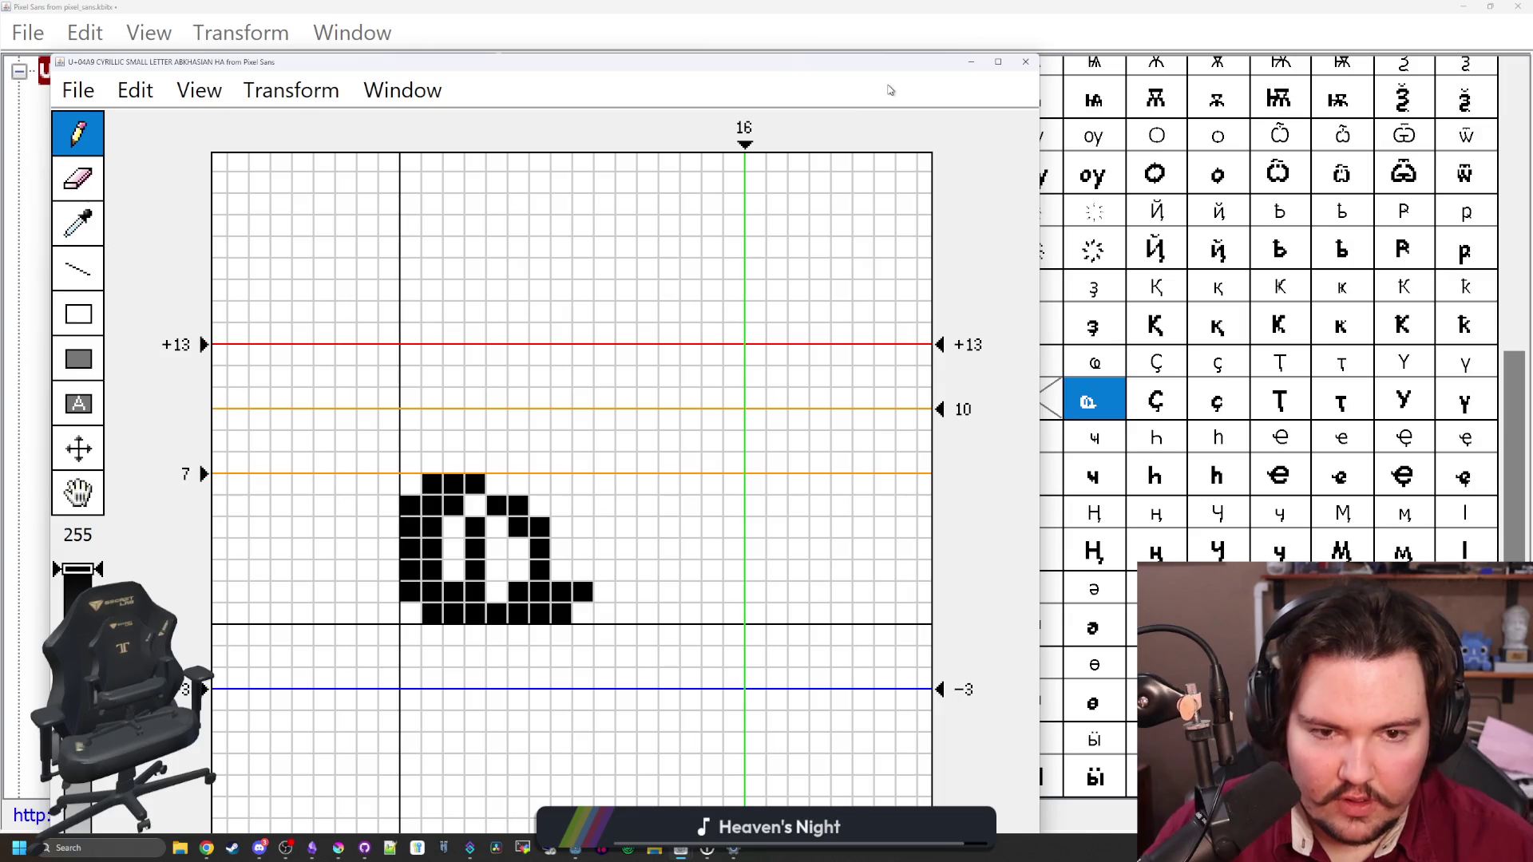
pyautogui.click(411, 592)
pyautogui.click(432, 613)
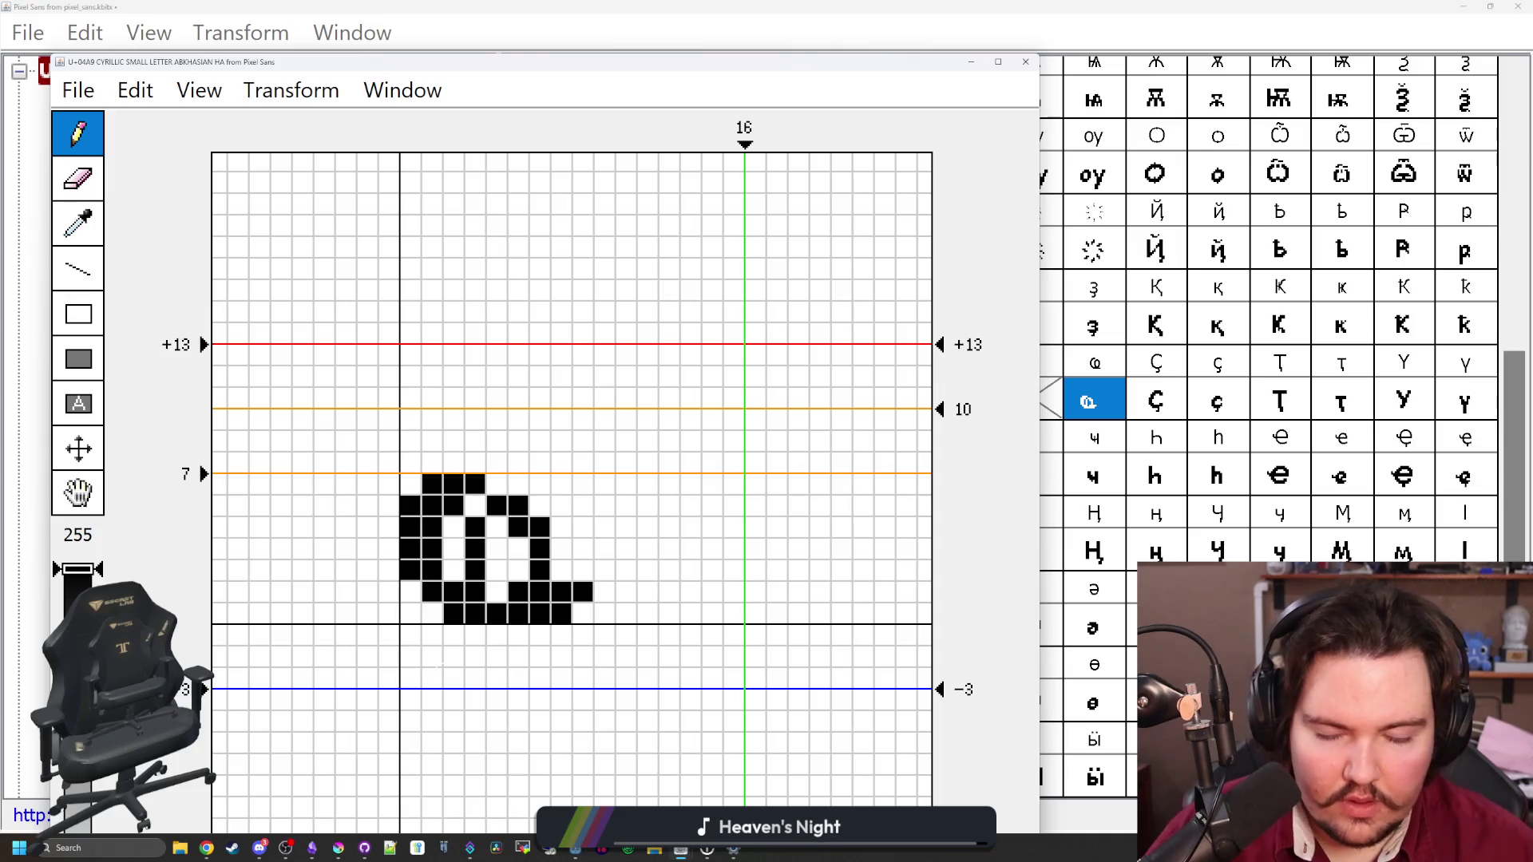
pyautogui.hotkey('ctrl', 'z')
pyautogui.hotkey('ctrl', 'z')
pyautogui.click(1025, 62)
pyautogui.press('Down')
pyautogui.press('Up')
pyautogui.scroll(5, 1058, 360)
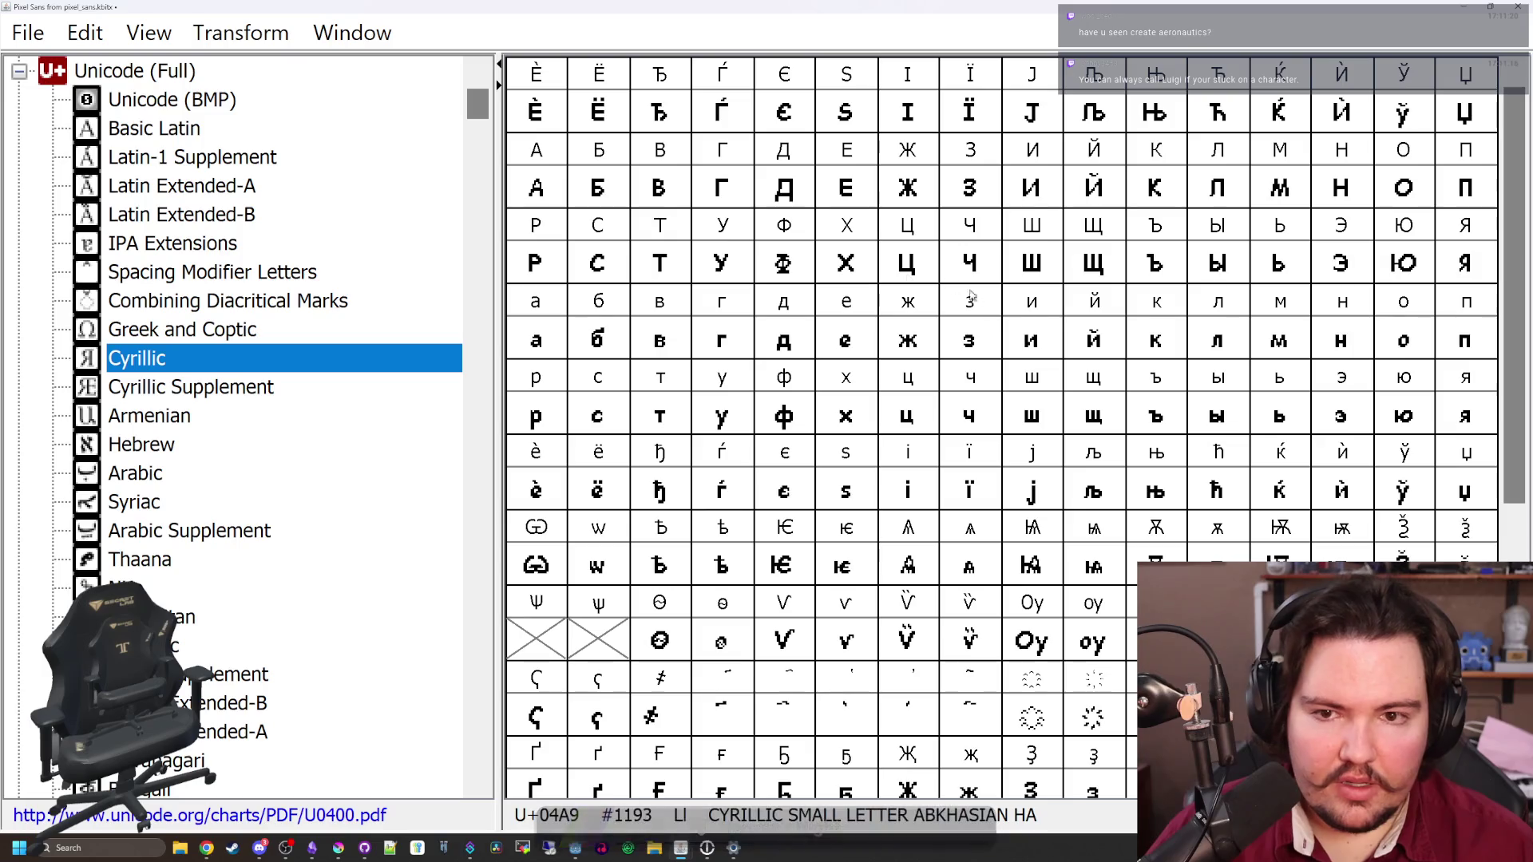
# Open capital Abkhasian Ha, erase the C's top bar and tip, and extend the bottom tail
pyautogui.scroll(-3, 1062, 600)
pyautogui.doubleClick(1032, 399)
pyautogui.moveTo(952, 19); pyautogui.dragTo(542, 114)
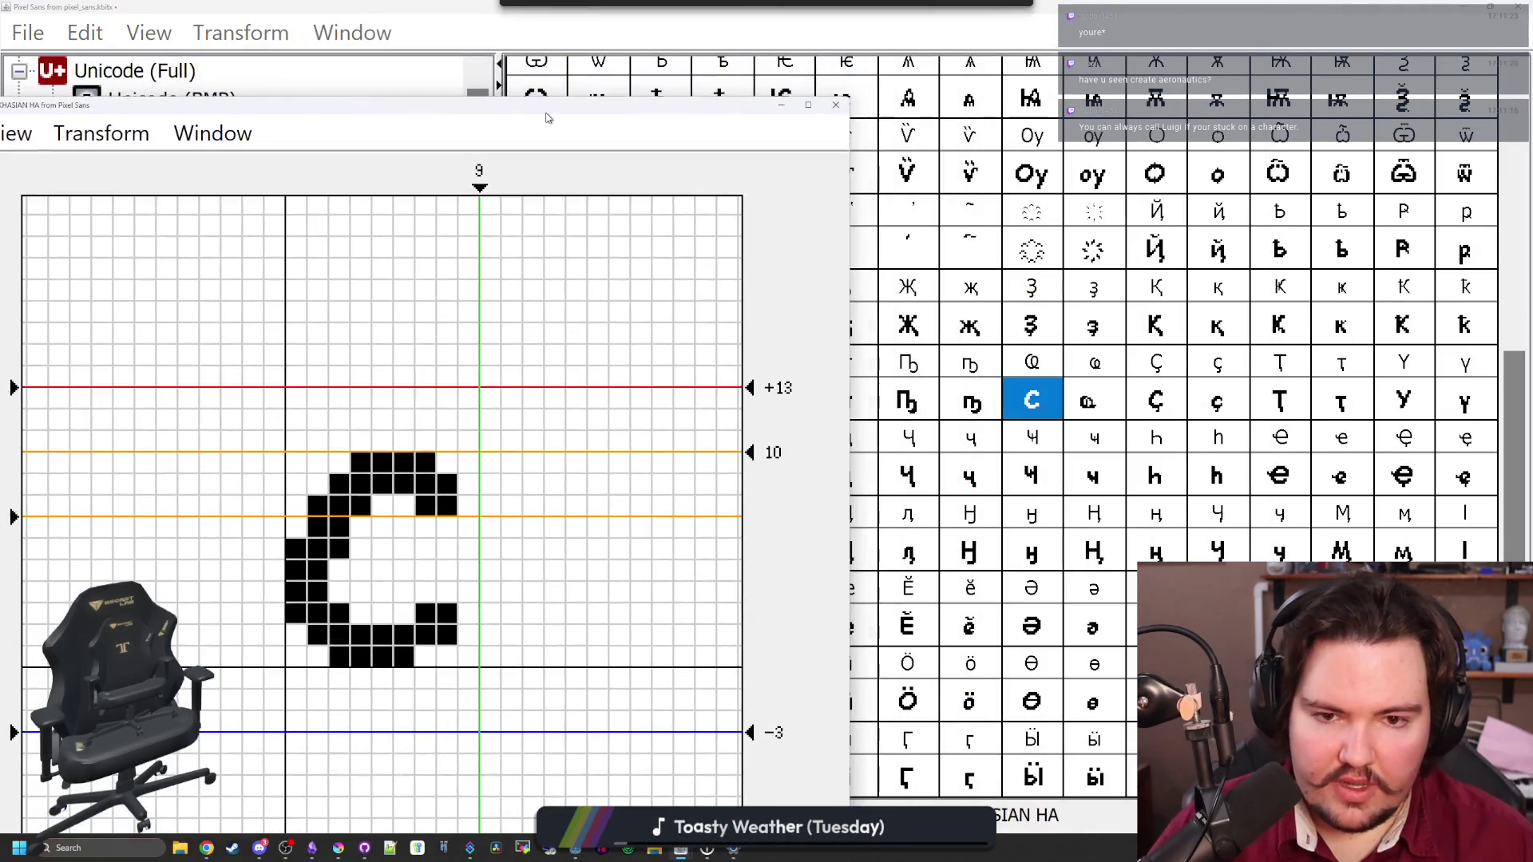
pyautogui.moveTo(403, 461)
pyautogui.mouseDown()
pyautogui.moveTo(403, 485)
pyautogui.moveTo(447, 505)
pyautogui.mouseUp()
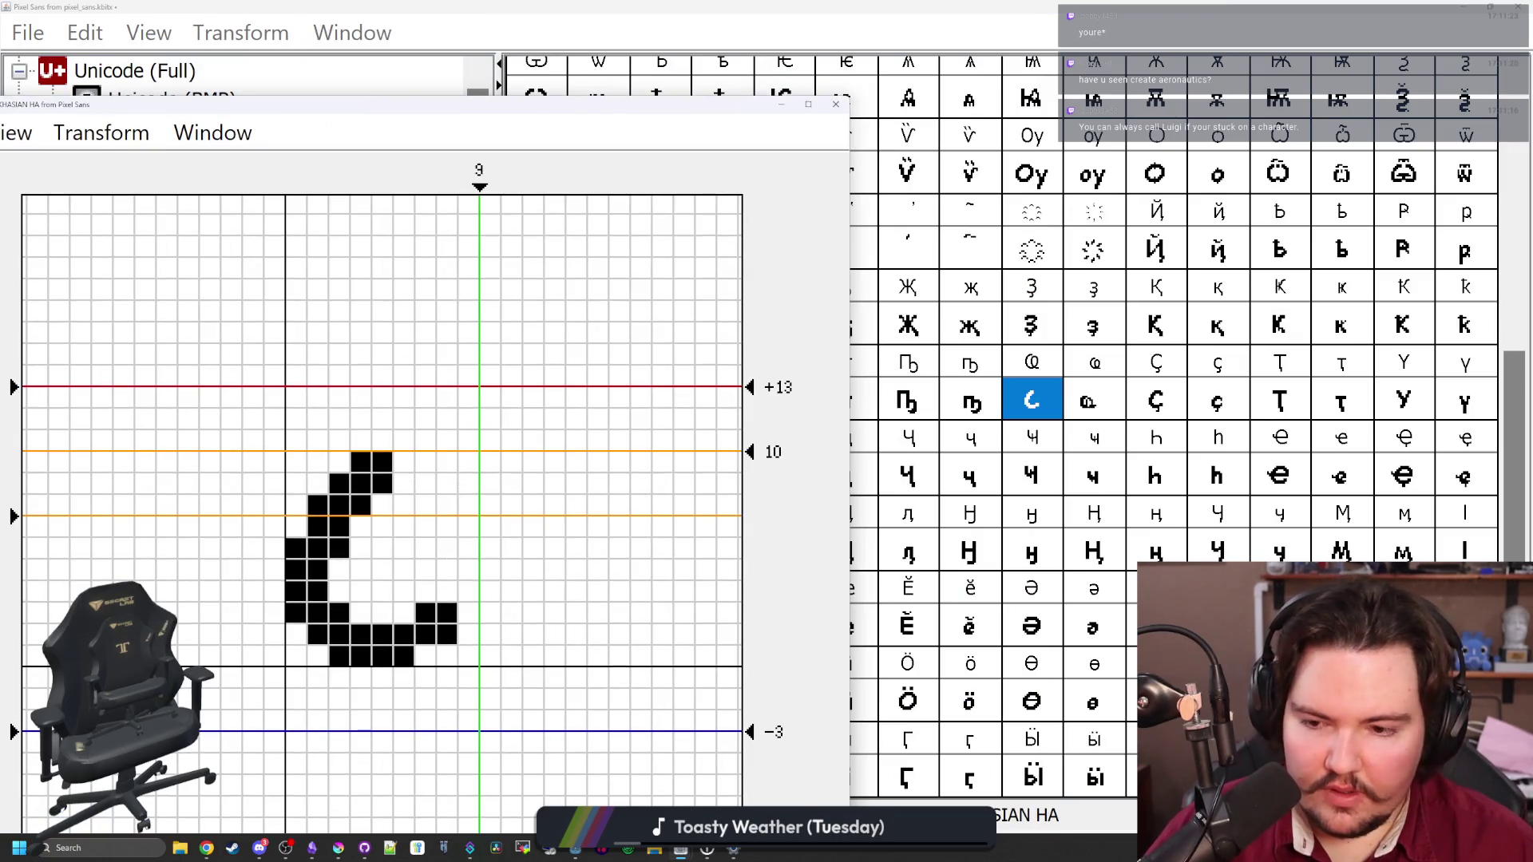
pyautogui.moveTo(447, 654)
pyautogui.mouseDown()
pyautogui.moveTo(533, 633)
pyautogui.moveTo(469, 633)
pyautogui.mouseUp()
pyautogui.click(532, 654)
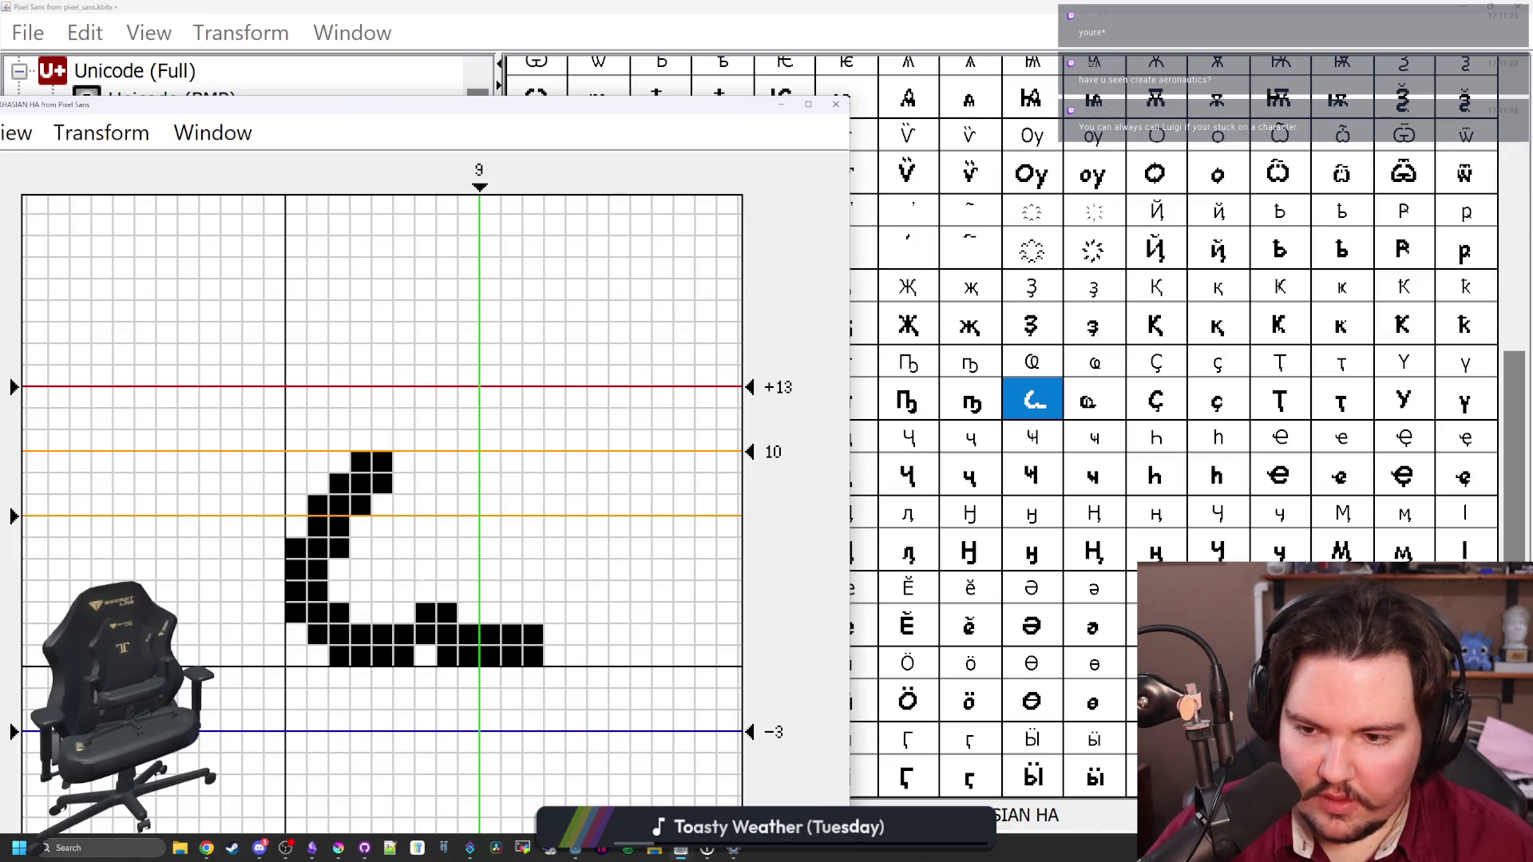
# Draw the inner loop, close the right side, set advance width to 10, and close the editor
pyautogui.moveTo(403, 591)
pyautogui.mouseDown()
pyautogui.moveTo(403, 548)
pyautogui.moveTo(382, 591)
pyautogui.mouseUp()
pyautogui.click(425, 504)
pyautogui.moveTo(425, 483)
pyautogui.mouseDown()
pyautogui.moveTo(446, 504)
pyautogui.moveTo(384, 531)
pyautogui.mouseUp()
pyautogui.moveTo(468, 504)
pyautogui.mouseDown()
pyautogui.moveTo(489, 527)
pyautogui.moveTo(489, 591)
pyautogui.mouseUp()
pyautogui.click(403, 612)
pyautogui.click(468, 612)
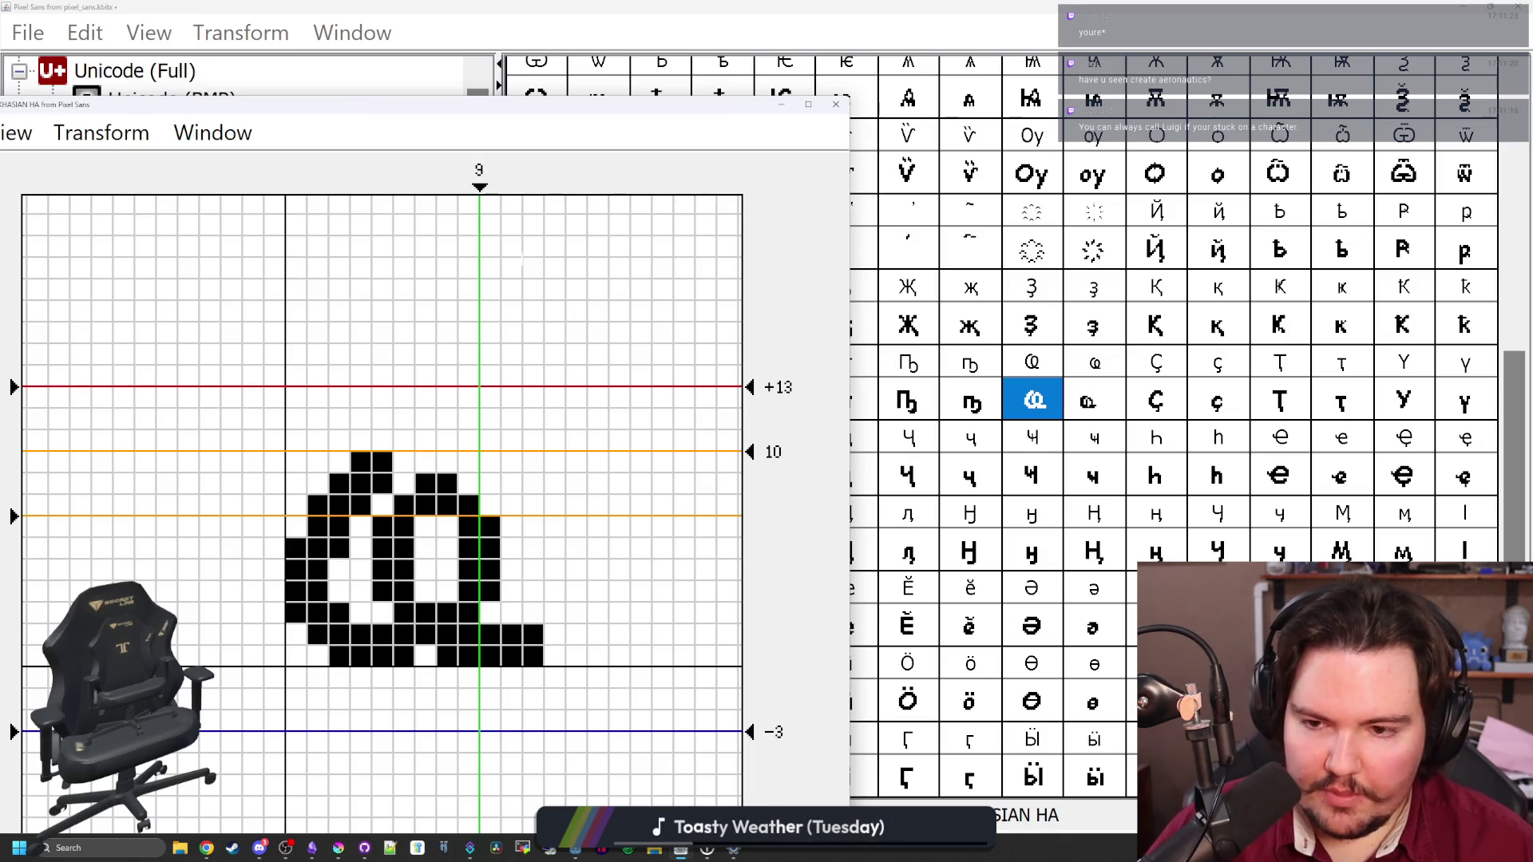
pyautogui.moveTo(479, 186); pyautogui.dragTo(565, 186)
pyautogui.click(836, 104)
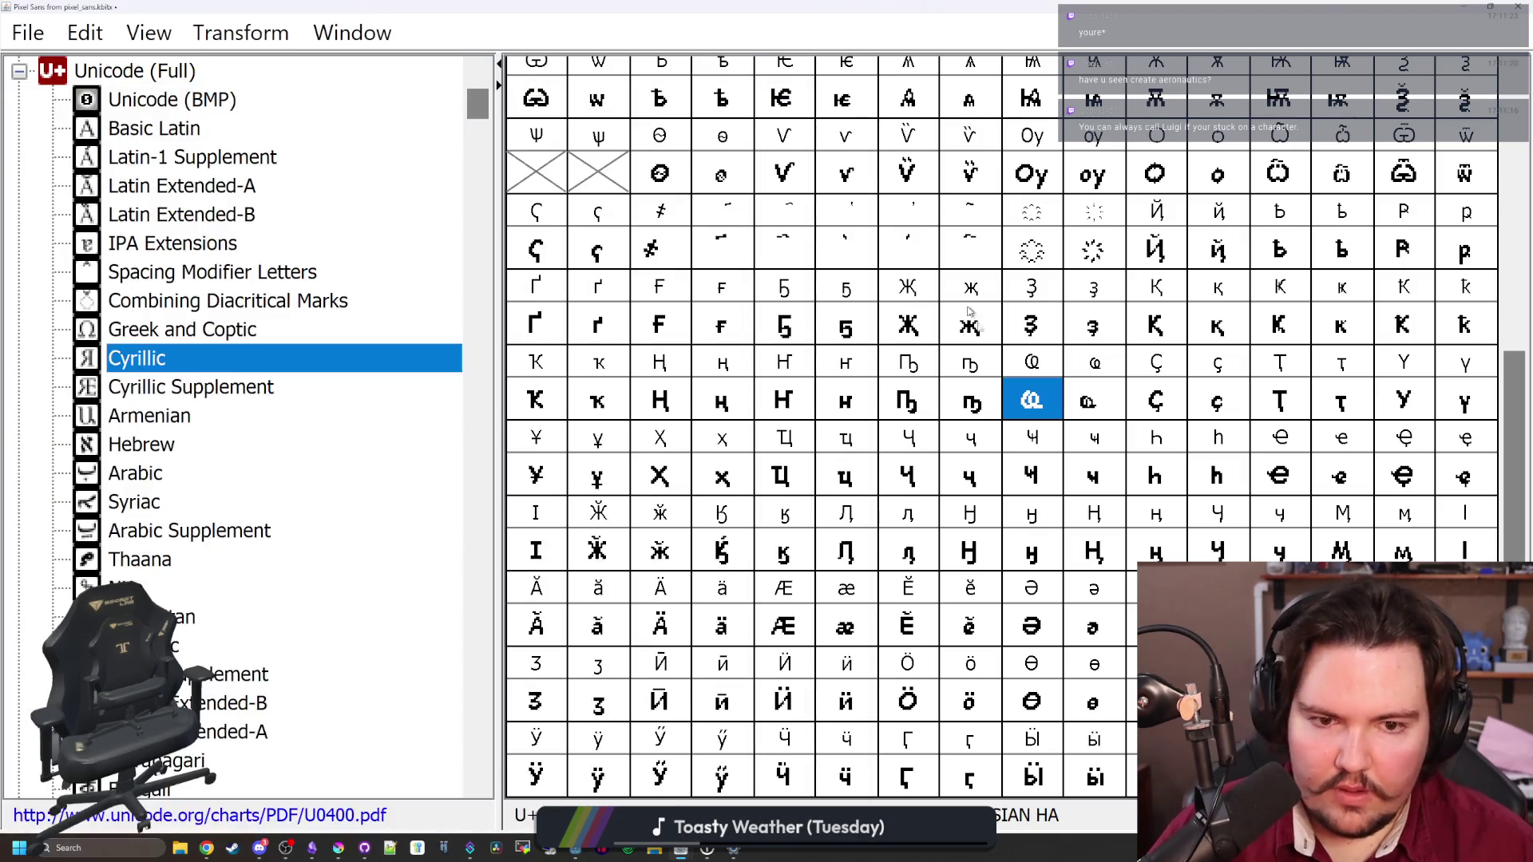
# Set the small Abkhasian Ha glyph's advance width to 10 and close its editor
pyautogui.doubleClick(1092, 399)
pyautogui.moveTo(967, 90); pyautogui.dragTo(836, 91)
pyautogui.click(1246, 9)
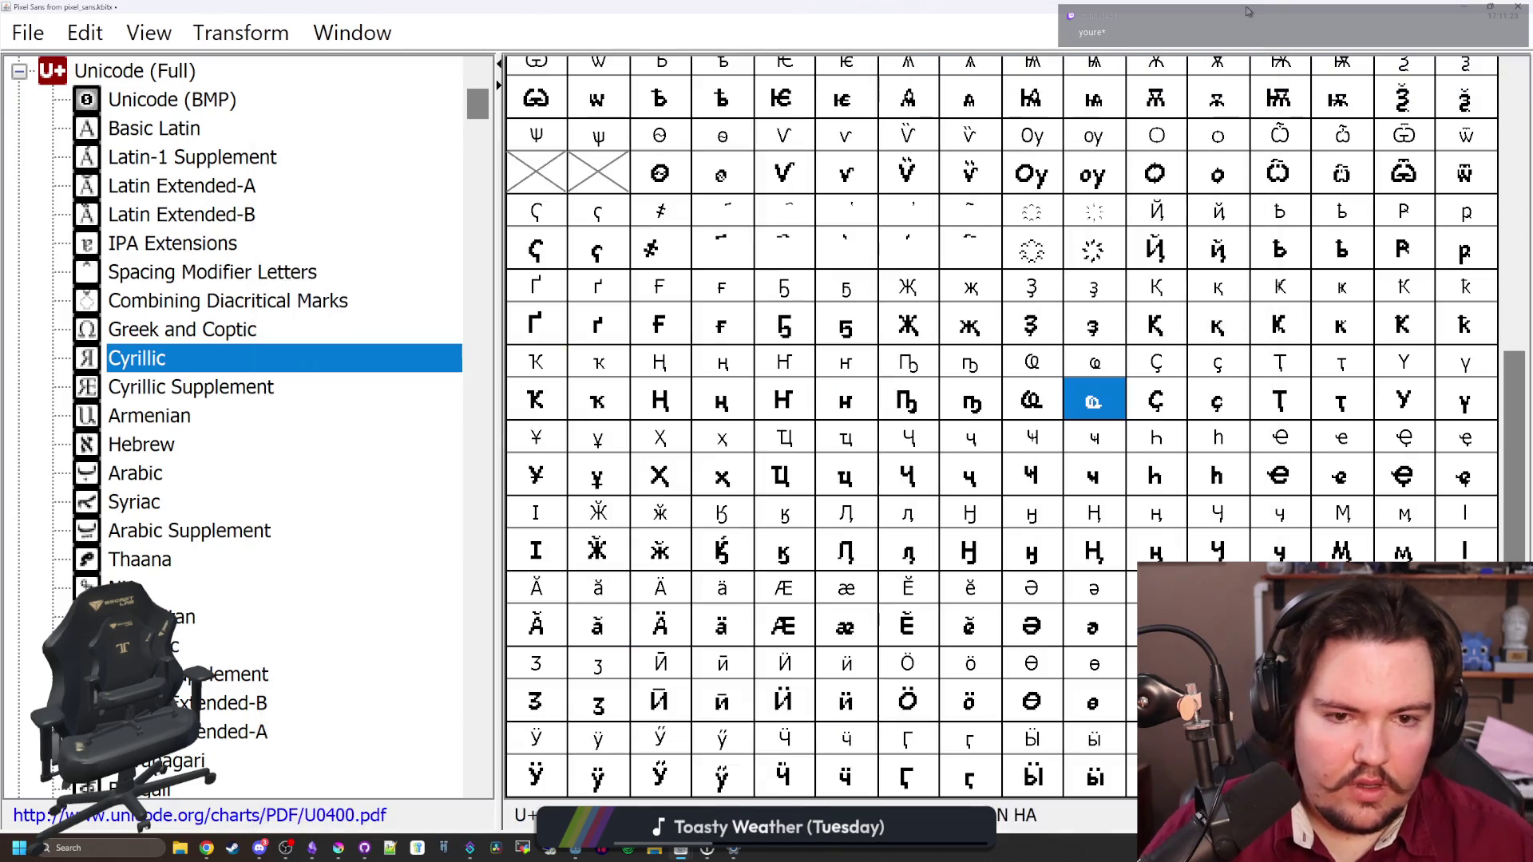
# Browse the empty glyph slots near the end of the Cyrillic grid
pyautogui.scroll(6, 989, 423)
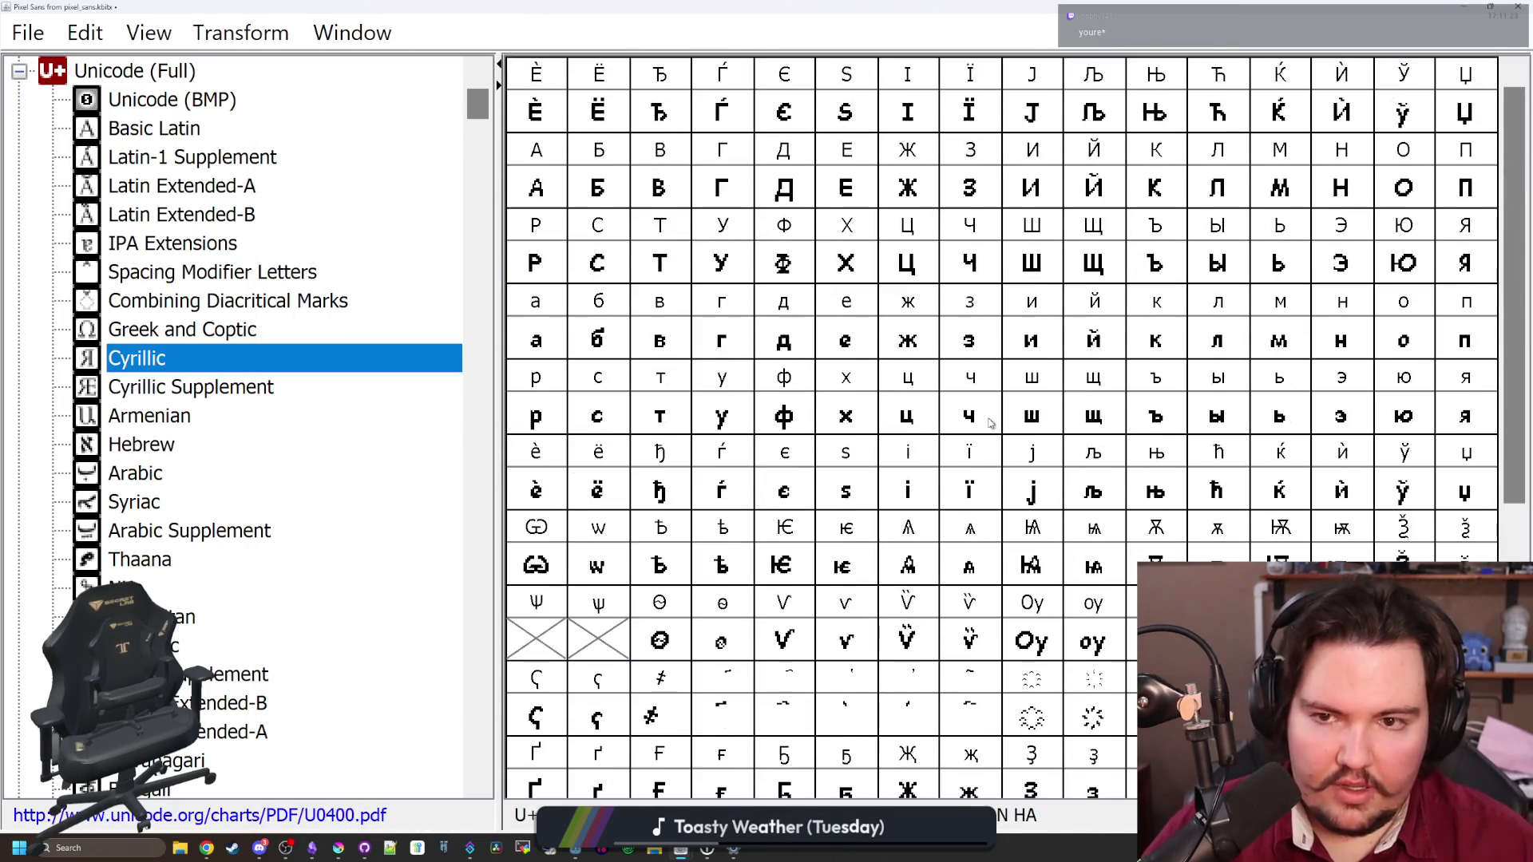
pyautogui.scroll(-4, 687, 631)
pyautogui.click(625, 407)
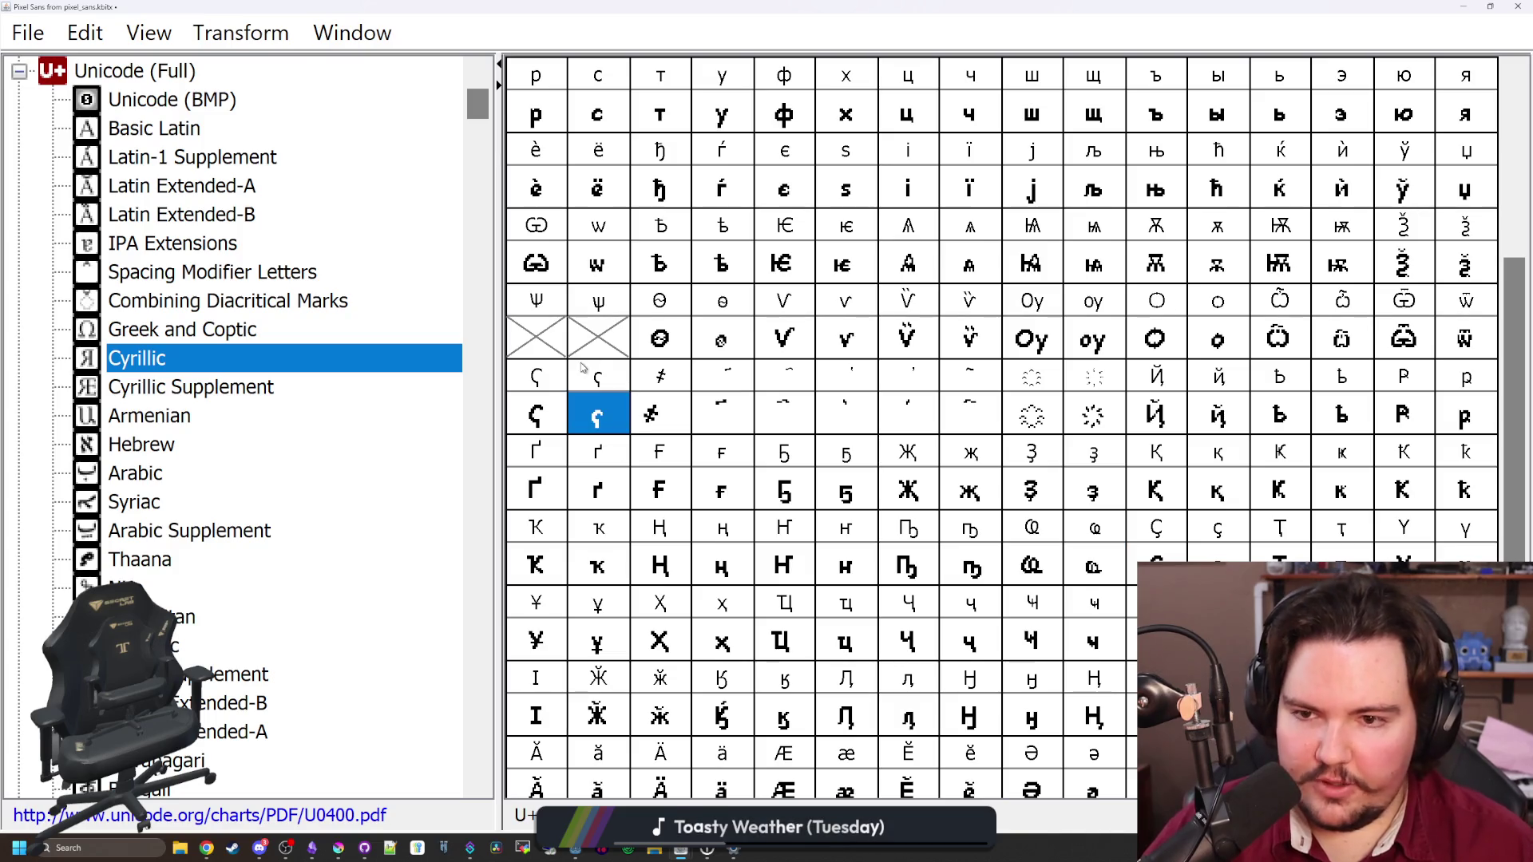
pyautogui.click(582, 340)
pyautogui.click(537, 342)
pyautogui.click(589, 328)
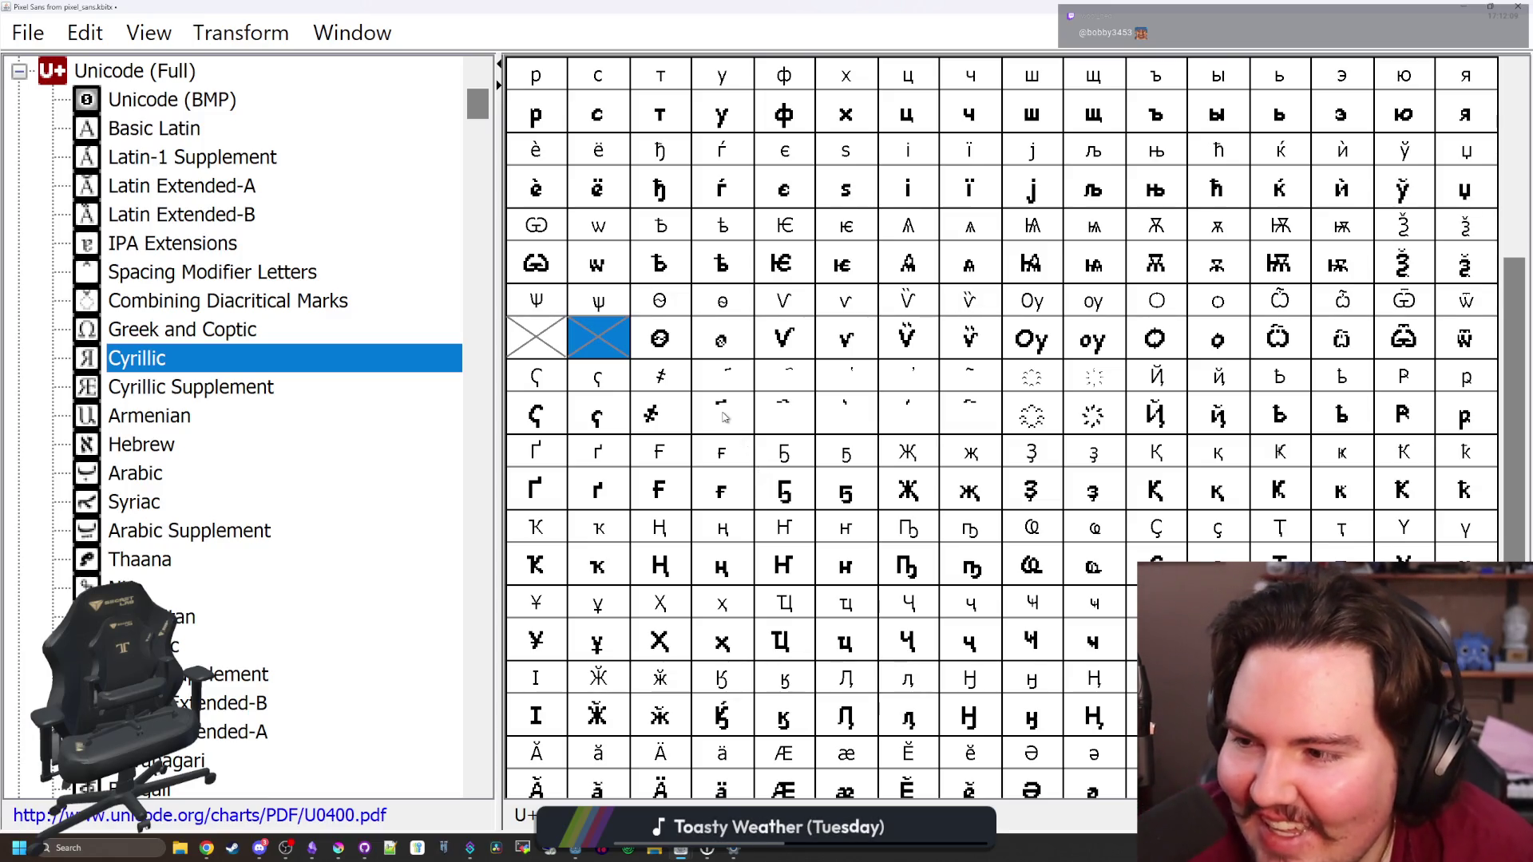
pyautogui.click(565, 339)
pyautogui.click(600, 334)
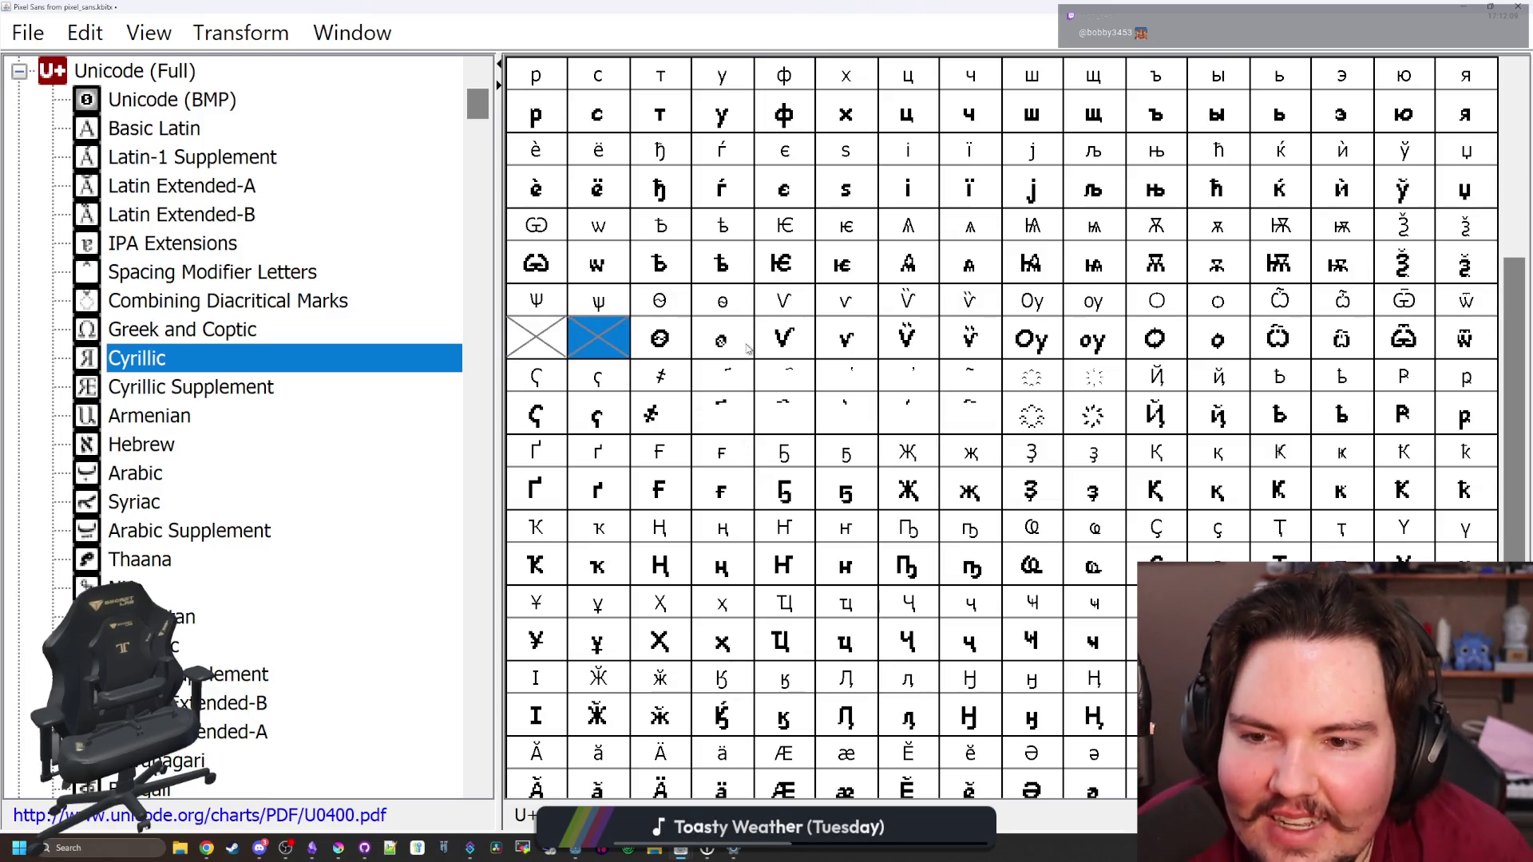
# Compare the omega-like glyph with the empty slot below it and open U+0471 for editing
pyautogui.click(611, 263)
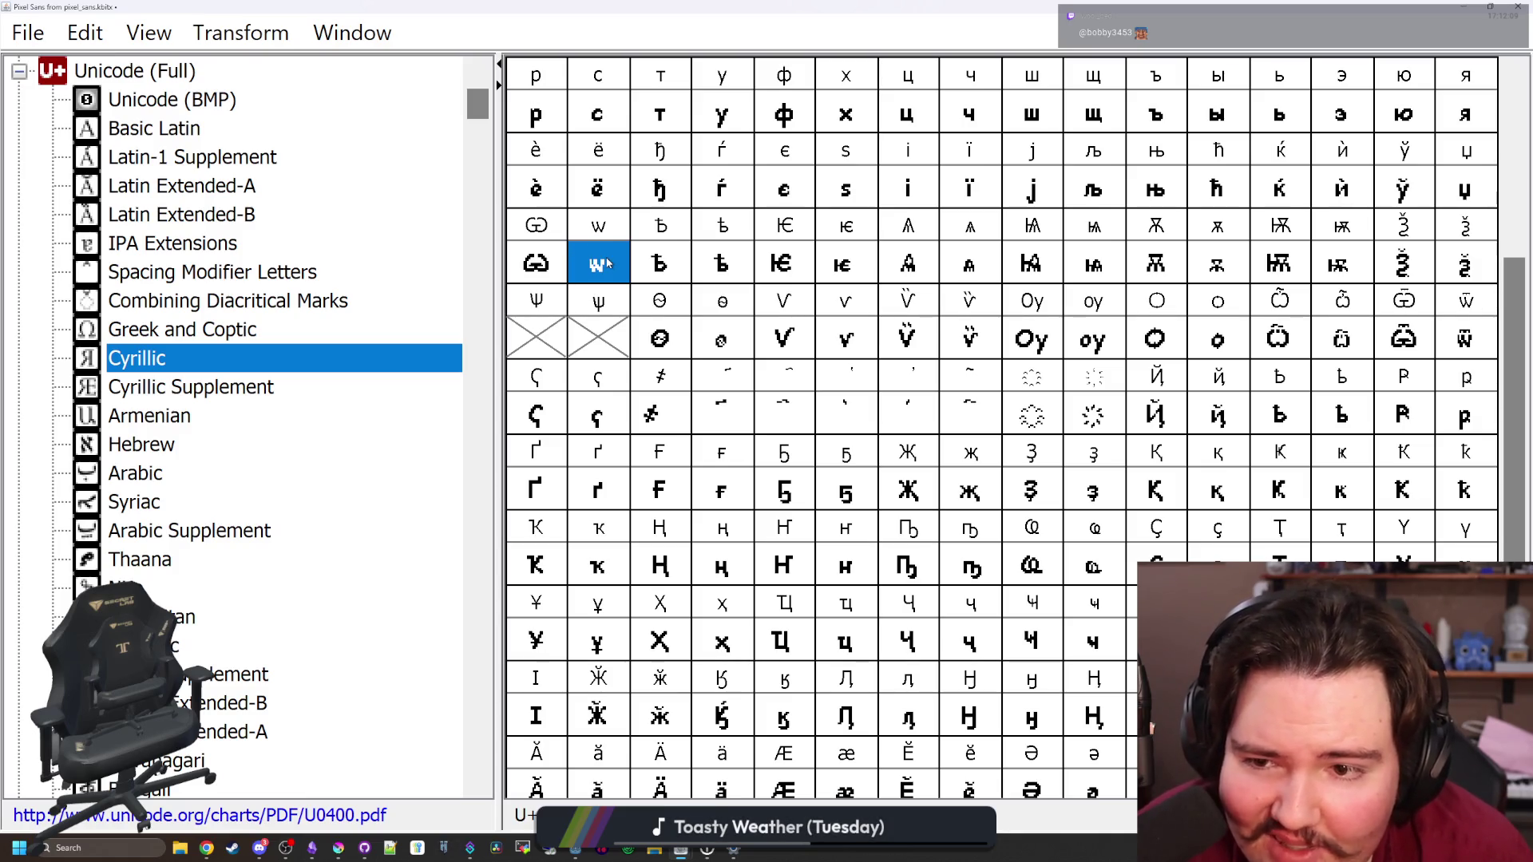
pyautogui.click(577, 342)
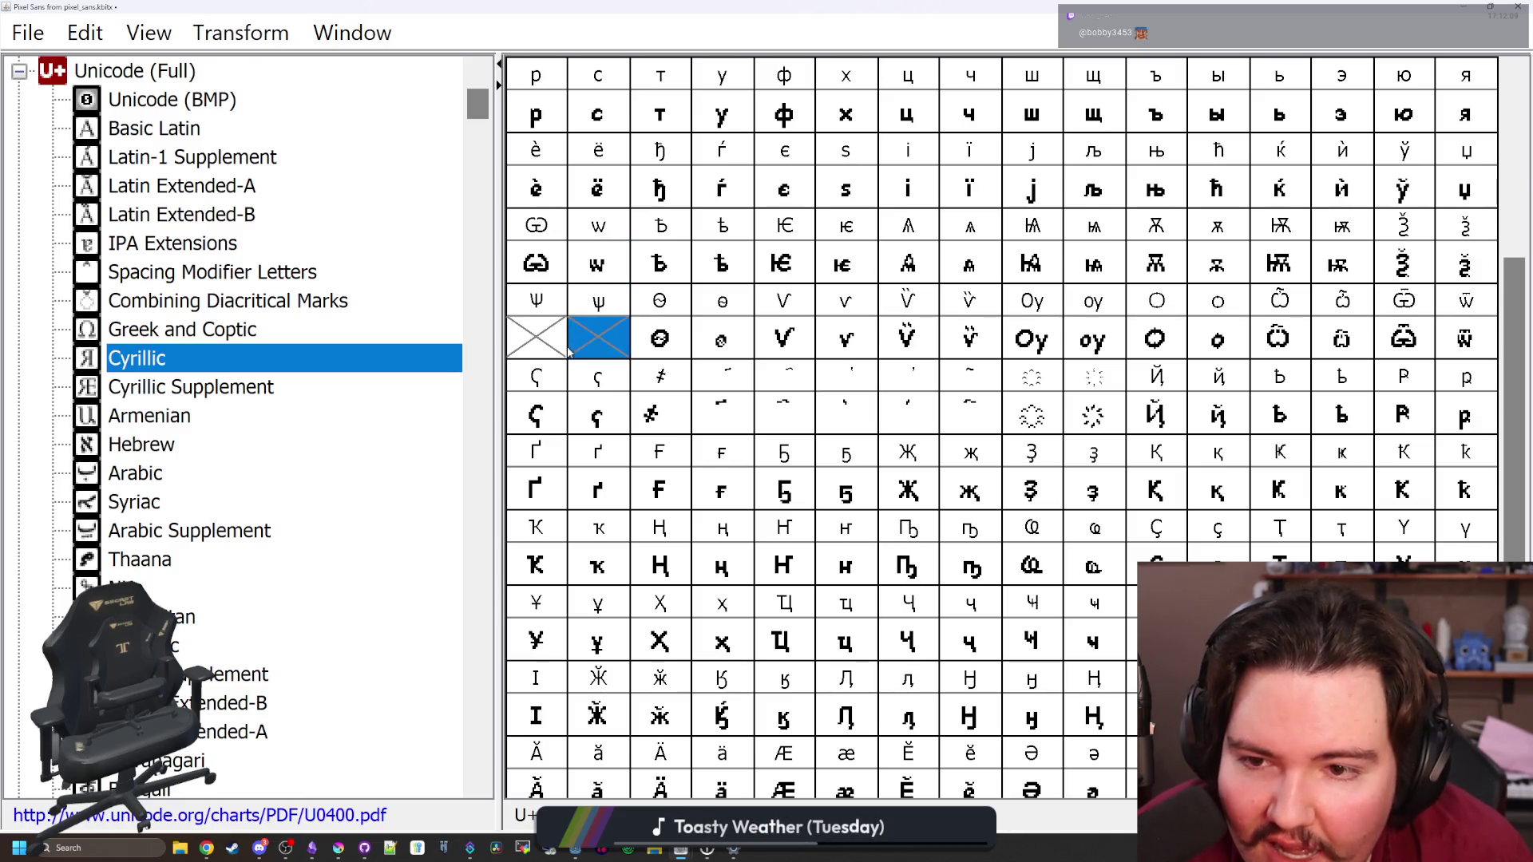
pyautogui.press('Left')
pyautogui.click(620, 263)
pyautogui.scroll(4, 694, 417)
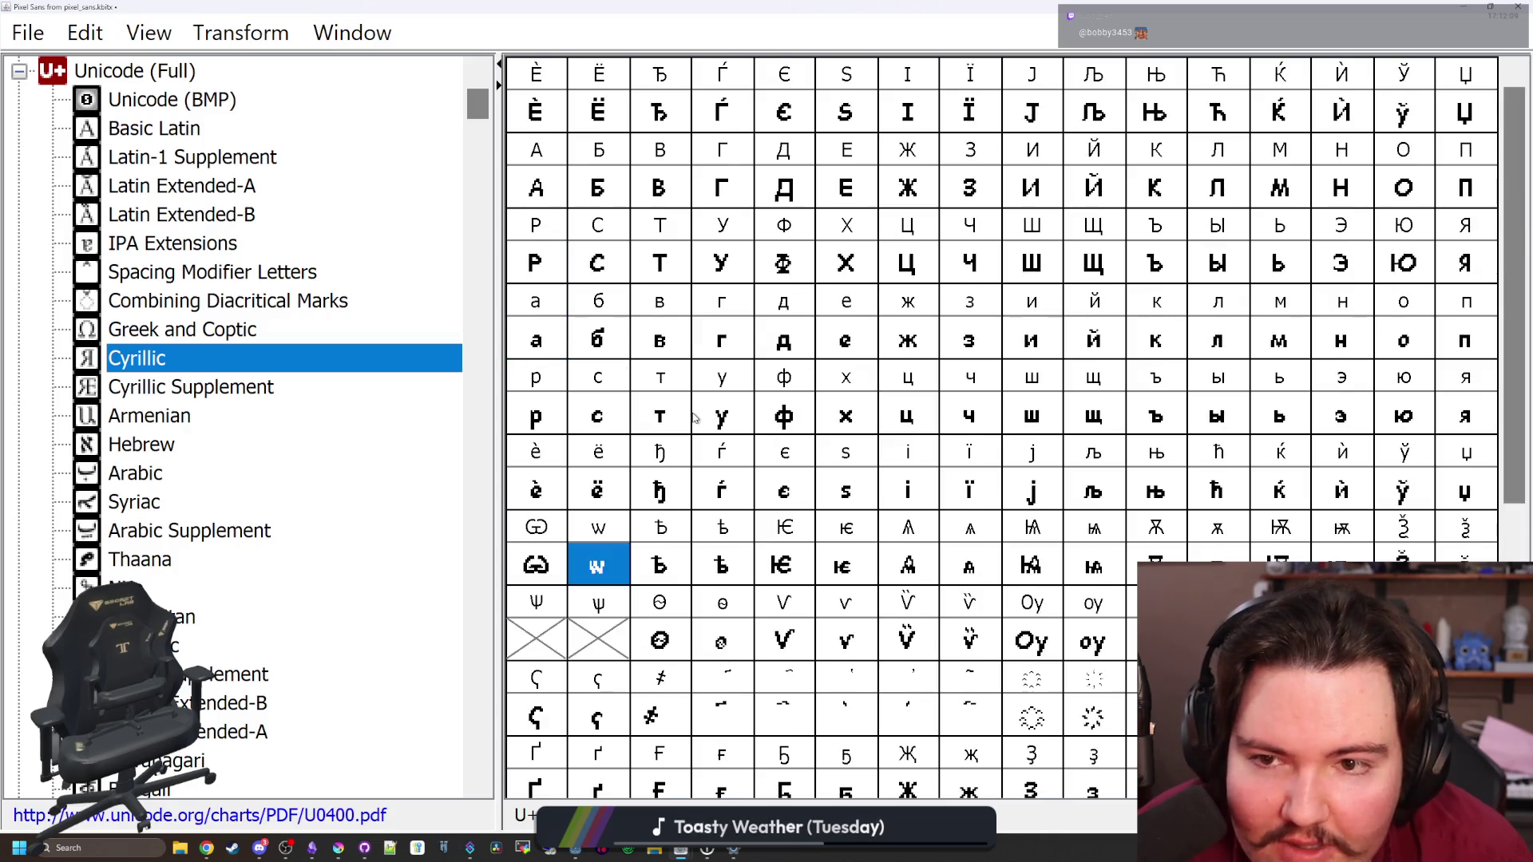
pyautogui.scroll(-4, 694, 417)
pyautogui.click(598, 340)
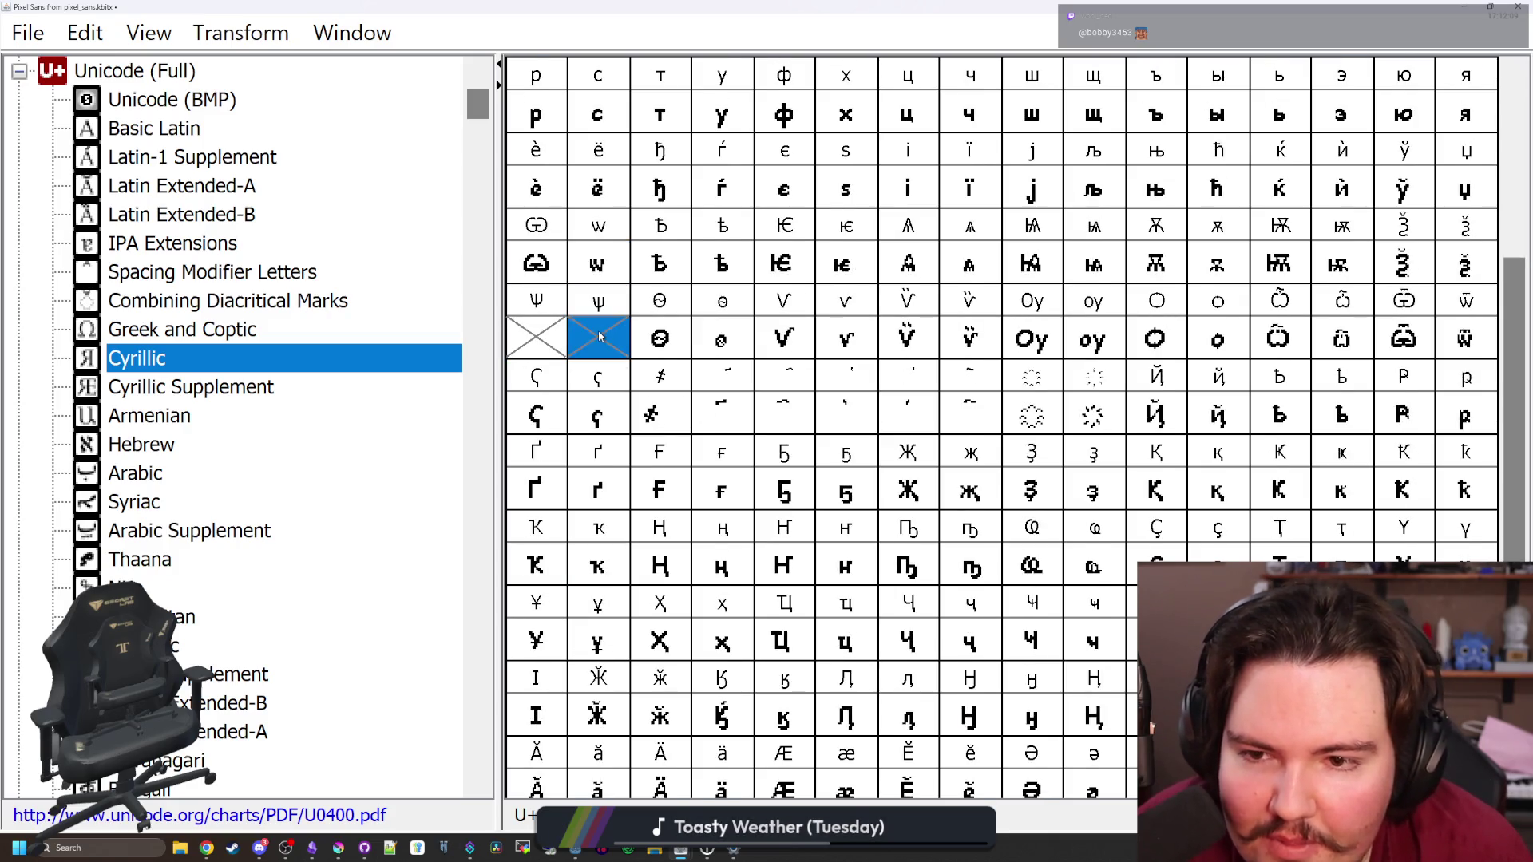
pyautogui.doubleClick(610, 349)
# Draw small psi ѱ as three prongs joined at the base with a stem, then close the editor
pyautogui.moveTo(808, 14)
pyautogui.mouseDown()
pyautogui.moveTo(481, 439)
pyautogui.moveTo(559, 448)
pyautogui.moveTo(1128, 128)
pyautogui.moveTo(1276, 95)
pyautogui.mouseUp()
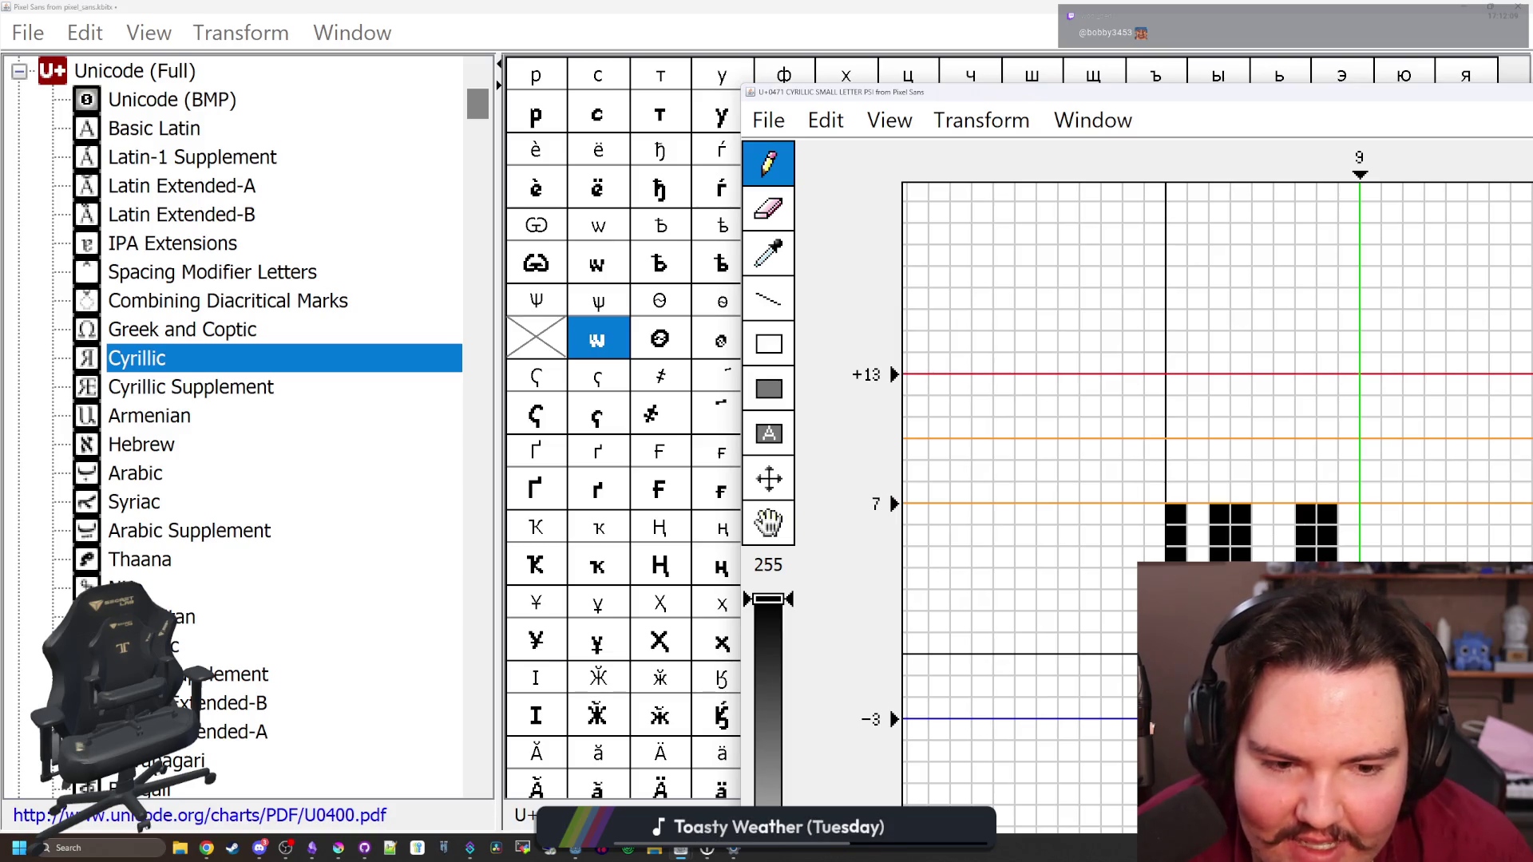
pyautogui.moveTo(1242, 535)
pyautogui.mouseDown()
pyautogui.moveTo(1220, 513)
pyautogui.moveTo(1219, 535)
pyautogui.mouseUp()
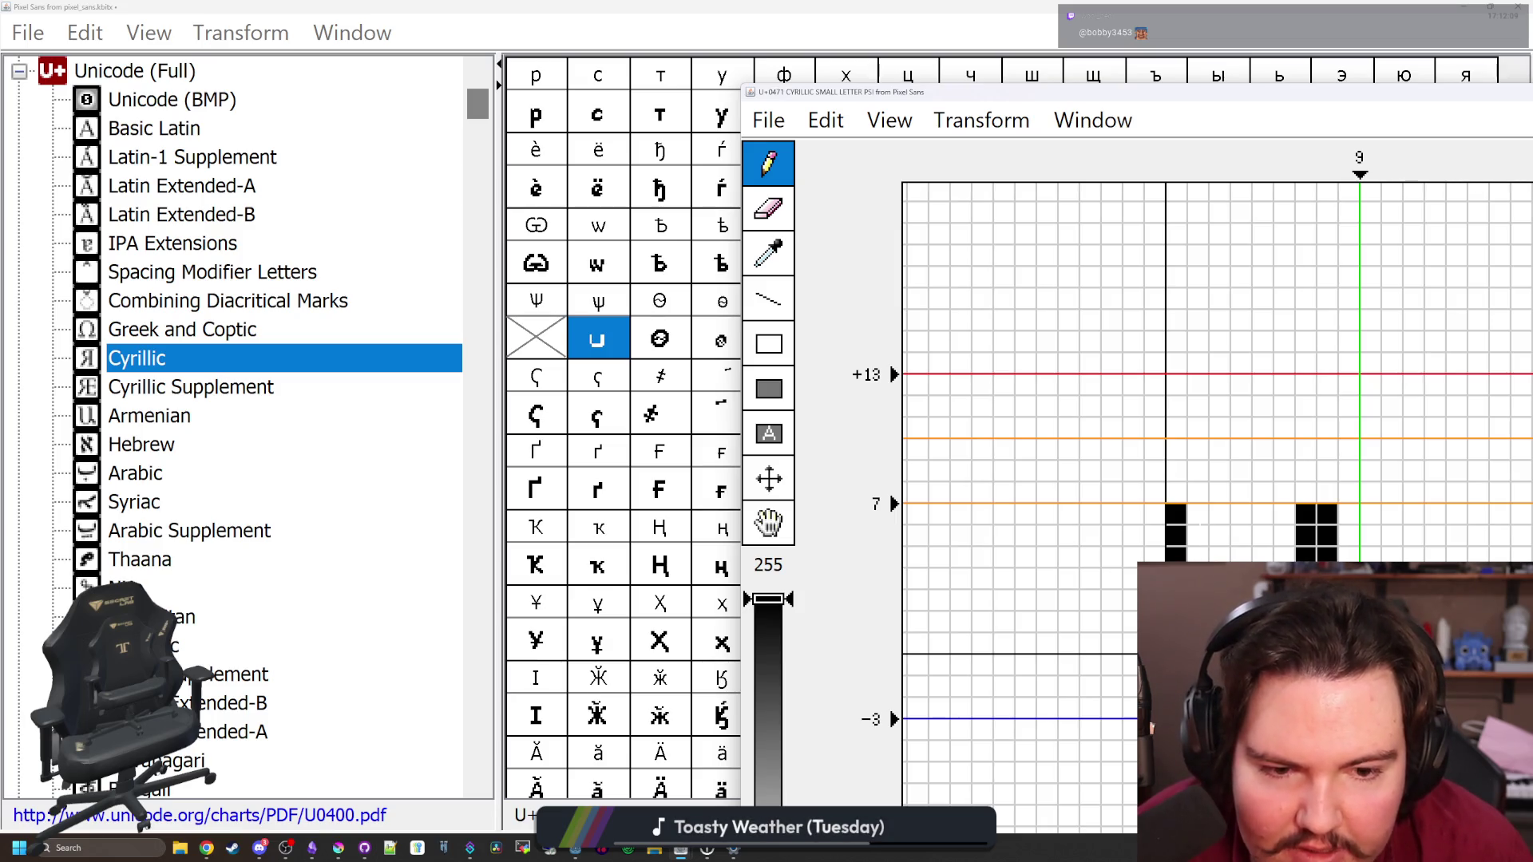
pyautogui.moveTo(1198, 513); pyautogui.dragTo(1198, 535)
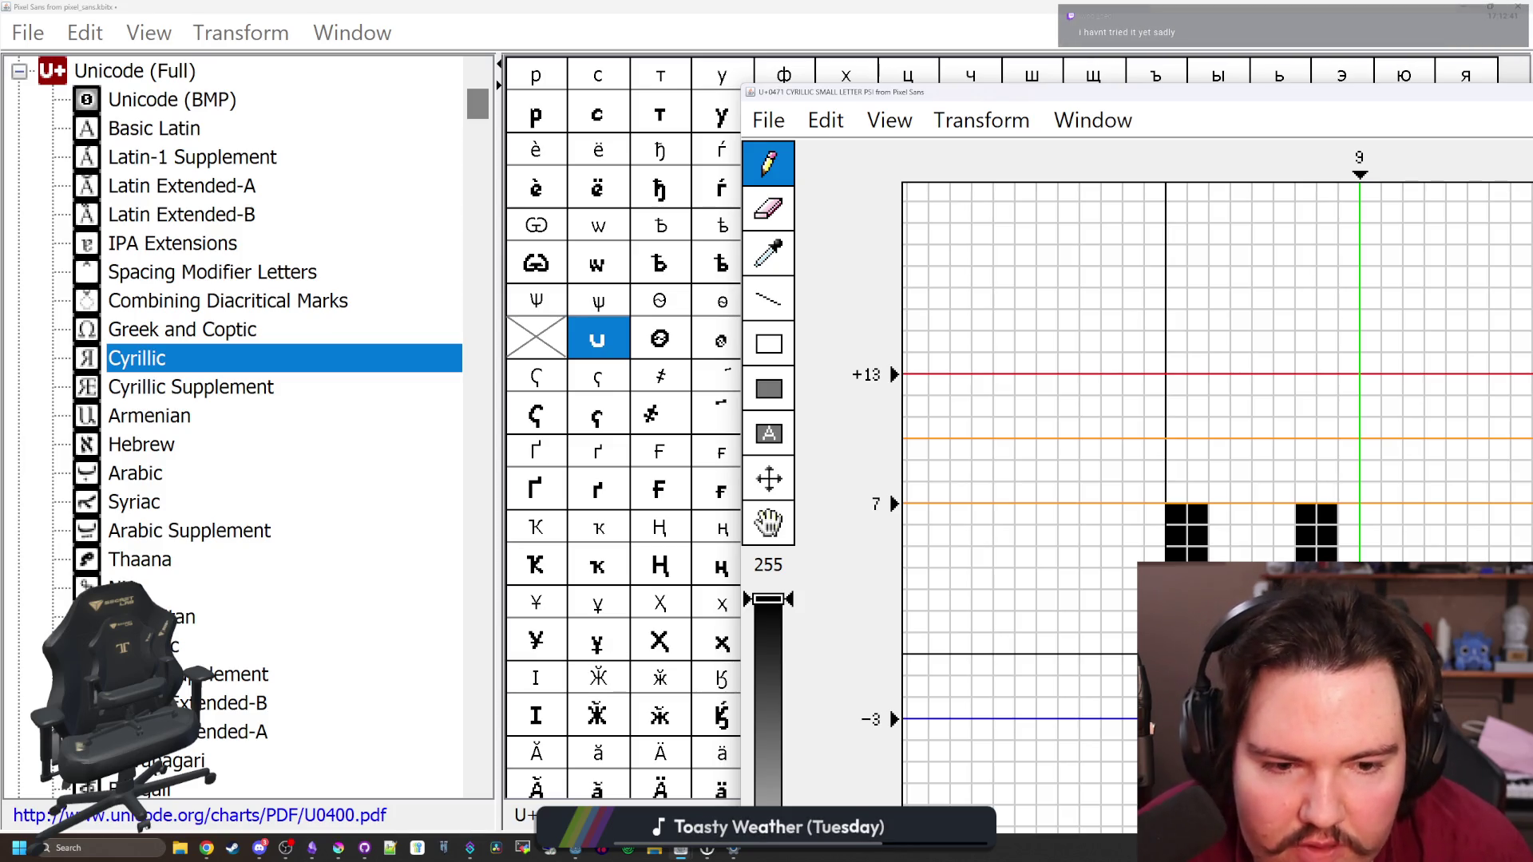
pyautogui.moveTo(1241, 531)
pyautogui.mouseDown()
pyautogui.moveTo(1242, 511)
pyautogui.moveTo(1262, 531)
pyautogui.mouseUp()
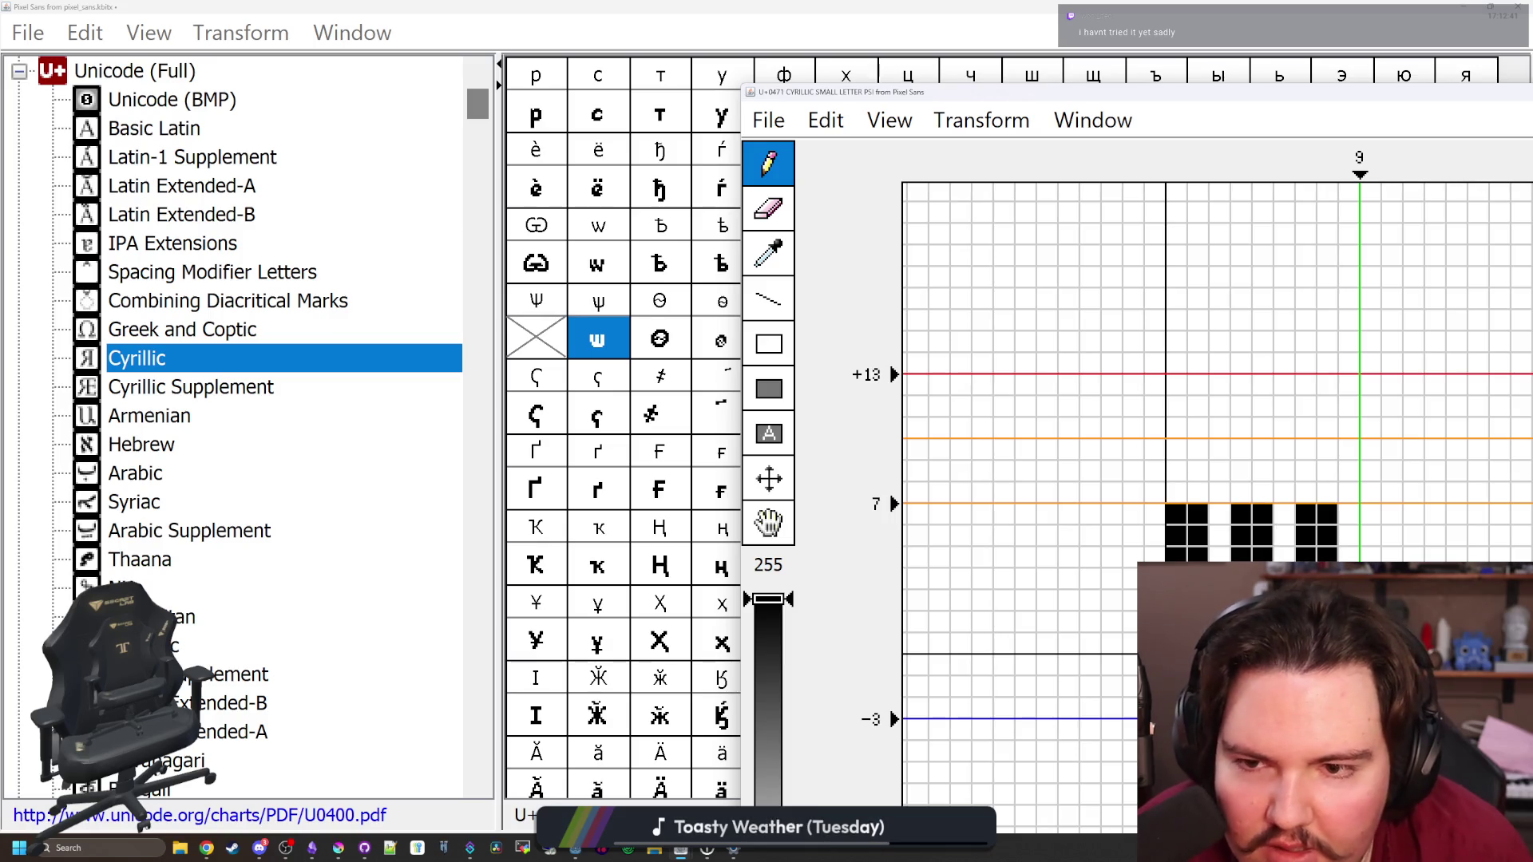
pyautogui.moveTo(1349, 513)
pyautogui.mouseDown()
pyautogui.moveTo(1350, 551)
pyautogui.moveTo(1306, 550)
pyautogui.mouseUp()
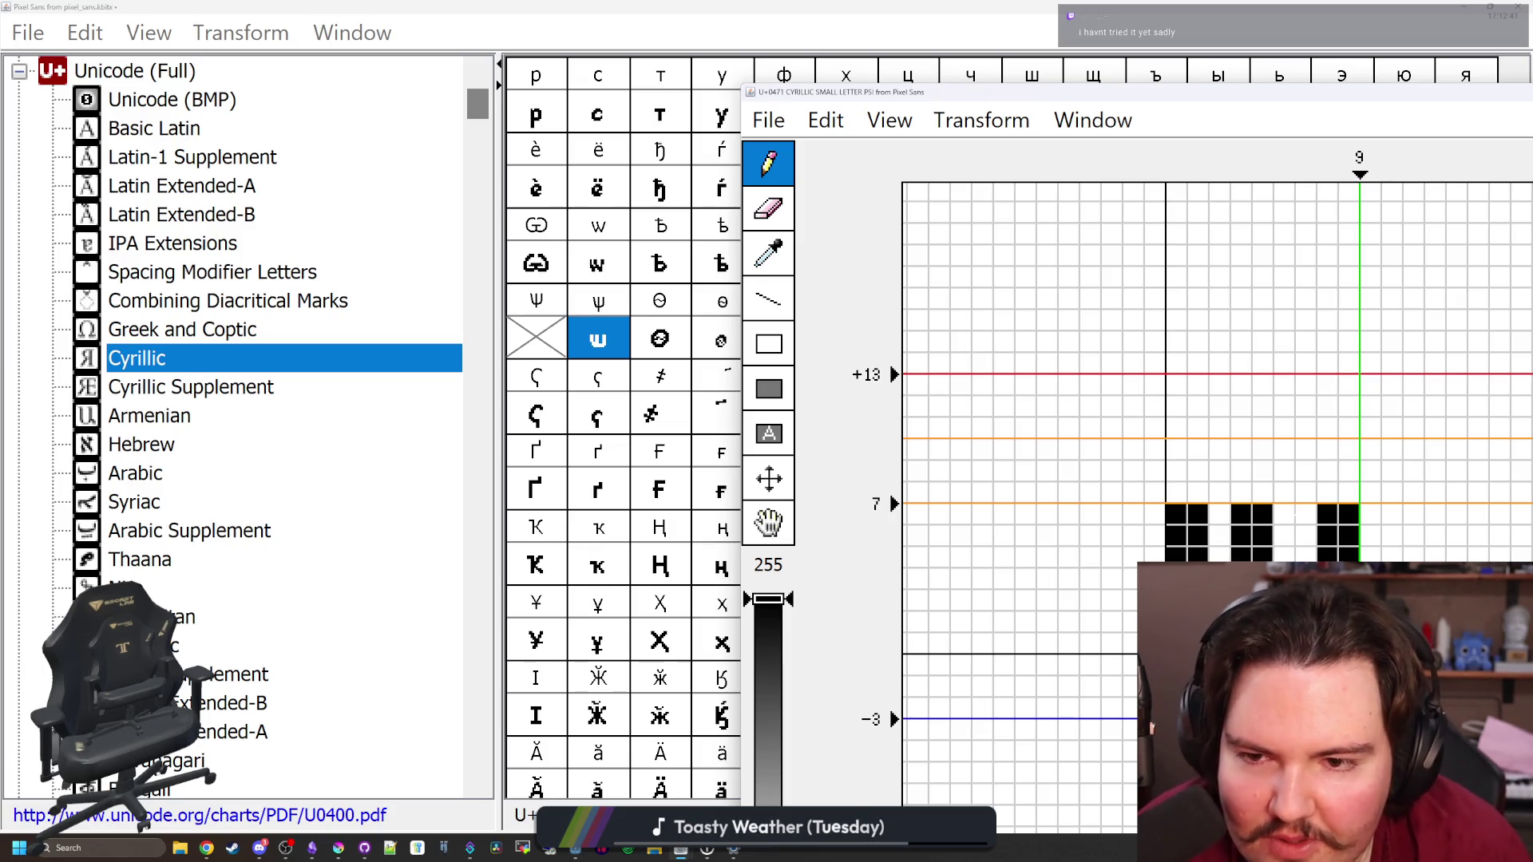
pyautogui.moveTo(1241, 514); pyautogui.dragTo(1242, 551)
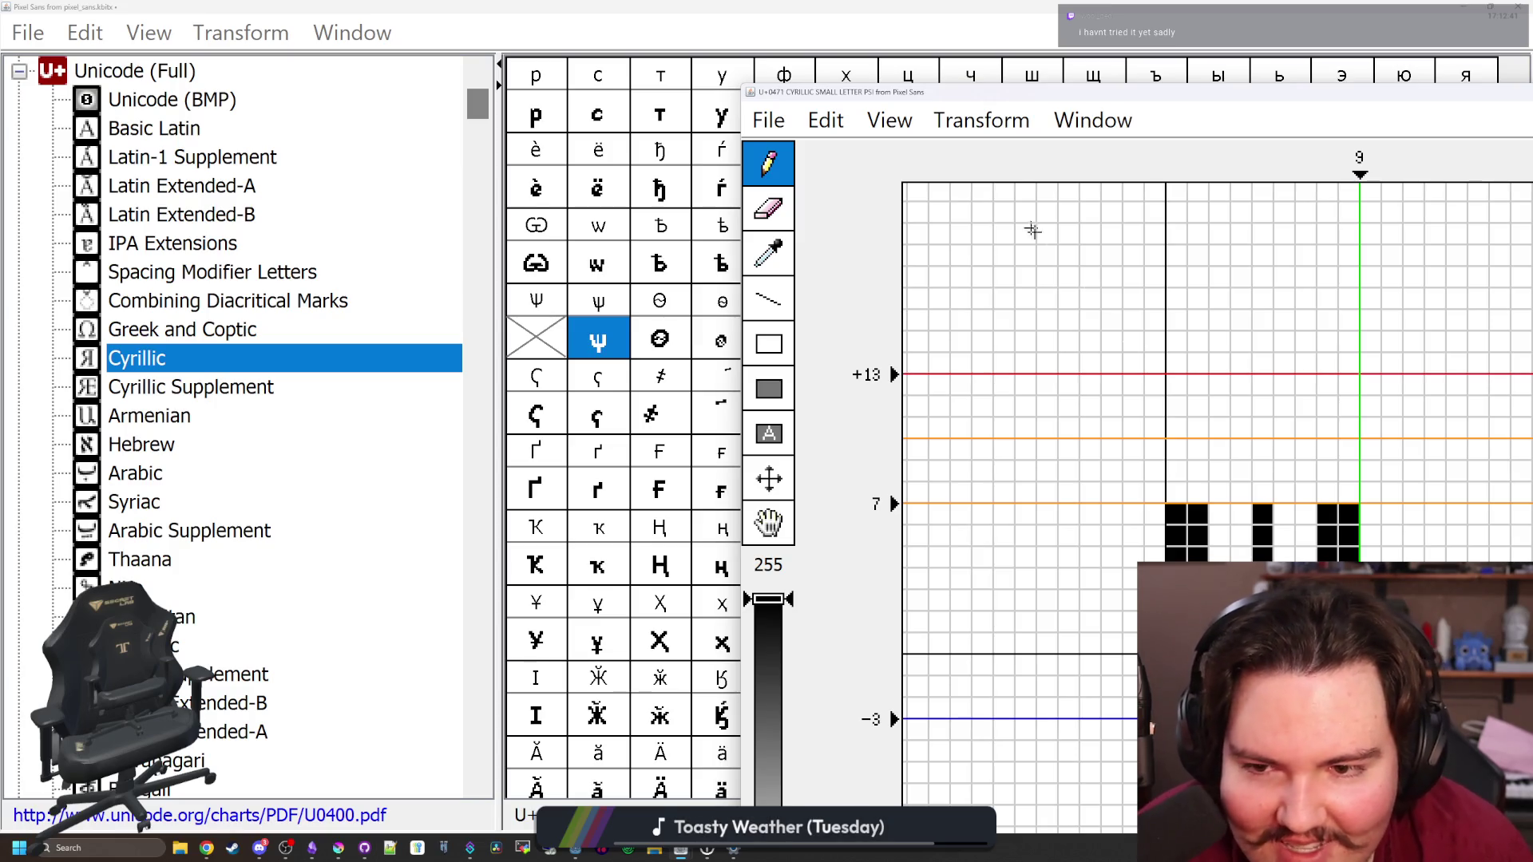
pyautogui.moveTo(1284, 550); pyautogui.dragTo(1285, 513)
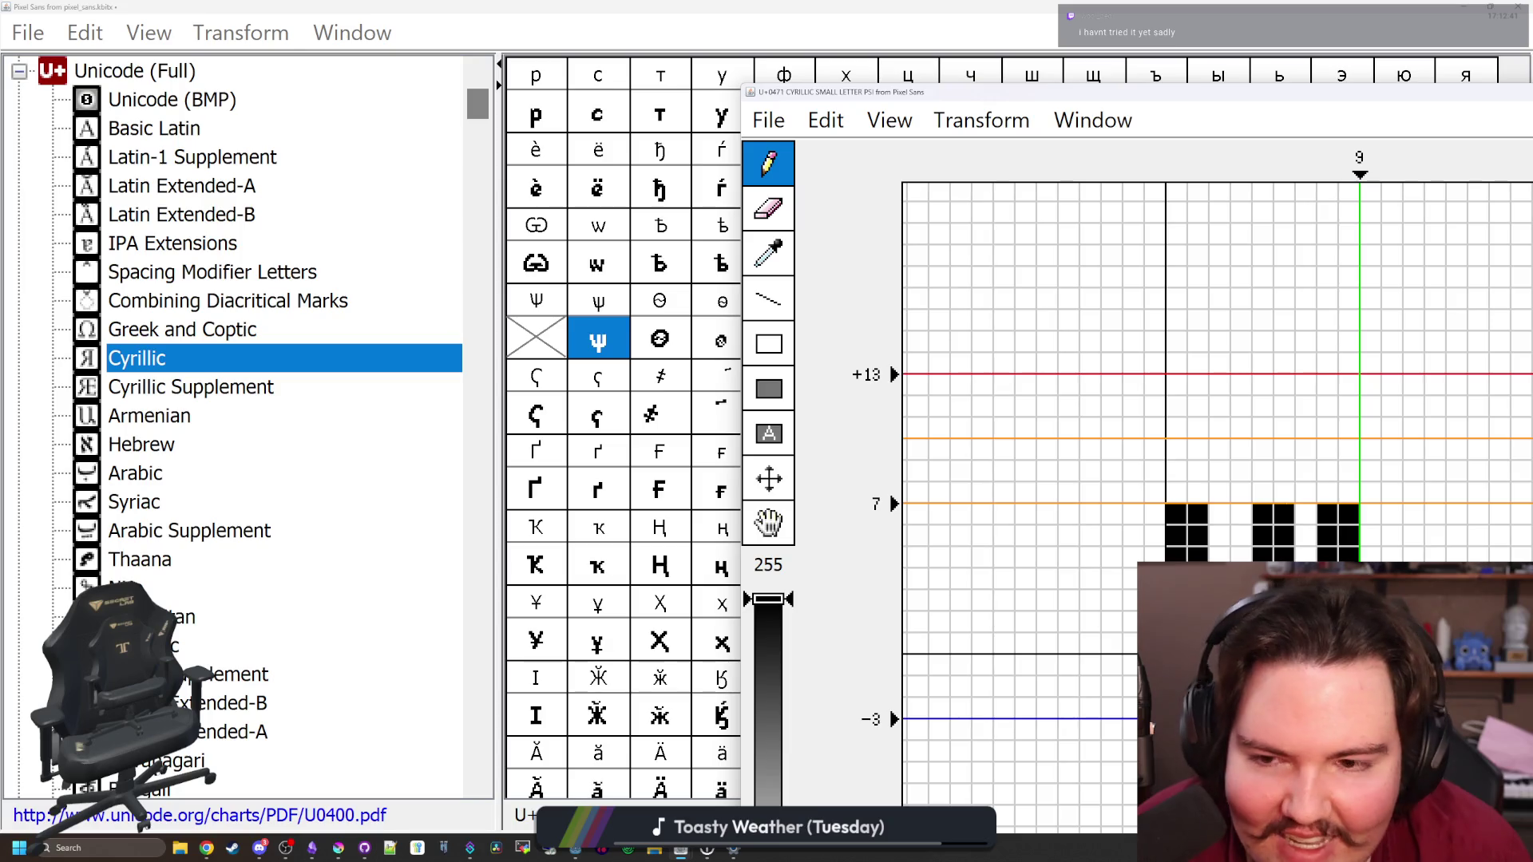
pyautogui.moveTo(1131, 100)
pyautogui.mouseDown()
pyautogui.moveTo(656, 290)
pyautogui.moveTo(579, 338)
pyautogui.mouseUp()
pyautogui.click(1163, 331)
# Open capital psi Ѱ (U+0470), shift the whole glyph up three pixels, and enlarge the editor
pyautogui.doubleClick(540, 343)
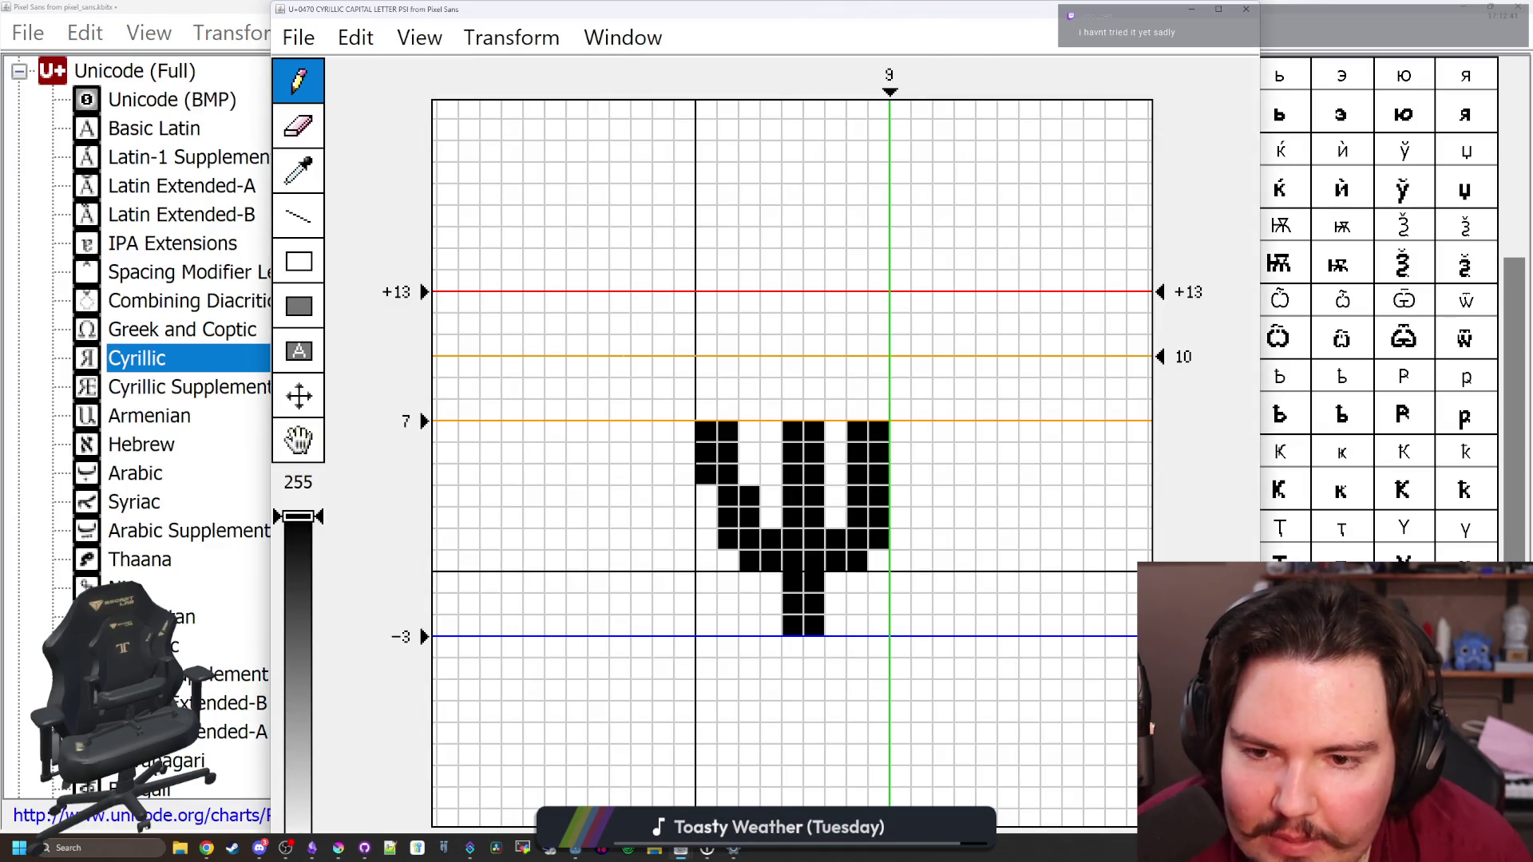
pyautogui.press('Up')
pyautogui.press('Up')
pyautogui.press('Up')
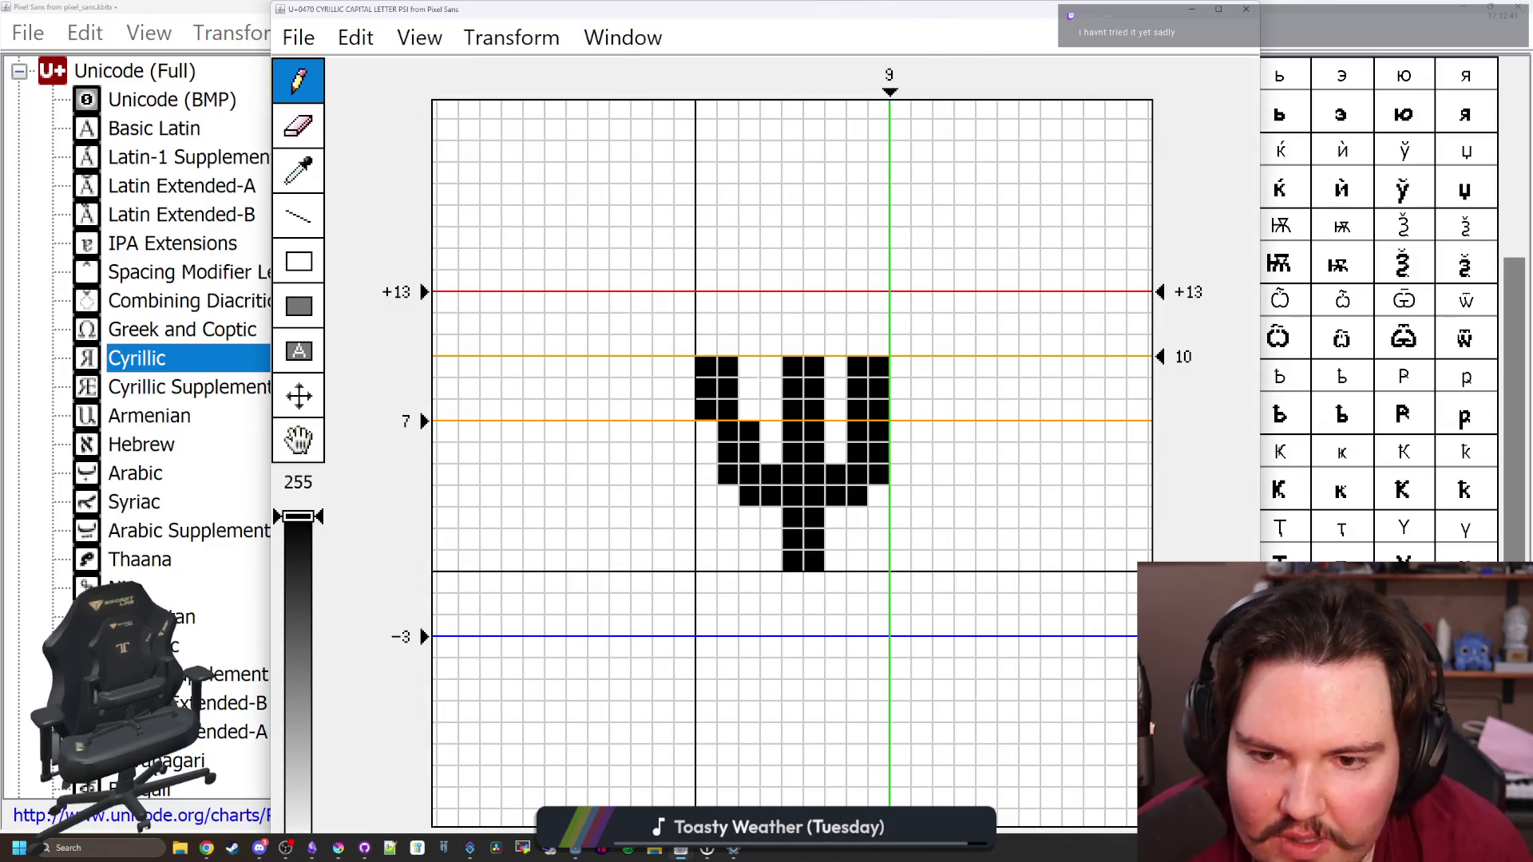
pyautogui.moveTo(1089, 14); pyautogui.dragTo(1096, 612)
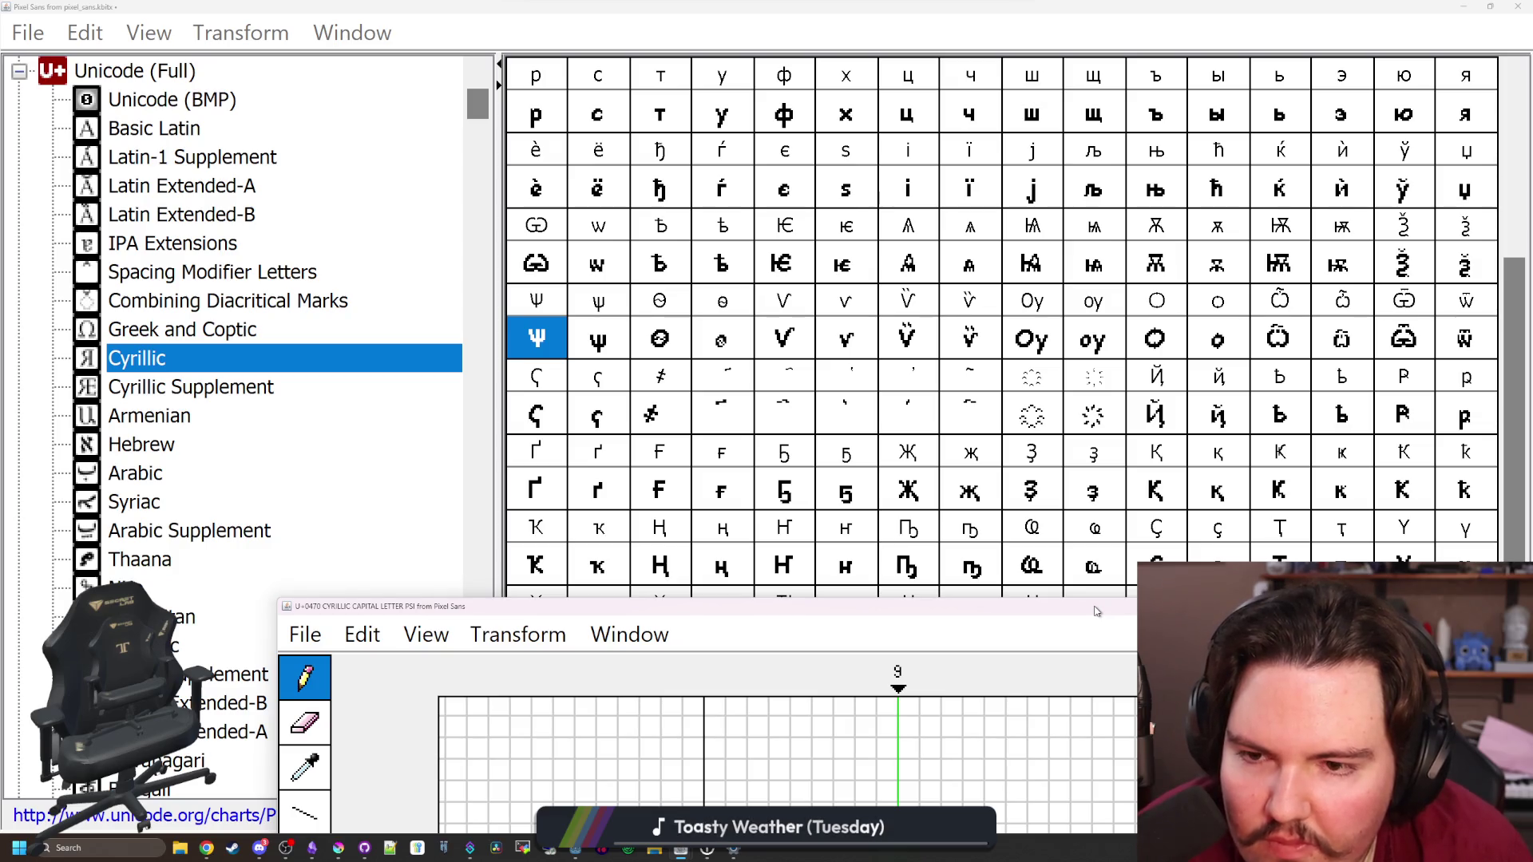
pyautogui.moveTo(1096, 612); pyautogui.dragTo(1096, 4)
# Clean up the psi's arms, redraw the right arm up to line 10, and close the editor
pyautogui.click(730, 475)
pyautogui.click(751, 410)
pyautogui.click(773, 453)
pyautogui.click(837, 454)
pyautogui.moveTo(837, 495)
pyautogui.mouseDown()
pyautogui.moveTo(859, 497)
pyautogui.moveTo(902, 453)
pyautogui.moveTo(902, 346)
pyautogui.moveTo(859, 435)
pyautogui.mouseUp()
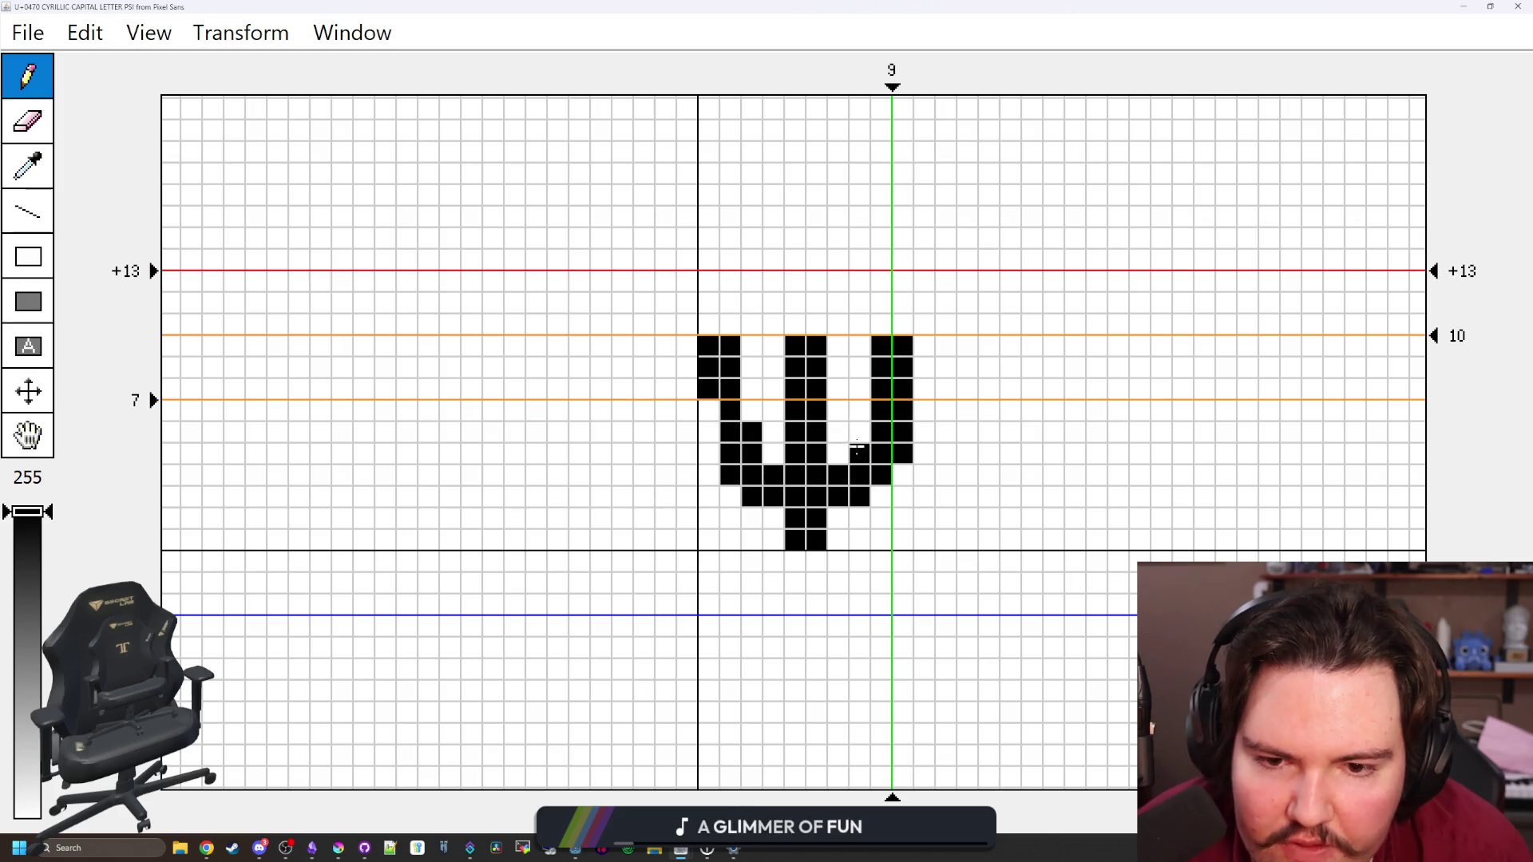
pyautogui.moveTo(926, 7)
pyautogui.mouseDown()
pyautogui.moveTo(773, 548)
pyautogui.moveTo(771, 617)
pyautogui.mouseUp()
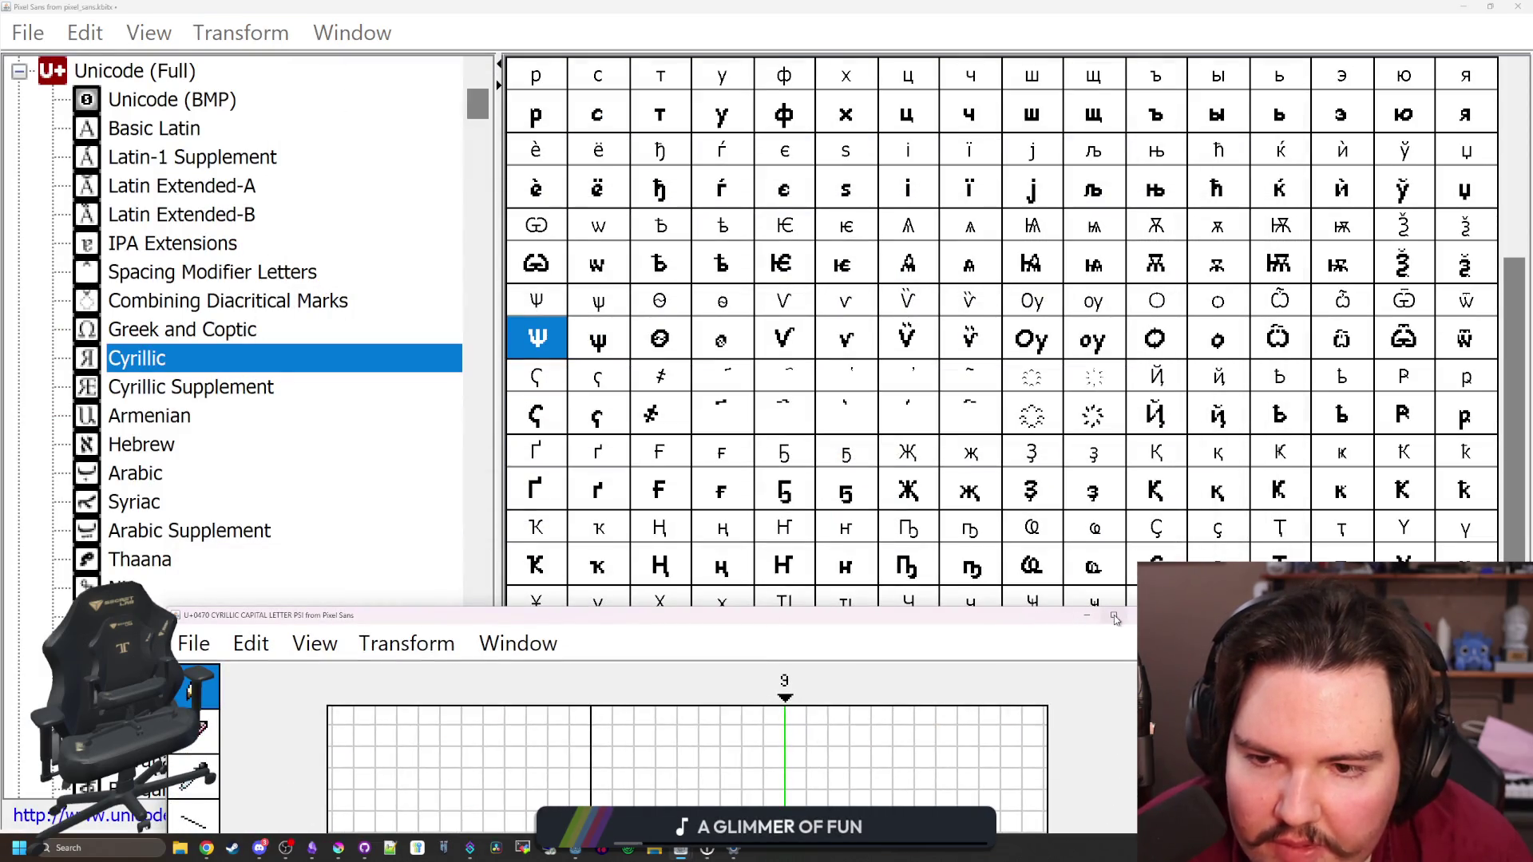
pyautogui.click(1140, 617)
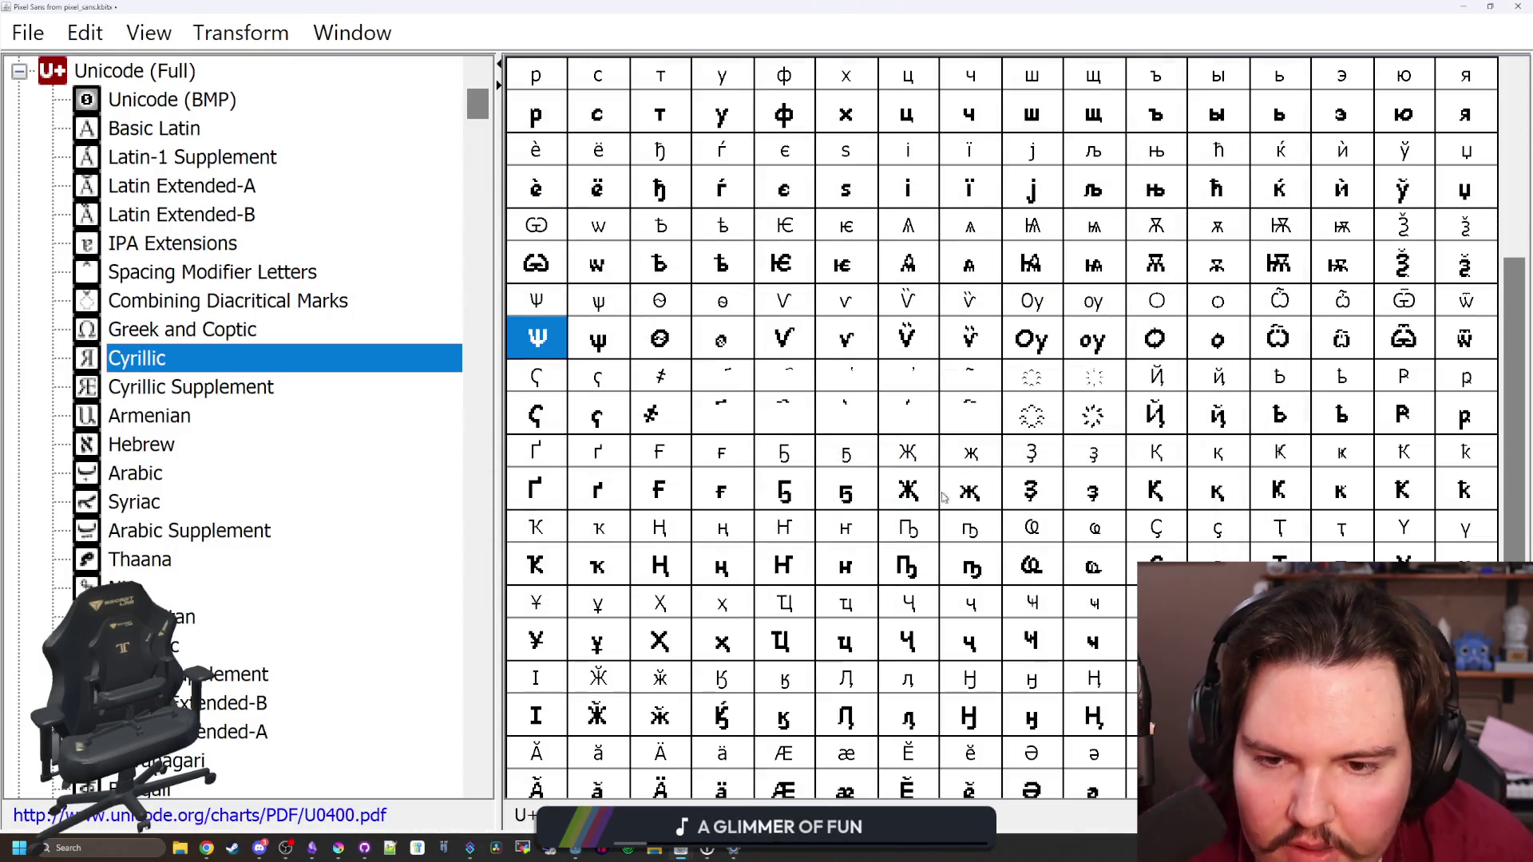
pyautogui.click(804, 404)
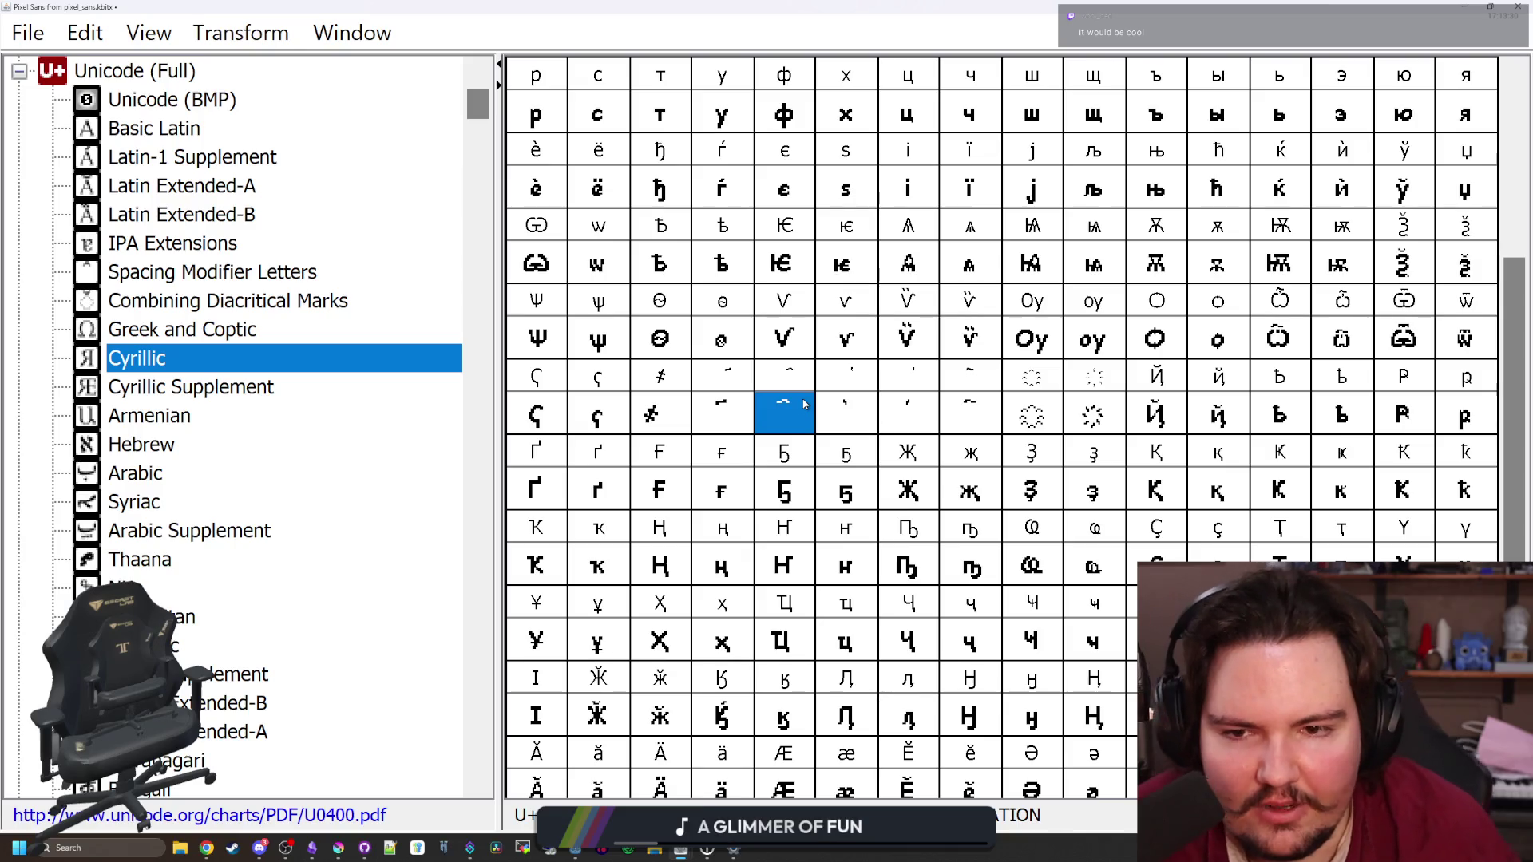
pyautogui.scroll(-2, 805, 404)
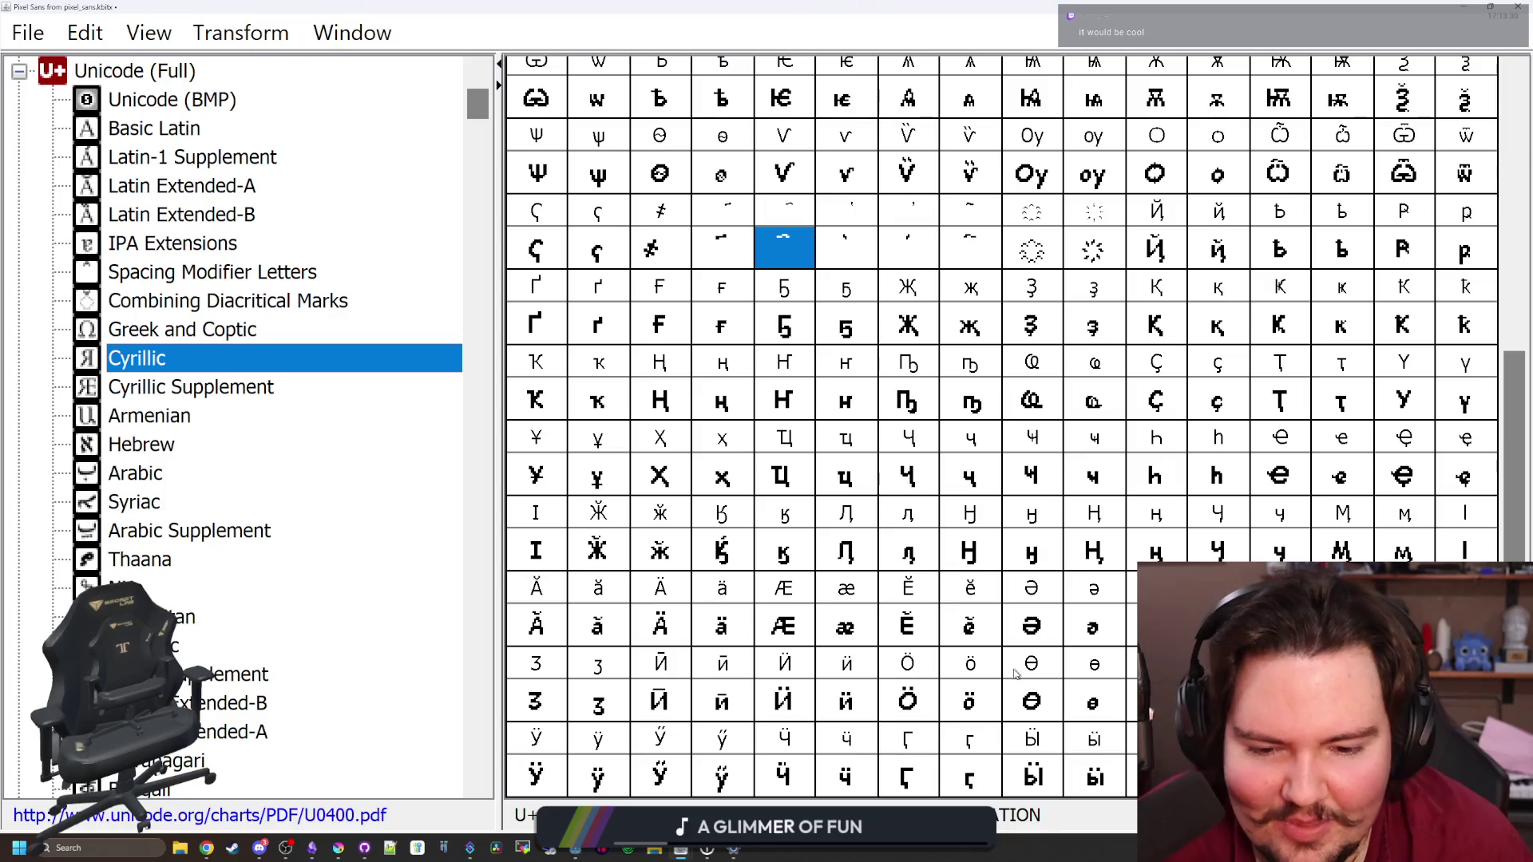
# Look over the з, È and ц-with-descender glyphs, then switch to the Cyrillic Supplement block
pyautogui.press('Escape')
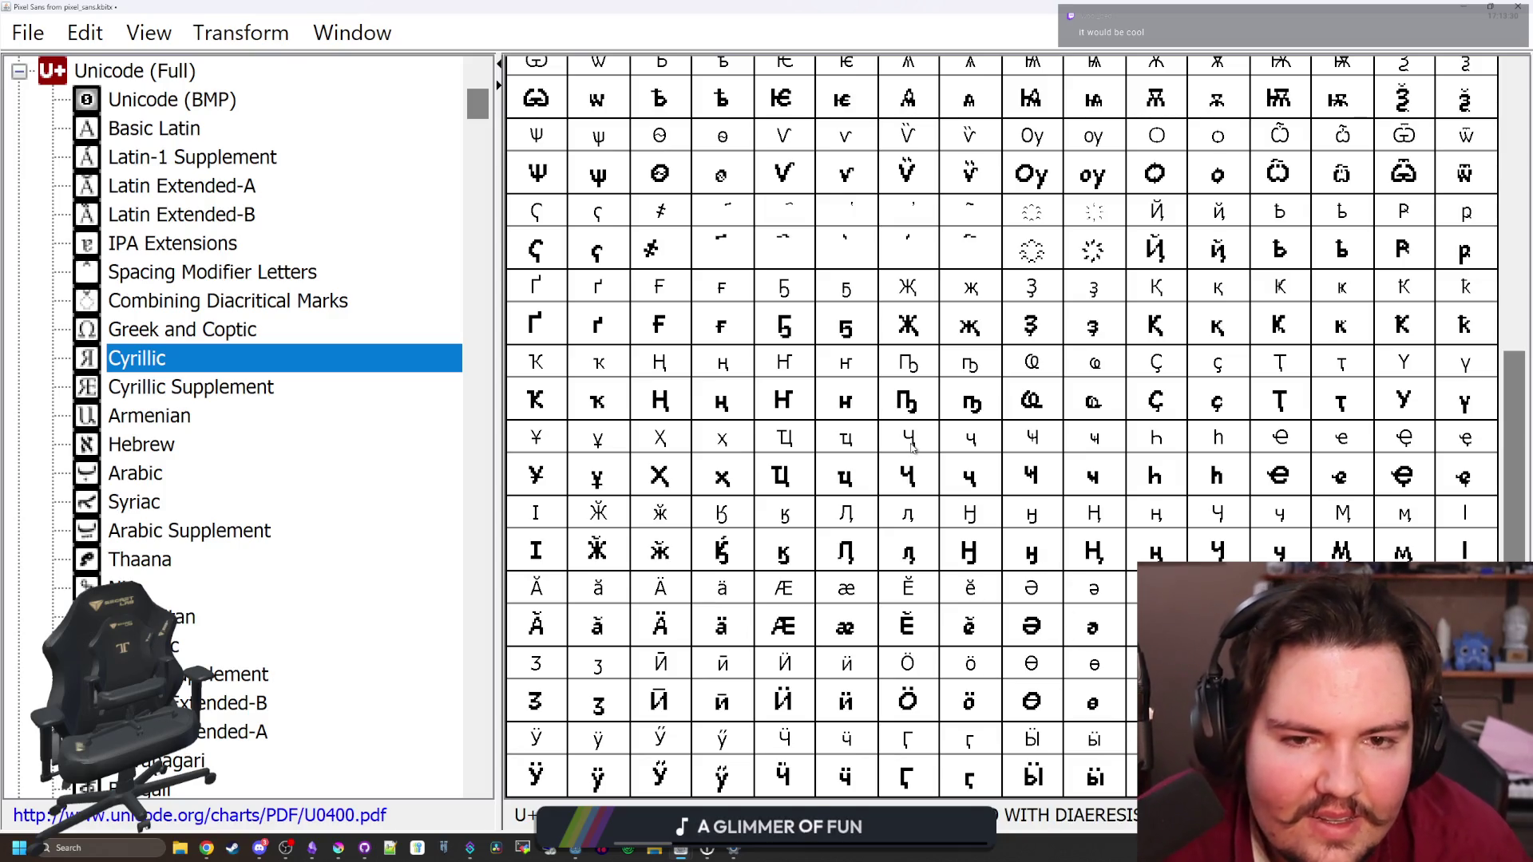
pyautogui.scroll(6, 974, 341)
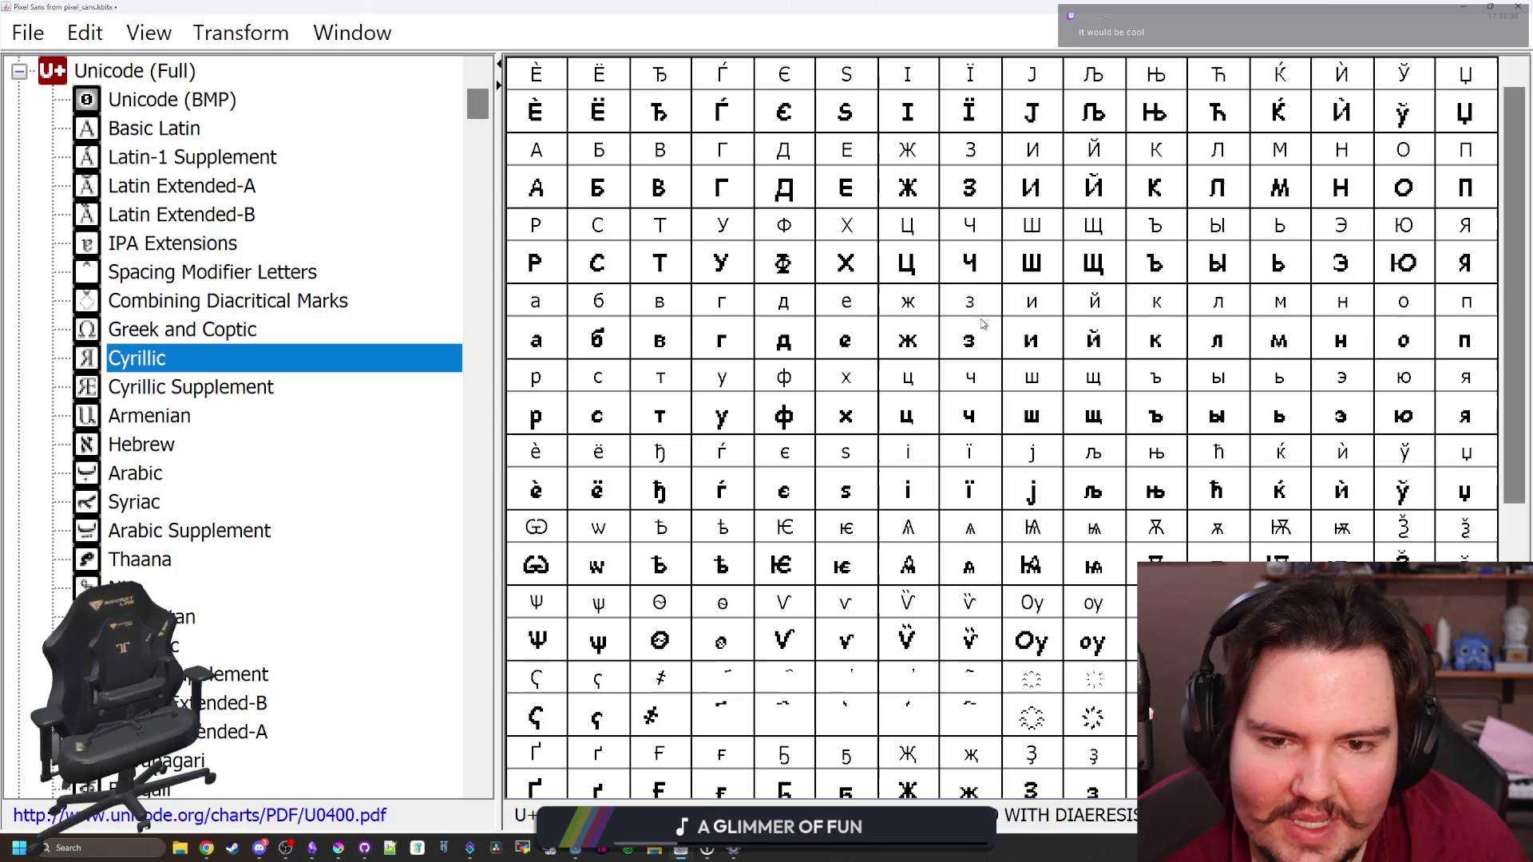
pyautogui.click(982, 324)
pyautogui.click(546, 109)
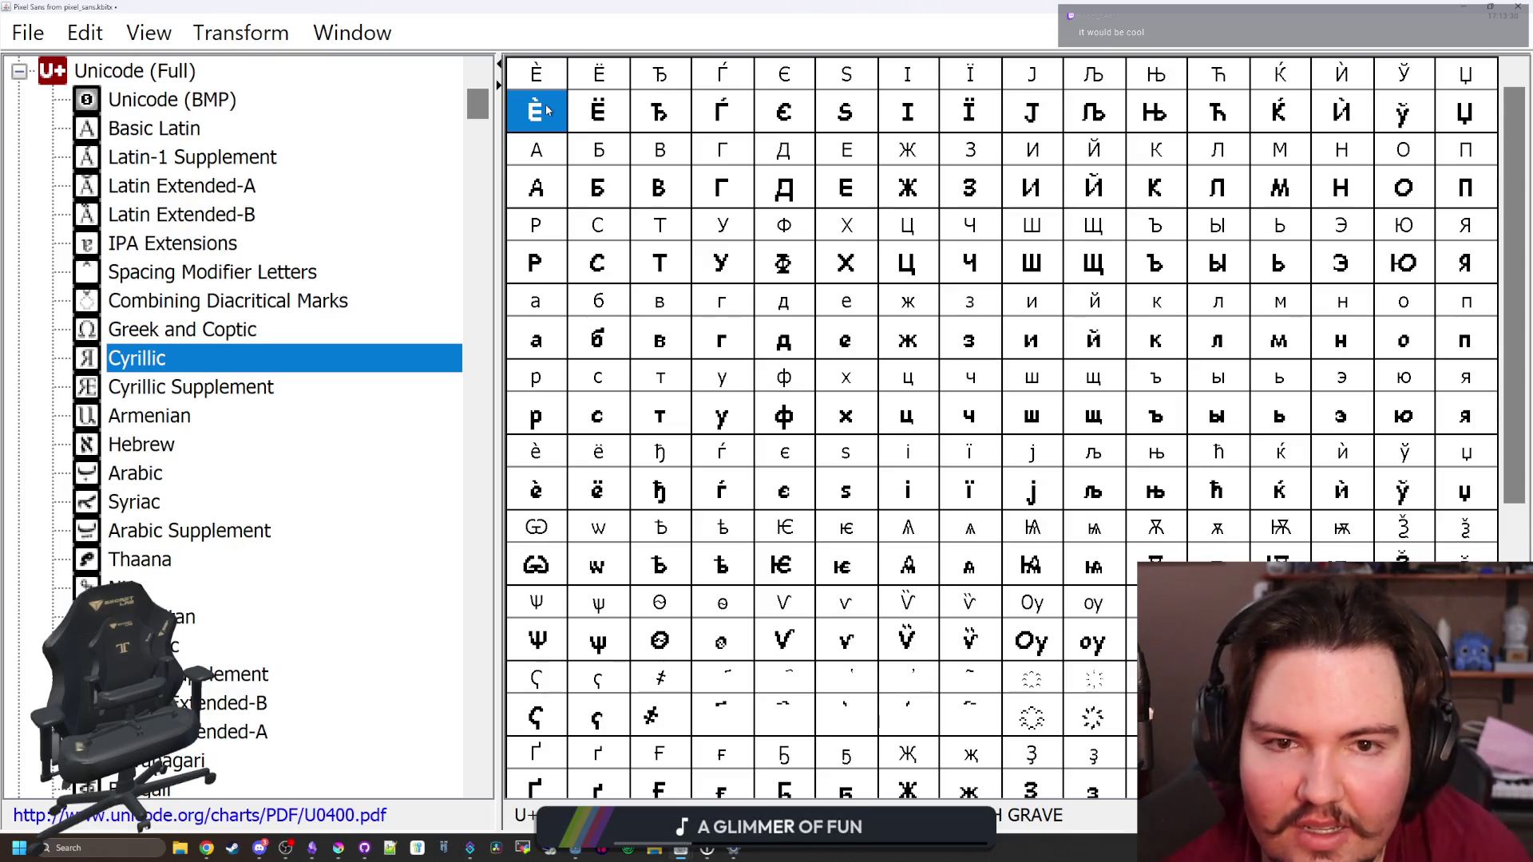
pyautogui.scroll(-5, 866, 463)
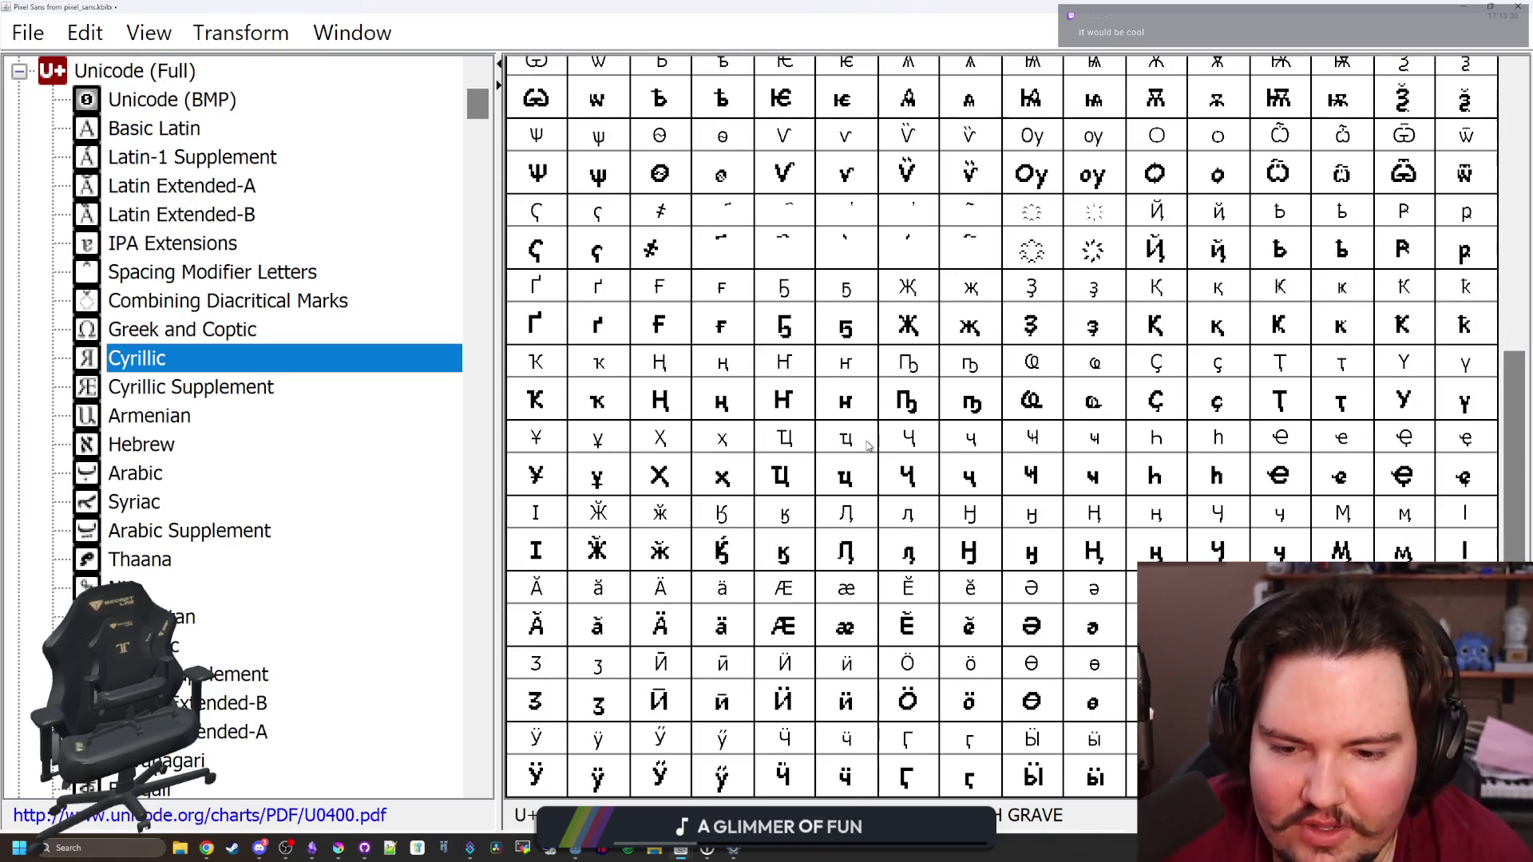
pyautogui.click(846, 477)
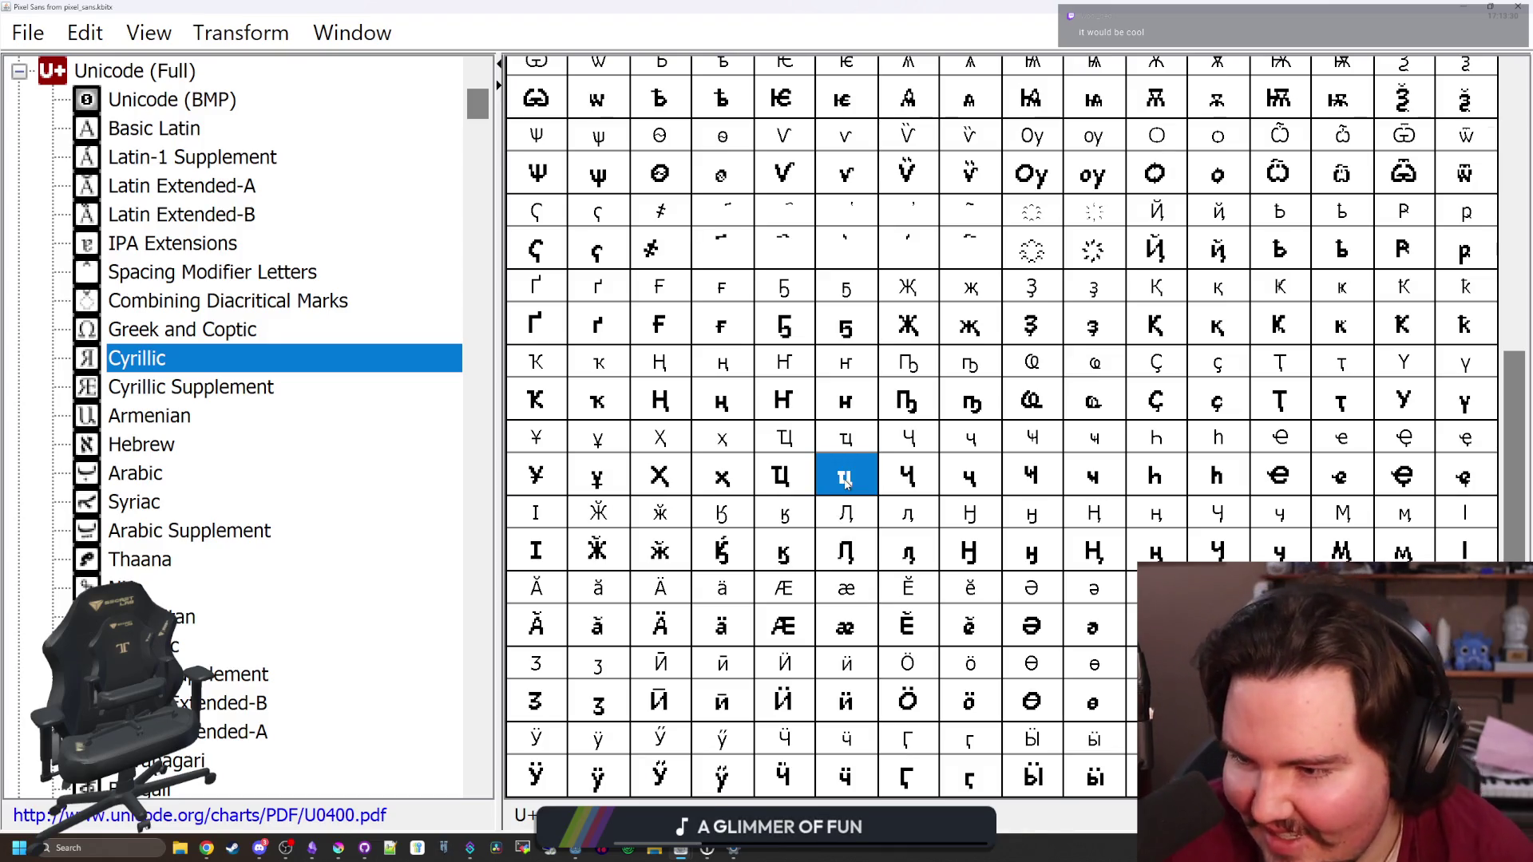
pyautogui.click(266, 380)
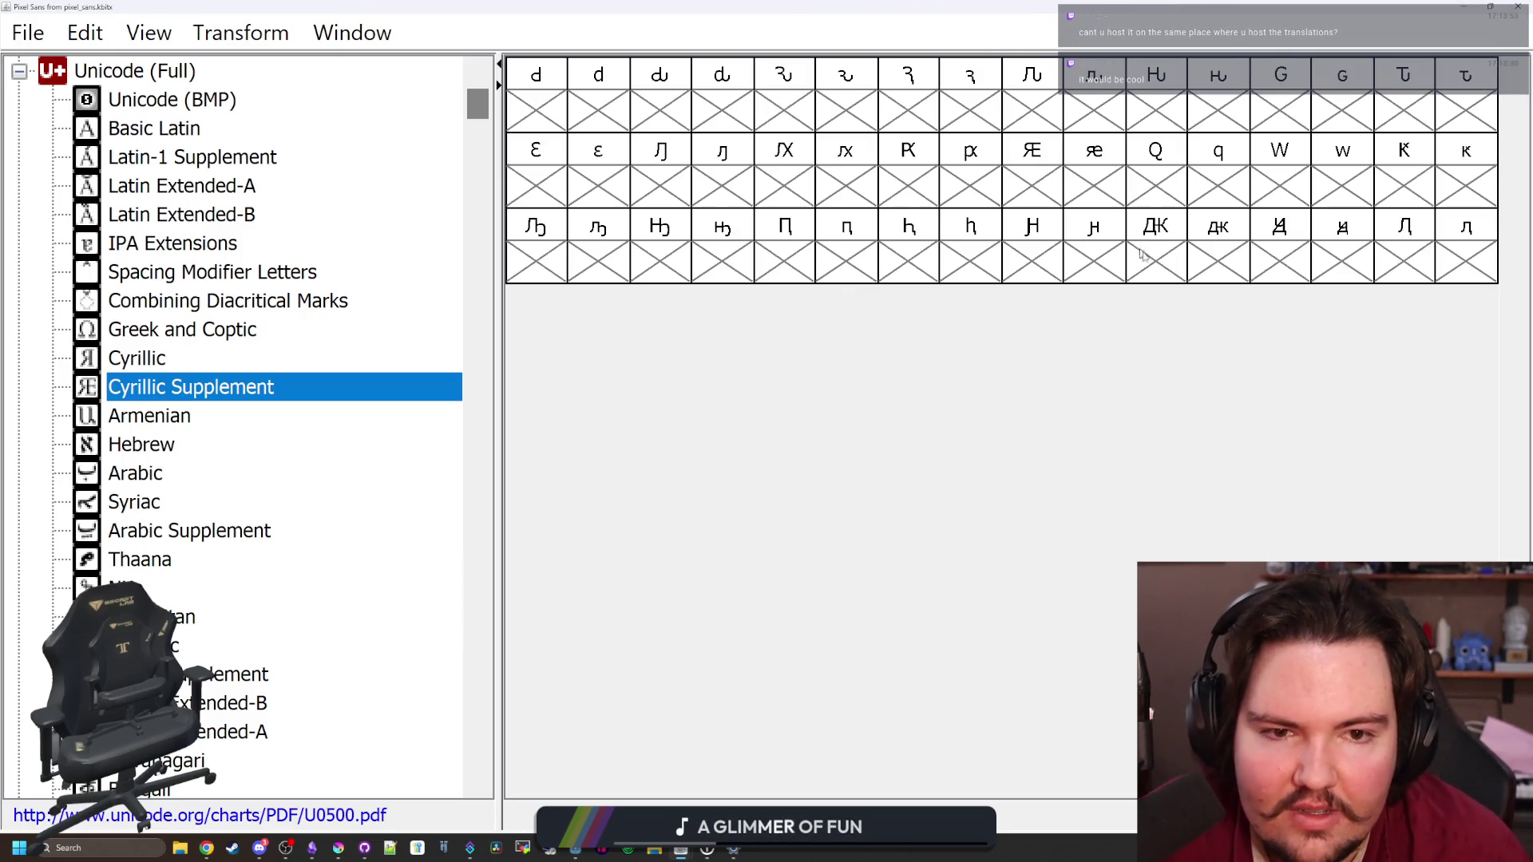
# Check the Armenian, Hebrew, Arabic, Syriac and Arabic Supplement blocks for glyphs, then return to Cyrillic
pyautogui.click(1147, 258)
pyautogui.click(908, 260)
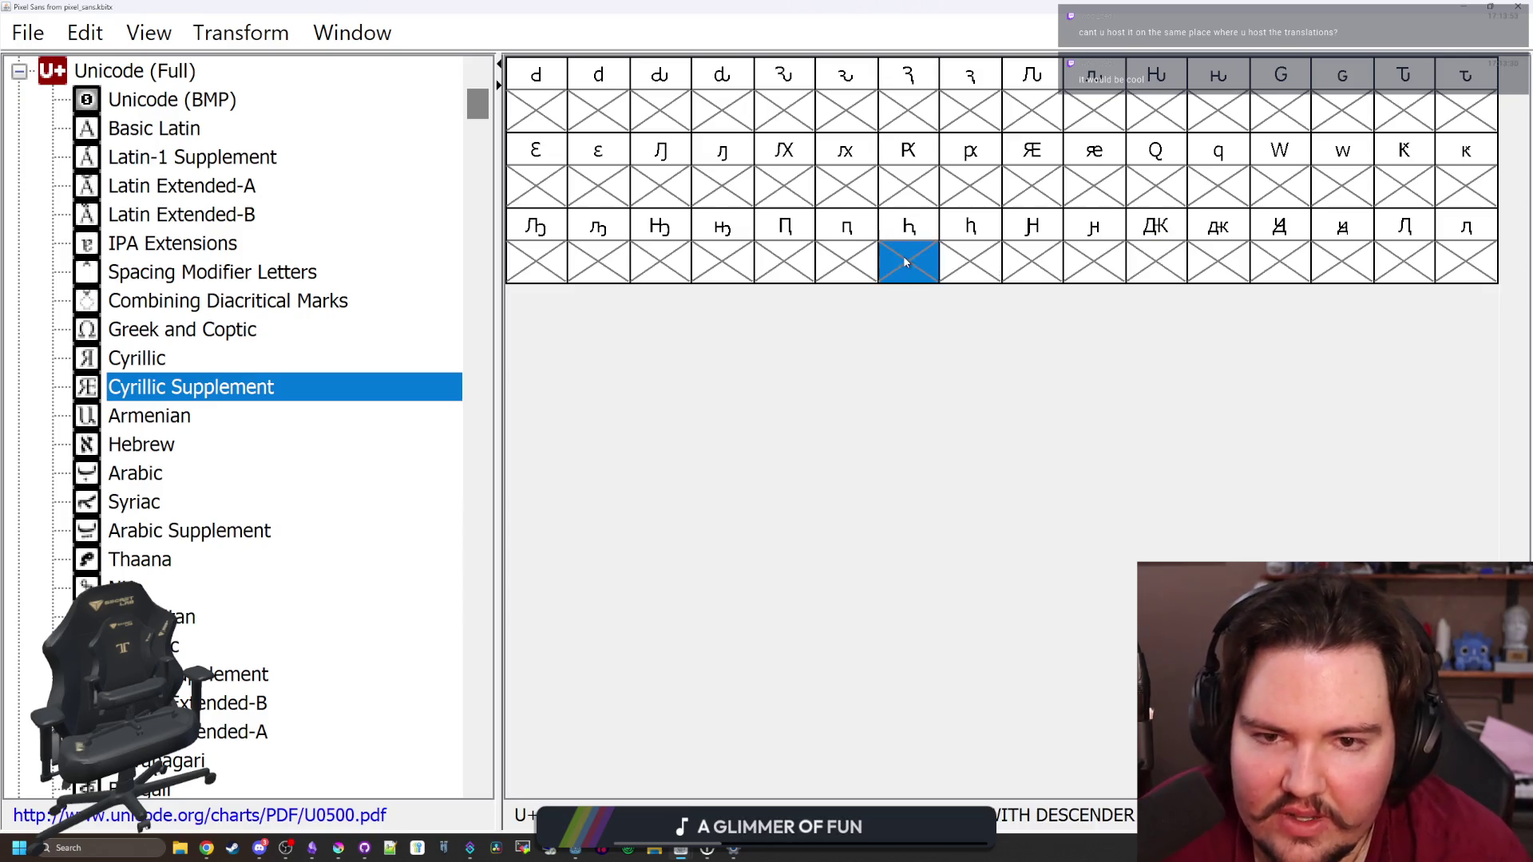
pyautogui.click(151, 415)
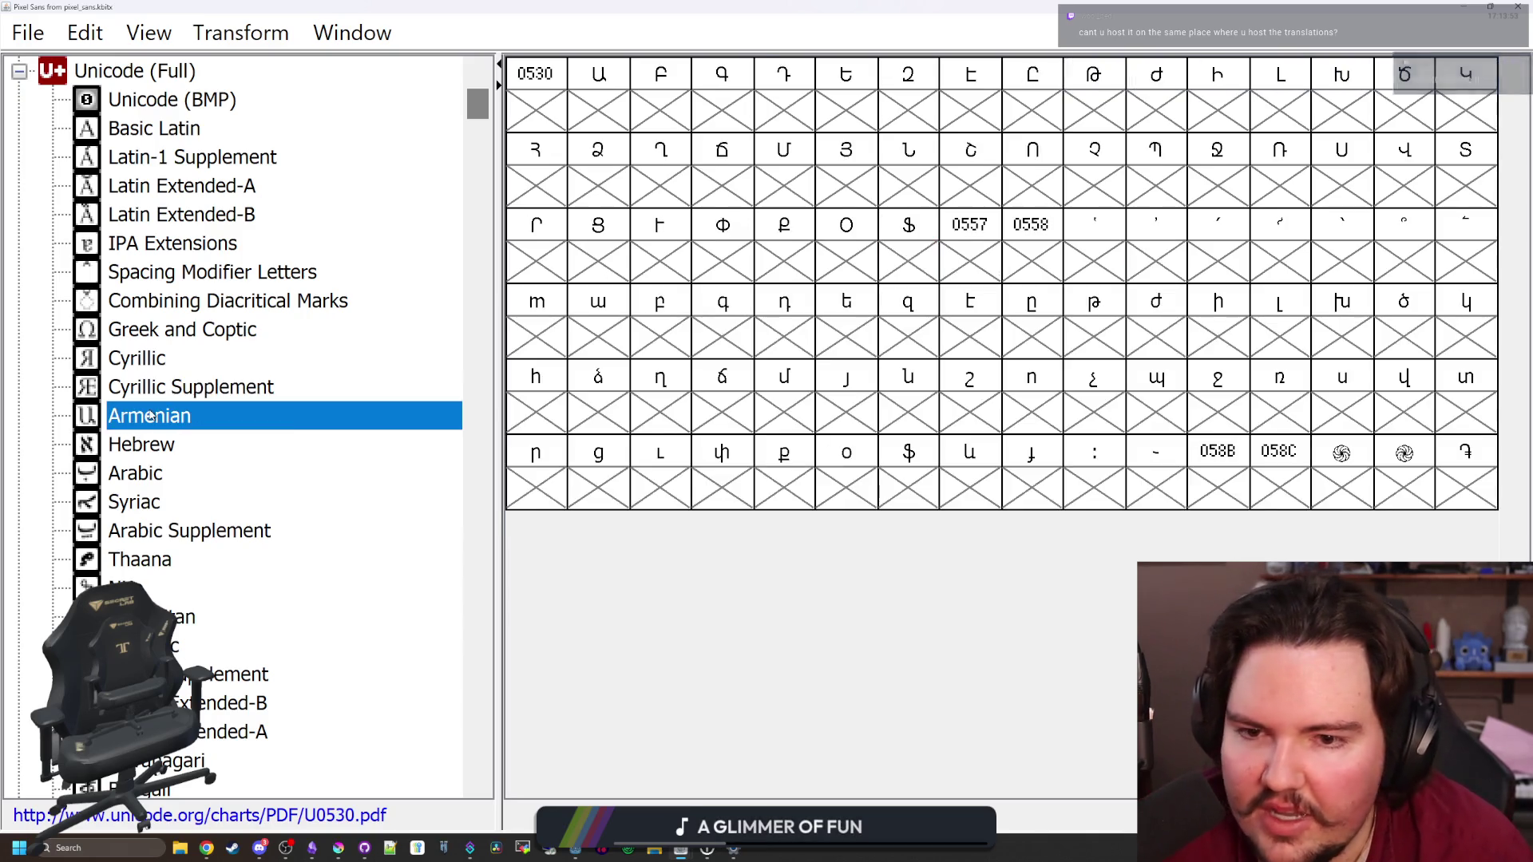
pyautogui.click(165, 455)
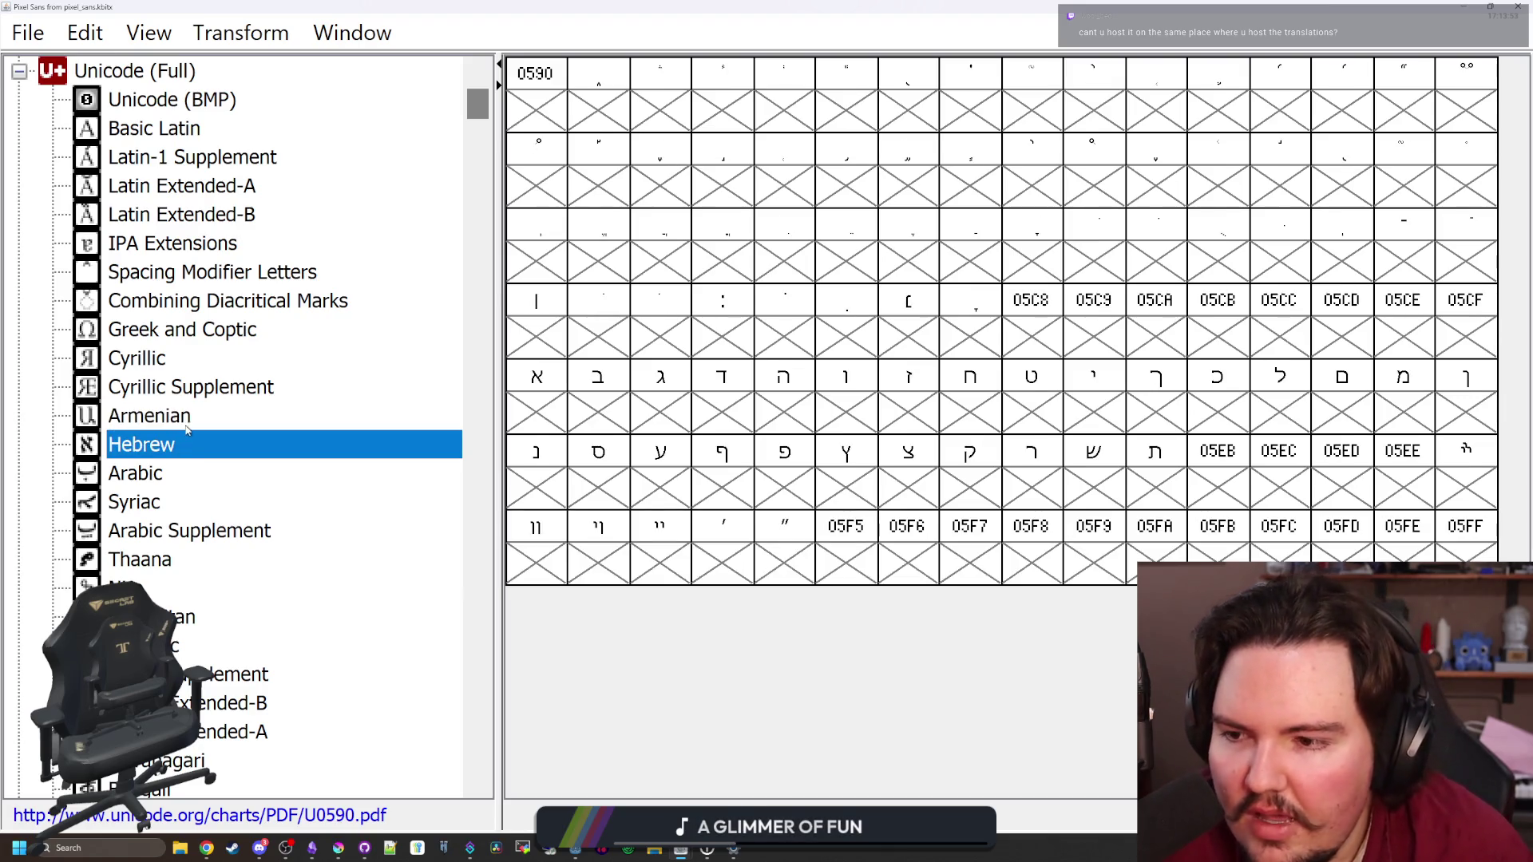
pyautogui.click(155, 466)
pyautogui.scroll(-5, 575, 493)
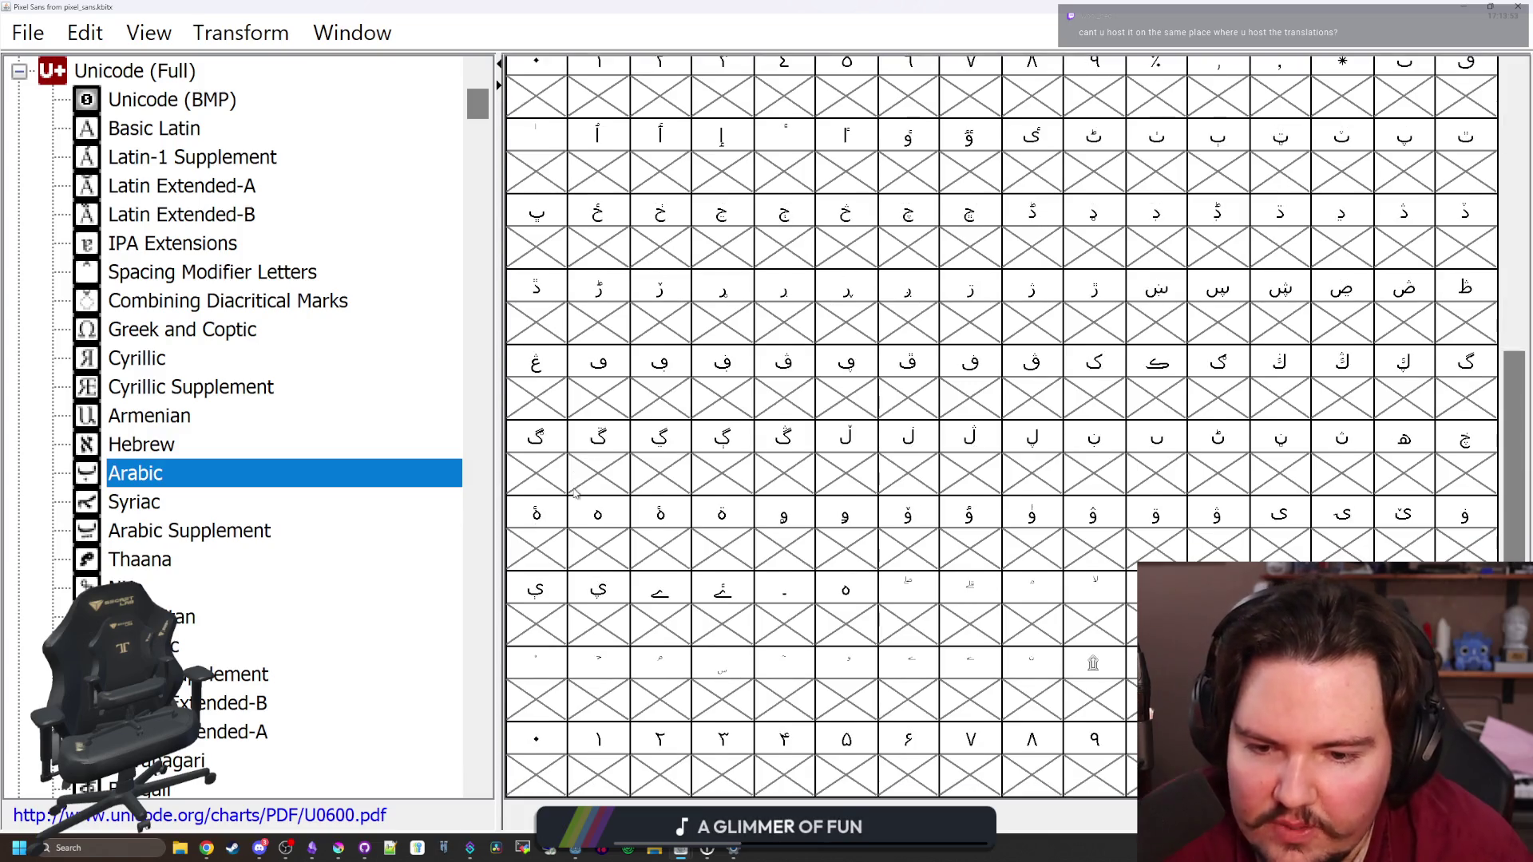
pyautogui.click(190, 511)
pyautogui.click(190, 531)
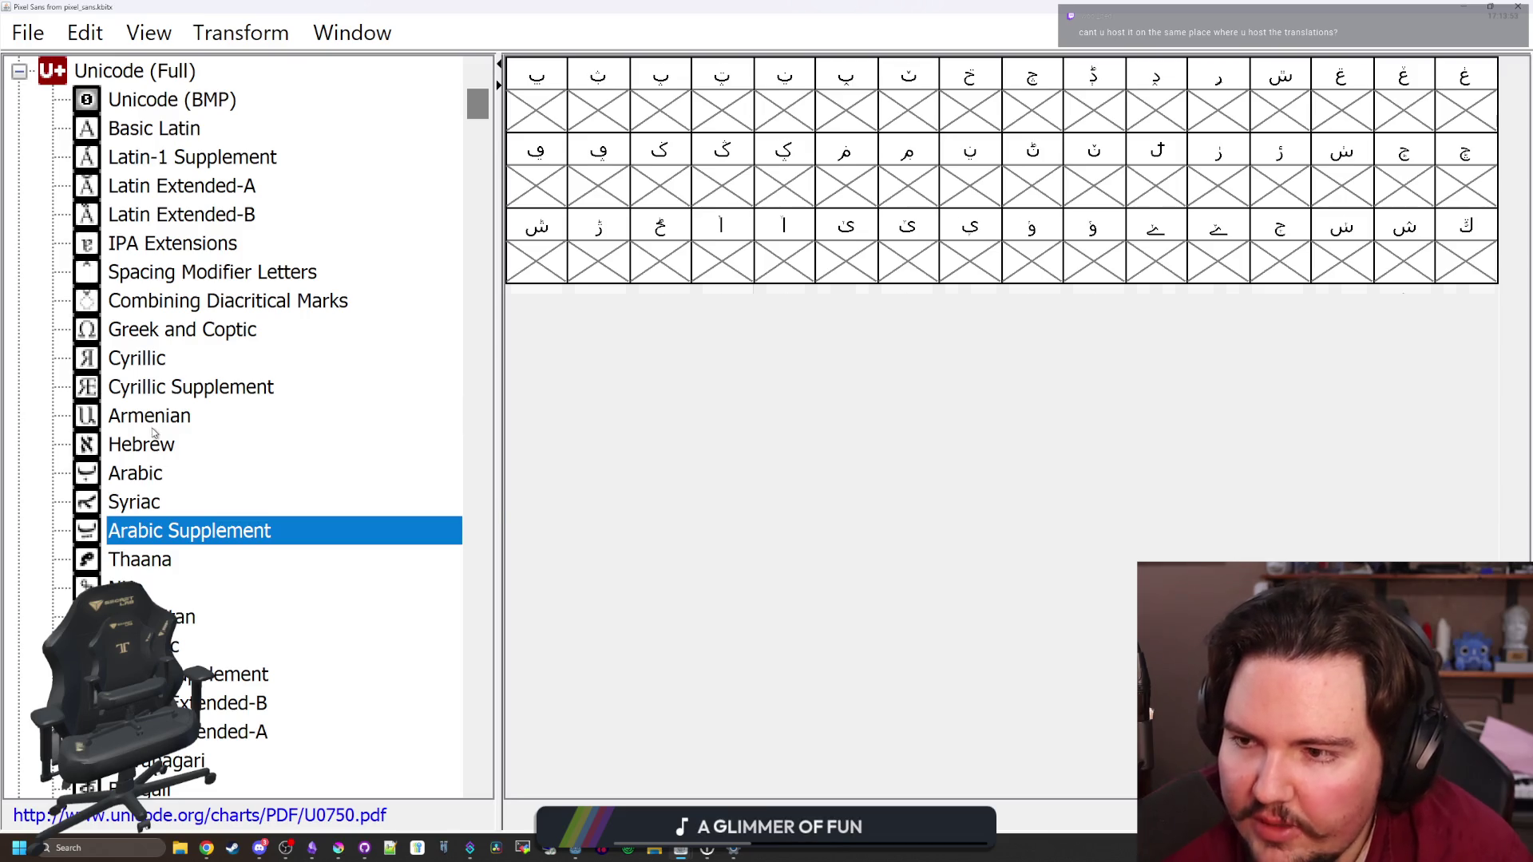
pyautogui.click(170, 364)
pyautogui.scroll(-5, 713, 469)
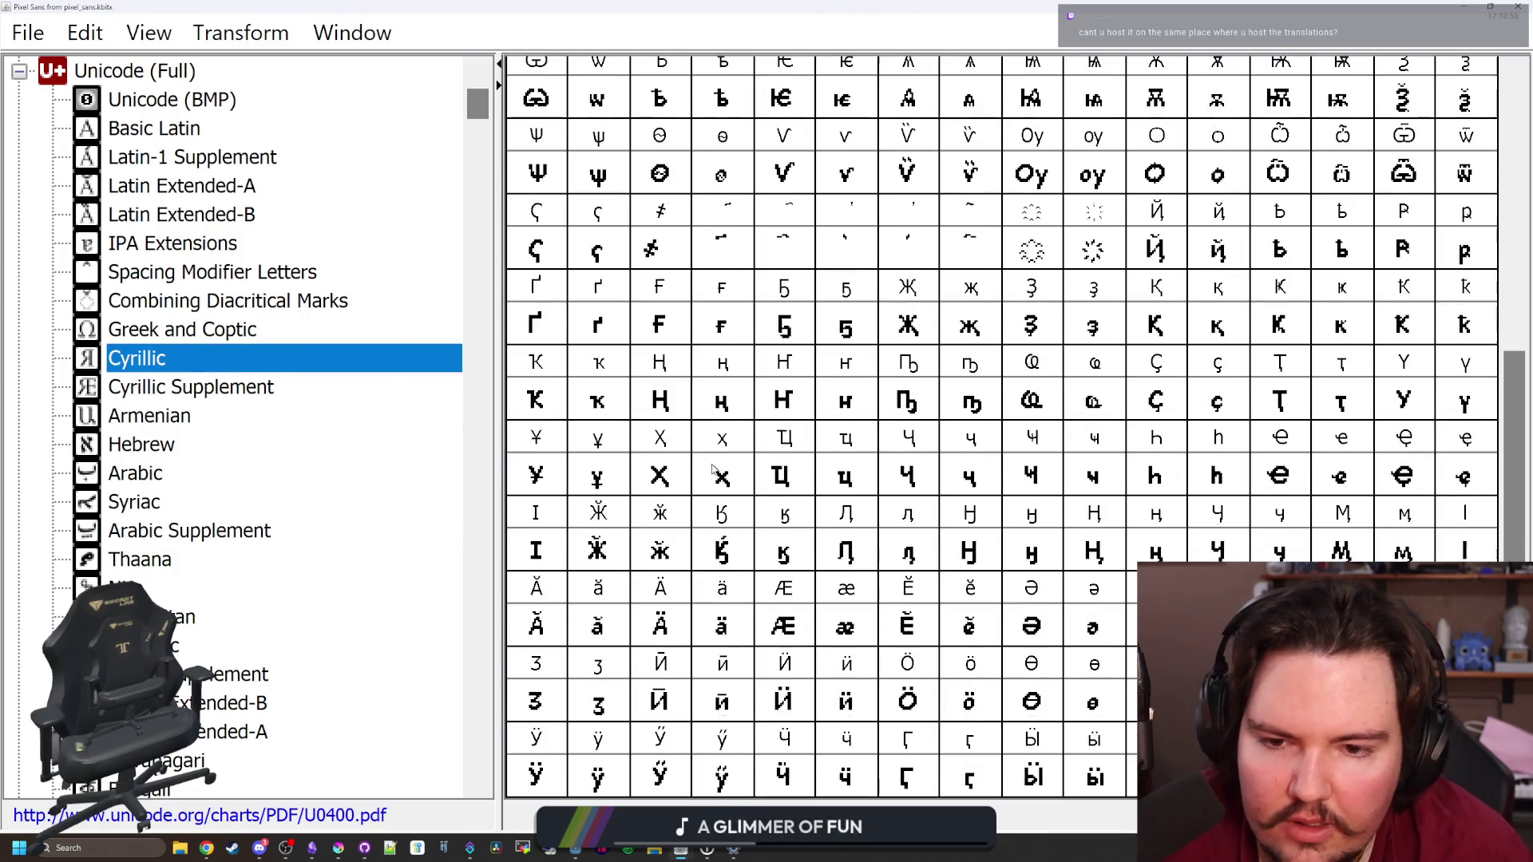
pyautogui.scroll(5, 713, 469)
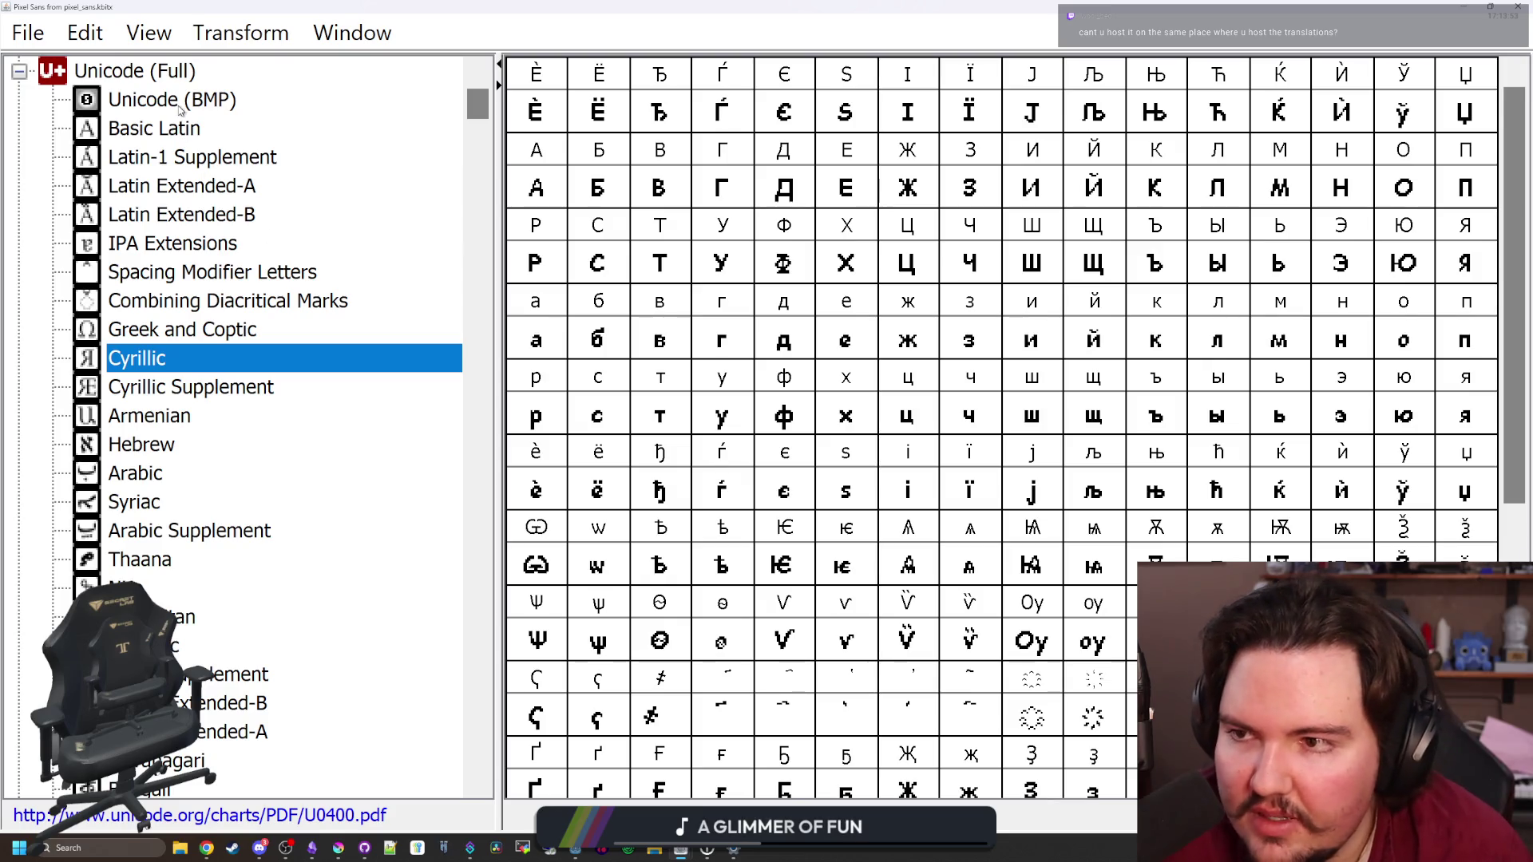
# Step from Basic Latin through the Latin-1 and Latin Extended blocks to IPA Extensions
pyautogui.click(162, 133)
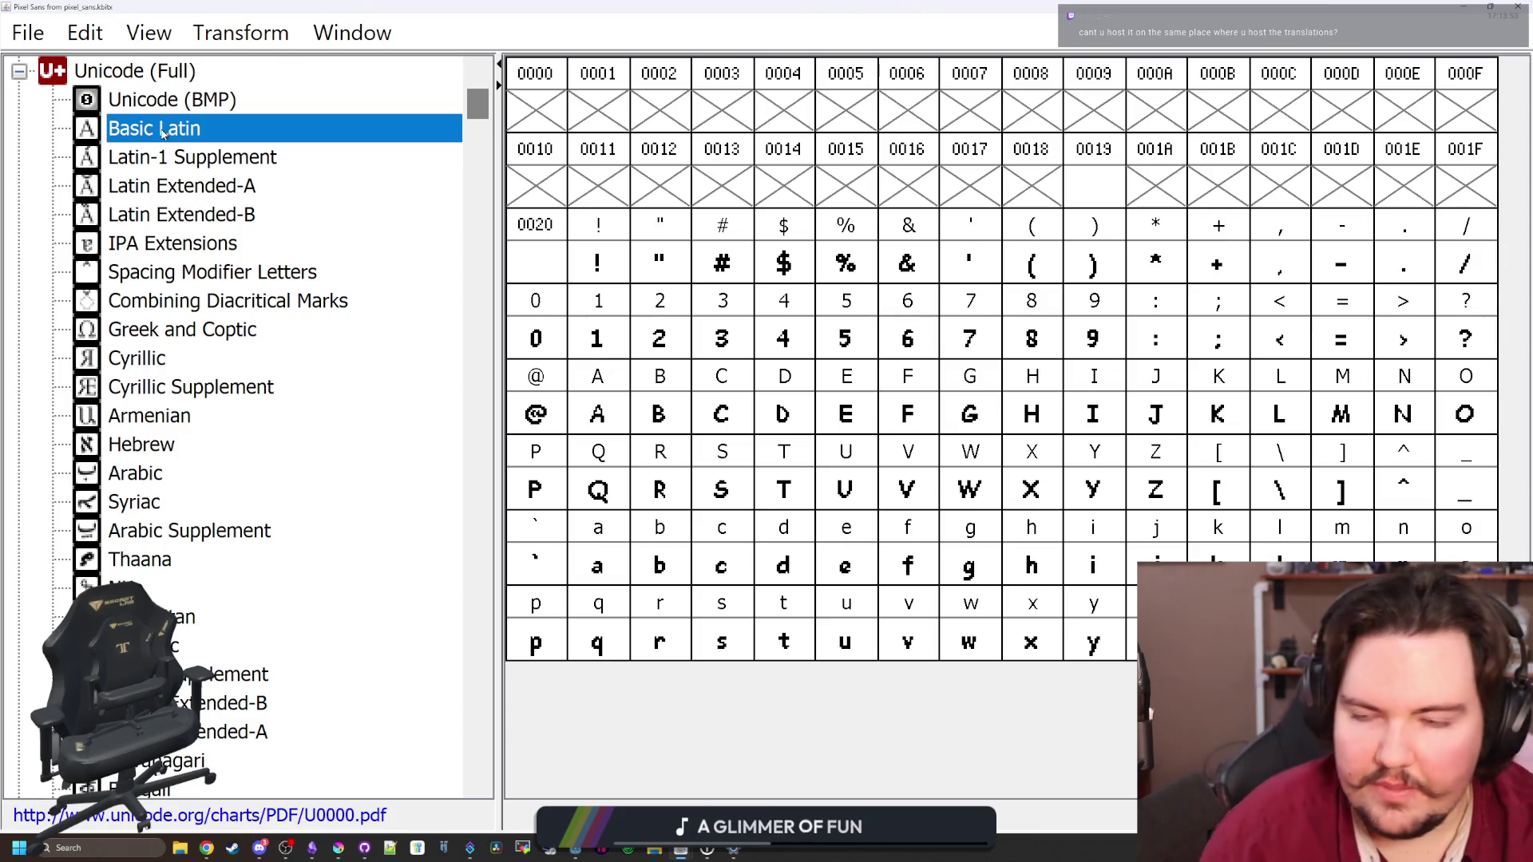
pyautogui.press('Down')
pyautogui.press('Down')
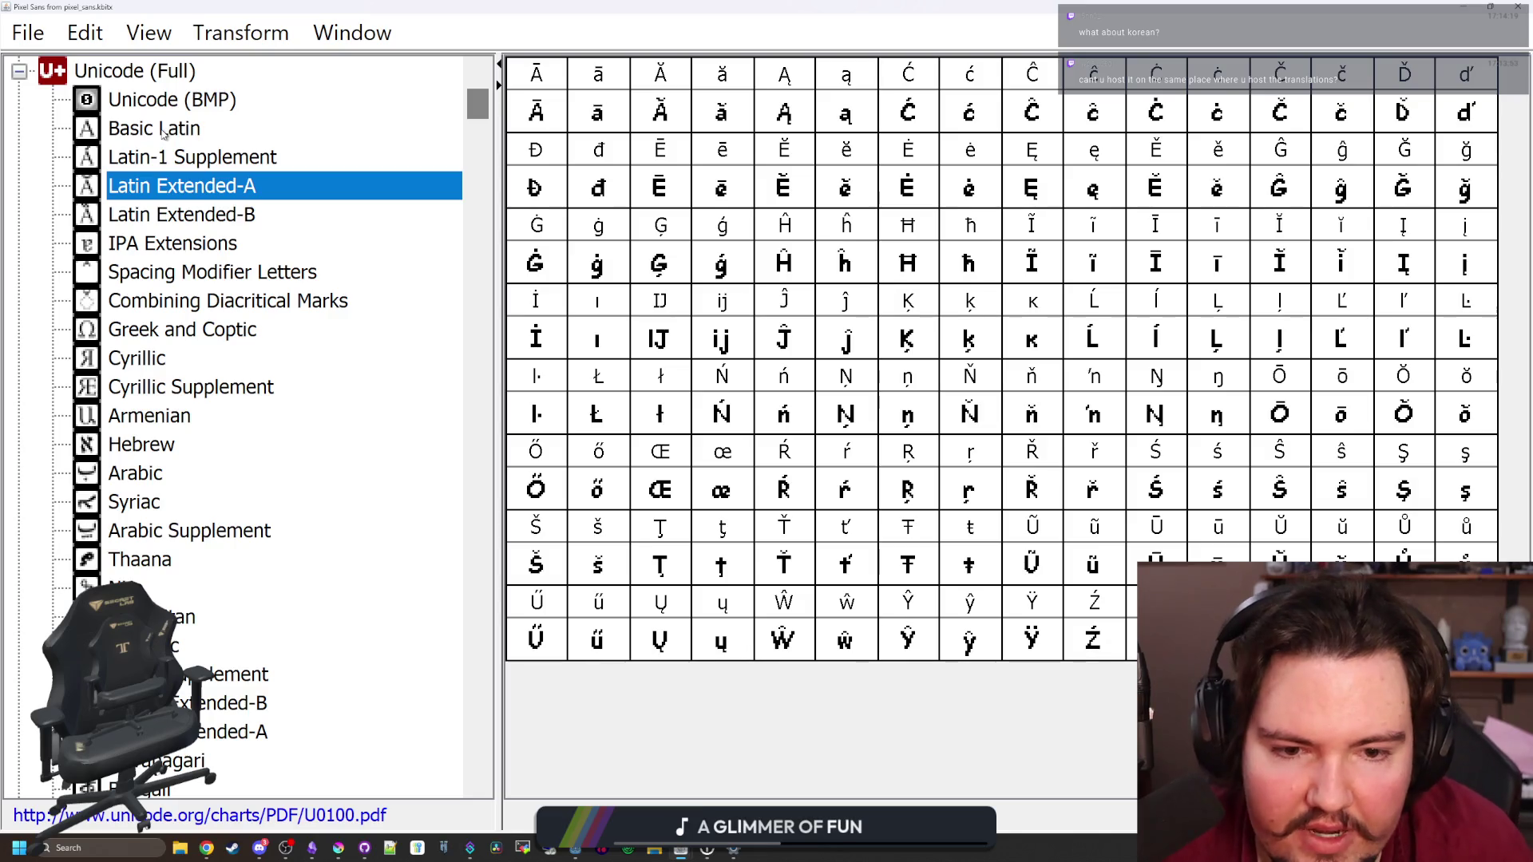
pyautogui.press('Down')
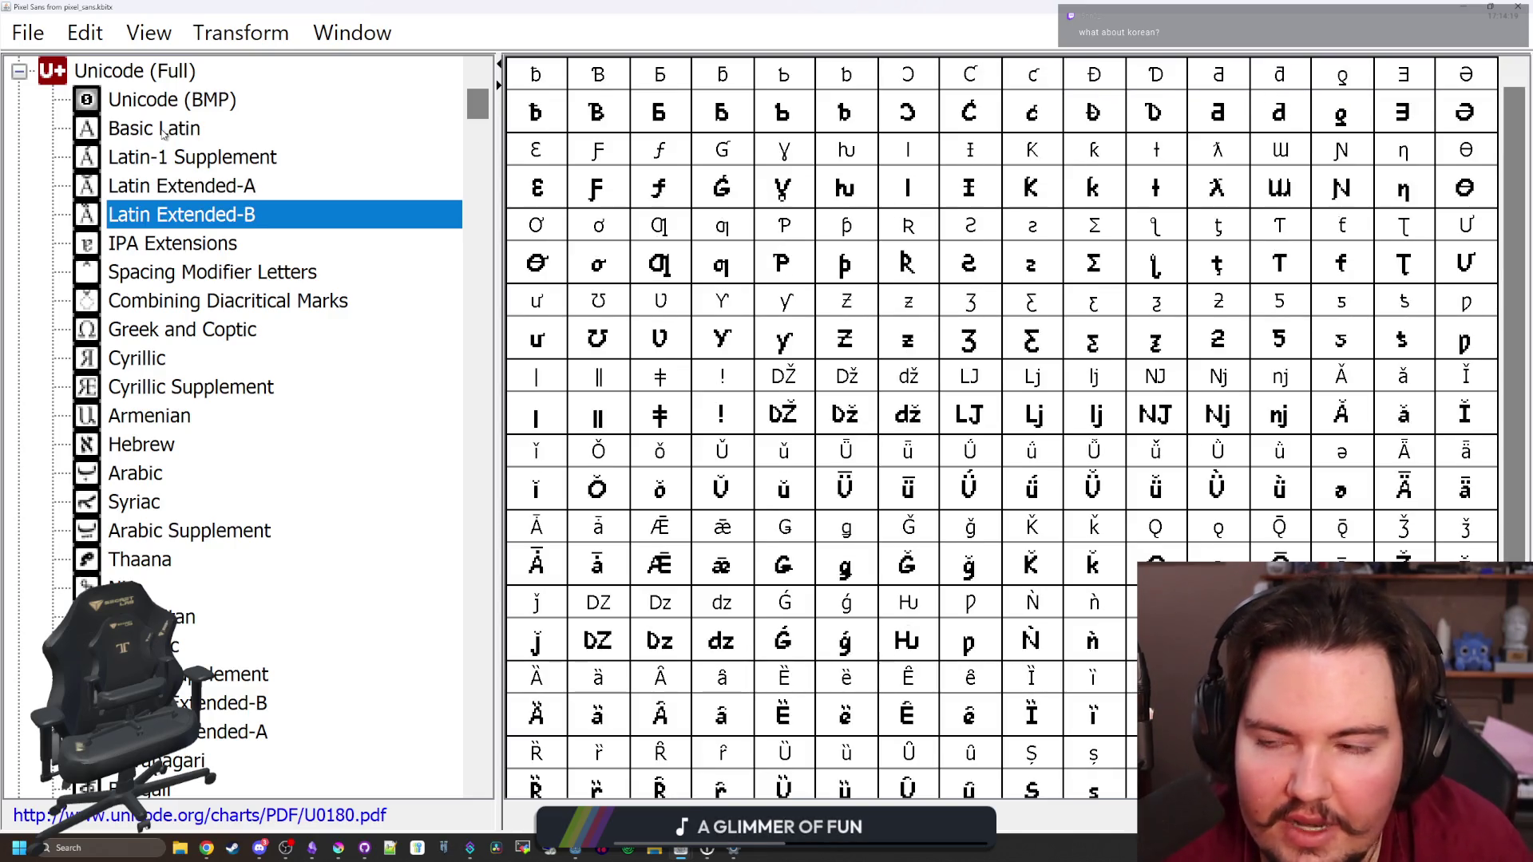
pyautogui.scroll(-3, 798, 271)
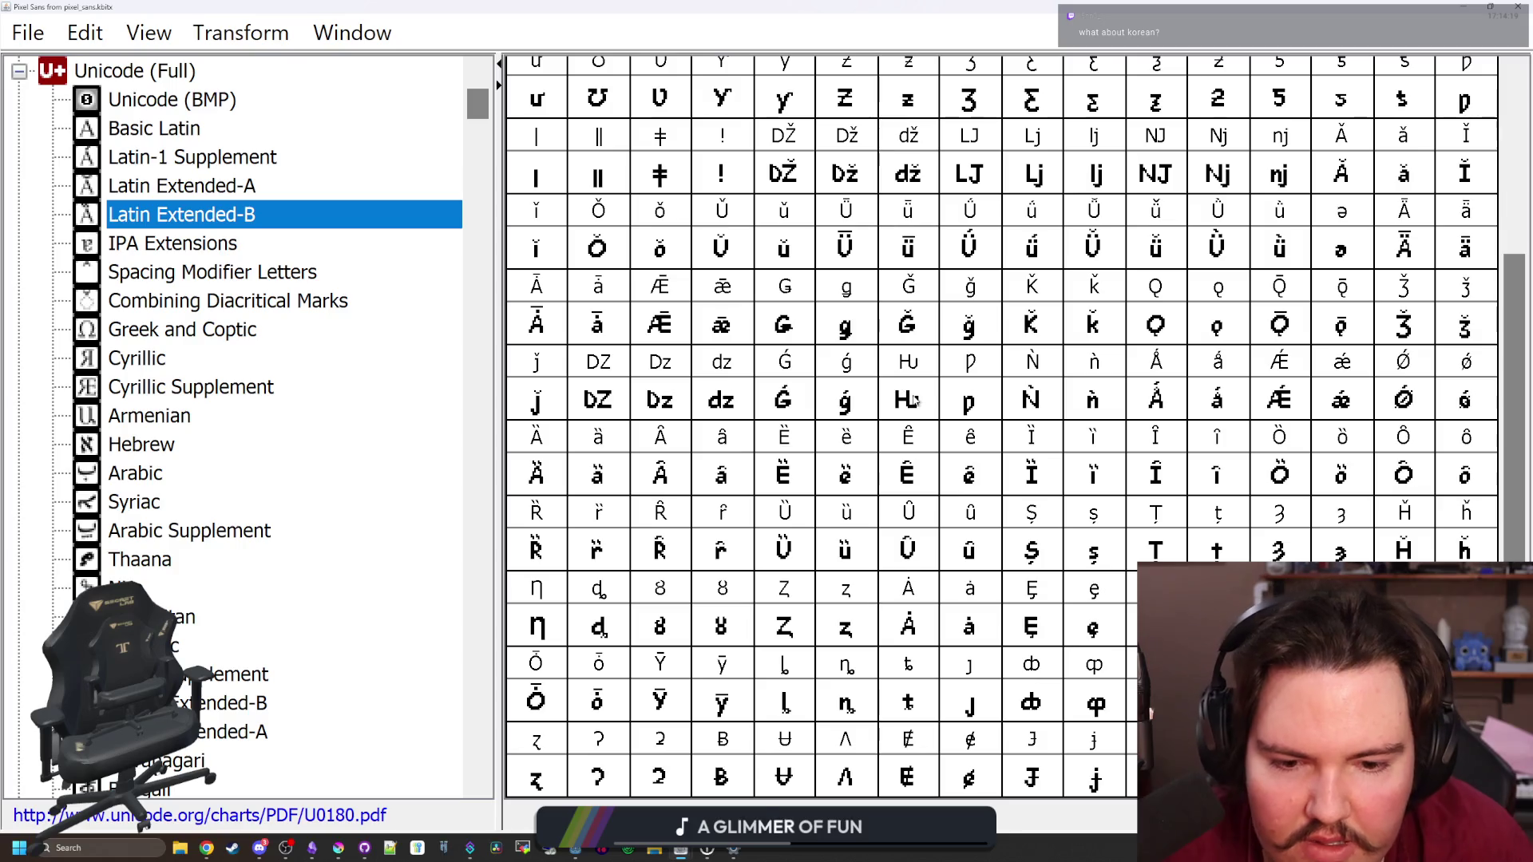
pyautogui.press('Down')
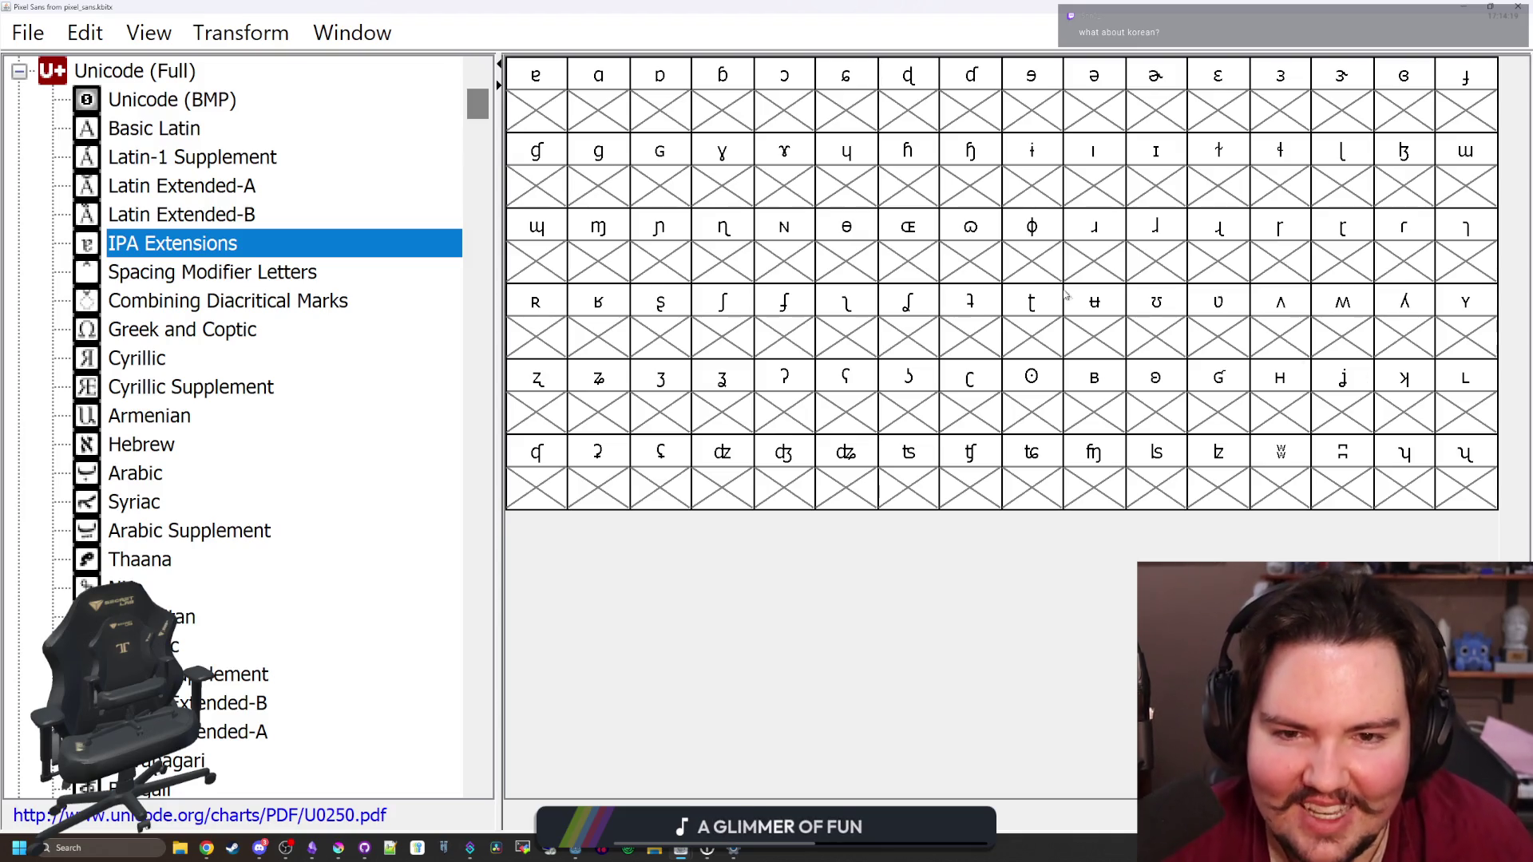
# Check the empty ɷ and ʘ cells, then step through Spacing Modifier Letters and Combining Diacritical Marks to Greek and Coptic
pyautogui.click(960, 263)
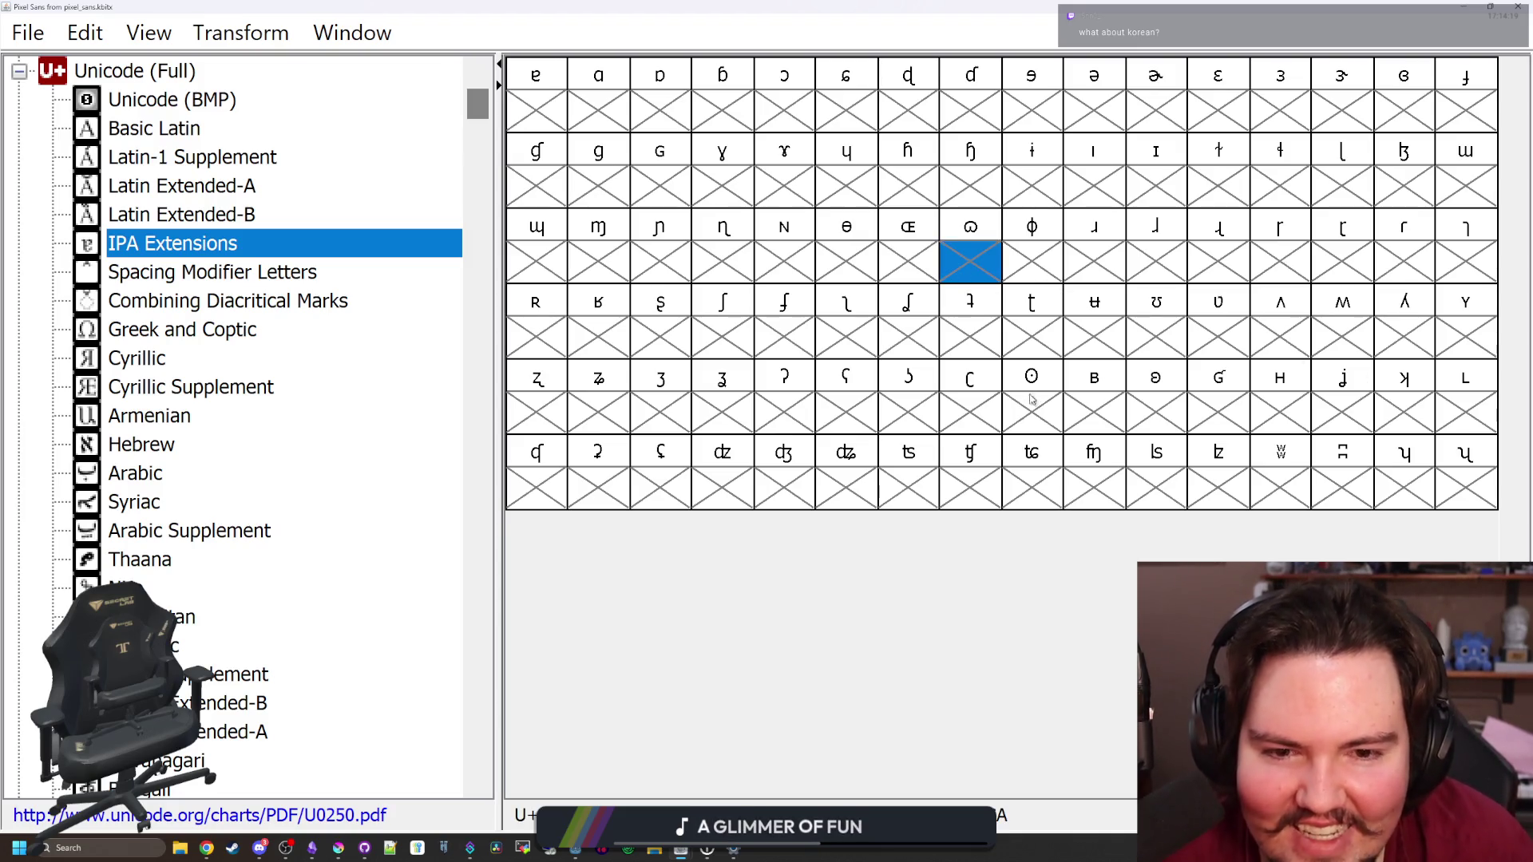
pyautogui.click(1030, 405)
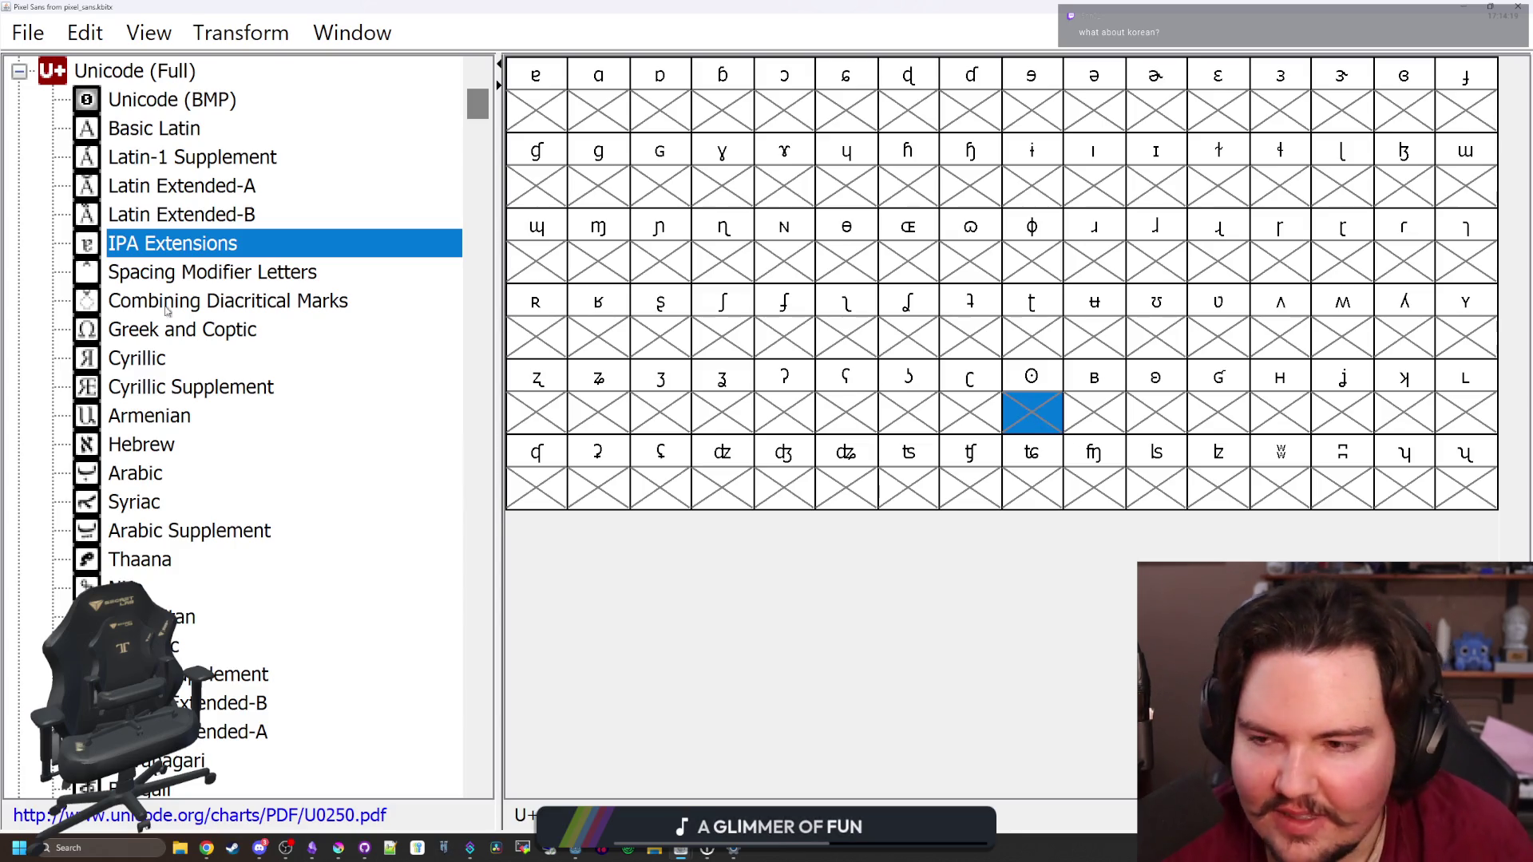
pyautogui.click(205, 292)
pyautogui.click(238, 281)
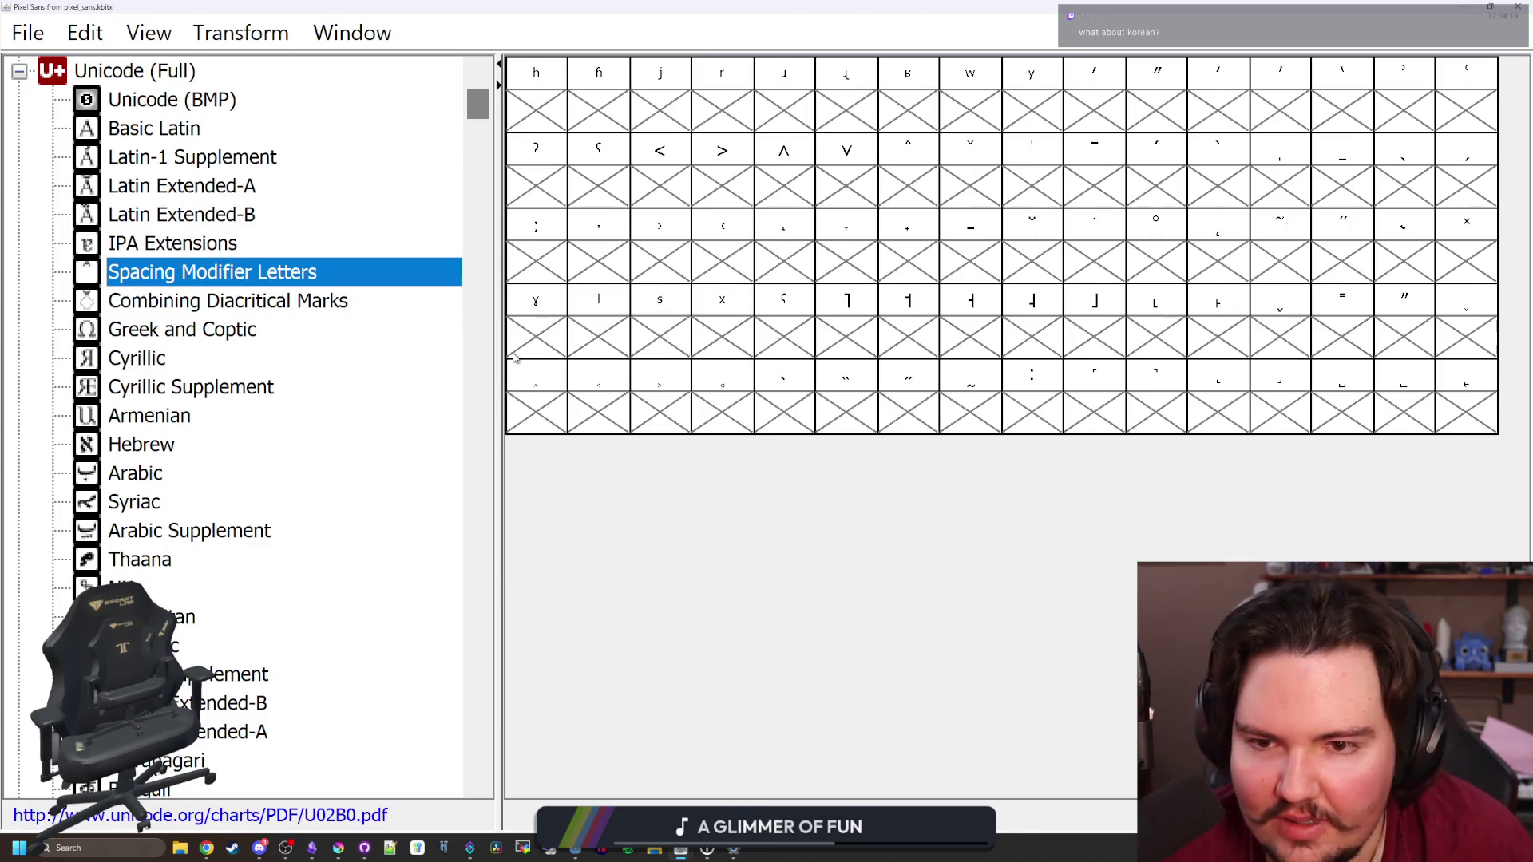
pyautogui.press('Down')
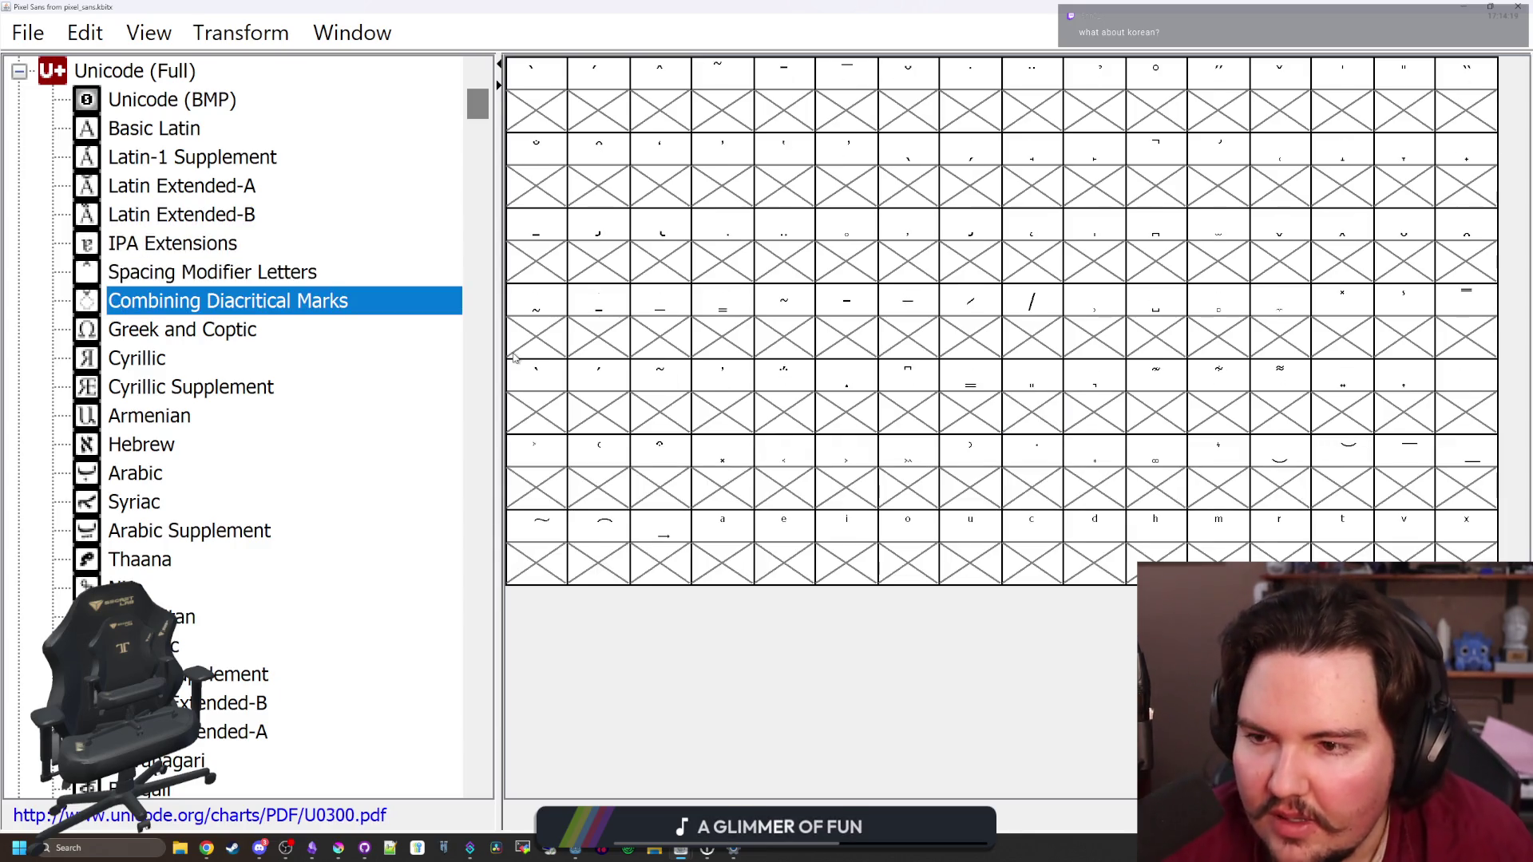
pyautogui.press('Down')
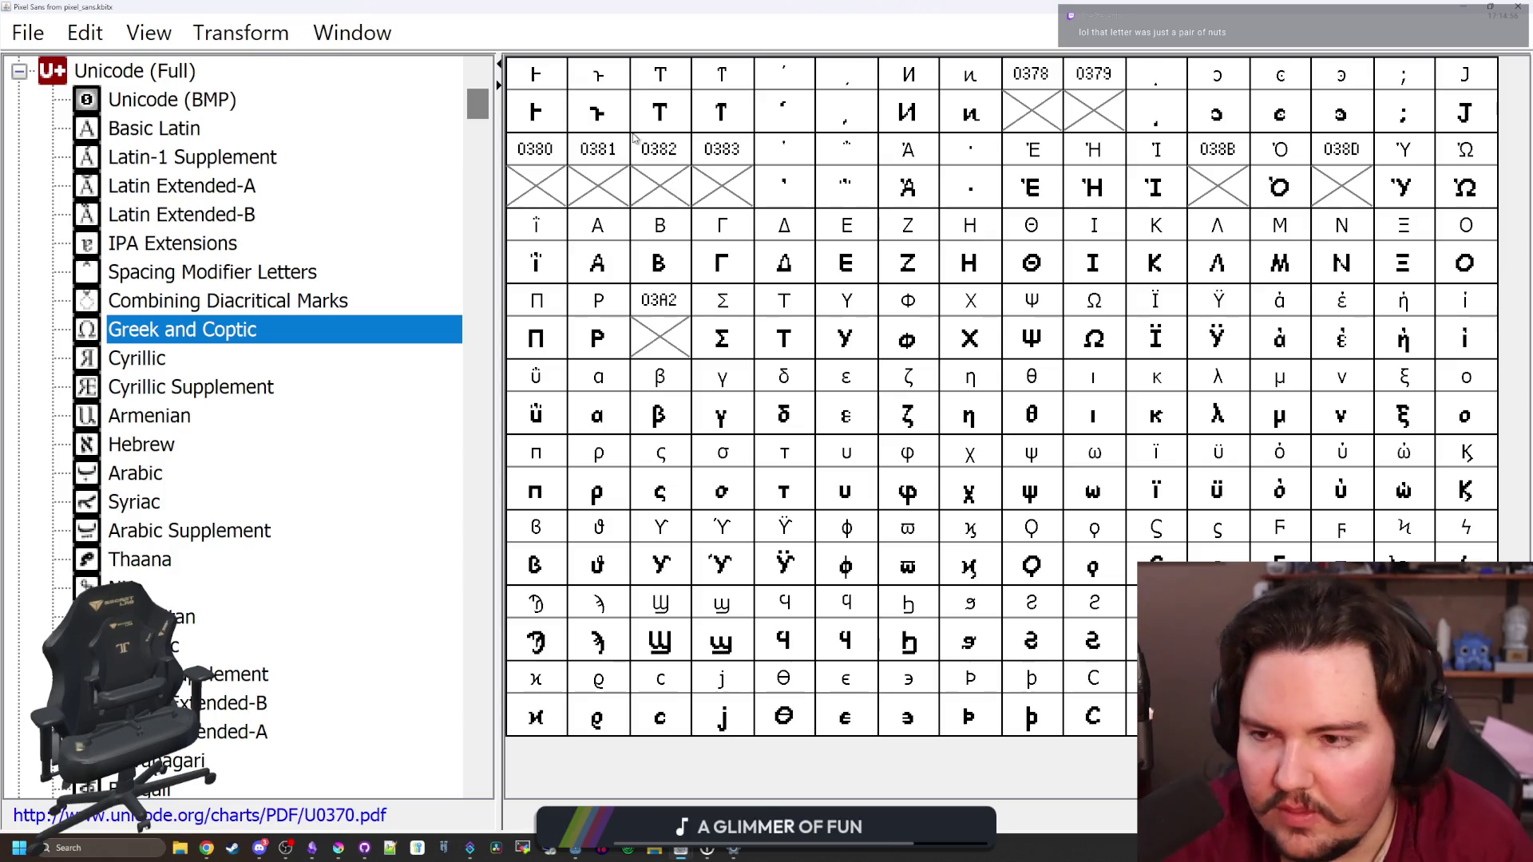
# Compare Cyrillic È against the Greek ϖ, Π and ϧ glyphs, then go back to Cyrillic
pyautogui.click(142, 369)
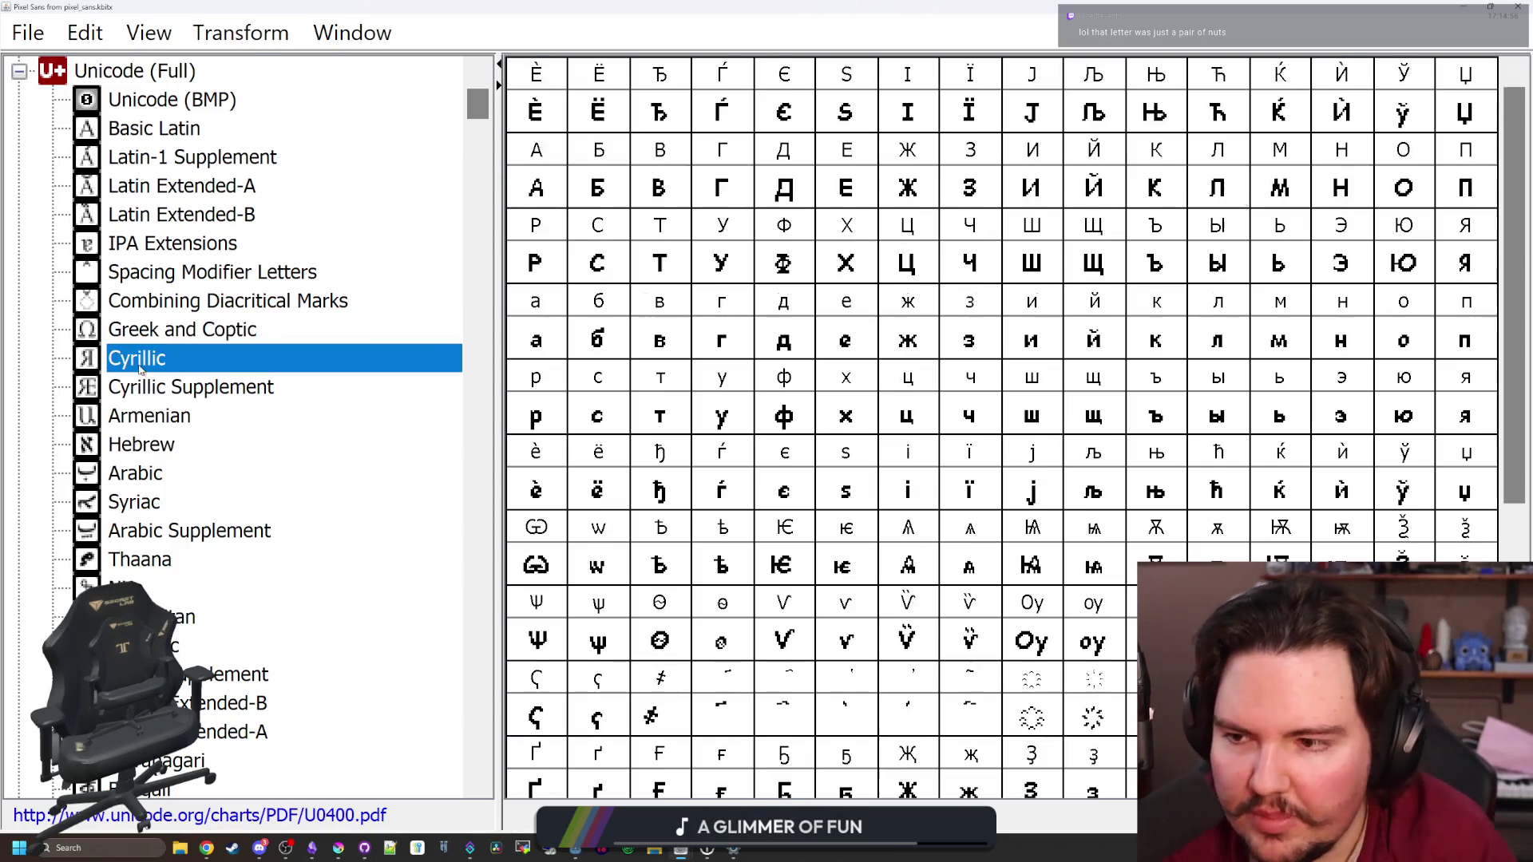
pyautogui.click(541, 112)
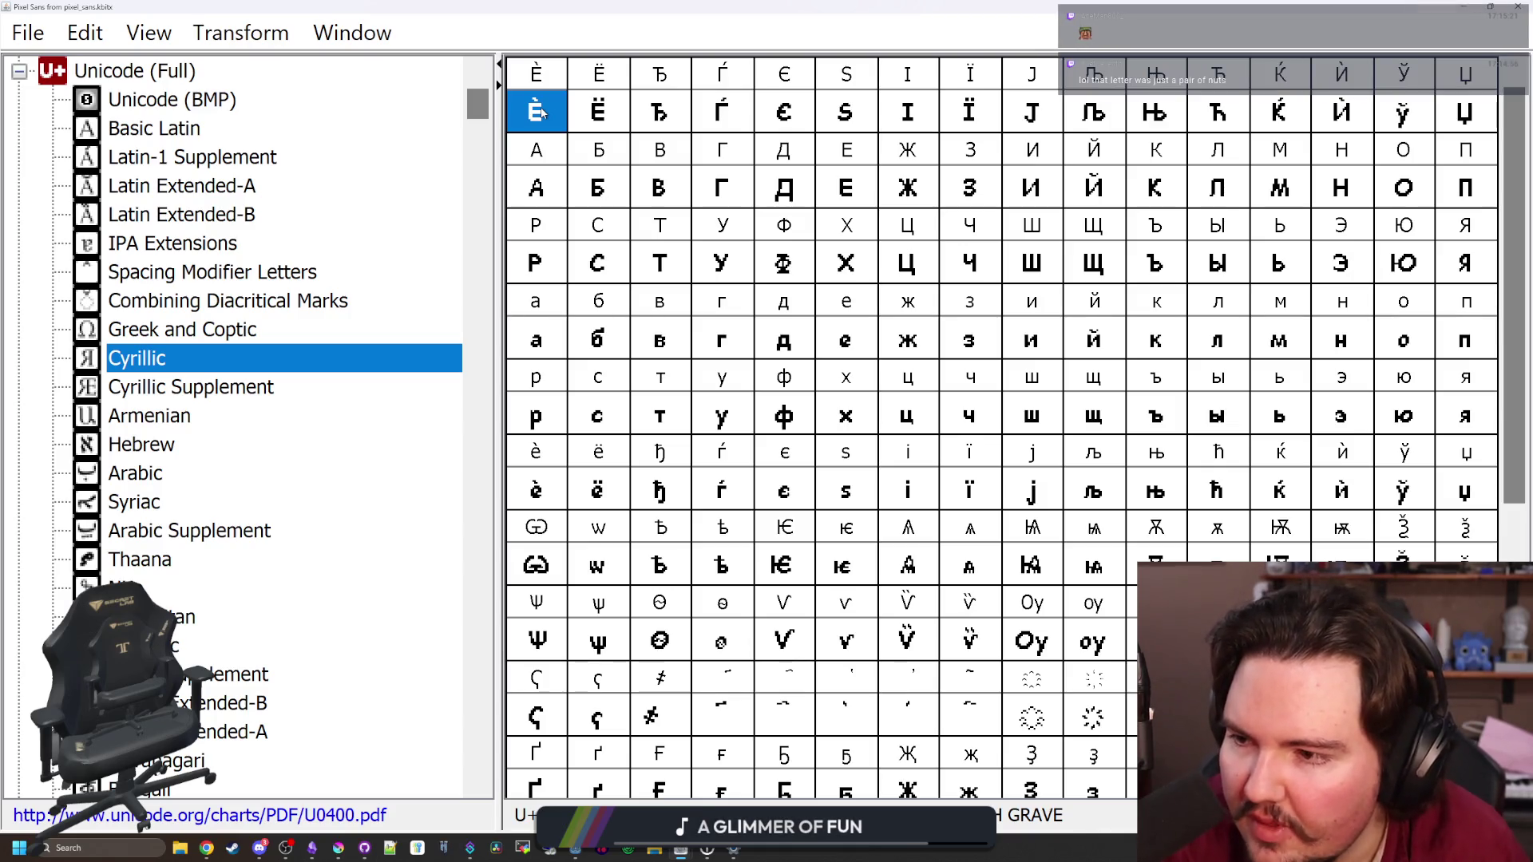
pyautogui.click(224, 335)
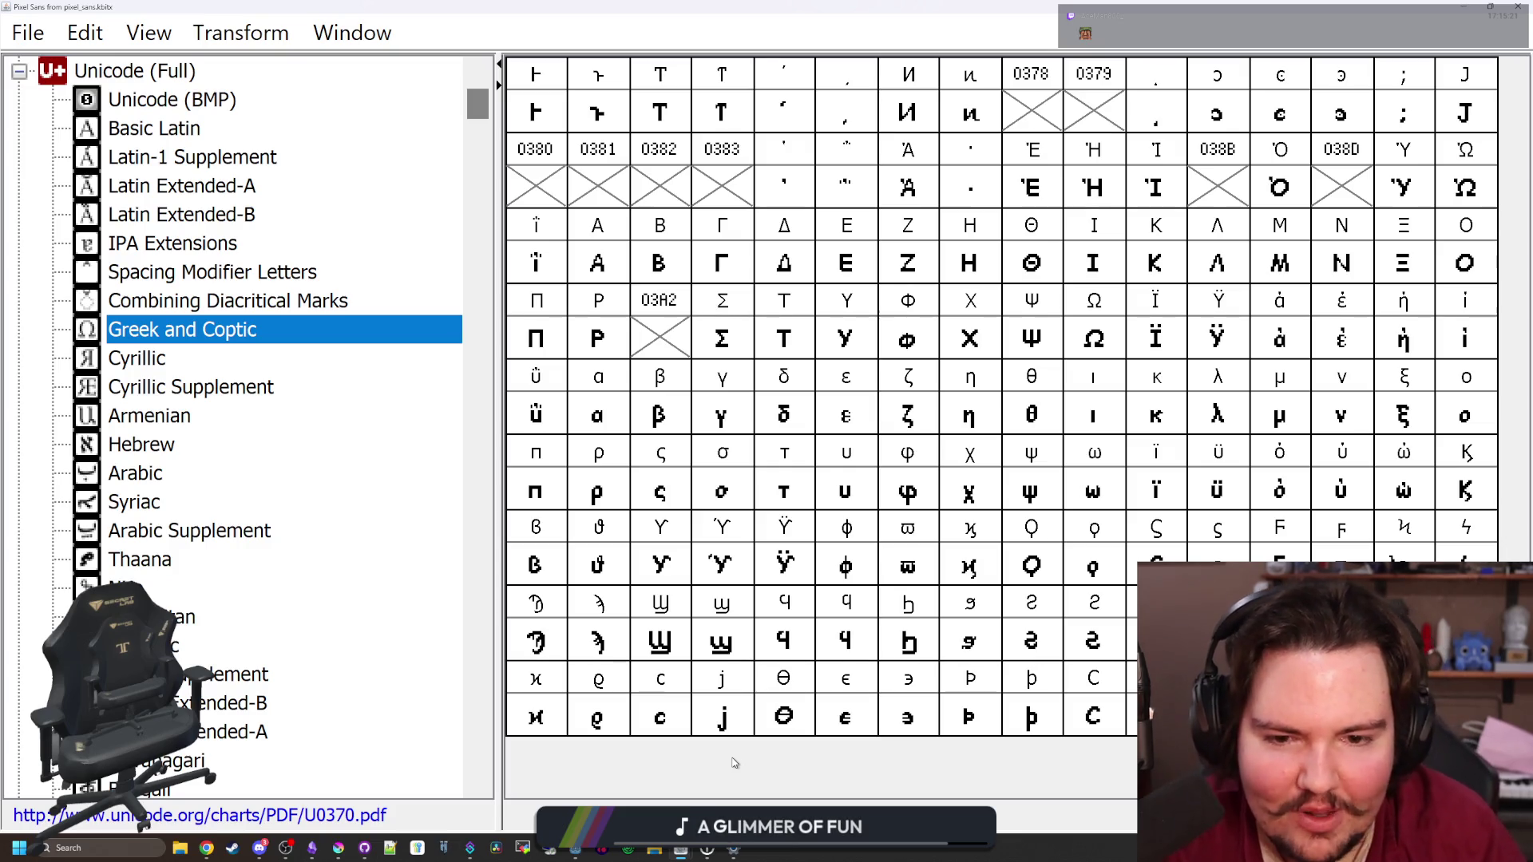
pyautogui.click(910, 565)
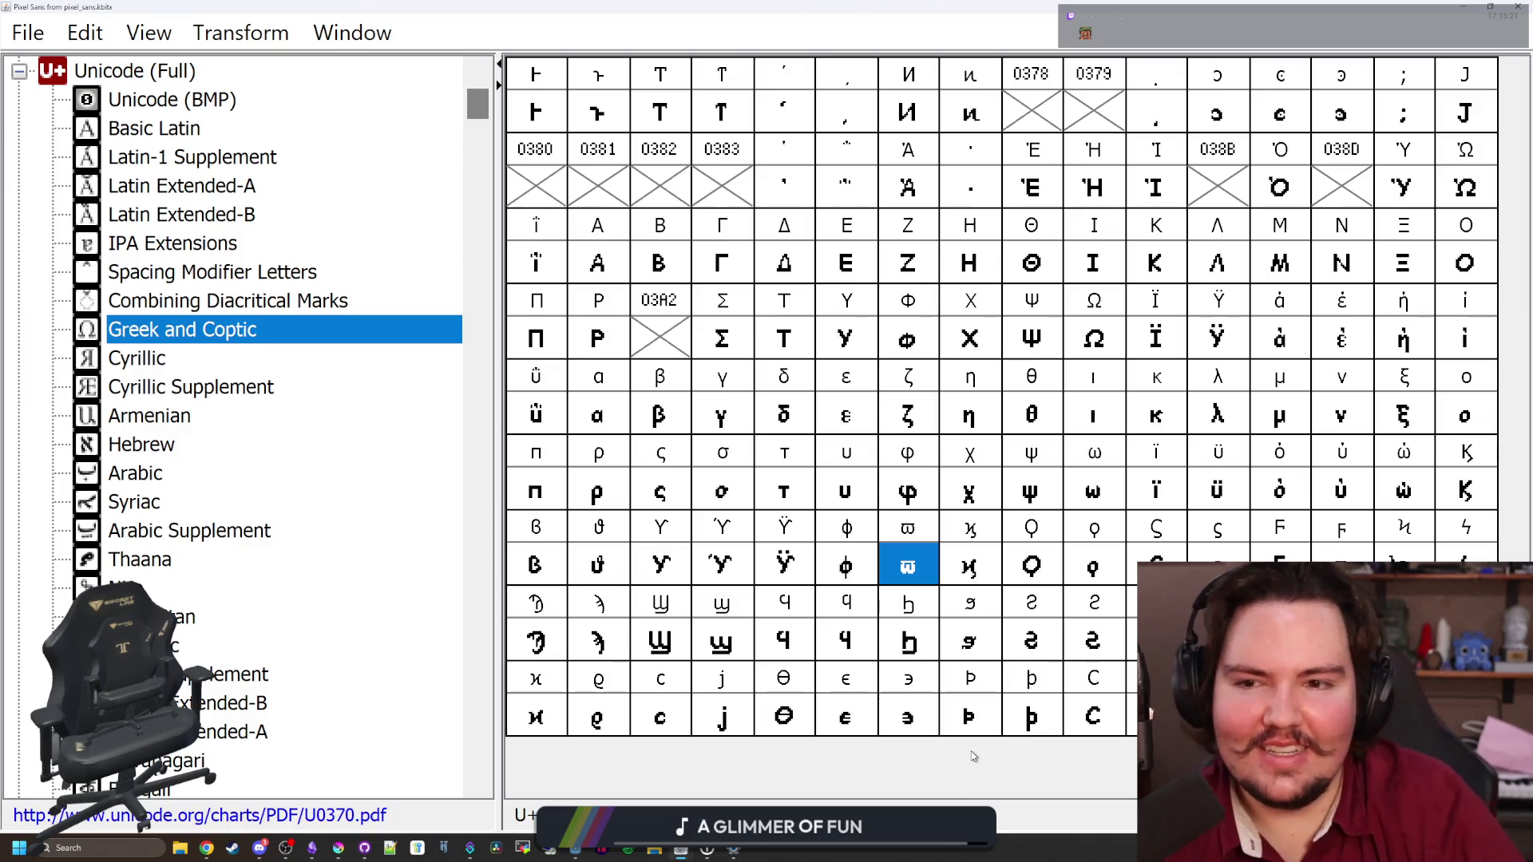
pyautogui.click(550, 337)
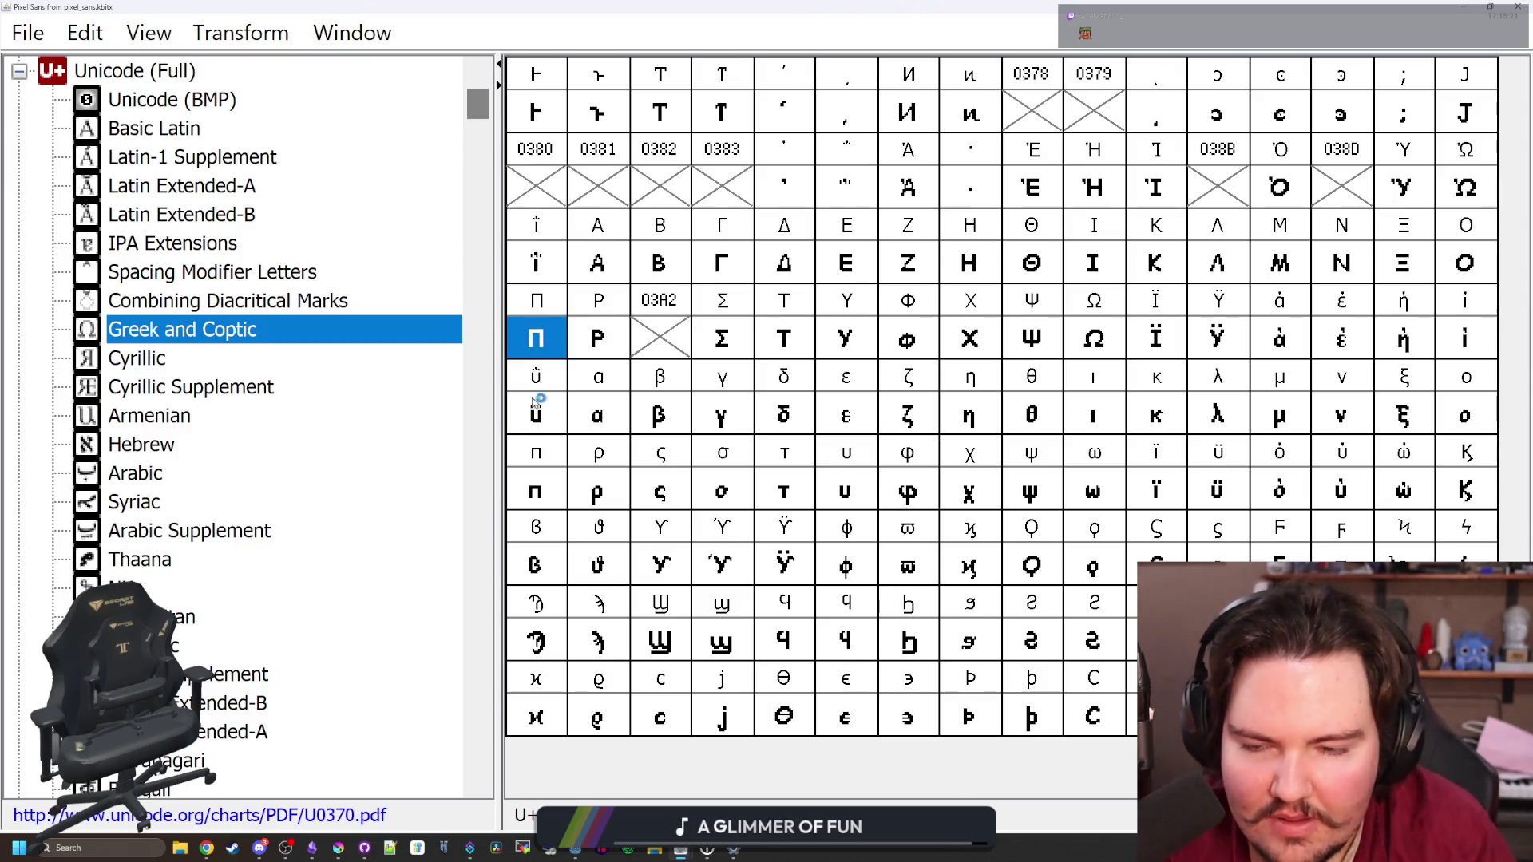
pyautogui.click(966, 650)
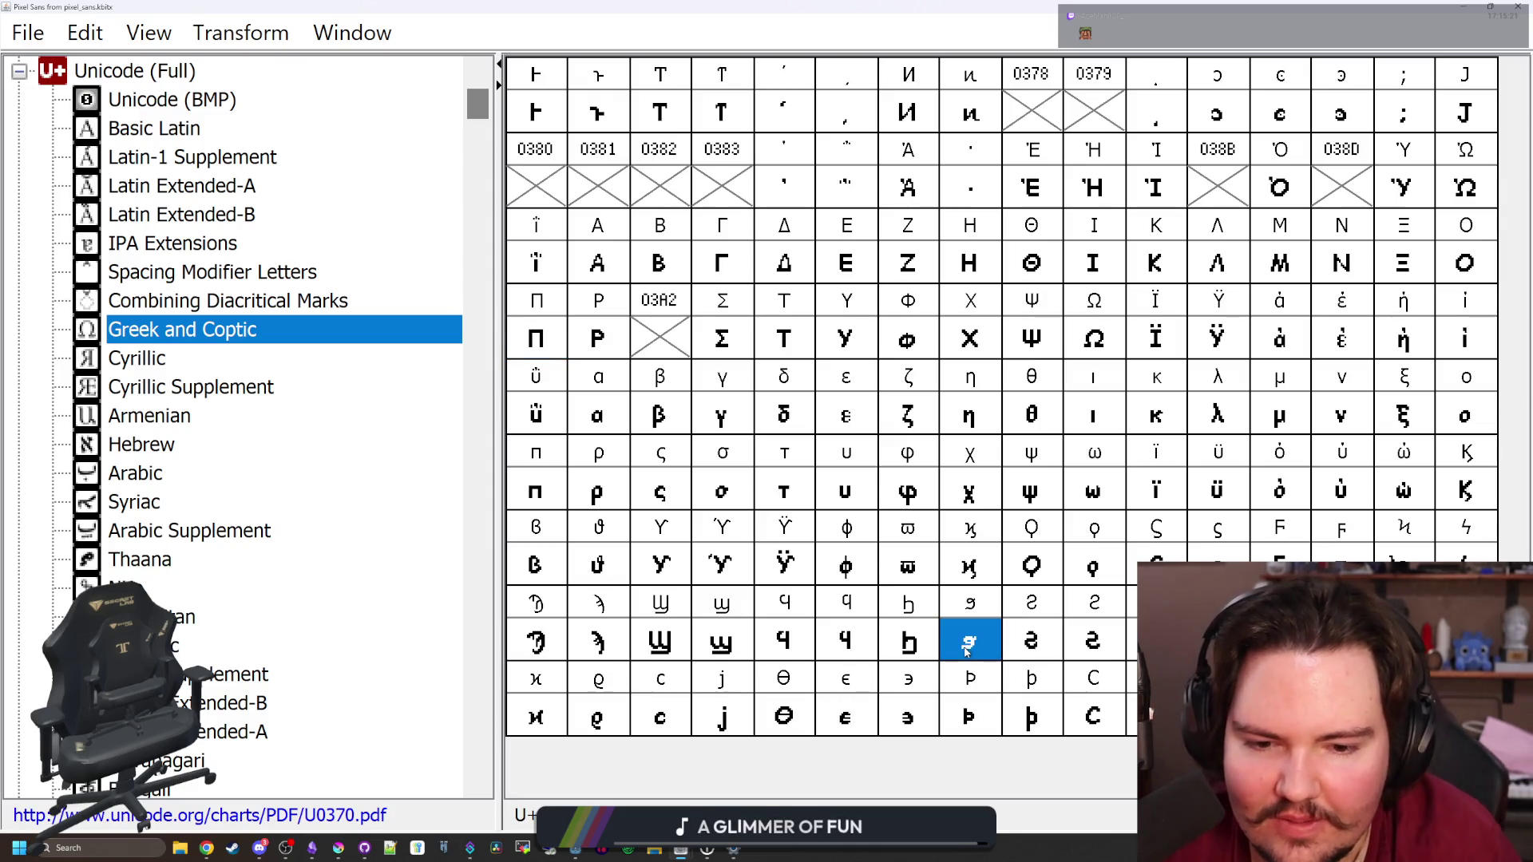
pyautogui.click(924, 566)
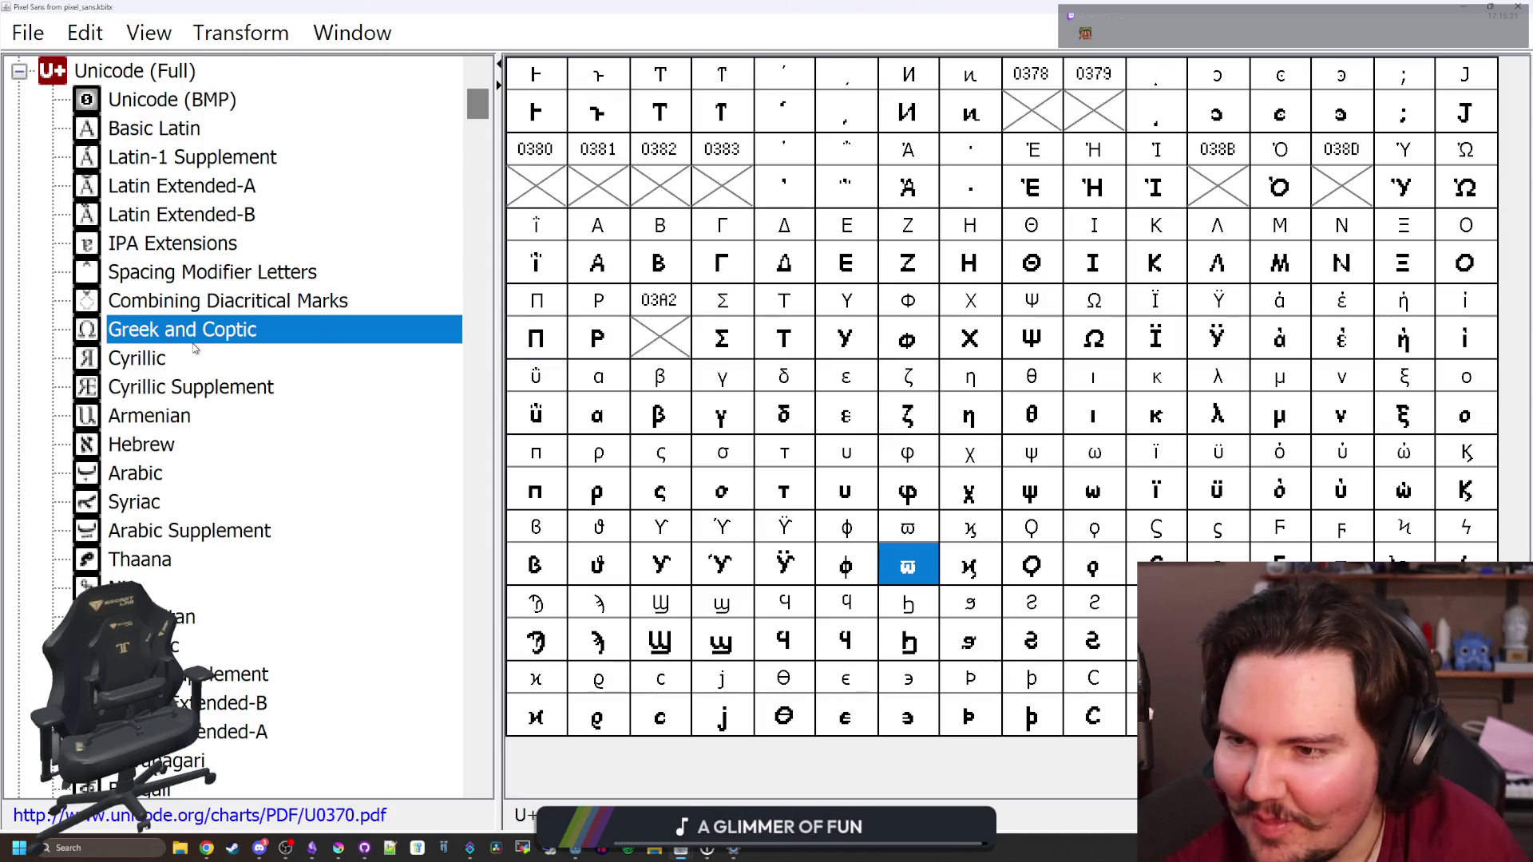
pyautogui.click(180, 353)
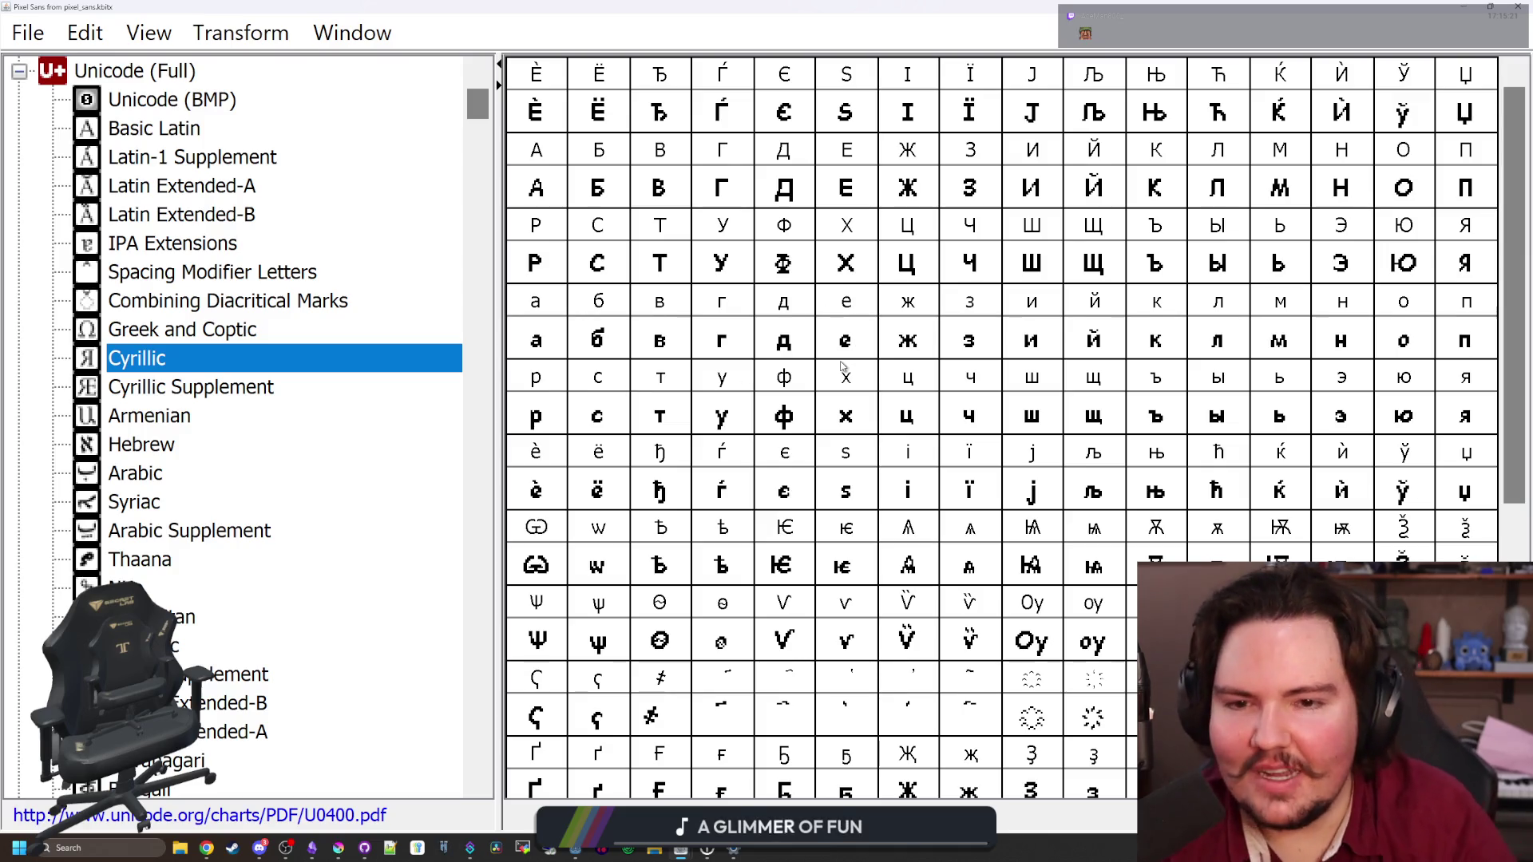
# Review the top Cyrillic row from È across to Џ
pyautogui.click(845, 412)
pyautogui.scroll(-3, 798, 463)
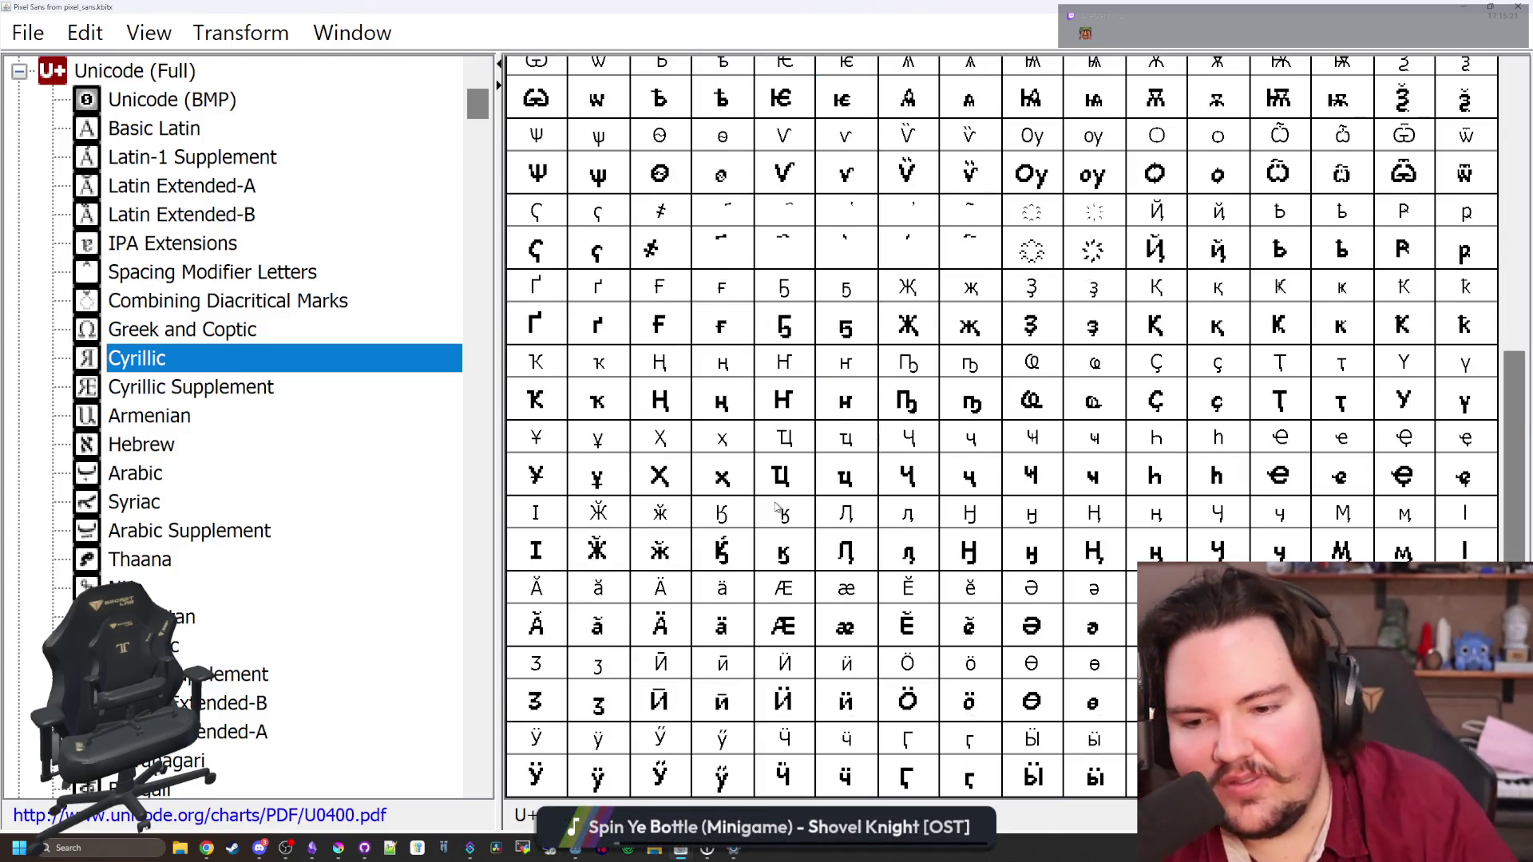
pyautogui.scroll(3, 777, 507)
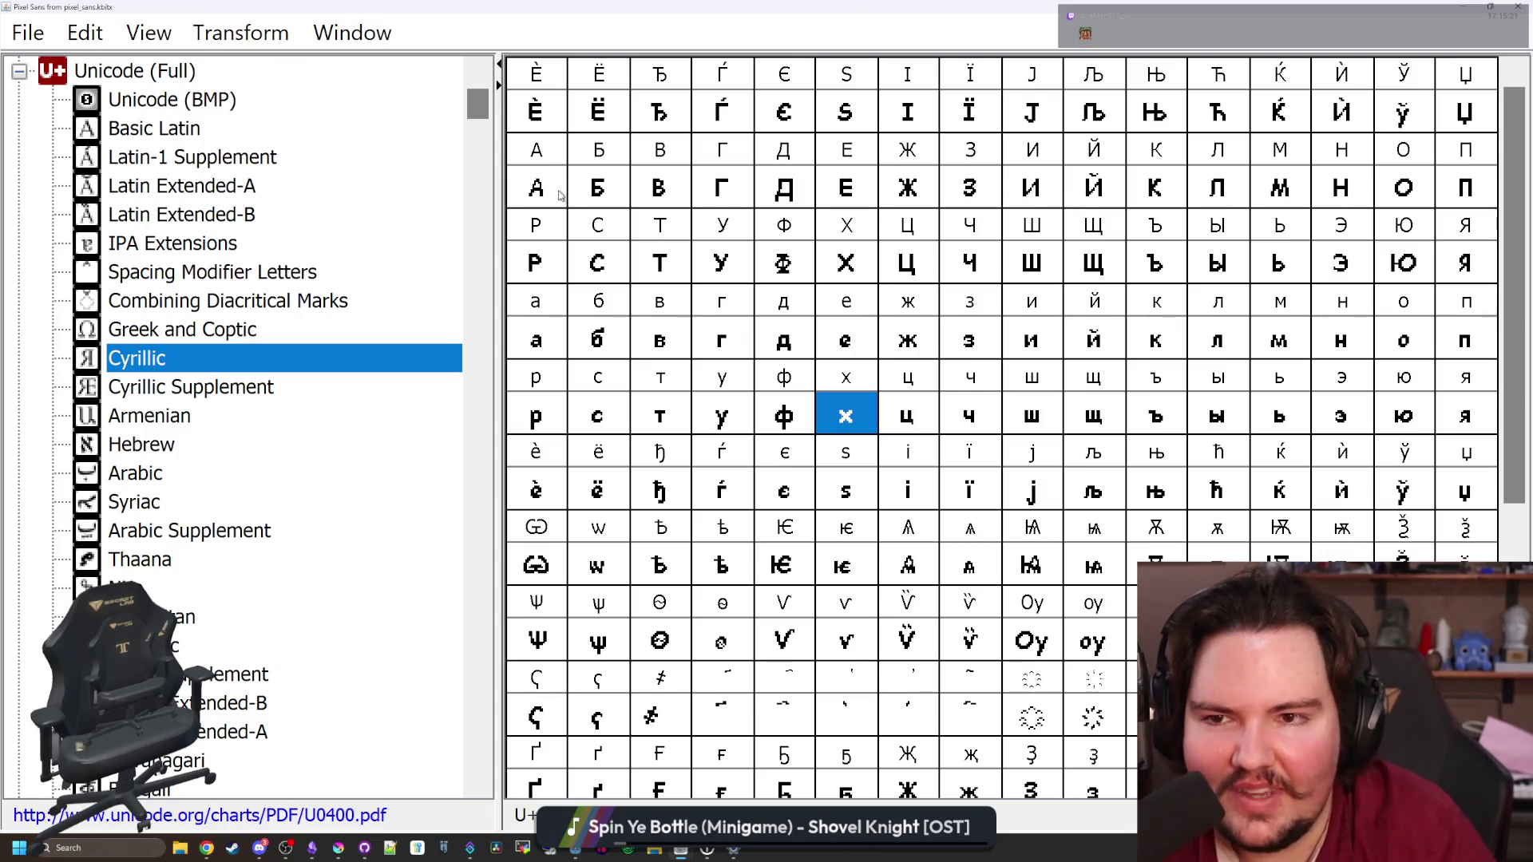
pyautogui.click(549, 118)
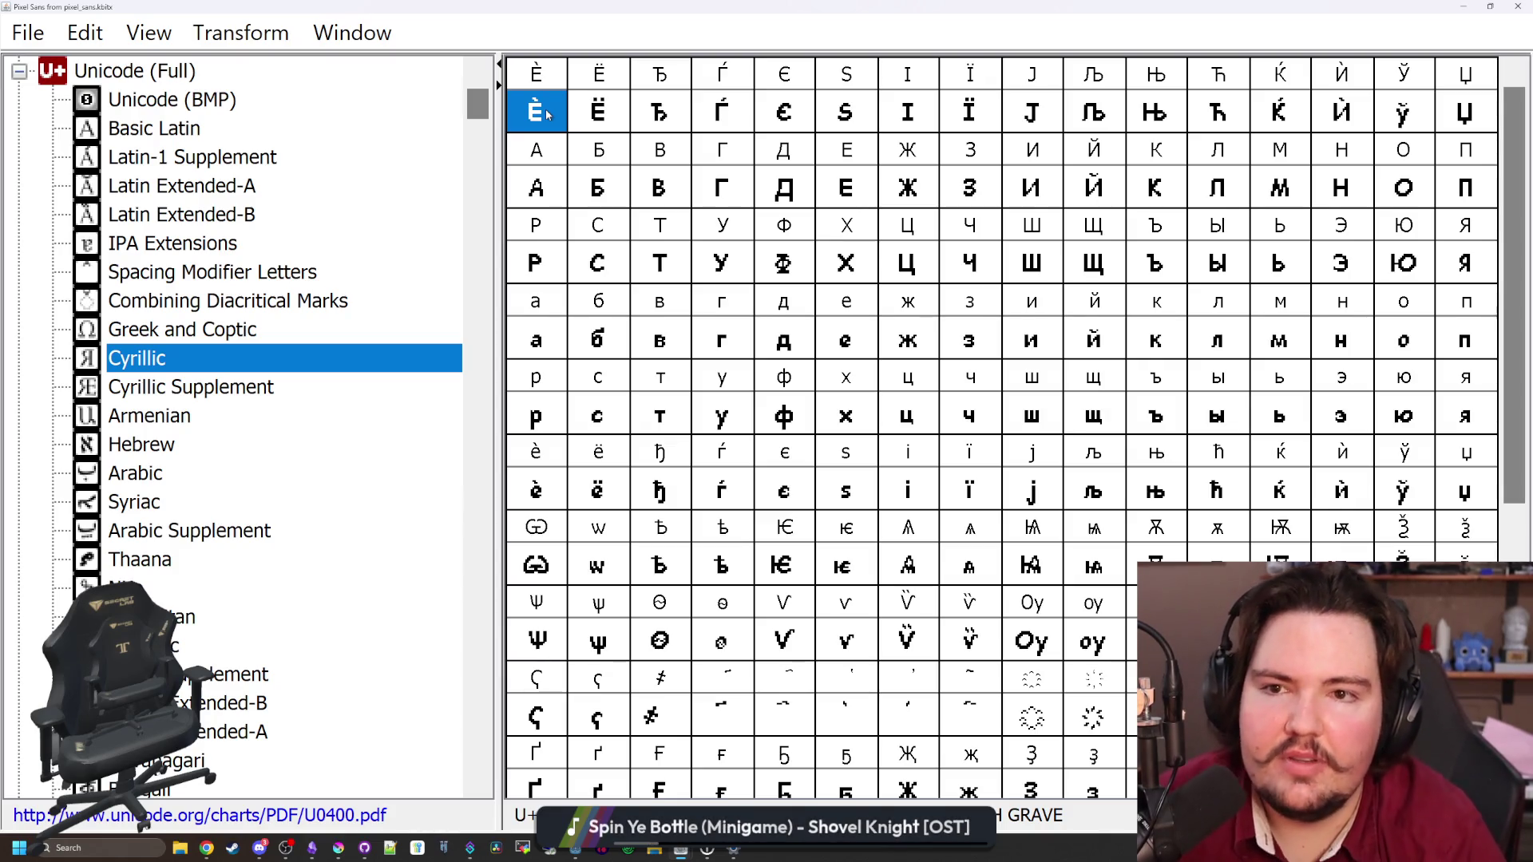
pyautogui.press('Right')
pyautogui.press('Right')
pyautogui.press('Right')
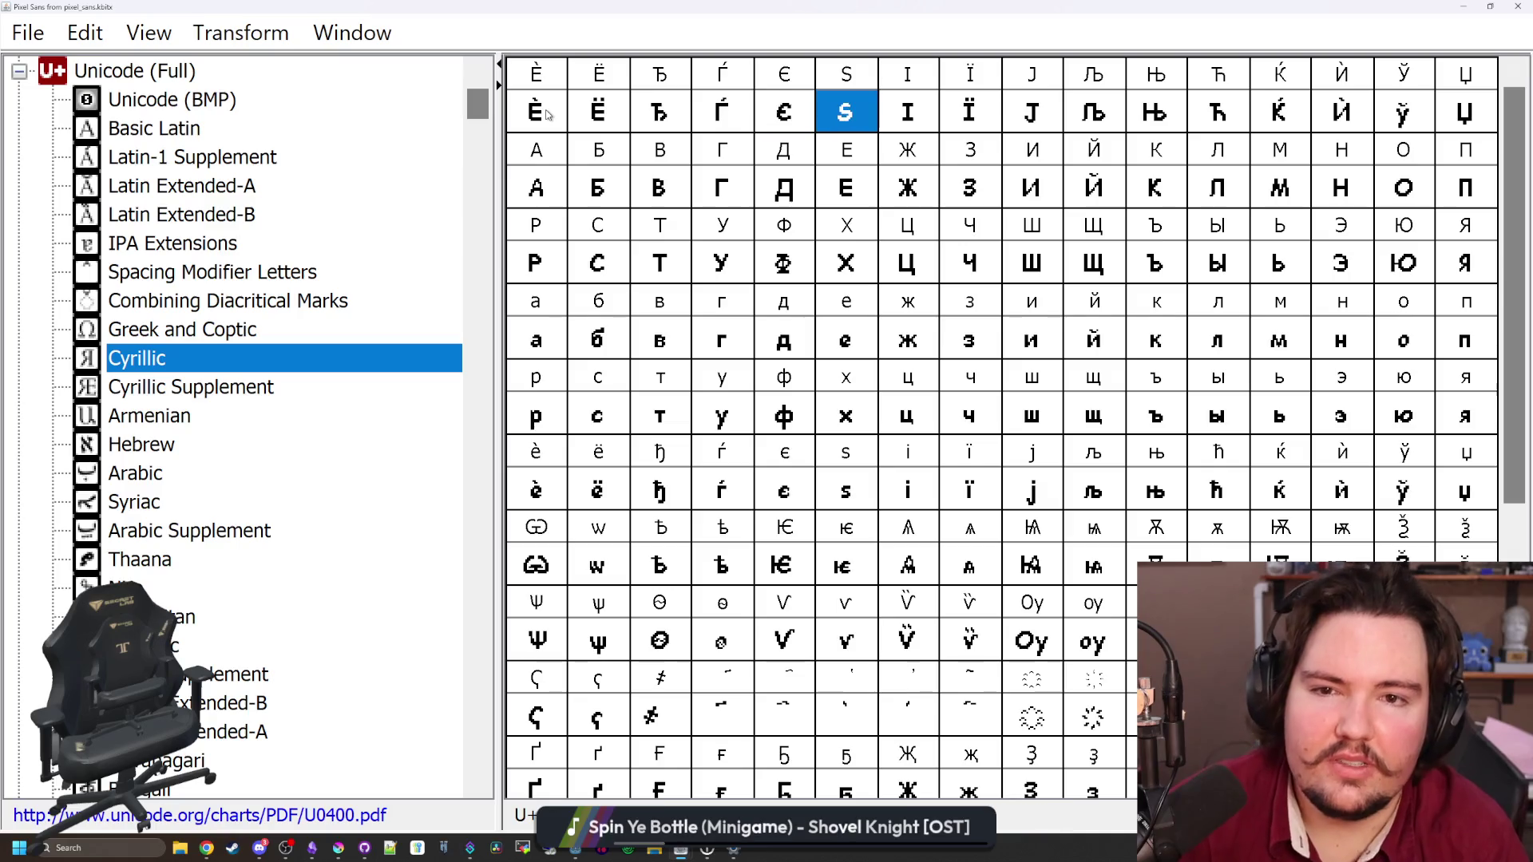
pyautogui.press('Right')
pyautogui.press('Right')
pyautogui.press('Right')
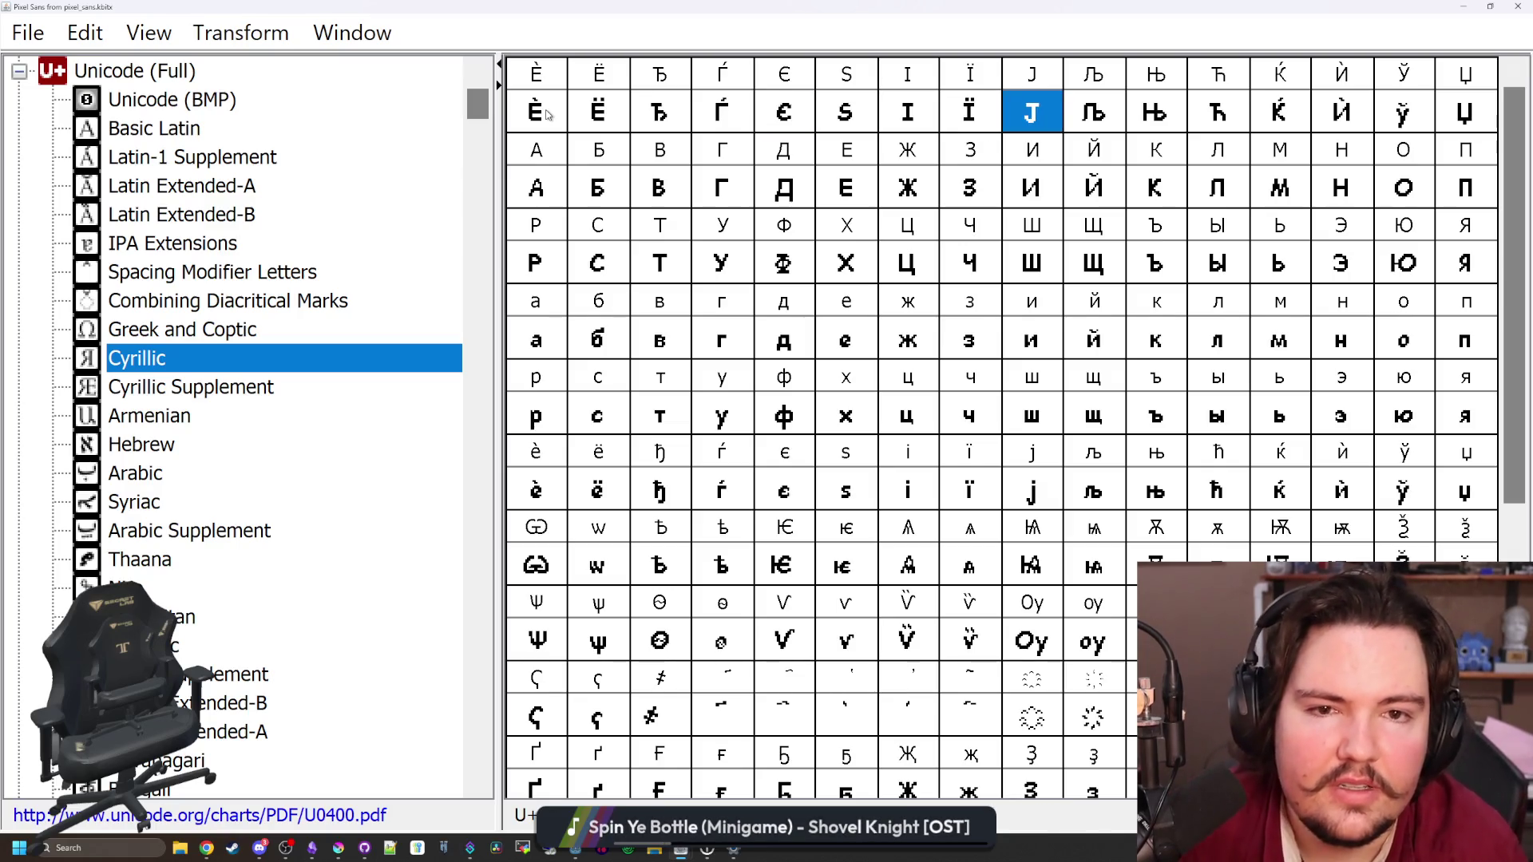
pyautogui.press('Right')
pyautogui.press('Right')
pyautogui.press('Right')
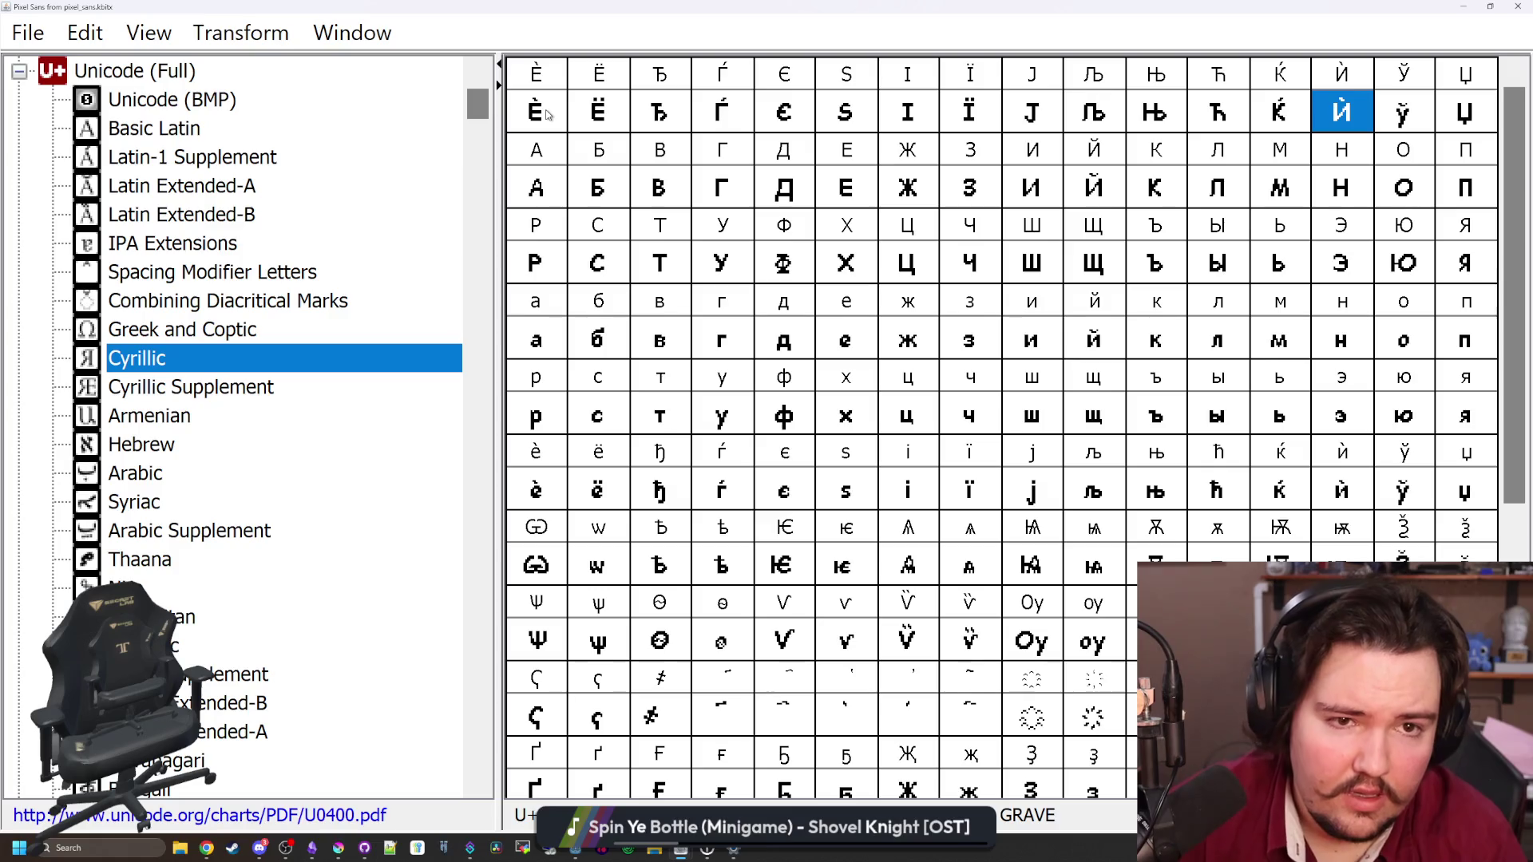
pyautogui.press('Right')
pyautogui.press('Right')
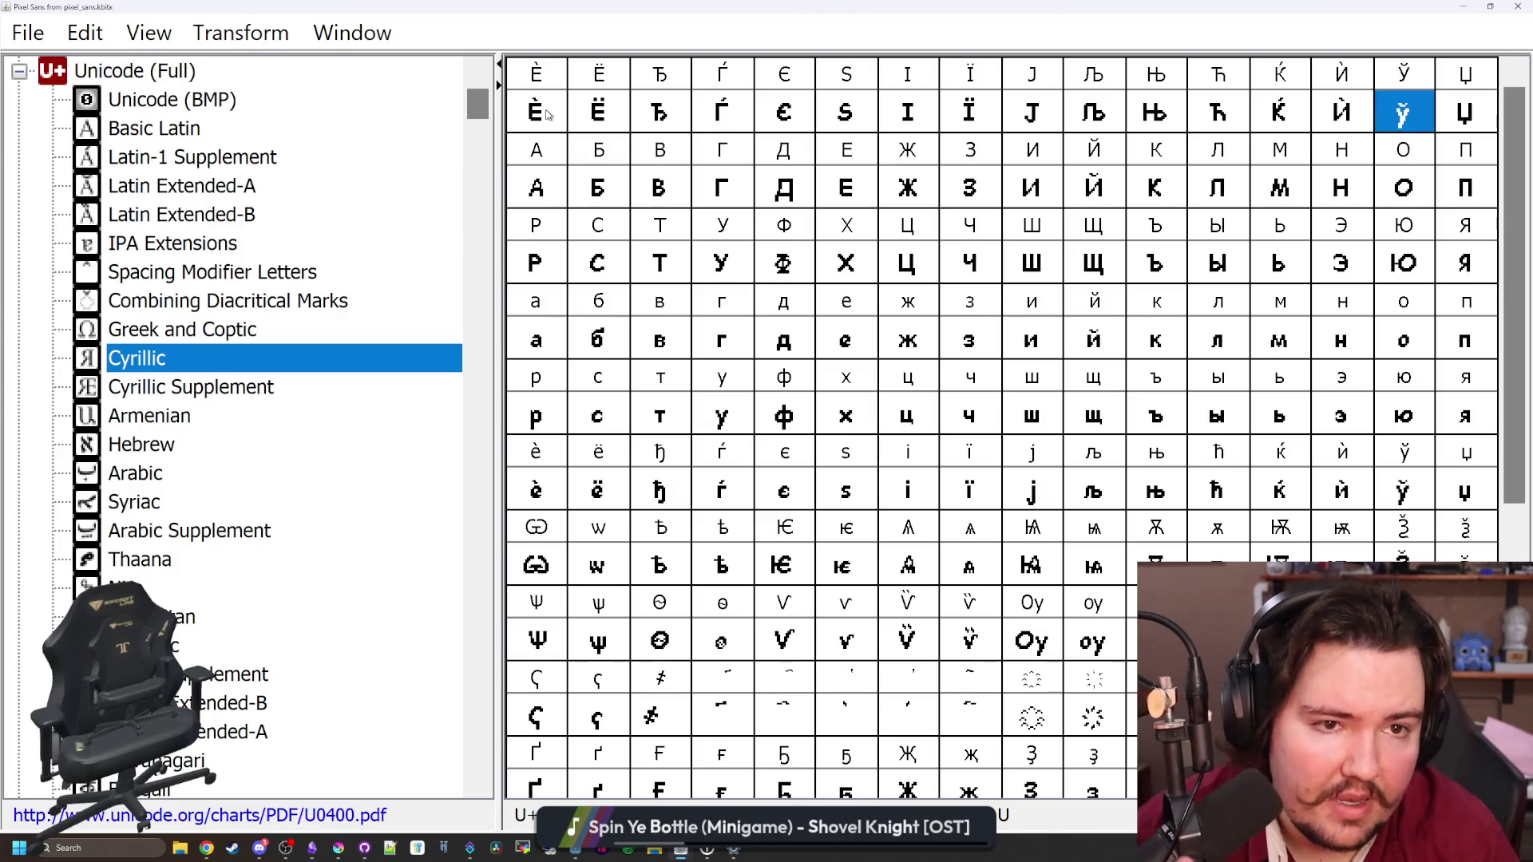
# Review the Cyrillic capitals from П back to Б, then along to Ф
pyautogui.press('Down')
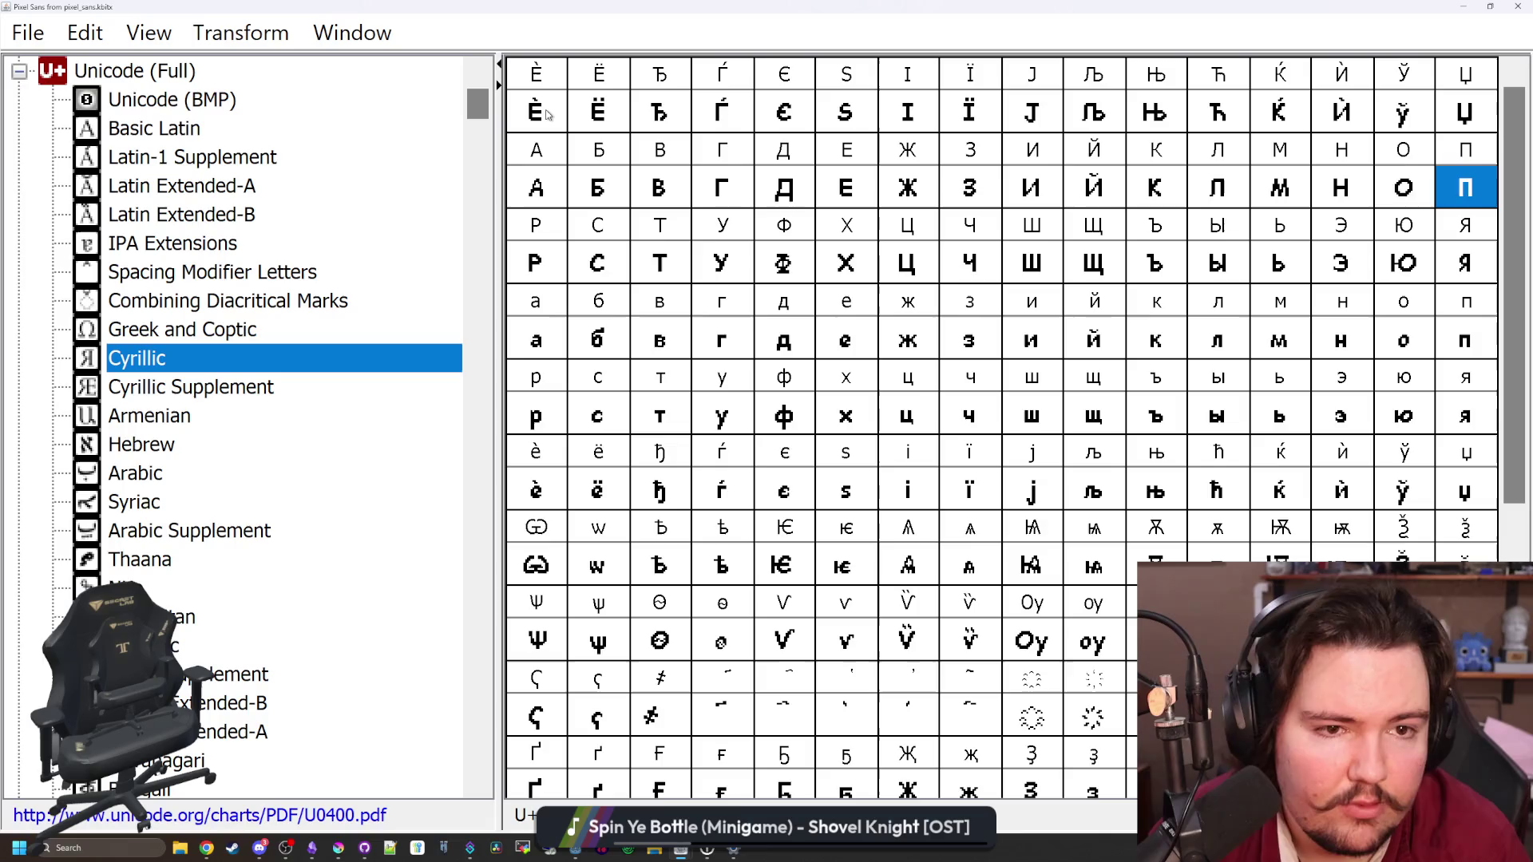
pyautogui.press('Left')
pyautogui.press('Left')
pyautogui.press('Left')
pyautogui.press('Left')
pyautogui.press('Left')
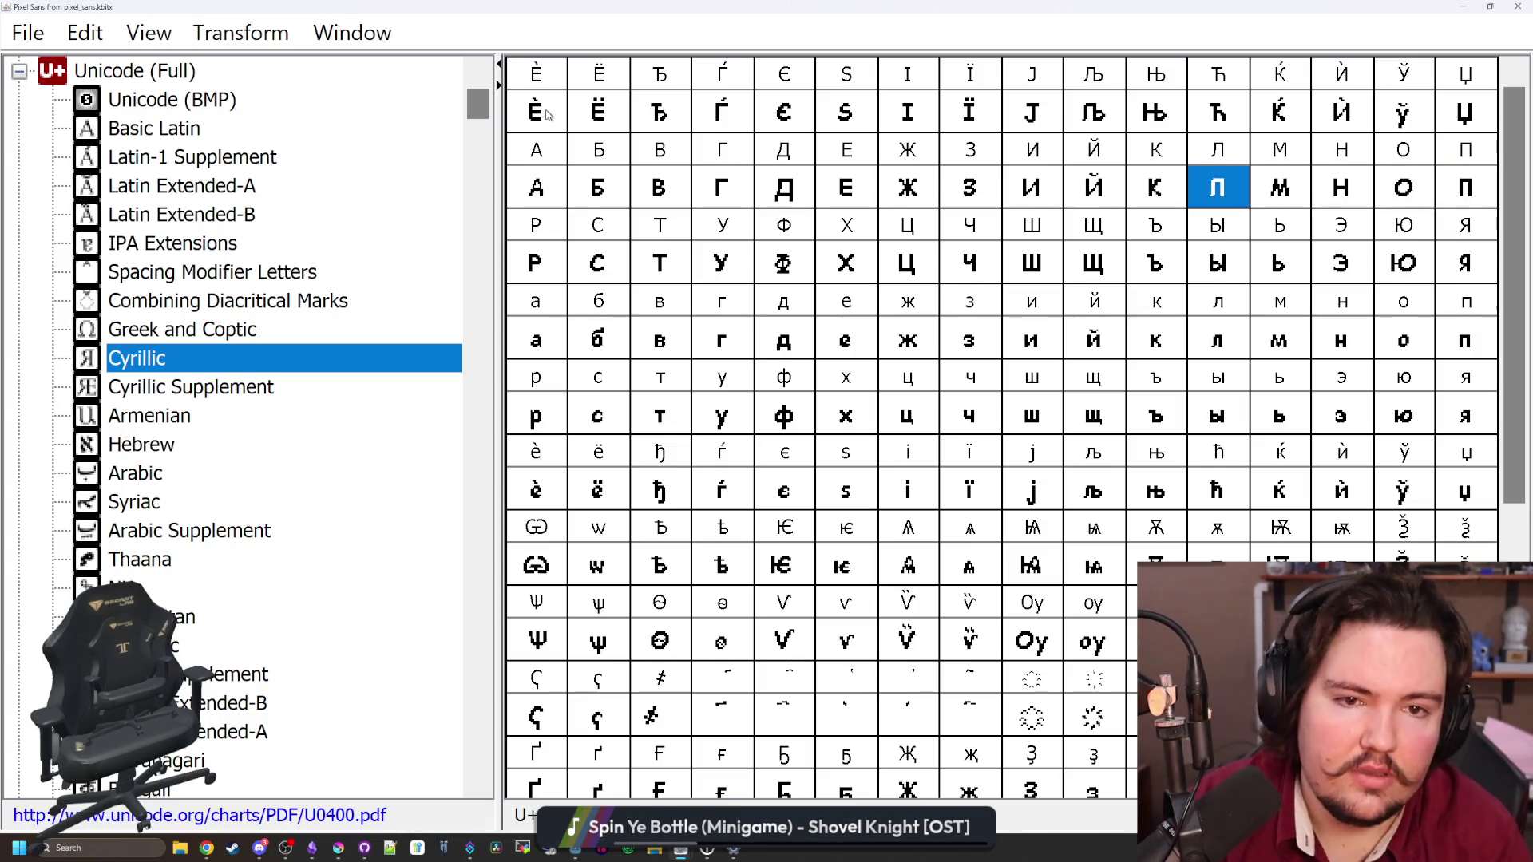
pyautogui.press('Left')
pyautogui.press('Left')
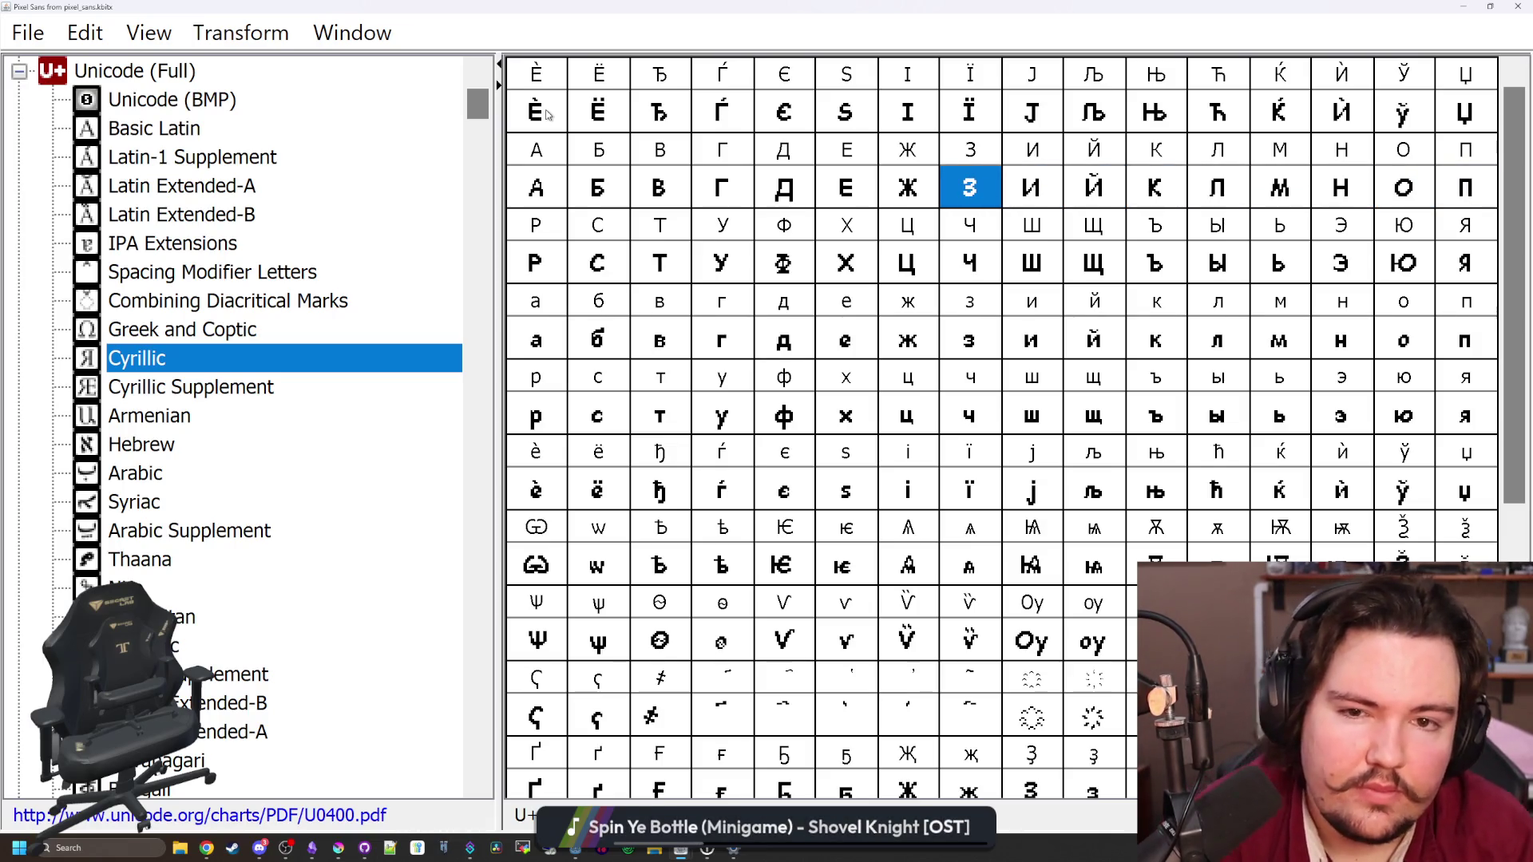
pyautogui.press('Left')
pyautogui.press('Left')
pyautogui.press('Left')
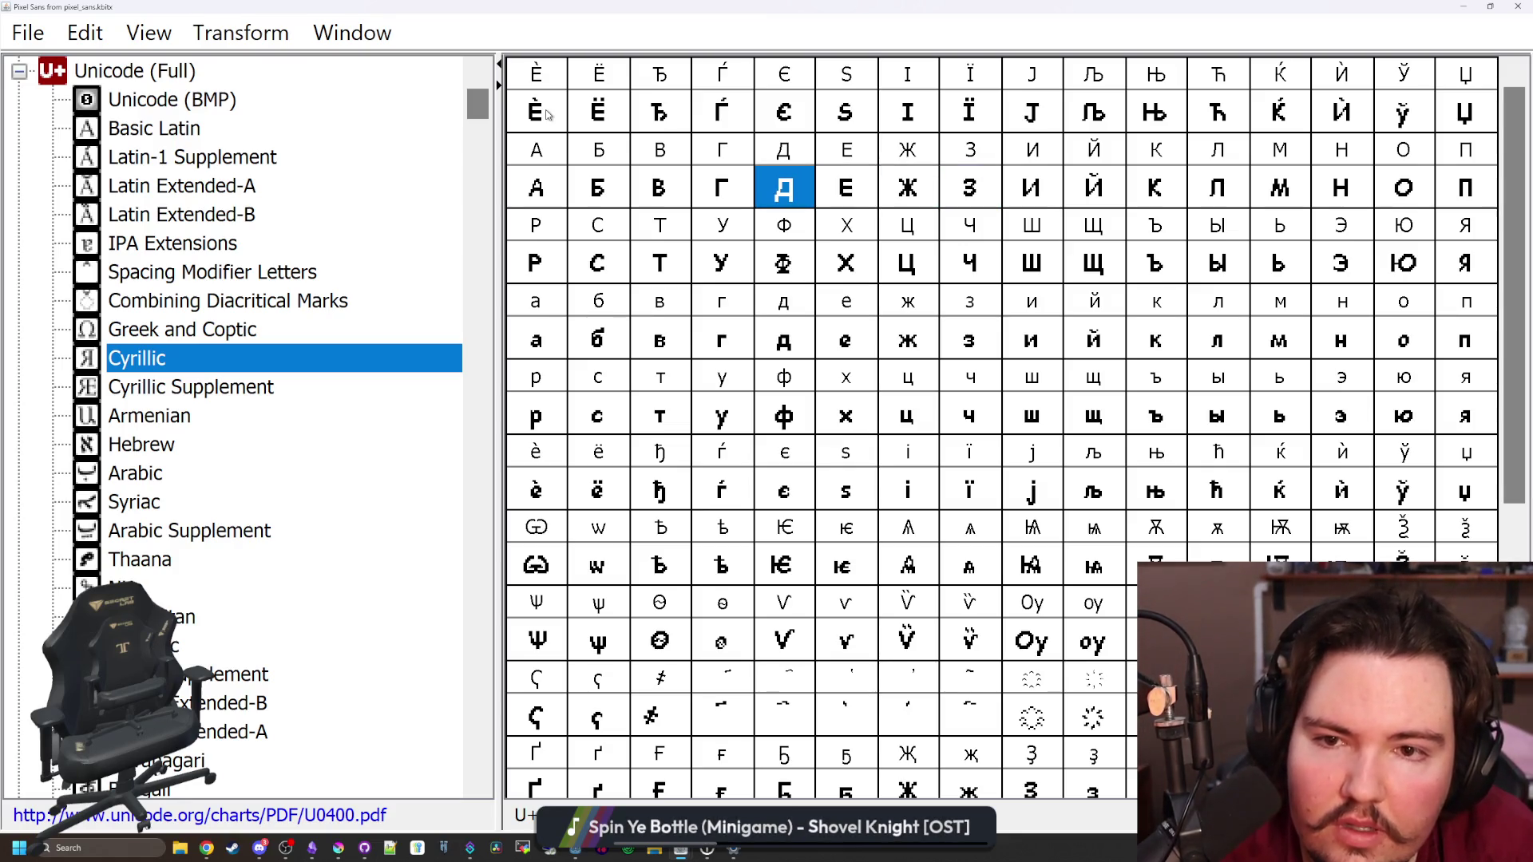
pyautogui.press('Left')
pyautogui.press('Left')
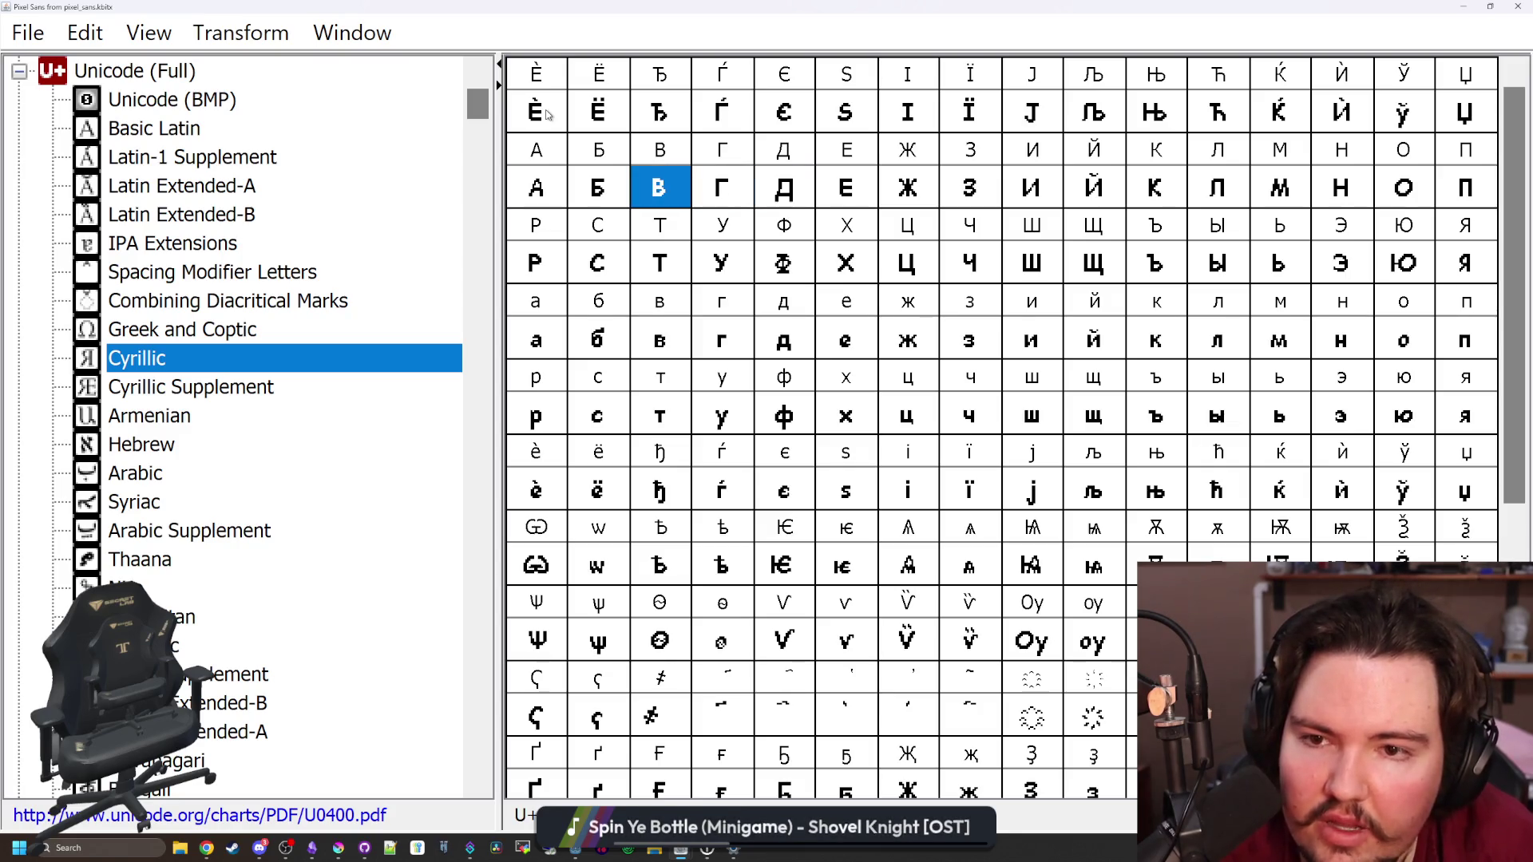
pyautogui.press('Left')
pyautogui.press('Left')
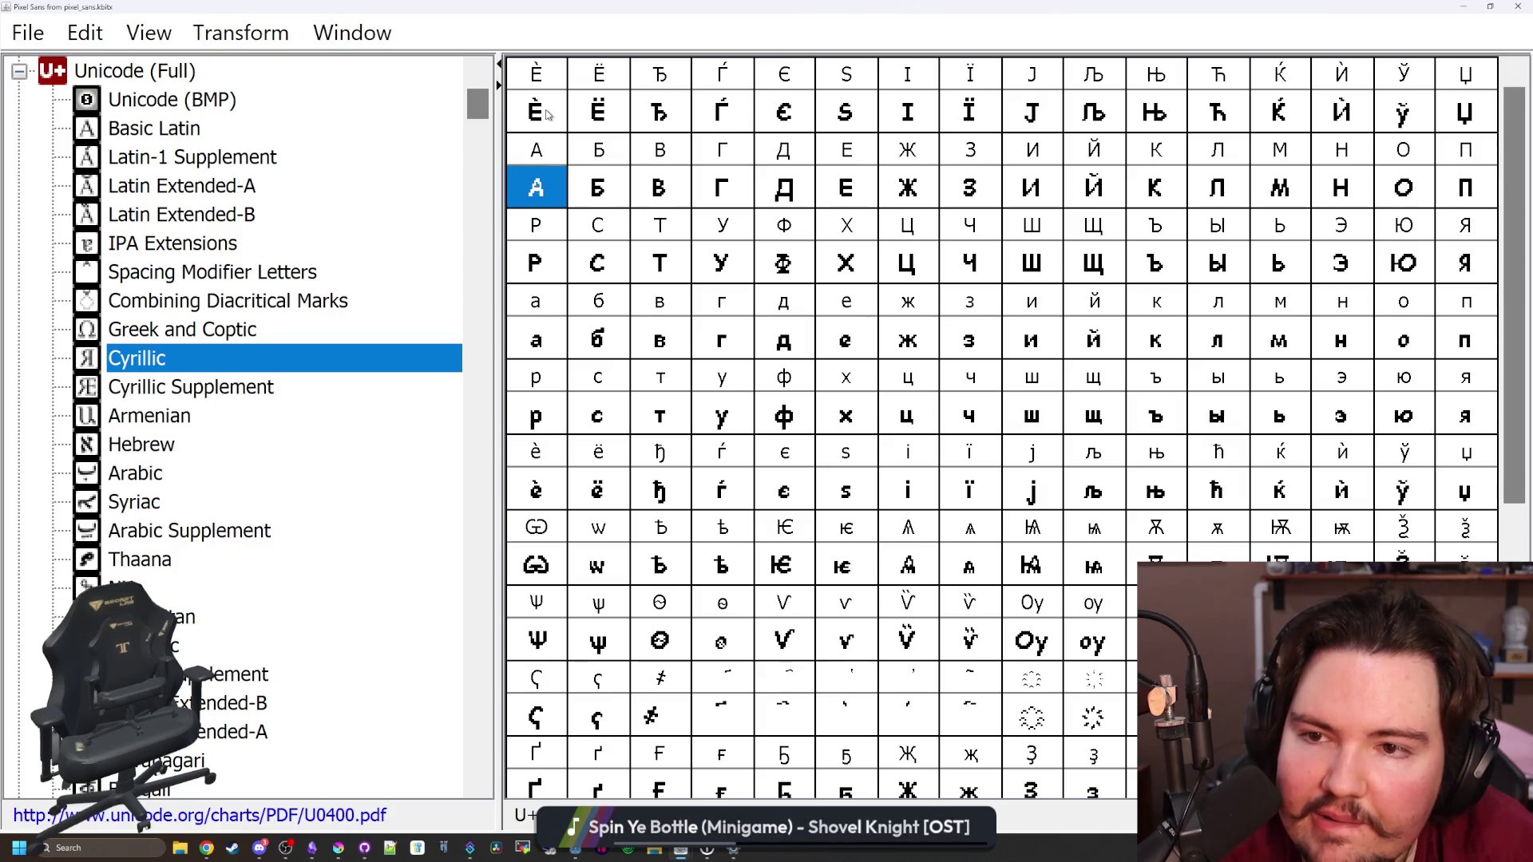
pyautogui.press('Down')
pyautogui.press('Right')
pyautogui.press('Right')
pyautogui.press('Right')
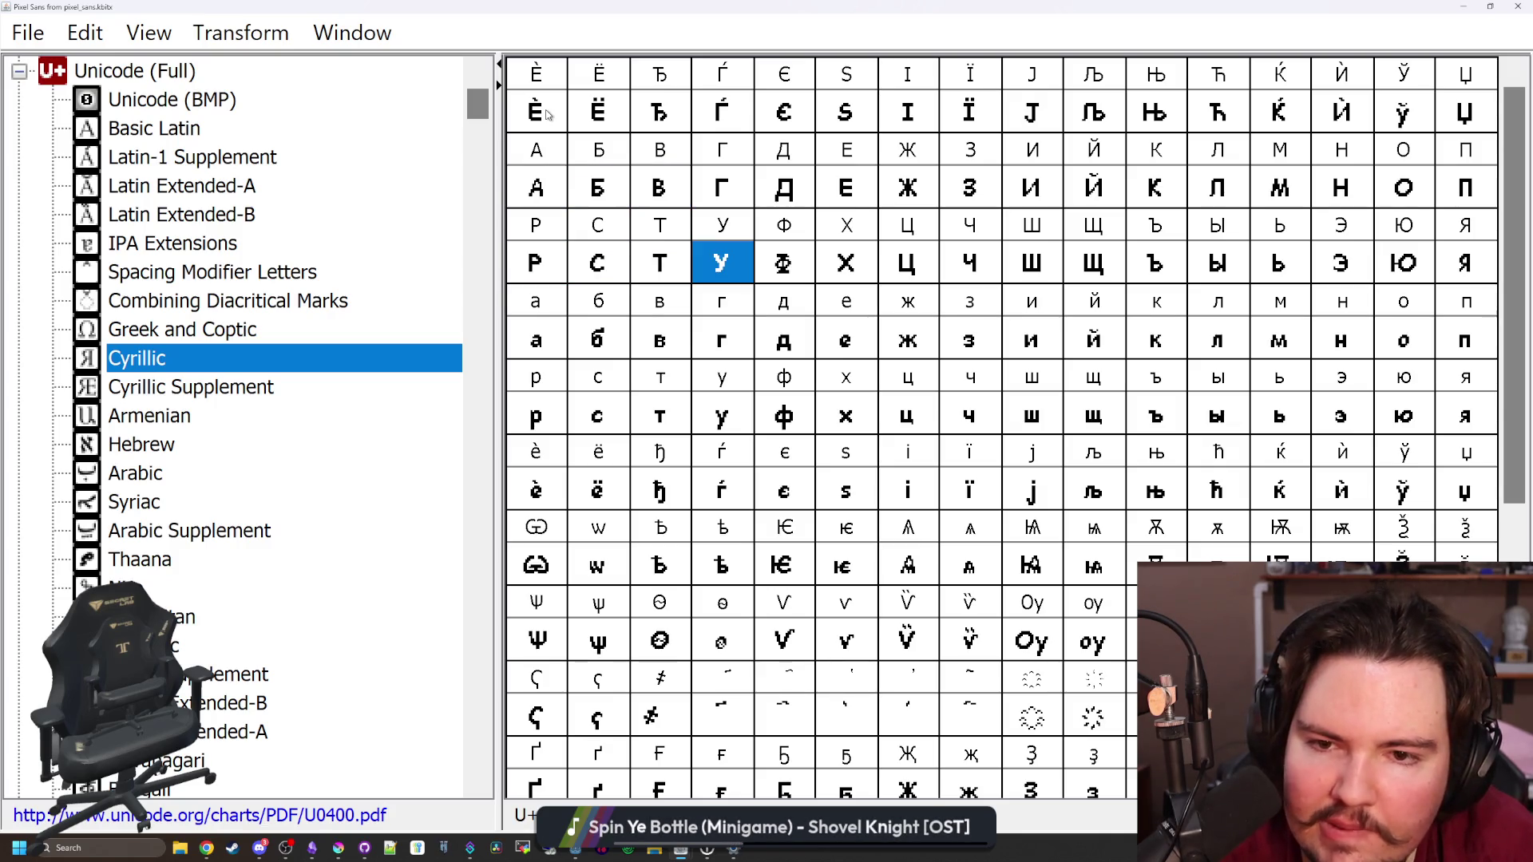
pyautogui.press('Right')
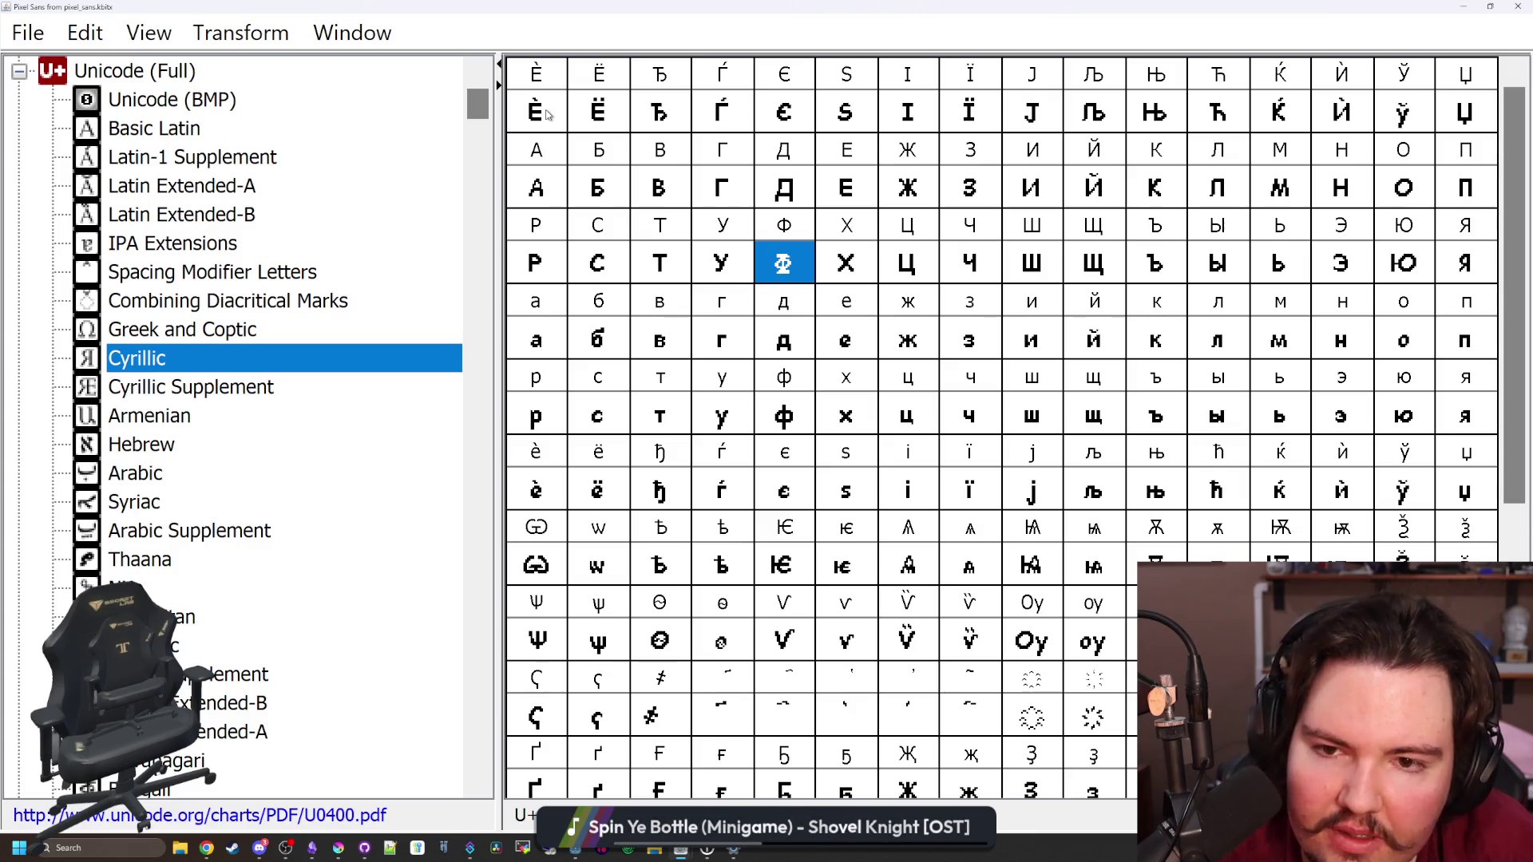
# Inspect the Ц and Ы glyphs in the editor, then move on through Ь to Э
pyautogui.press('Right')
pyautogui.press('Right')
pyautogui.press('Return')
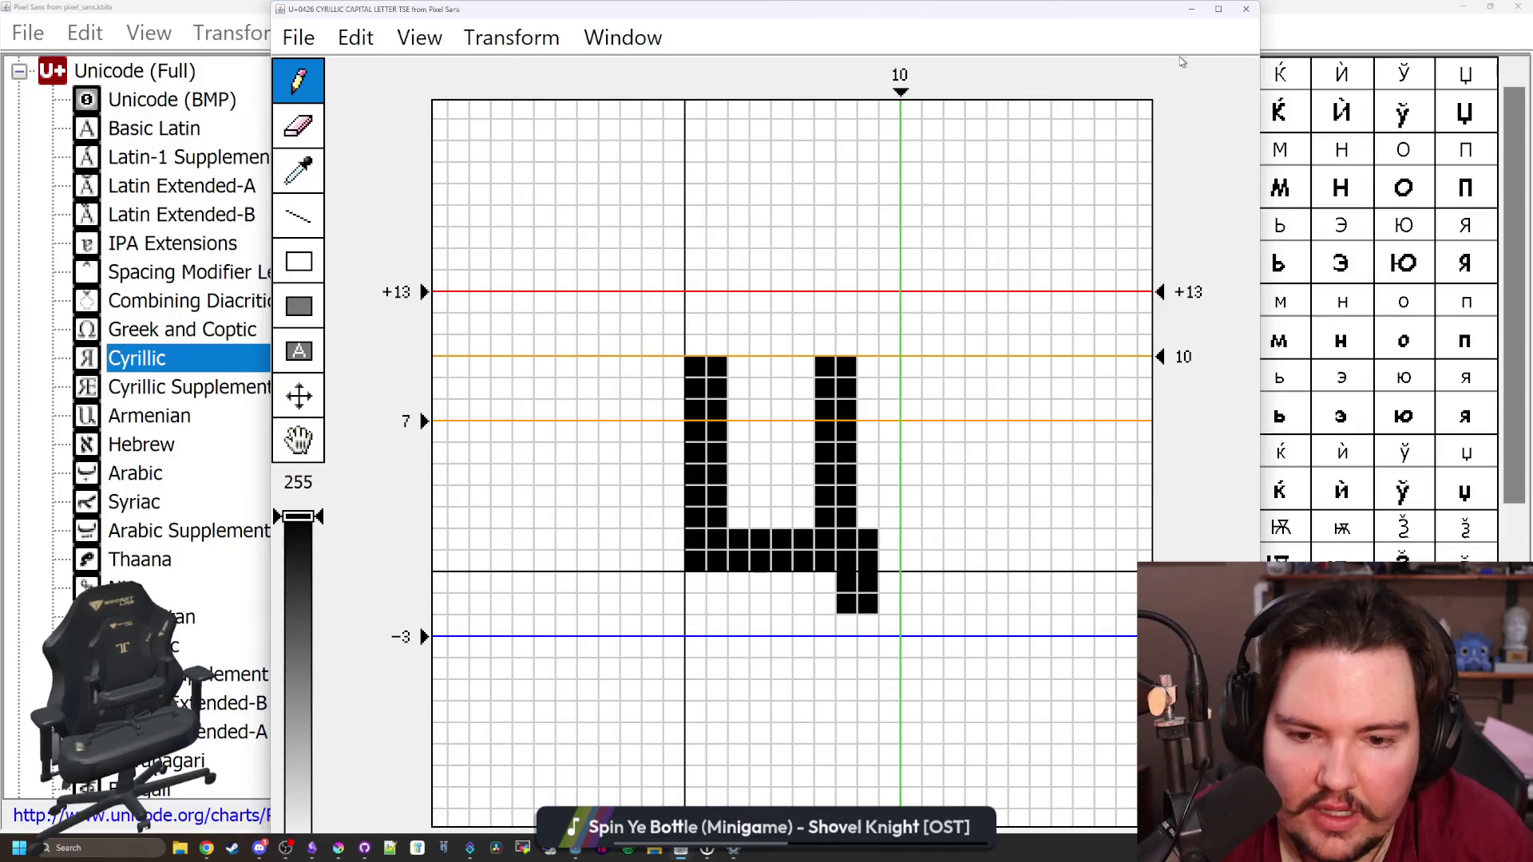
pyautogui.click(1247, 9)
pyautogui.click(997, 270)
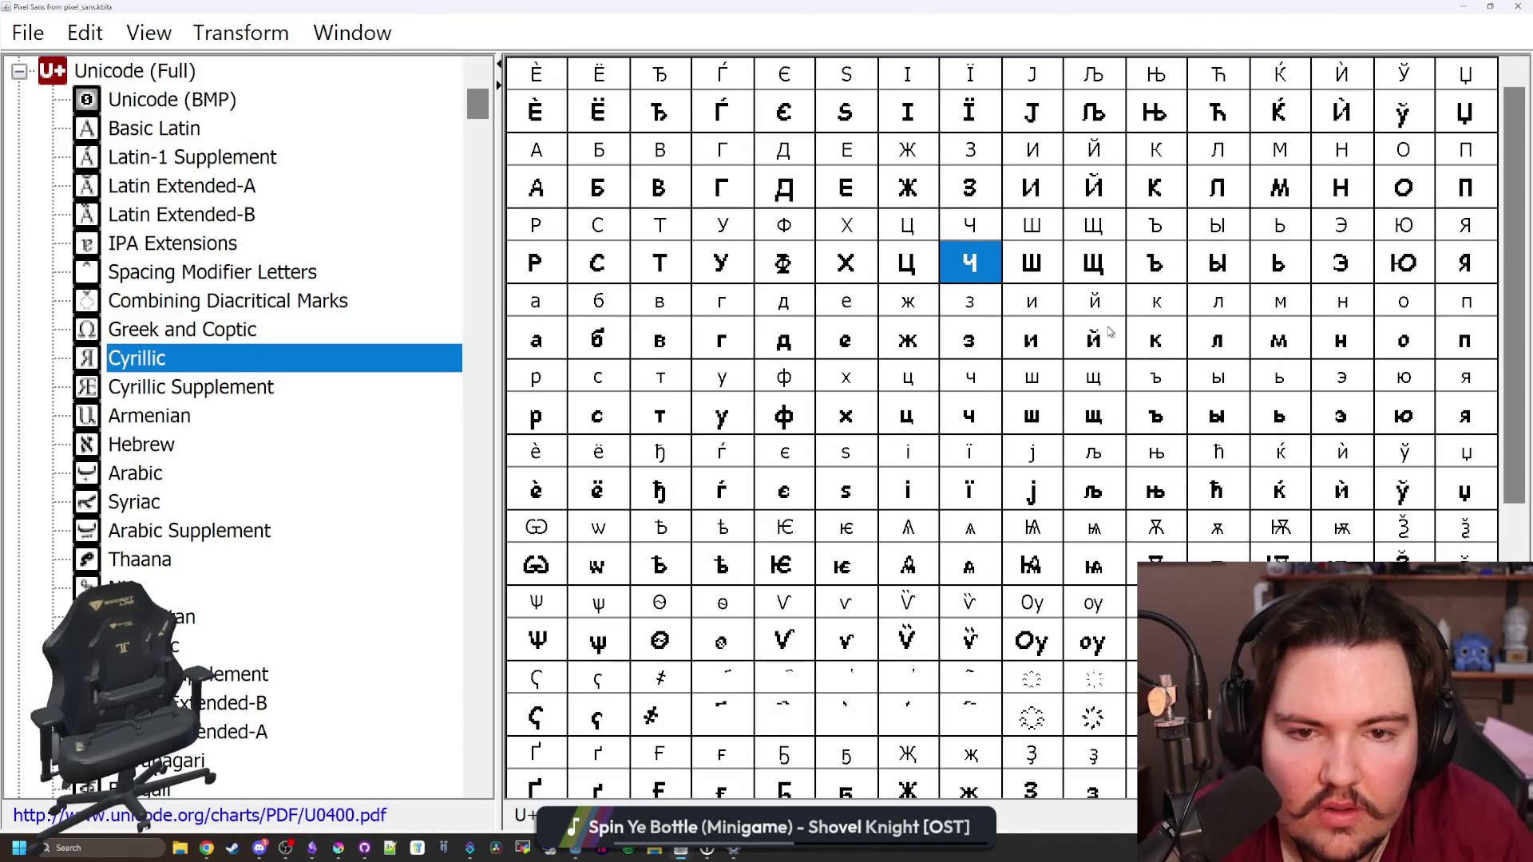
pyautogui.press('Right')
pyautogui.press('Right')
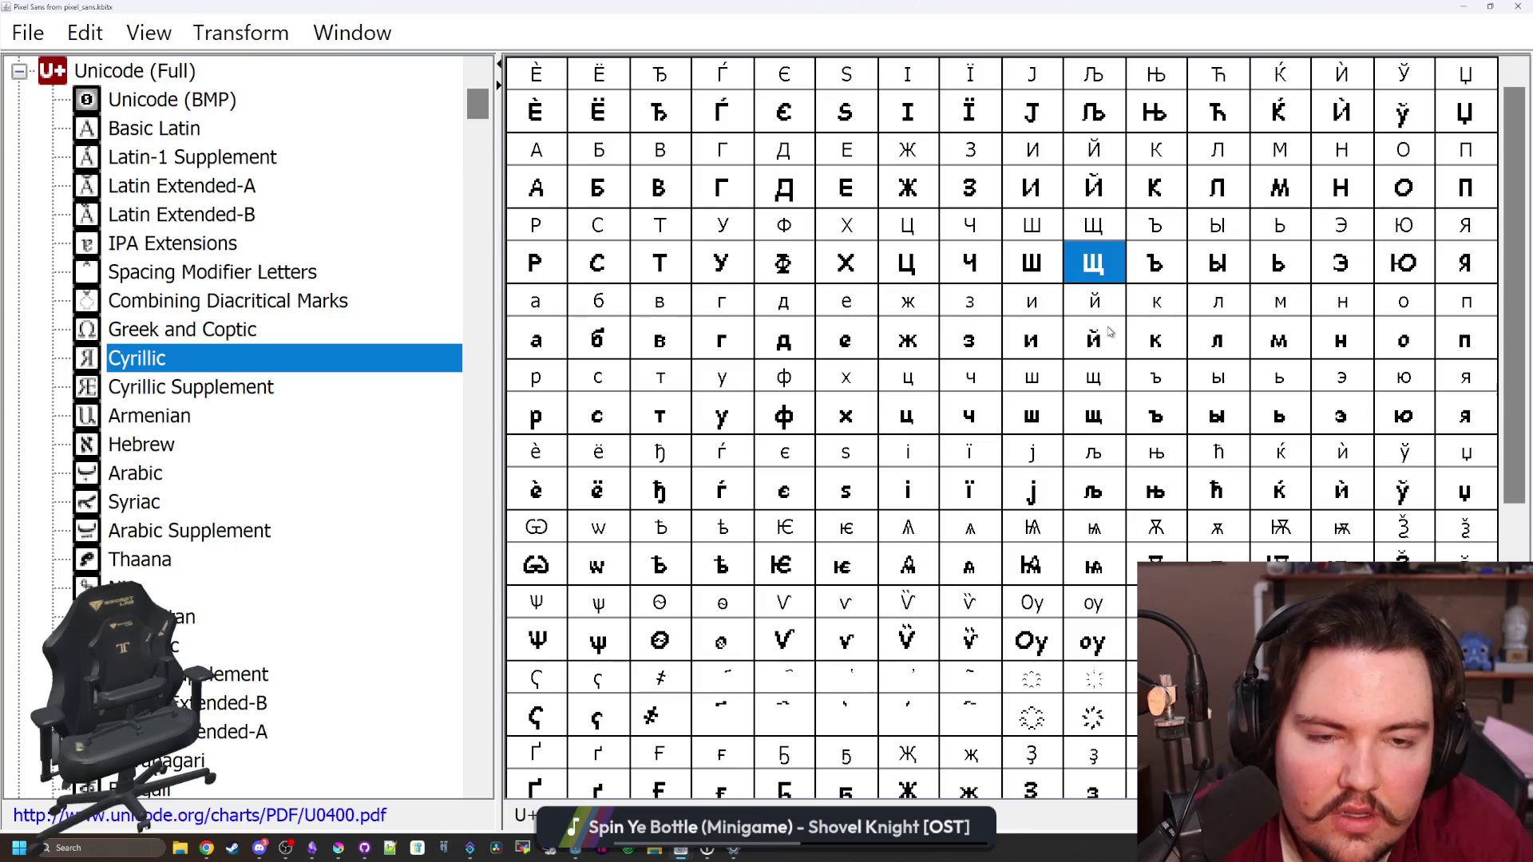
pyautogui.press('Right')
pyautogui.press('Right')
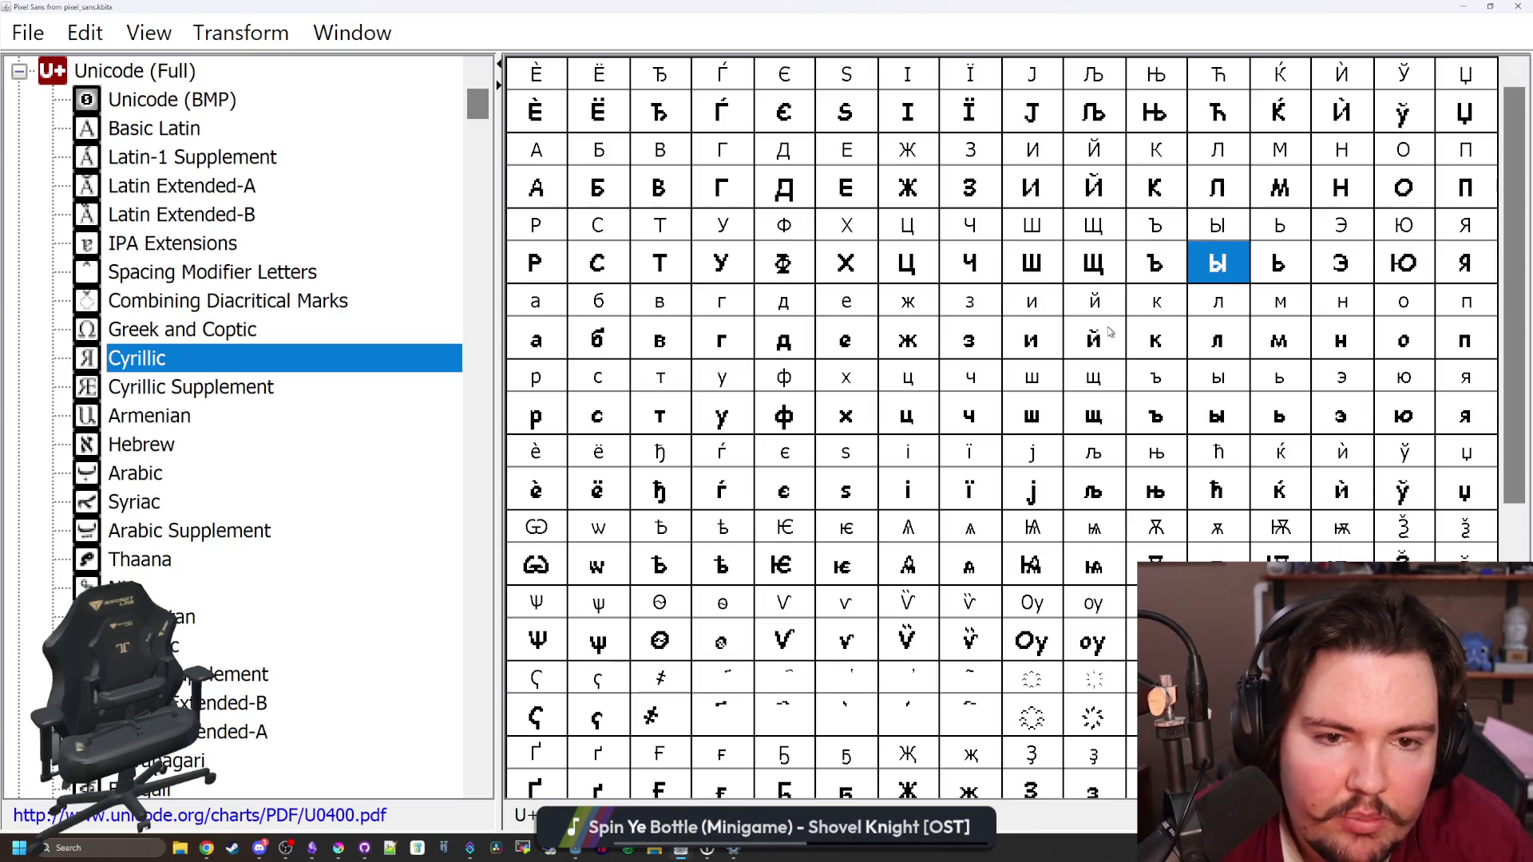
pyautogui.doubleClick(1212, 264)
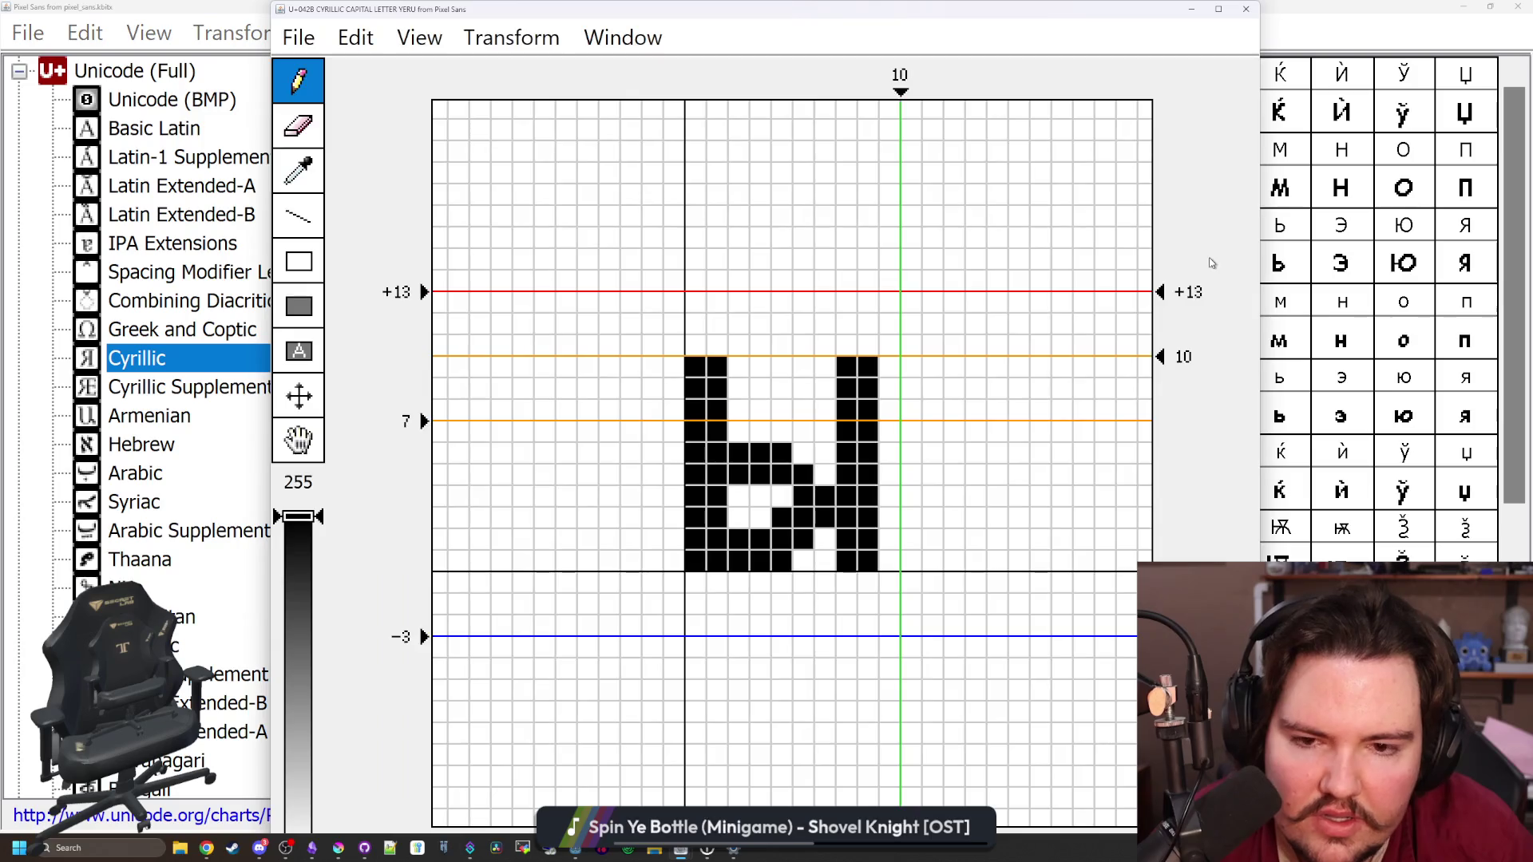
pyautogui.click(1246, 10)
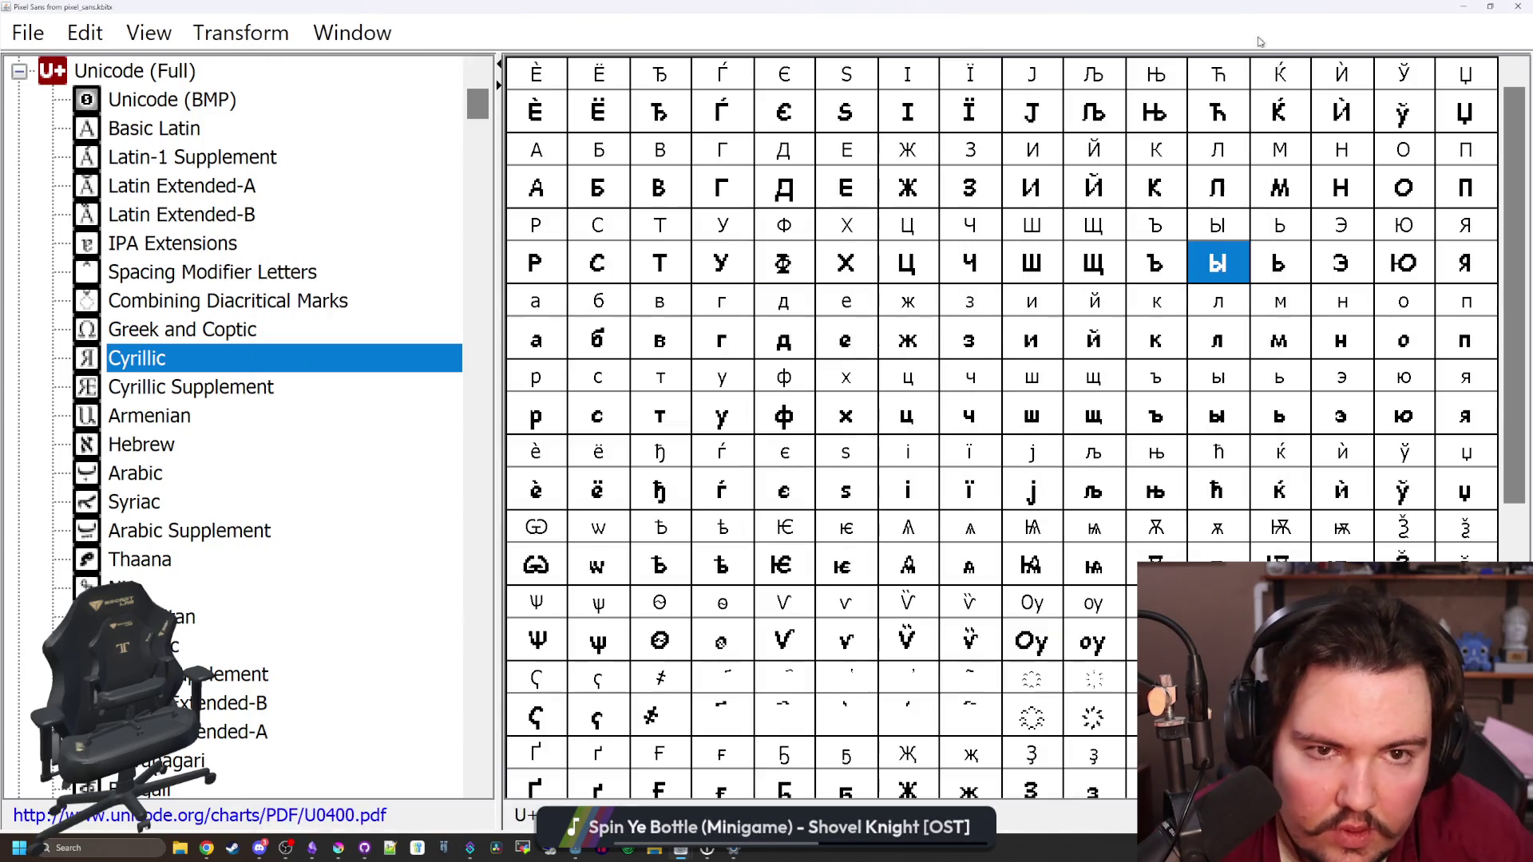
pyautogui.click(1293, 271)
pyautogui.press('Left')
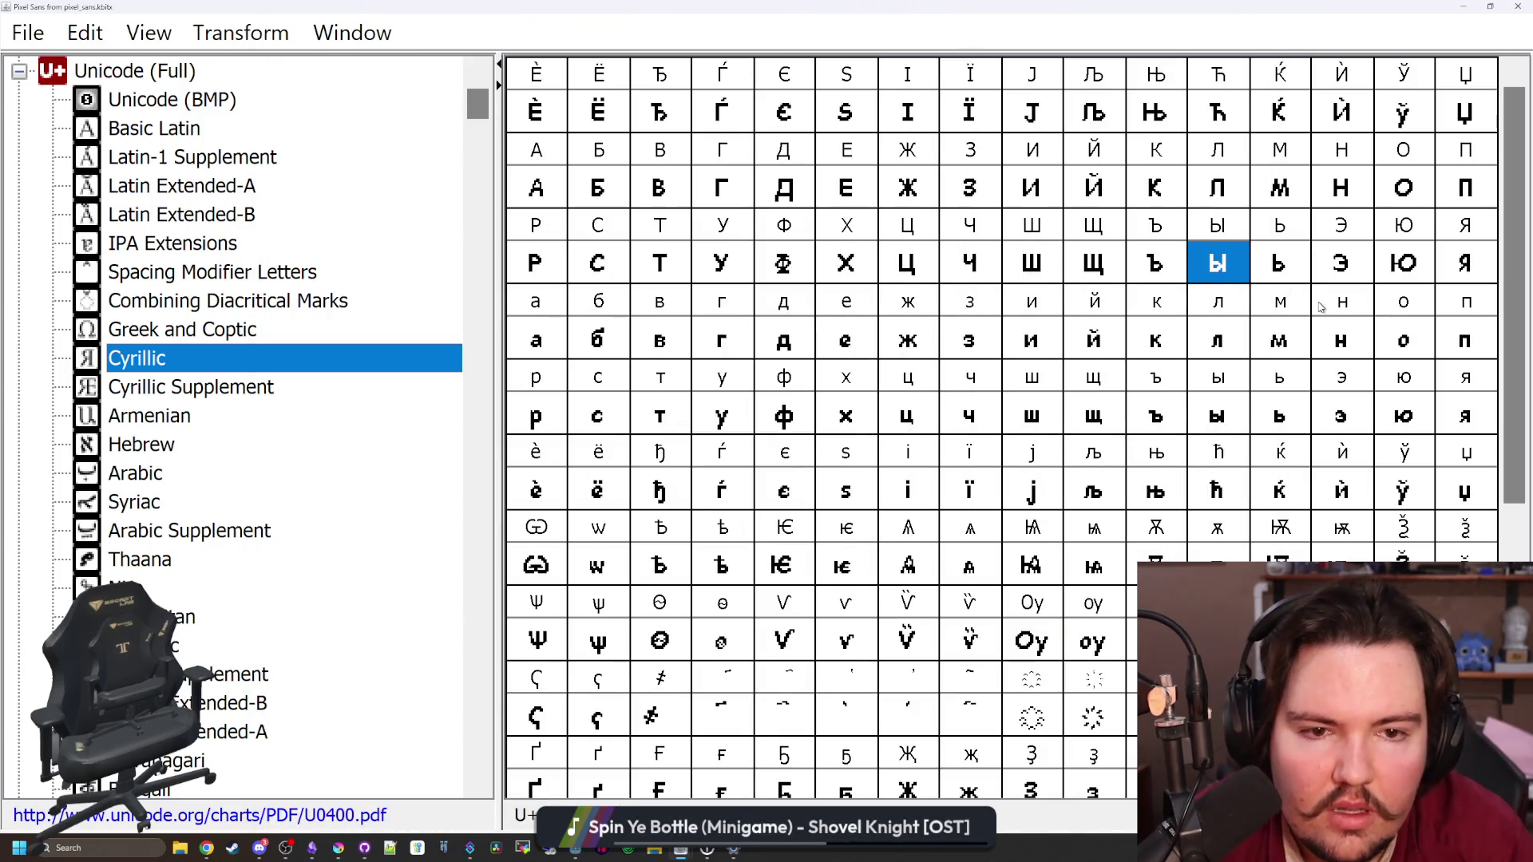
pyautogui.press('Right')
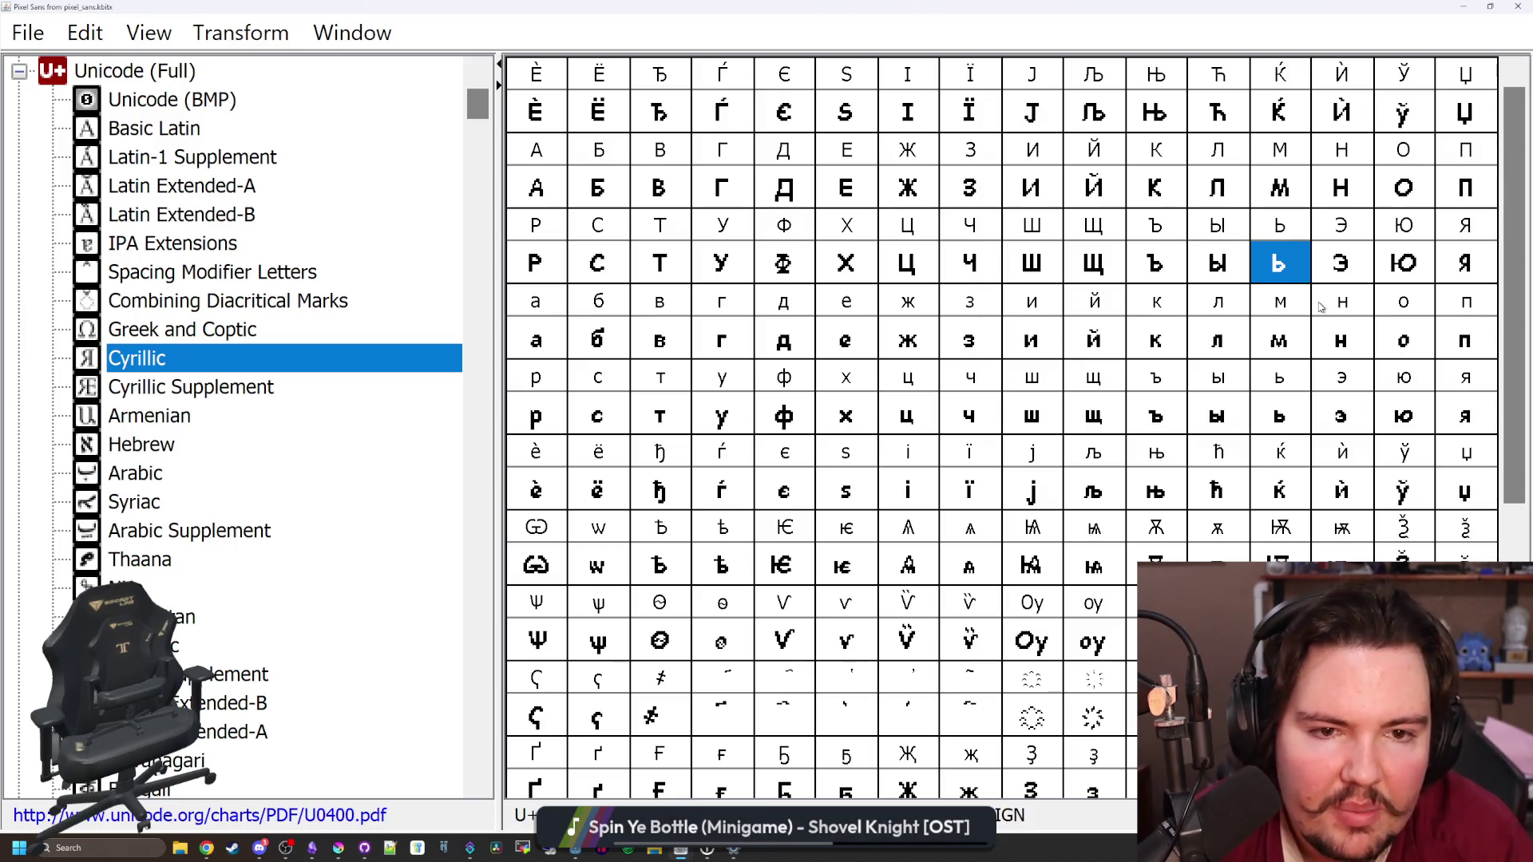
pyautogui.press('Right')
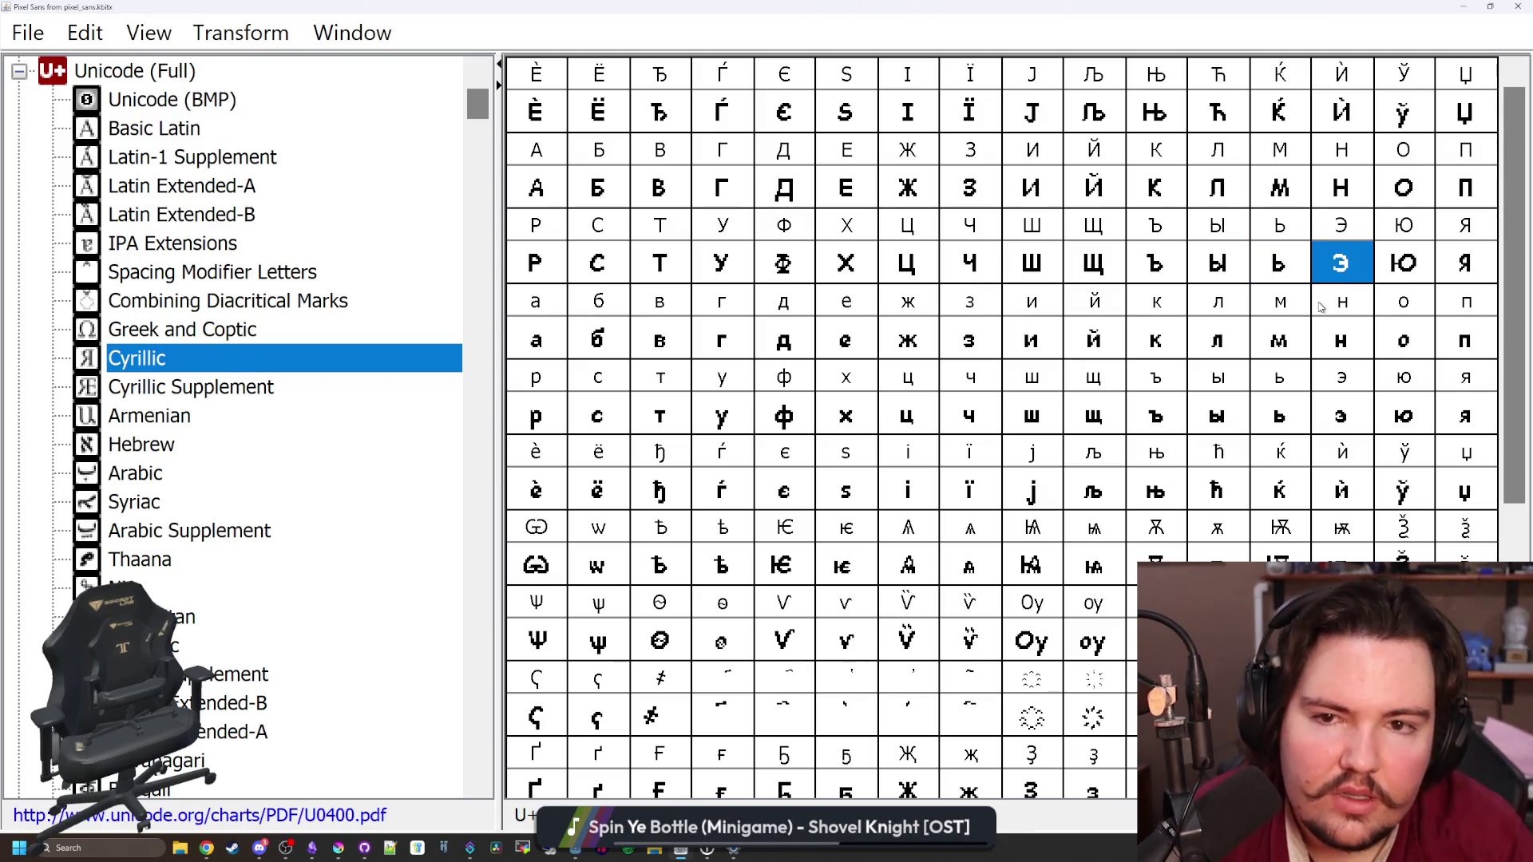
# Apply a glyph transformation to Э and check the result in its editor
pyautogui.click(806, 140)
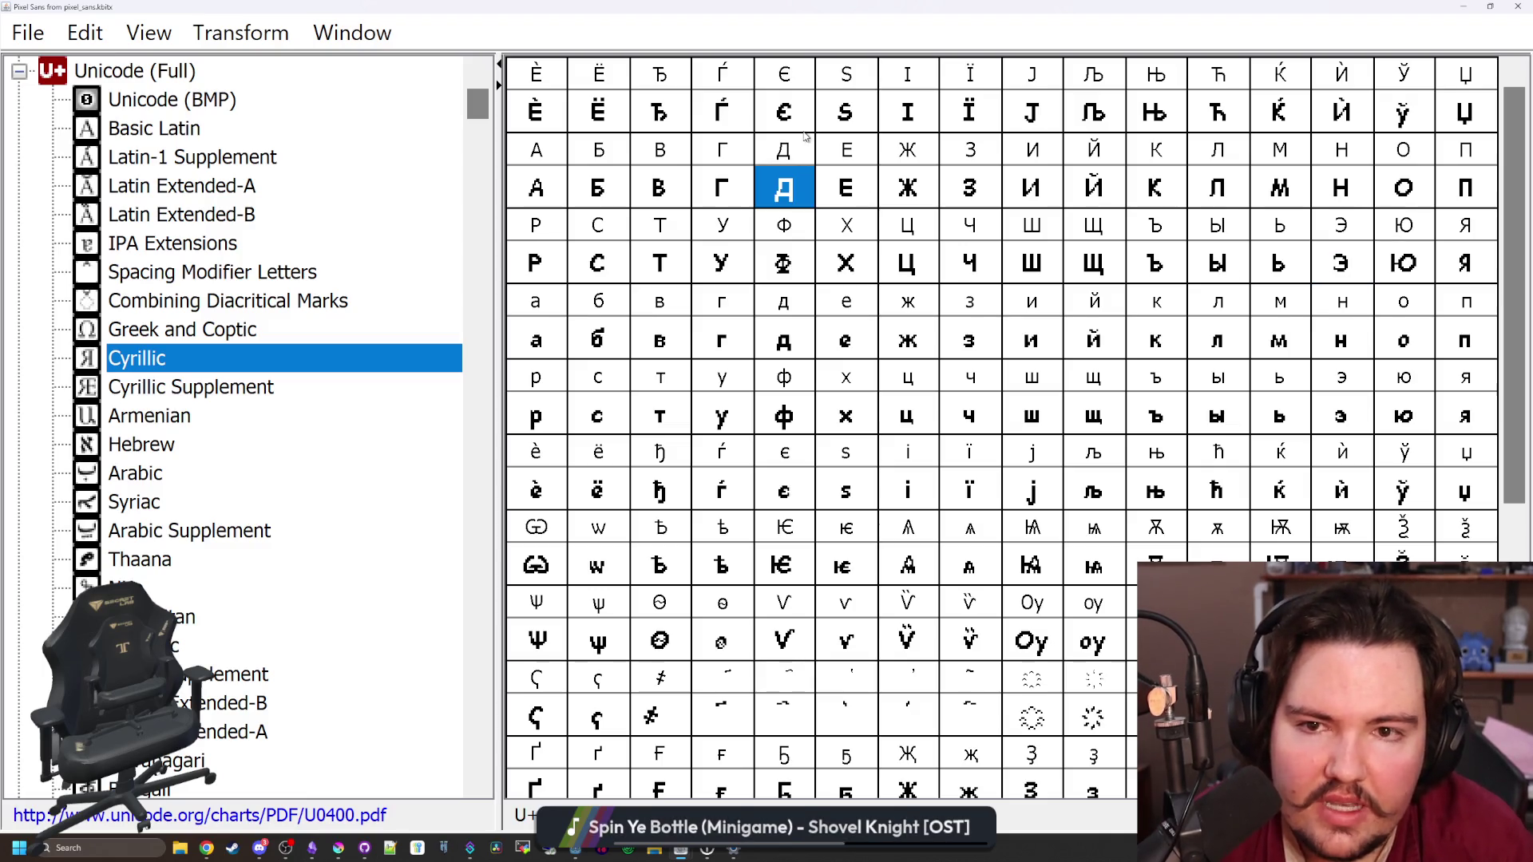
pyautogui.click(841, 116)
pyautogui.click(802, 115)
pyautogui.click(1342, 274)
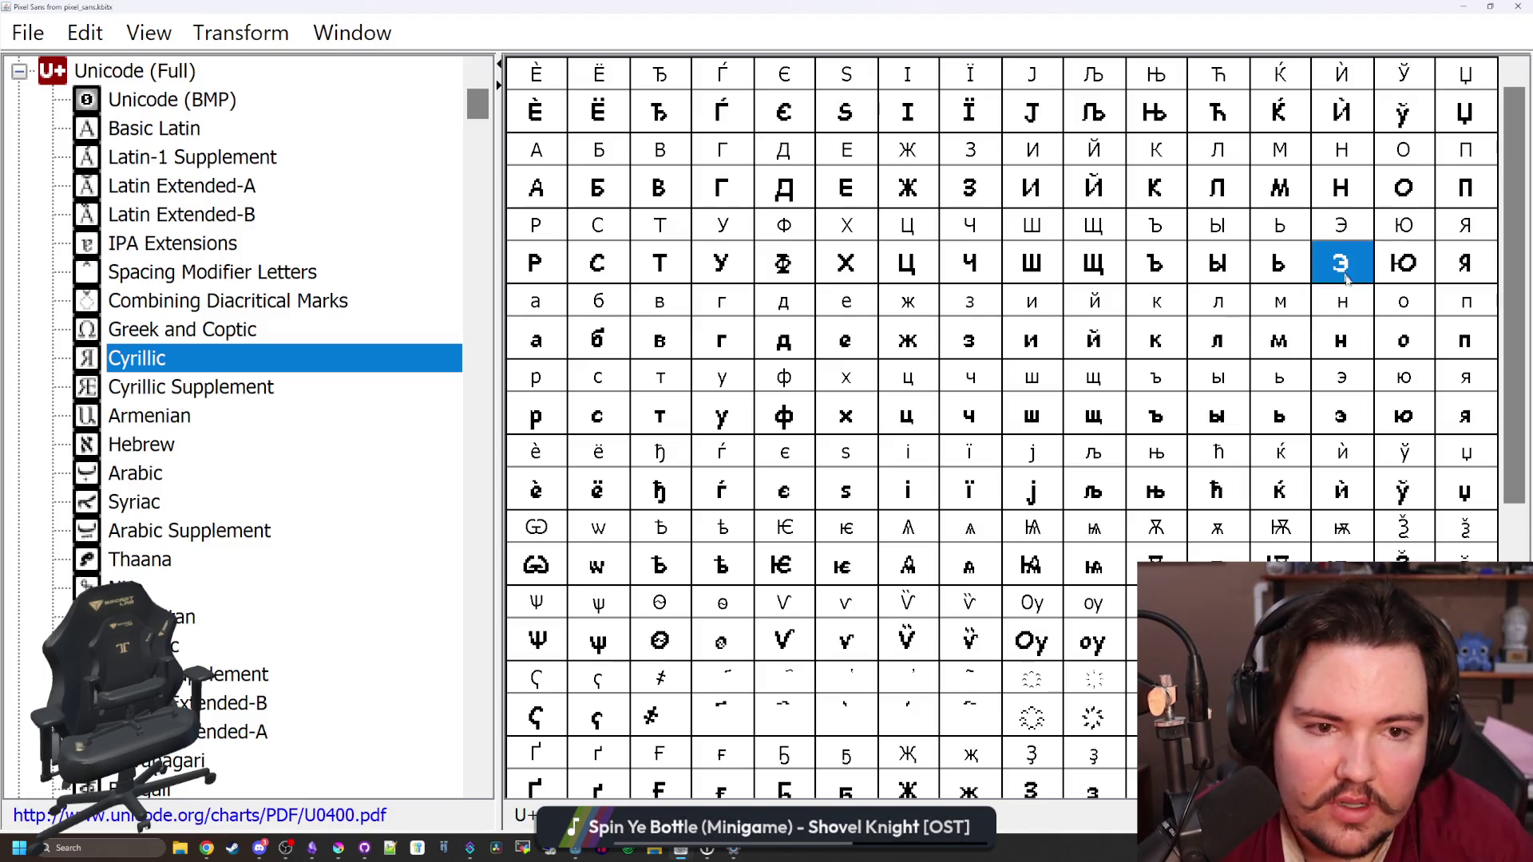
pyautogui.click(240, 32)
pyautogui.click(383, 281)
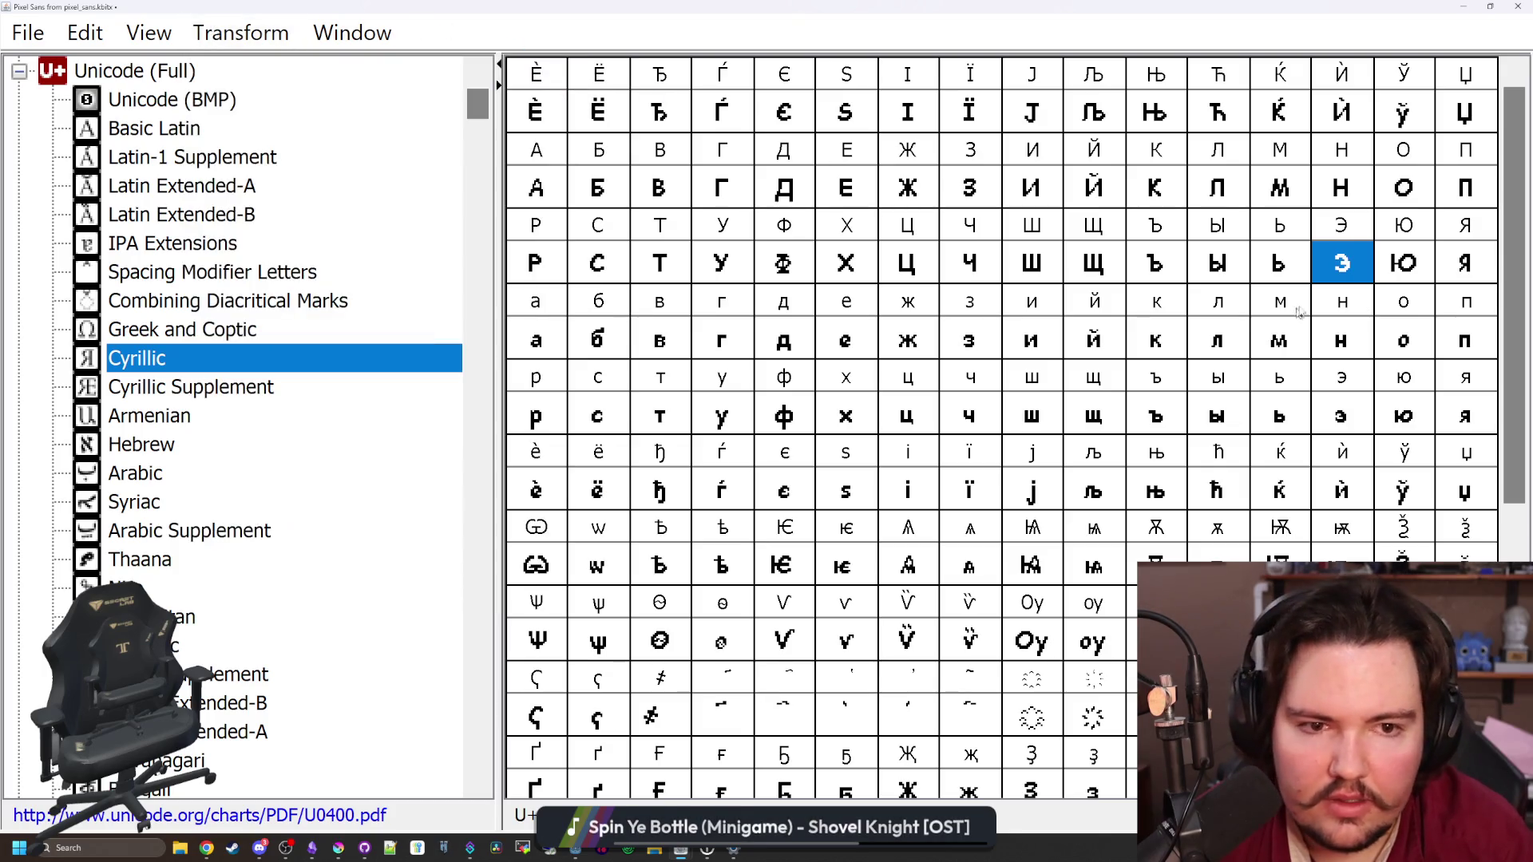
pyautogui.doubleClick(1341, 263)
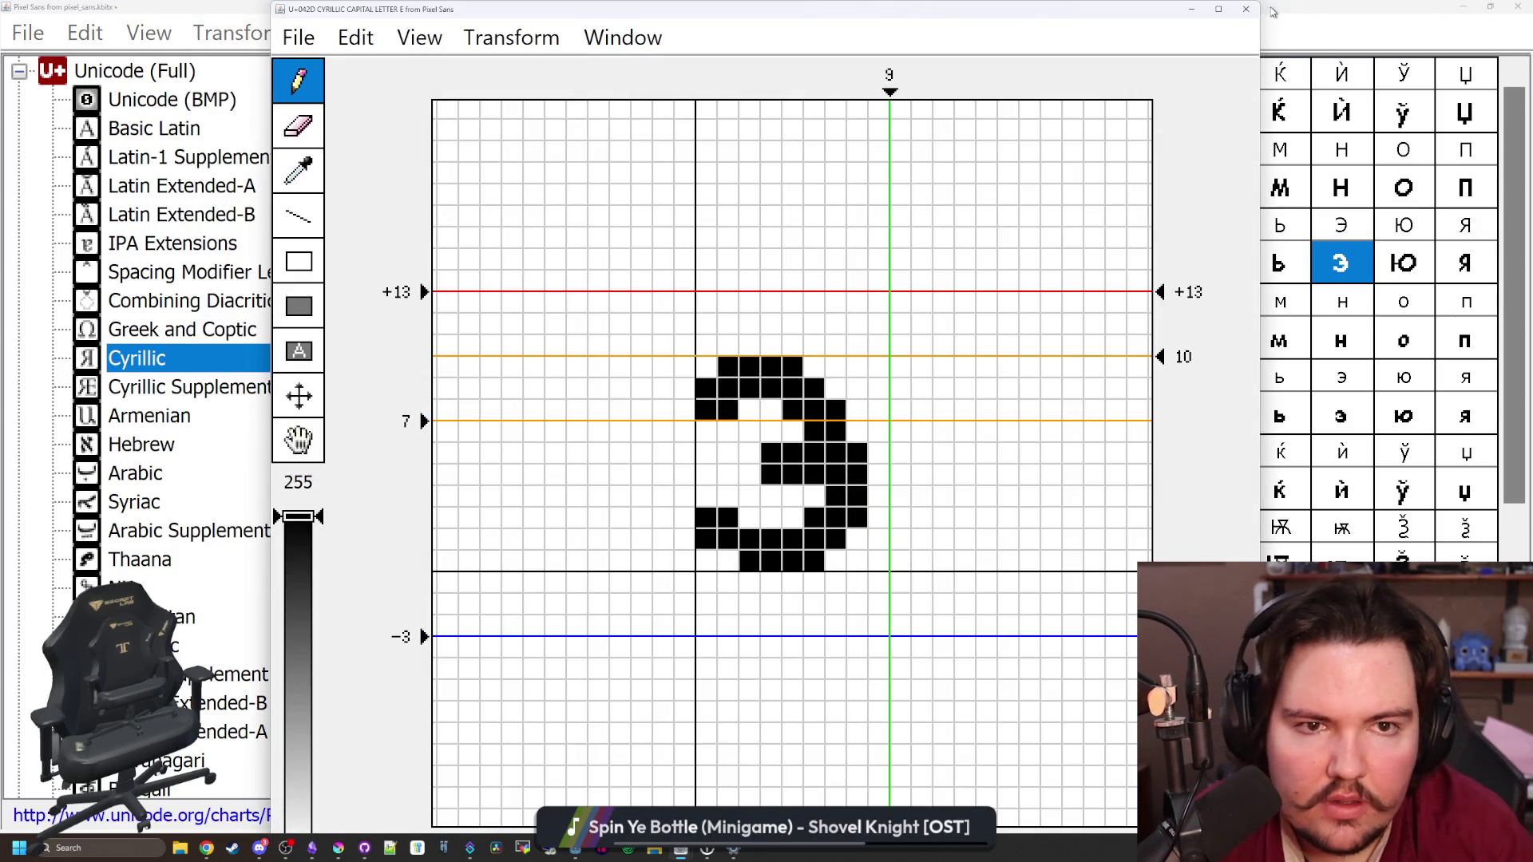
pyautogui.click(1245, 9)
# Move past Ю and Я into the lowercase row and open з (U+0437)
pyautogui.click(1403, 263)
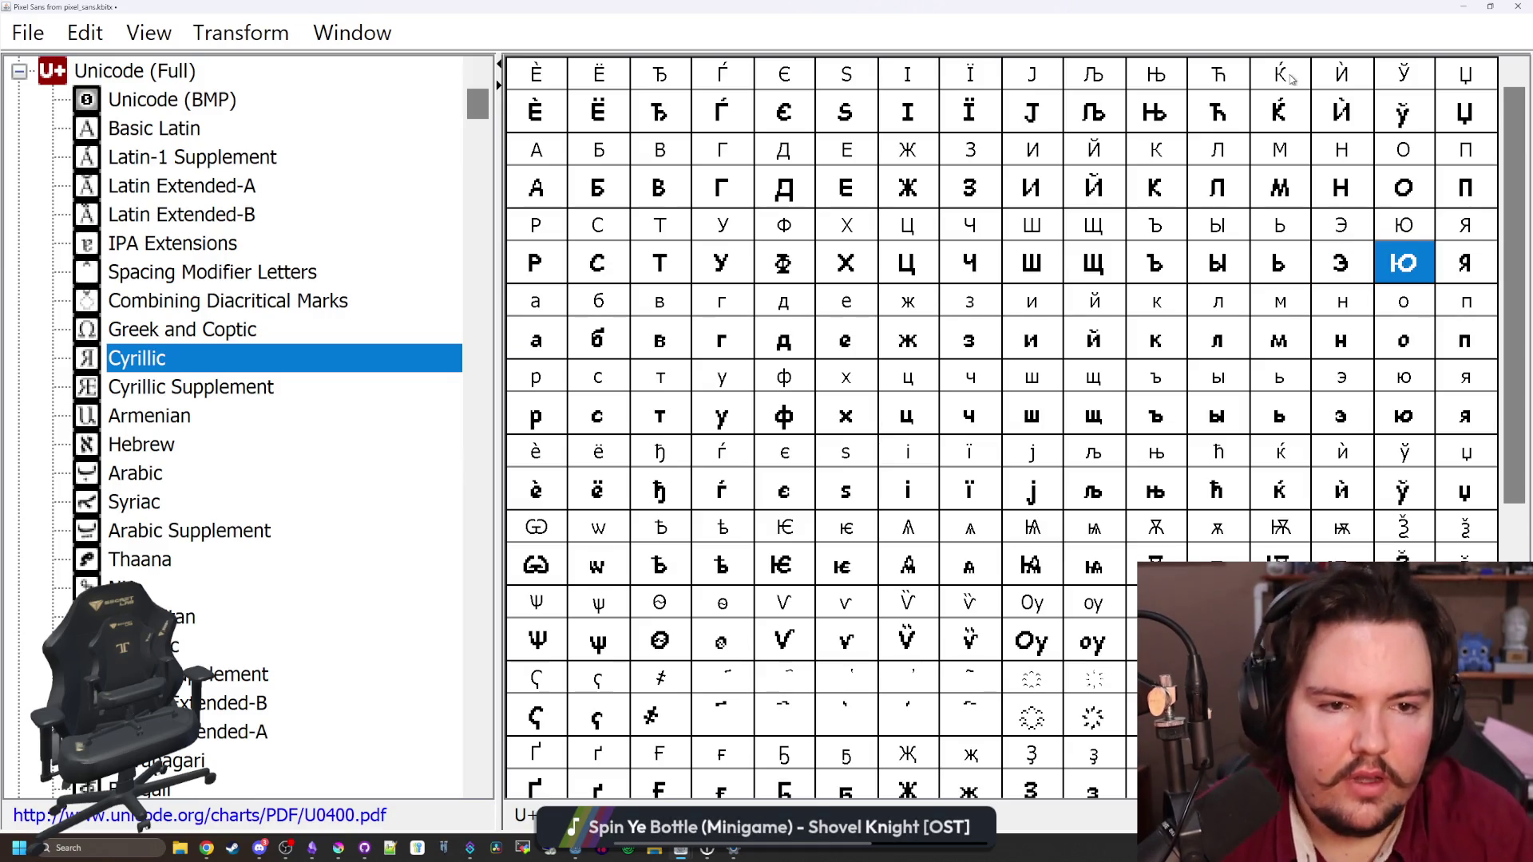
pyautogui.press('Right')
pyautogui.press('Down')
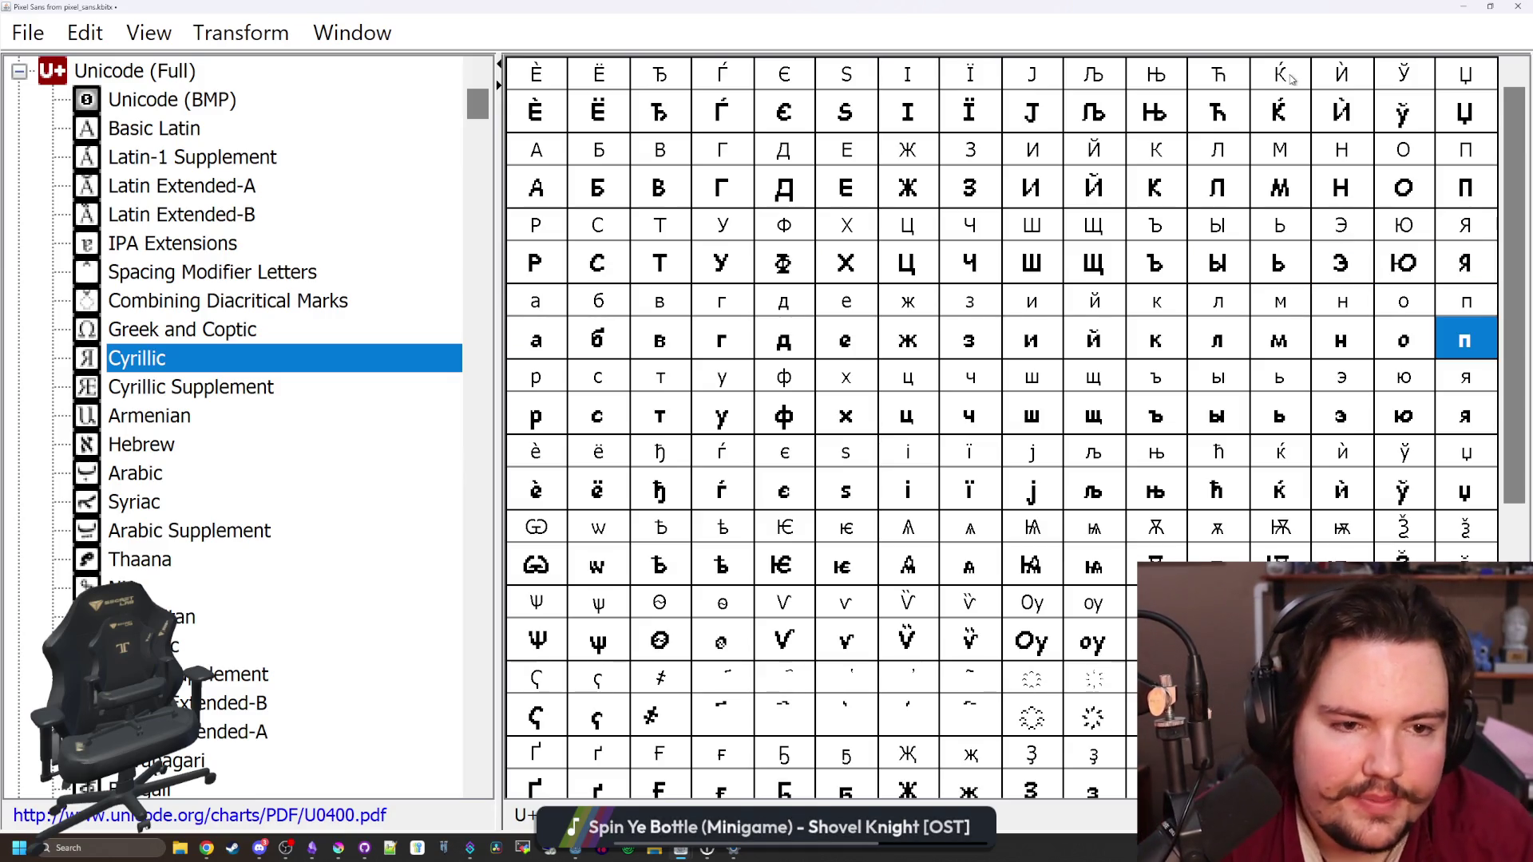
pyautogui.press('Left')
pyautogui.press('Left')
pyautogui.press('Left')
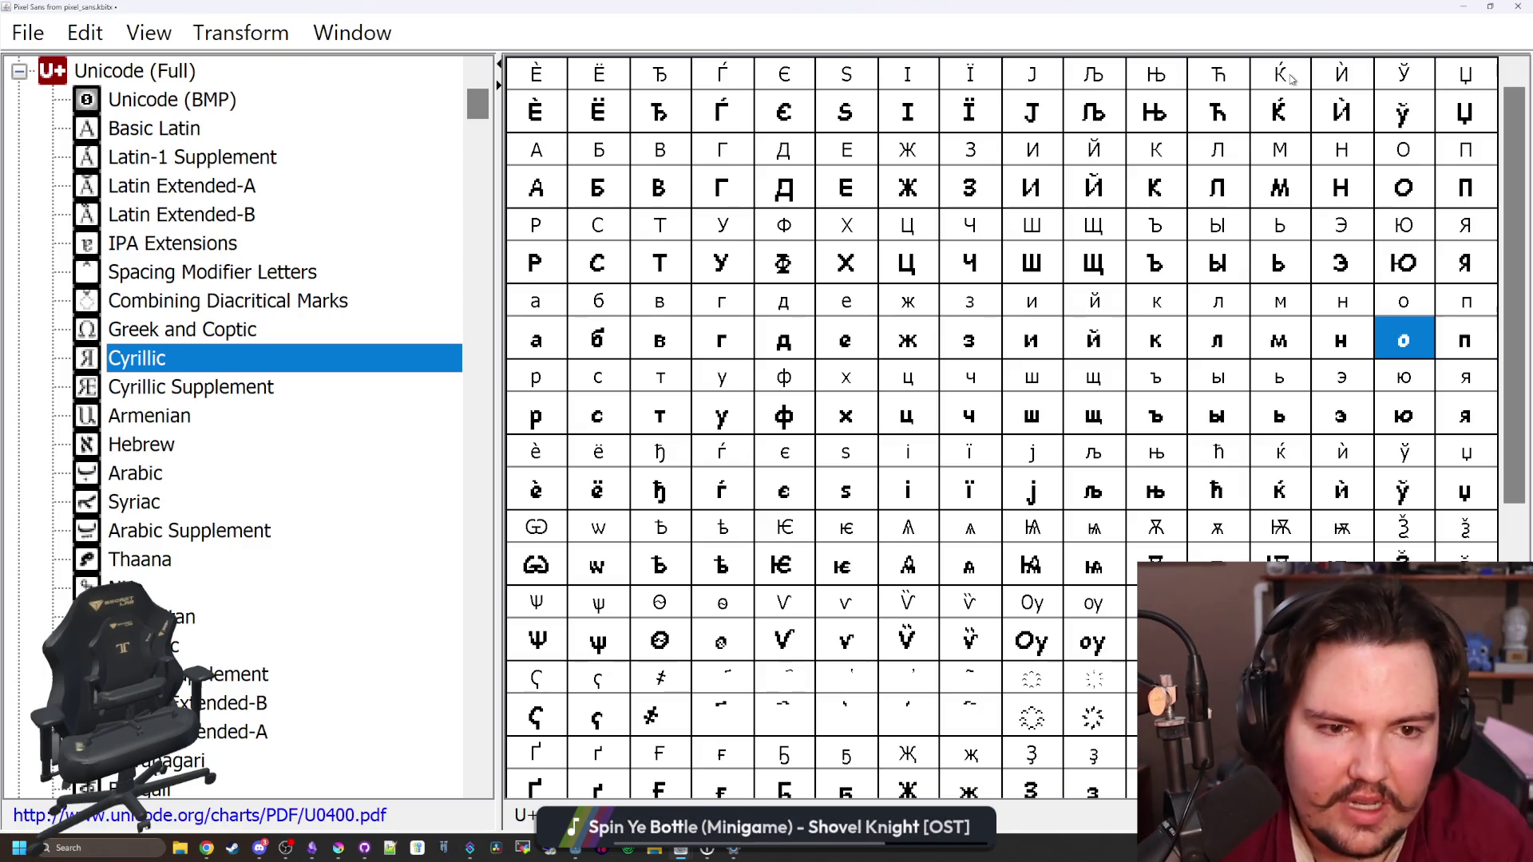
pyautogui.press('Left')
pyautogui.press('Left')
pyautogui.press('Left')
pyautogui.press('Right')
pyautogui.doubleClick(999, 323)
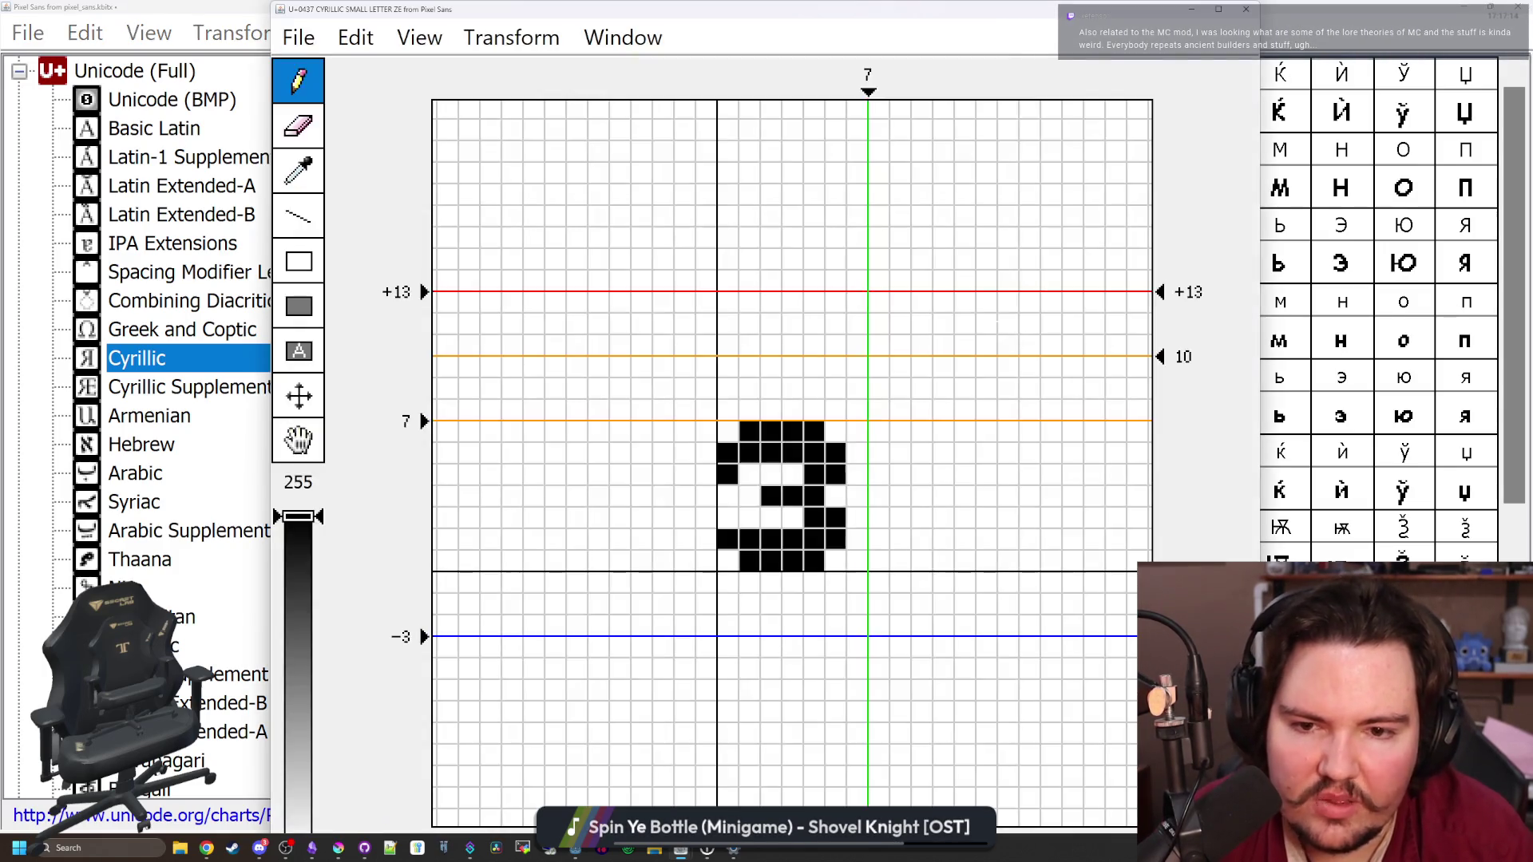
# Fill the gap in small be б's top-right hook, then show the Basic Latin block
pyautogui.click(1246, 9)
pyautogui.click(915, 335)
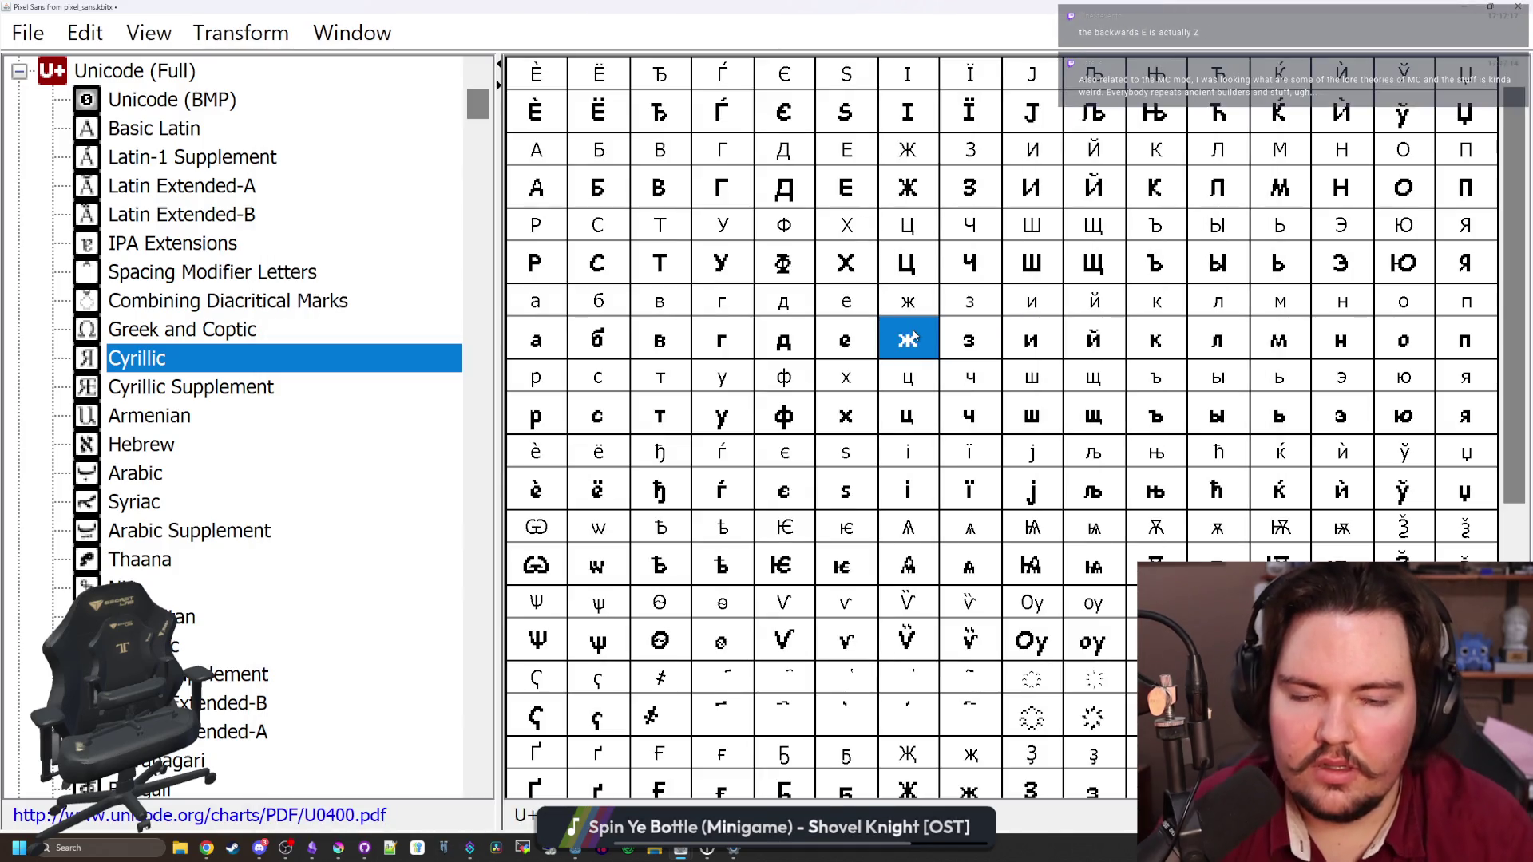
pyautogui.press('Left')
pyautogui.press('Left')
pyautogui.press('Left')
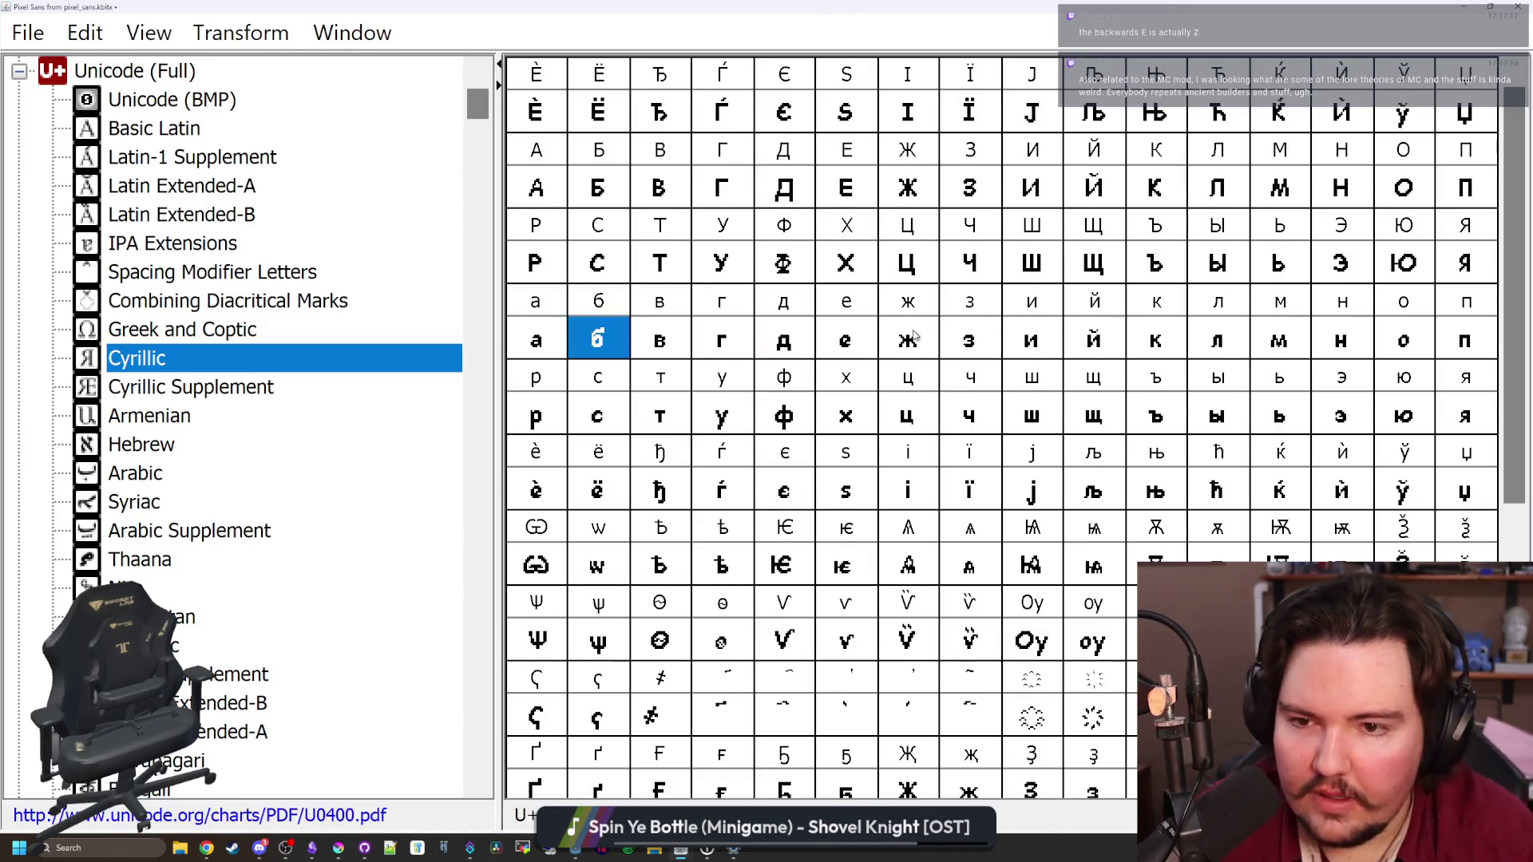
pyautogui.doubleClick(603, 338)
pyautogui.moveTo(846, 390); pyautogui.dragTo(805, 364)
pyautogui.click(803, 346)
pyautogui.click(804, 367)
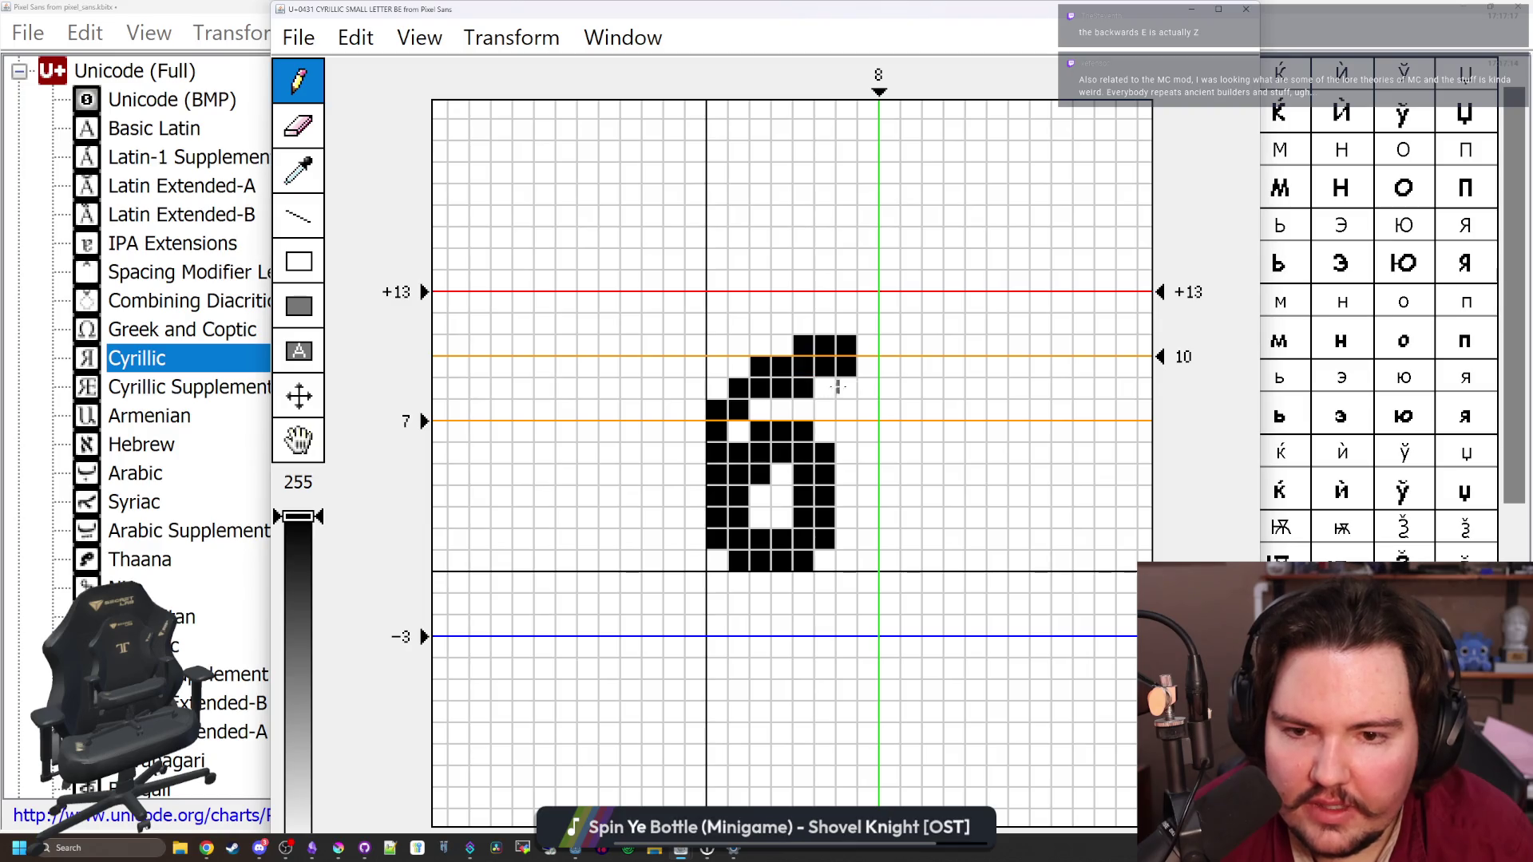
pyautogui.moveTo(974, 11)
pyautogui.mouseDown()
pyautogui.moveTo(1024, 455)
pyautogui.moveTo(1029, 4)
pyautogui.mouseUp()
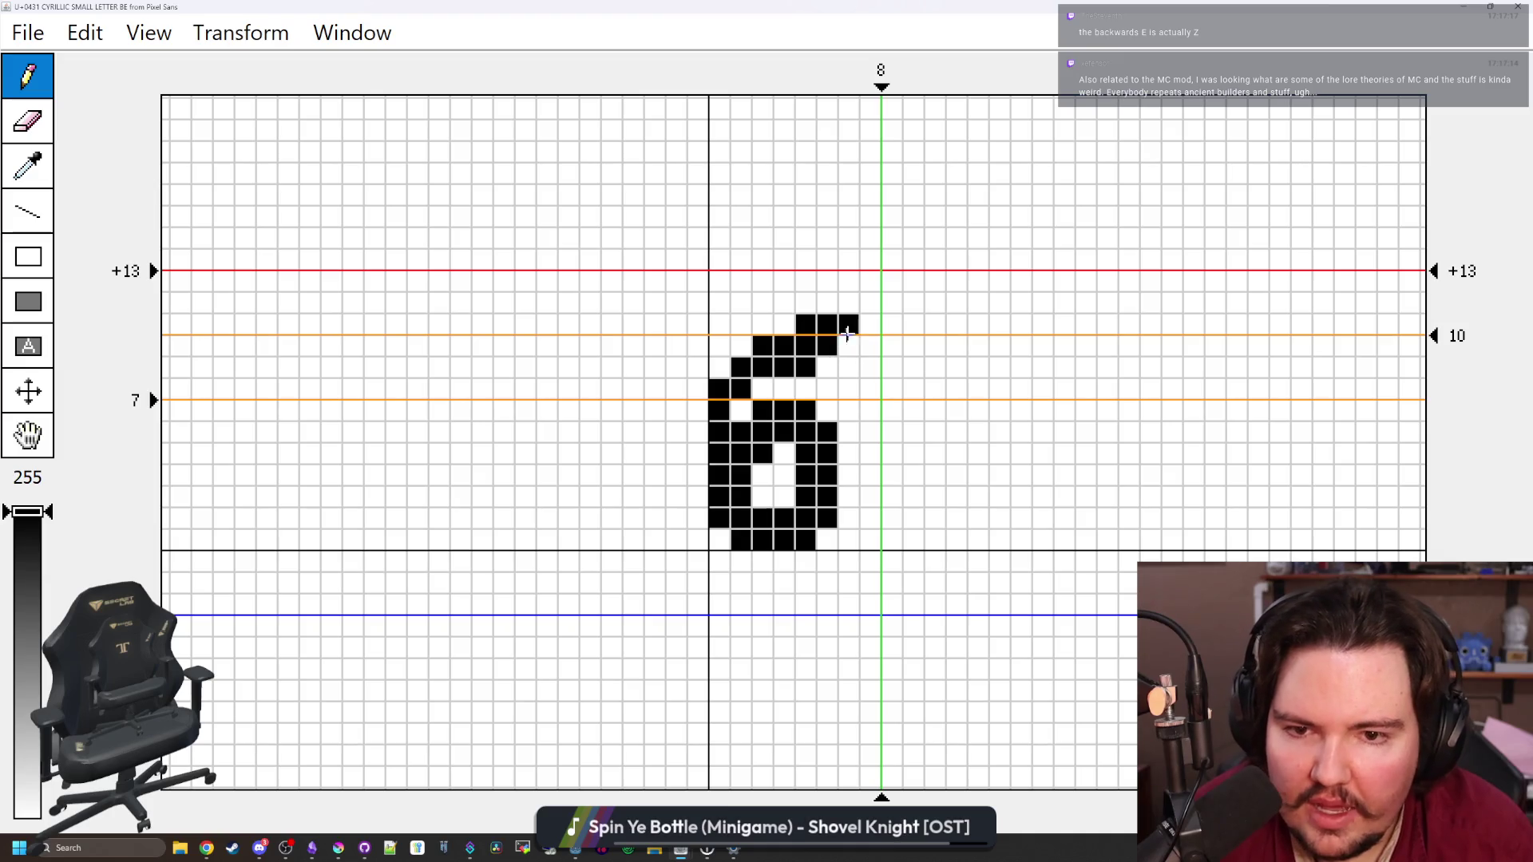
pyautogui.click(1518, 6)
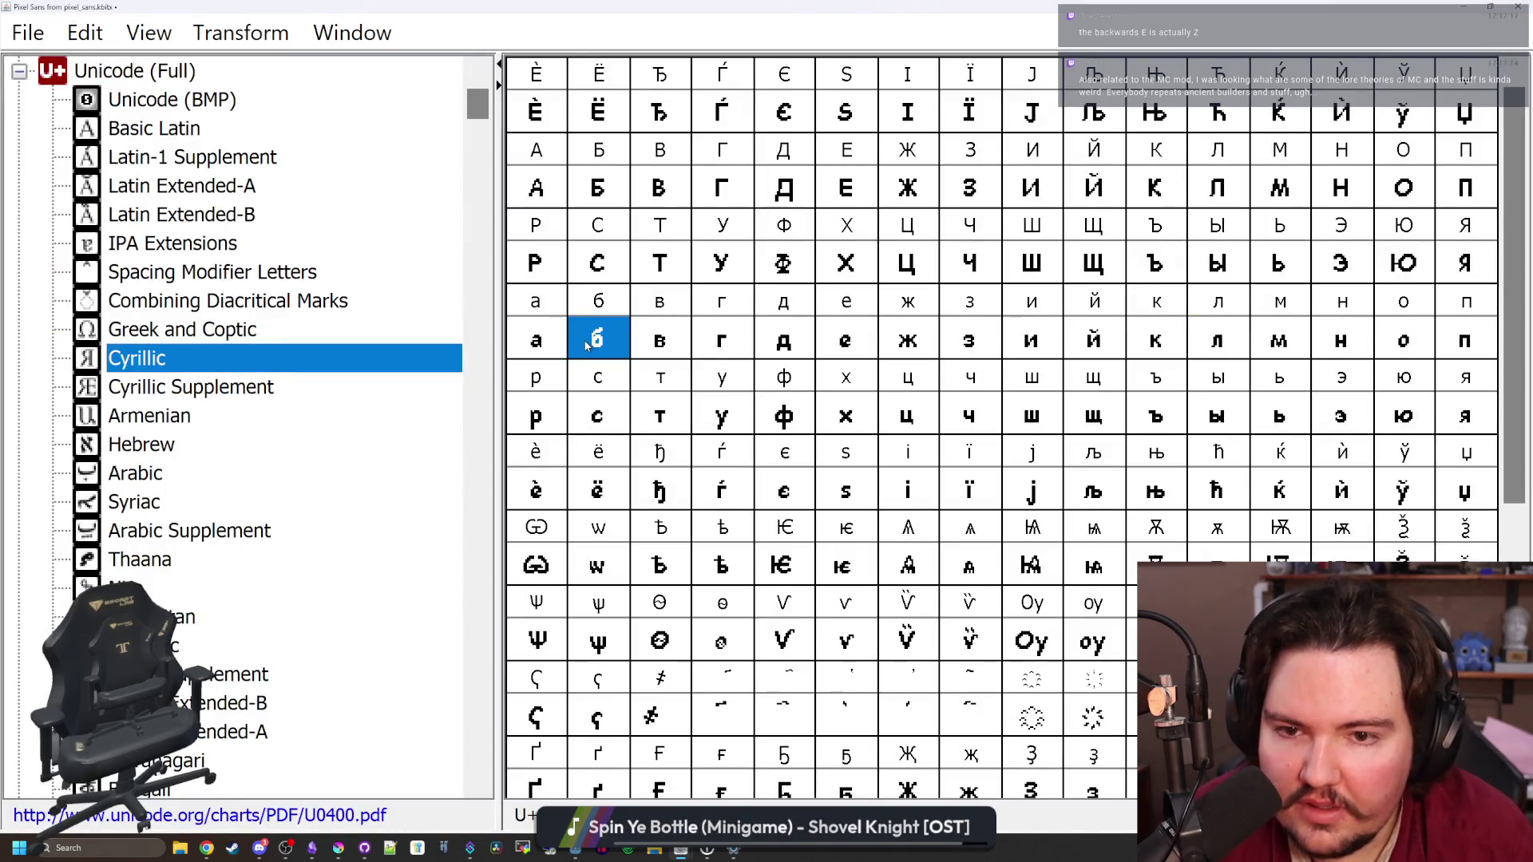
pyautogui.click(168, 131)
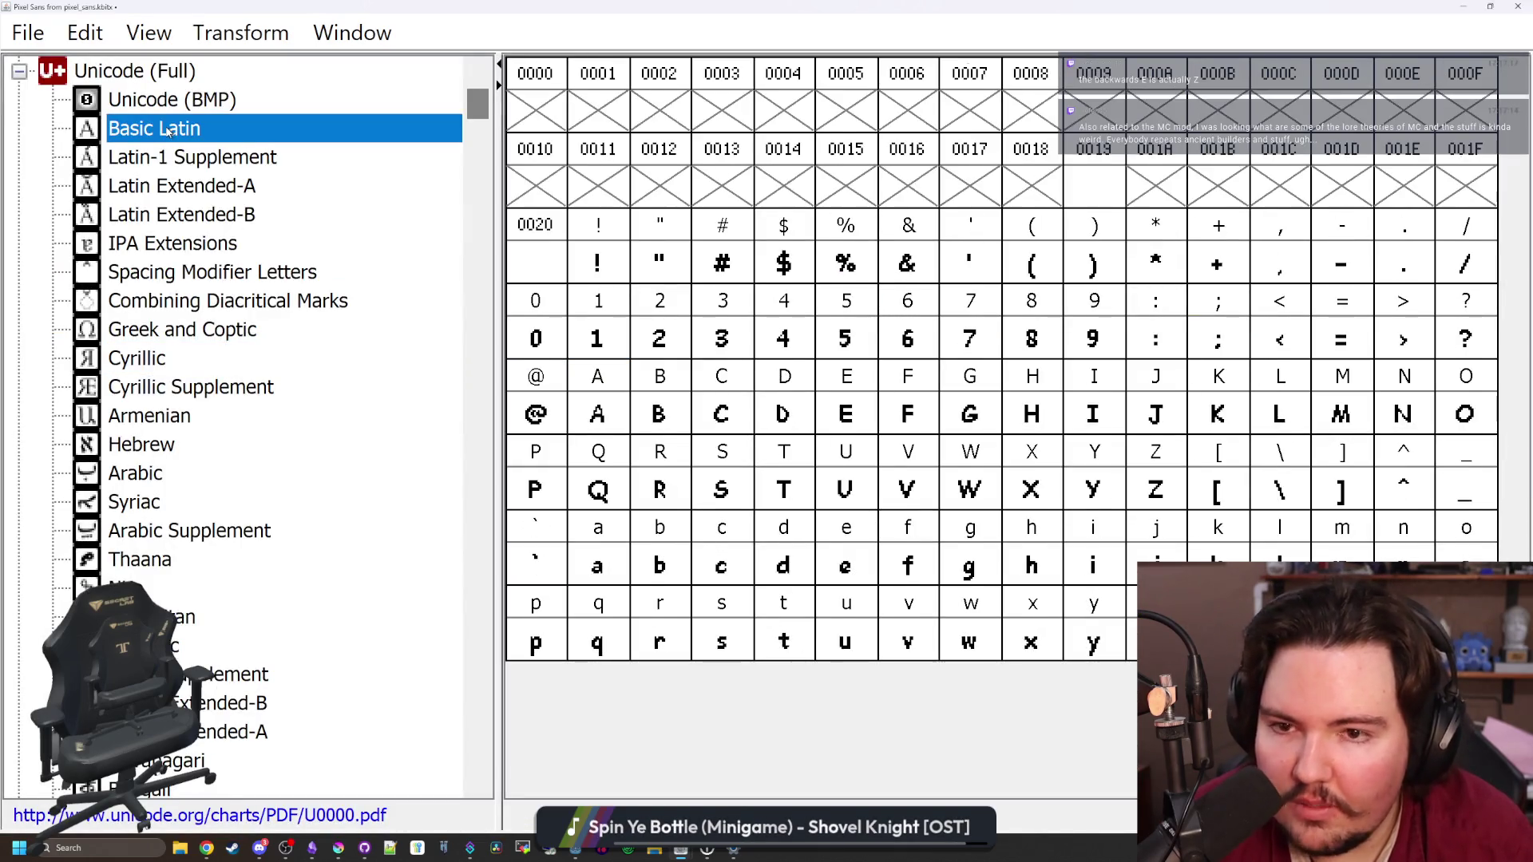
# Compare with the Latin digit 6, then reopen the Cyrillic б glyph for editing
pyautogui.click(926, 339)
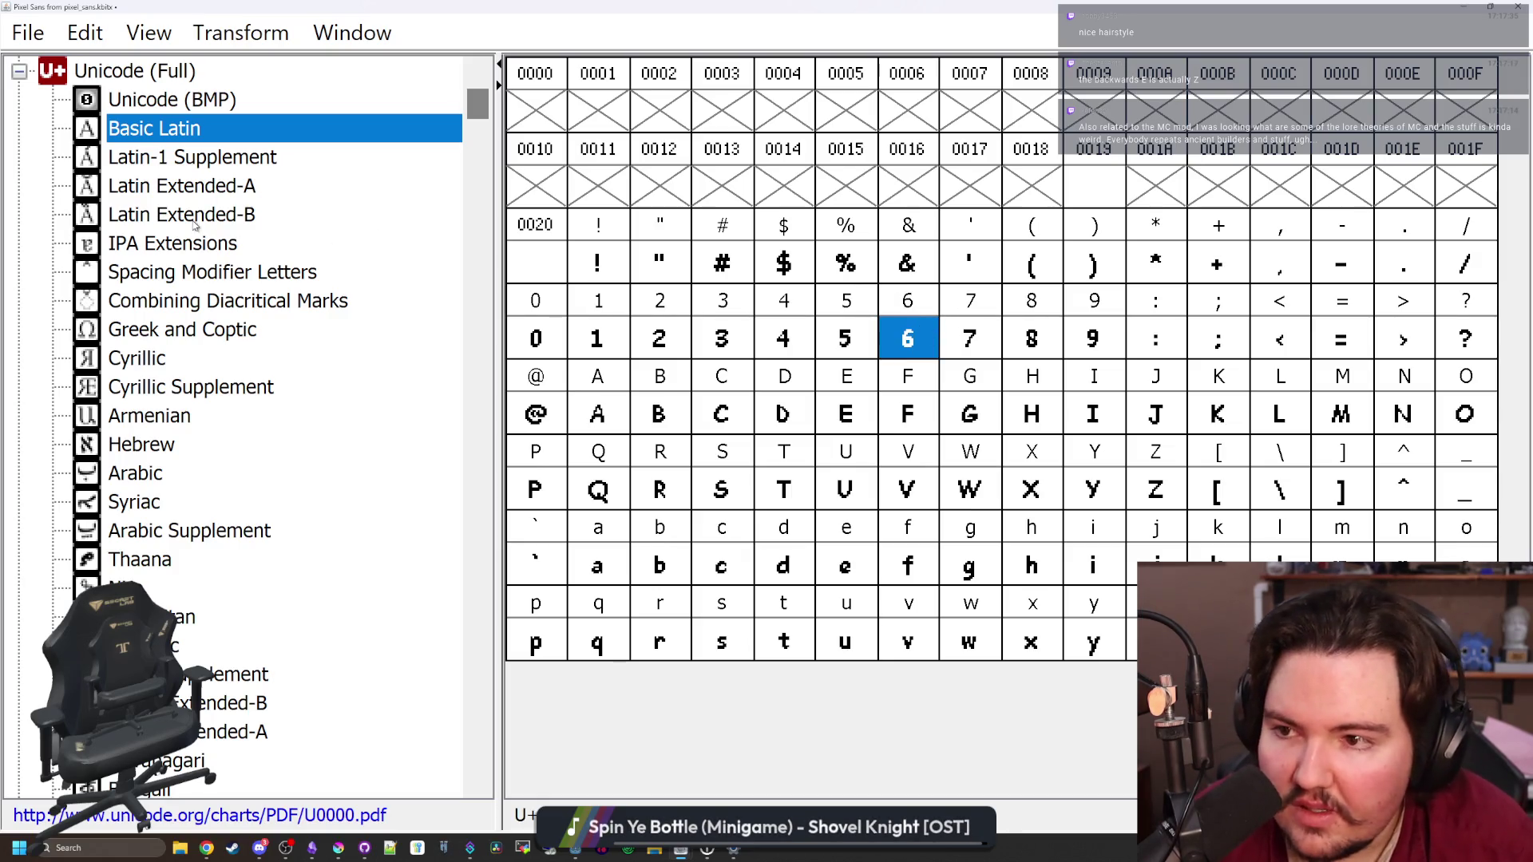
pyautogui.click(190, 359)
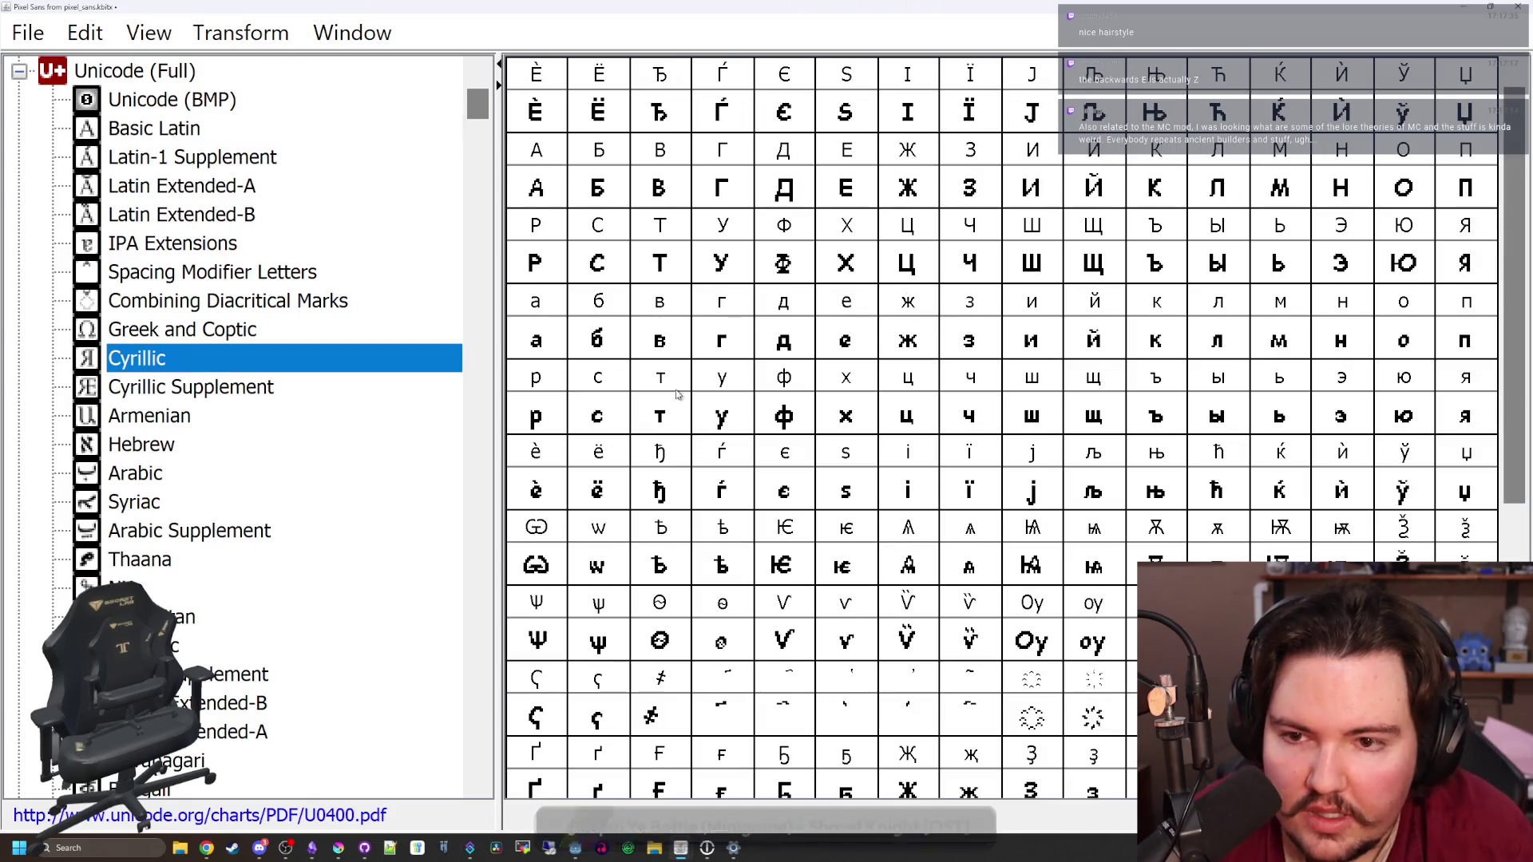
pyautogui.click(621, 348)
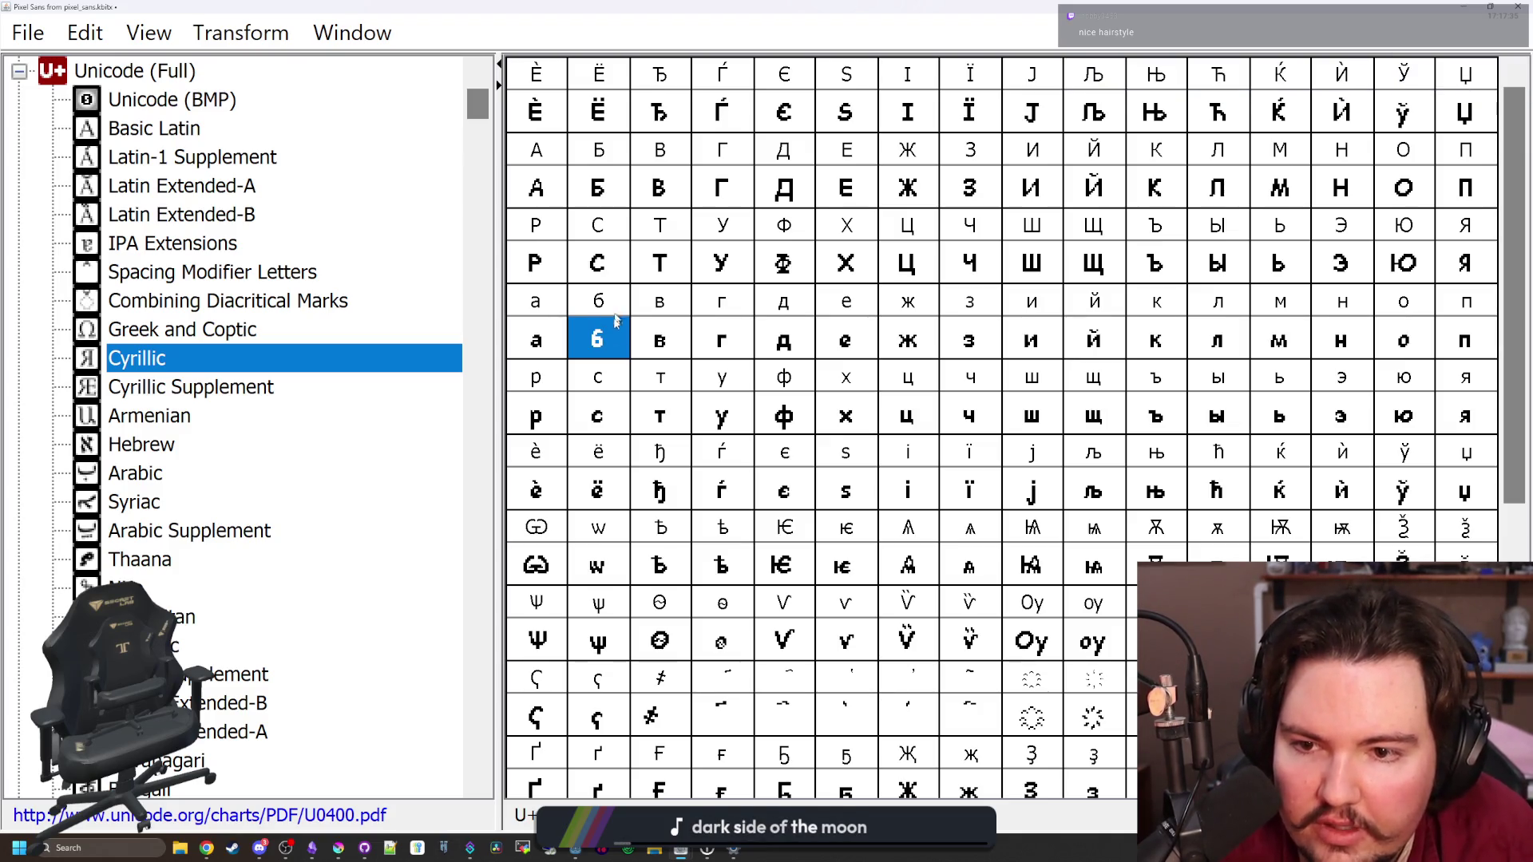
pyautogui.doubleClick(608, 342)
# Lengthen the б top stroke leftward and clear the pixels beneath it
pyautogui.click(834, 367)
pyautogui.click(830, 389)
pyautogui.click(813, 388)
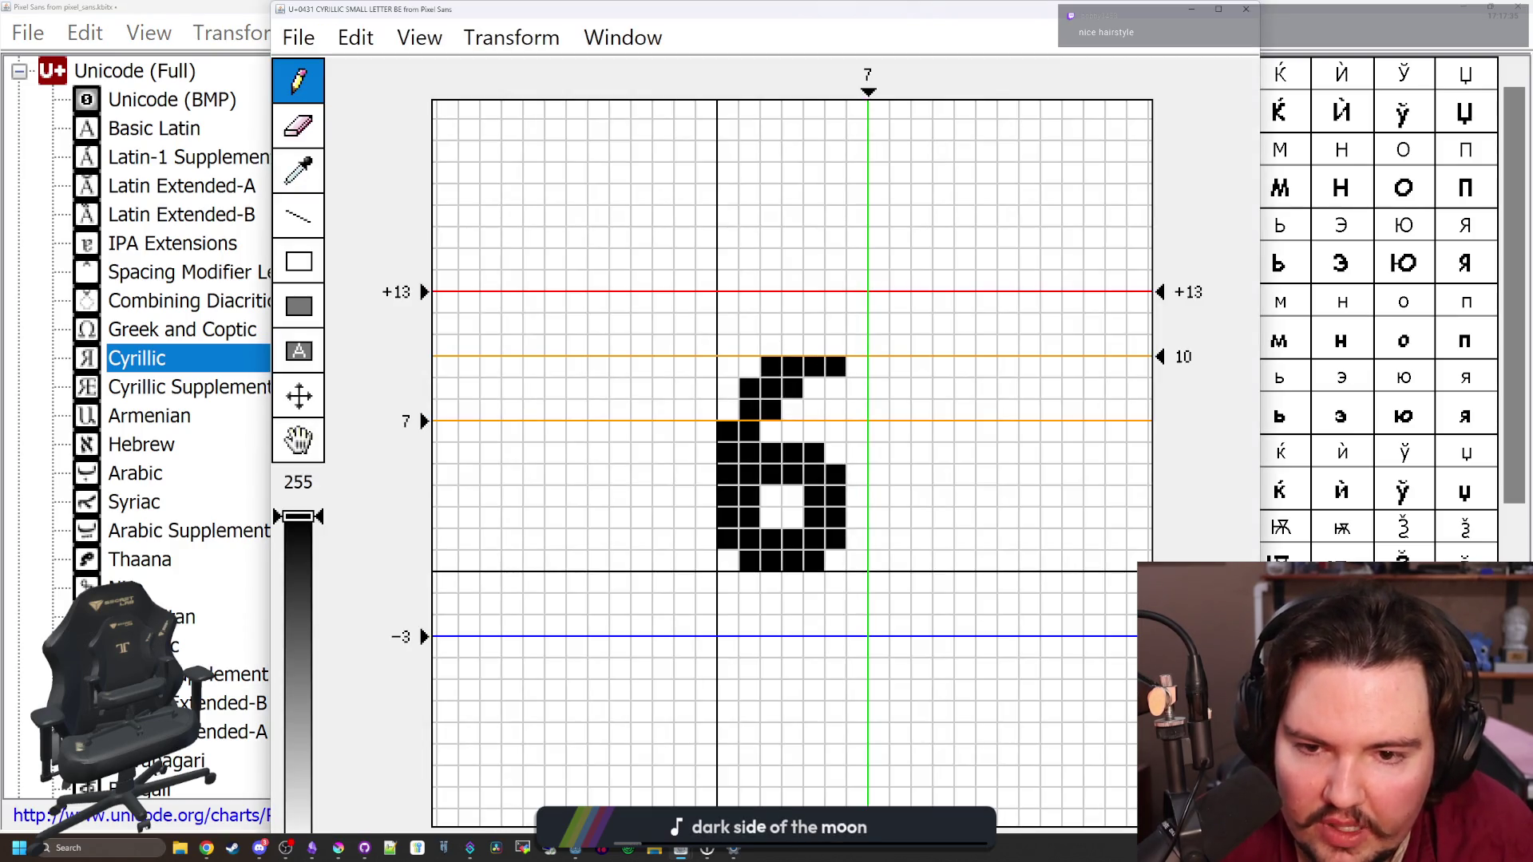
pyautogui.click(834, 346)
pyautogui.click(813, 346)
pyautogui.click(792, 346)
pyautogui.click(1245, 9)
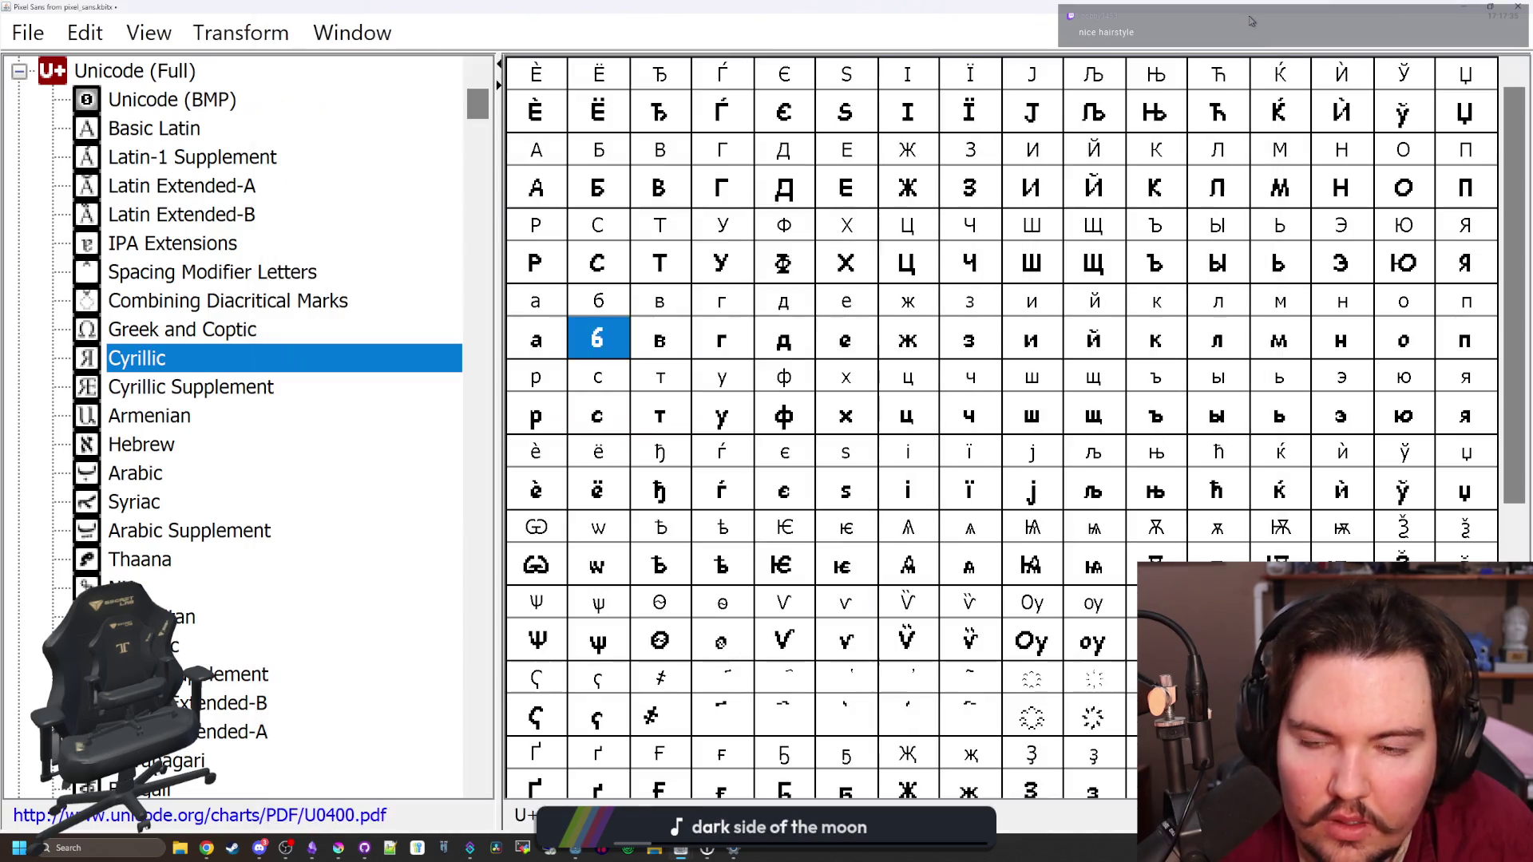
# Thicken the б stroke with extra pixels and remove its top-right pixel
pyautogui.doubleClick(615, 327)
pyautogui.click(726, 410)
pyautogui.click(748, 367)
pyautogui.click(771, 345)
pyautogui.click(770, 410)
pyautogui.click(835, 366)
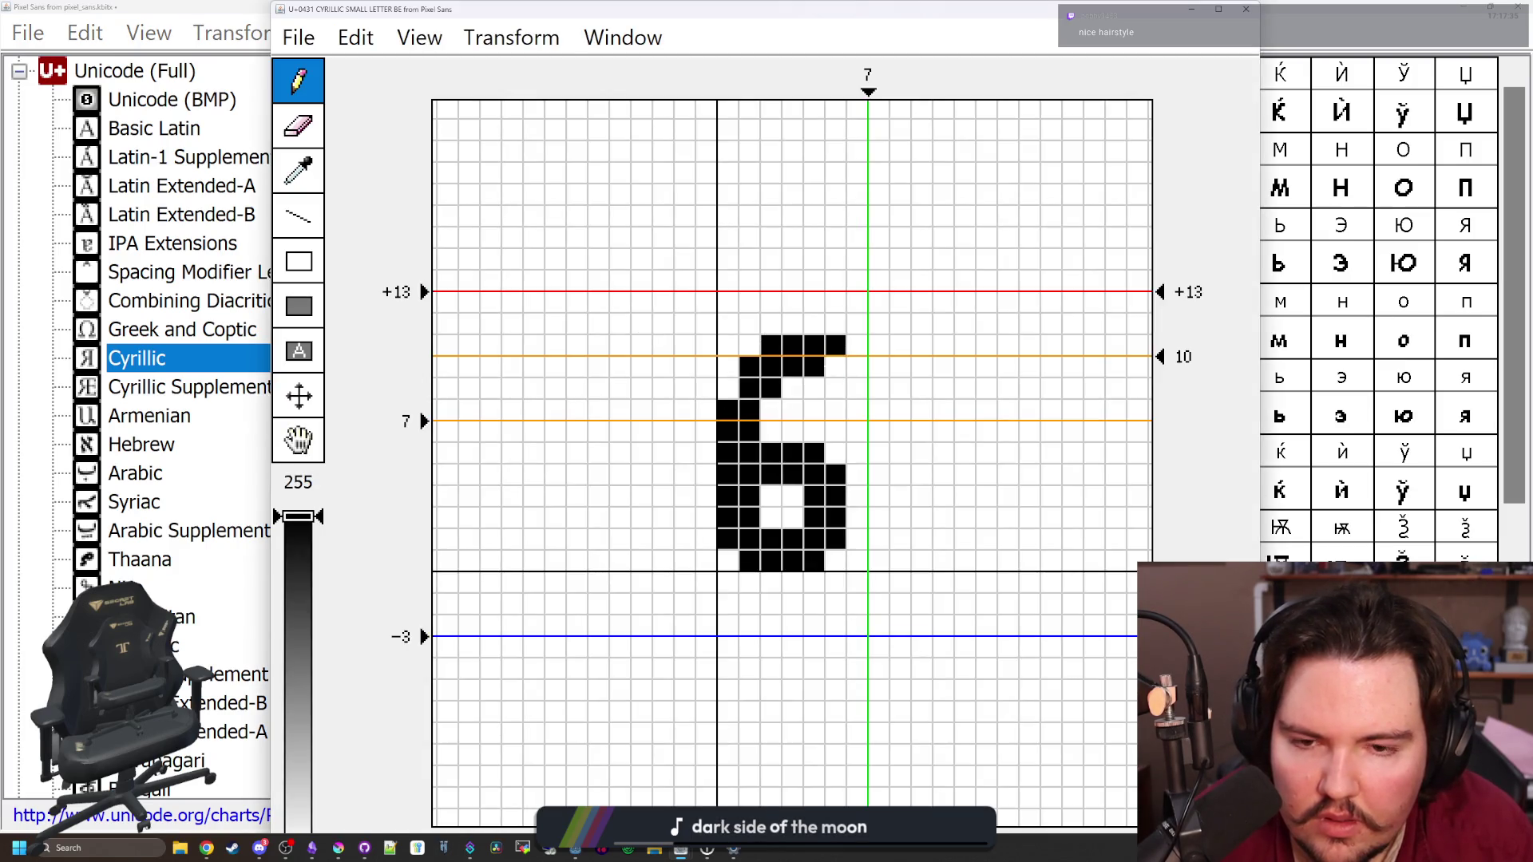
pyautogui.moveTo(985, 14)
pyautogui.mouseDown()
pyautogui.moveTo(785, 561)
pyautogui.moveTo(775, 514)
pyautogui.moveTo(1402, 4)
pyautogui.moveTo(974, 372)
pyautogui.mouseUp()
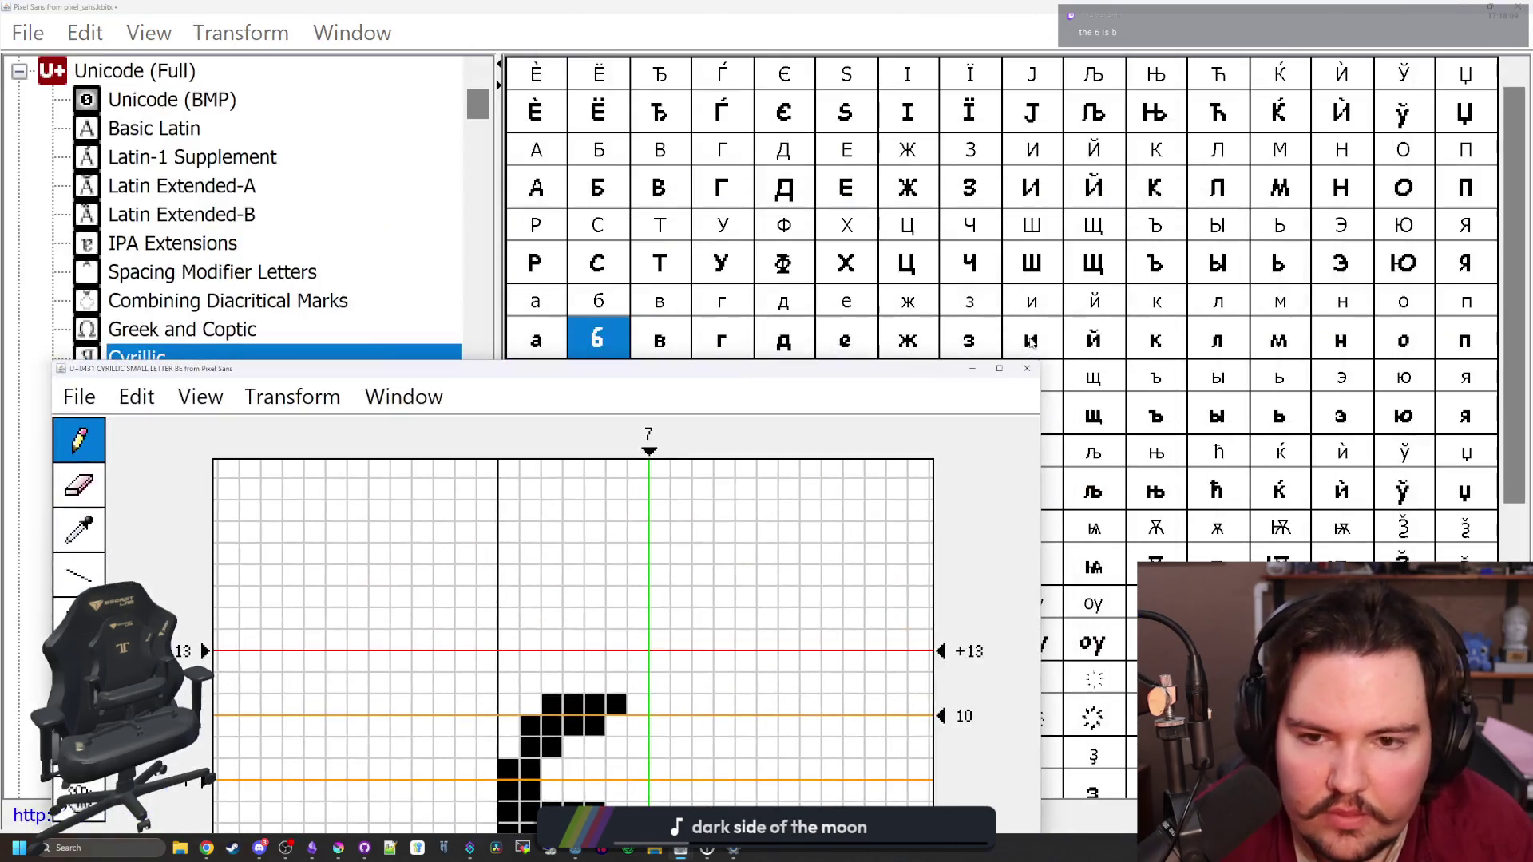
pyautogui.click(1034, 371)
# Compare б against в and adjust the leftmost pixels of its top row
pyautogui.click(667, 335)
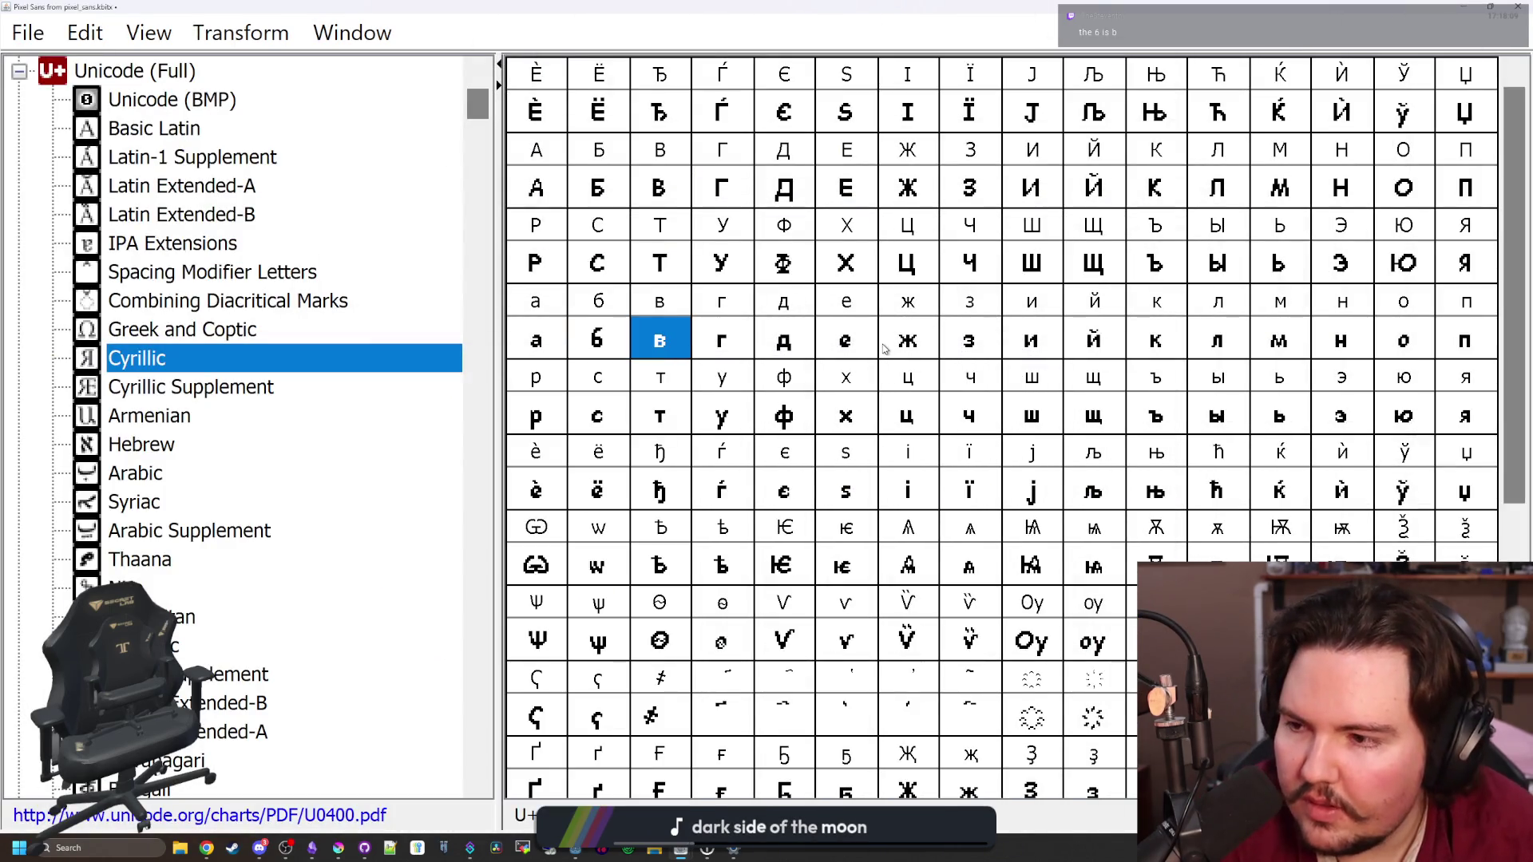
pyautogui.press('Left')
pyautogui.press('Left')
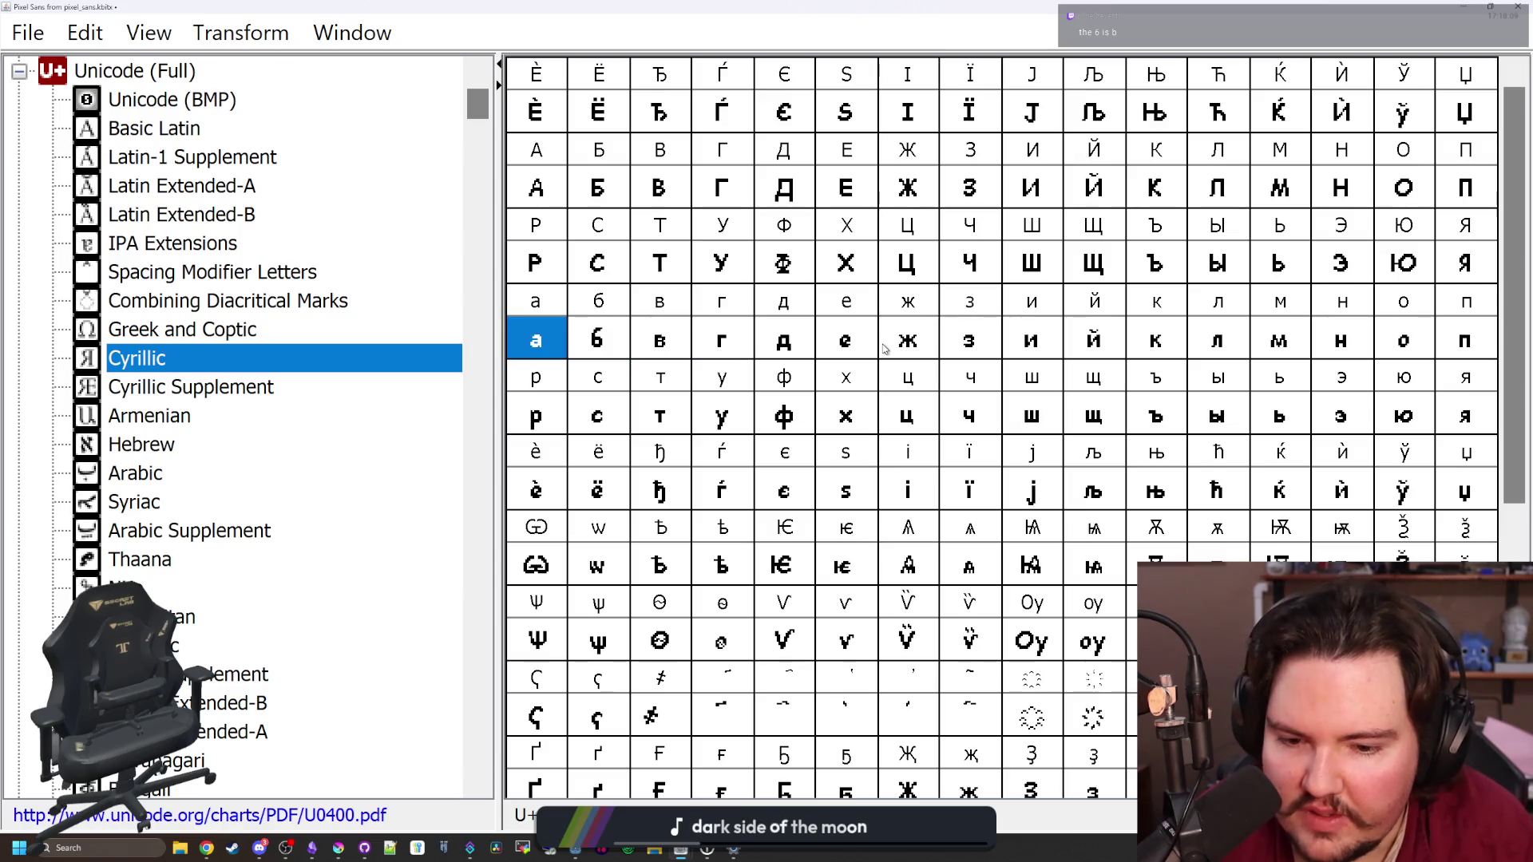
pyautogui.press('Right')
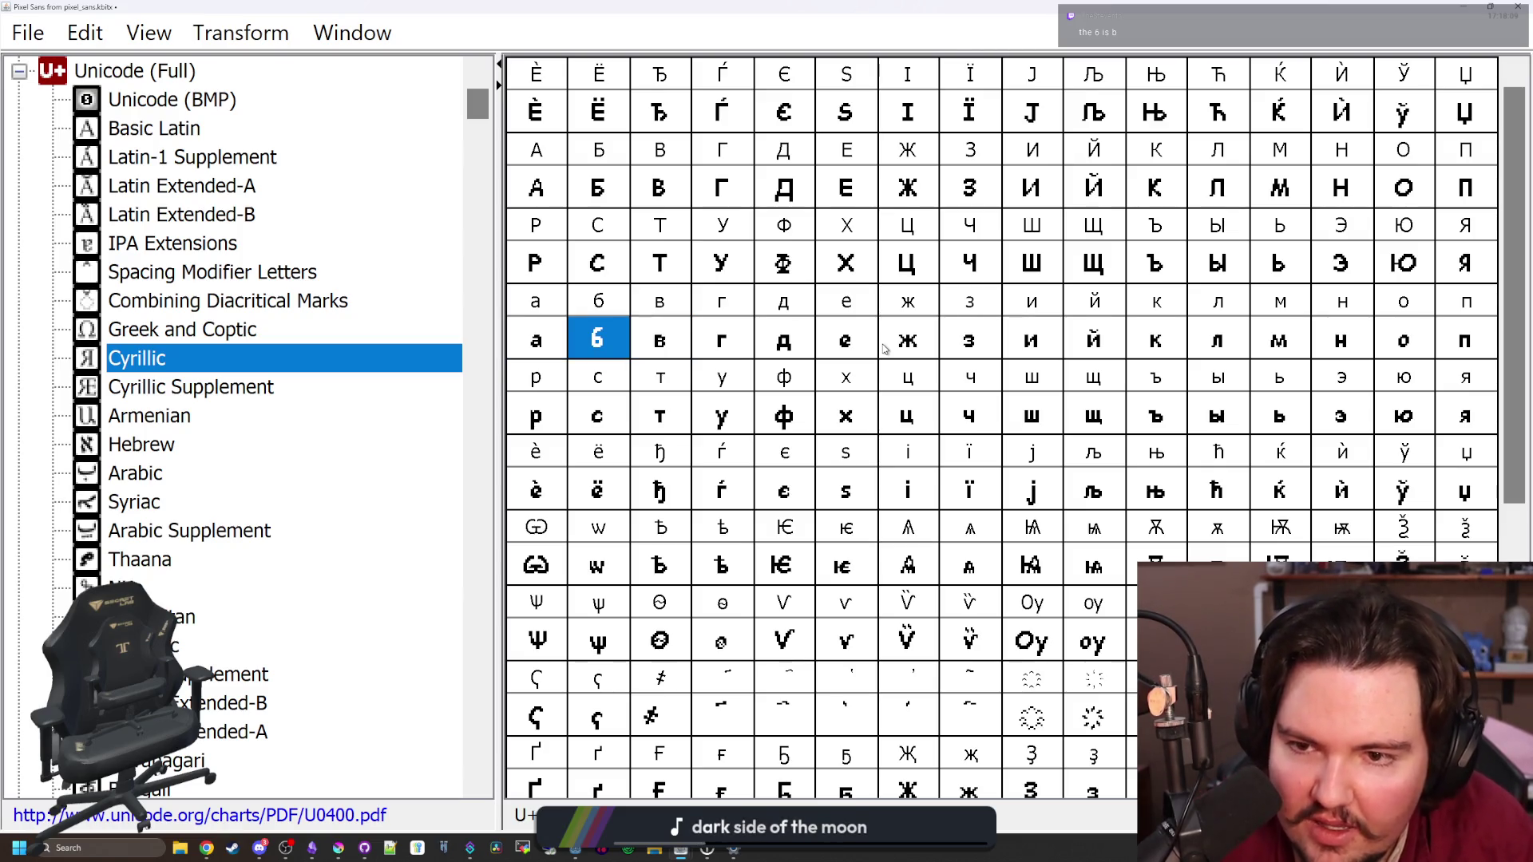
pyautogui.doubleClick(572, 337)
pyautogui.click(792, 346)
pyautogui.click(771, 345)
pyautogui.click(792, 346)
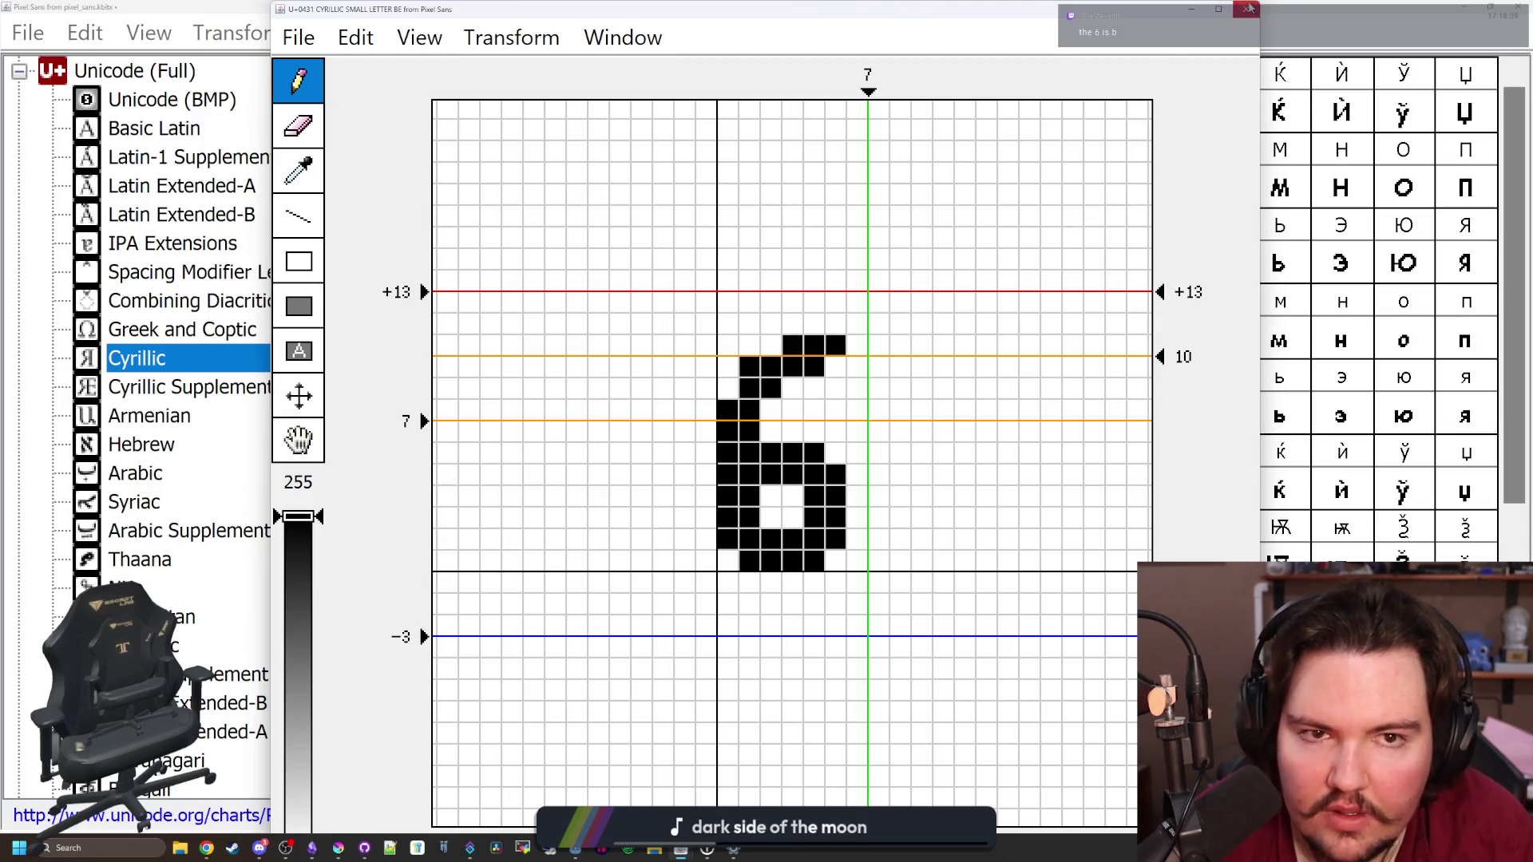
pyautogui.click(1246, 9)
# Fill the pixel left of б's top row and clear the second row's right pixel
pyautogui.click(641, 335)
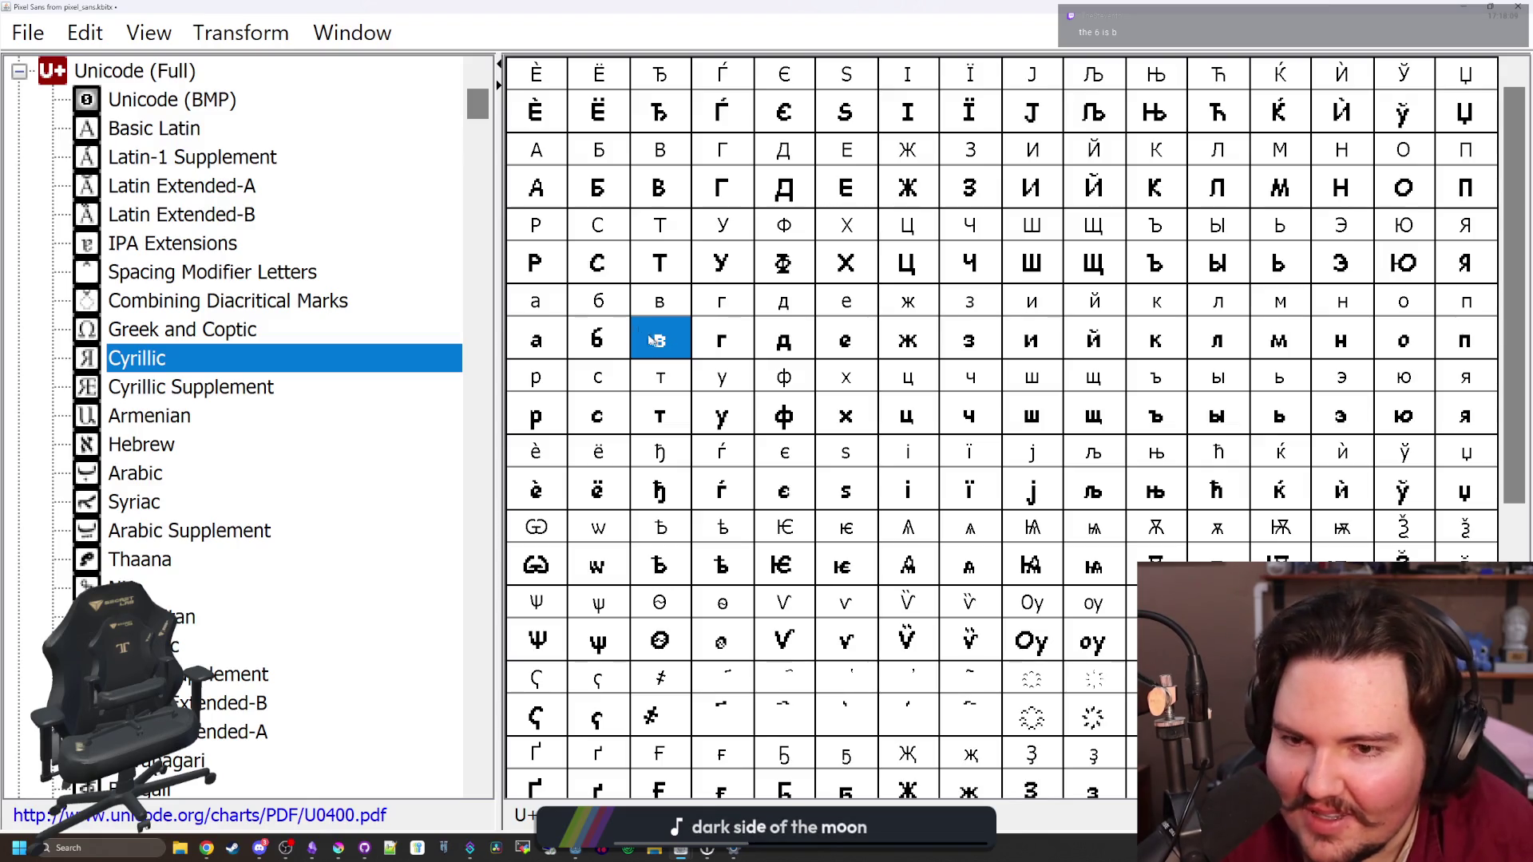
pyautogui.doubleClick(624, 332)
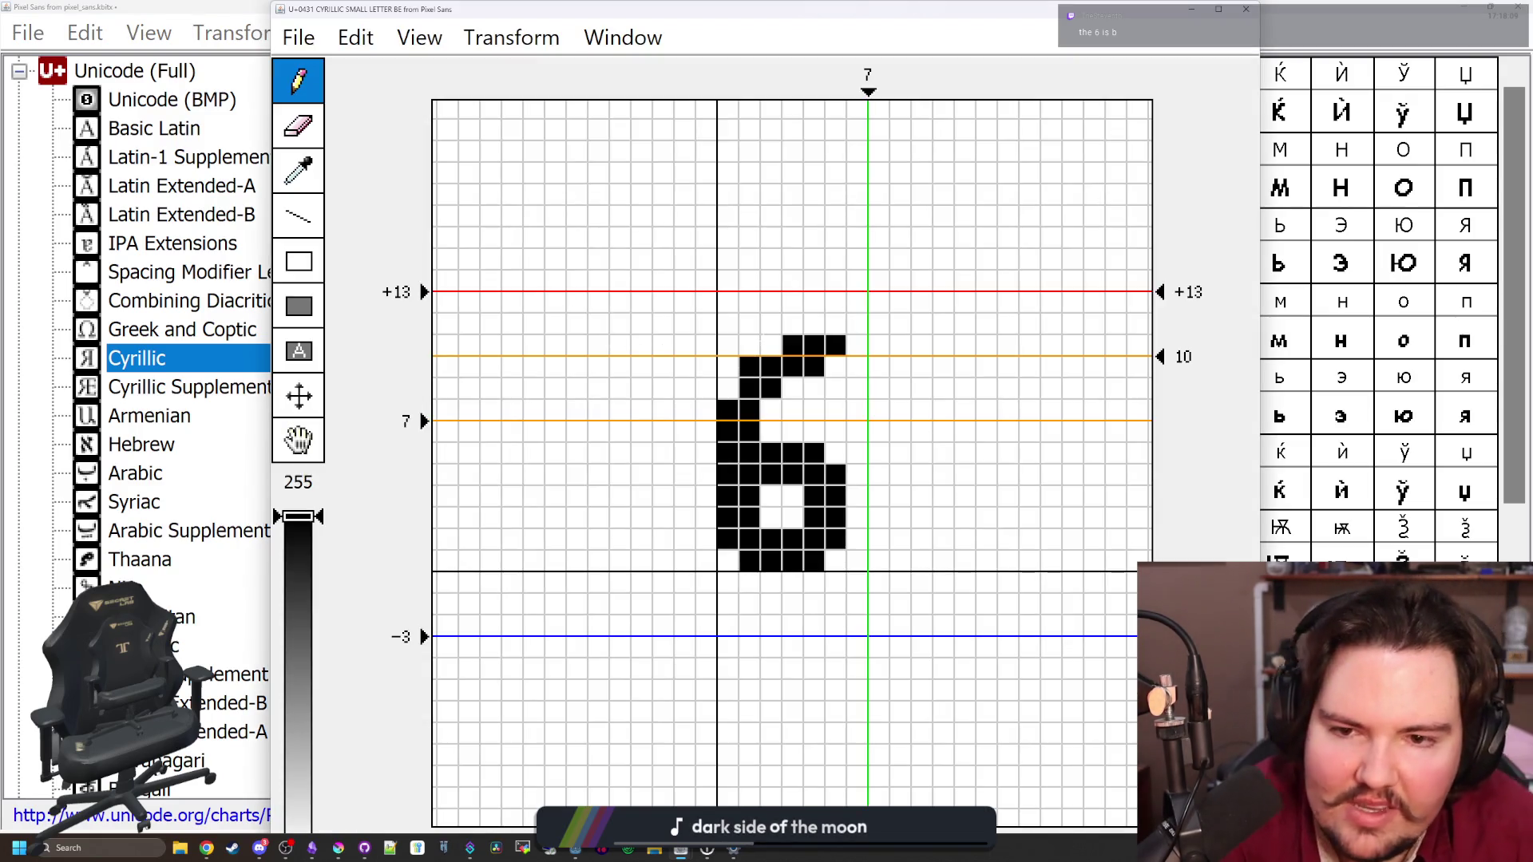
pyautogui.click(771, 344)
pyautogui.click(813, 367)
pyautogui.click(1245, 9)
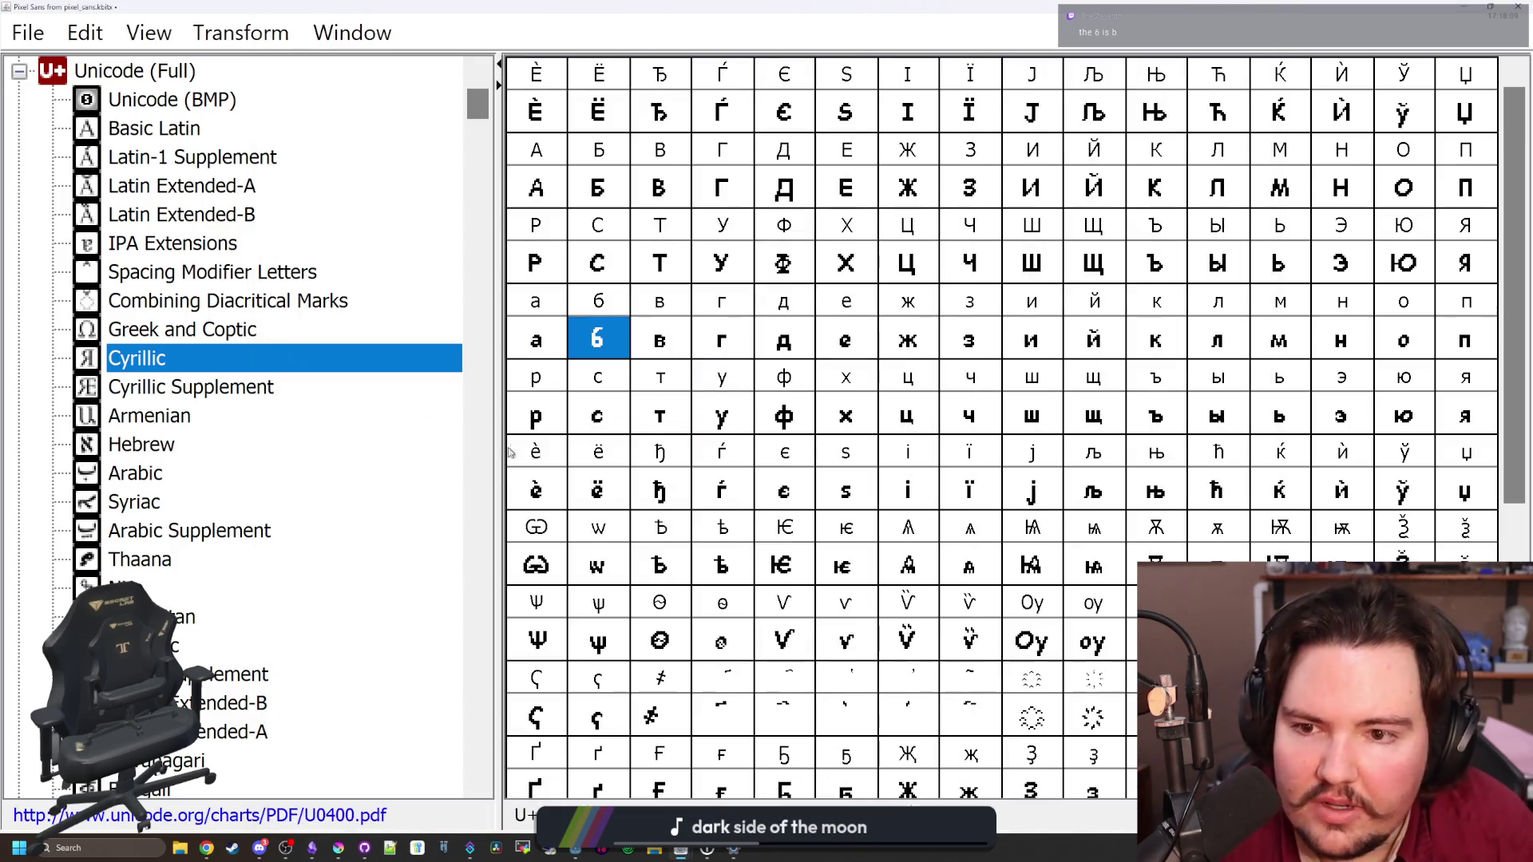
# Fill two pixels in б's second row, then move through в and г to д
pyautogui.click(661, 343)
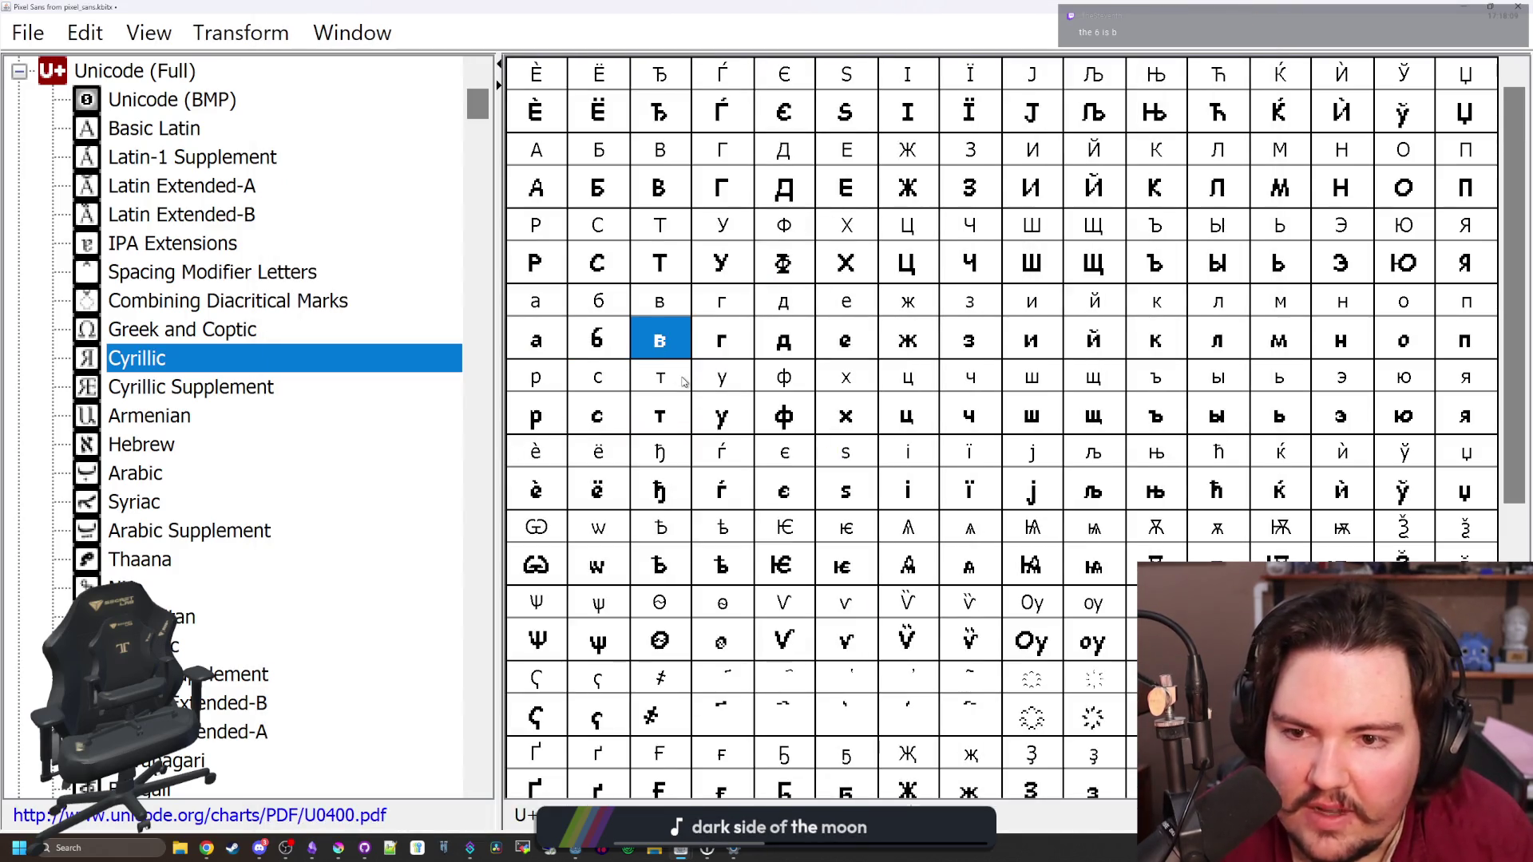
pyautogui.doubleClick(625, 348)
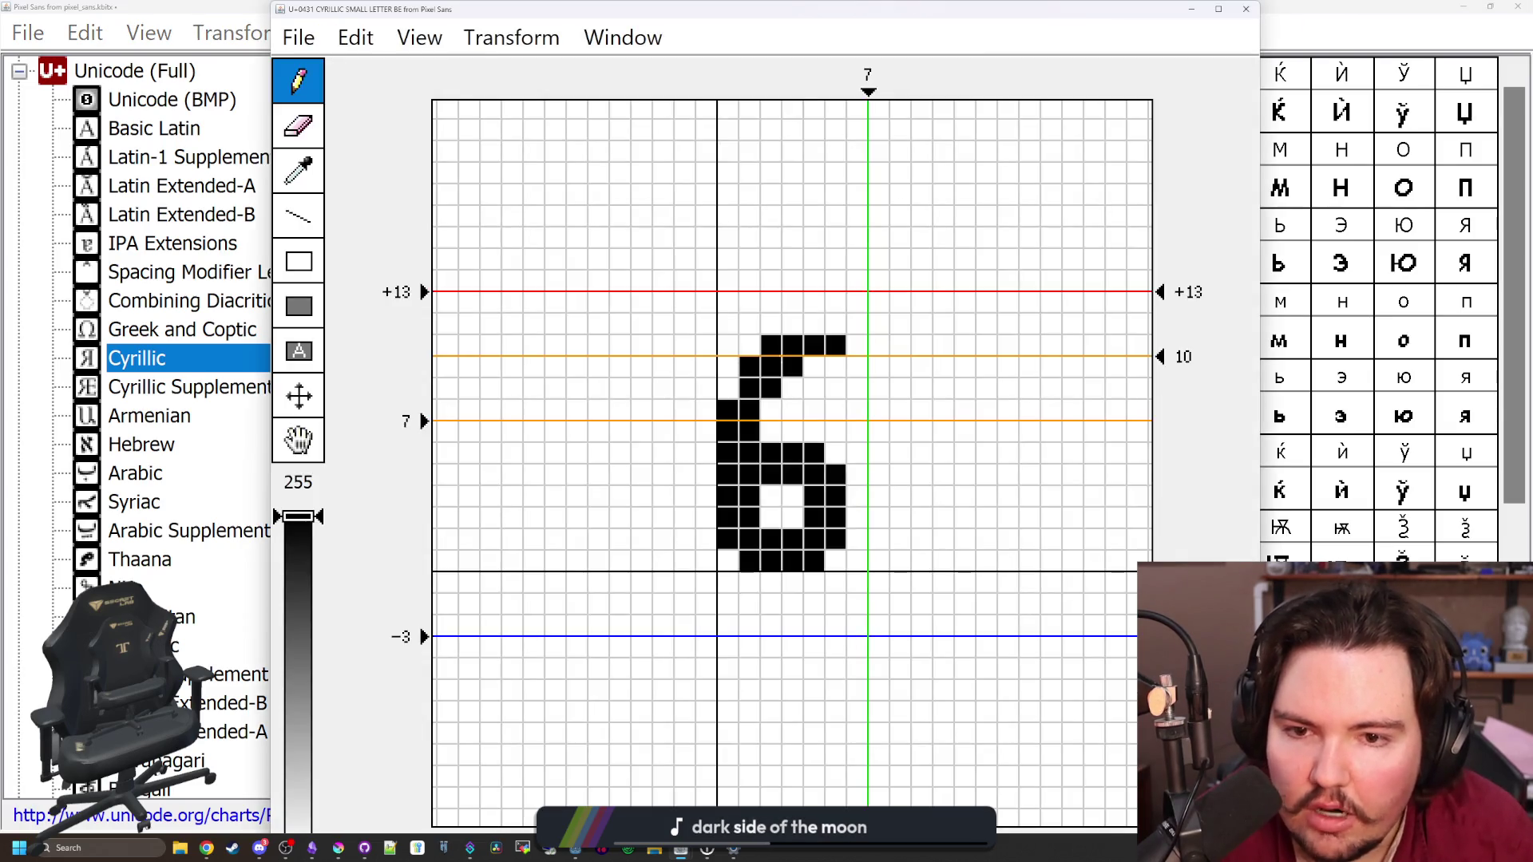
pyautogui.click(813, 366)
pyautogui.click(835, 366)
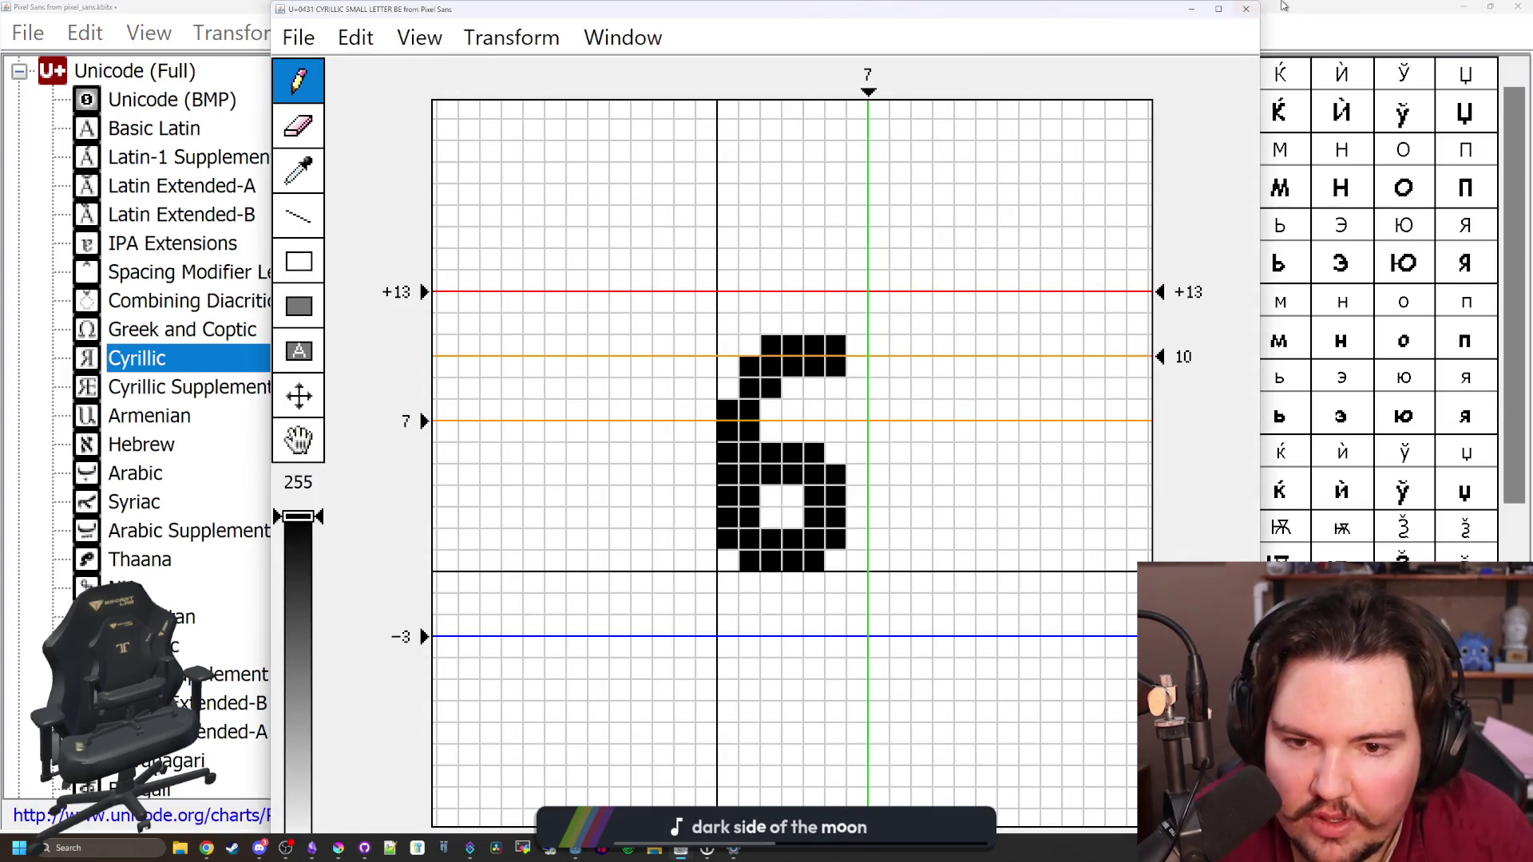
pyautogui.click(1245, 8)
pyautogui.press('Right')
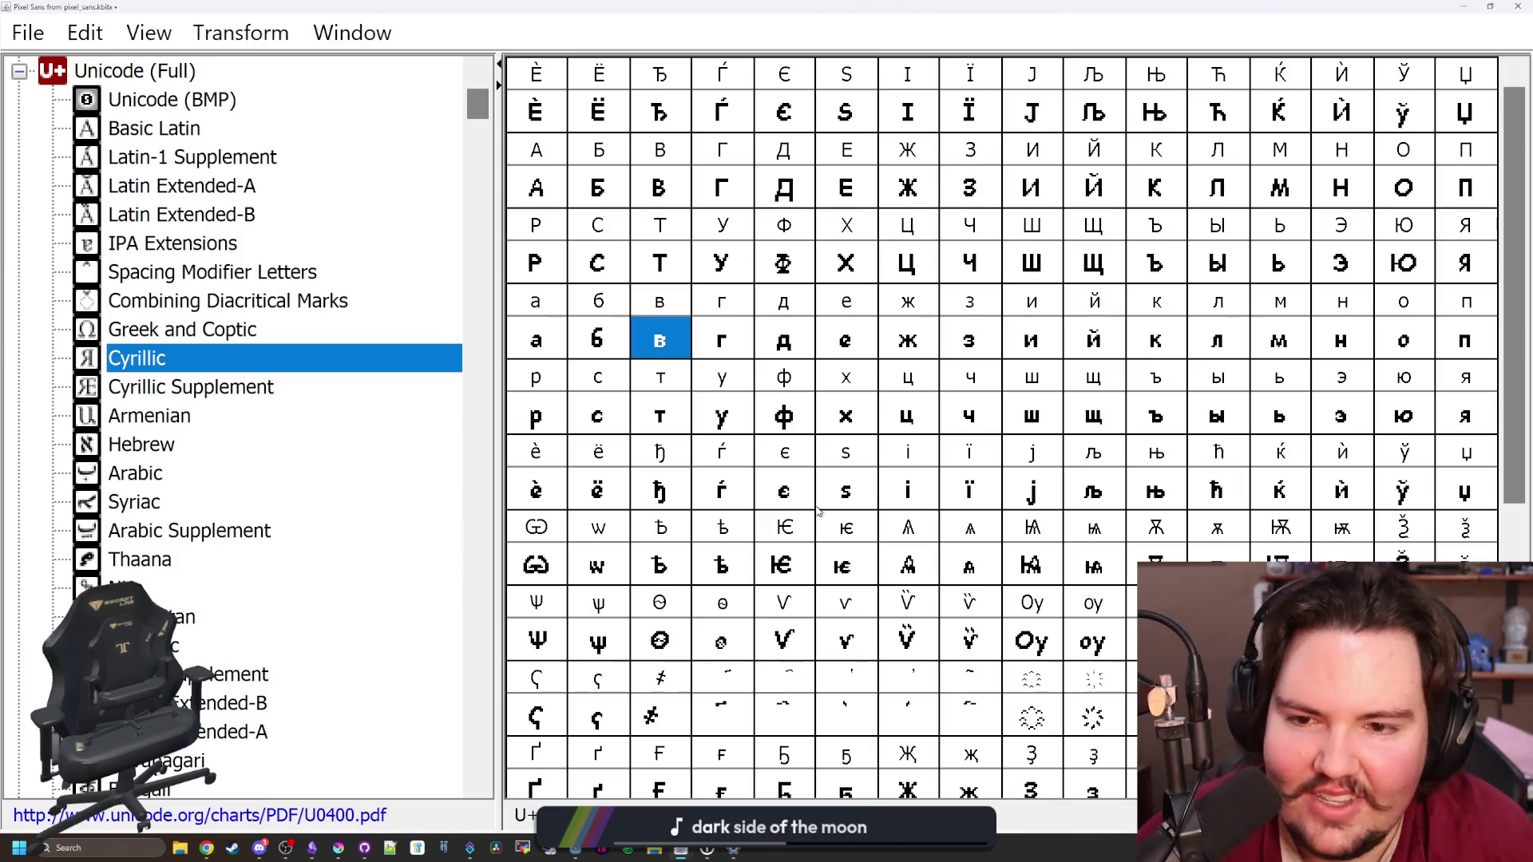
pyautogui.press('Right')
pyautogui.press('Right')
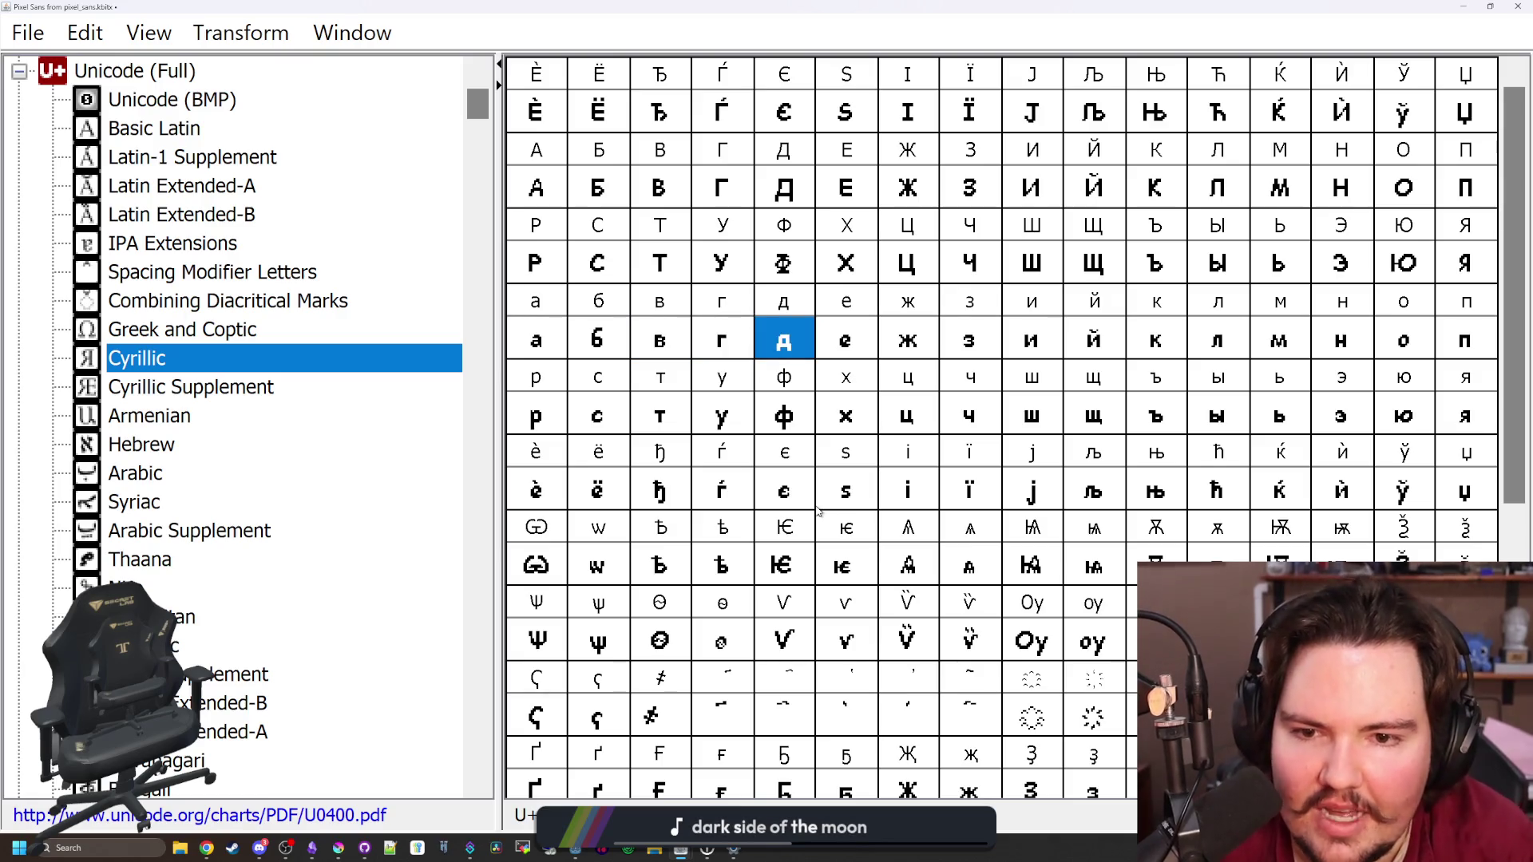
pyautogui.press('Right')
pyautogui.press('Right')
pyautogui.press('Right')
pyautogui.press('Right')
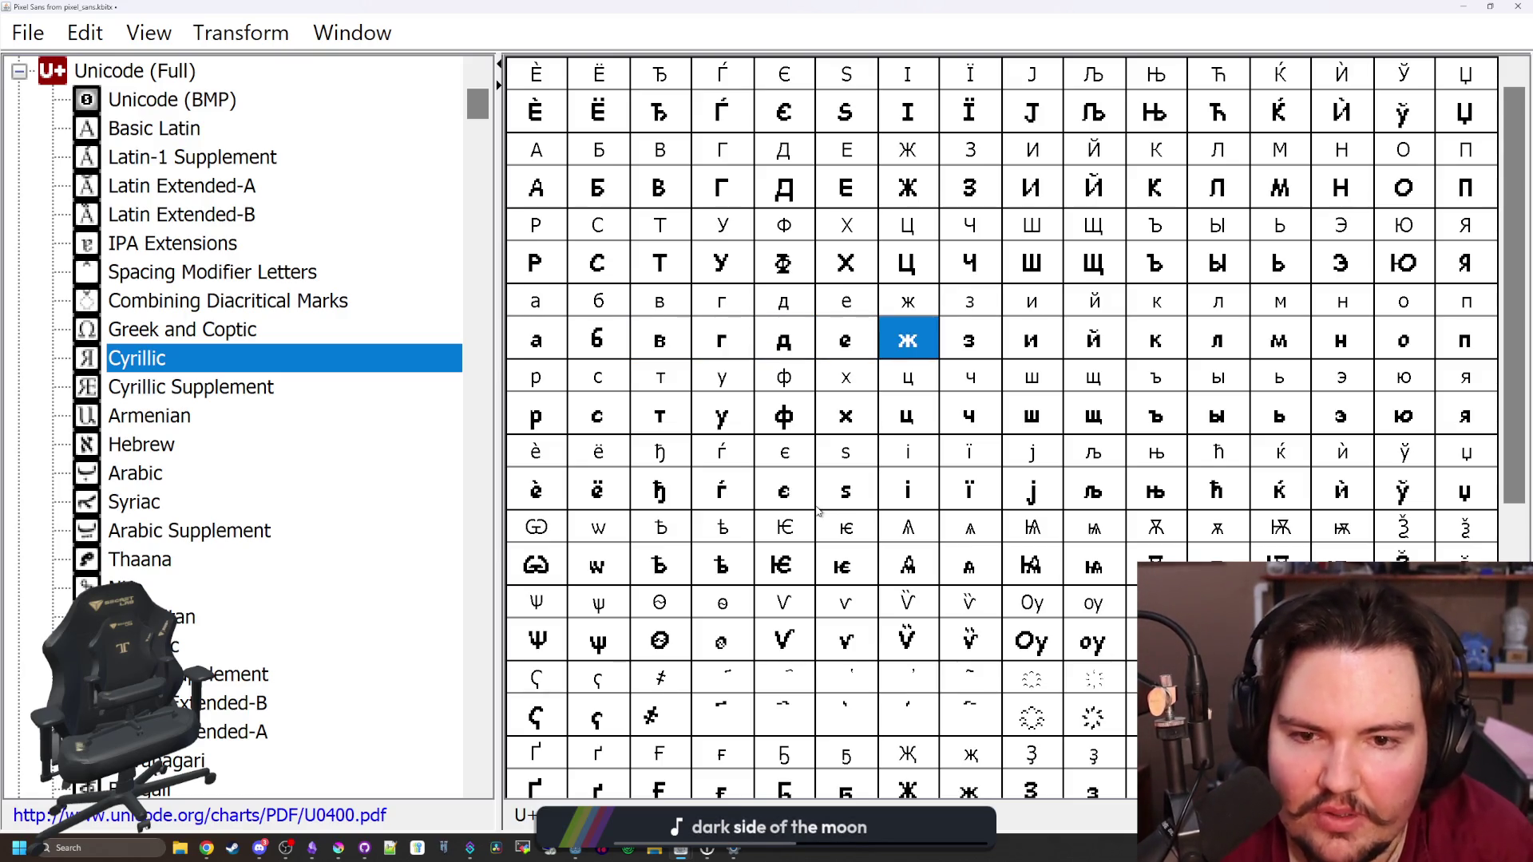
pyautogui.press('Right')
pyautogui.press('Right')
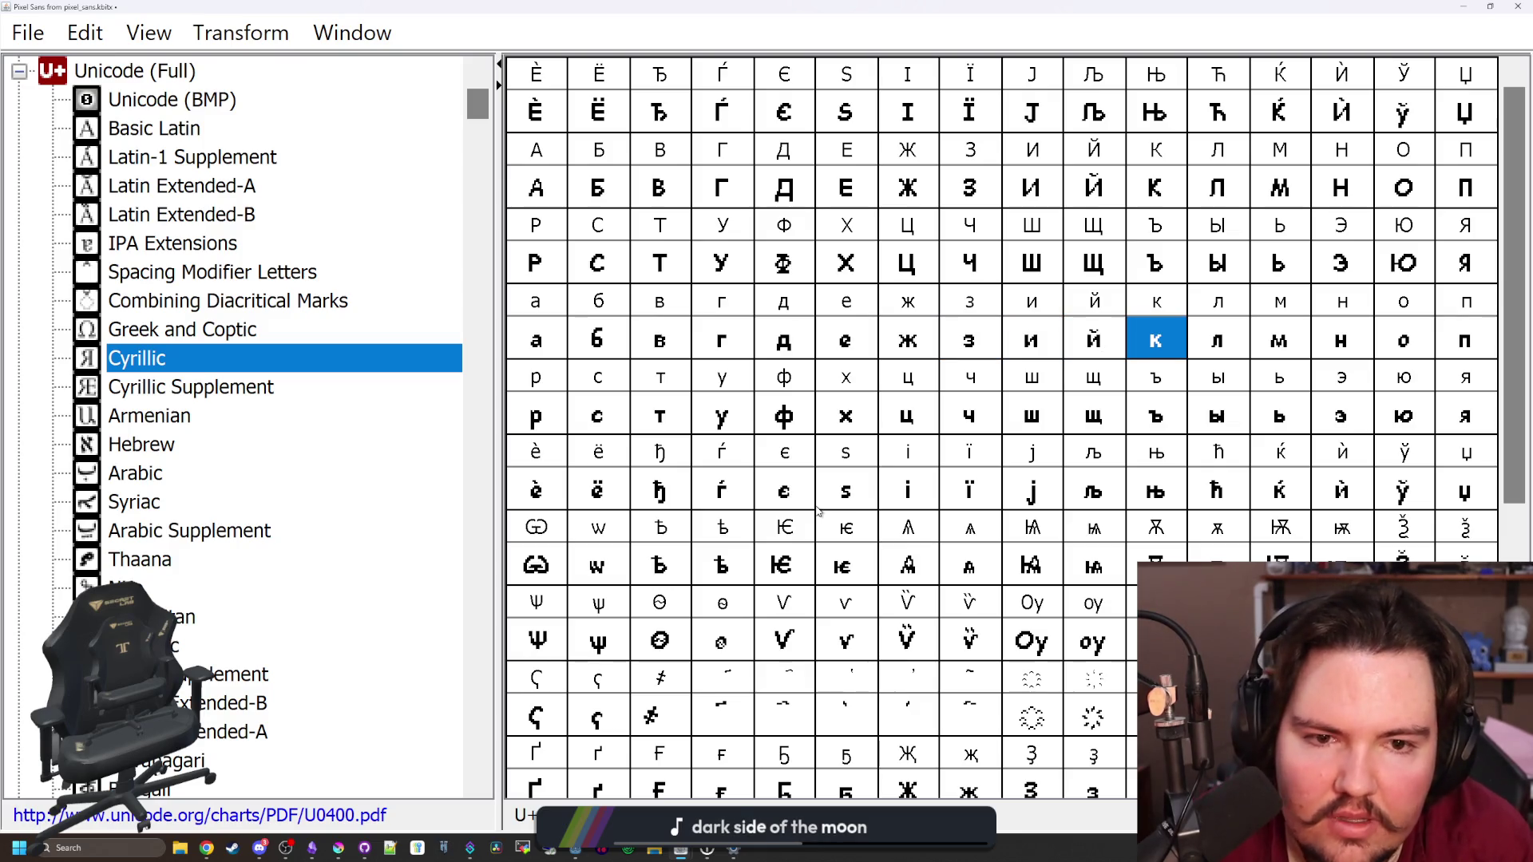
pyautogui.press('Right')
pyautogui.press('Right')
pyautogui.press('Right')
pyautogui.press('Down')
pyautogui.press('Left')
pyautogui.press('Left')
pyautogui.press('Left')
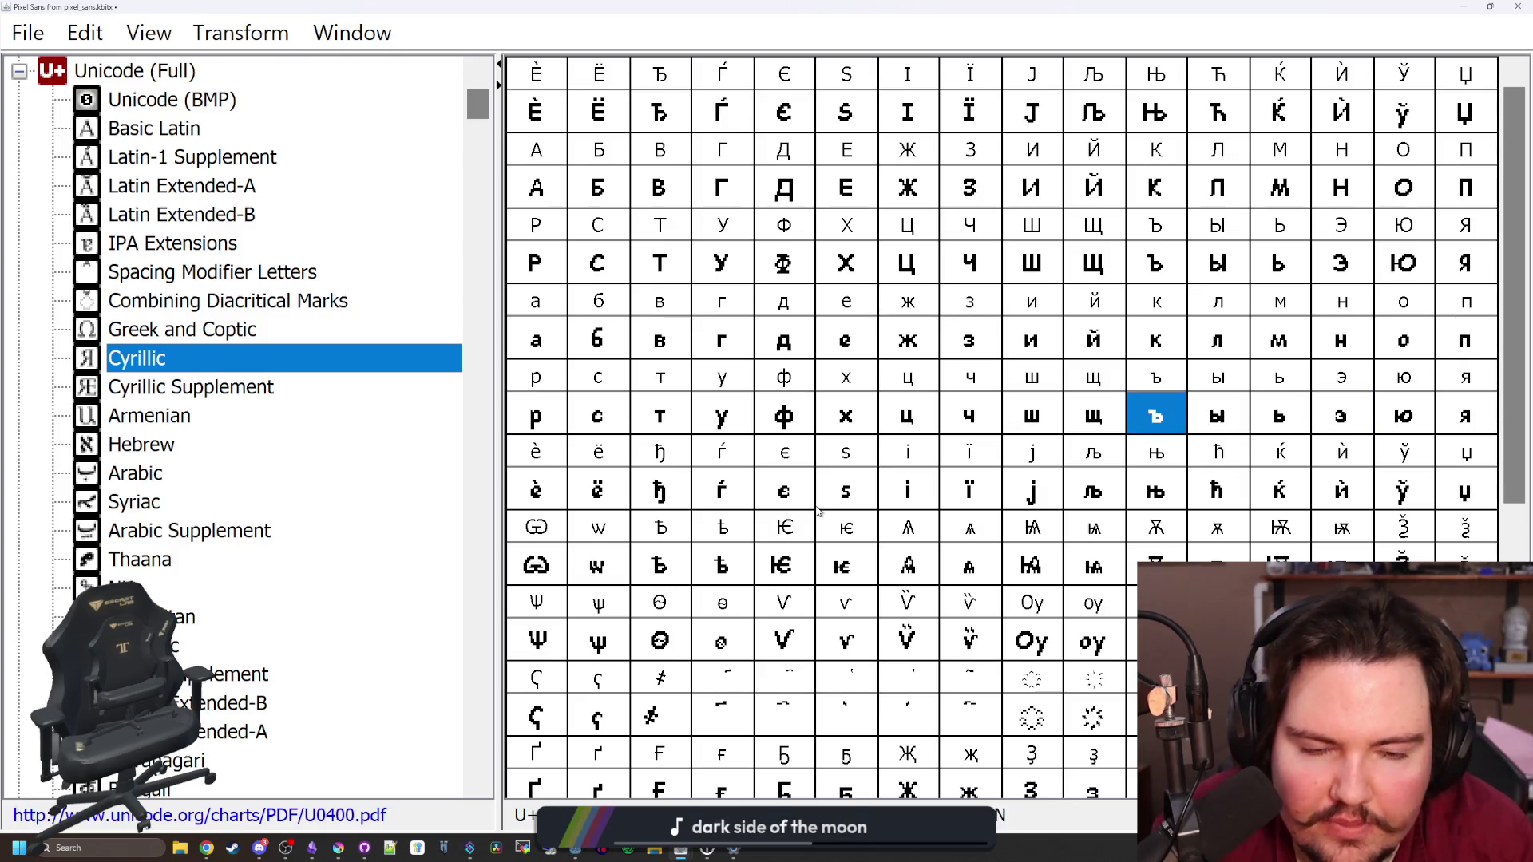
pyautogui.press('Left')
pyautogui.press('Right')
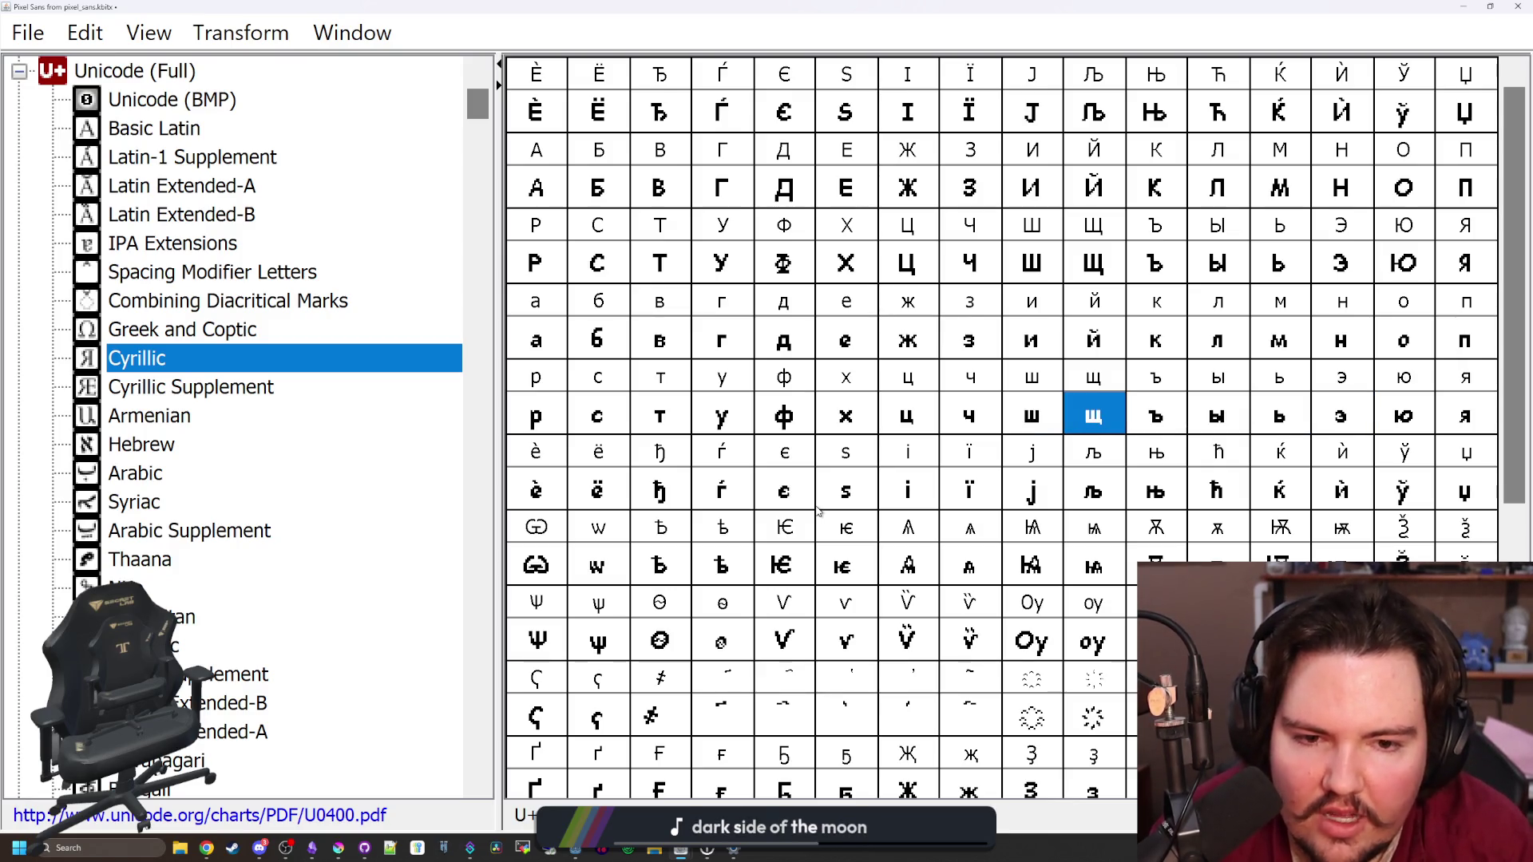
pyautogui.doubleClick(1091, 417)
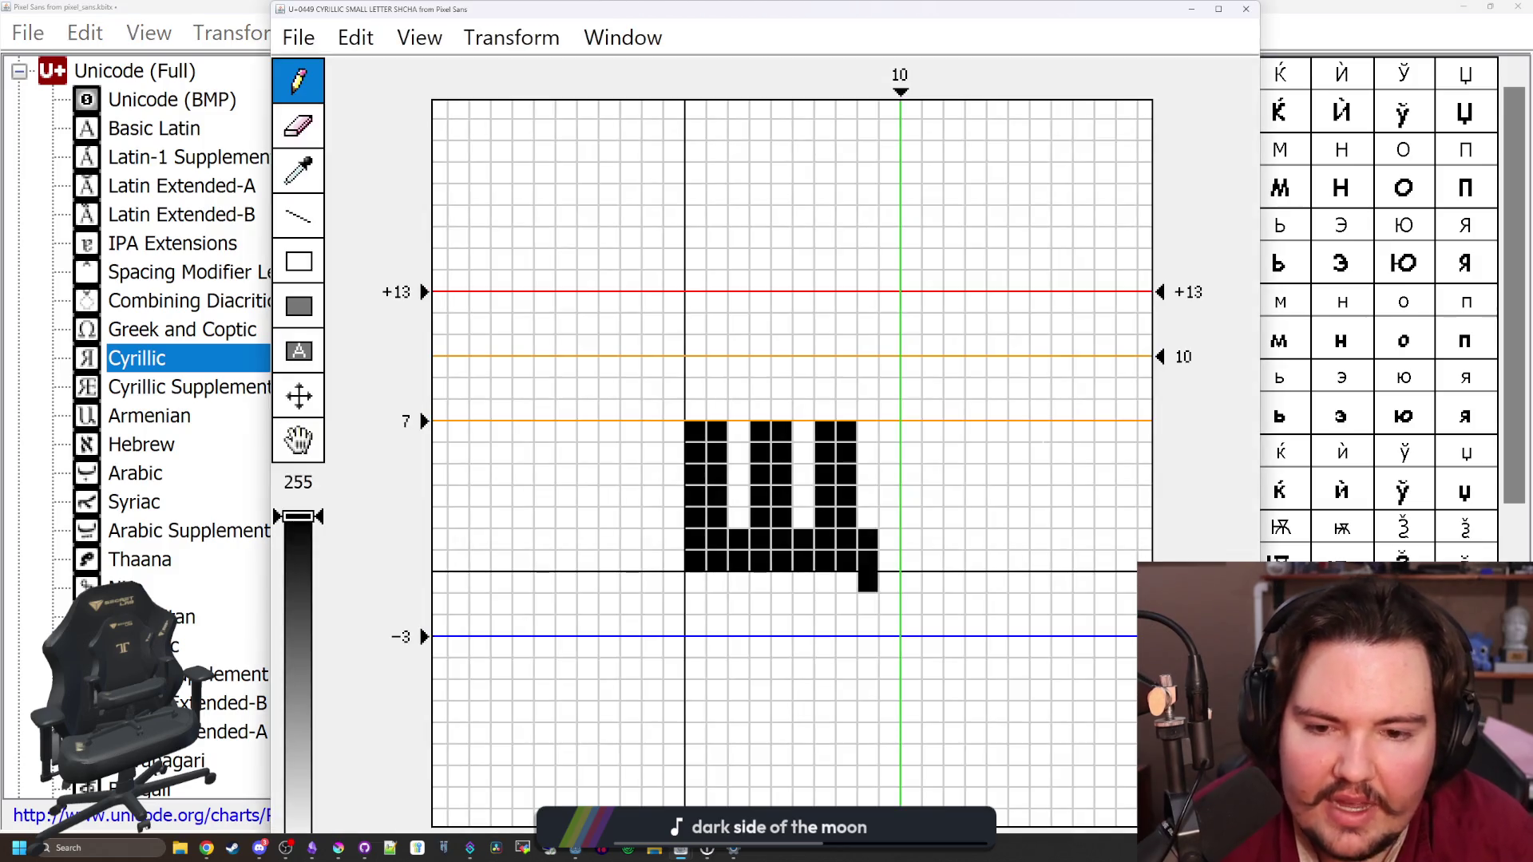
pyautogui.click(1246, 9)
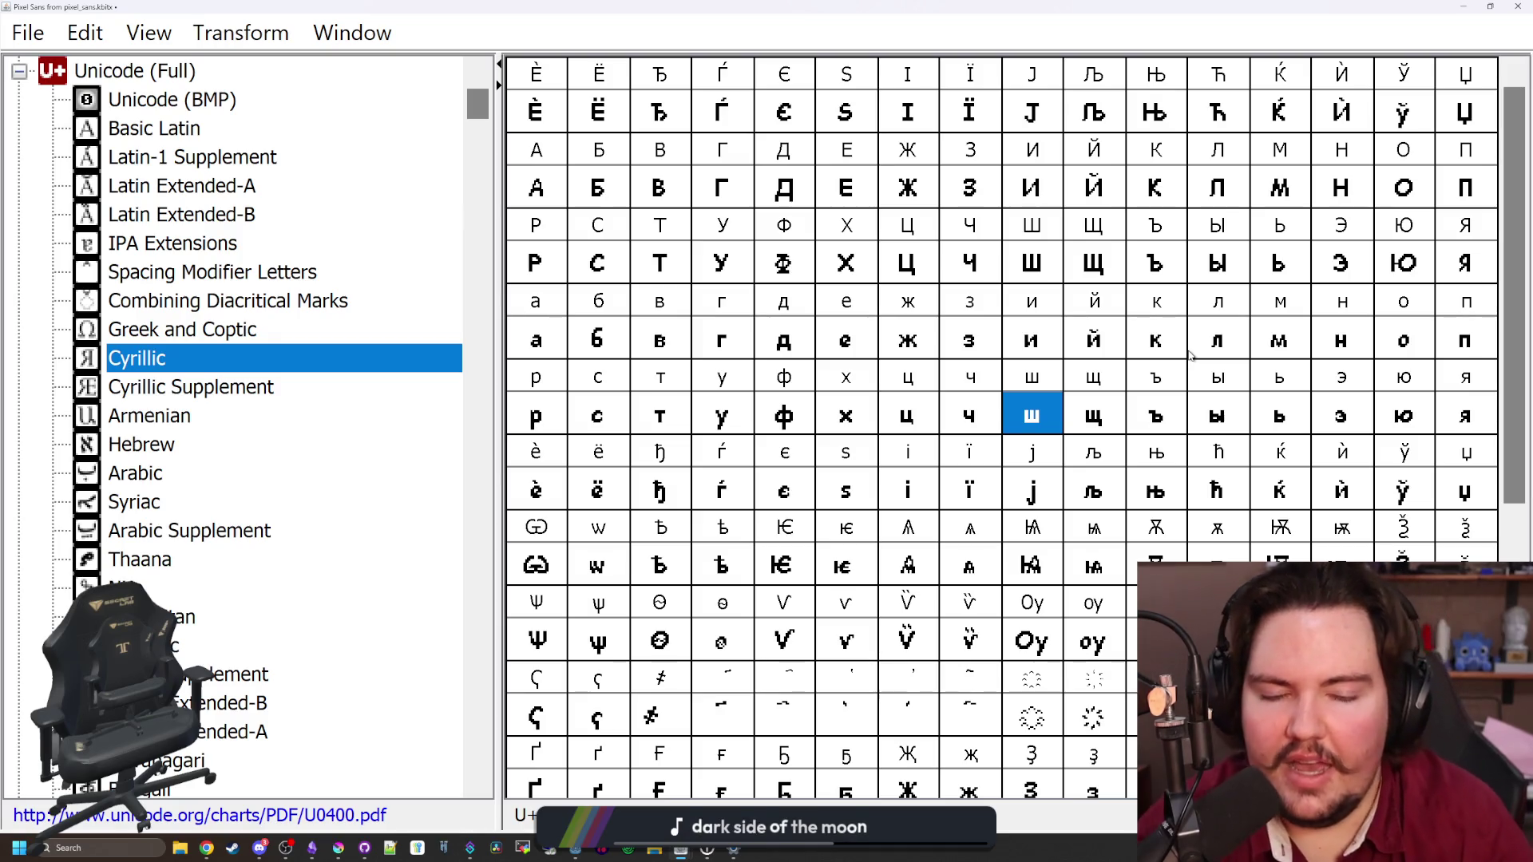
pyautogui.press('Left')
pyautogui.press('Left')
pyautogui.press('Left')
pyautogui.press('Left')
pyautogui.press('Left')
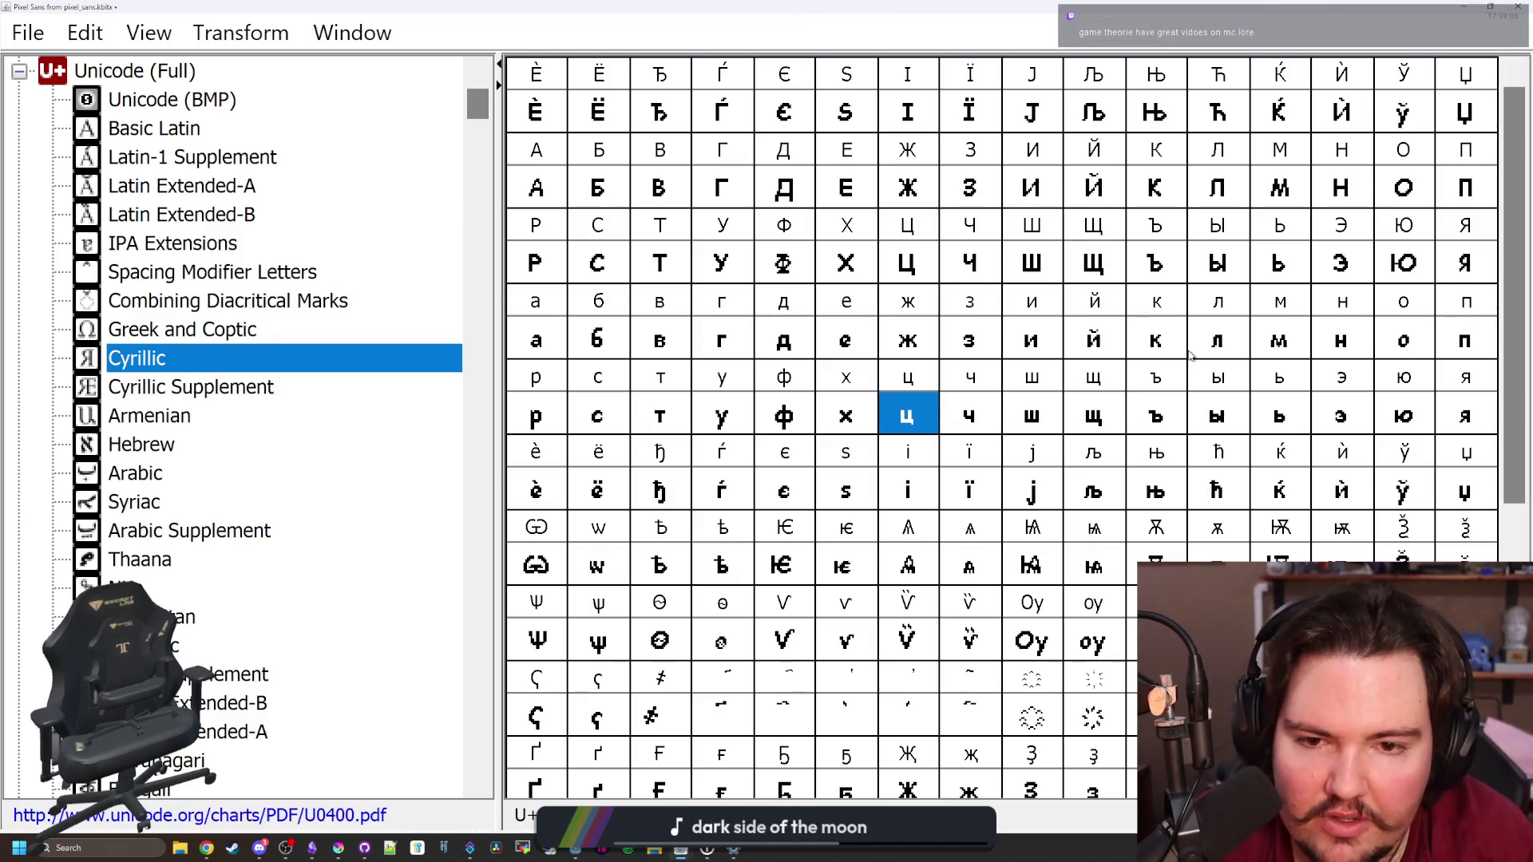
pyautogui.press('Left')
pyautogui.press('Left')
pyautogui.press('Left')
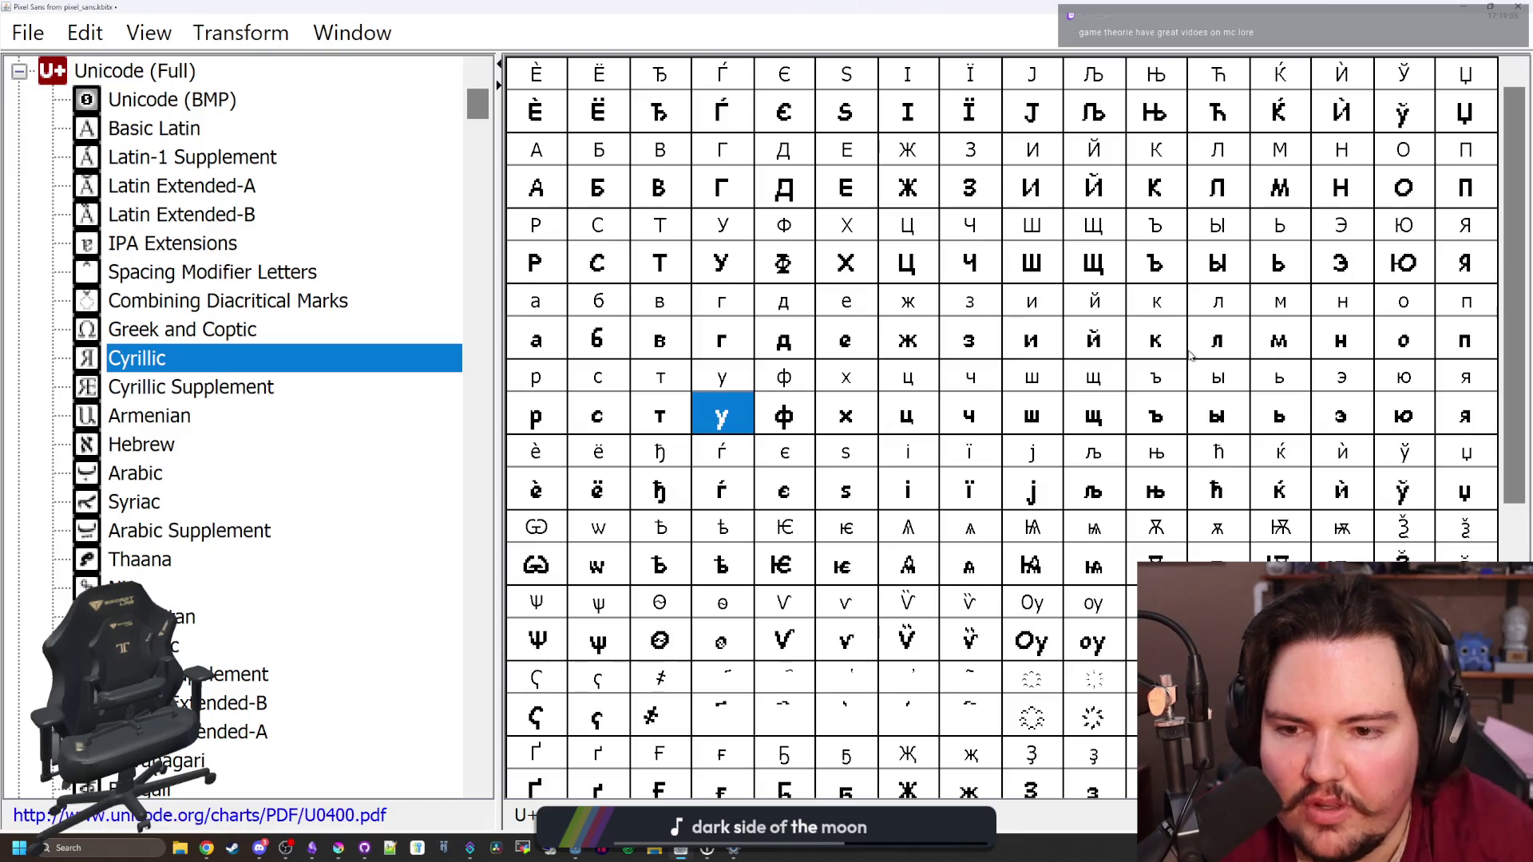
pyautogui.press('Down')
pyautogui.press('Right')
pyautogui.press('Right')
pyautogui.press('Right')
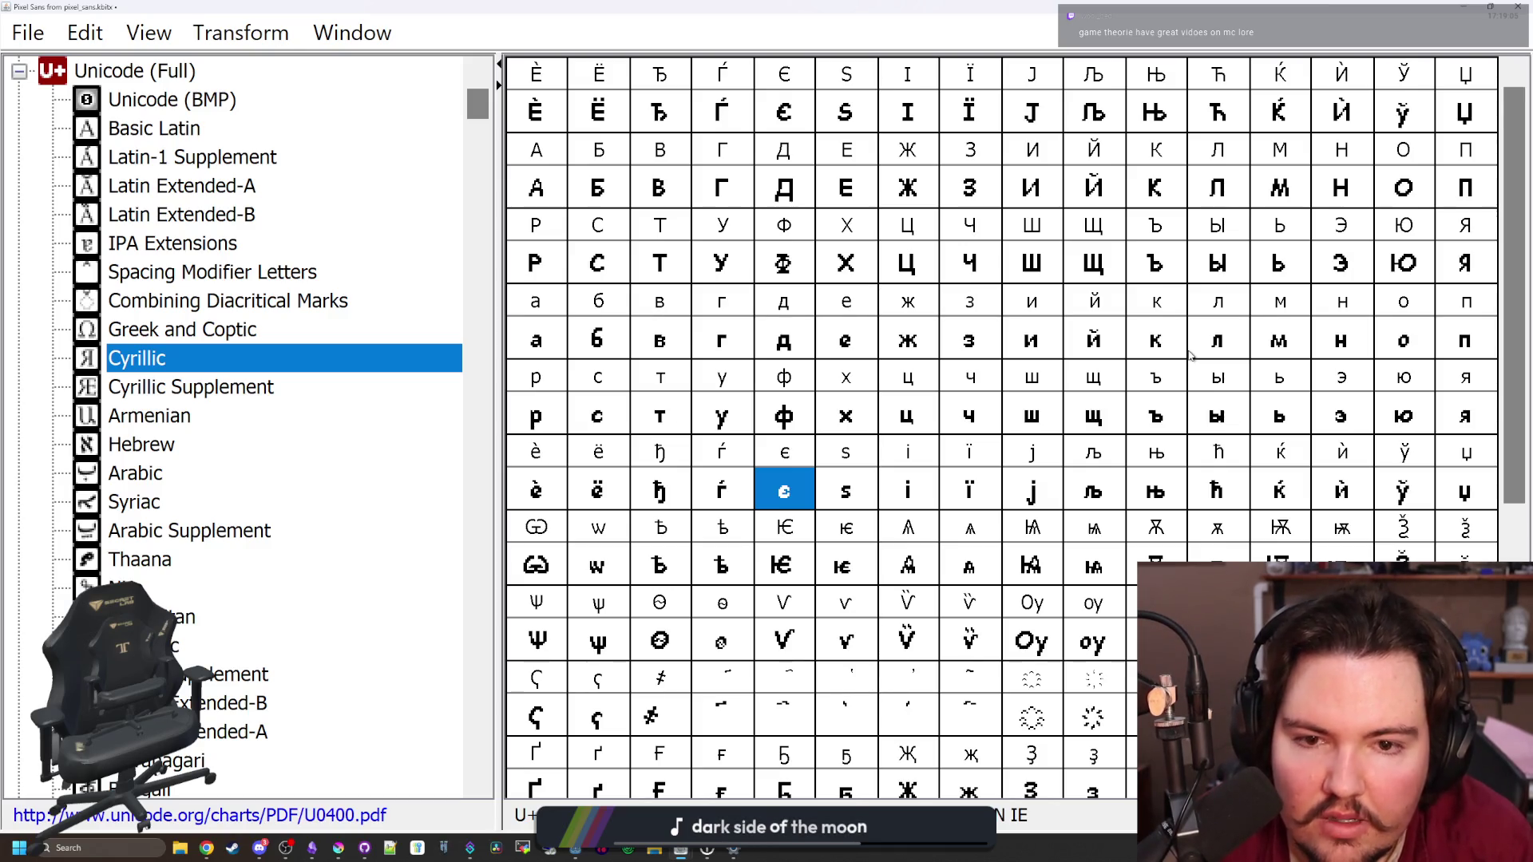
pyautogui.press('Right')
pyautogui.press('Right')
pyautogui.press('Right')
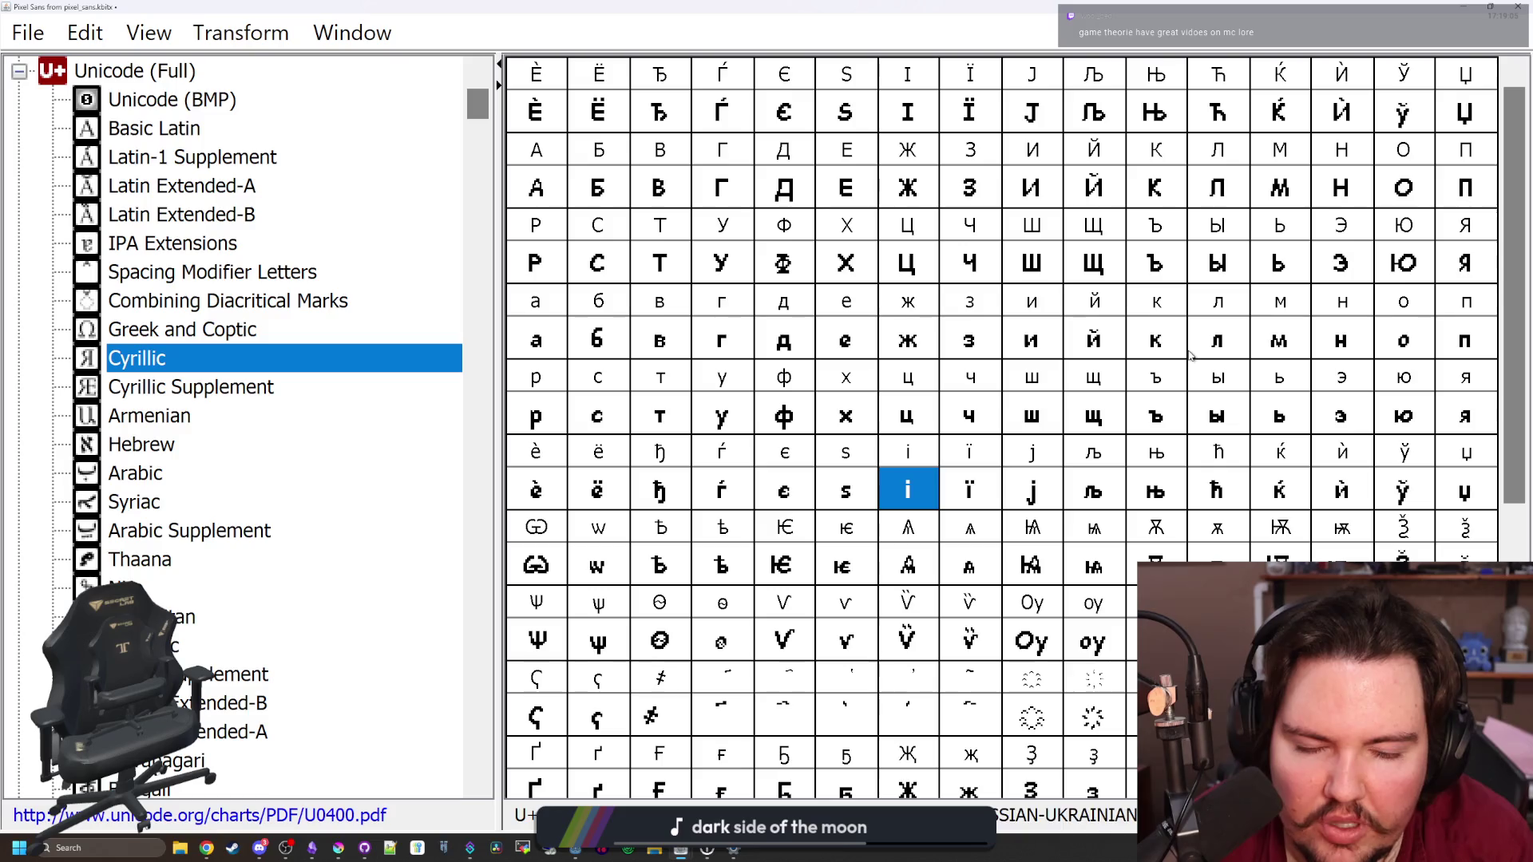
pyautogui.press('Right')
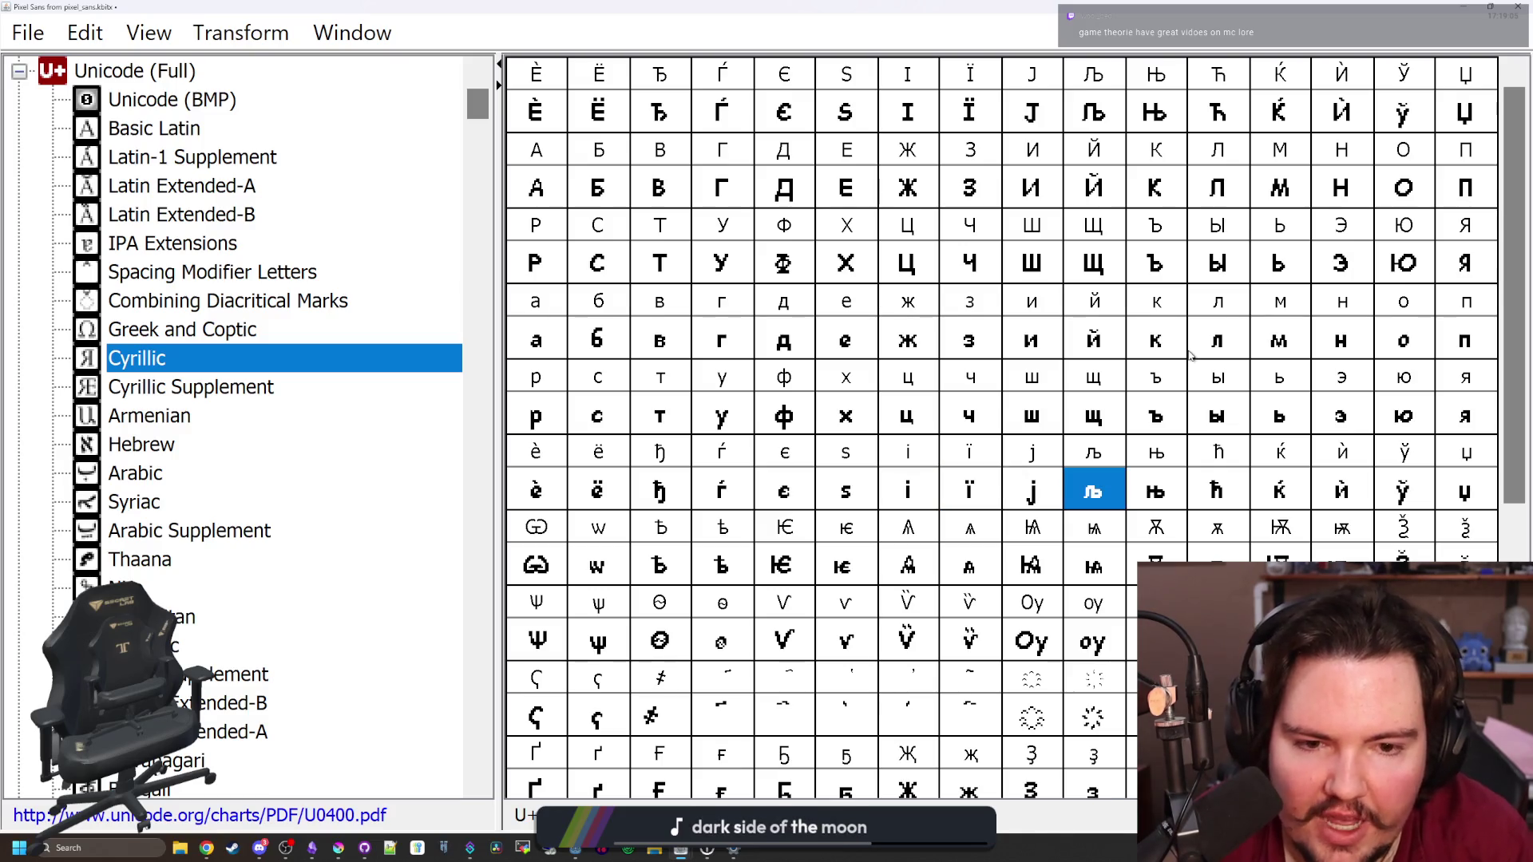
pyautogui.press('Right')
pyautogui.press('Right')
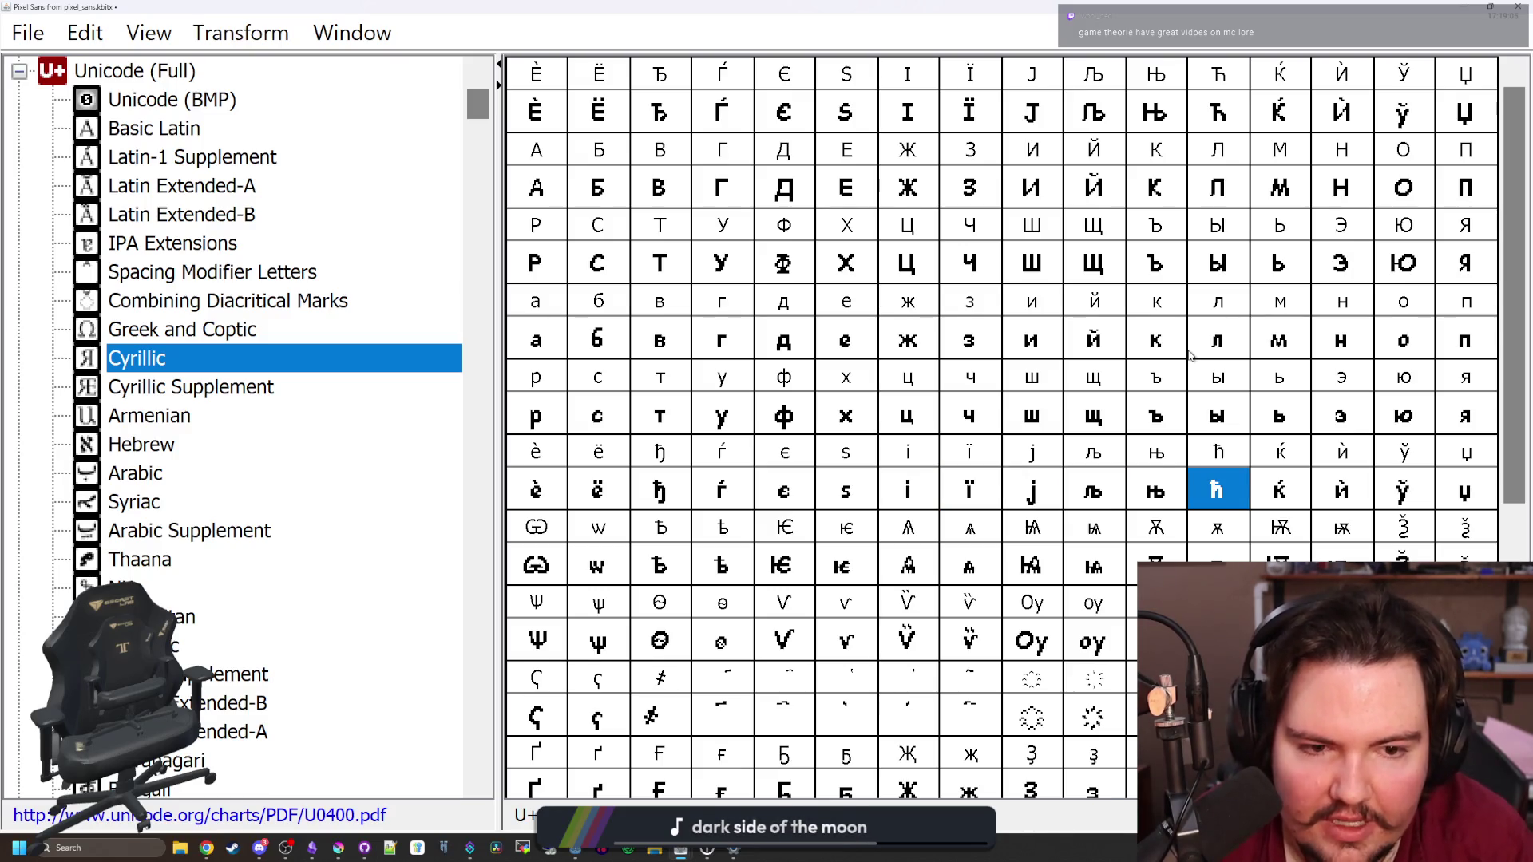
pyautogui.press('Right')
pyautogui.press('Right')
pyautogui.press('Right')
pyautogui.press('Down')
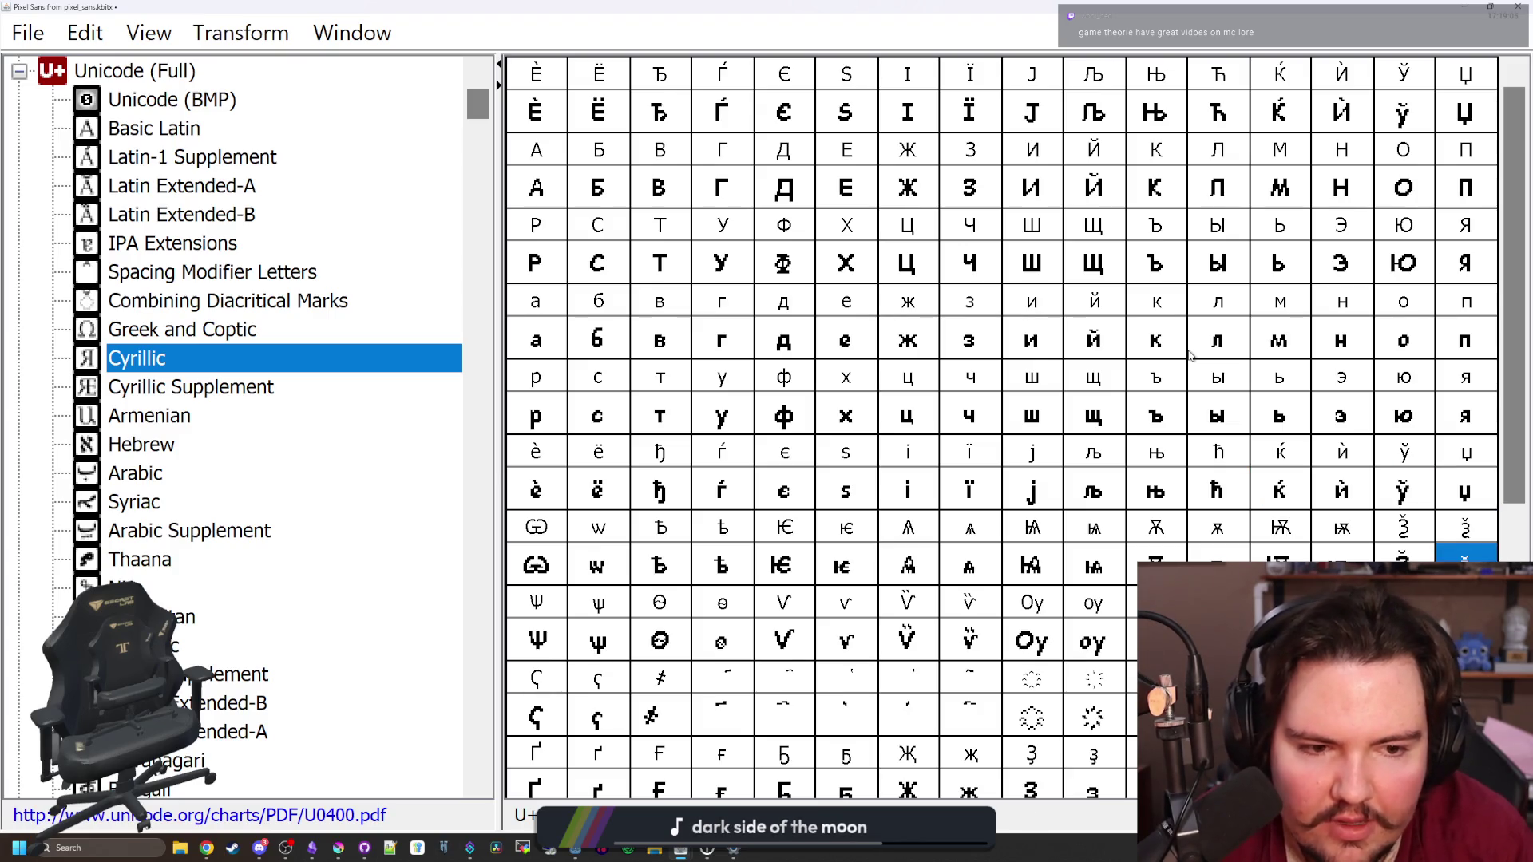
pyautogui.press('Left')
pyautogui.press('Left')
pyautogui.press('Left')
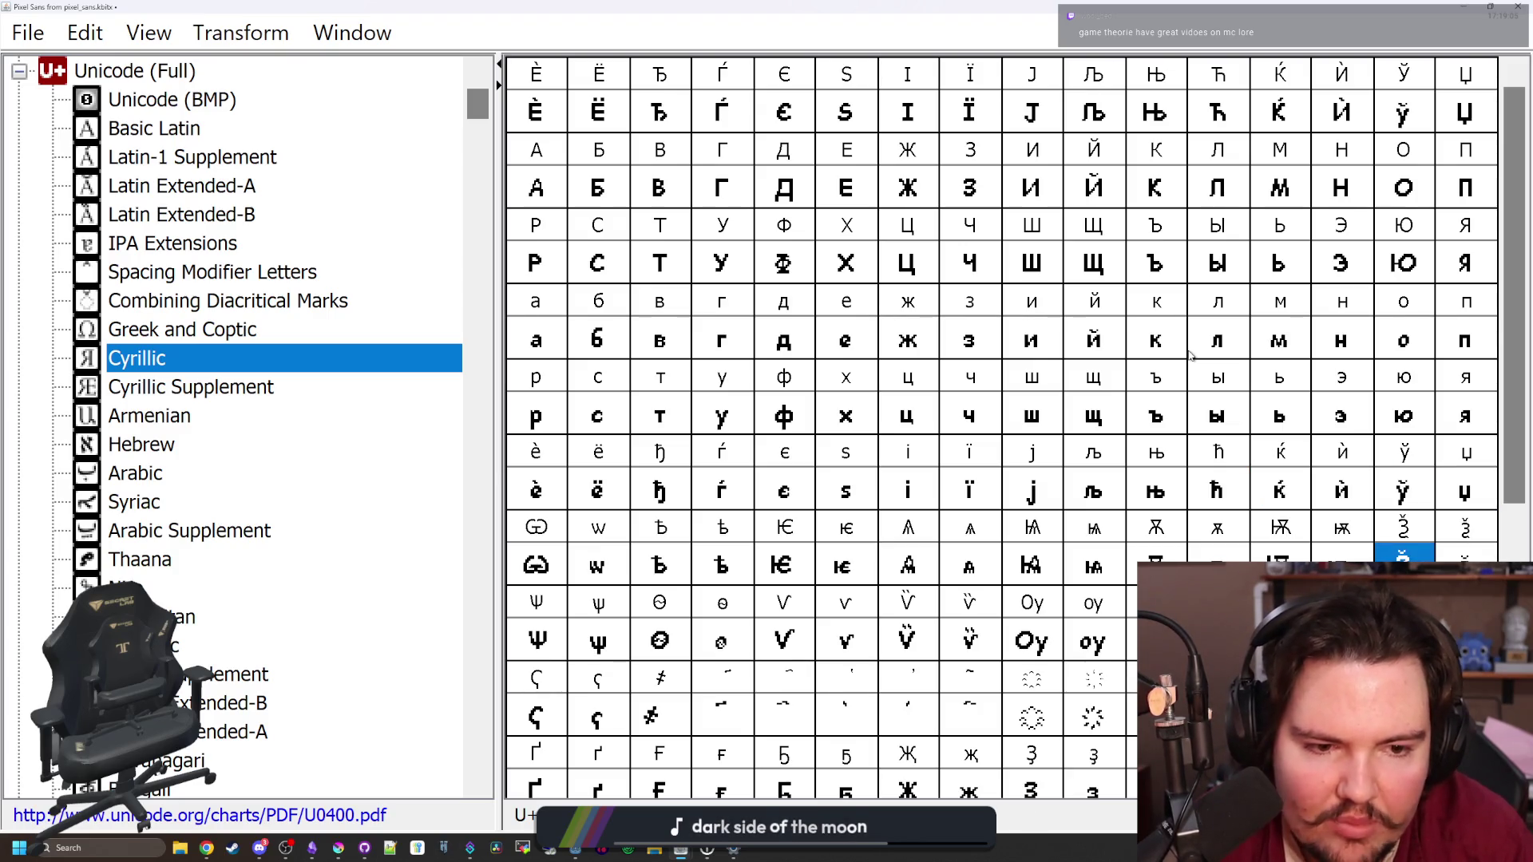
pyautogui.press('Right')
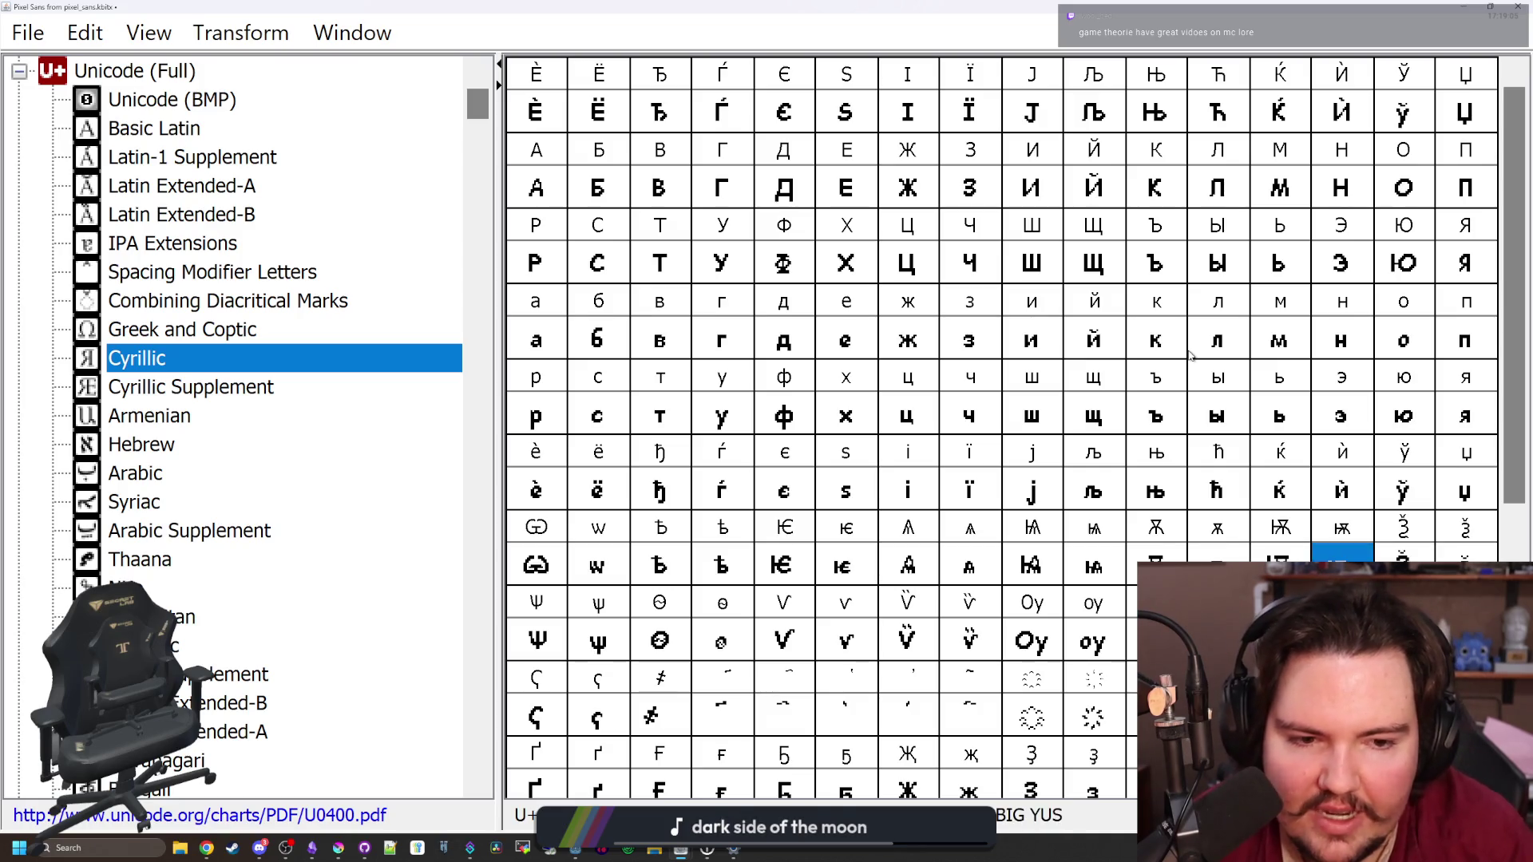
pyautogui.press('Right')
pyautogui.press('Return')
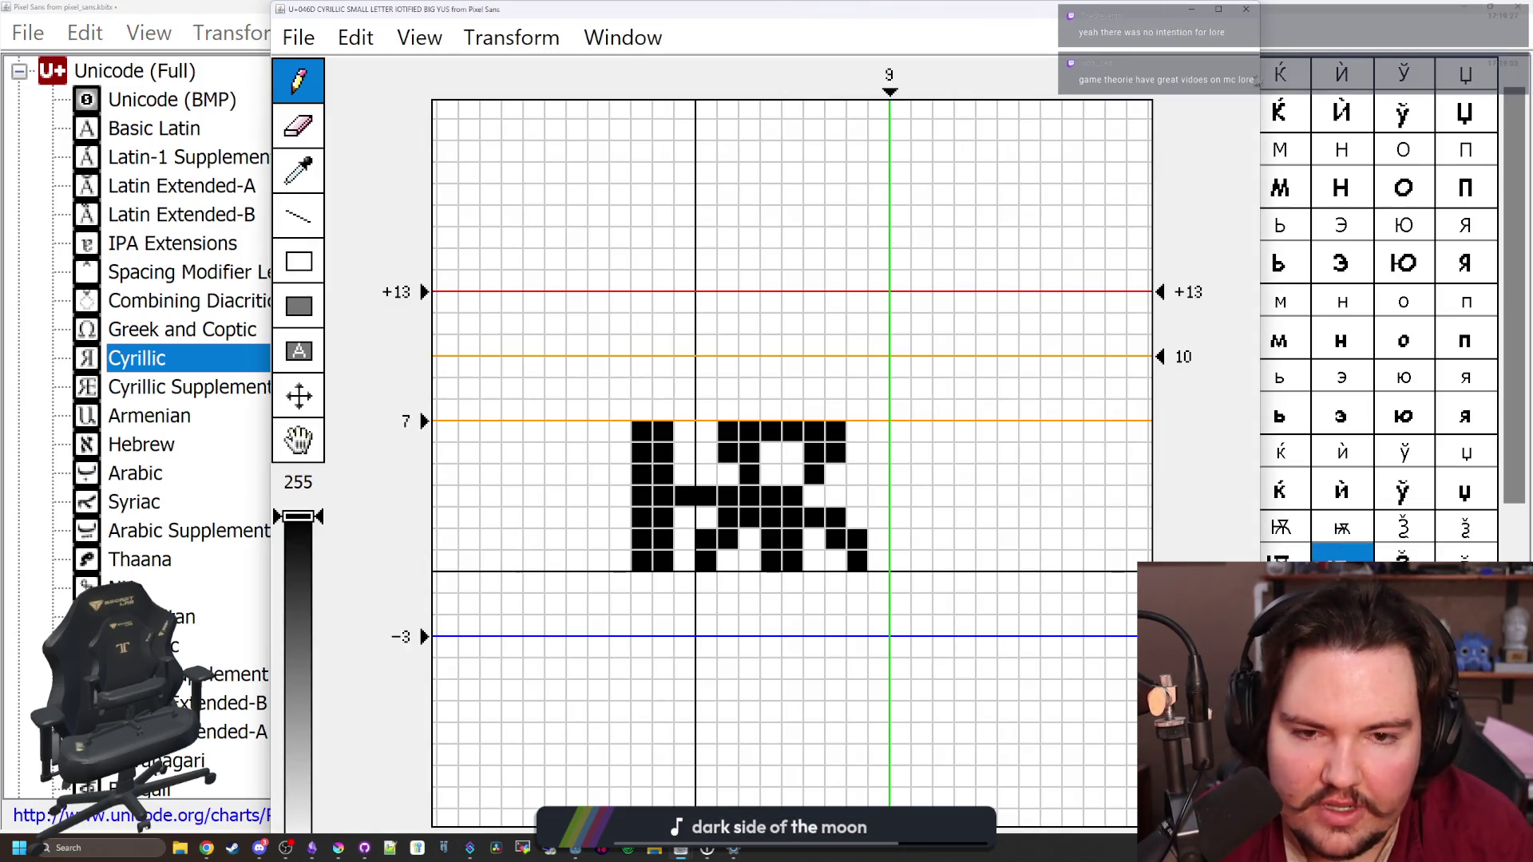
pyautogui.hotkey('ctrl', 'w')
pyautogui.press('Left')
pyautogui.press('Left')
pyautogui.press('Left')
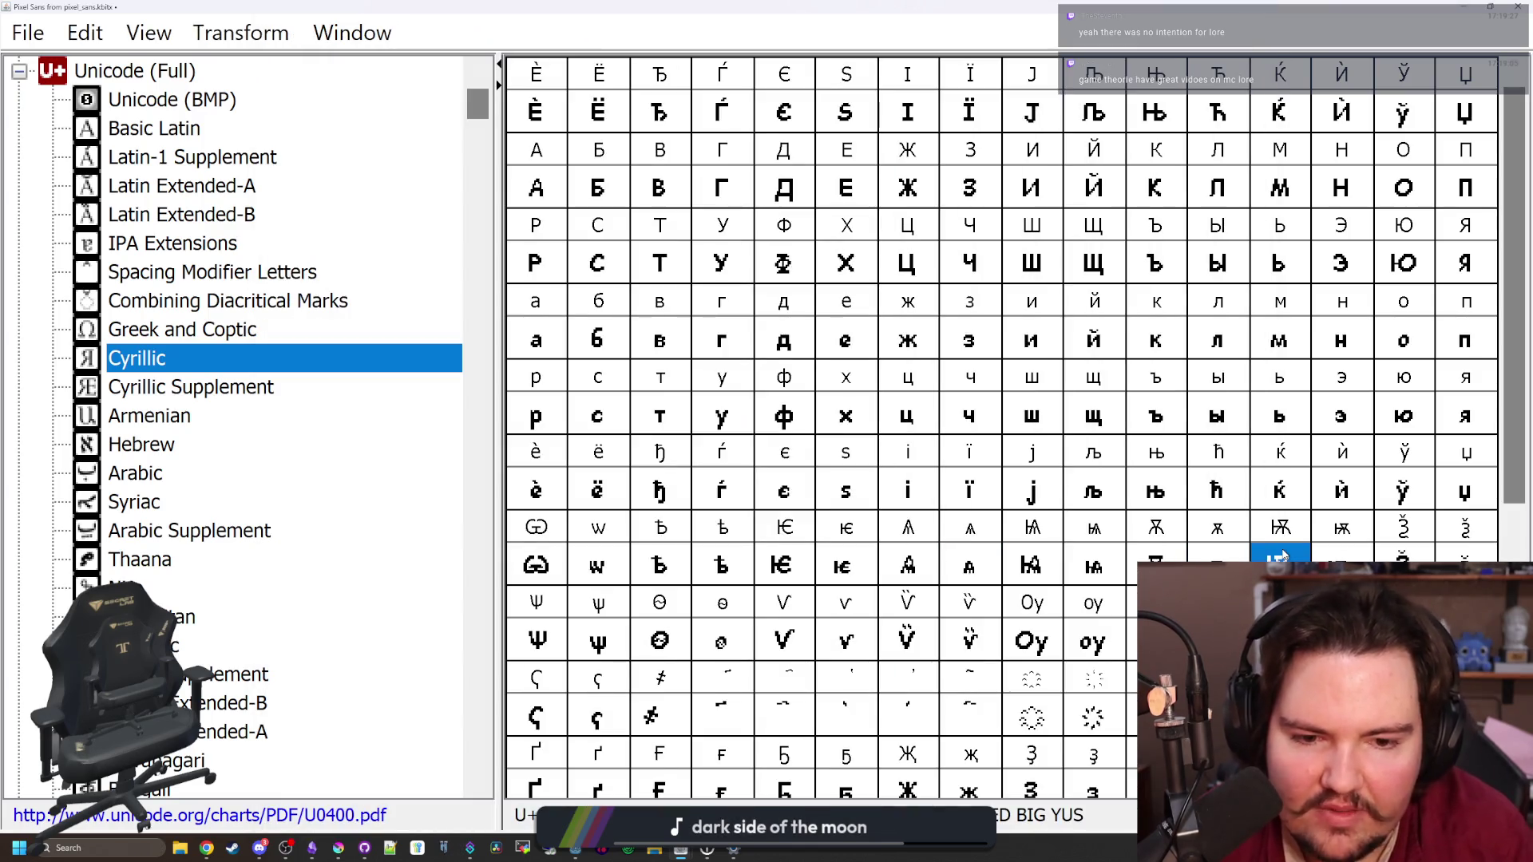
pyautogui.press('Left')
pyautogui.press('Left')
pyautogui.press('Left')
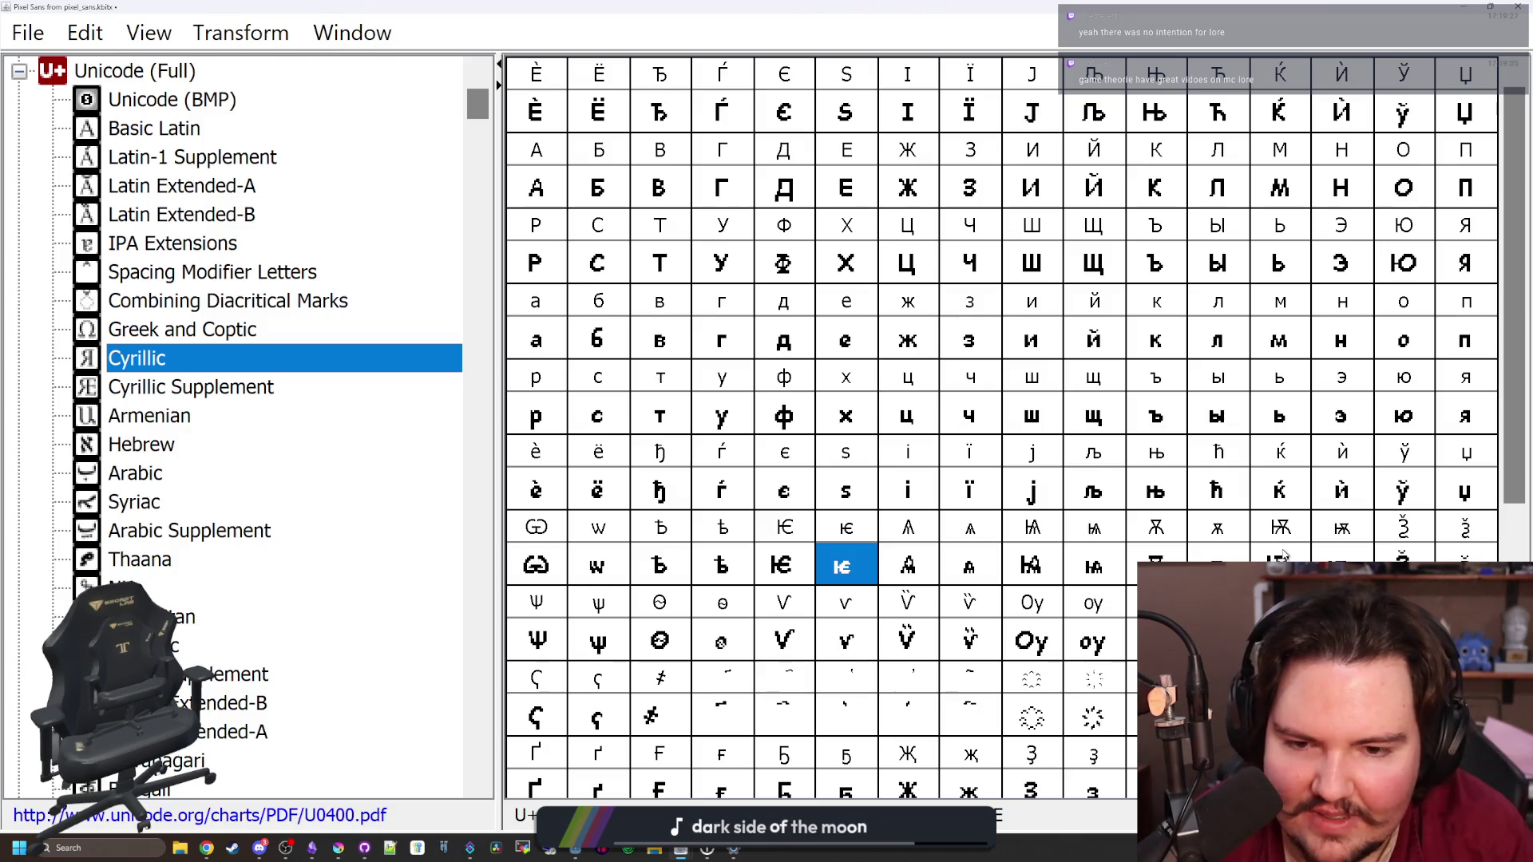
pyautogui.press('Left')
pyautogui.press('Left')
pyautogui.press('Left')
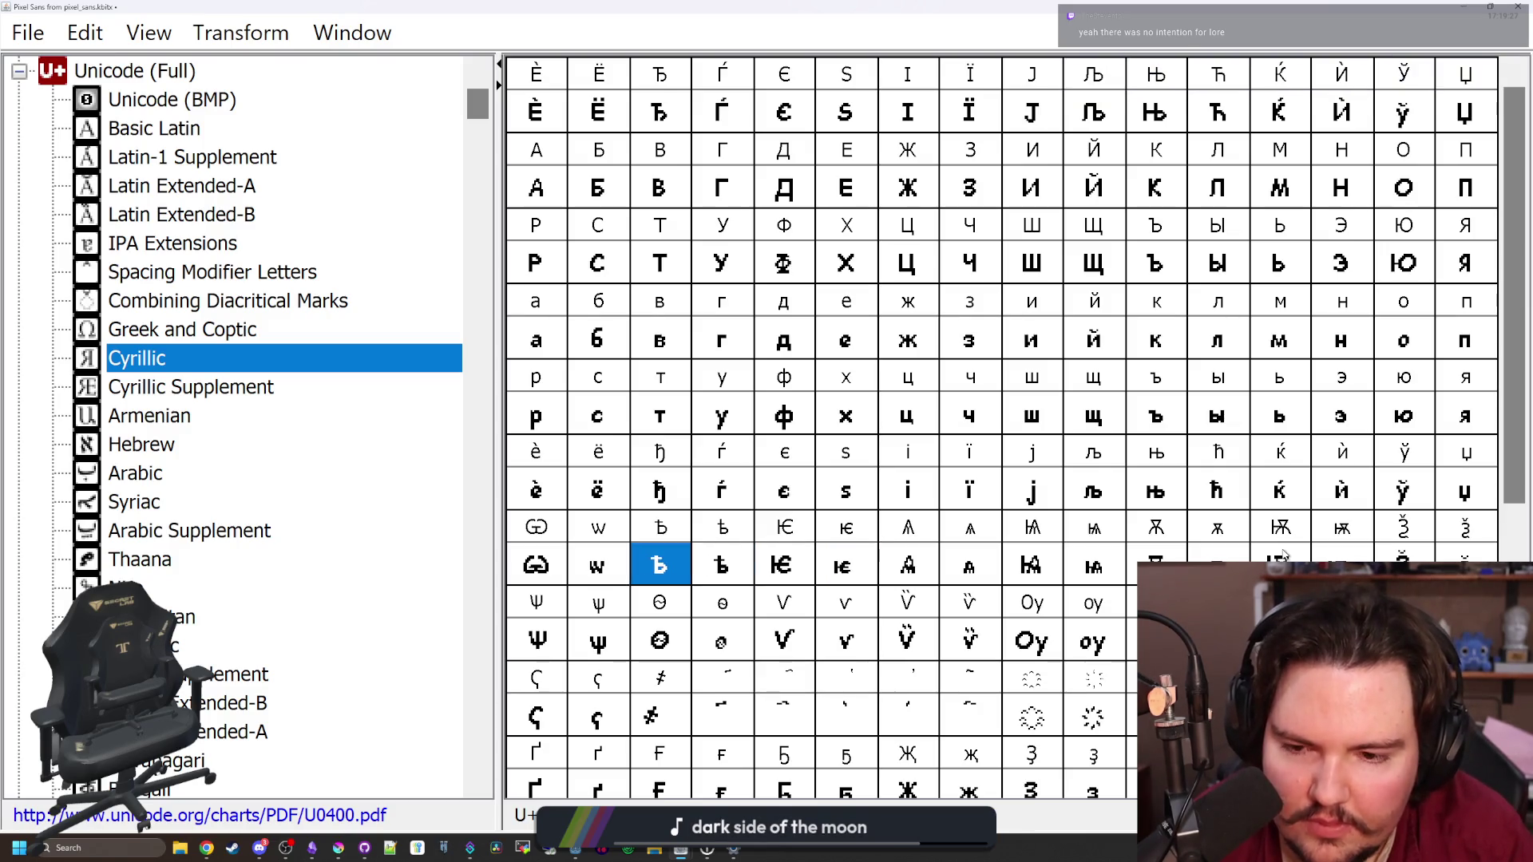
pyautogui.press('Down')
pyautogui.press('Right')
pyautogui.press('Right')
pyautogui.press('Right')
pyautogui.press('Right')
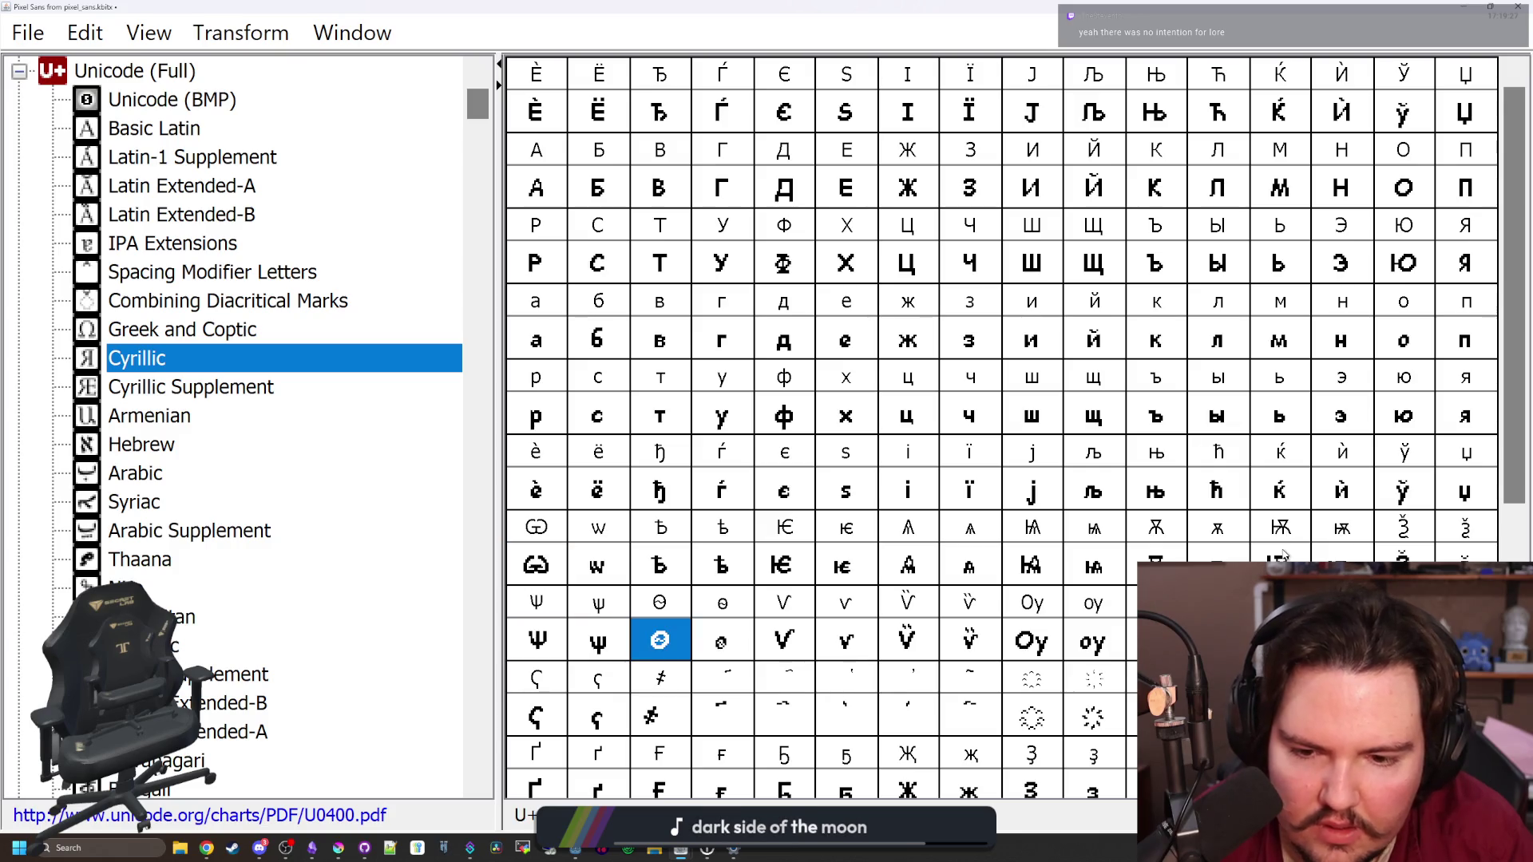
pyautogui.press('Right')
pyautogui.press('Right')
pyautogui.press('Right')
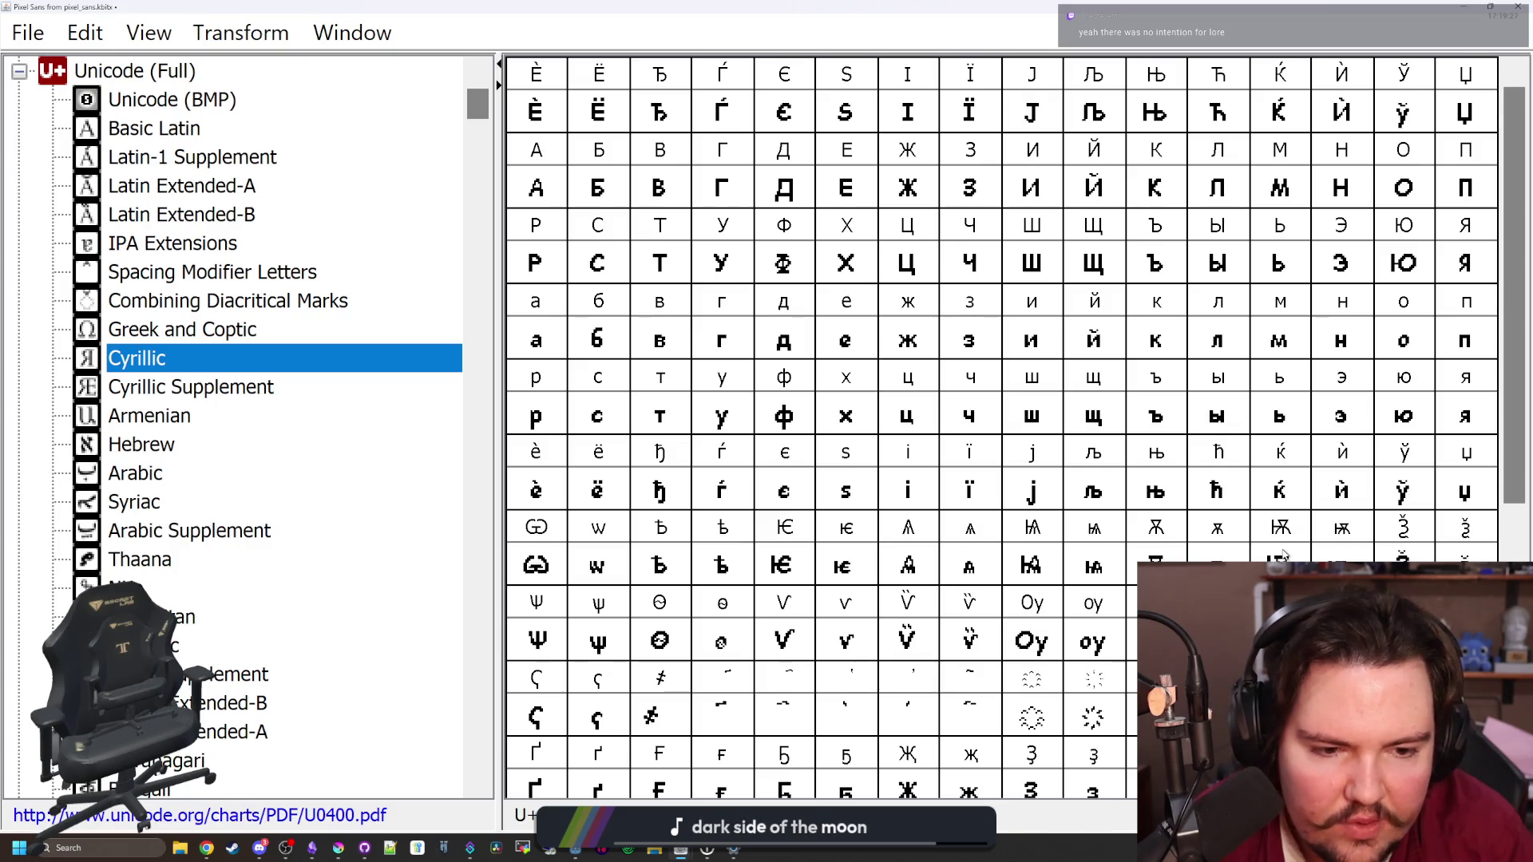
pyautogui.scroll(-2, 1429, 536)
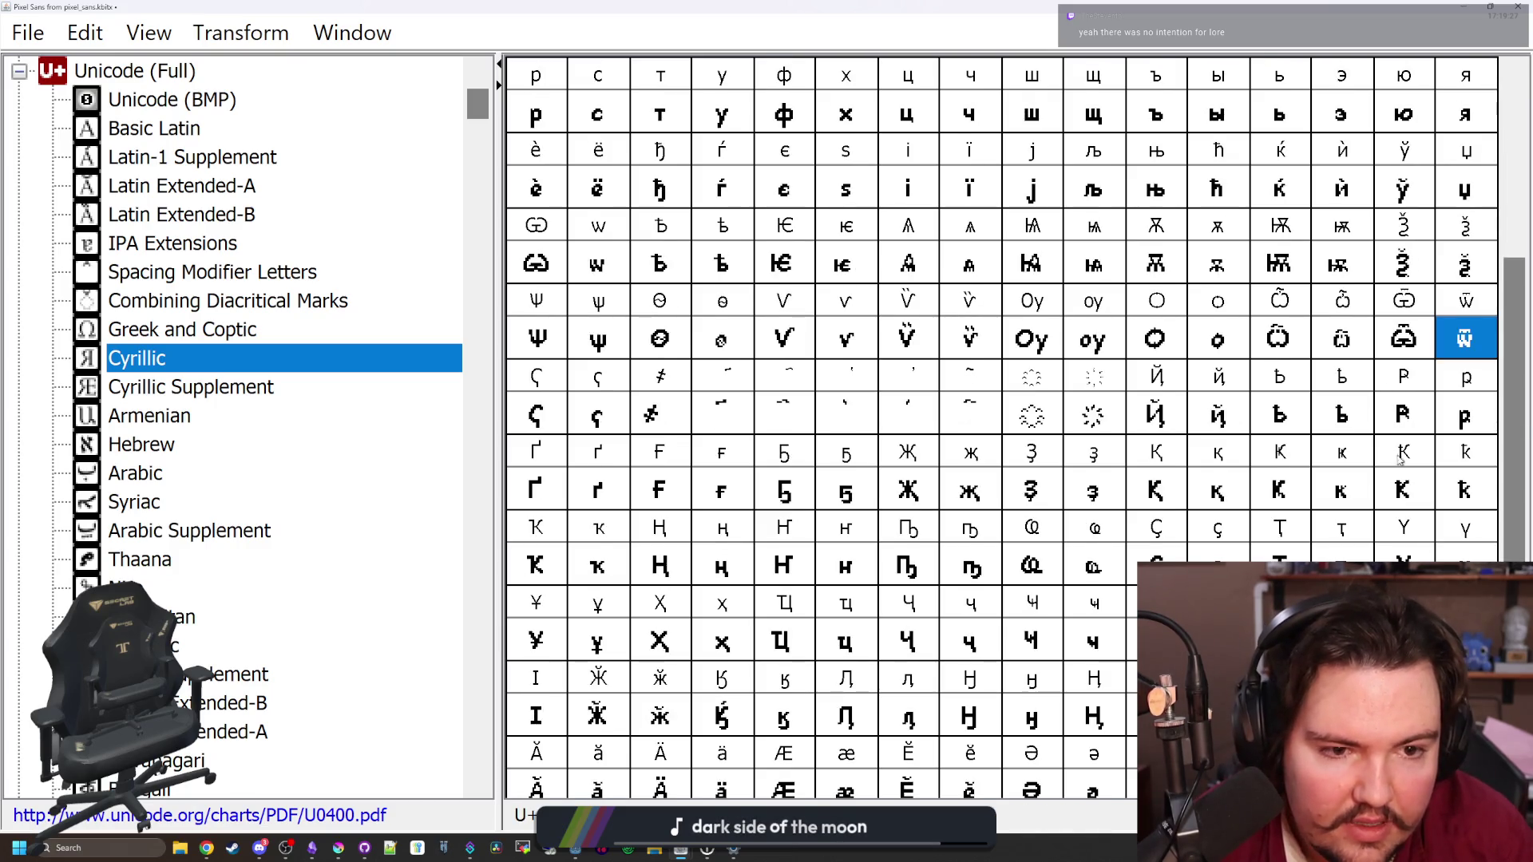
# Arrow through the Cyrillic grid to U+04BF, small Abkhasian che with descender, and open it
pyautogui.press('Down')
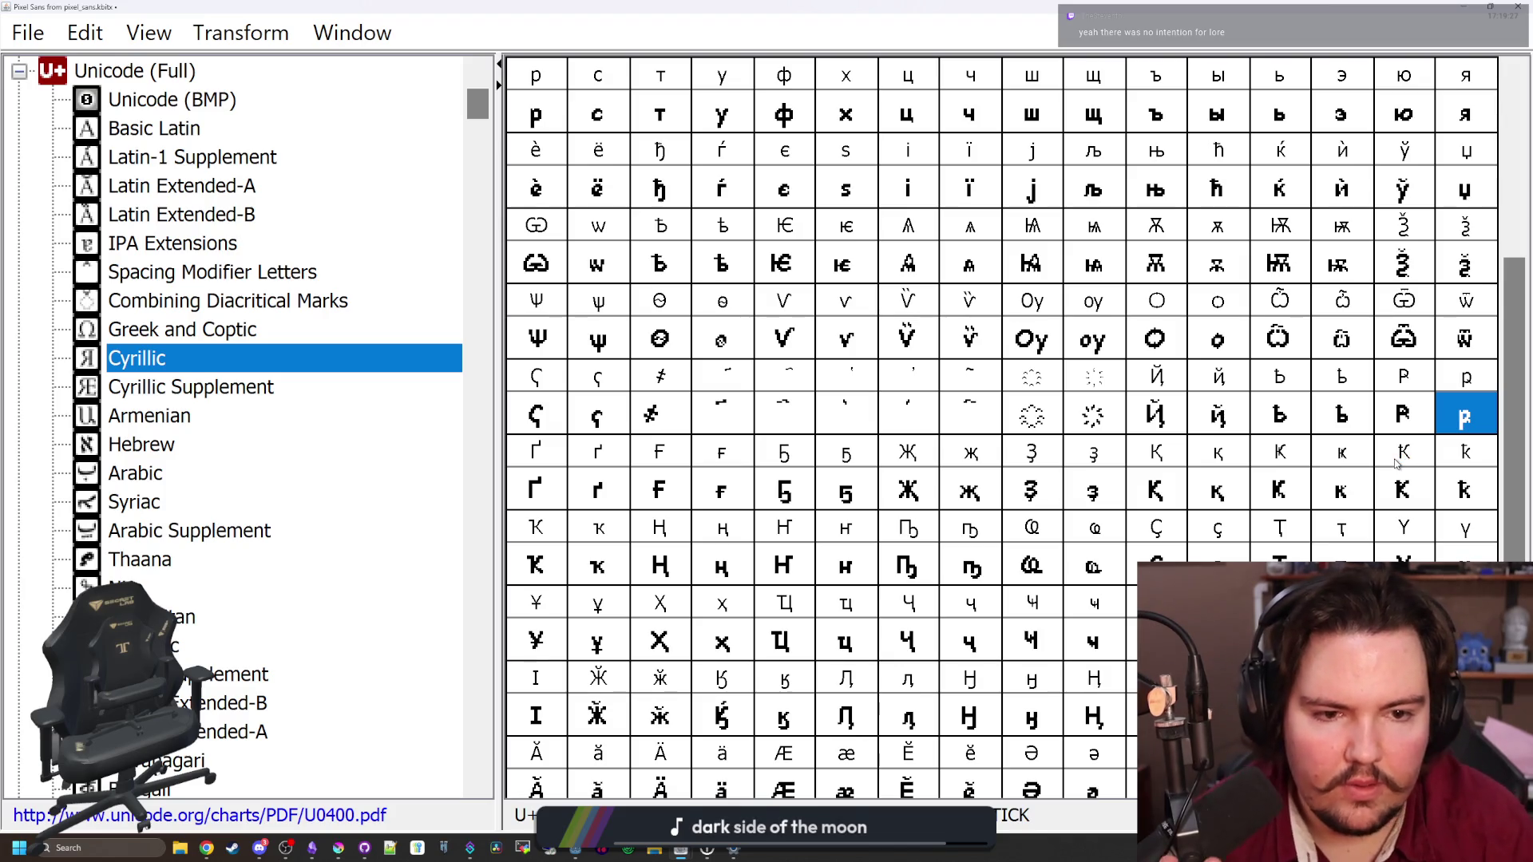
pyautogui.press('Left')
pyautogui.press('Left')
pyautogui.press('Left')
pyautogui.press('Left')
pyautogui.press('Left')
pyautogui.press('Left')
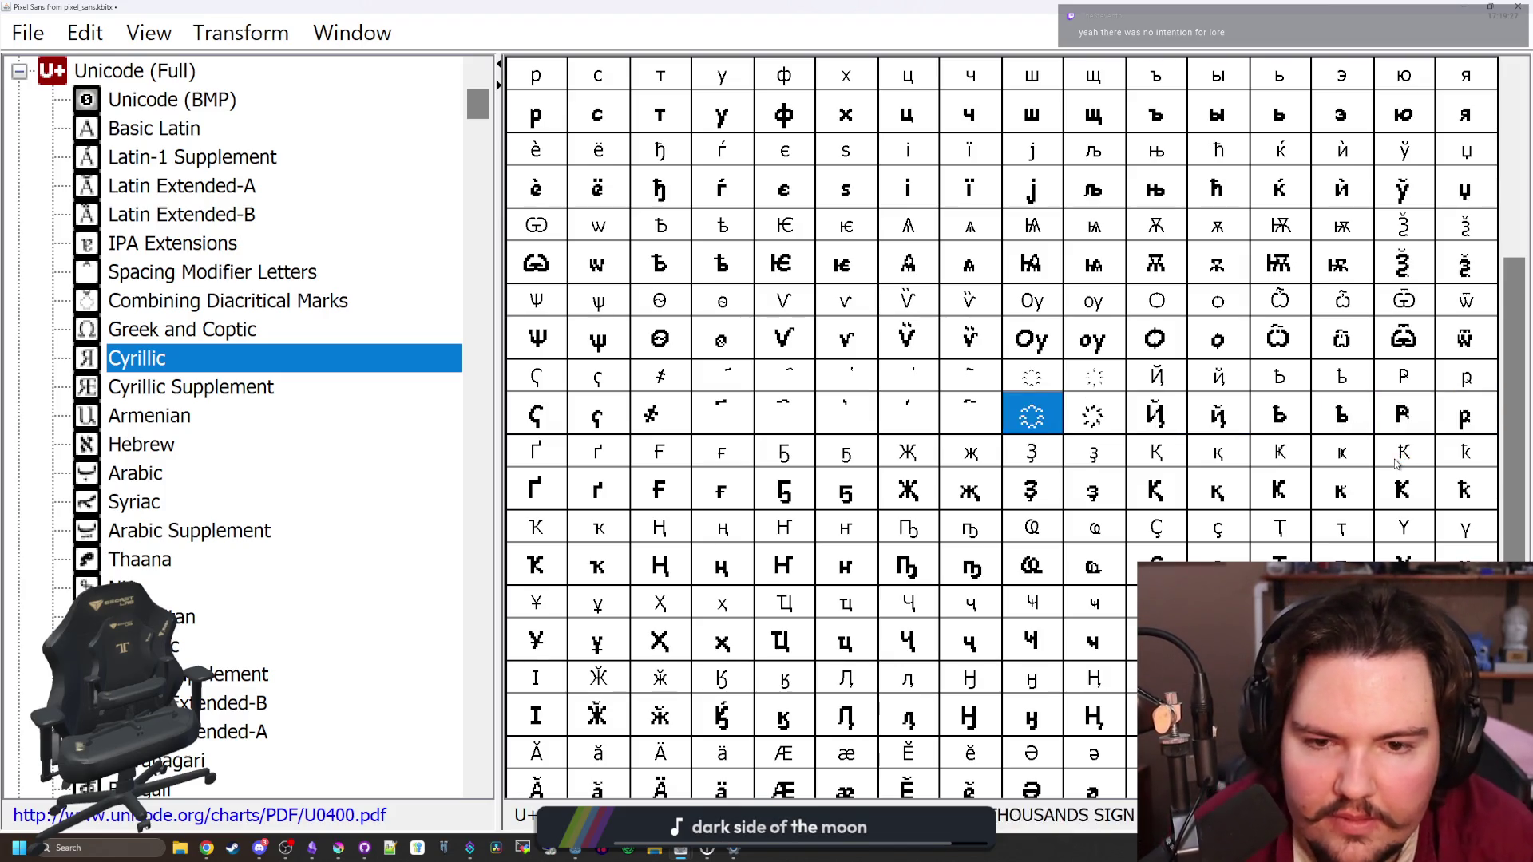
pyautogui.press('Left')
pyautogui.press('Left')
pyautogui.press('Down')
pyautogui.press('Right')
pyautogui.press('Right')
pyautogui.press('Right')
pyautogui.press('Right')
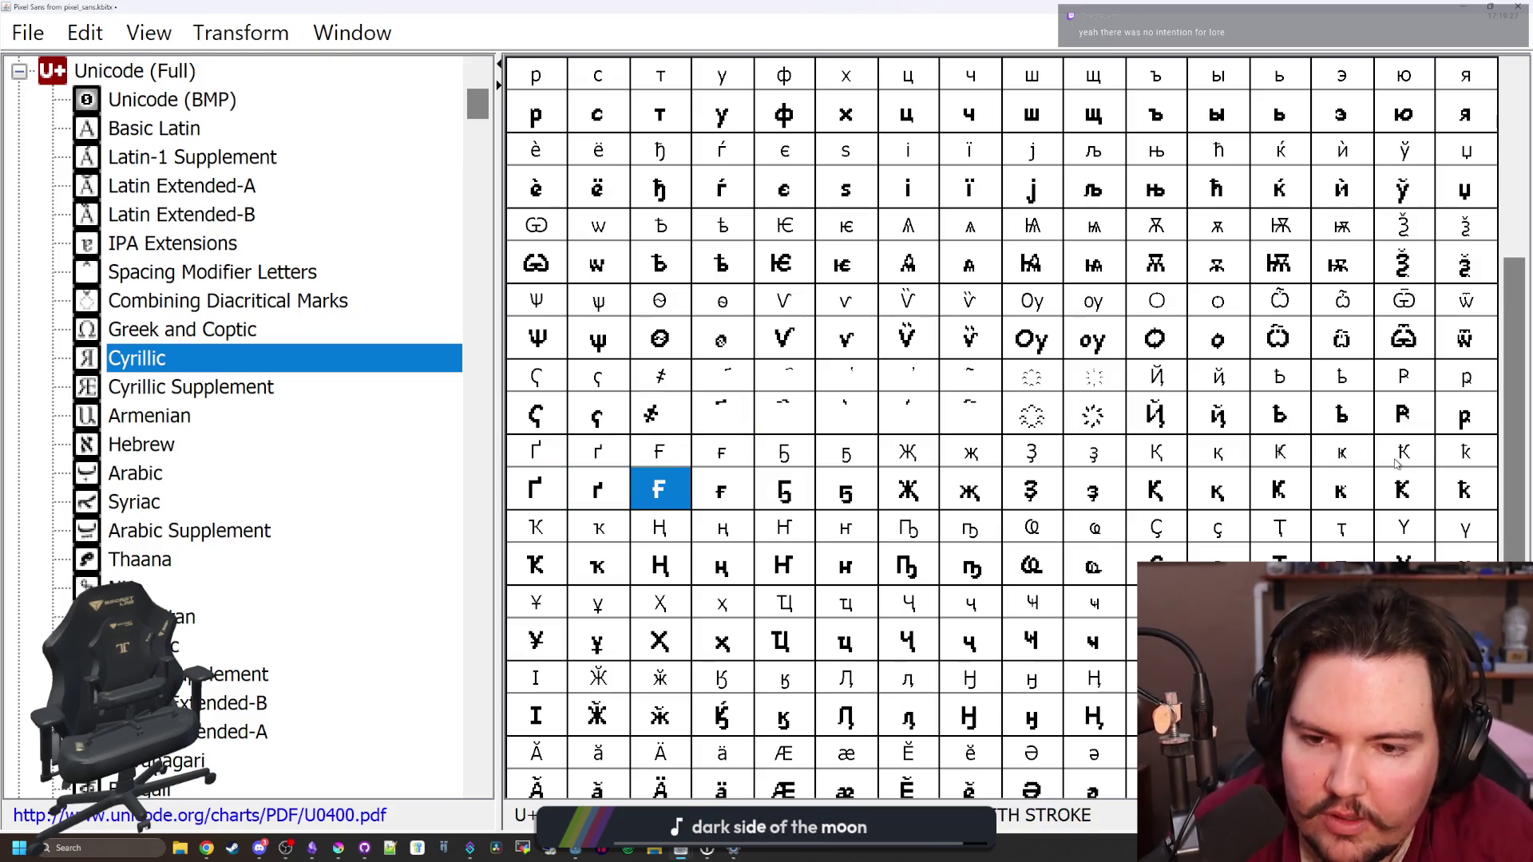
pyautogui.press('Right')
pyautogui.press('Right')
pyautogui.press('Right')
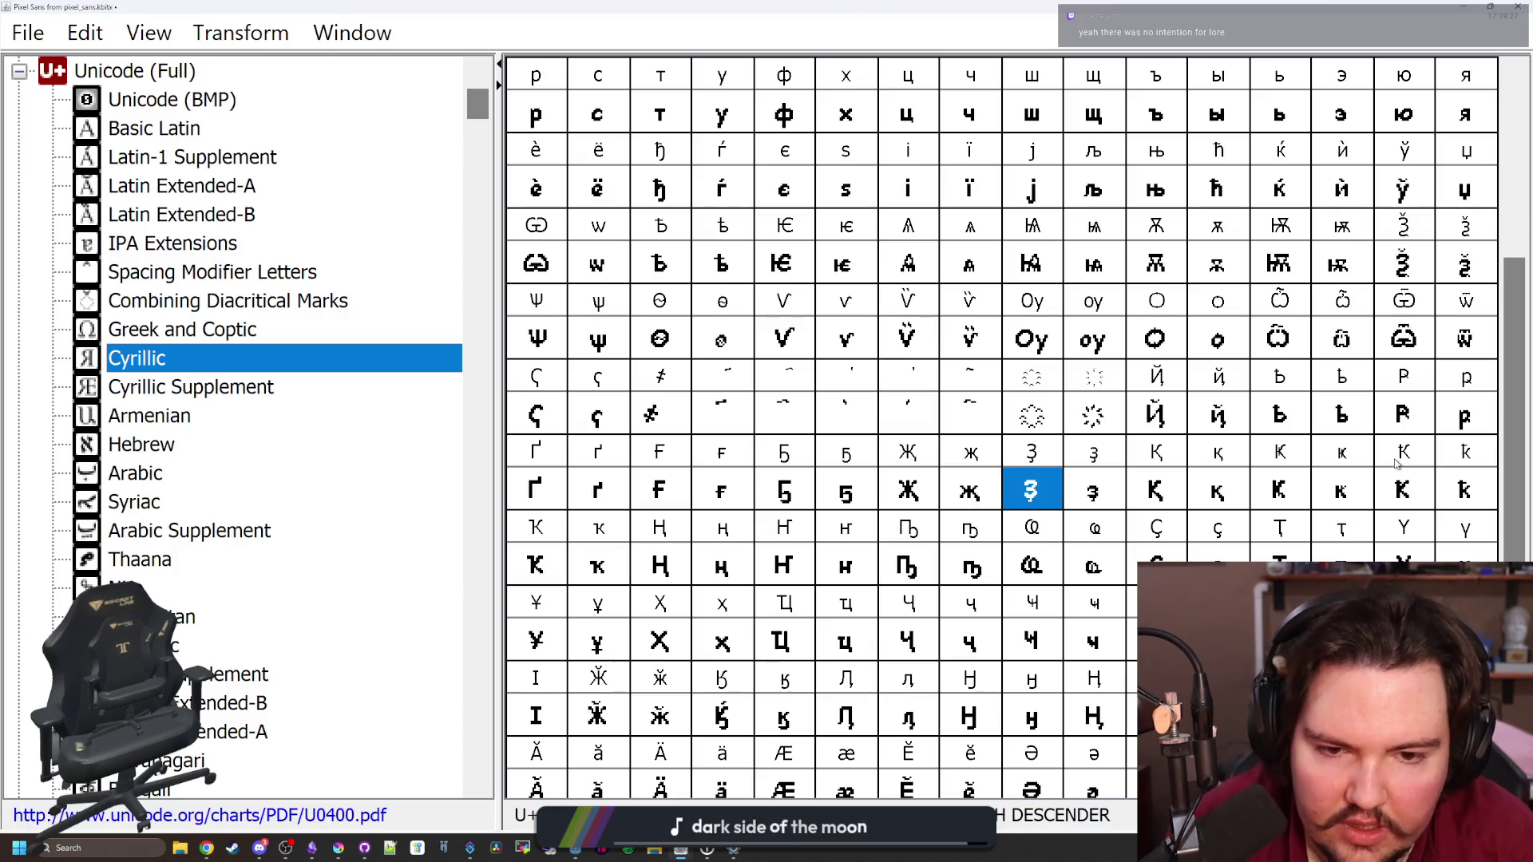
pyautogui.press('Right')
pyautogui.press('Right')
pyautogui.press('Right')
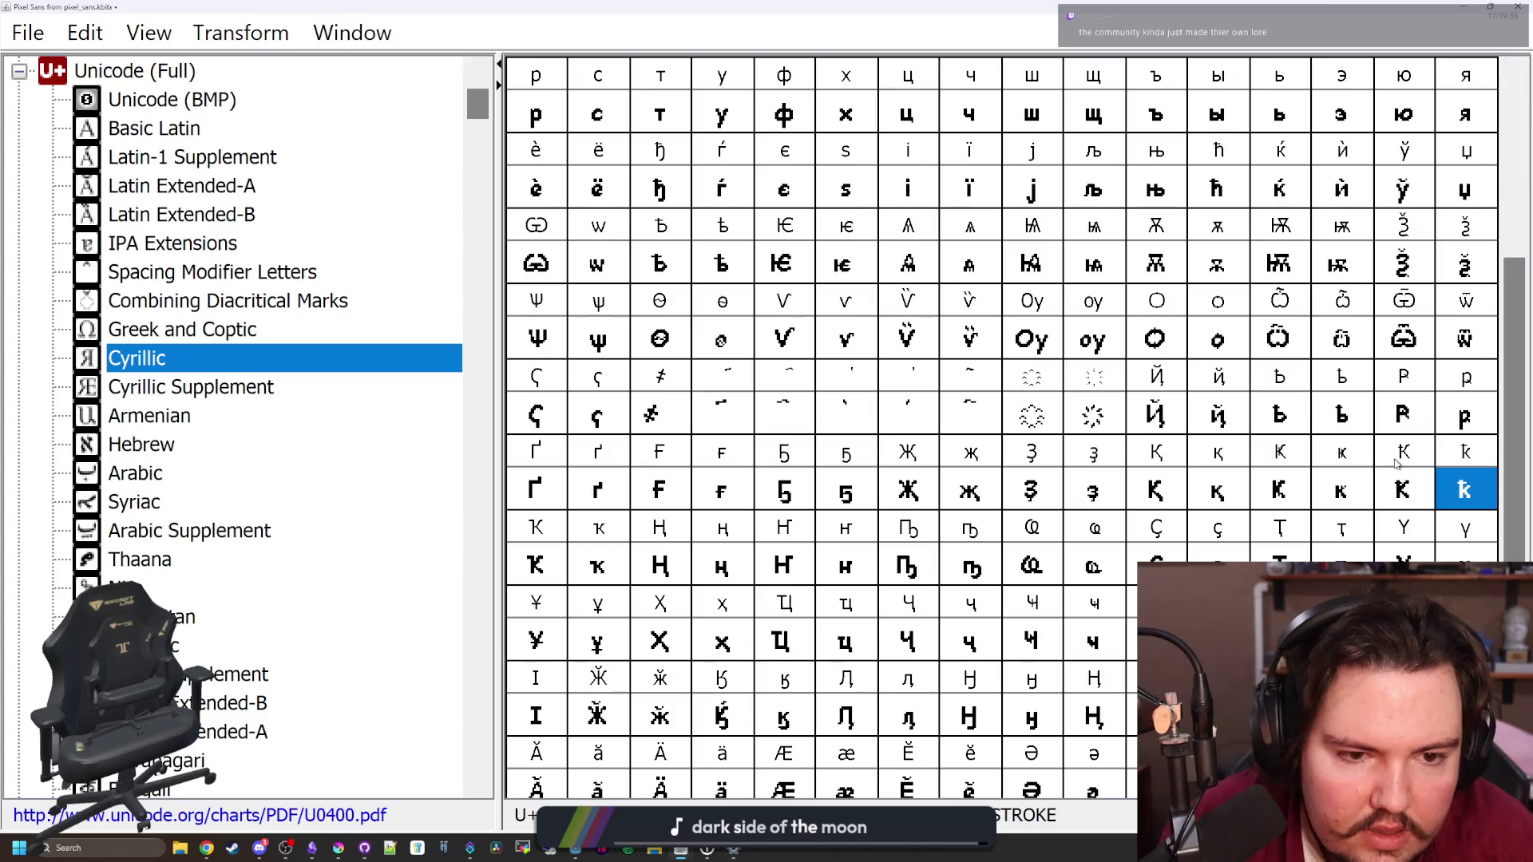
pyautogui.press('Left')
pyautogui.press('Left')
pyautogui.press('Left')
pyautogui.press('Left')
pyautogui.press('Right')
pyautogui.press('Right')
pyautogui.press('Right')
pyautogui.press('Down')
pyautogui.press('Left')
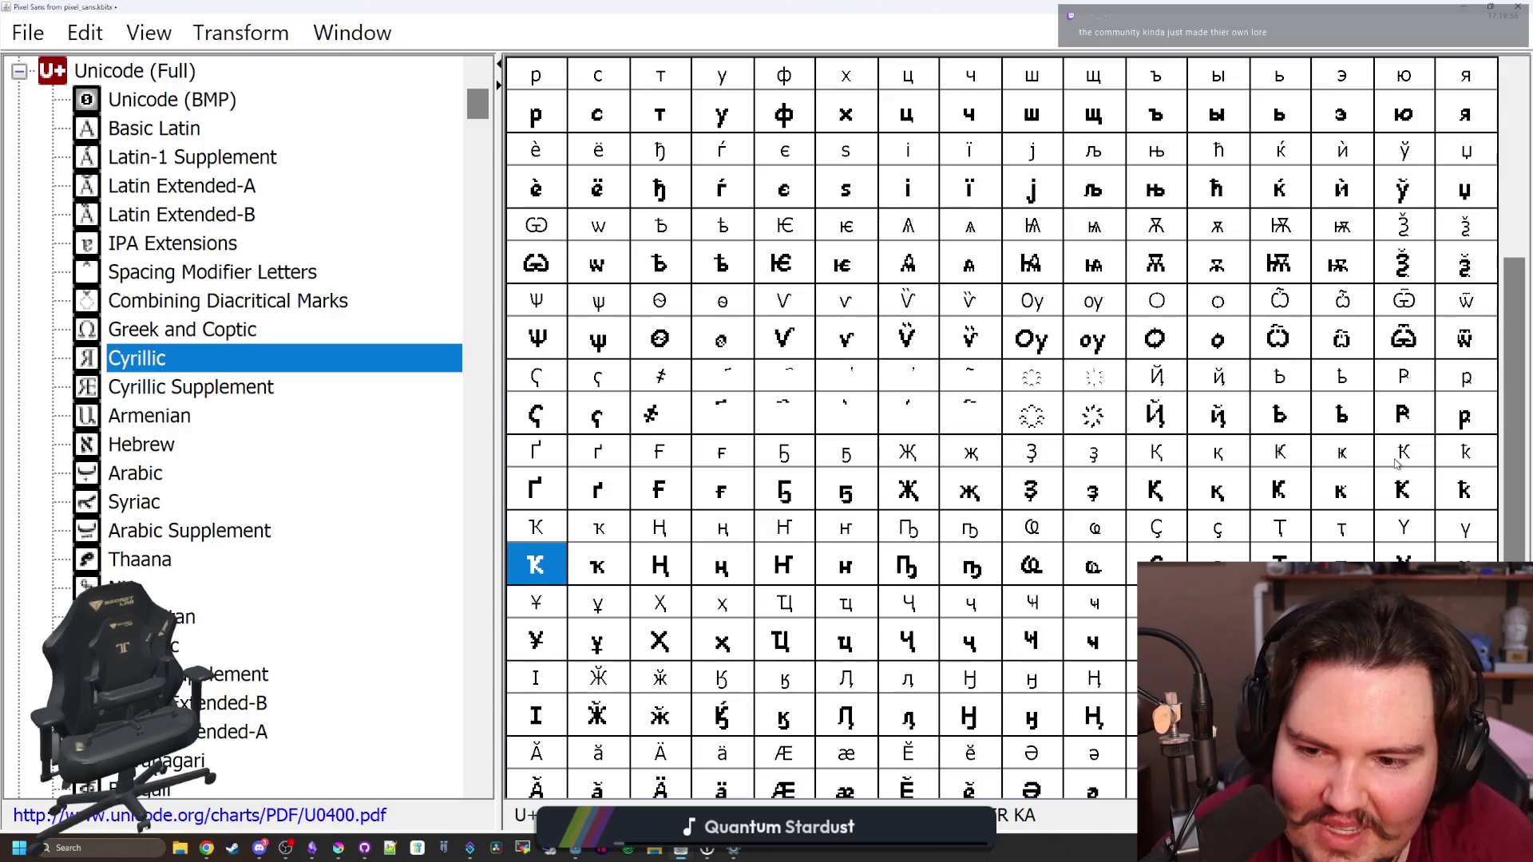
pyautogui.press('Right')
pyautogui.press('Right')
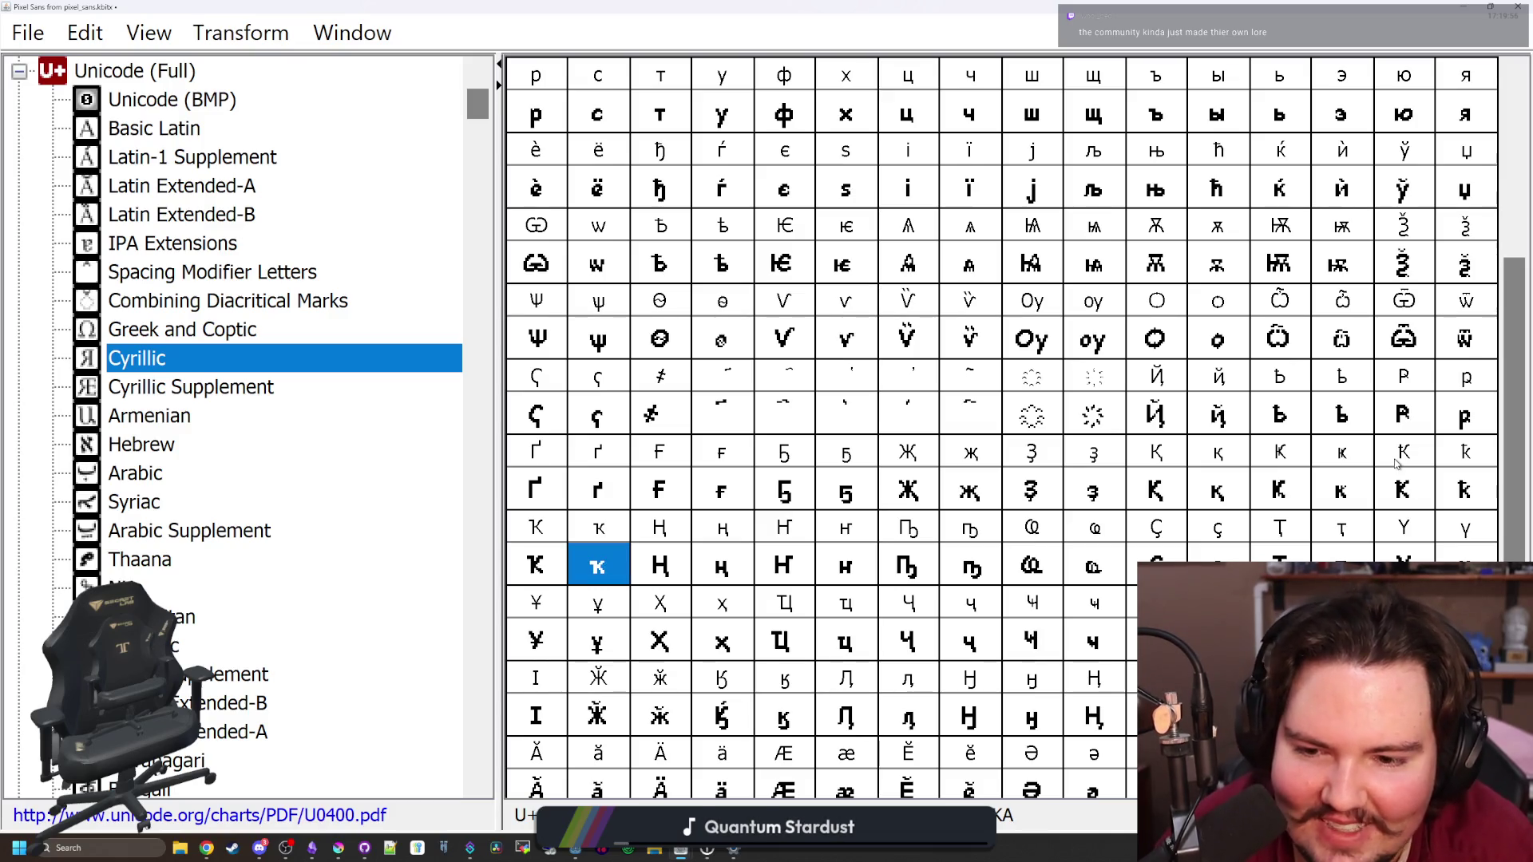
pyautogui.press('Right')
pyautogui.press('Right')
pyautogui.press('Right')
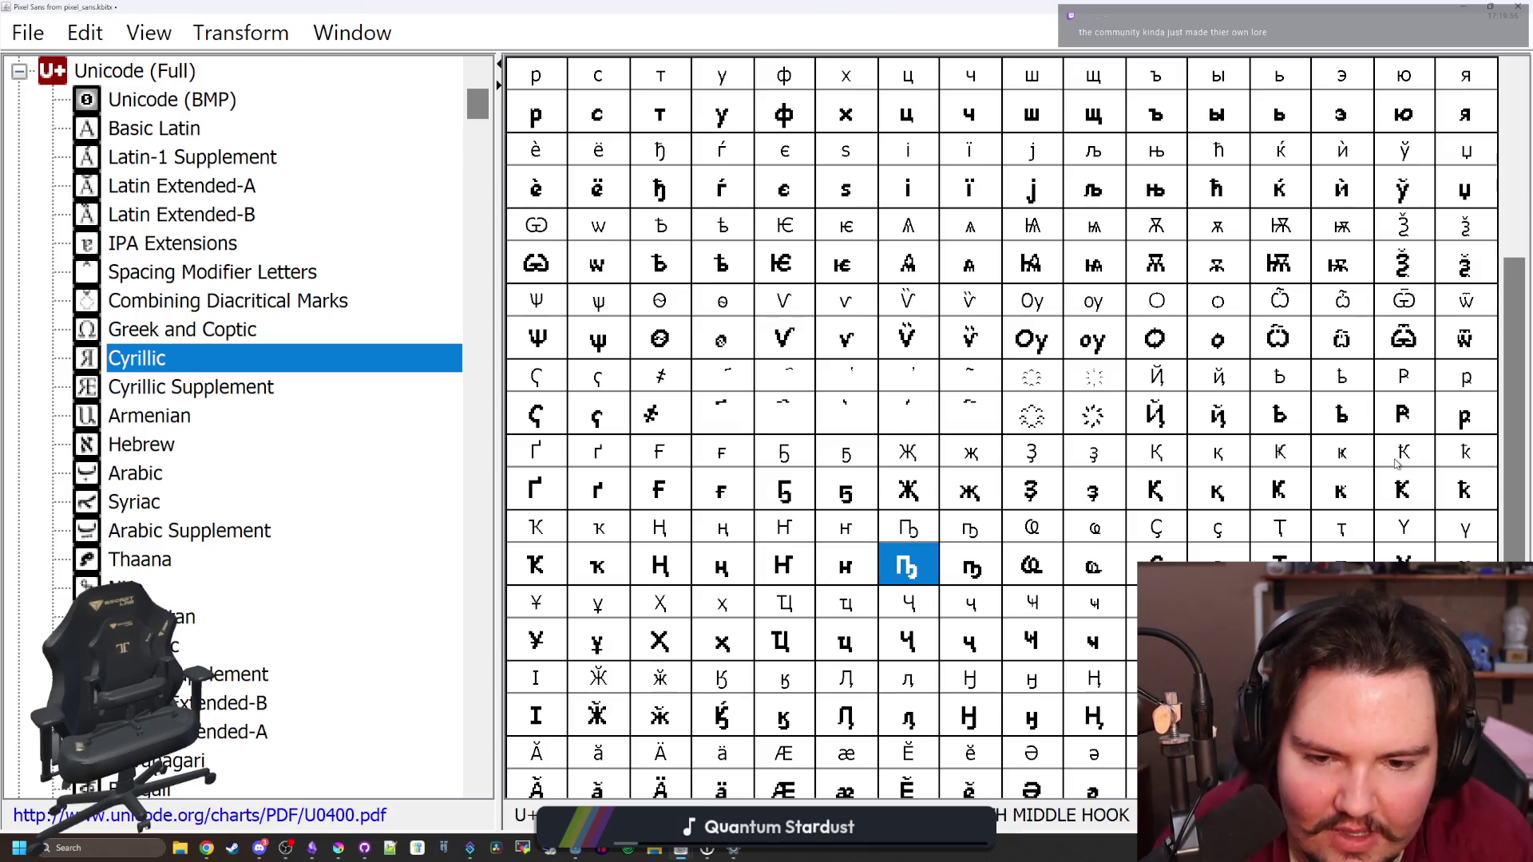
pyautogui.press('Right')
pyautogui.press('Right')
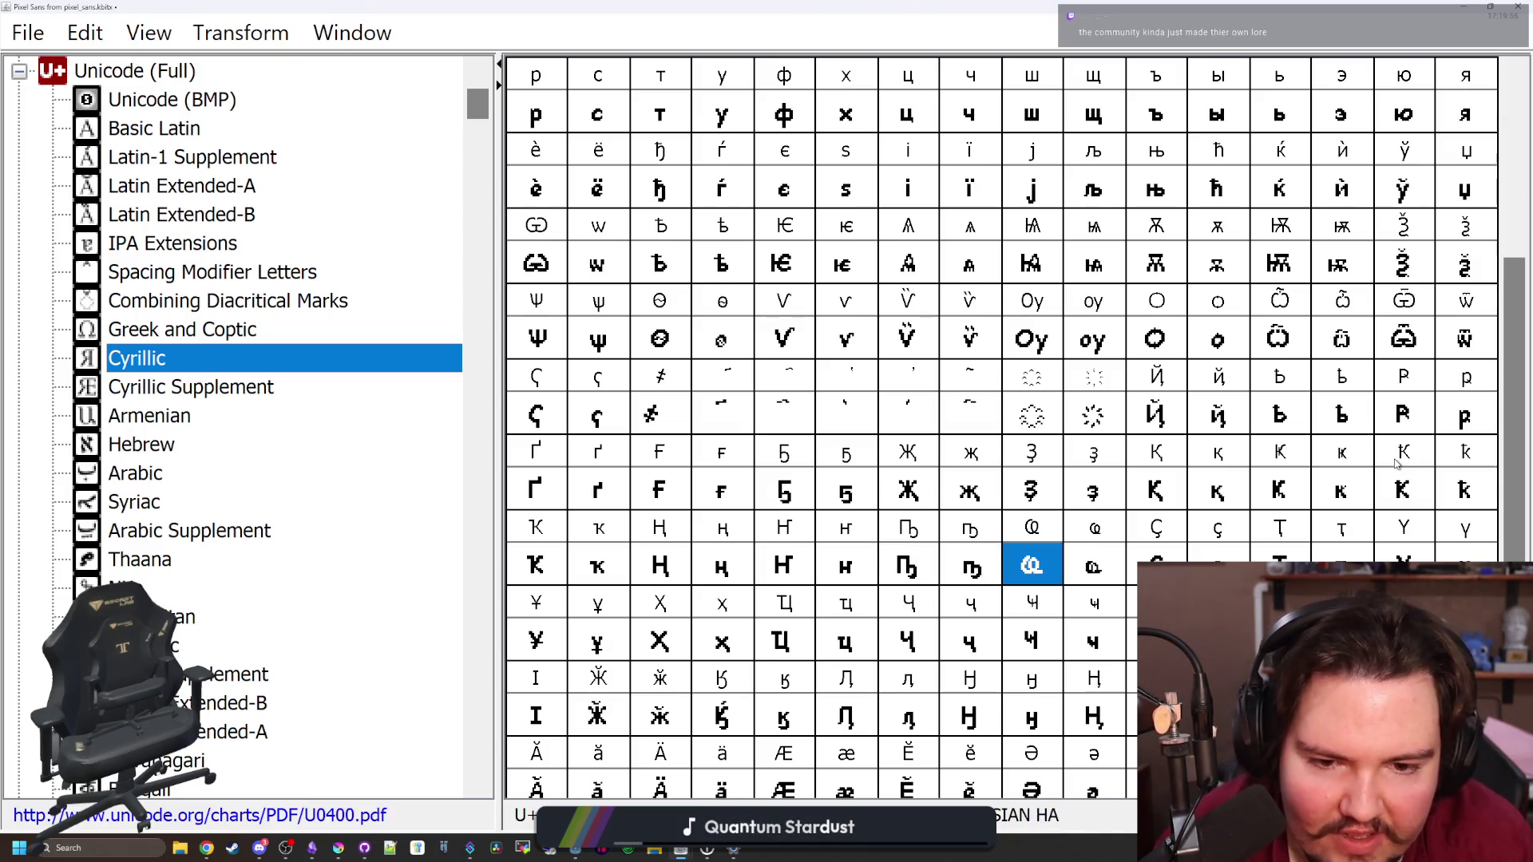
pyautogui.press('Right')
pyautogui.press('Right')
pyautogui.press('Right')
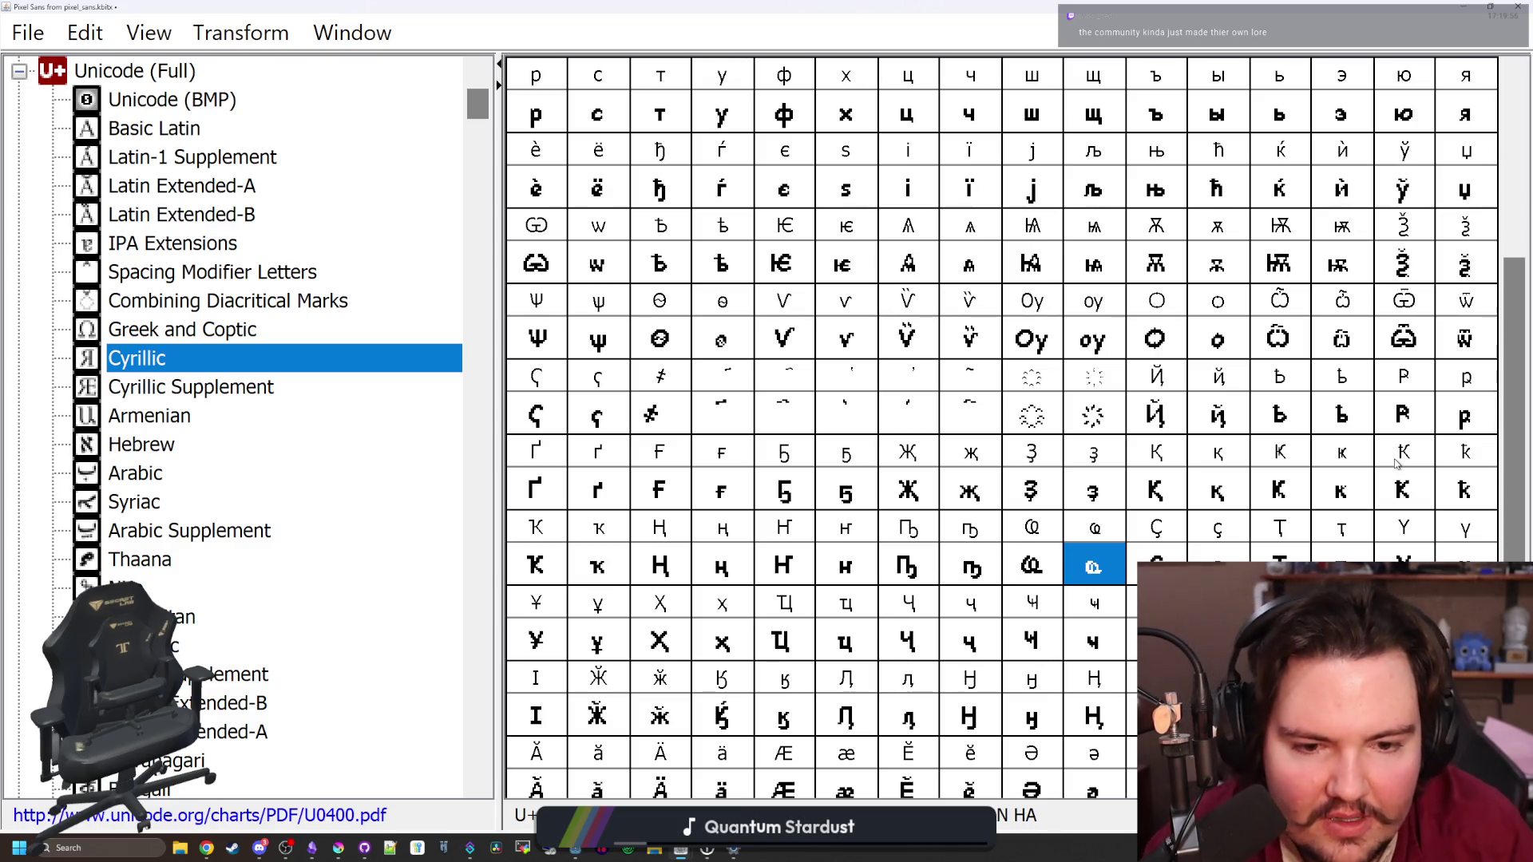
pyautogui.press('Right')
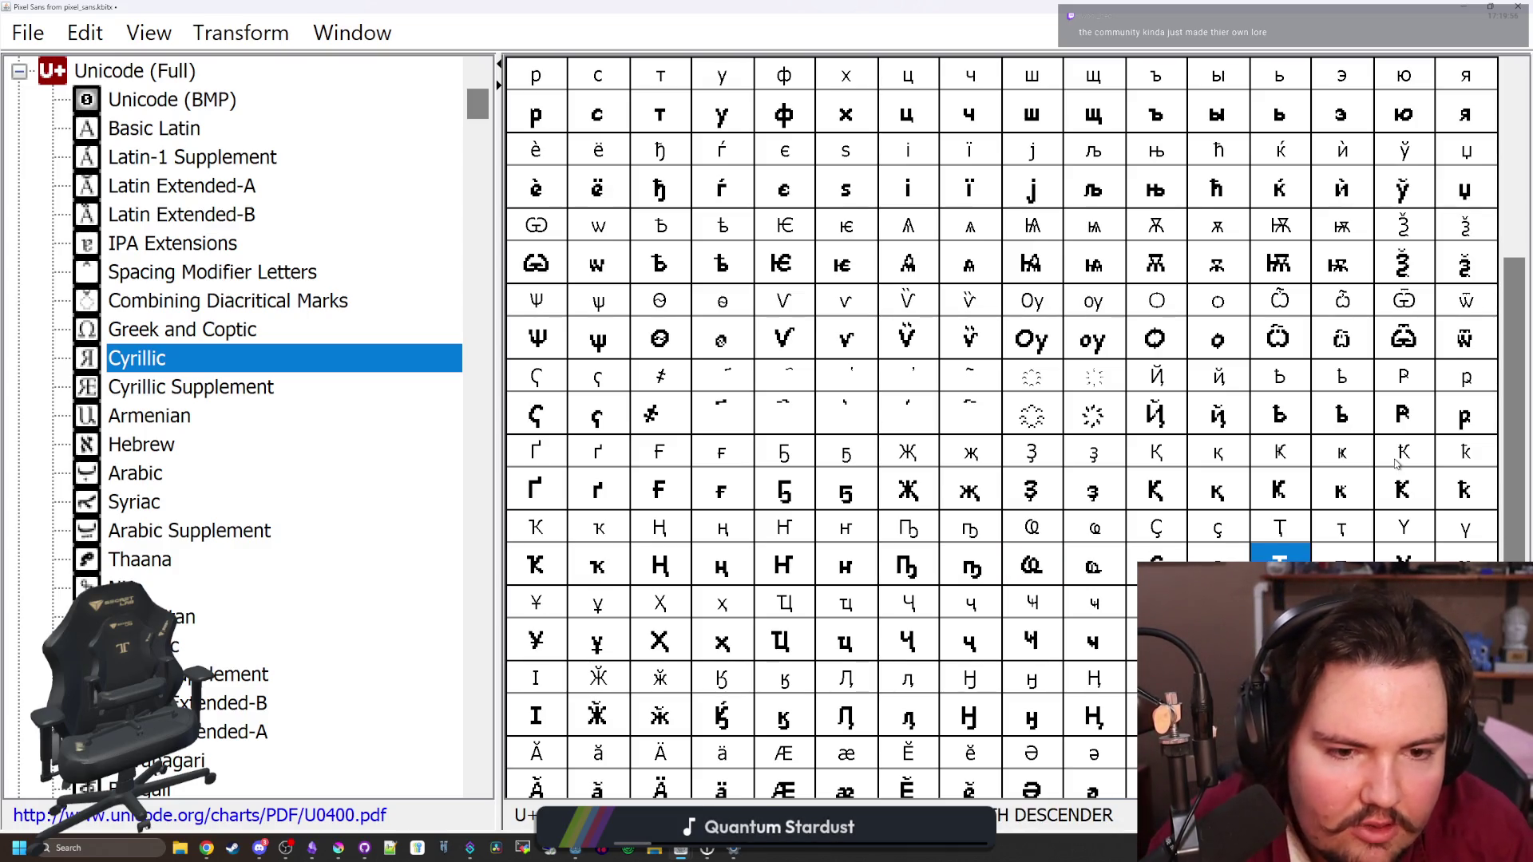
pyautogui.press('Right')
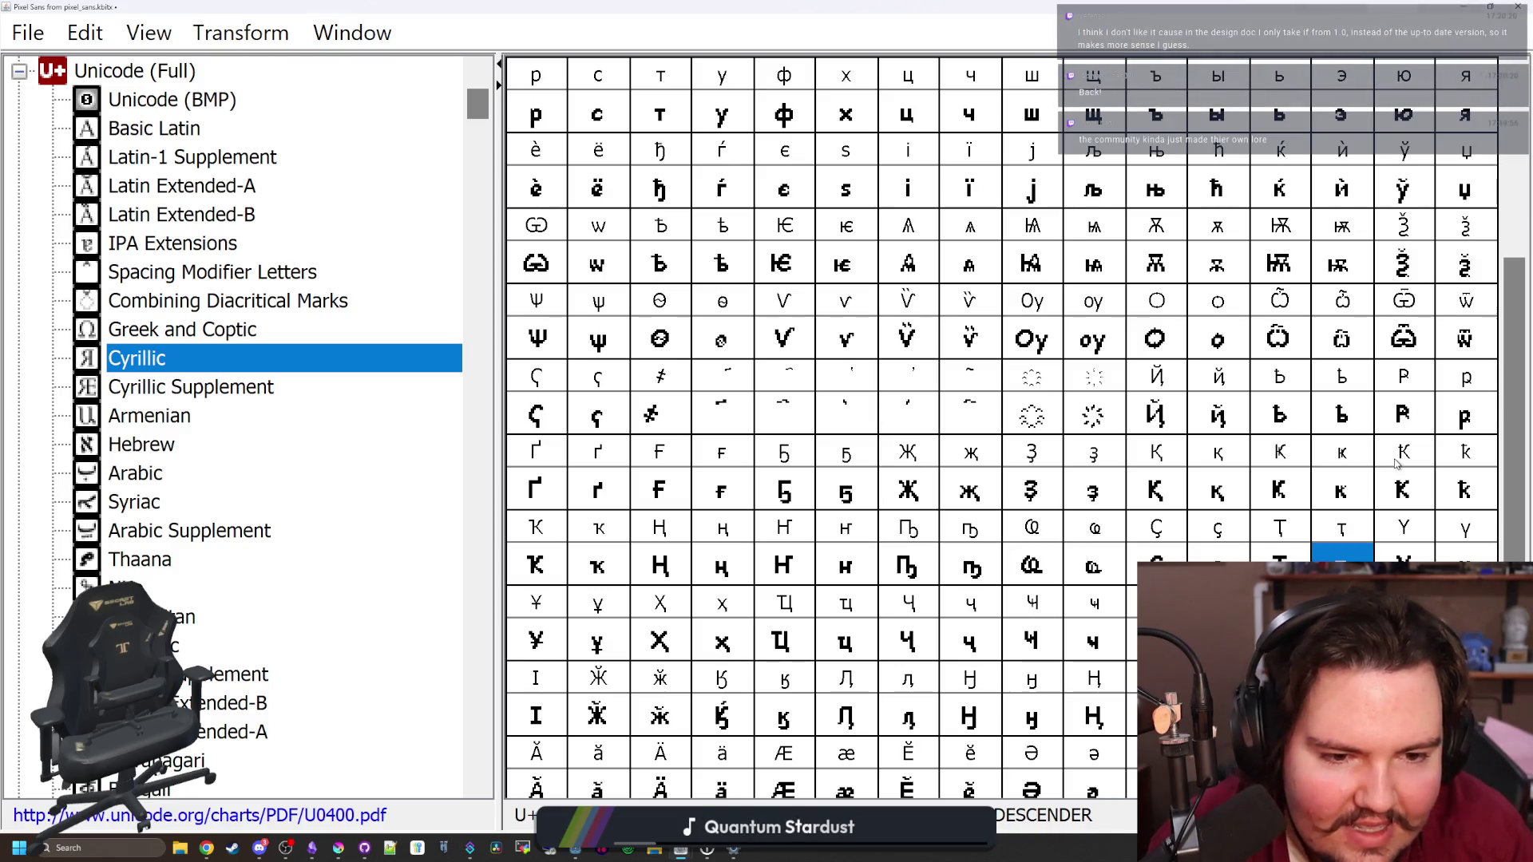
pyautogui.press('Right')
pyautogui.press('Right')
pyautogui.press('Down')
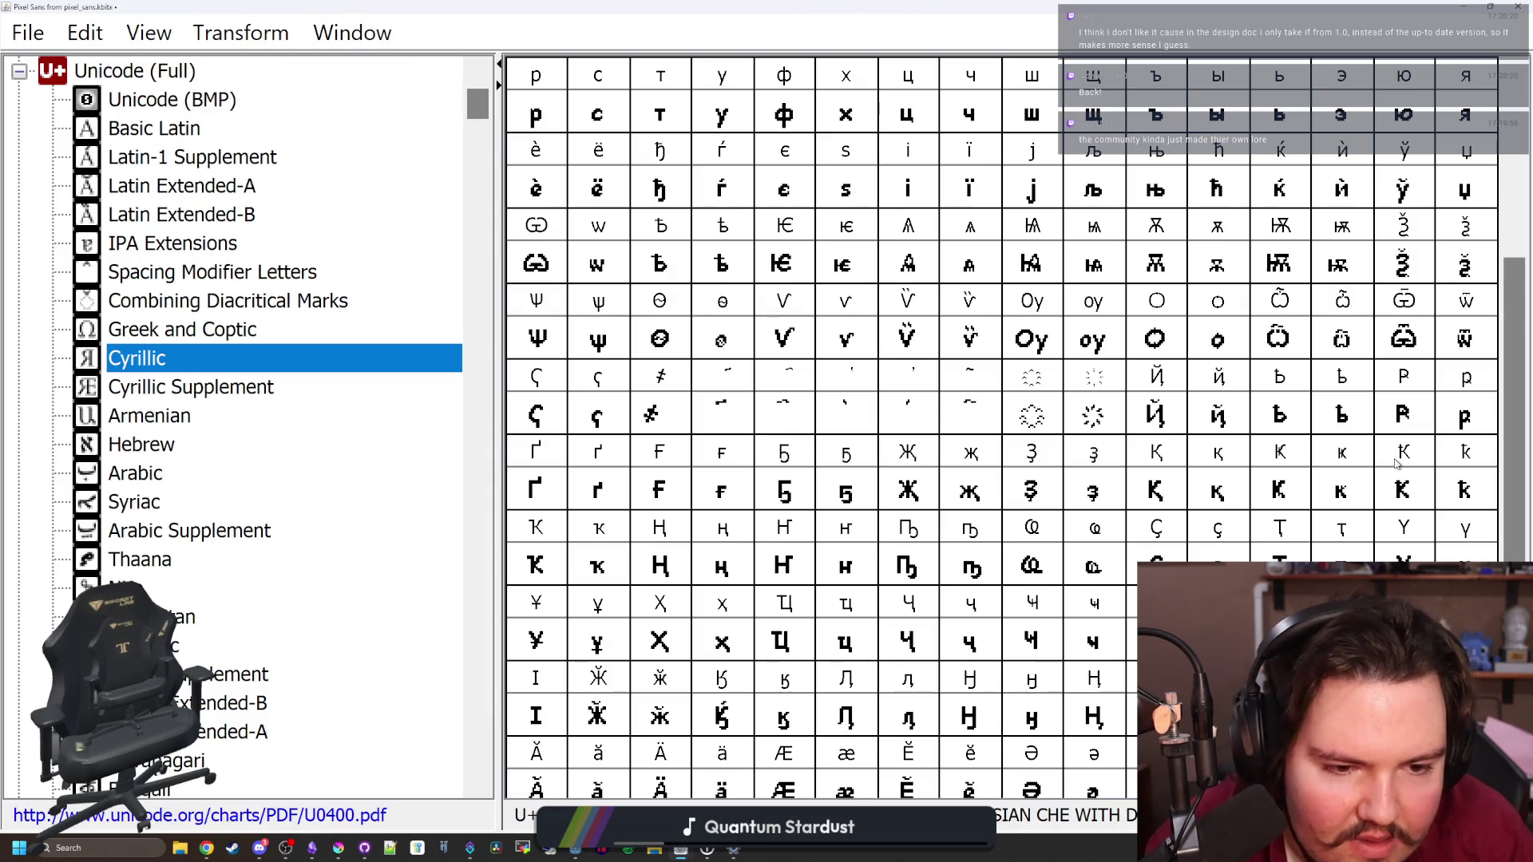
pyautogui.press('Return')
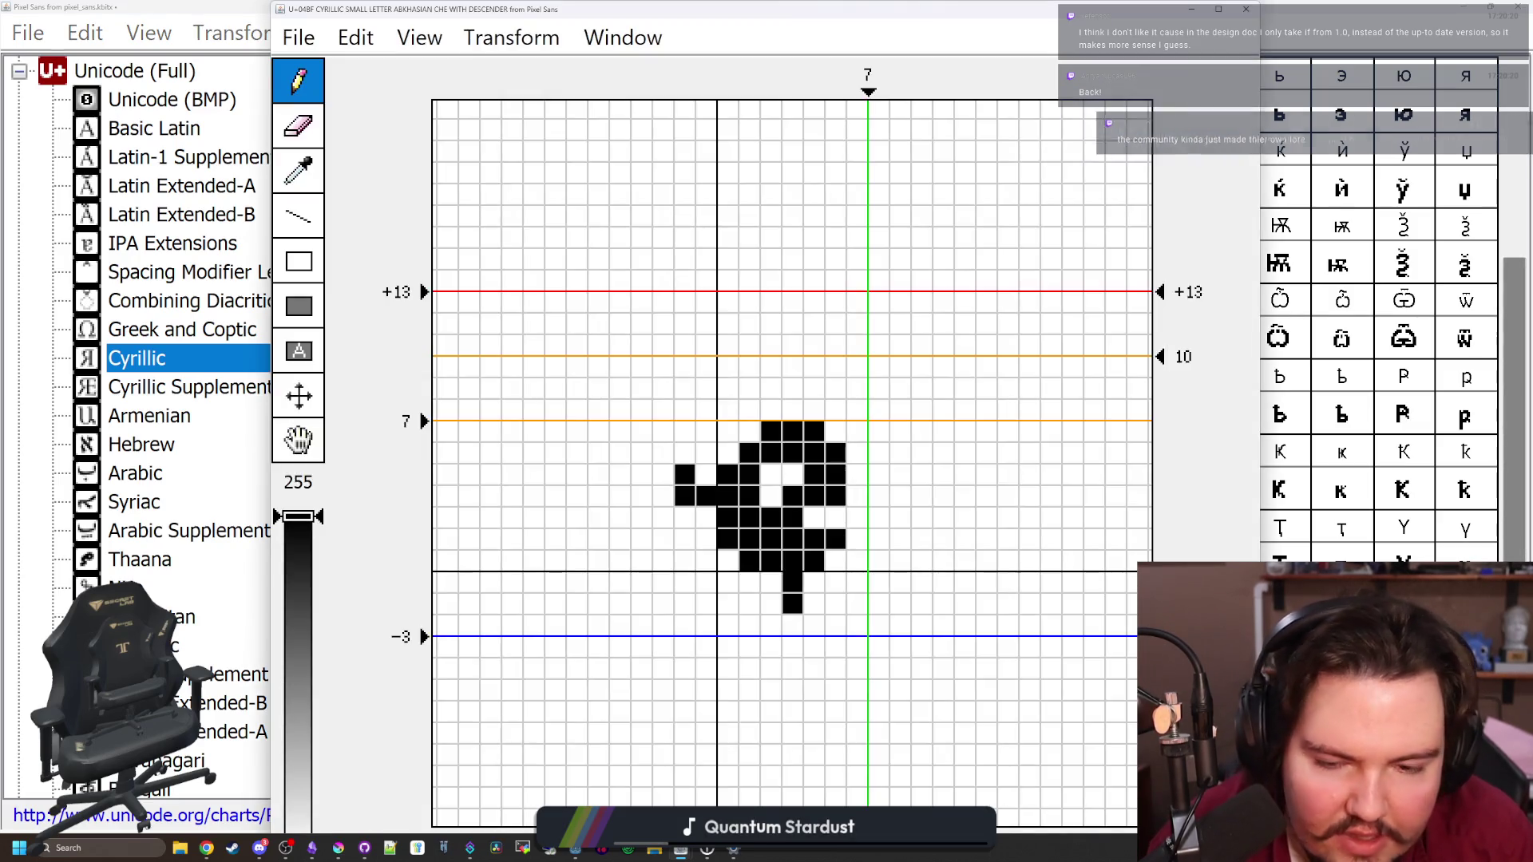
# Close the Abkhasian che with descender glyph editor
pyautogui.click(1245, 9)
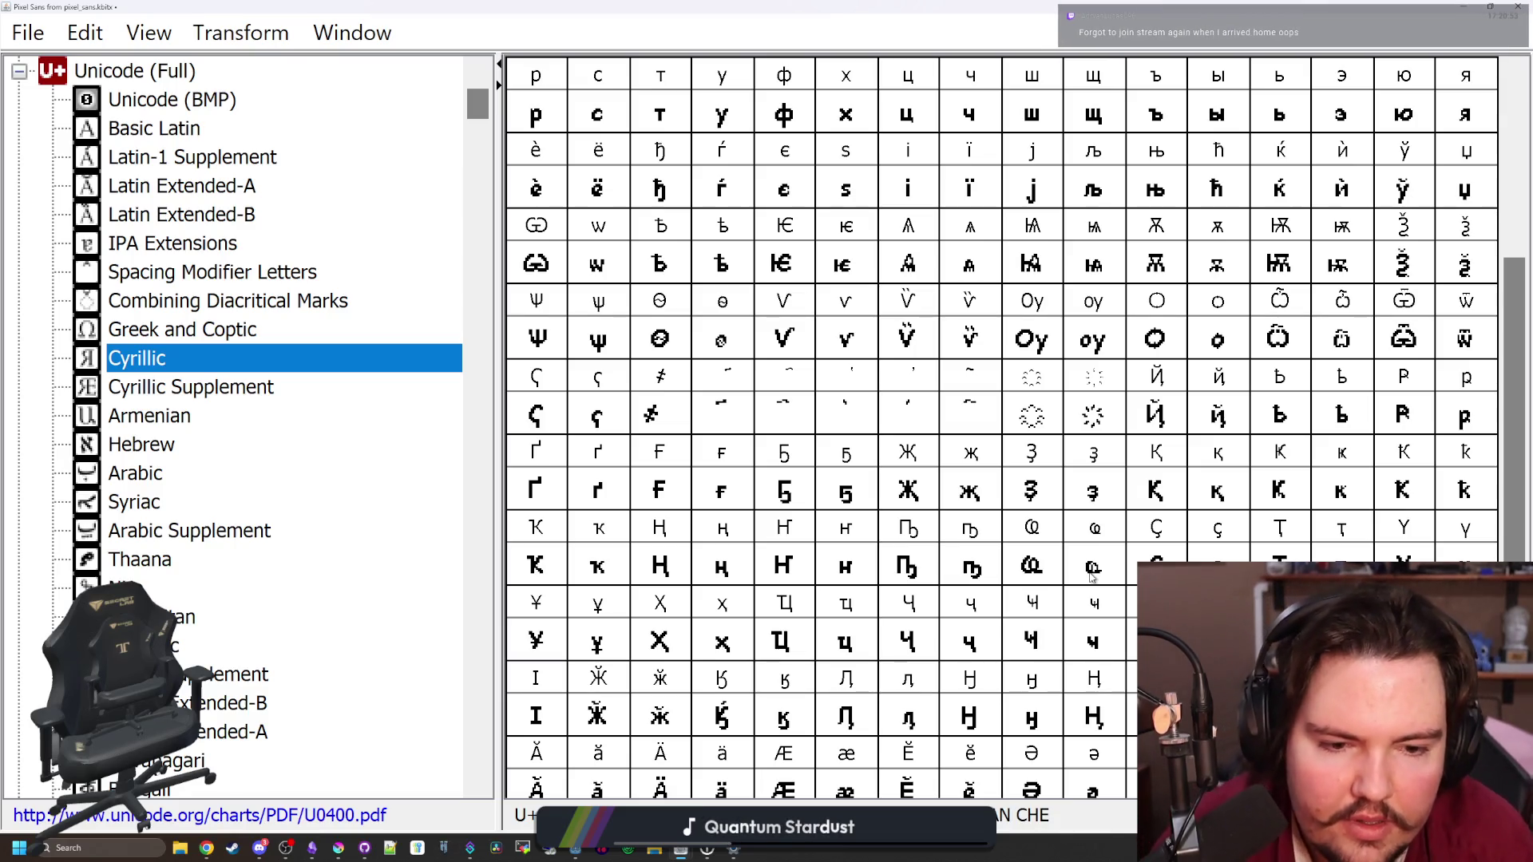
# Arrow through the Cyrillic grid to the small en with tail glyph
pyautogui.press('Left')
pyautogui.press('Left')
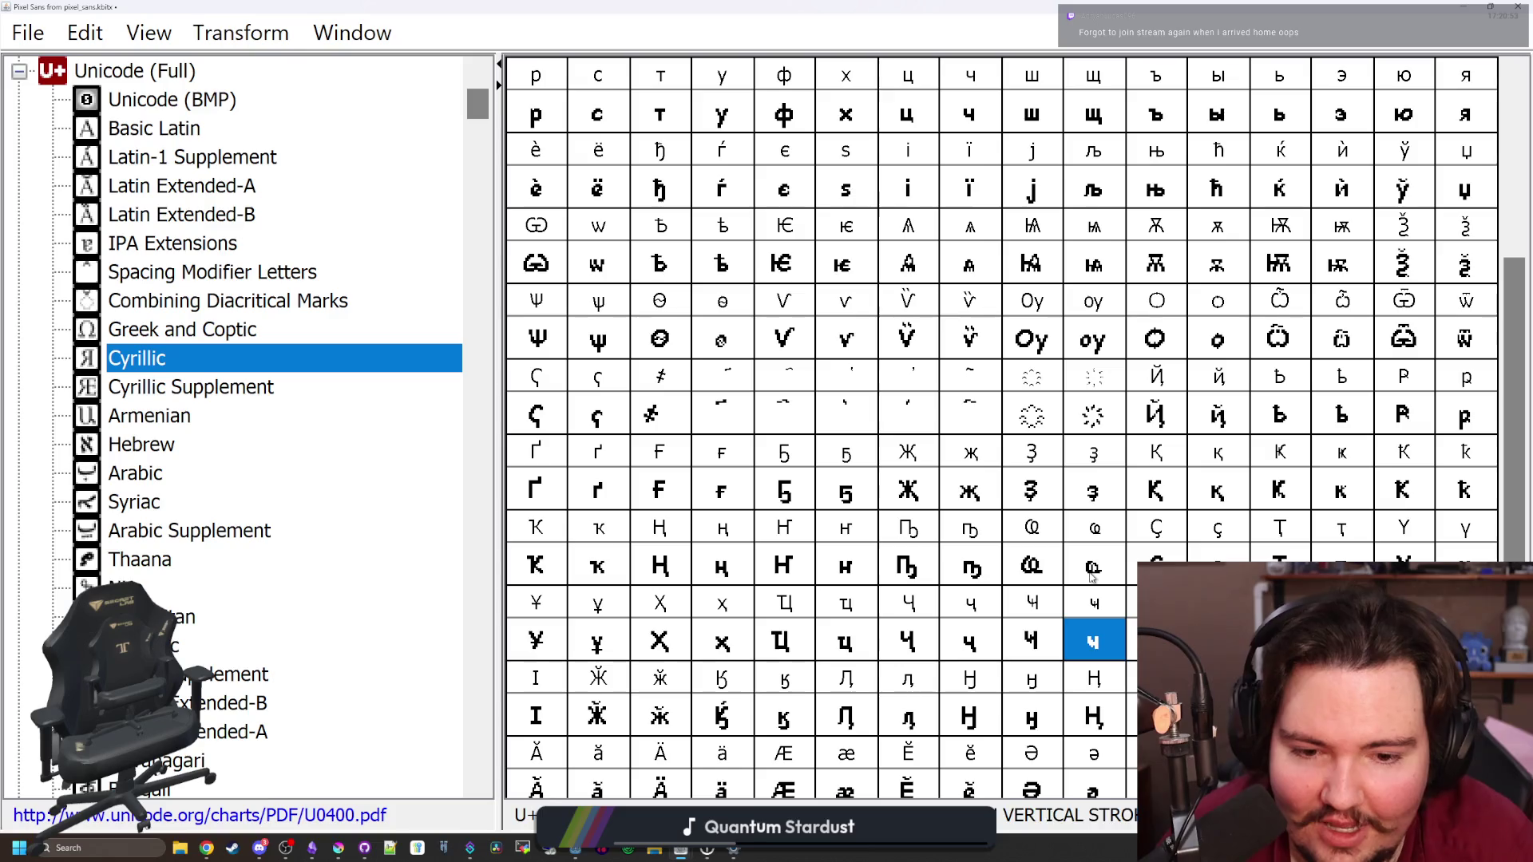
pyautogui.press('Left')
pyautogui.press('Left')
pyautogui.press('Left')
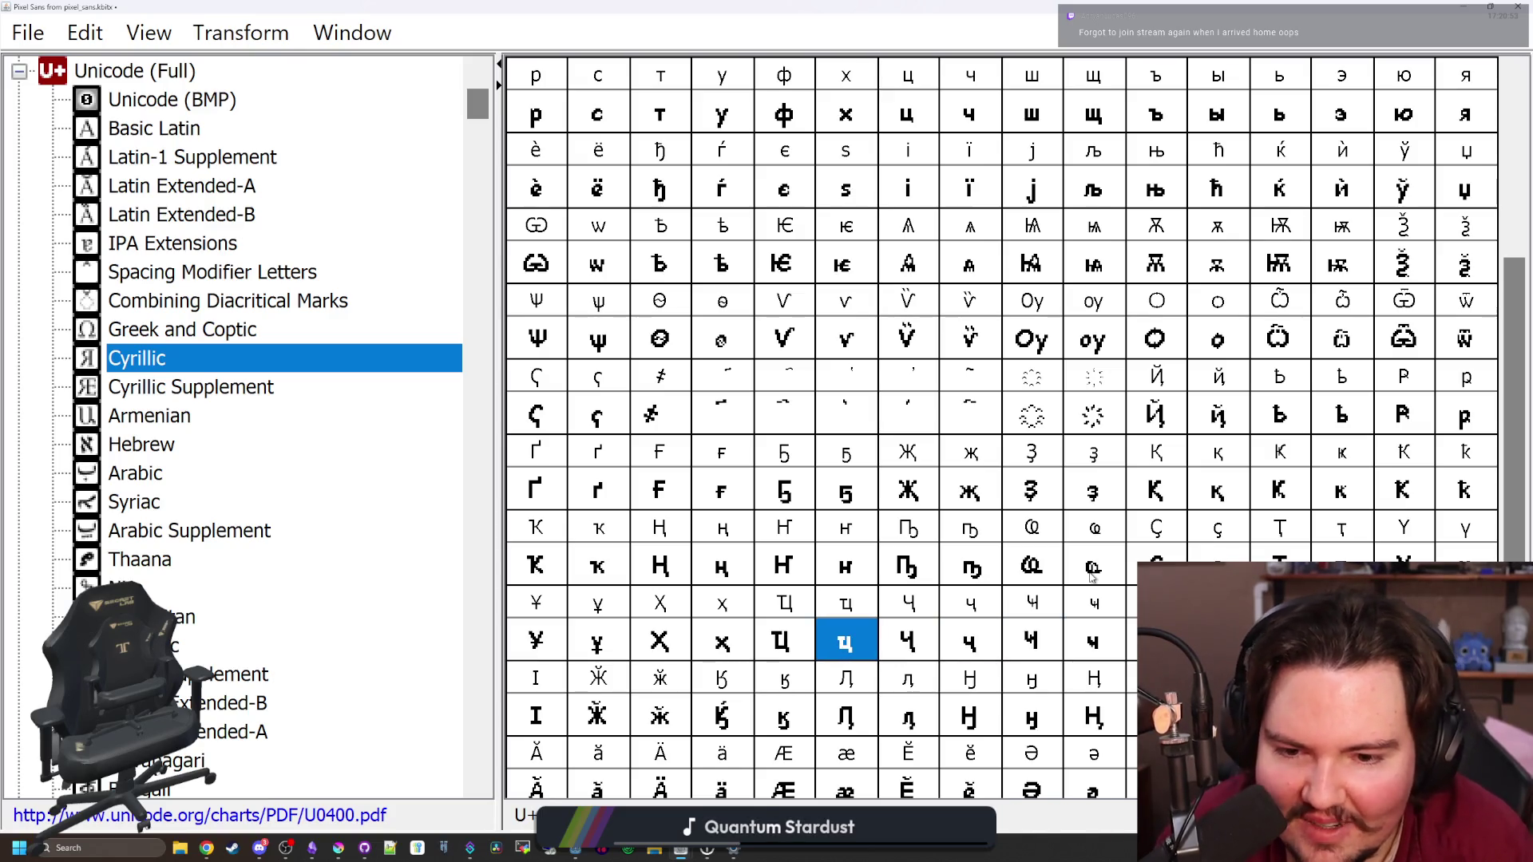
pyautogui.press('Left')
pyautogui.press('Left')
pyautogui.press('Left')
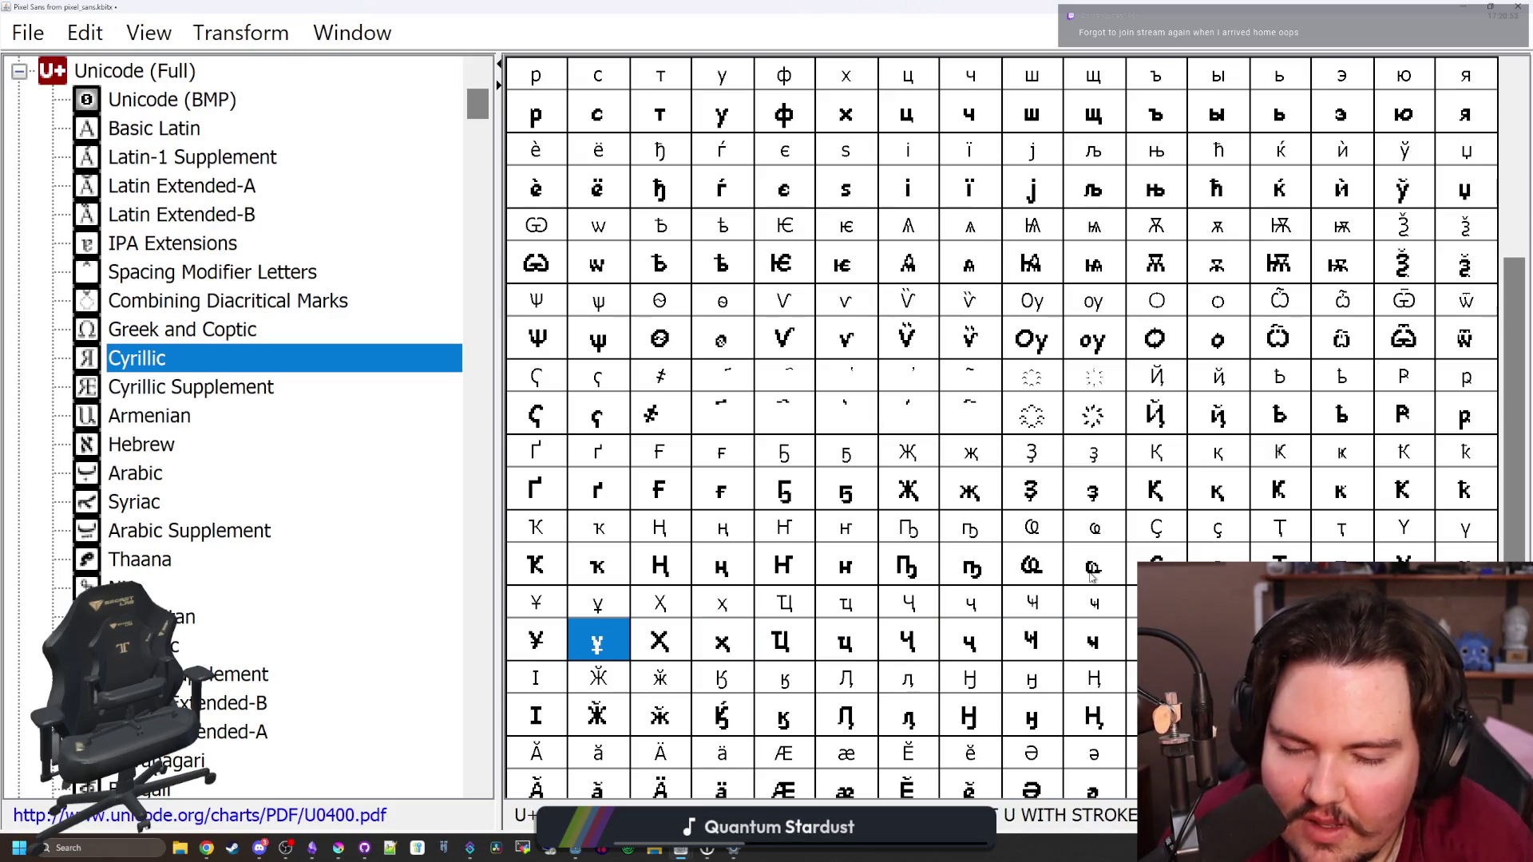
pyautogui.press('Left')
pyautogui.press('Down')
pyautogui.press('Right')
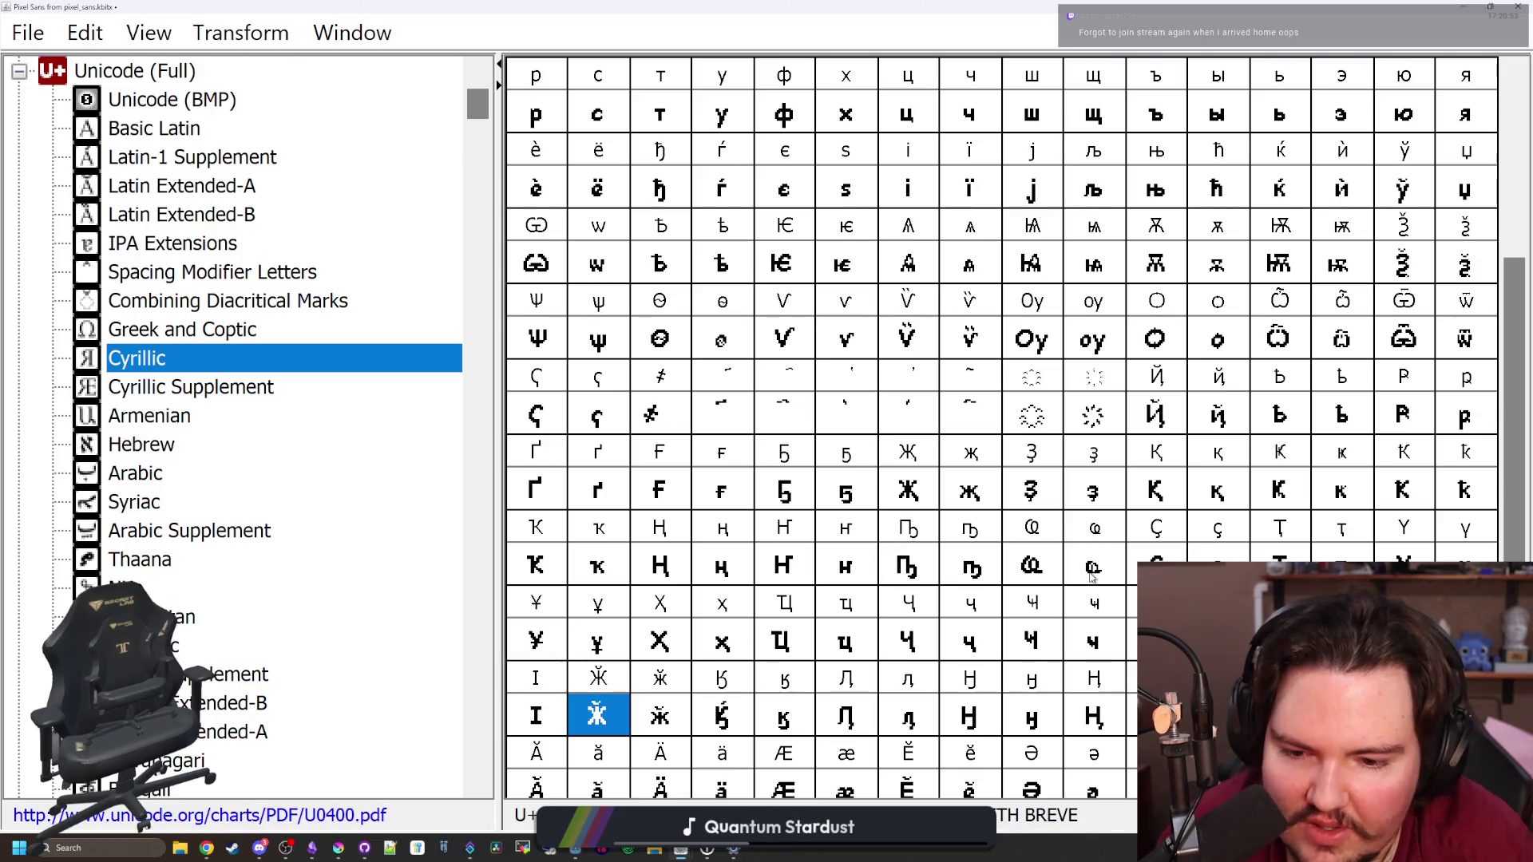
pyautogui.press('Right')
pyautogui.press('Right')
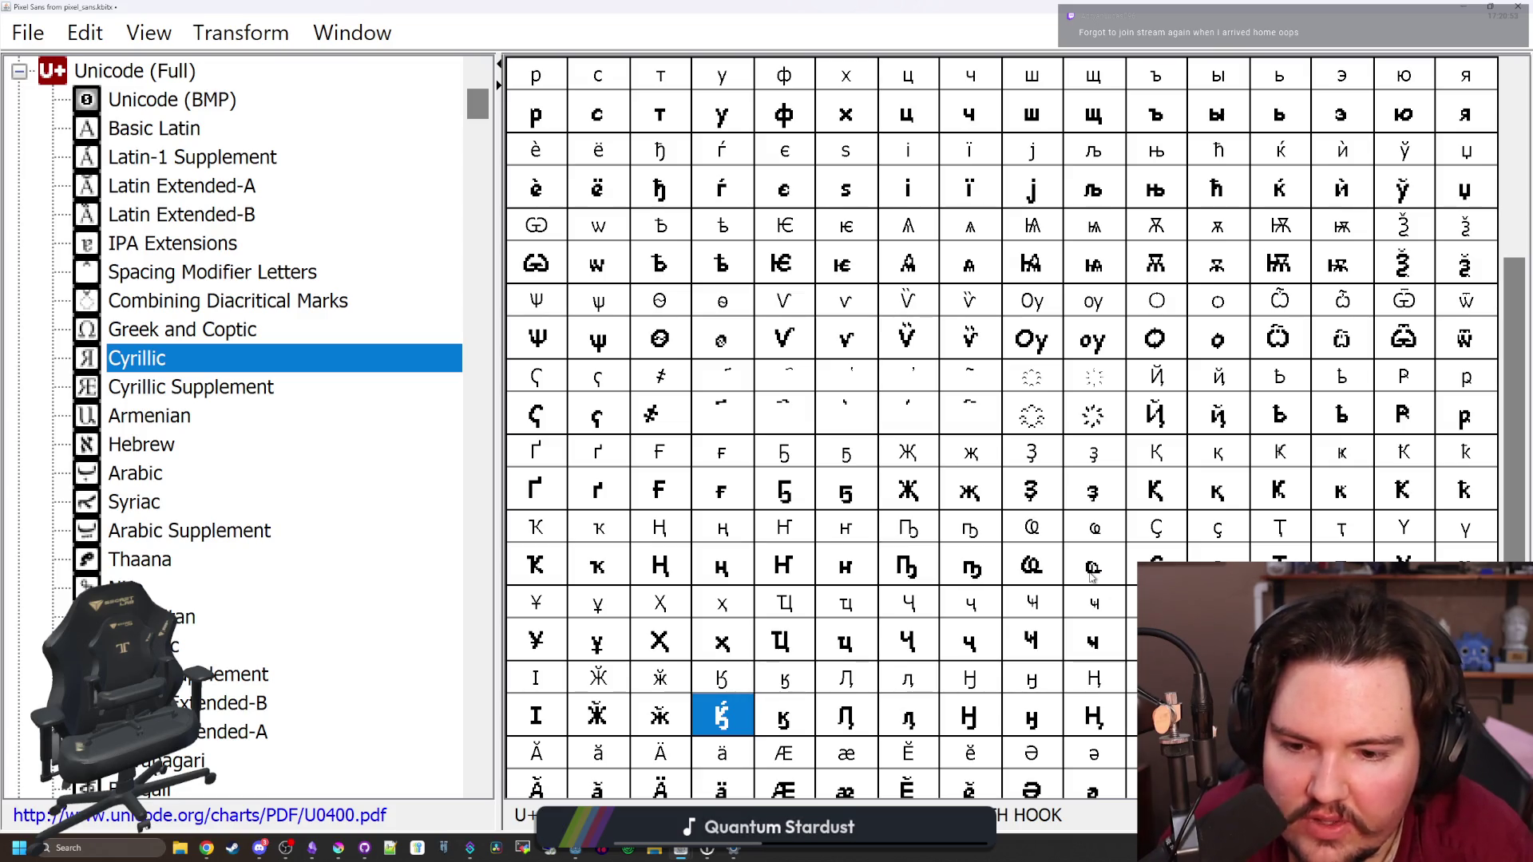
pyautogui.press('Right')
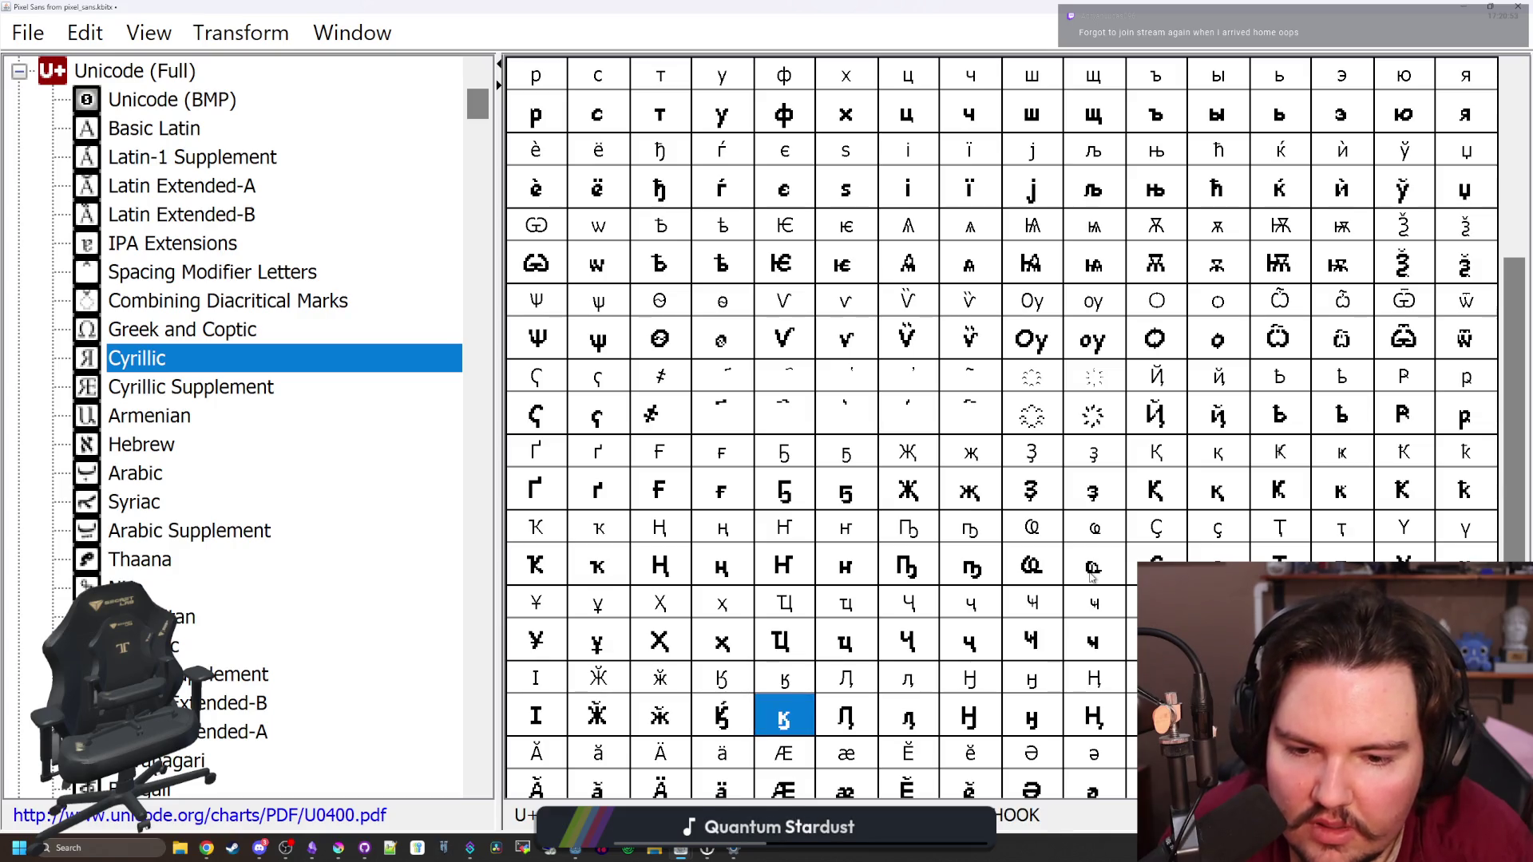
pyautogui.press('Right')
pyautogui.press('Right')
pyautogui.press('Right')
pyautogui.press('Right')
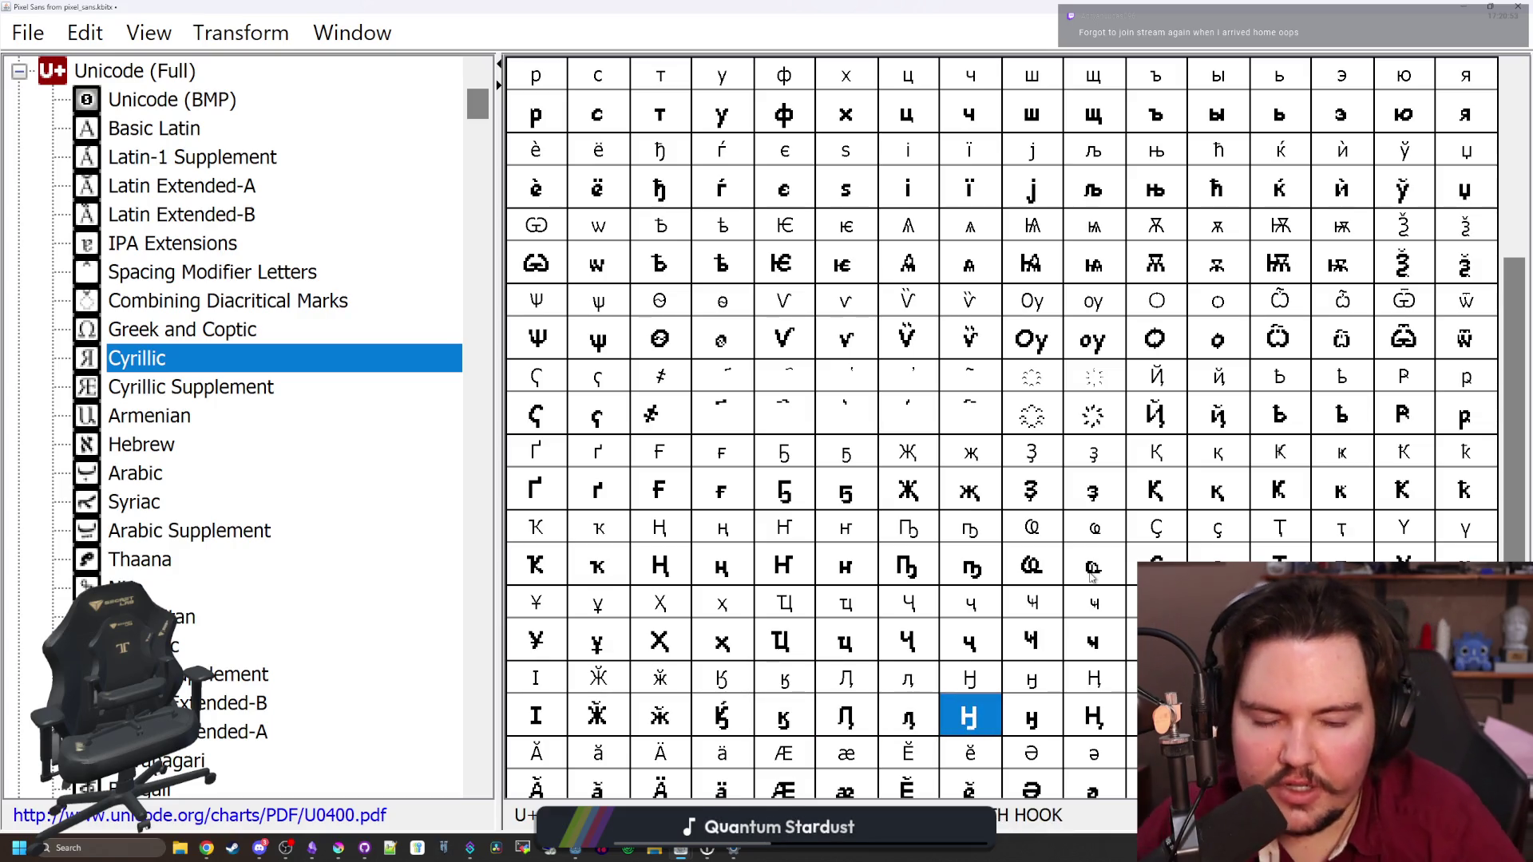
pyautogui.press('Right')
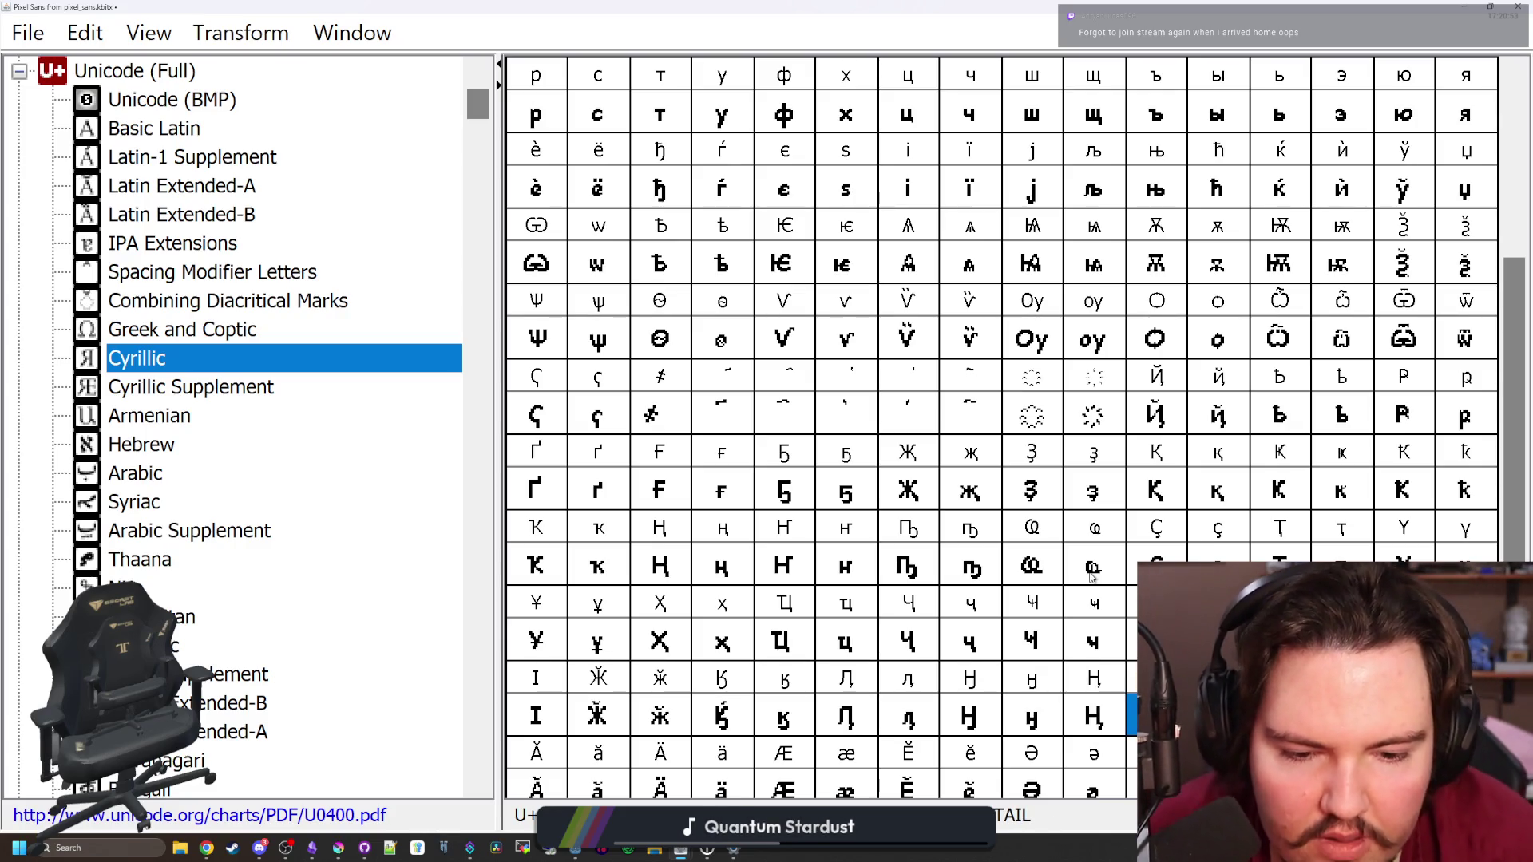
pyautogui.press('Right')
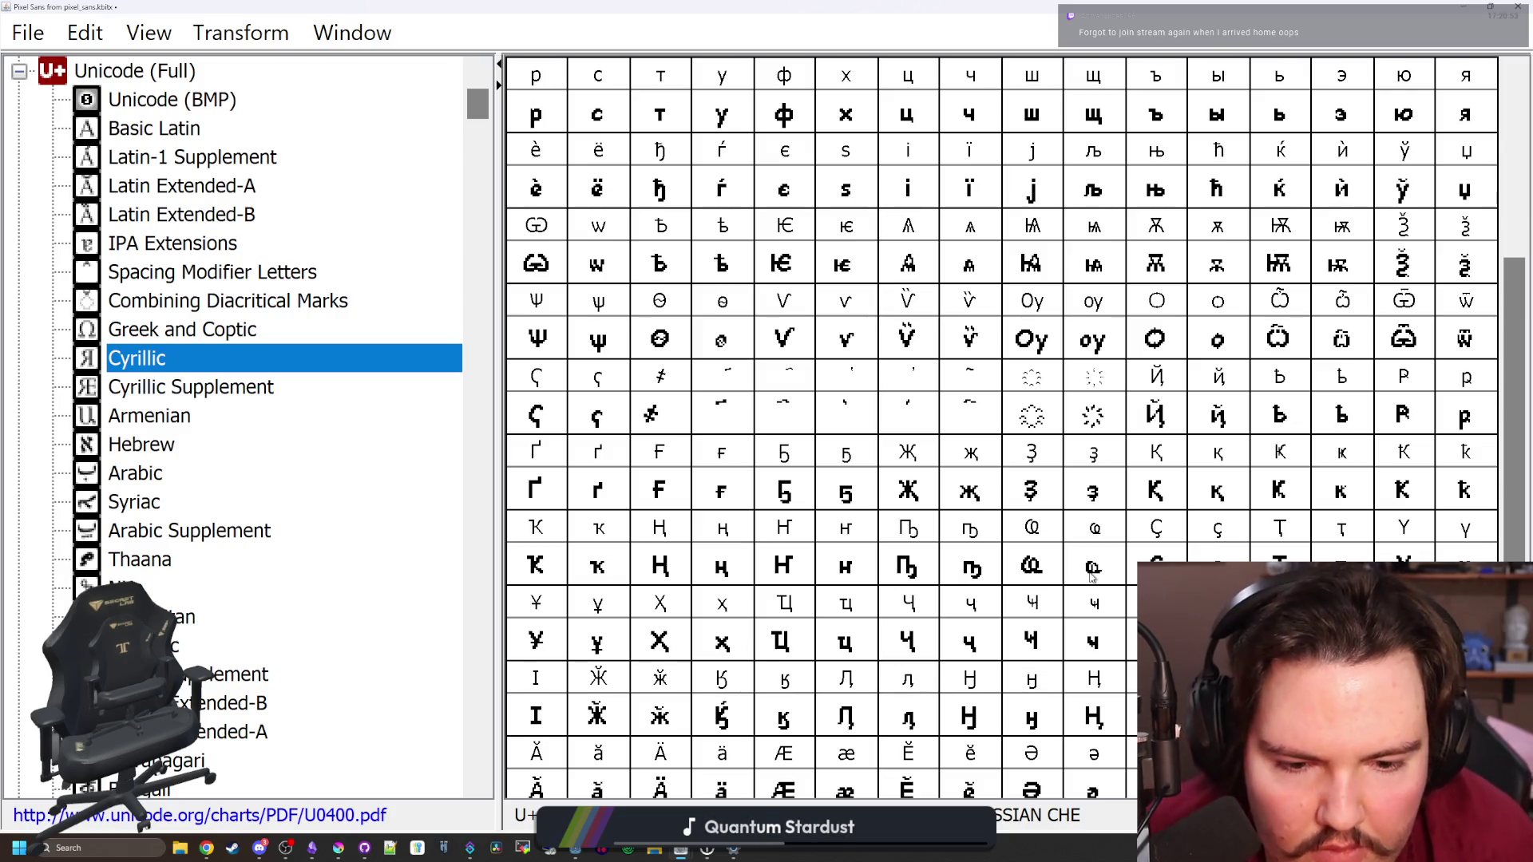
pyautogui.press('Down')
pyautogui.press('Left')
pyautogui.press('Left')
pyautogui.press('Left')
pyautogui.press('Right')
pyautogui.press('Right')
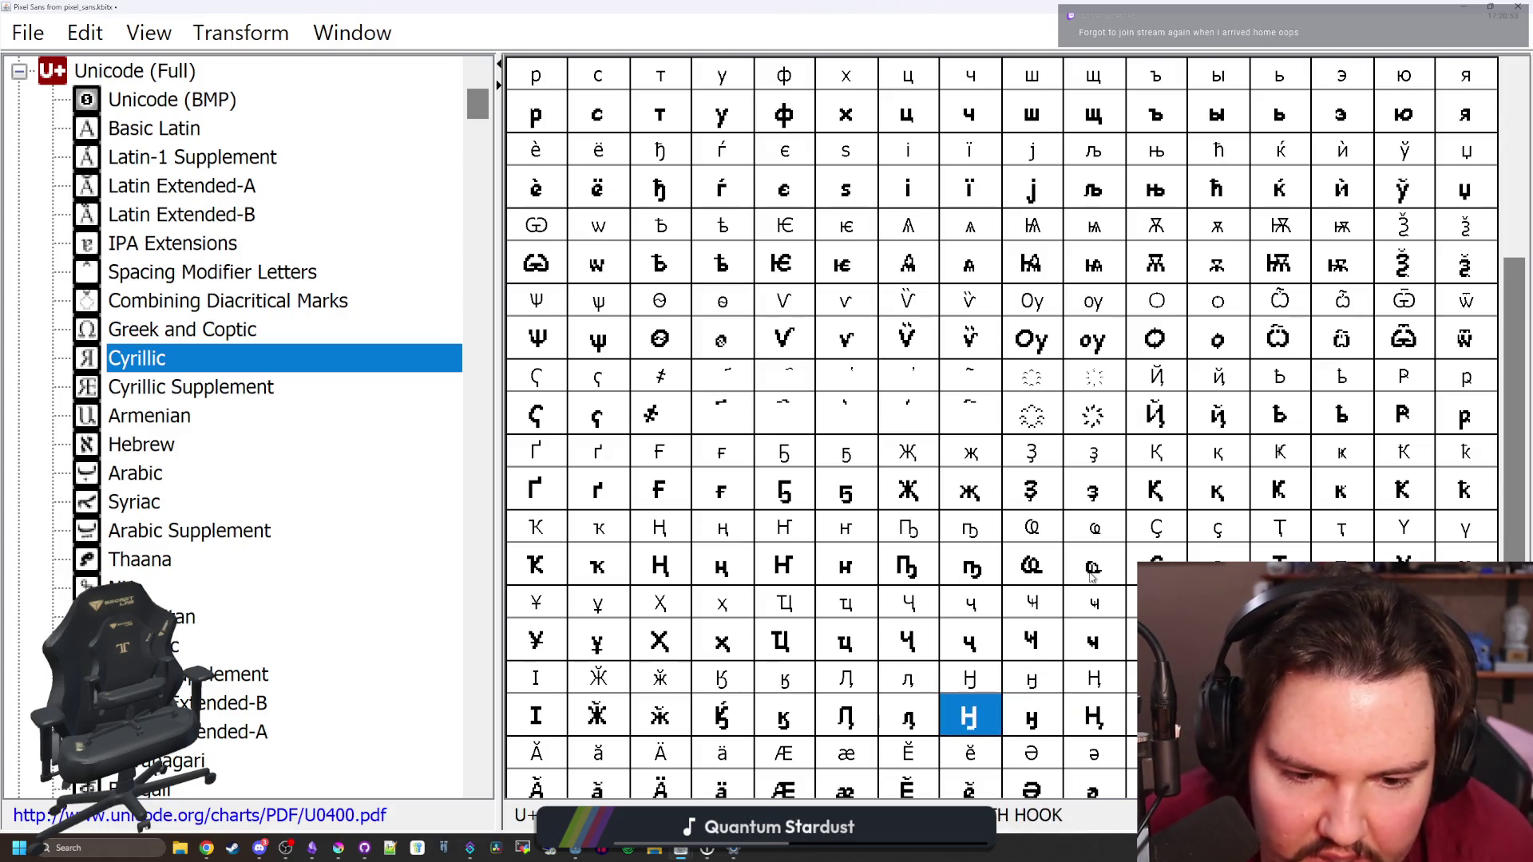
pyautogui.press('Right')
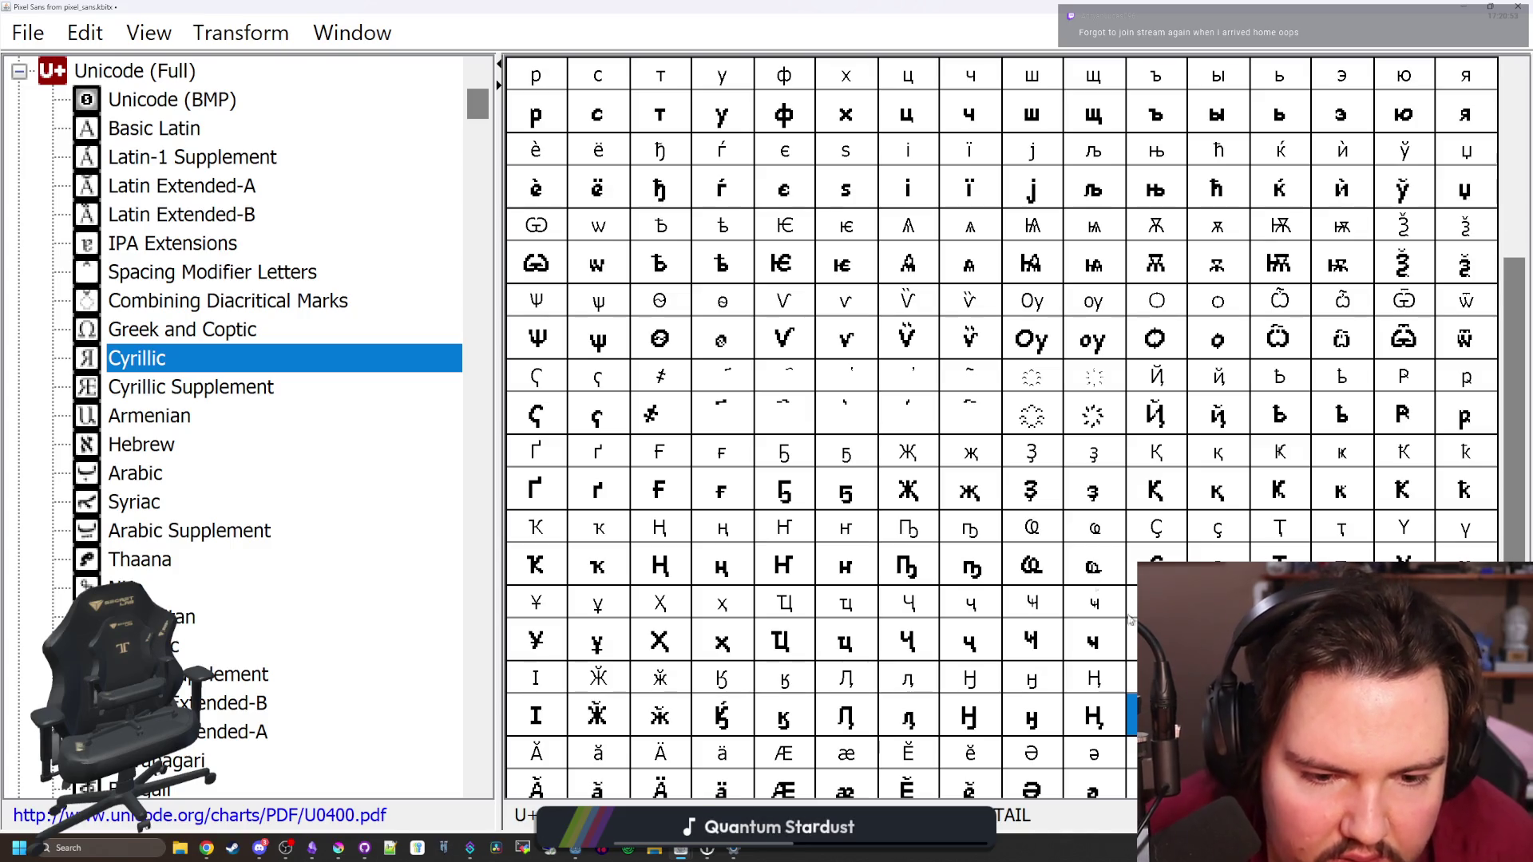
# Extend the small en's tail right and down, erasing stray pixels
pyautogui.moveTo(878, 562); pyautogui.dragTo(878, 582)
pyautogui.click(857, 626)
pyautogui.moveTo(812, 625); pyautogui.dragTo(813, 604)
pyautogui.click(834, 604)
pyautogui.click(834, 583)
pyautogui.click(834, 604)
pyautogui.click(1246, 9)
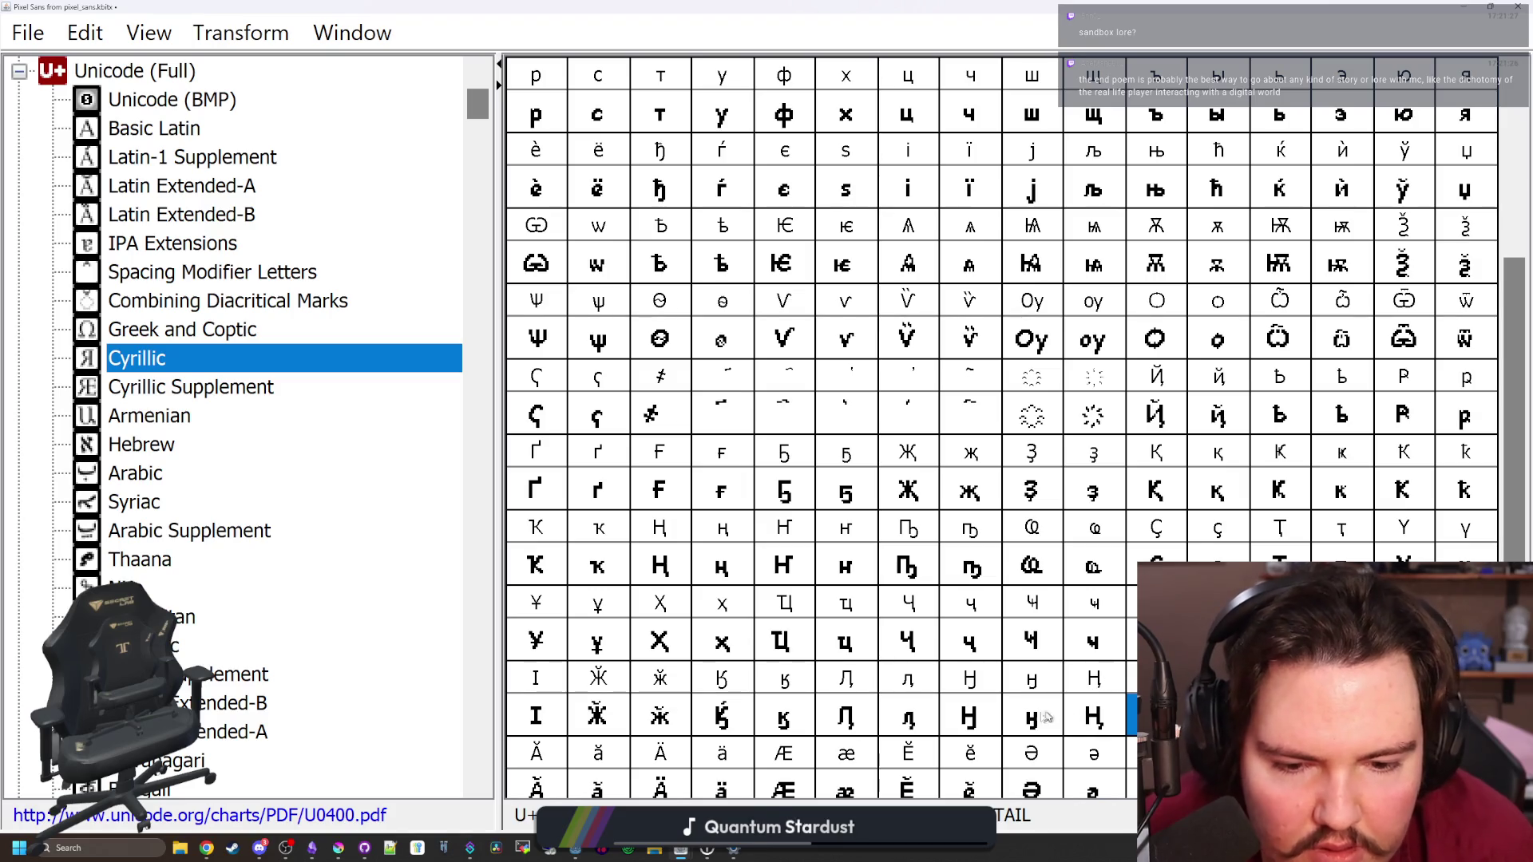
# Extend the tails of the small and capital el with tail right and downward
pyautogui.doubleClick(918, 728)
pyautogui.moveTo(878, 561); pyautogui.dragTo(856, 625)
pyautogui.click(1247, 9)
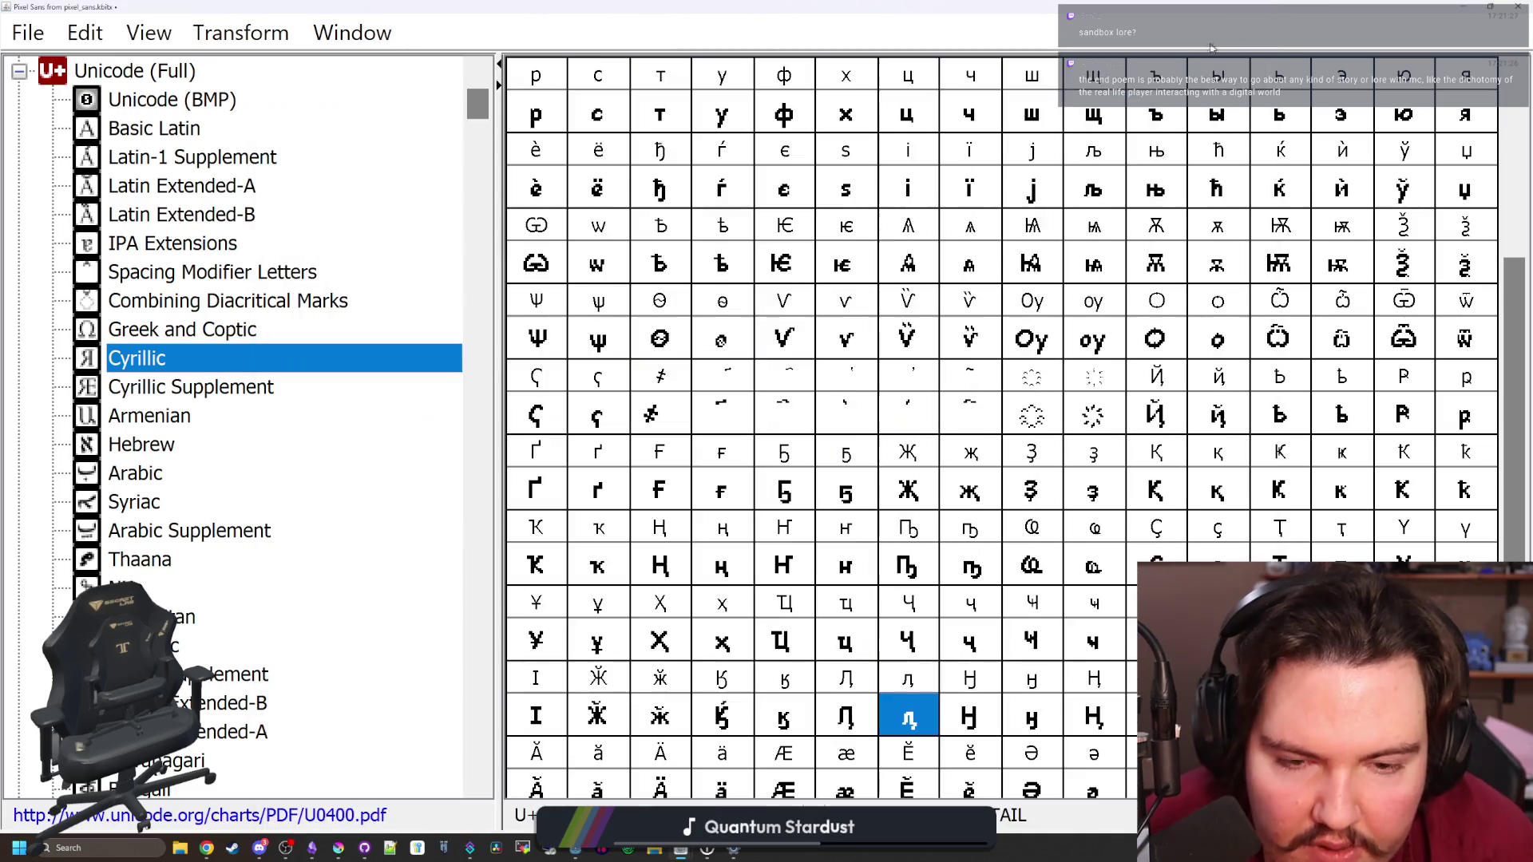
pyautogui.doubleClick(844, 717)
pyautogui.moveTo(899, 561)
pyautogui.mouseDown()
pyautogui.moveTo(878, 626)
pyautogui.moveTo(856, 583)
pyautogui.mouseUp()
pyautogui.click(1246, 9)
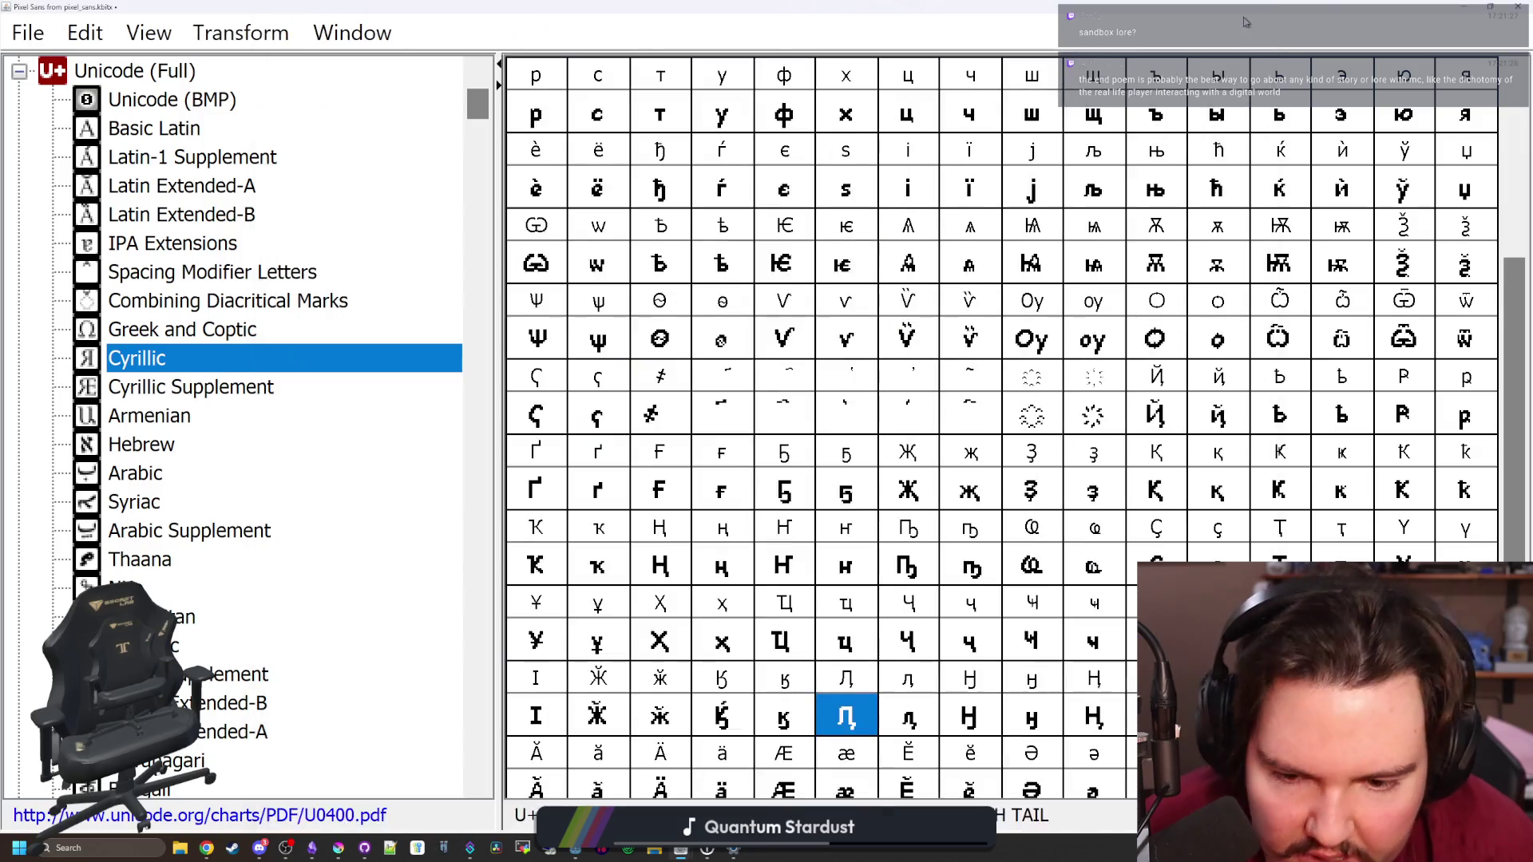
# Move to the capital em with tail and fill in its lower-right tail
pyautogui.click(803, 717)
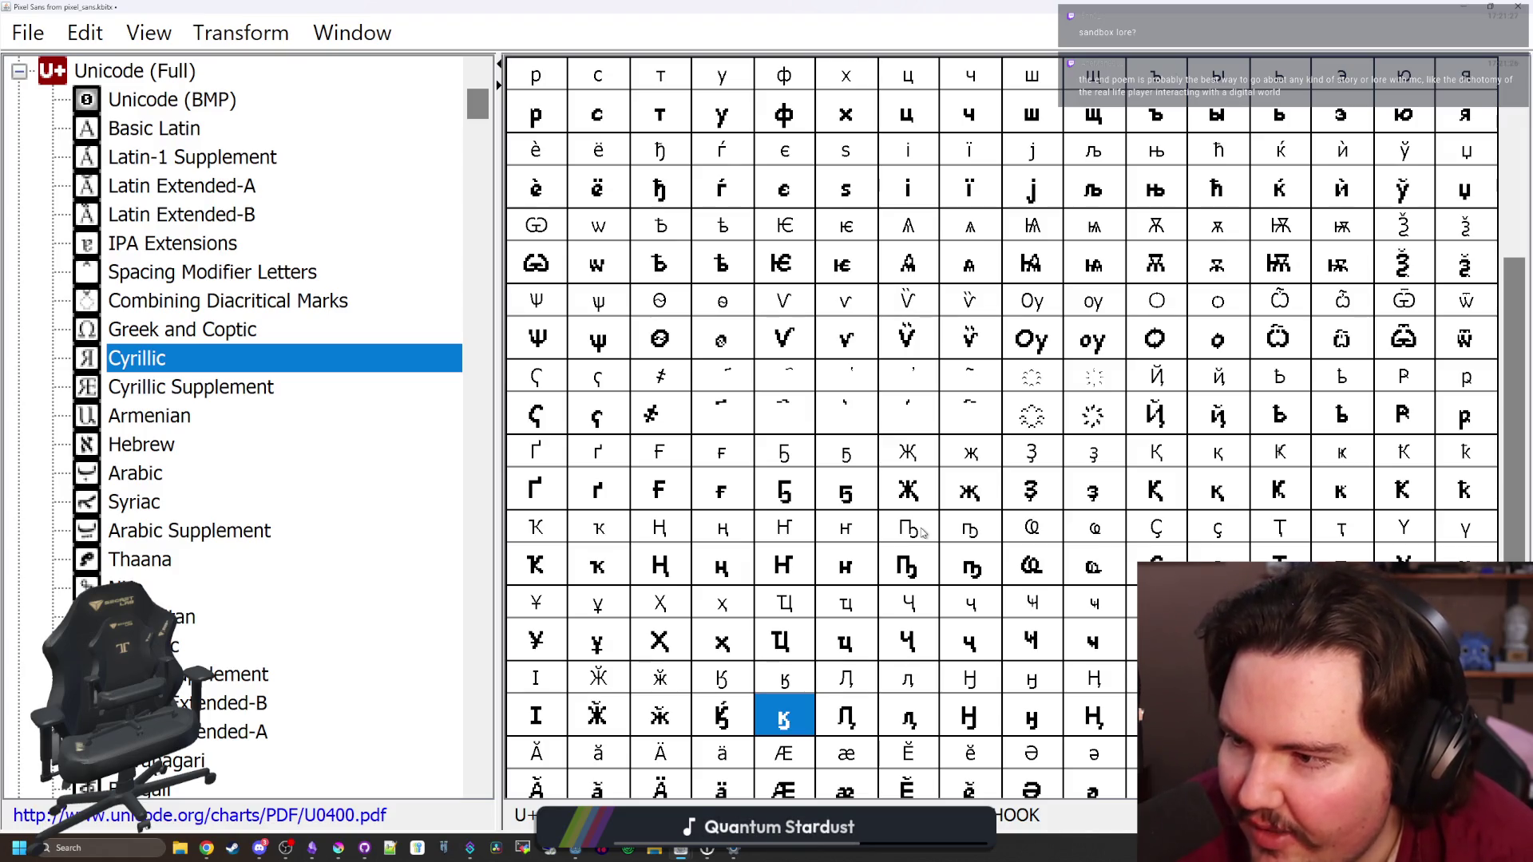
pyautogui.press('Right')
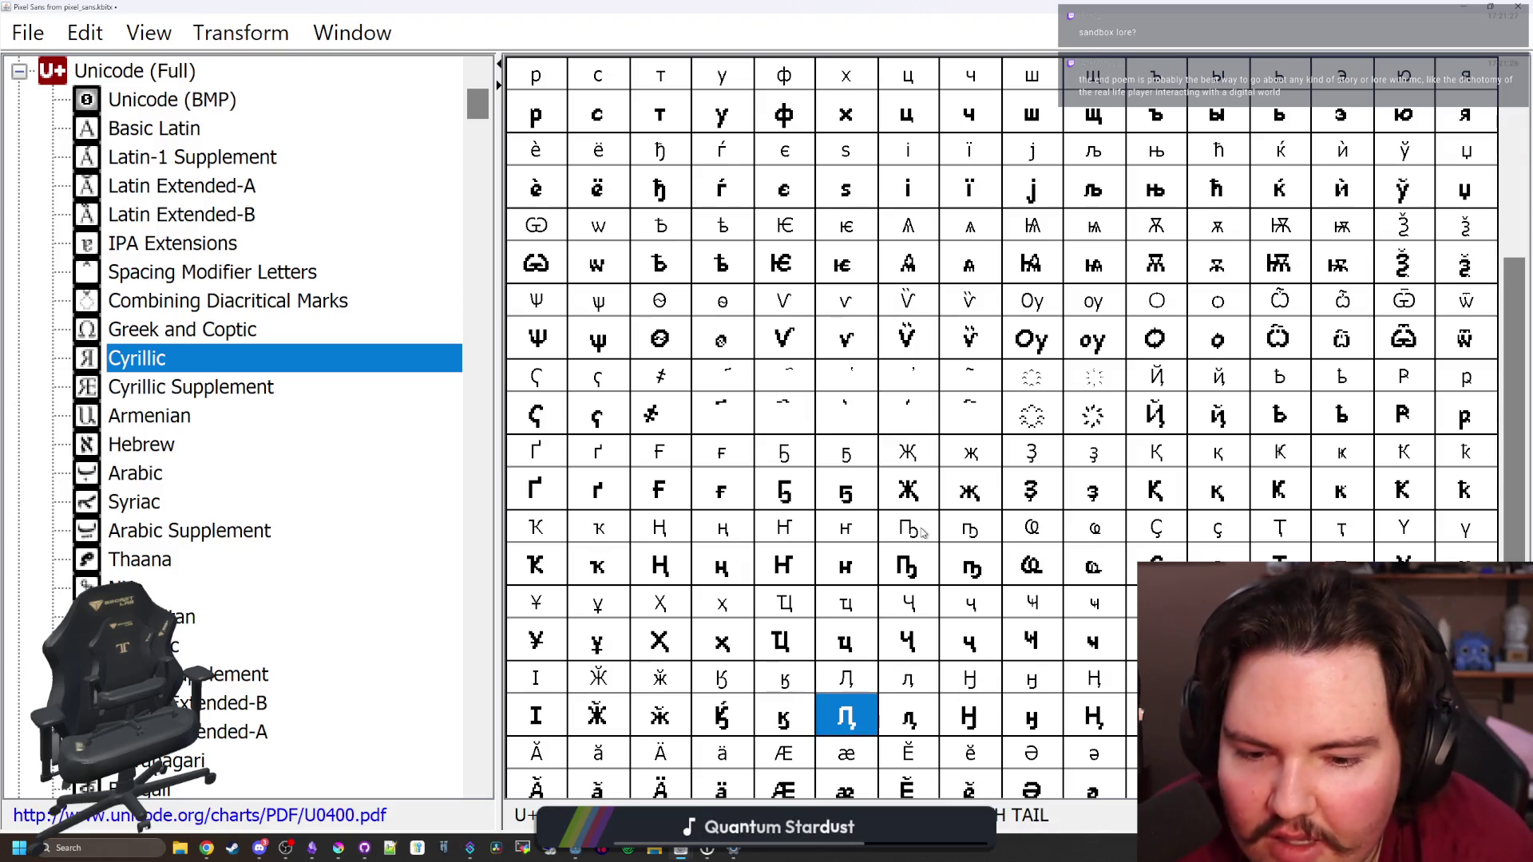
pyautogui.press('Right')
pyautogui.press('Right')
pyautogui.press('Right')
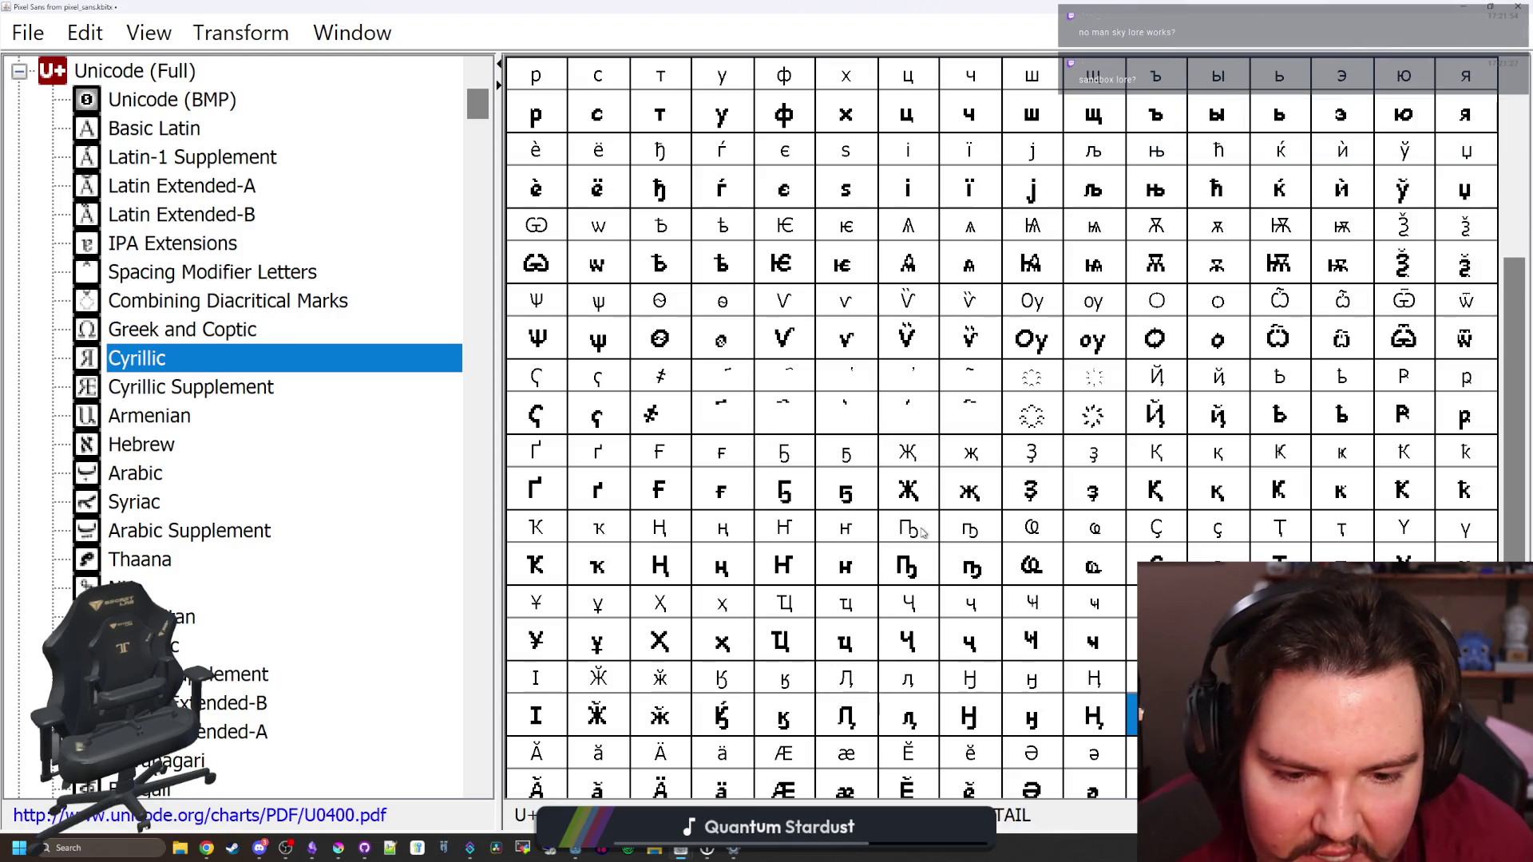
pyautogui.press('Right')
pyautogui.press('Right')
pyautogui.press('Right')
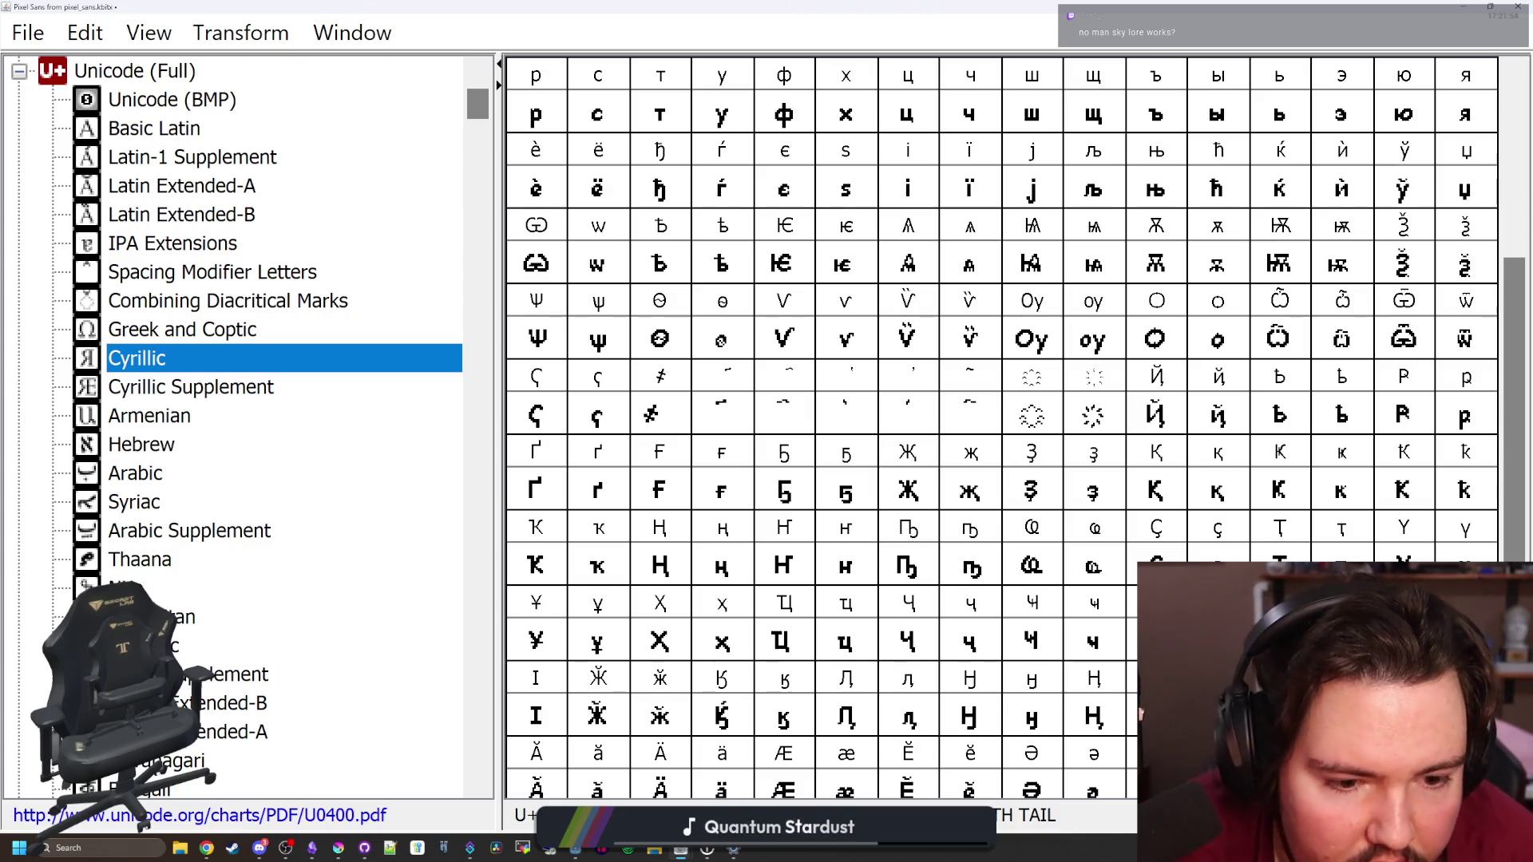
pyautogui.press('Return')
pyautogui.moveTo(921, 562); pyautogui.dragTo(900, 626)
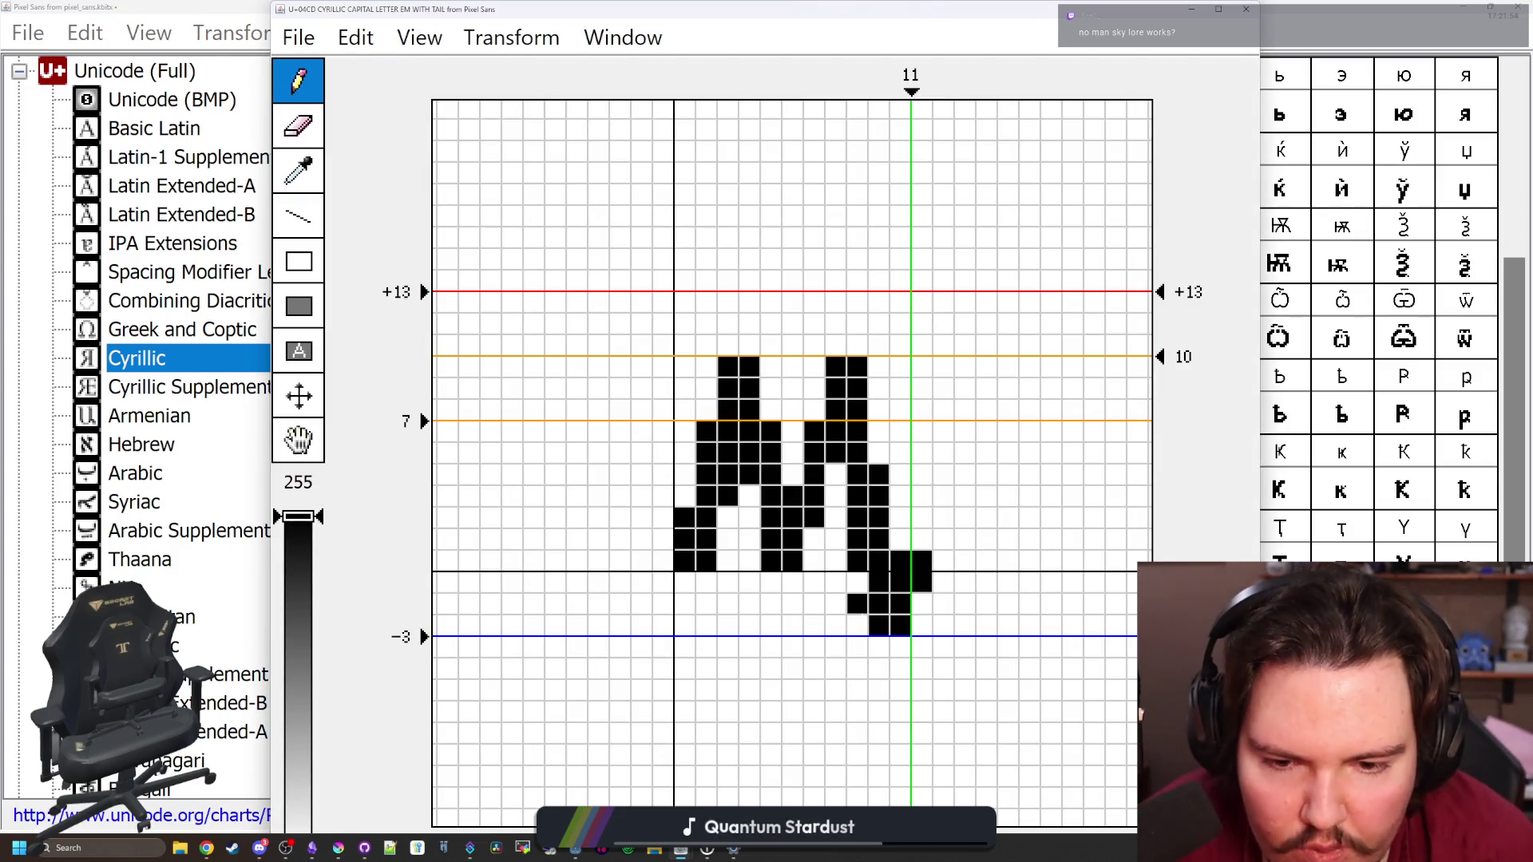
pyautogui.click(1246, 8)
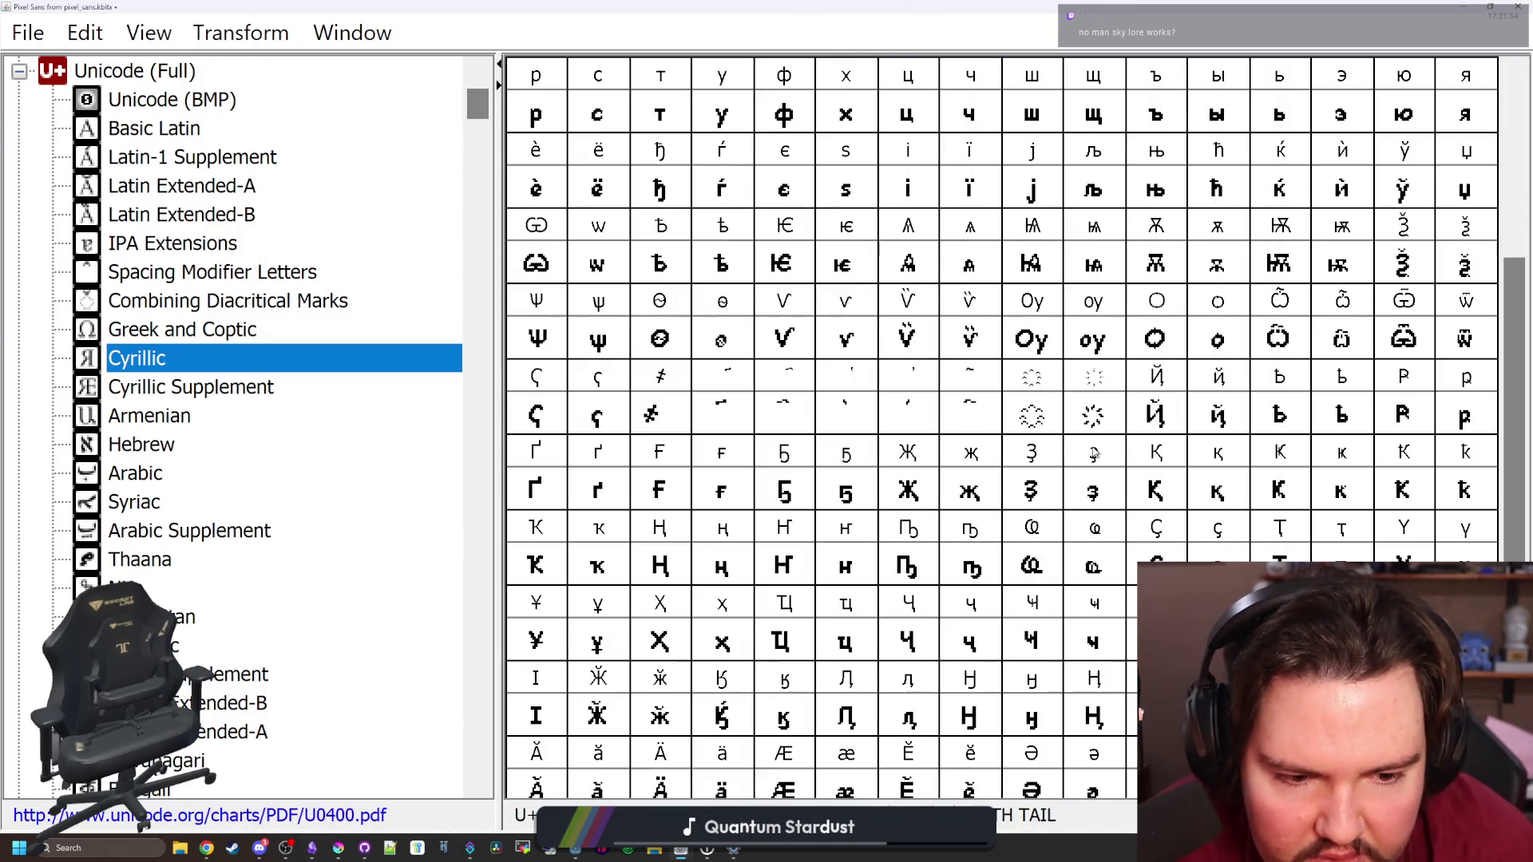
pyautogui.press('Right')
pyautogui.doubleClick(1403, 551)
pyautogui.moveTo(911, 562); pyautogui.dragTo(911, 582)
pyautogui.click(868, 583)
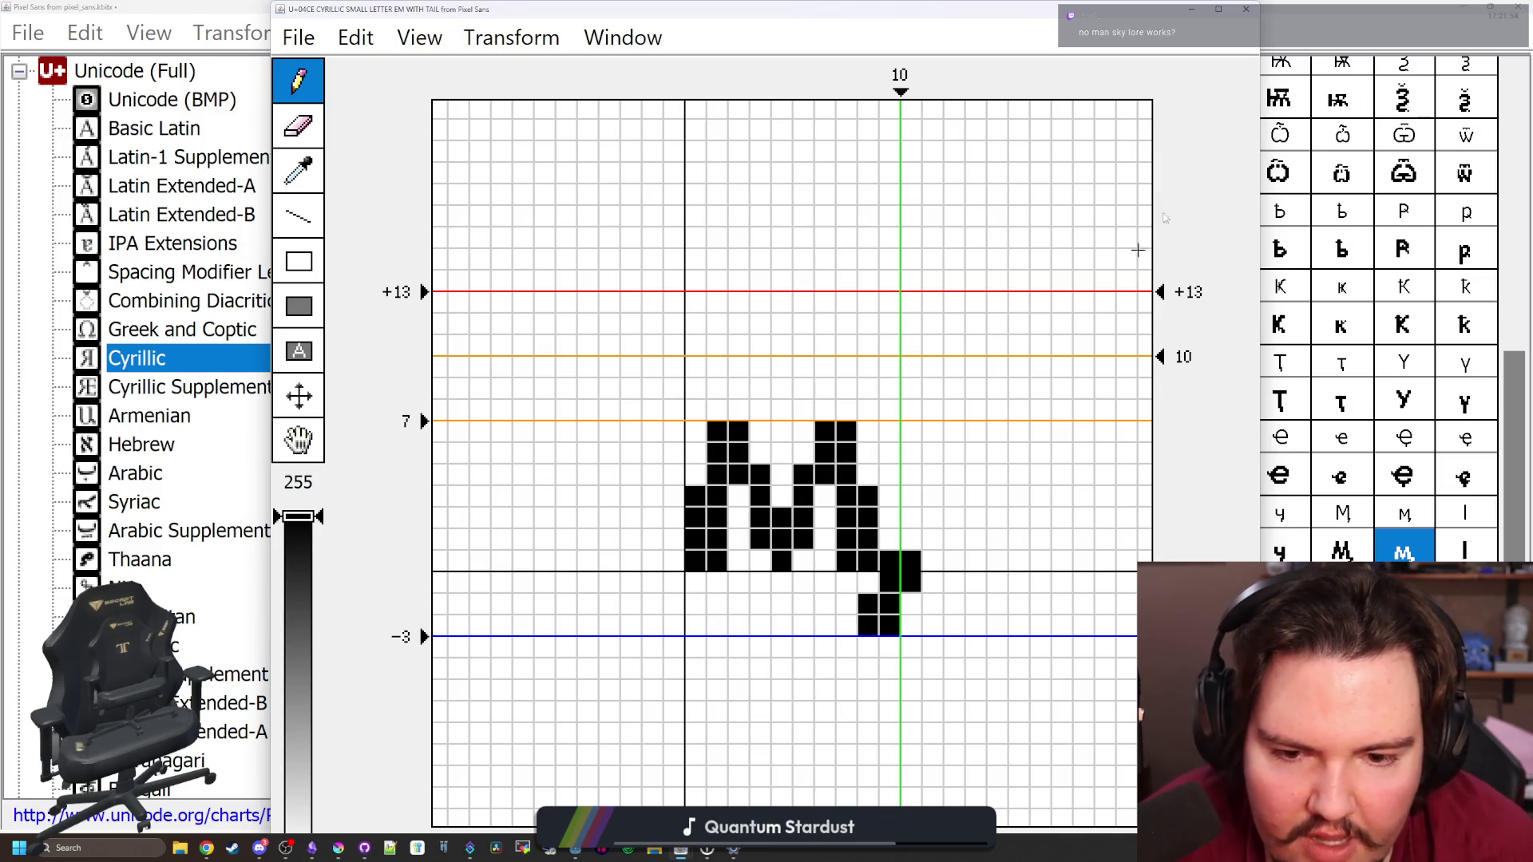
pyautogui.click(1247, 10)
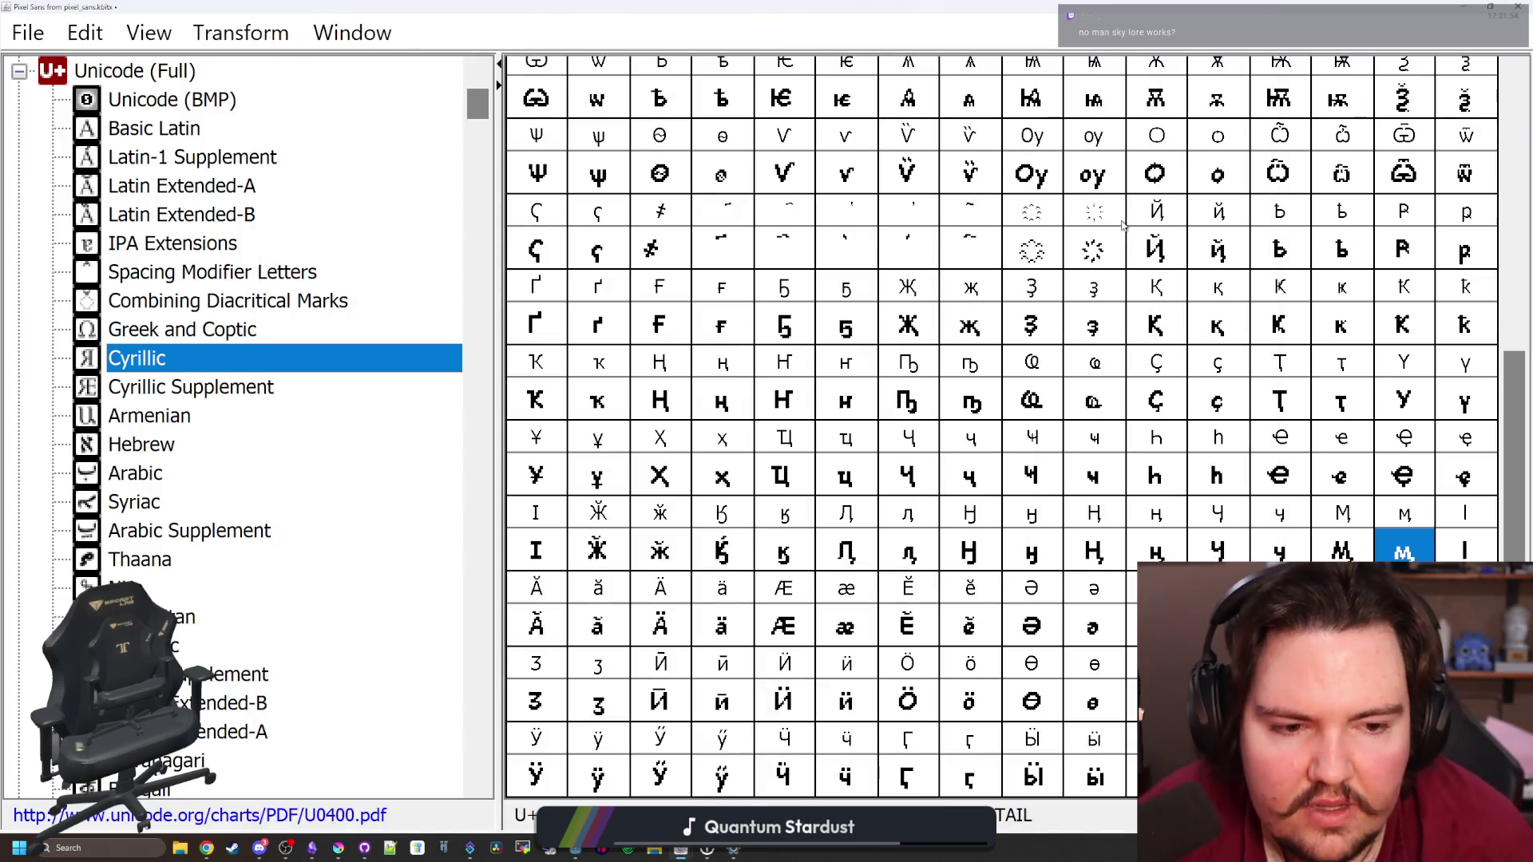
pyautogui.press('Down')
pyautogui.press('Left')
pyautogui.press('Left')
pyautogui.press('Left')
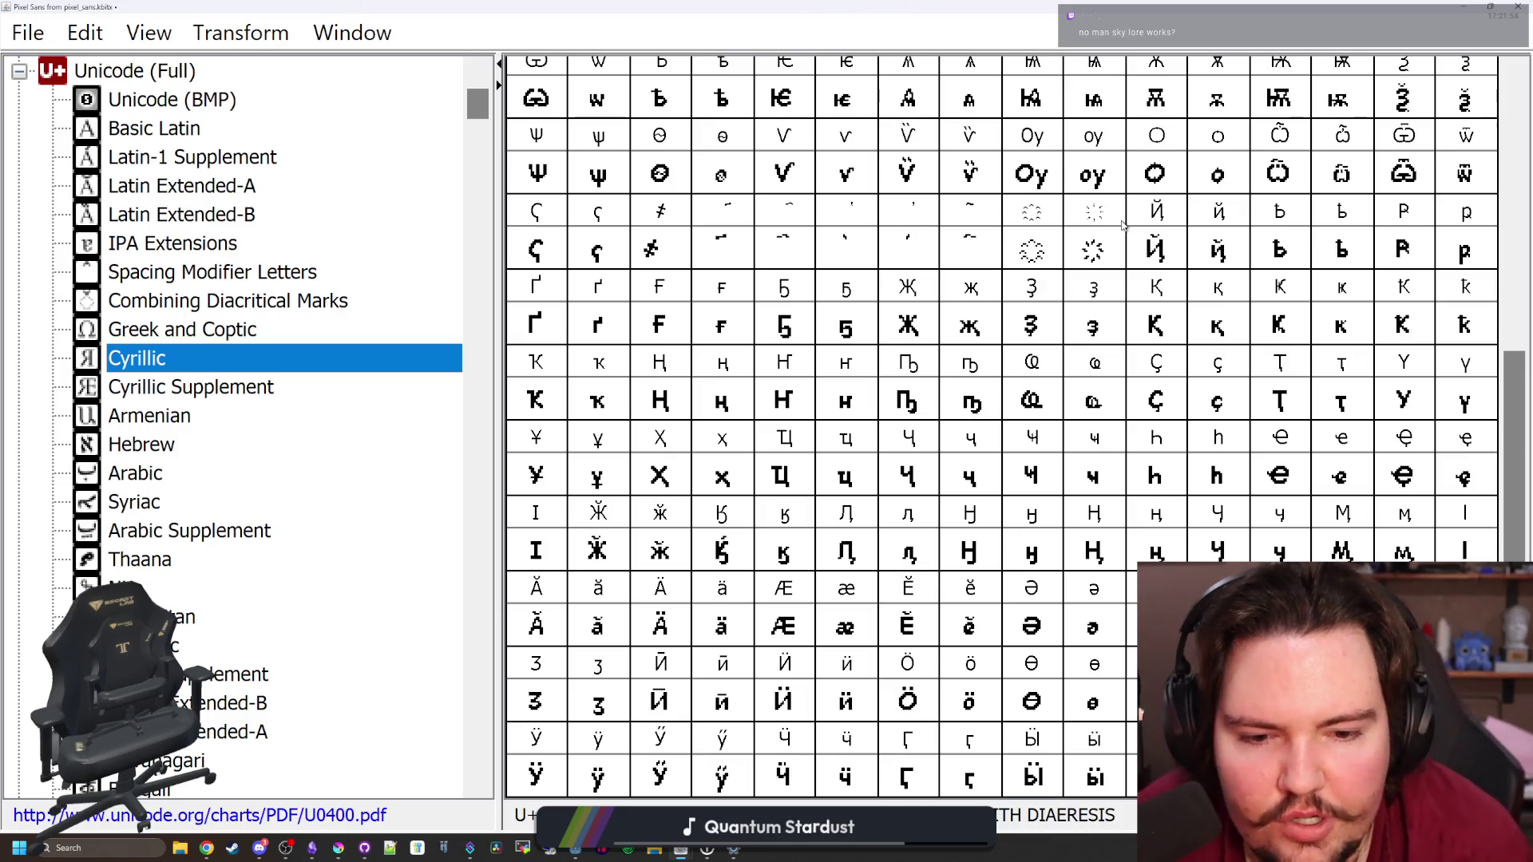
pyautogui.press('Left')
pyautogui.press('Left')
pyautogui.press('Left')
pyautogui.press('Right')
pyautogui.press('Right')
pyautogui.press('Right')
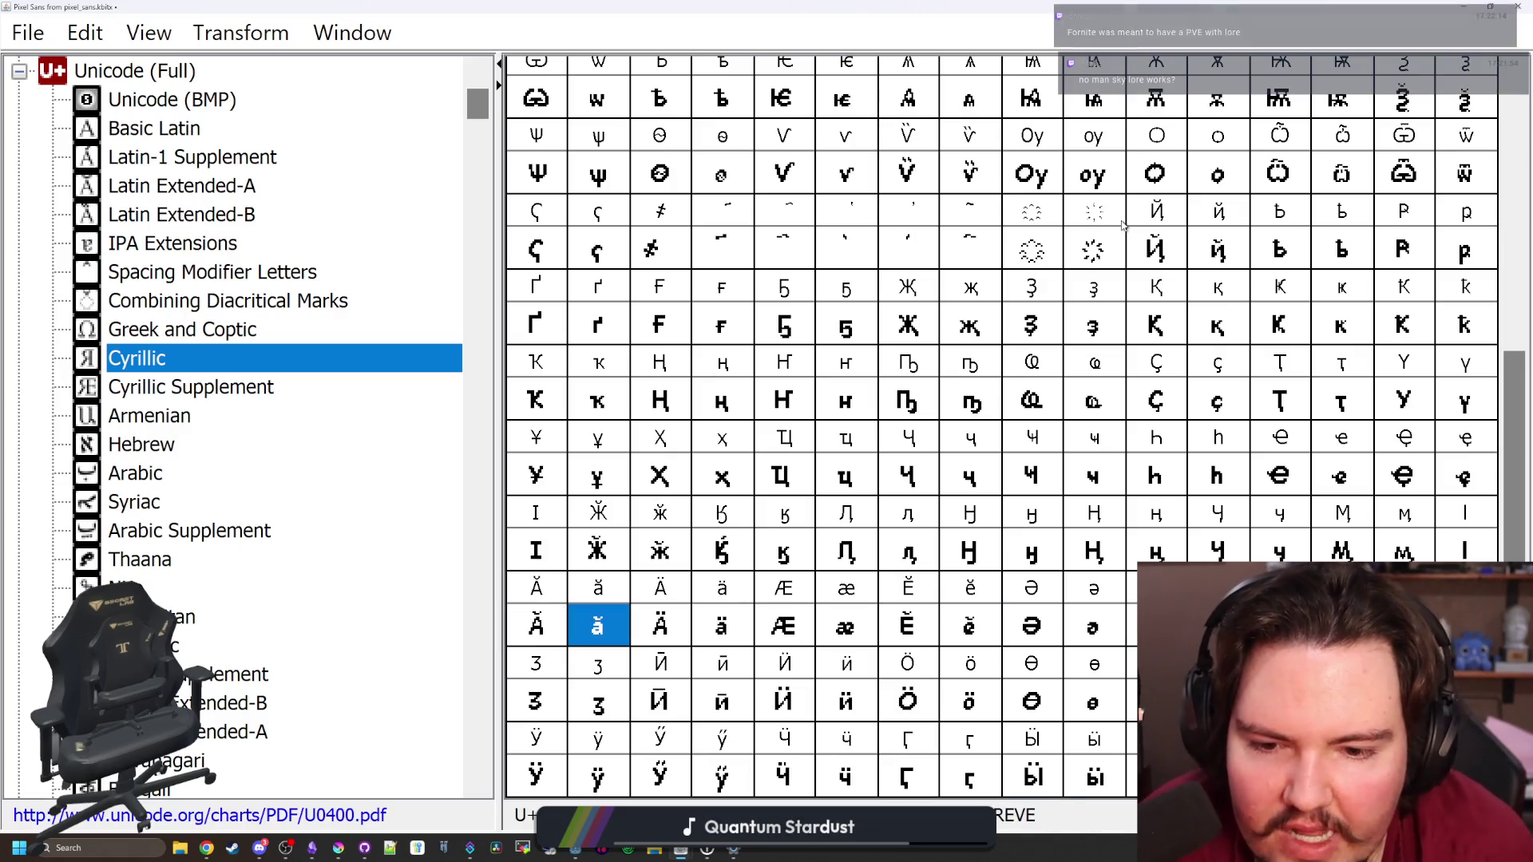
pyautogui.press('Right')
pyautogui.press('Right')
pyautogui.press('Right')
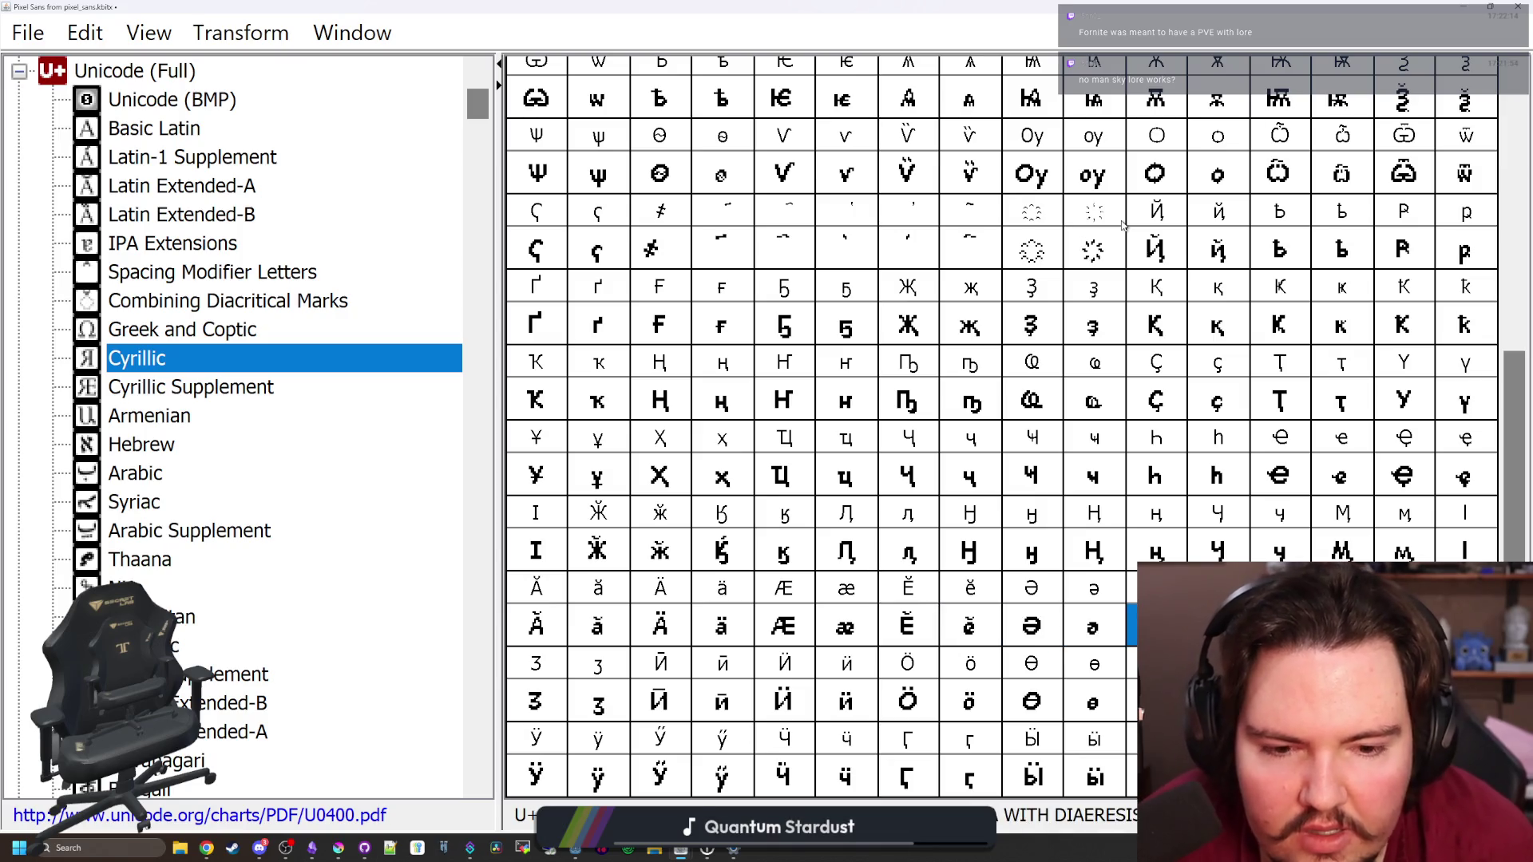
pyautogui.press('Right')
pyautogui.press('Right')
pyautogui.press('Right')
pyautogui.press('Down')
pyautogui.press('Left')
pyautogui.press('Left')
pyautogui.press('Left')
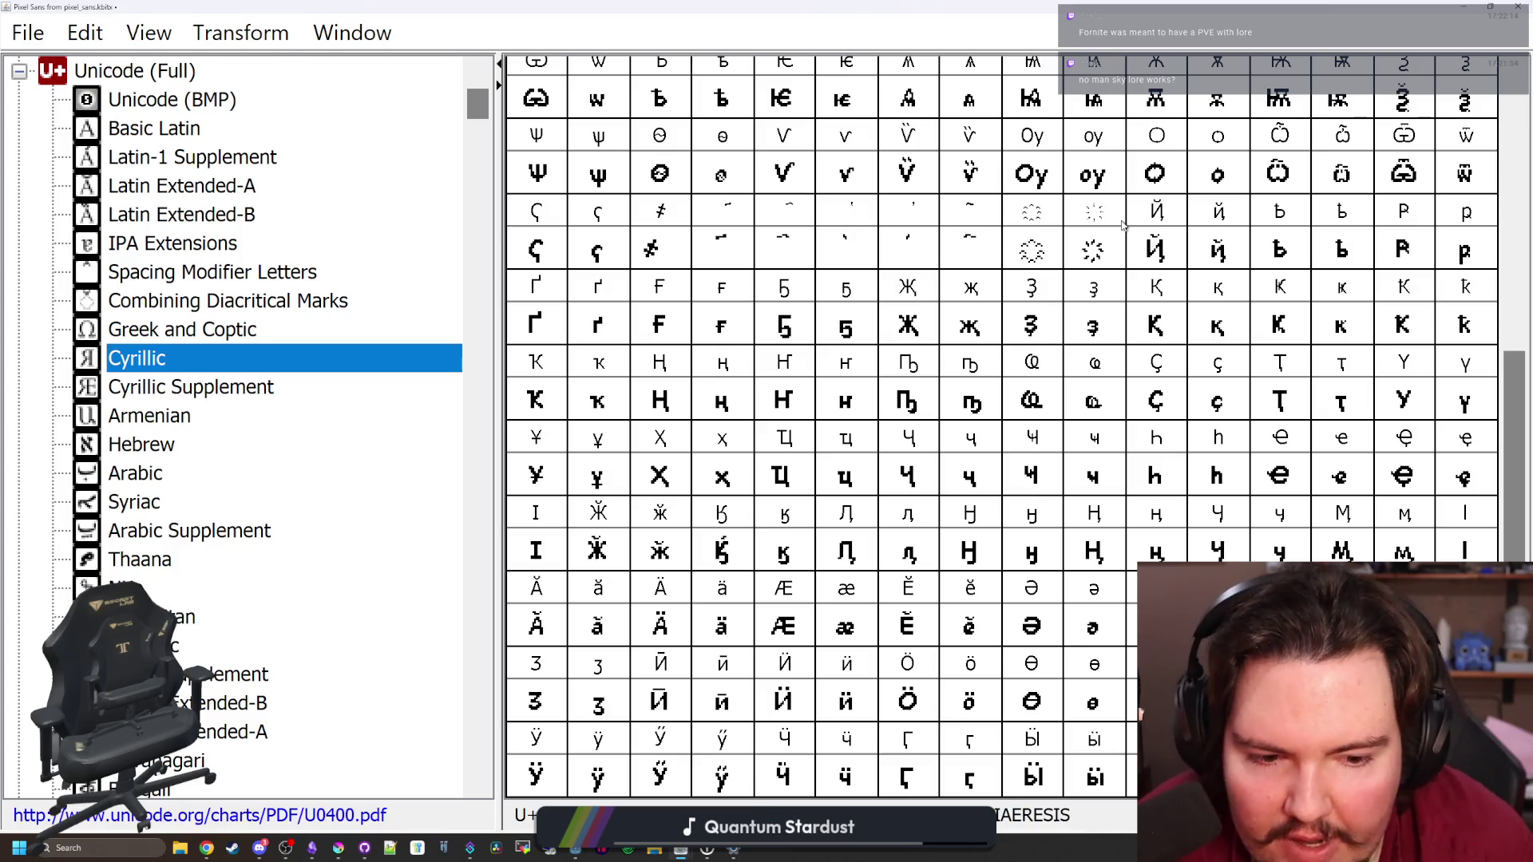
pyautogui.press('Left')
pyautogui.press('Left')
pyautogui.press('Left')
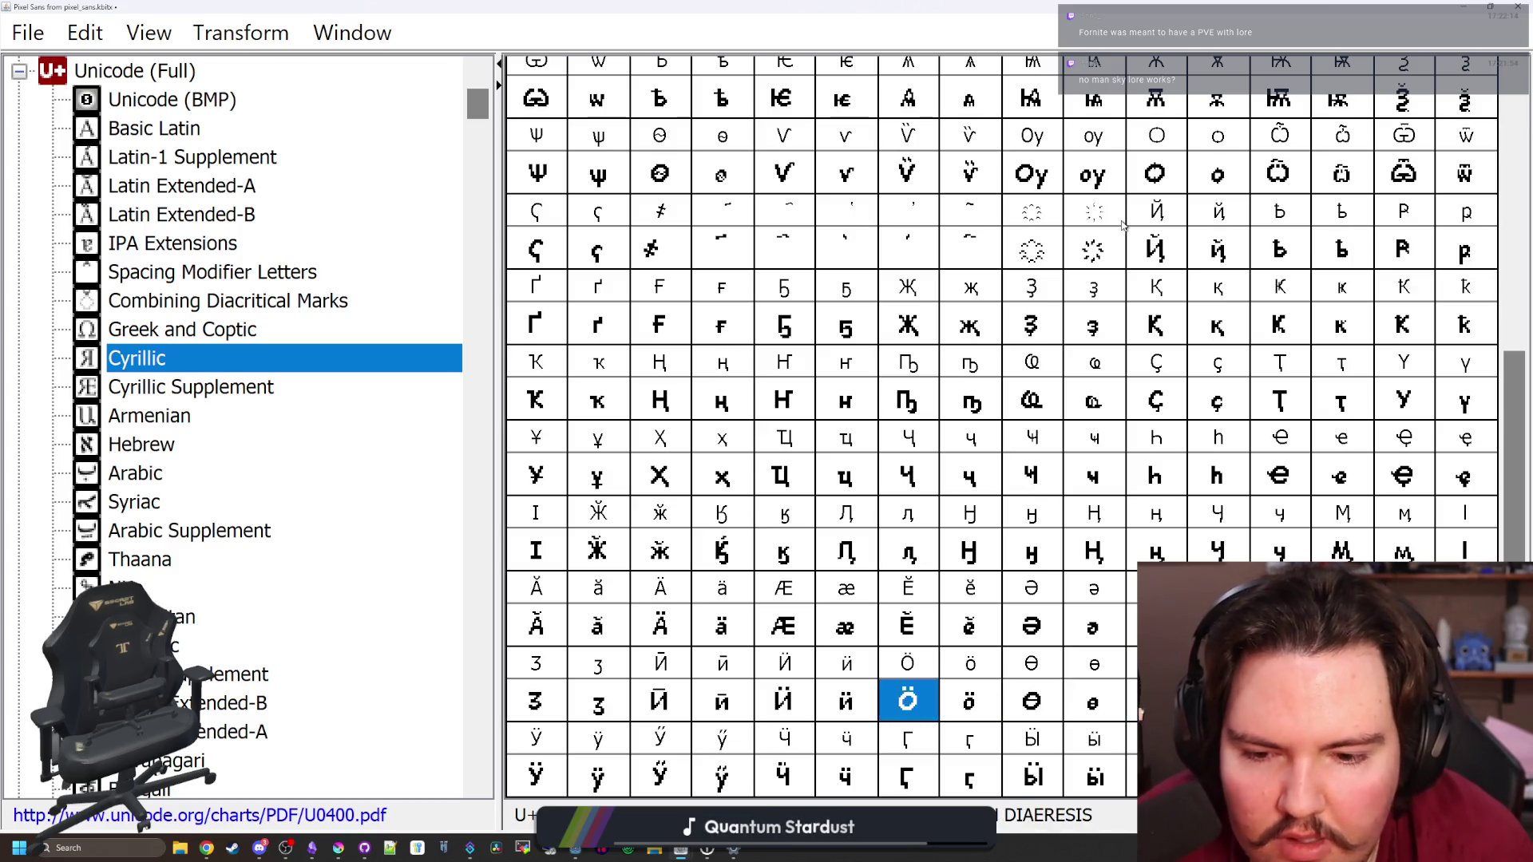
pyautogui.press('Down')
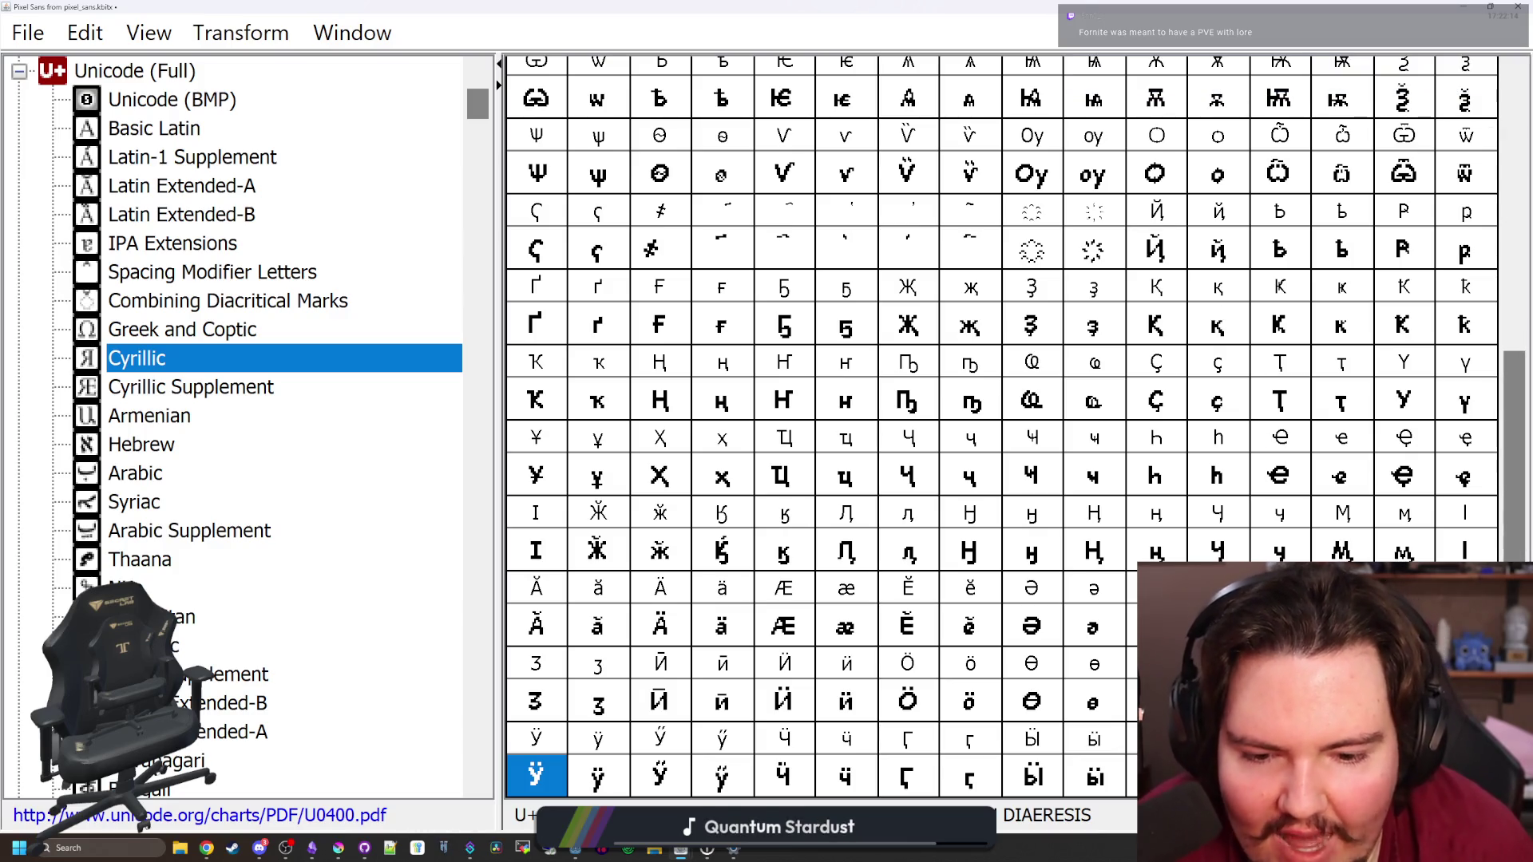
pyautogui.press('Right')
pyautogui.press('Right')
pyautogui.press('Right')
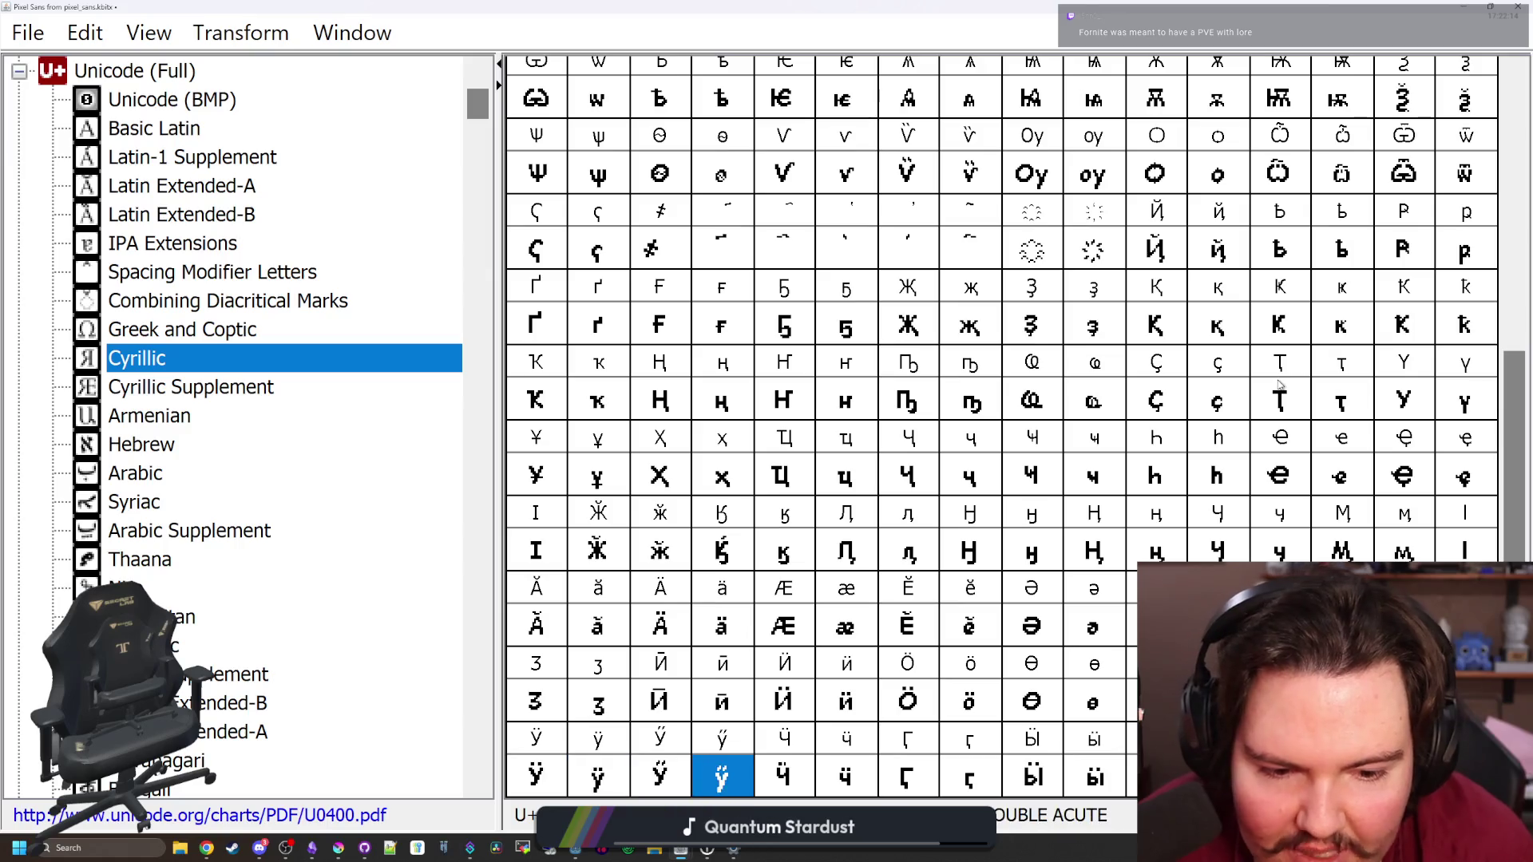
pyautogui.press('Right')
pyautogui.press('Right')
pyautogui.press('Right')
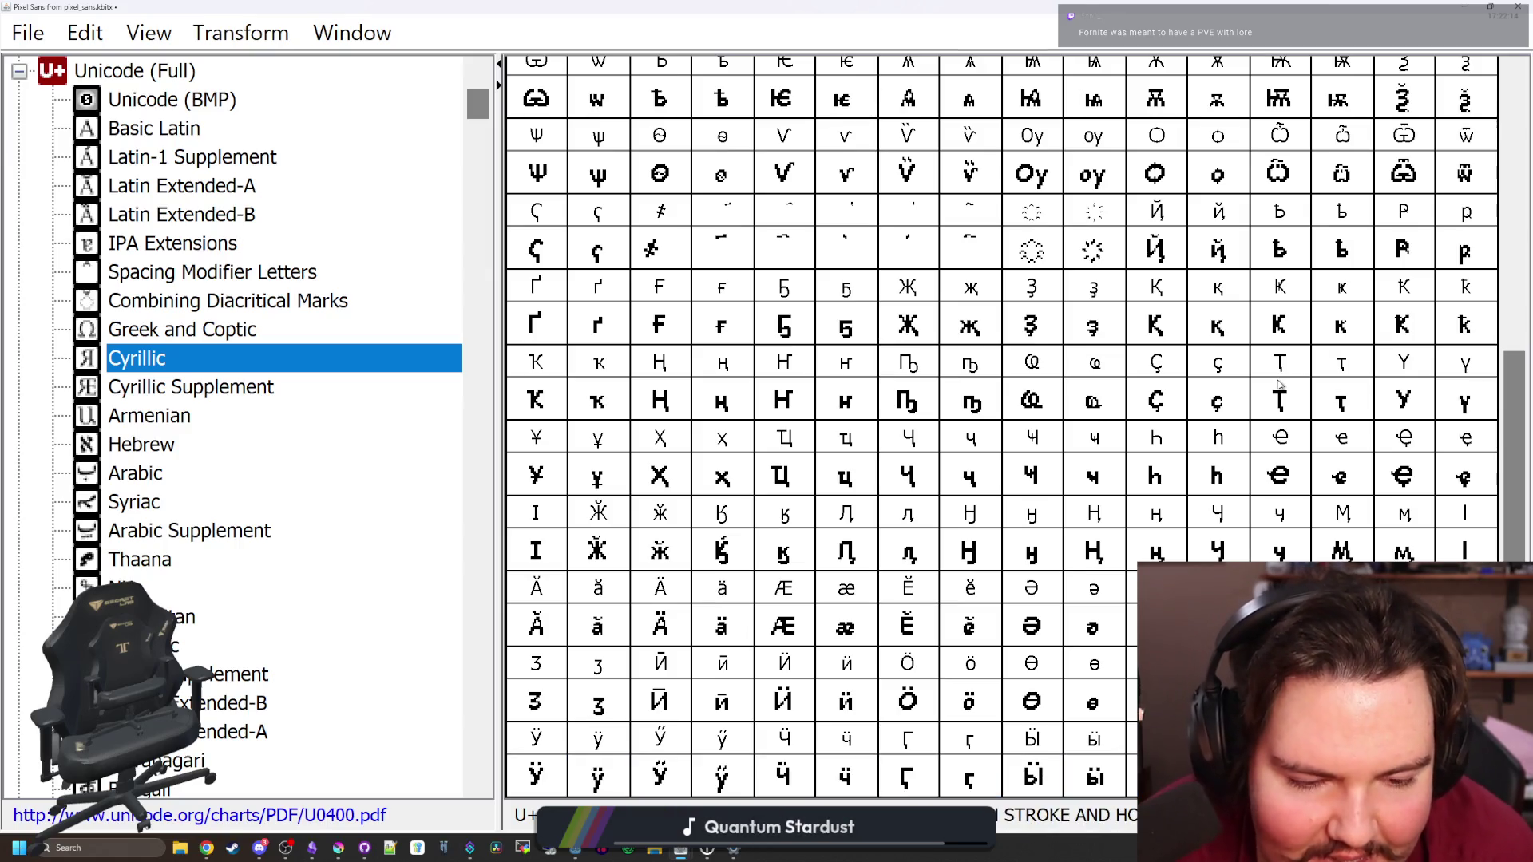
pyautogui.press('Right')
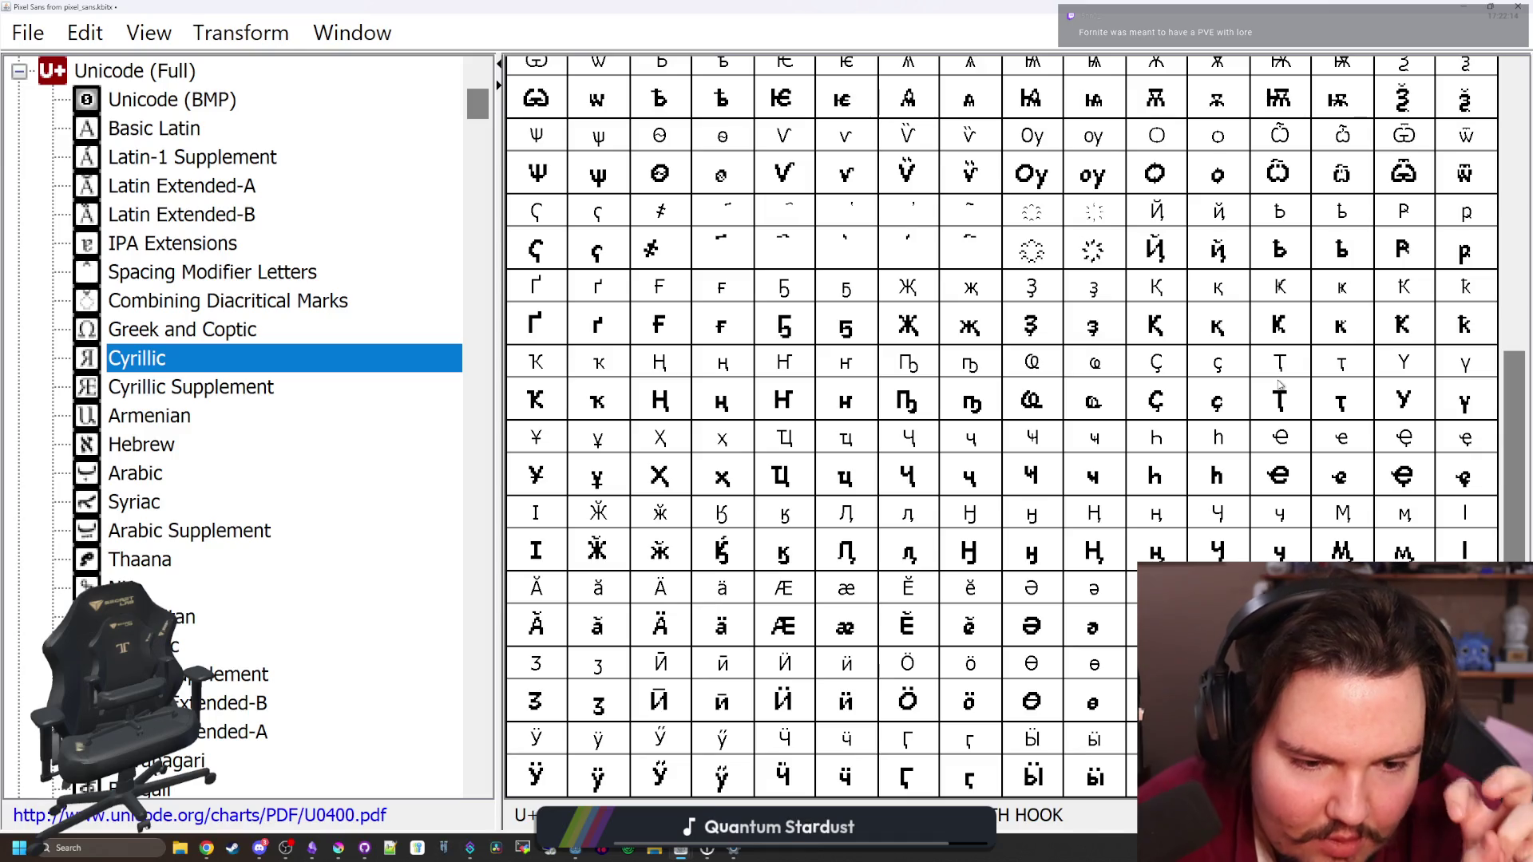
pyautogui.press('Right')
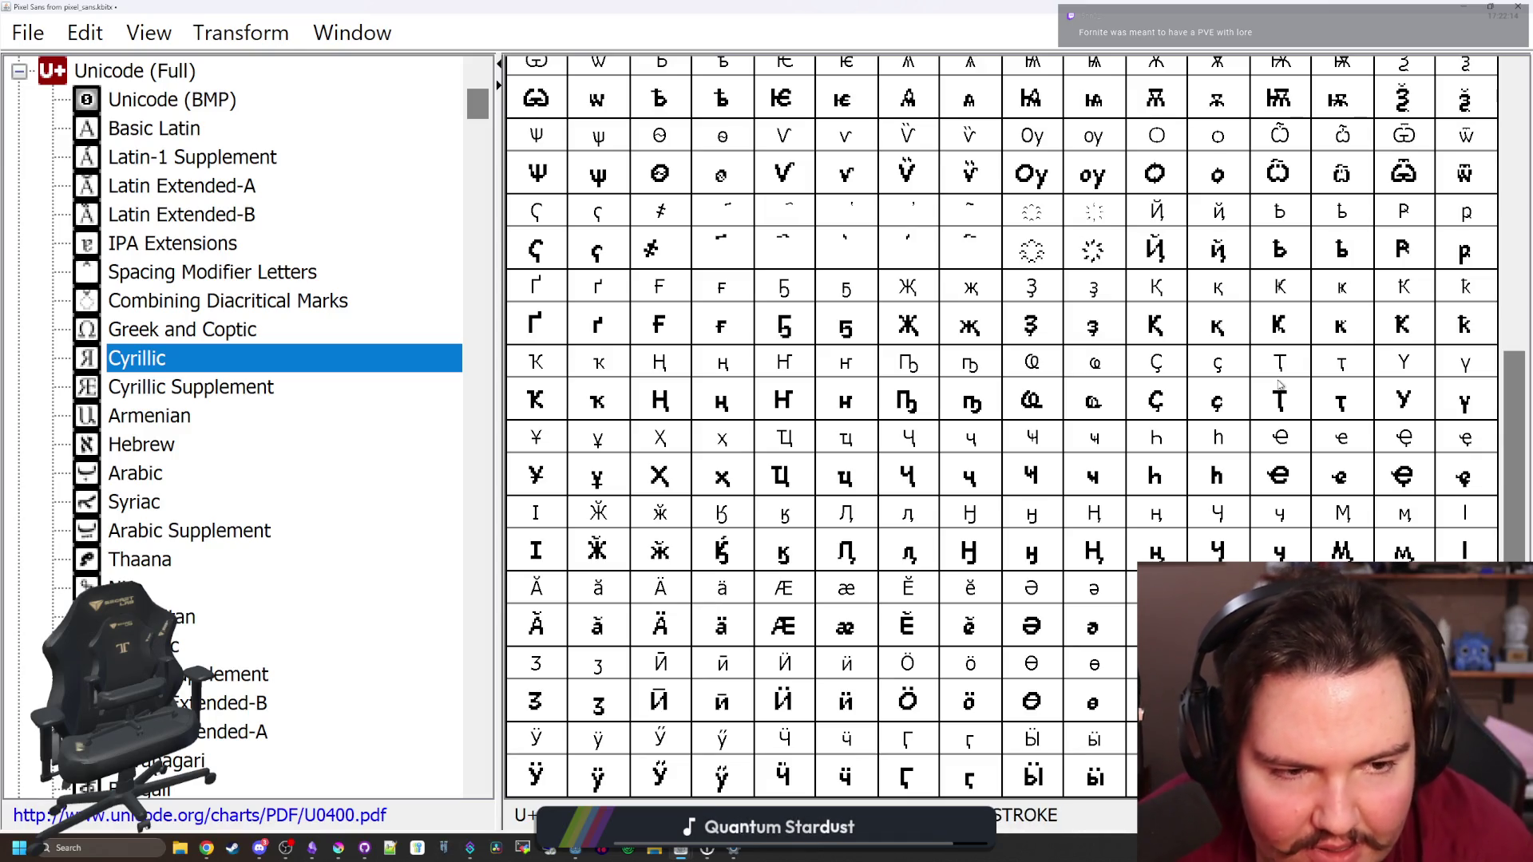
# Scroll the Cyrillic grid and select the і glyph
pyautogui.scroll(2, 1395, 553)
pyautogui.scroll(-2, 1395, 554)
pyautogui.scroll(2, 1395, 553)
pyautogui.scroll(2, 926, 433)
pyautogui.scroll(-3, 926, 433)
pyautogui.scroll(3, 926, 433)
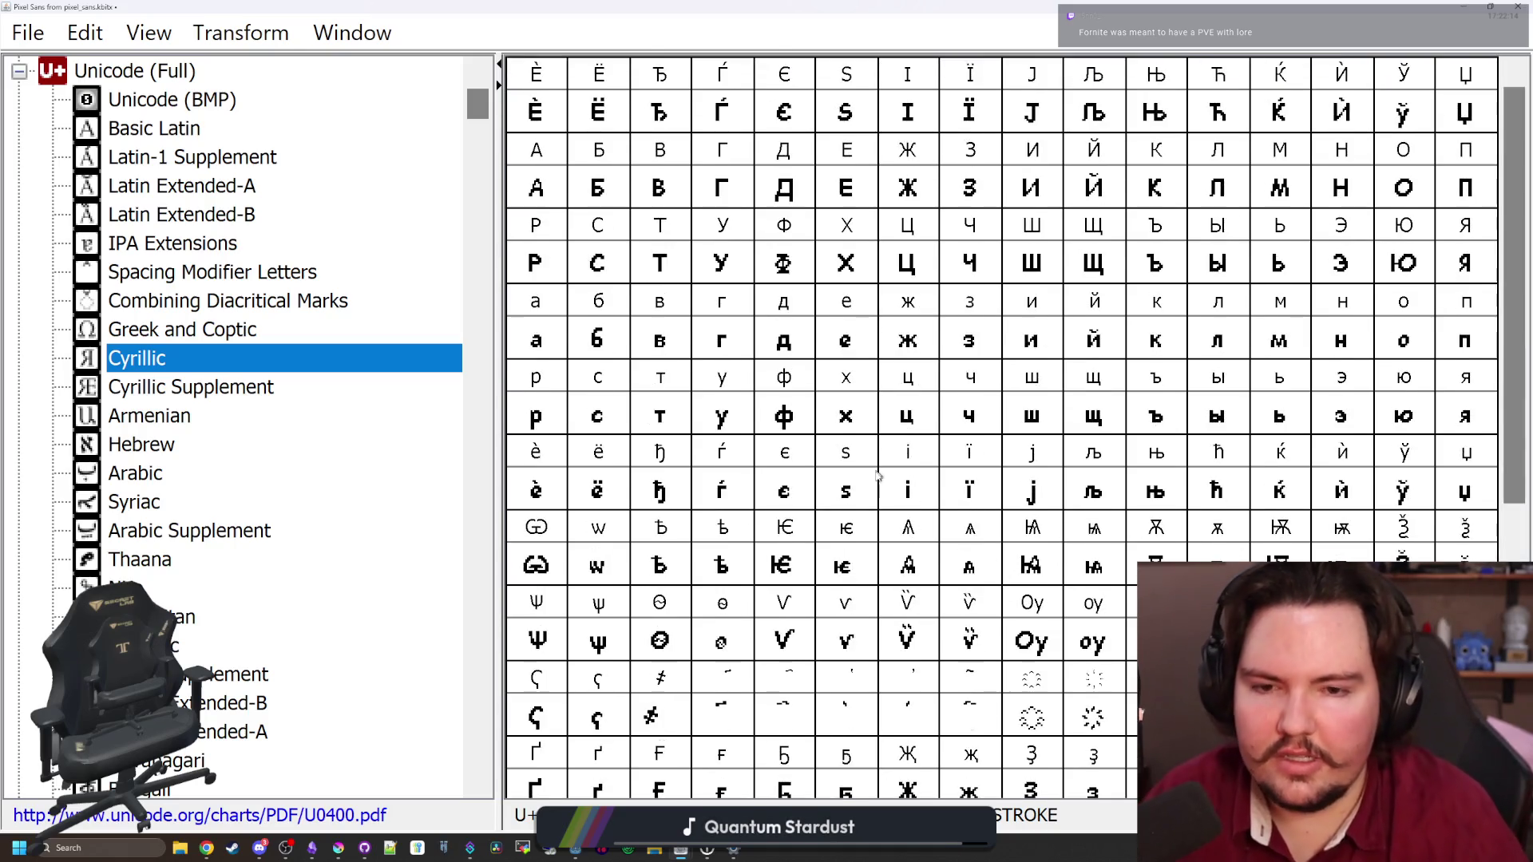
pyautogui.click(916, 497)
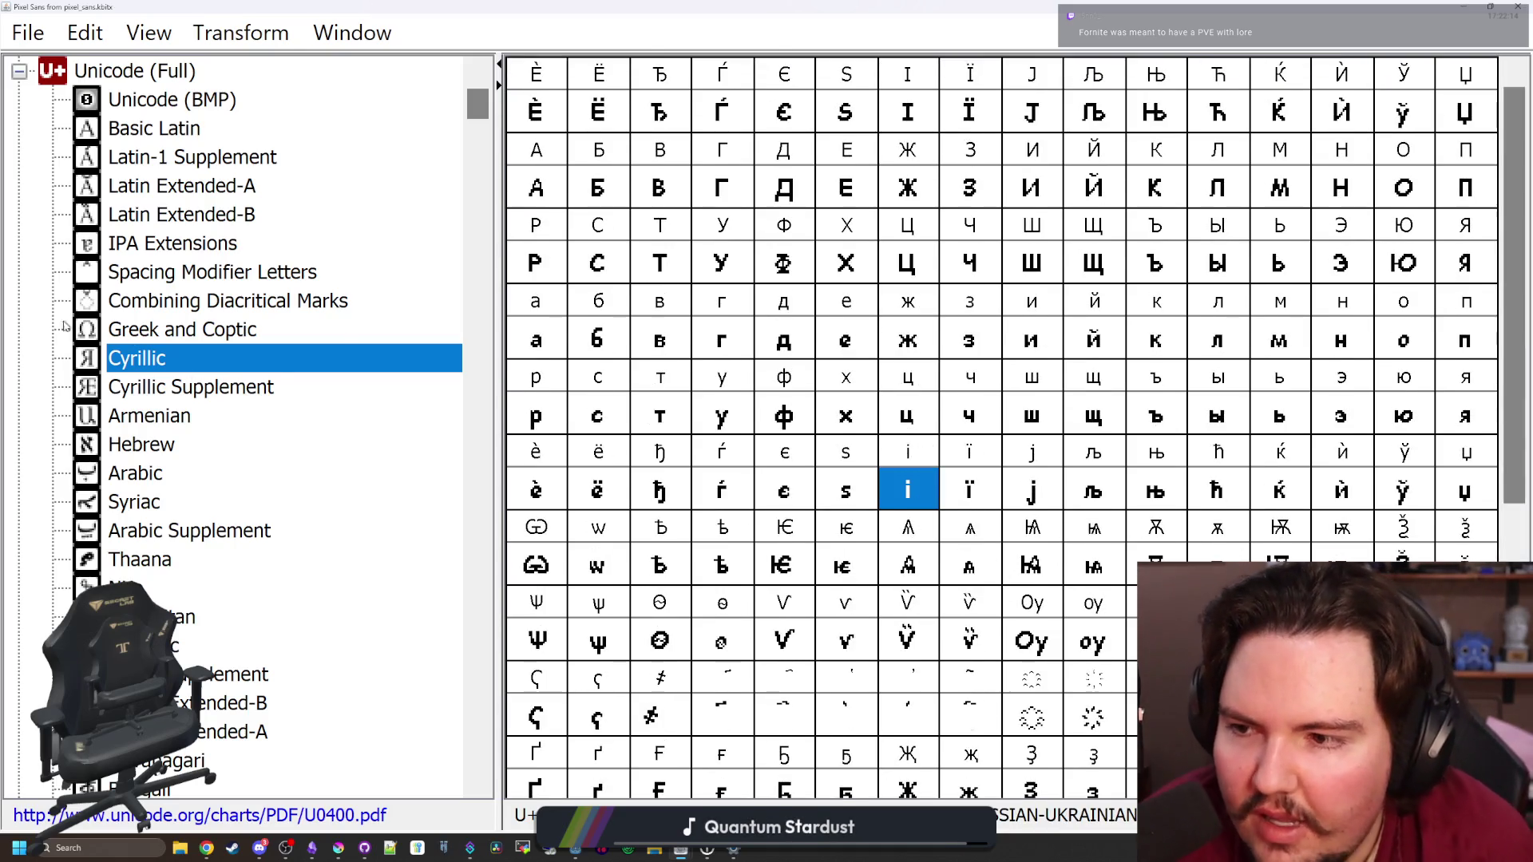
pyautogui.click(130, 331)
pyautogui.click(141, 353)
# Export Pixel Sans as TrueType at 100 em units, replacing PixelSans.ttf
pyautogui.click(31, 35)
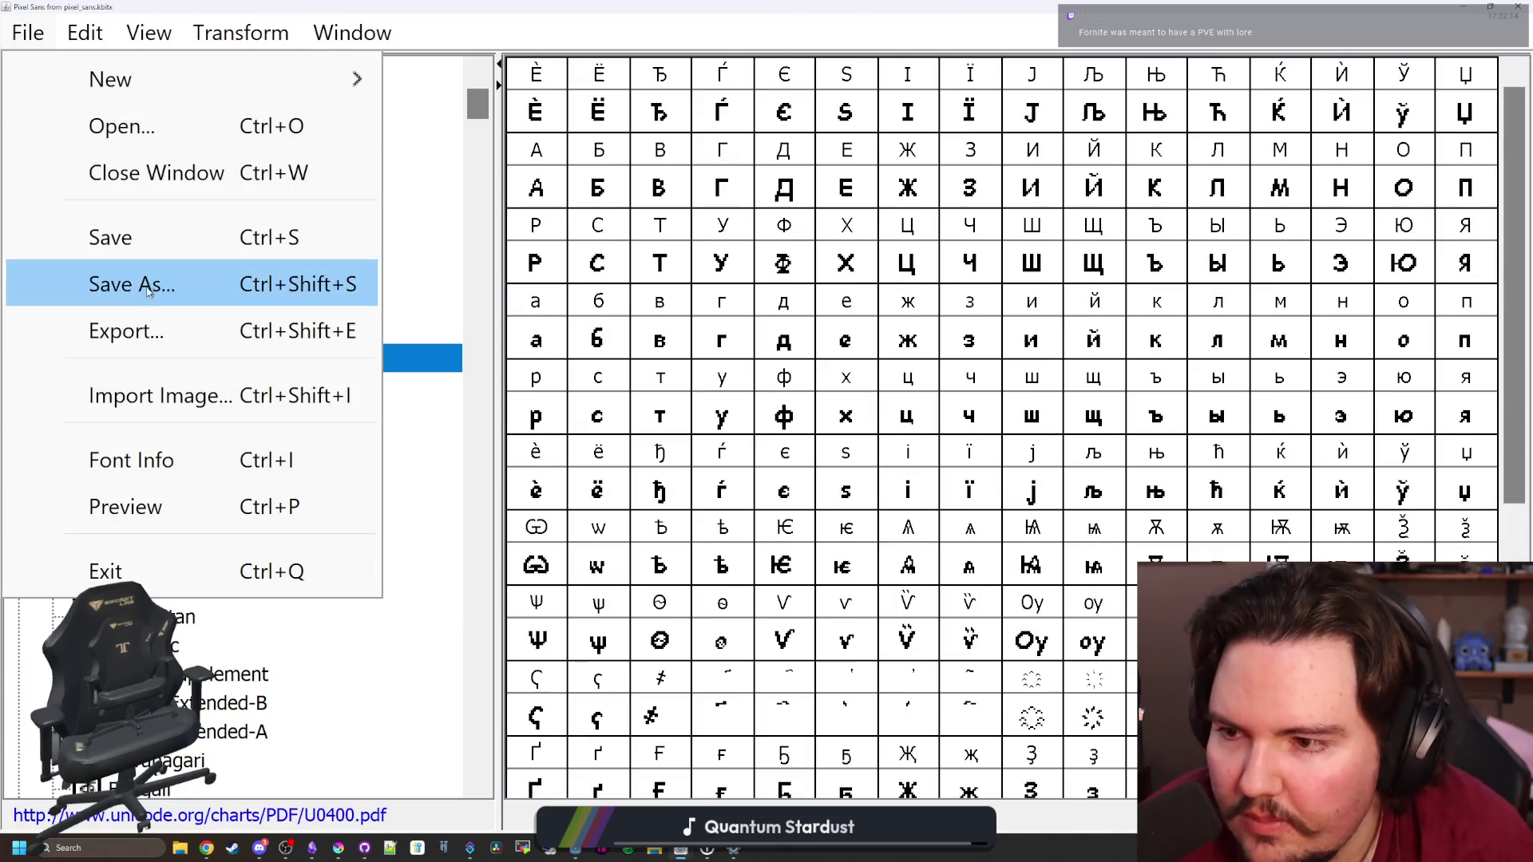
pyautogui.click(119, 329)
pyautogui.click(750, 657)
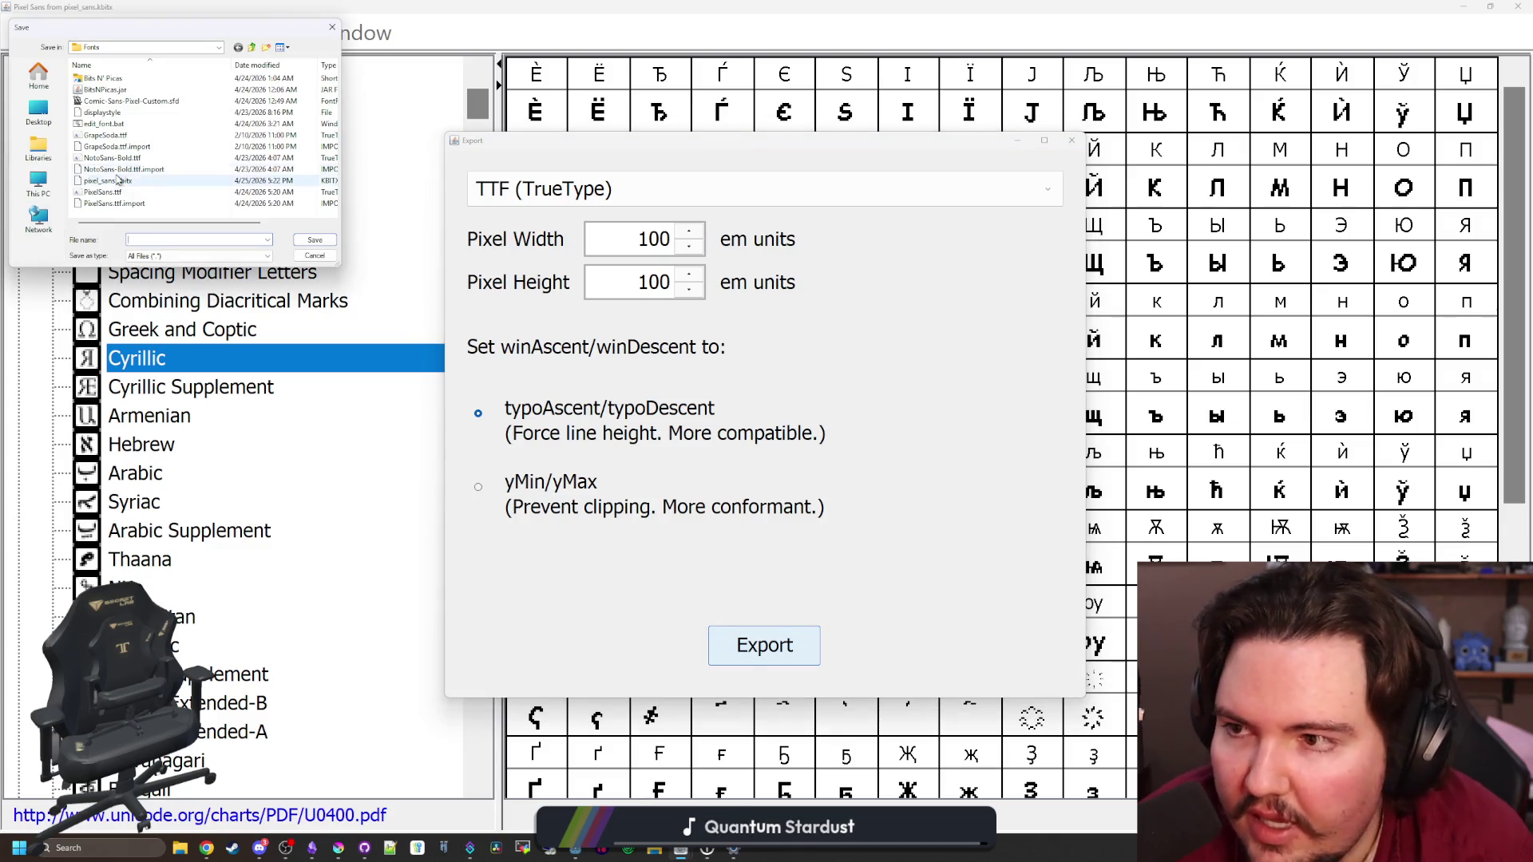
pyautogui.click(102, 192)
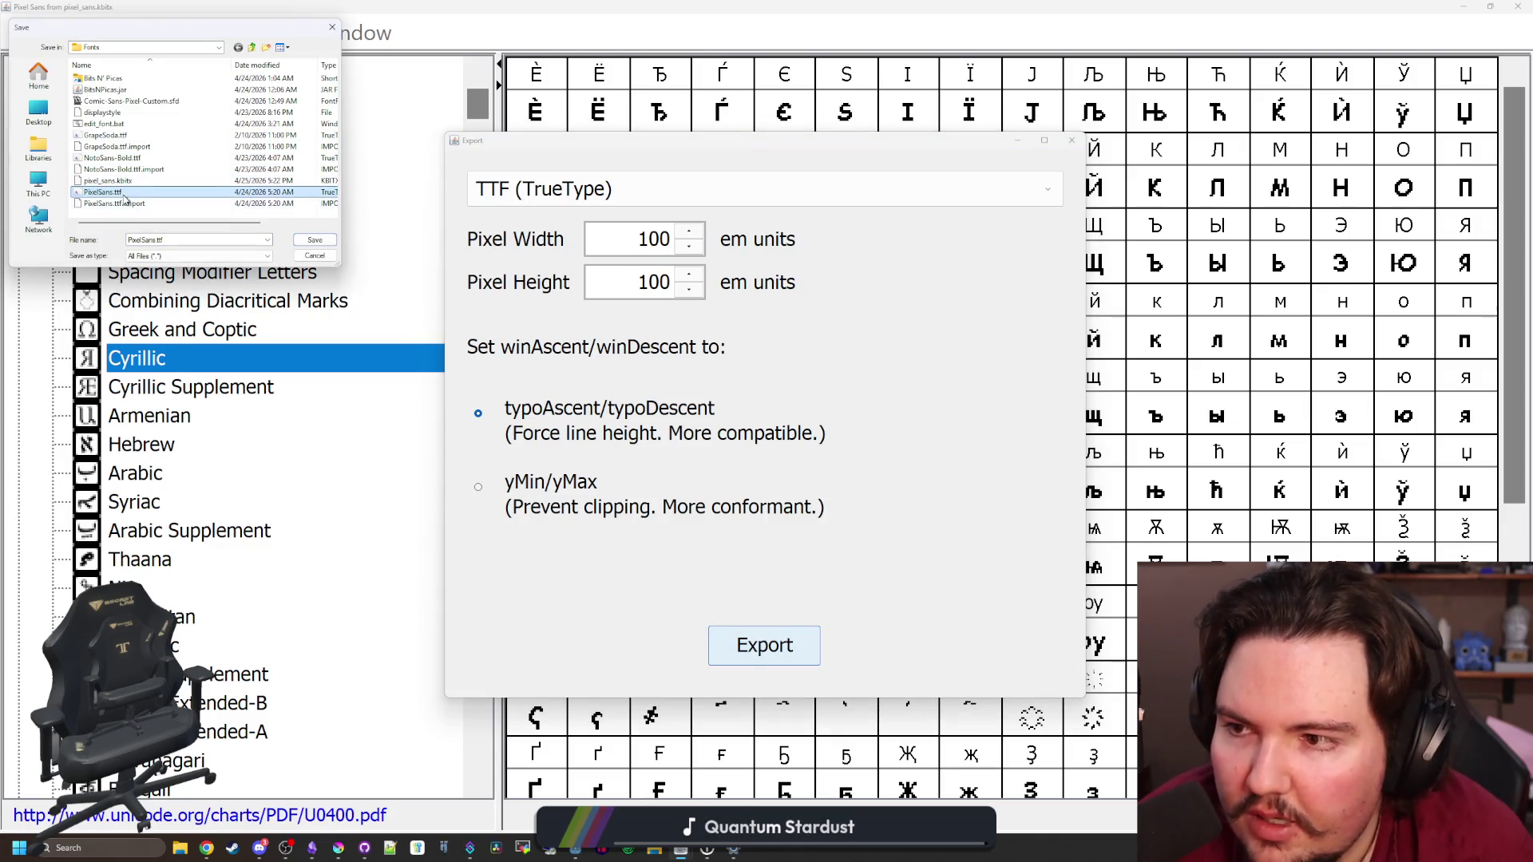
pyautogui.click(314, 239)
pyautogui.click(795, 423)
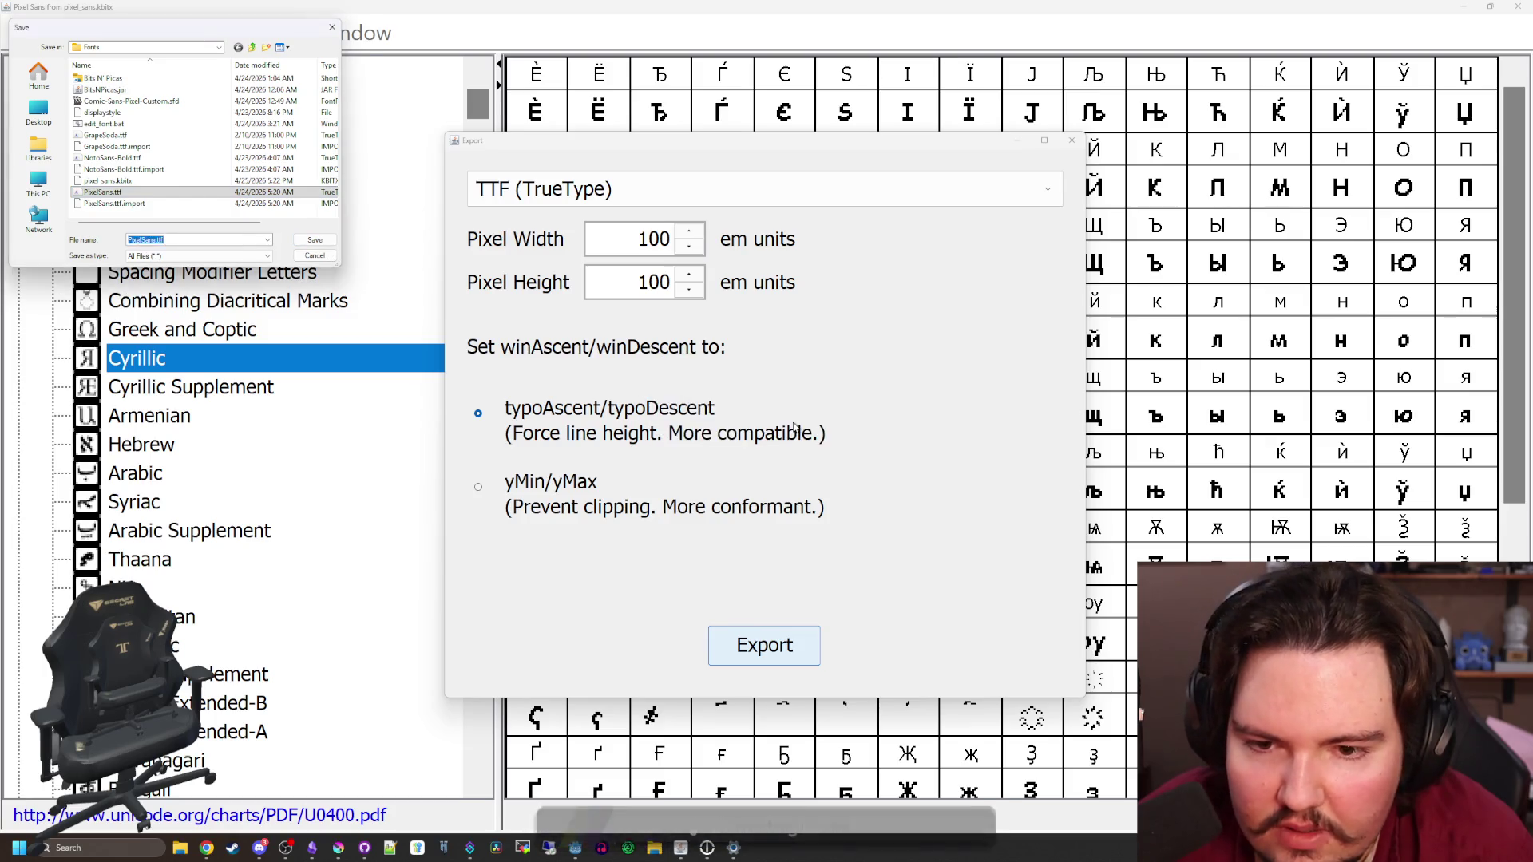
# Close the ҏ and ч glyph editor windows
pyautogui.moveTo(1051, 5)
pyautogui.mouseDown()
pyautogui.moveTo(994, 419)
pyautogui.moveTo(965, 451)
pyautogui.mouseUp()
pyautogui.click(1244, 10)
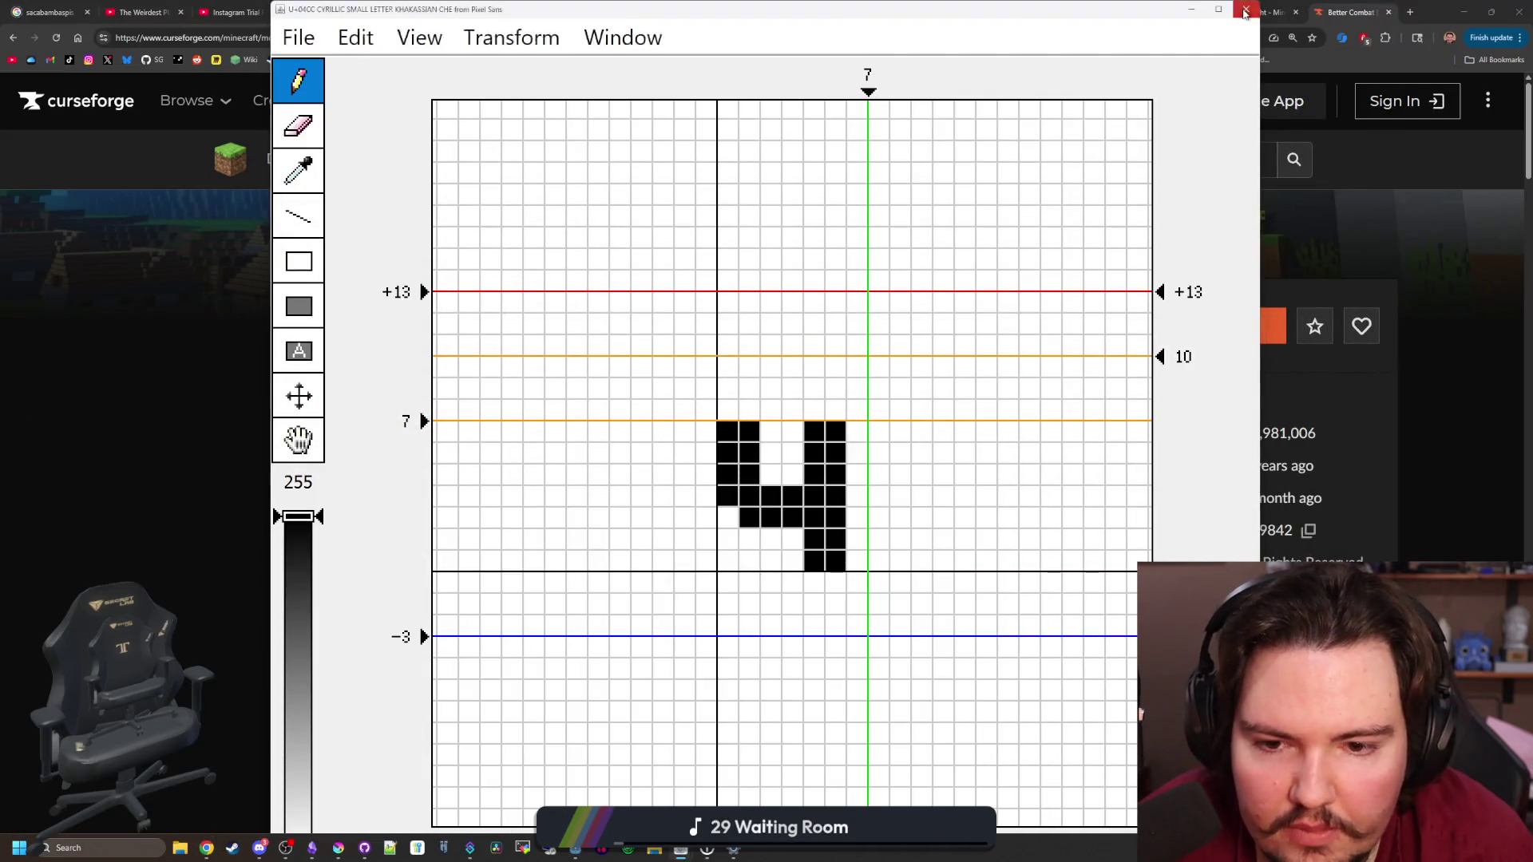
pyautogui.click(1245, 10)
# Clear Godot's FileSystem filter and run Lured In with F5 in a maximized window
pyautogui.click(1462, 5)
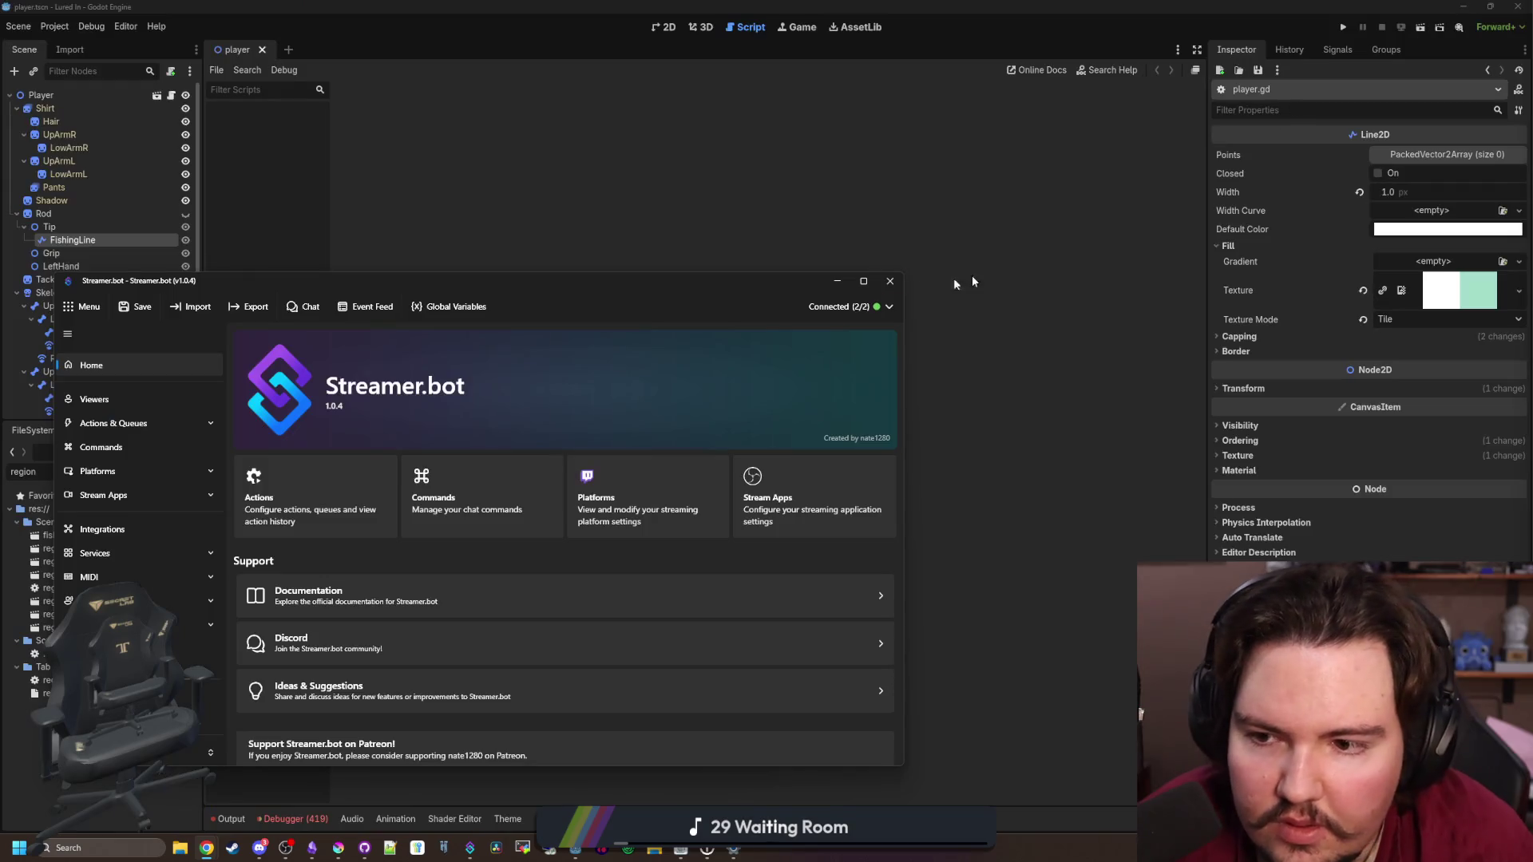
pyautogui.click(836, 279)
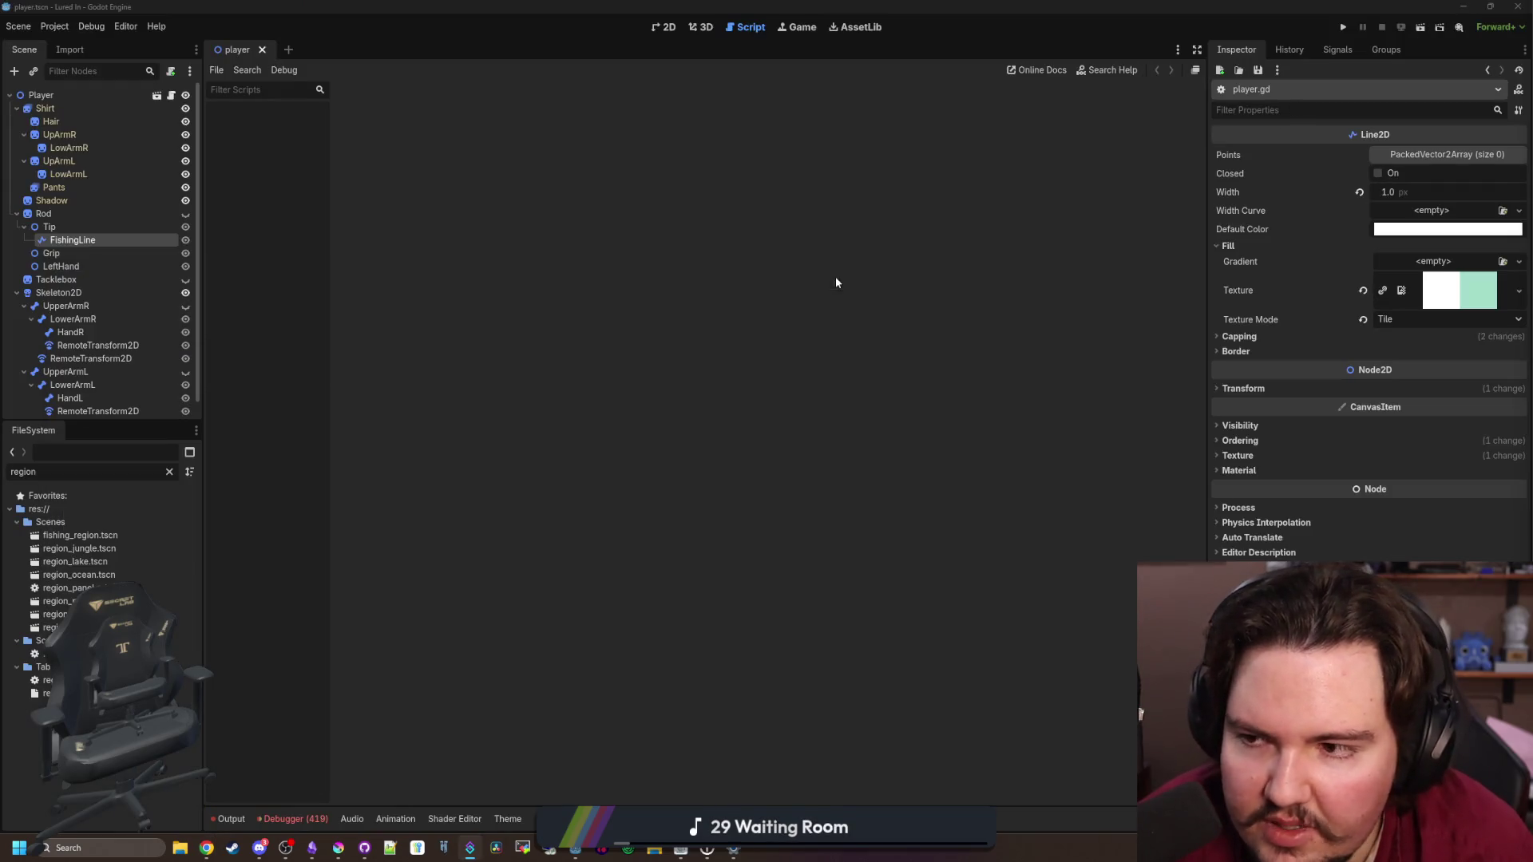
pyautogui.click(168, 472)
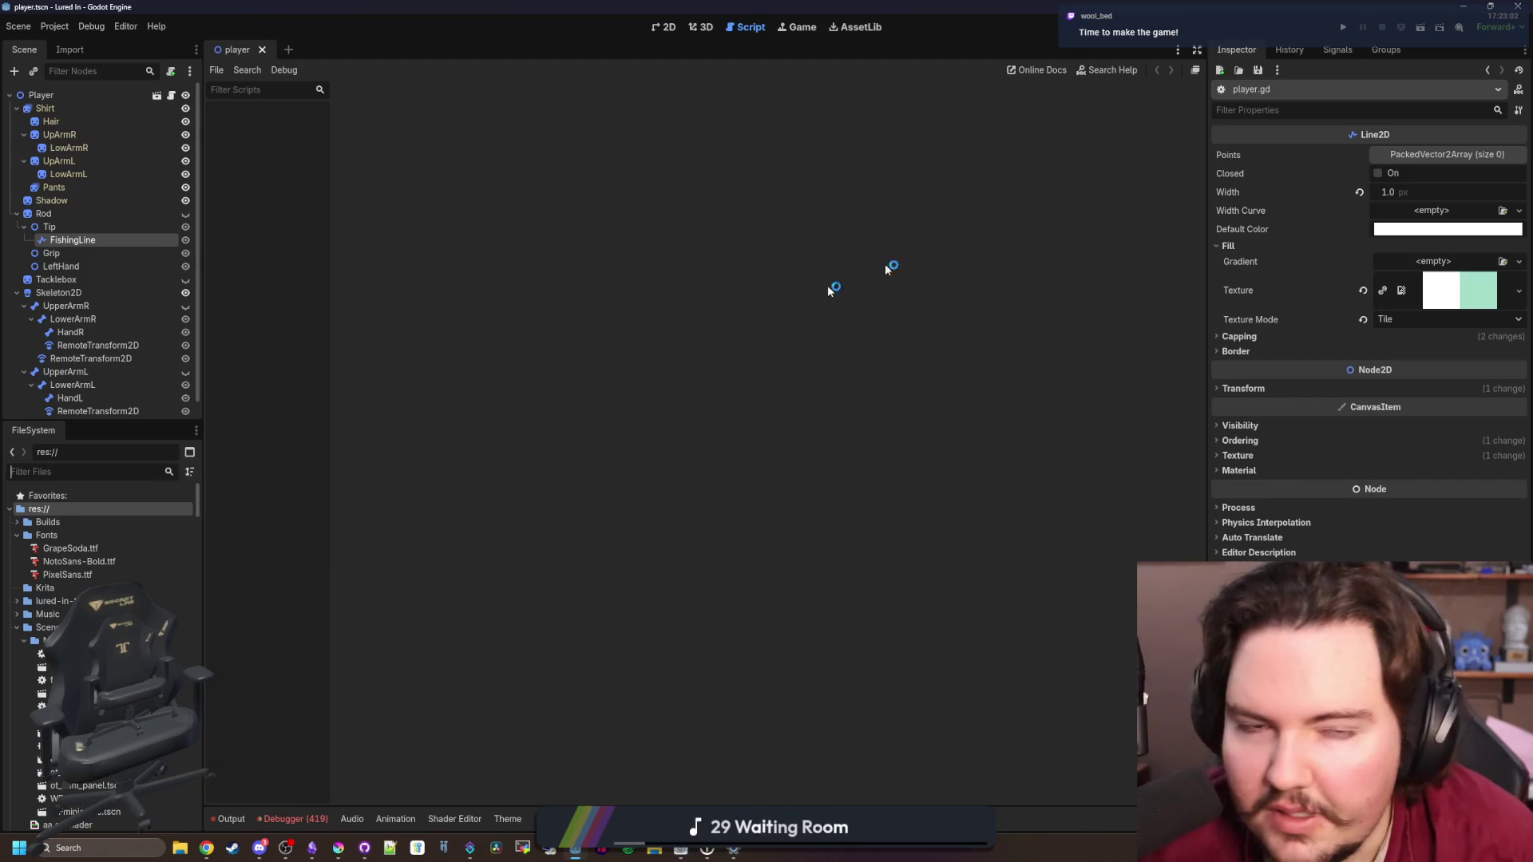
pyautogui.press('F5')
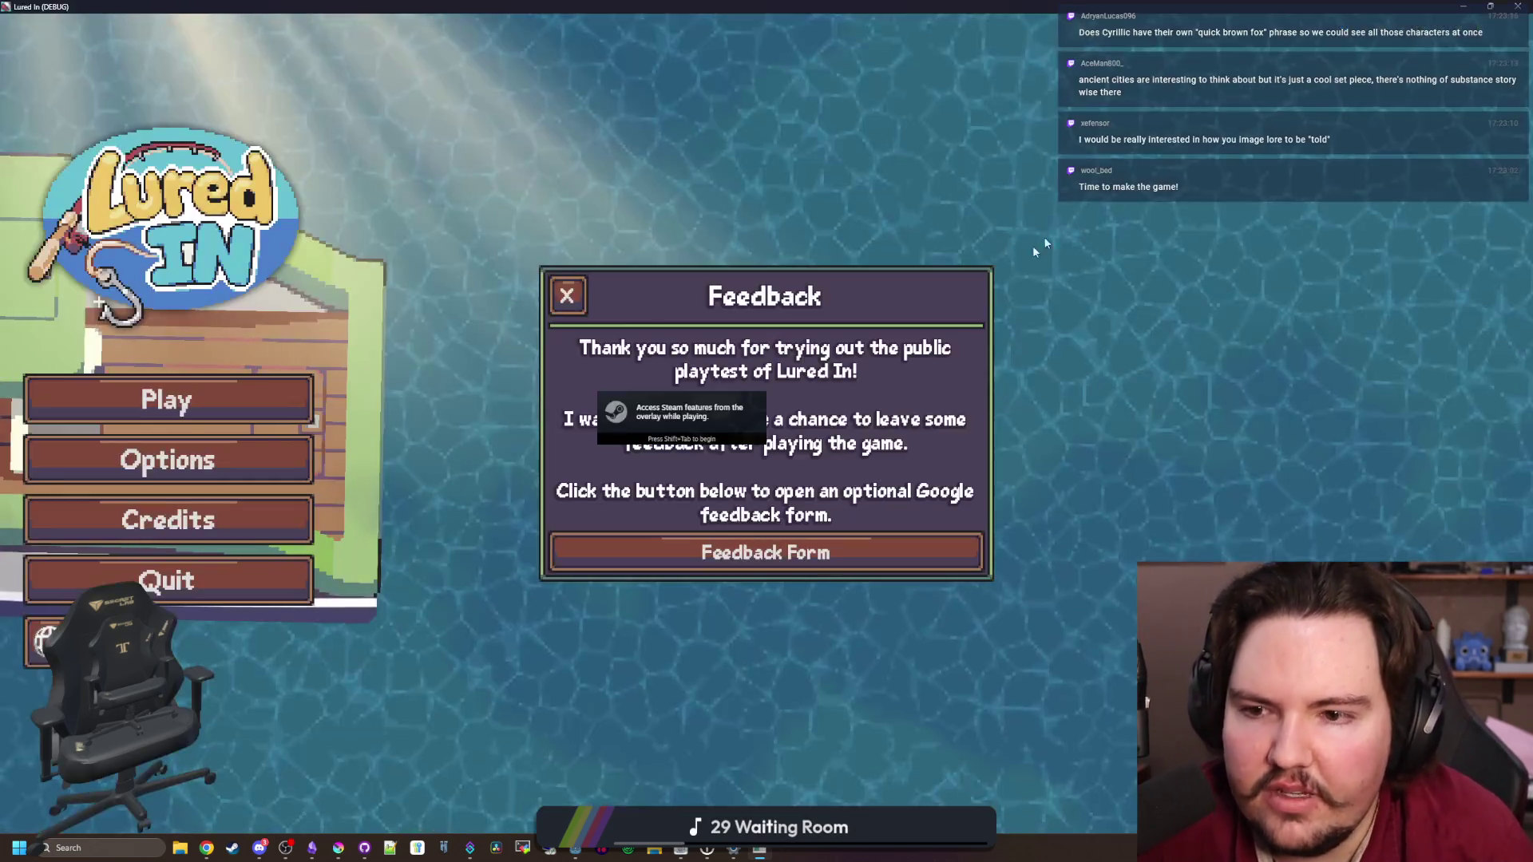
pyautogui.doubleClick(1108, 191)
# Dismiss the Feedback notice and scroll through the languages' translation percentages
pyautogui.click(559, 299)
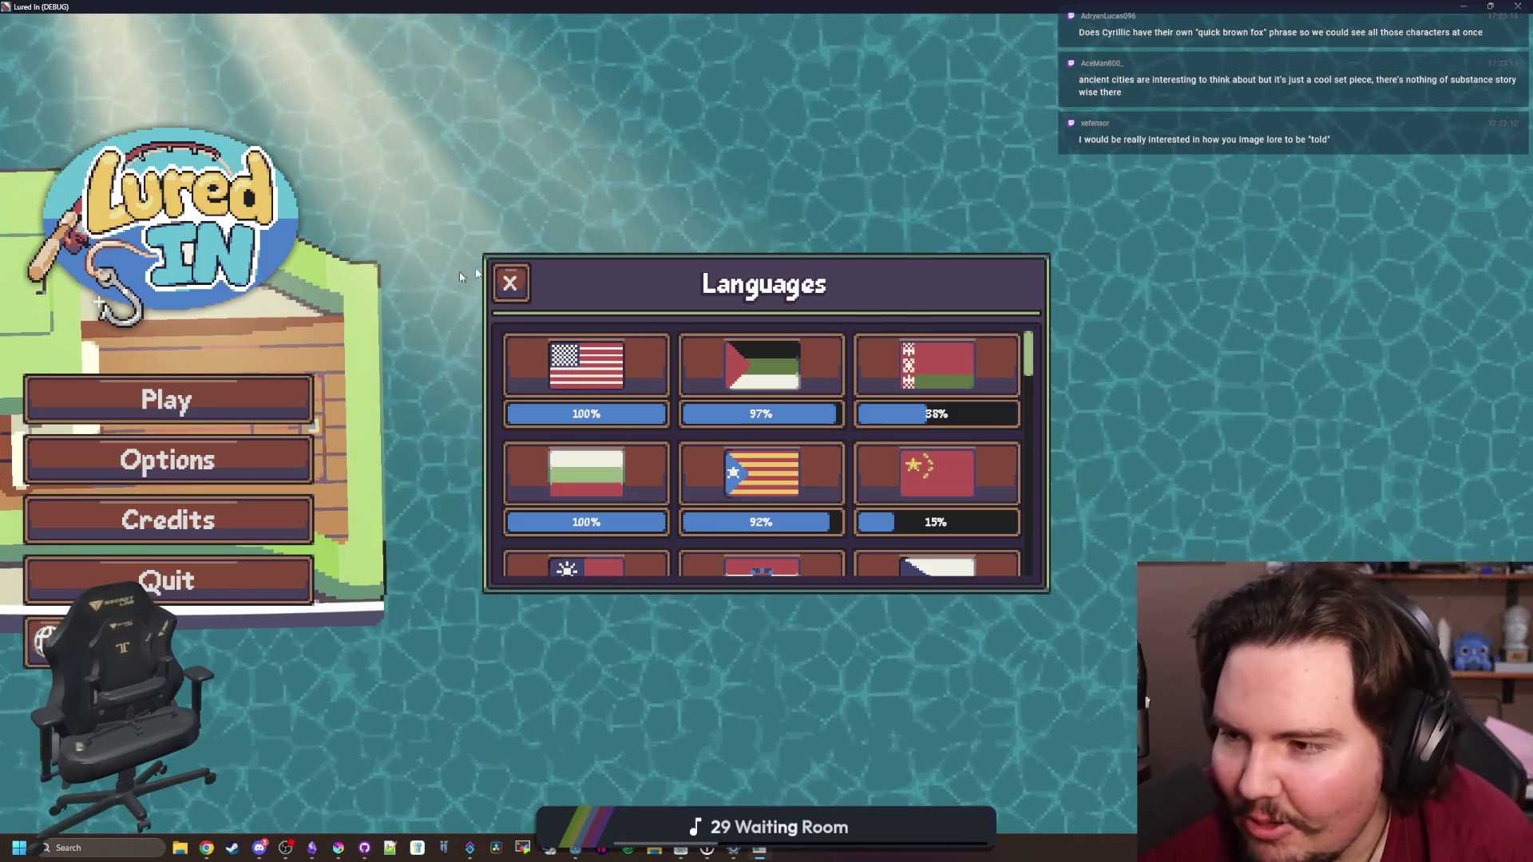
pyautogui.scroll(-5, 869, 435)
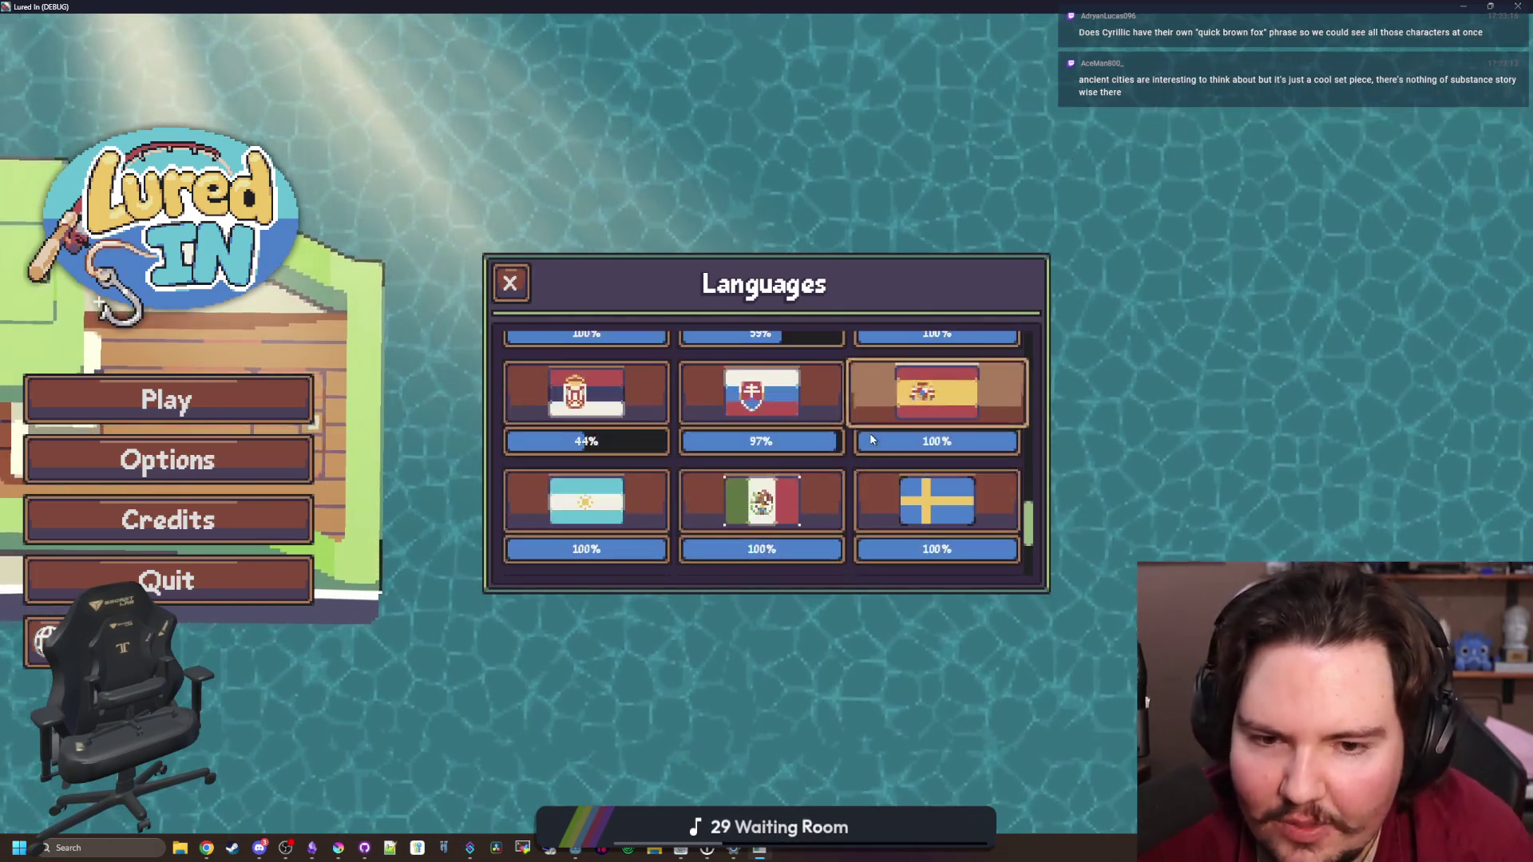
pyautogui.scroll(5, 667, 432)
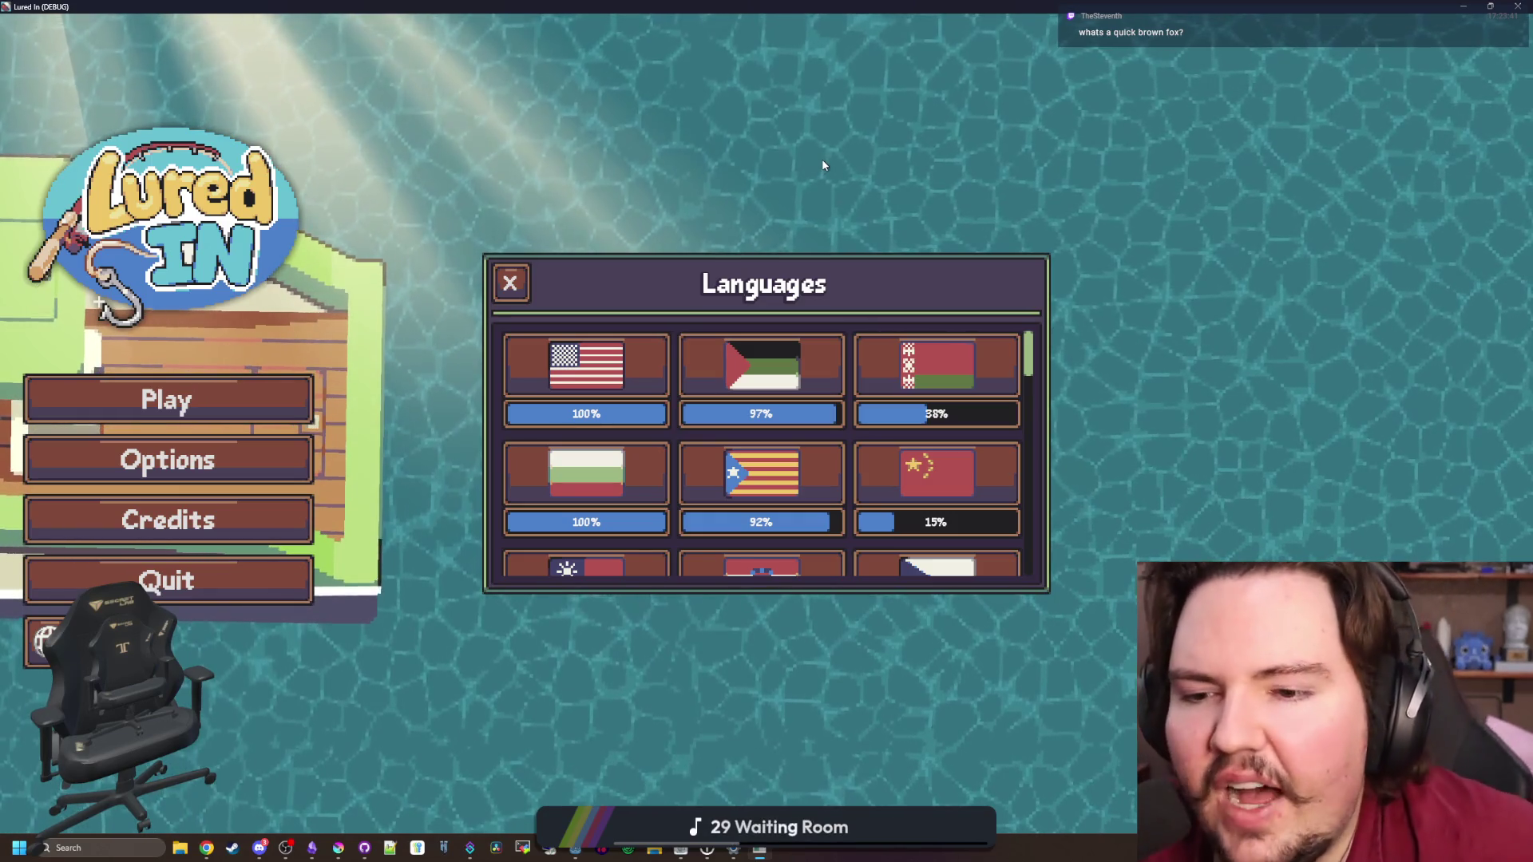
pyautogui.scroll(-2, 856, 374)
pyautogui.scroll(-10, 856, 374)
pyautogui.scroll(2, 788, 535)
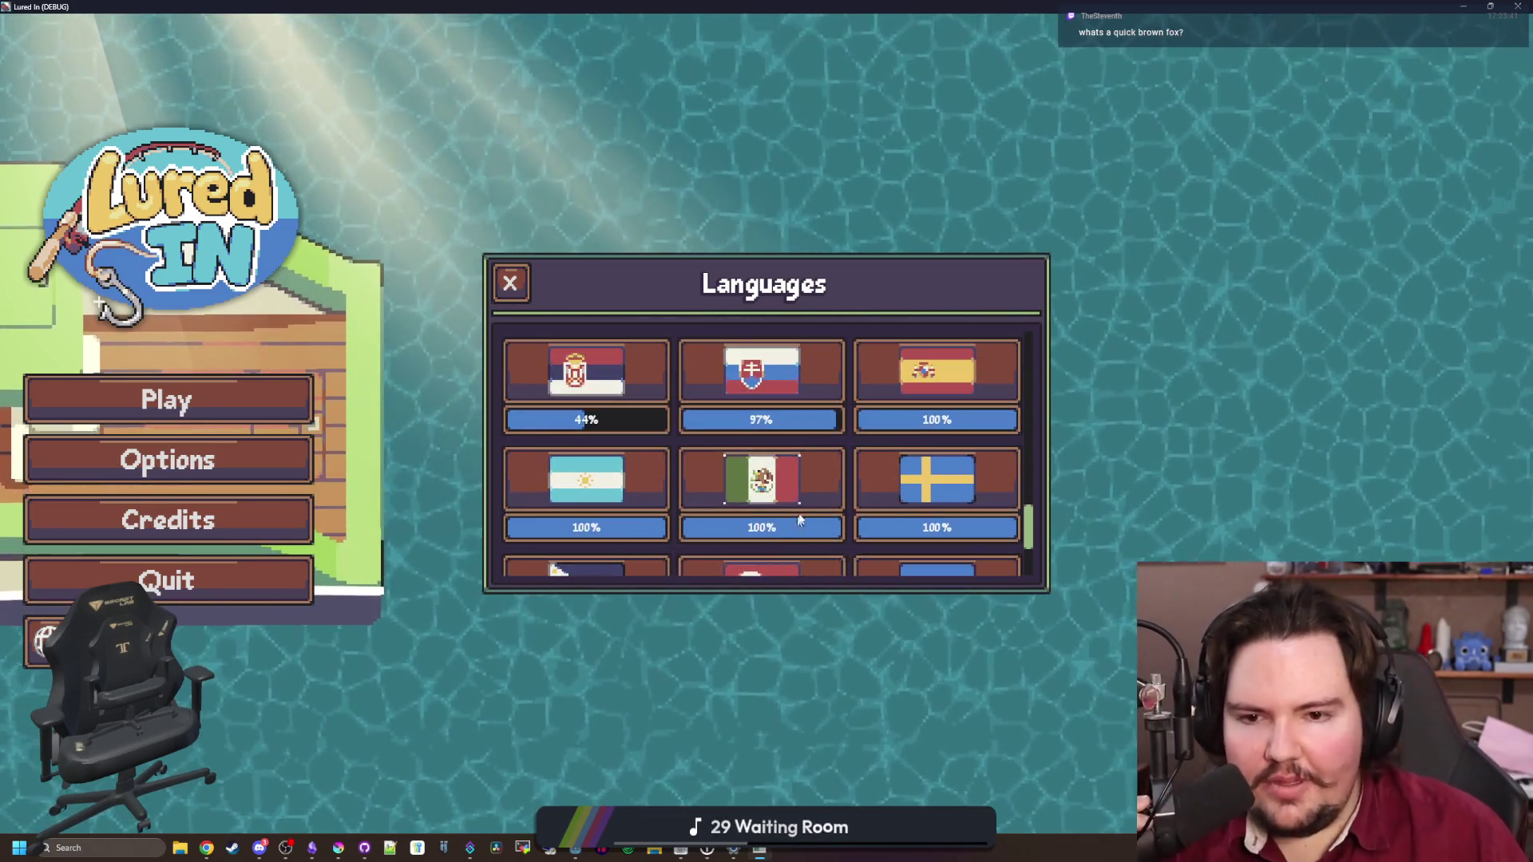
pyautogui.scroll(10, 787, 535)
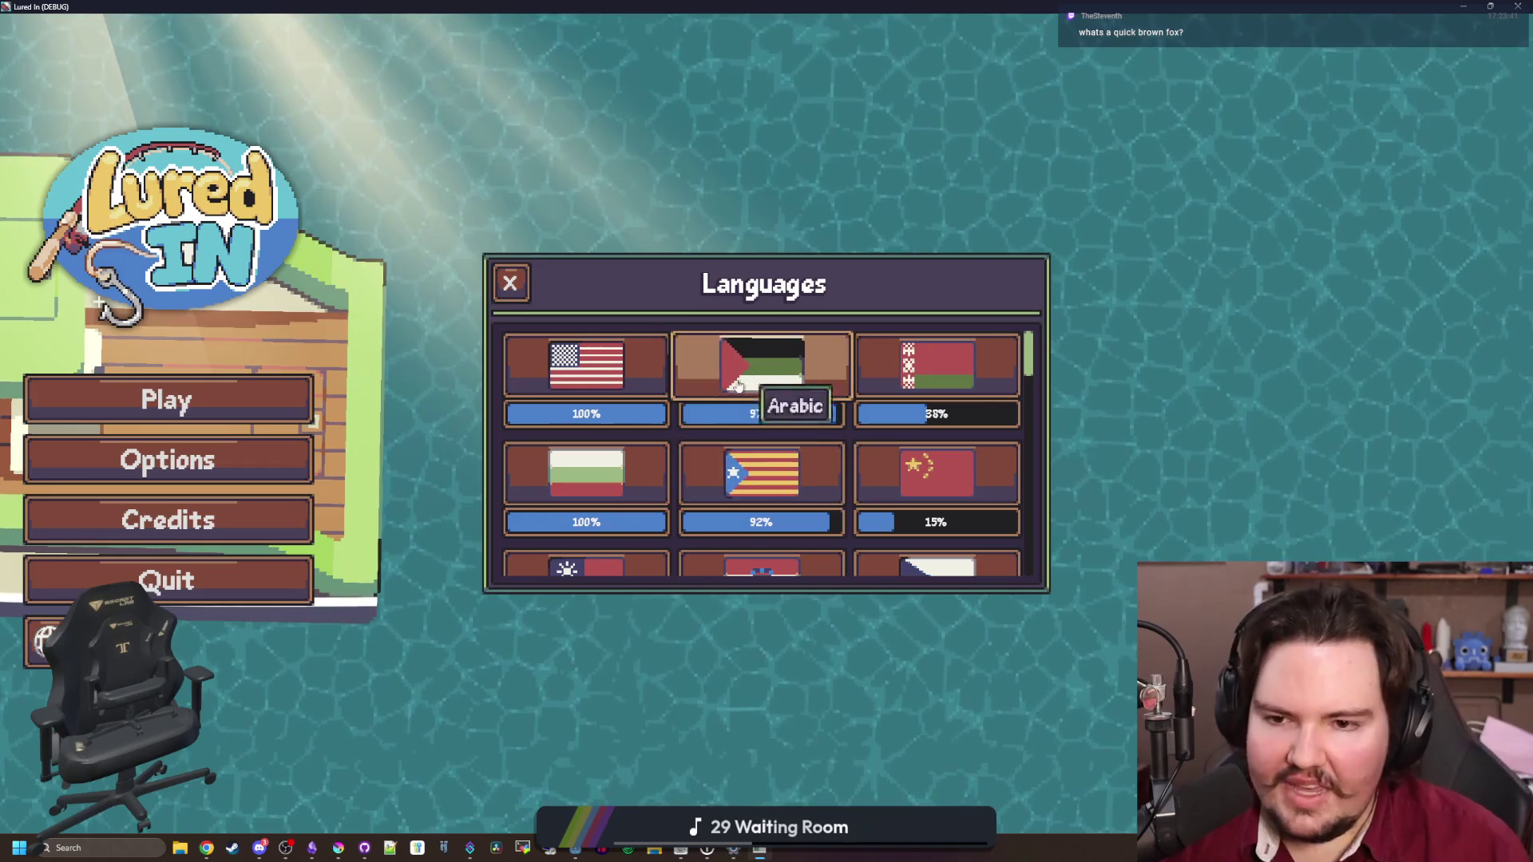
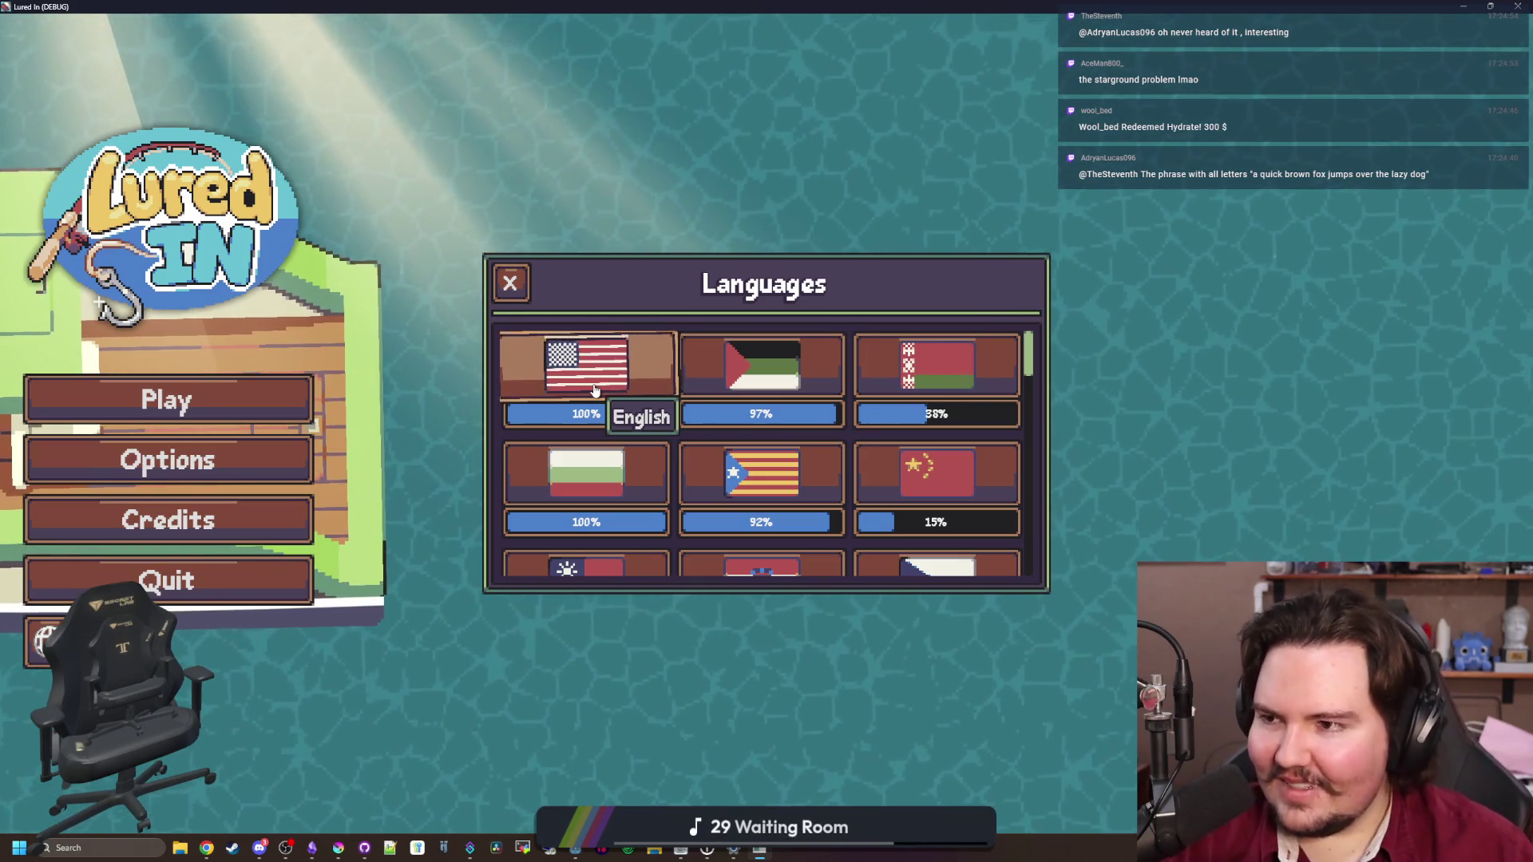
# Switch Lured In's language to Arabic, then to Dutch
pyautogui.scroll(-1, 594, 390)
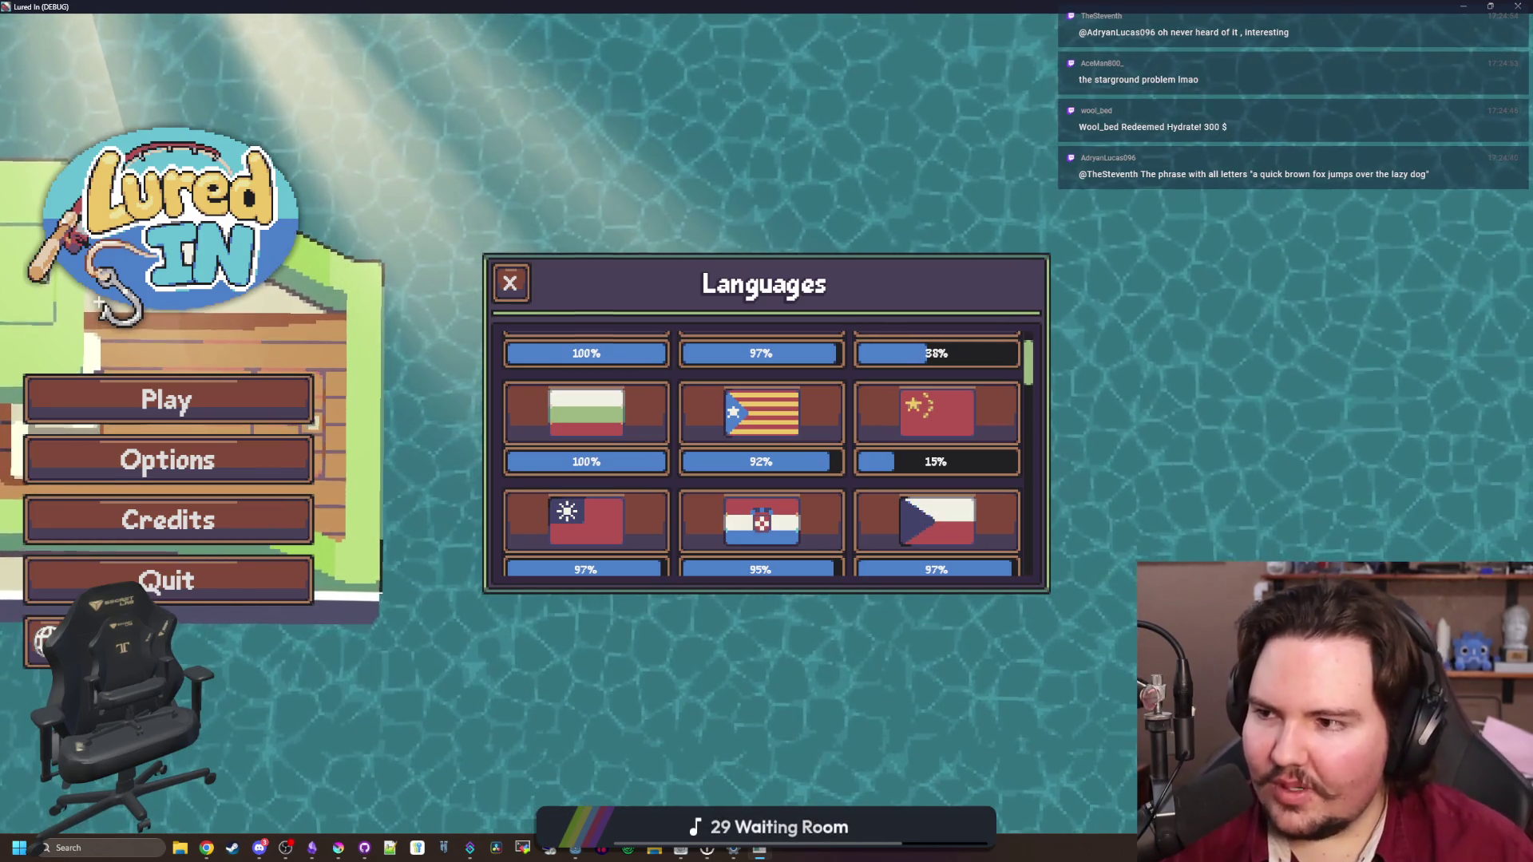
pyautogui.scroll(1, 803, 490)
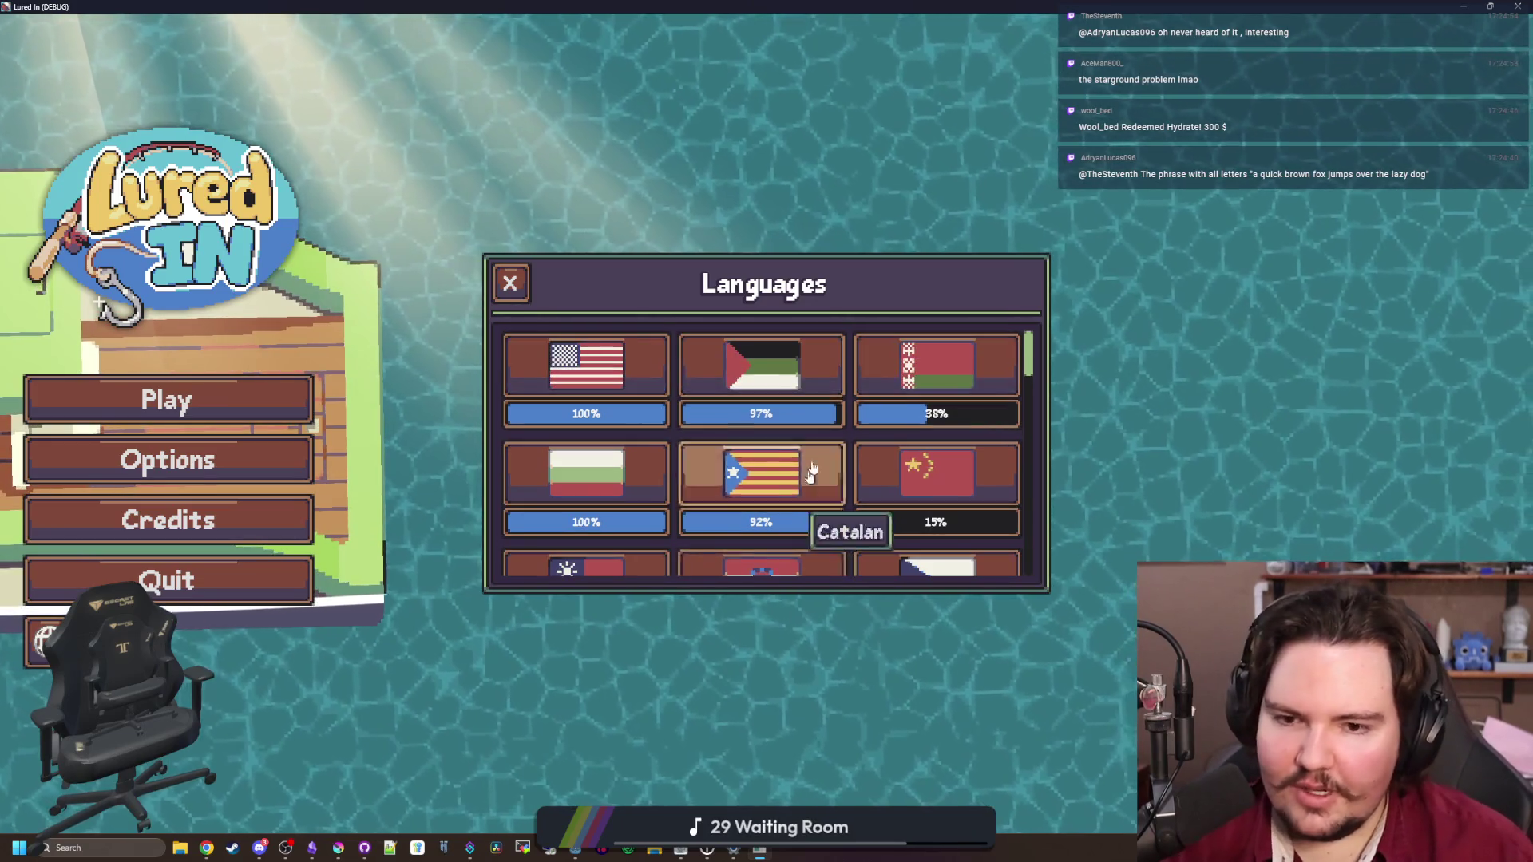
pyautogui.click(785, 362)
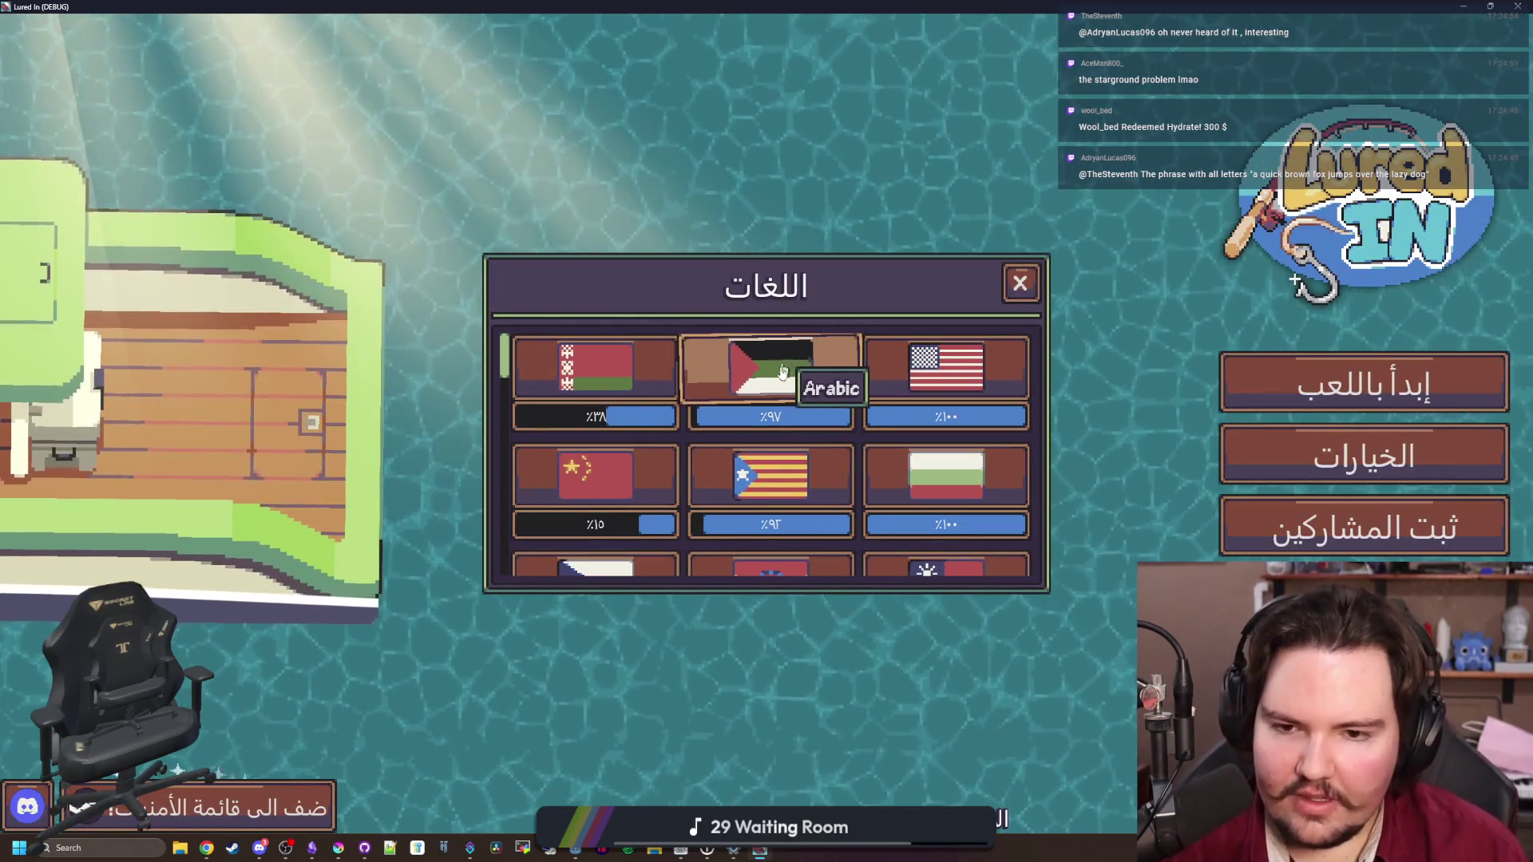
pyautogui.scroll(-1, 784, 367)
pyautogui.scroll(-2, 827, 506)
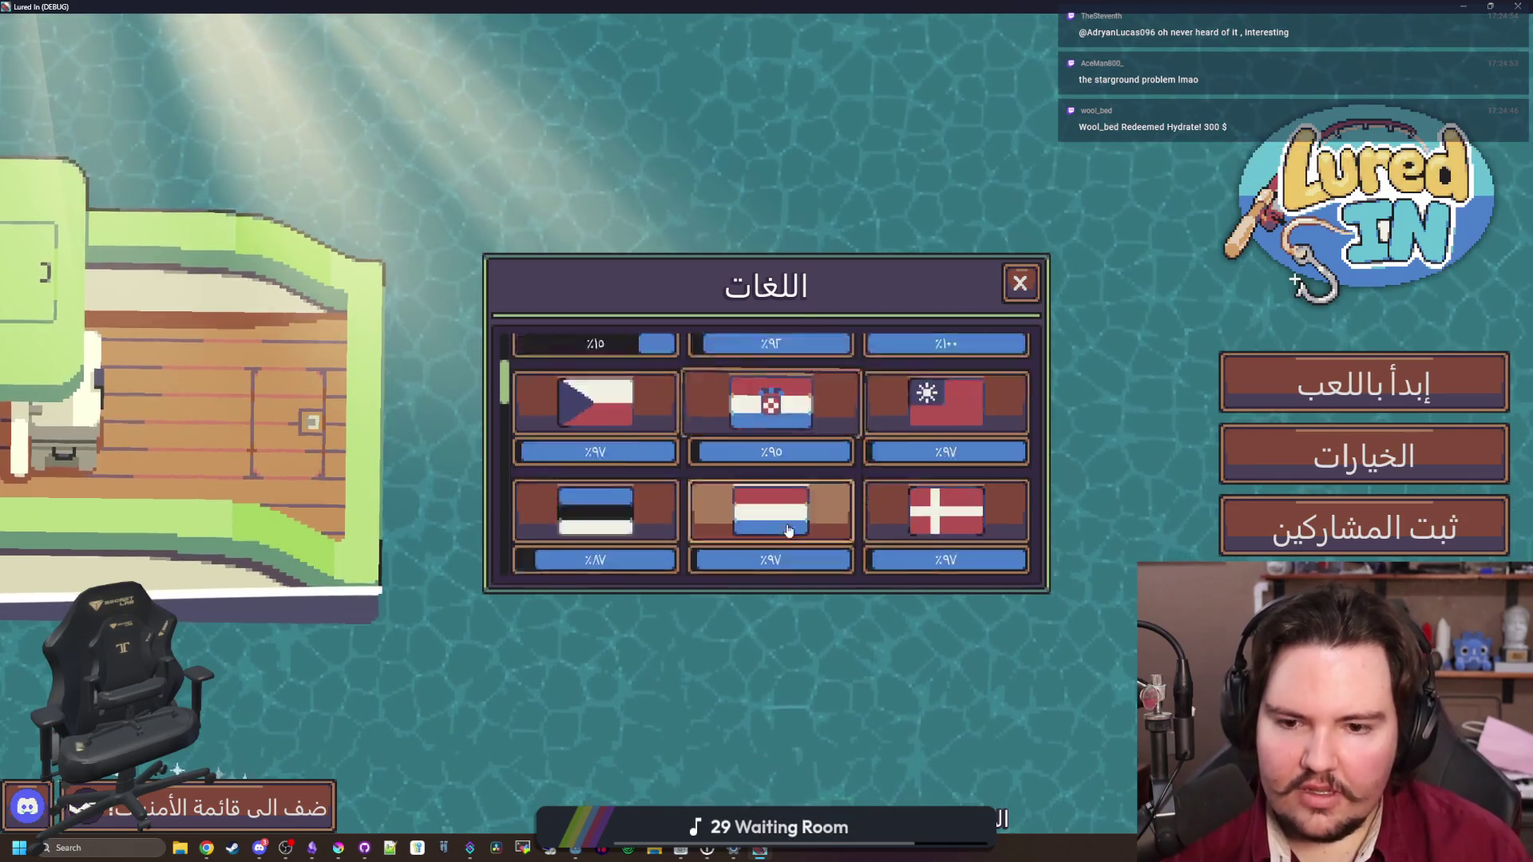
pyautogui.click(820, 491)
# Switch the game language to Russian and open the translated credits
pyautogui.scroll(-1, 718, 543)
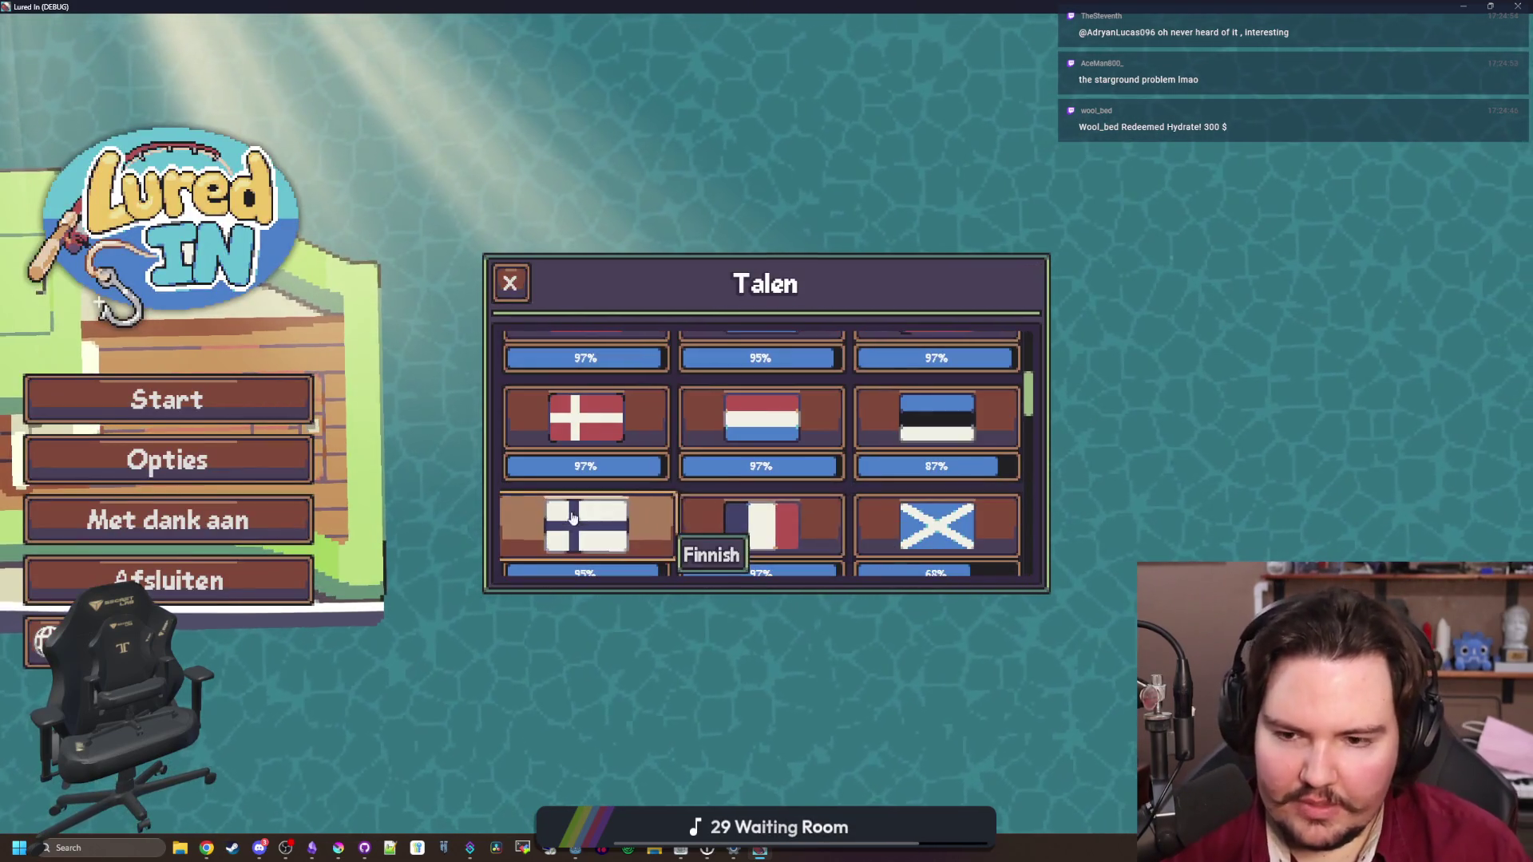
pyautogui.scroll(-2, 918, 495)
pyautogui.scroll(-6, 772, 527)
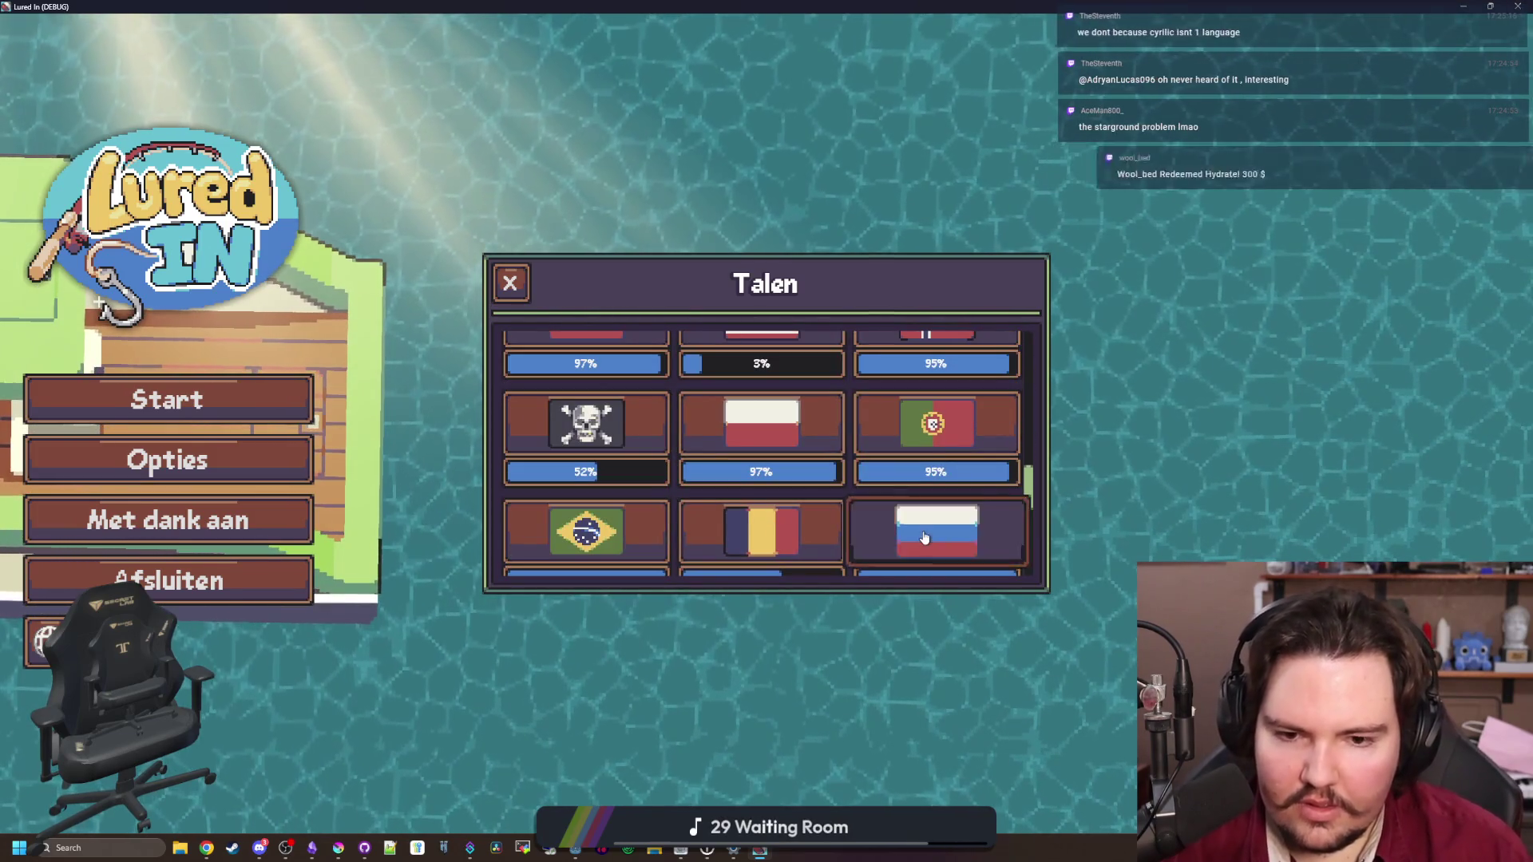
pyautogui.click(937, 531)
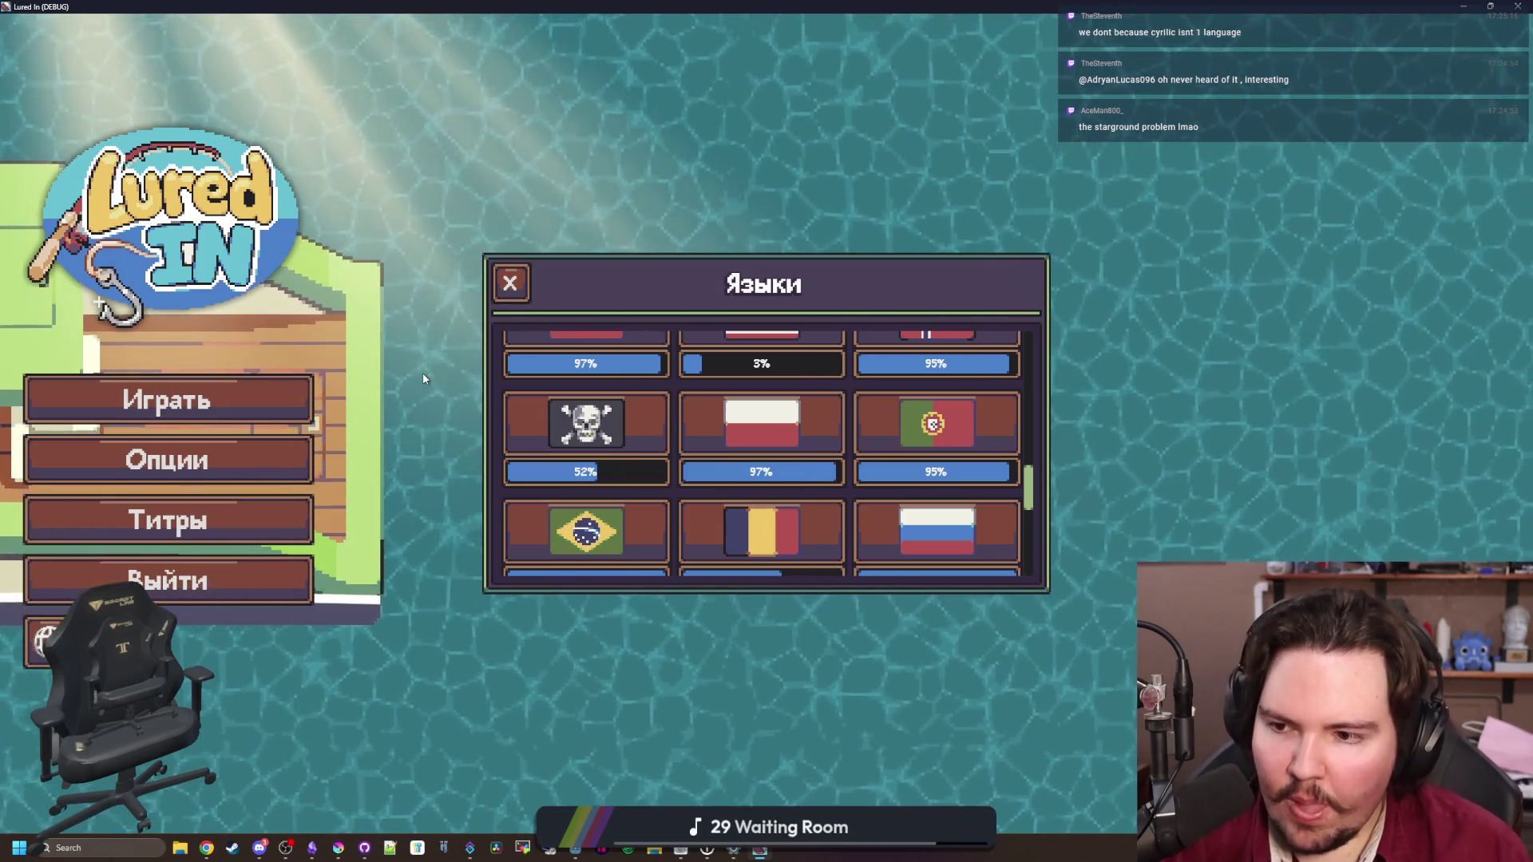
pyautogui.click(210, 523)
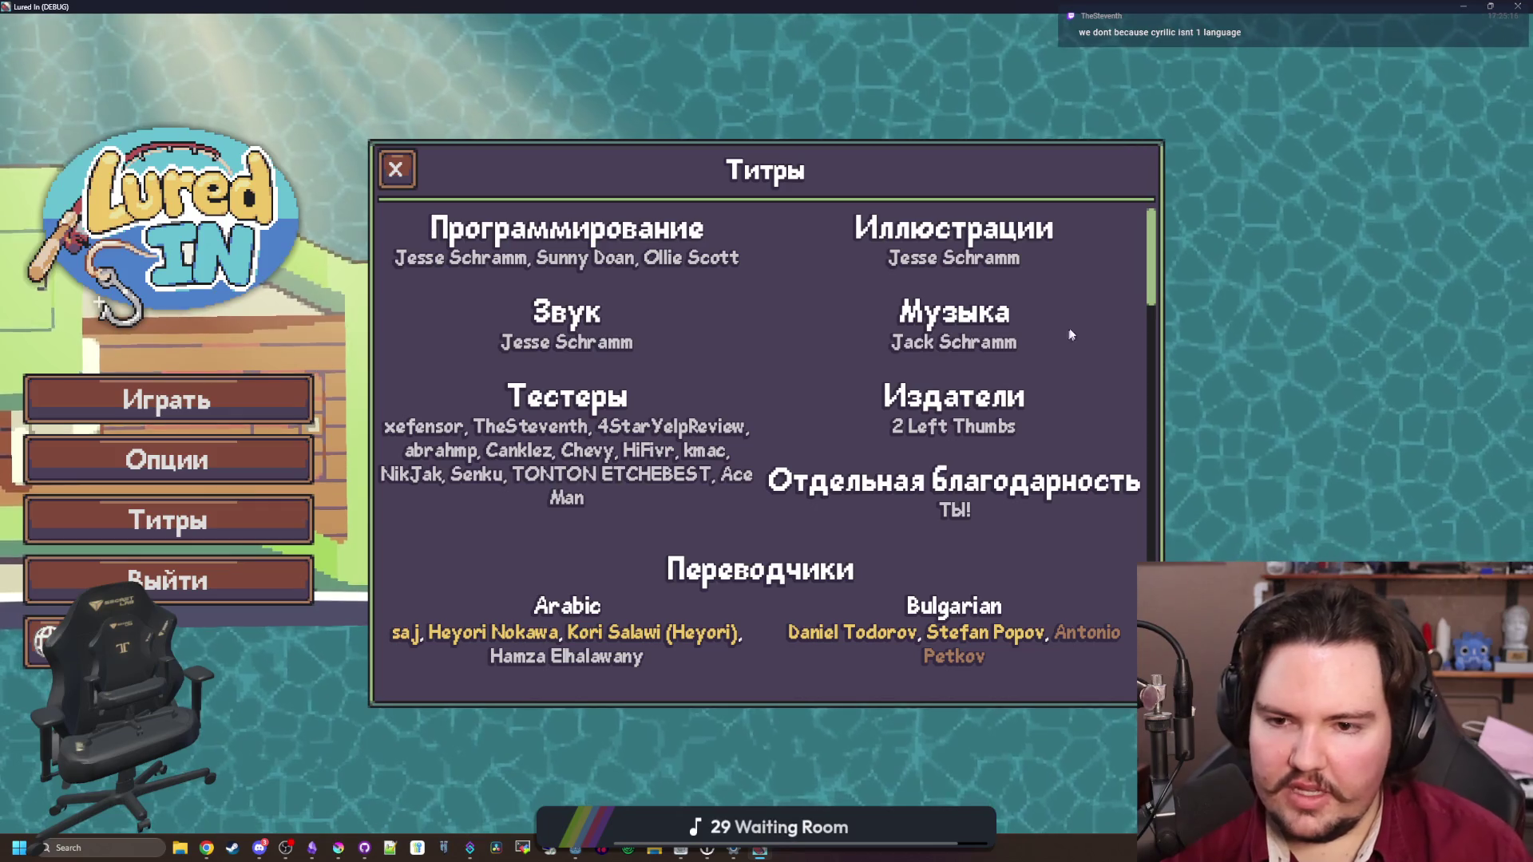
# Scroll through the Russian credits, close them, and start the game with Играть
pyautogui.scroll(-2, 1069, 331)
pyautogui.scroll(-2, 1068, 329)
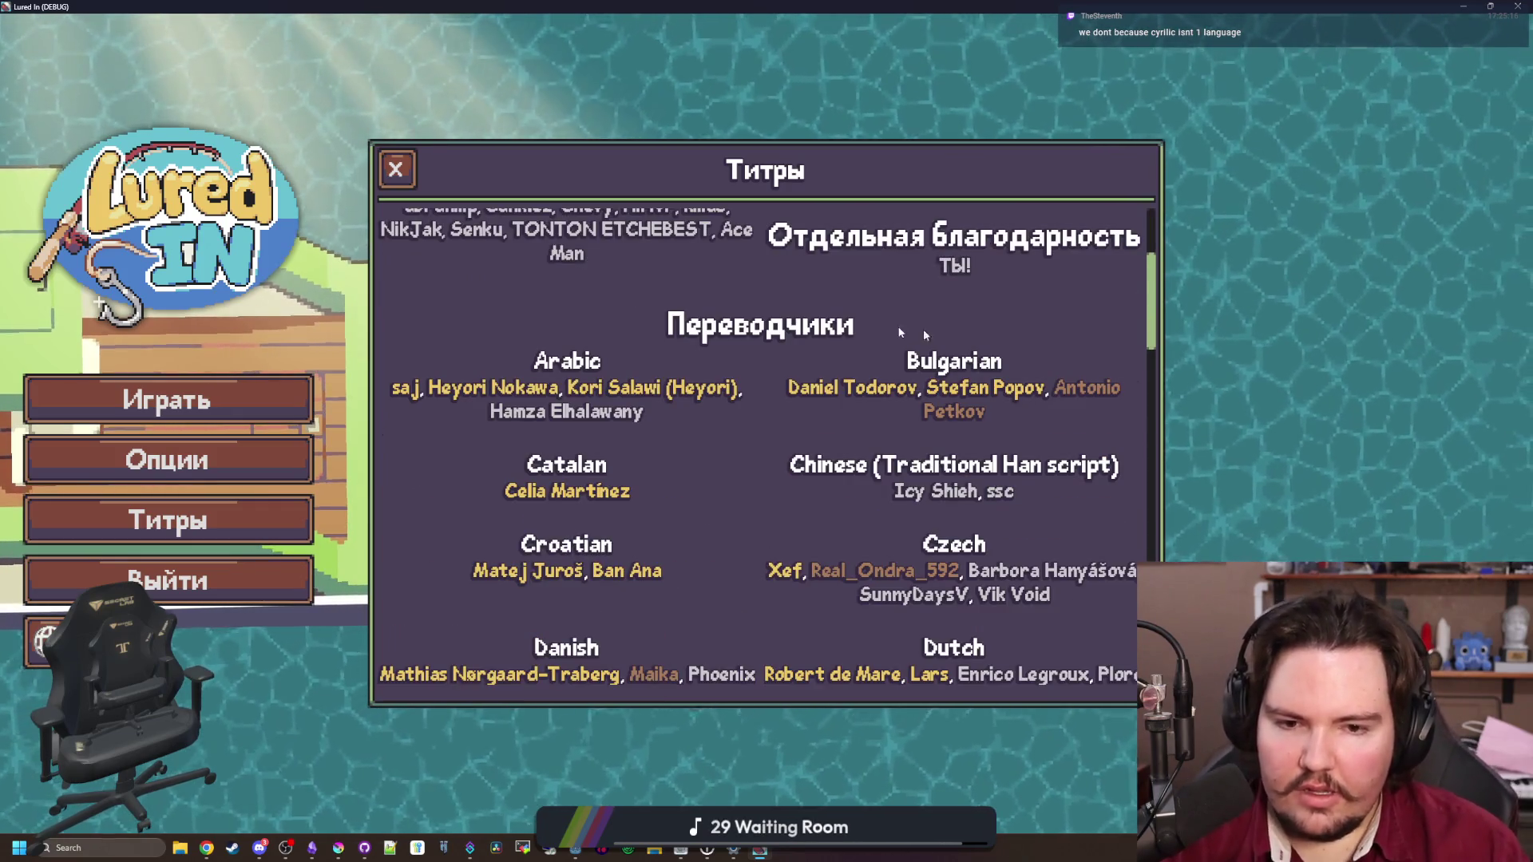
pyautogui.click(395, 169)
pyautogui.click(247, 396)
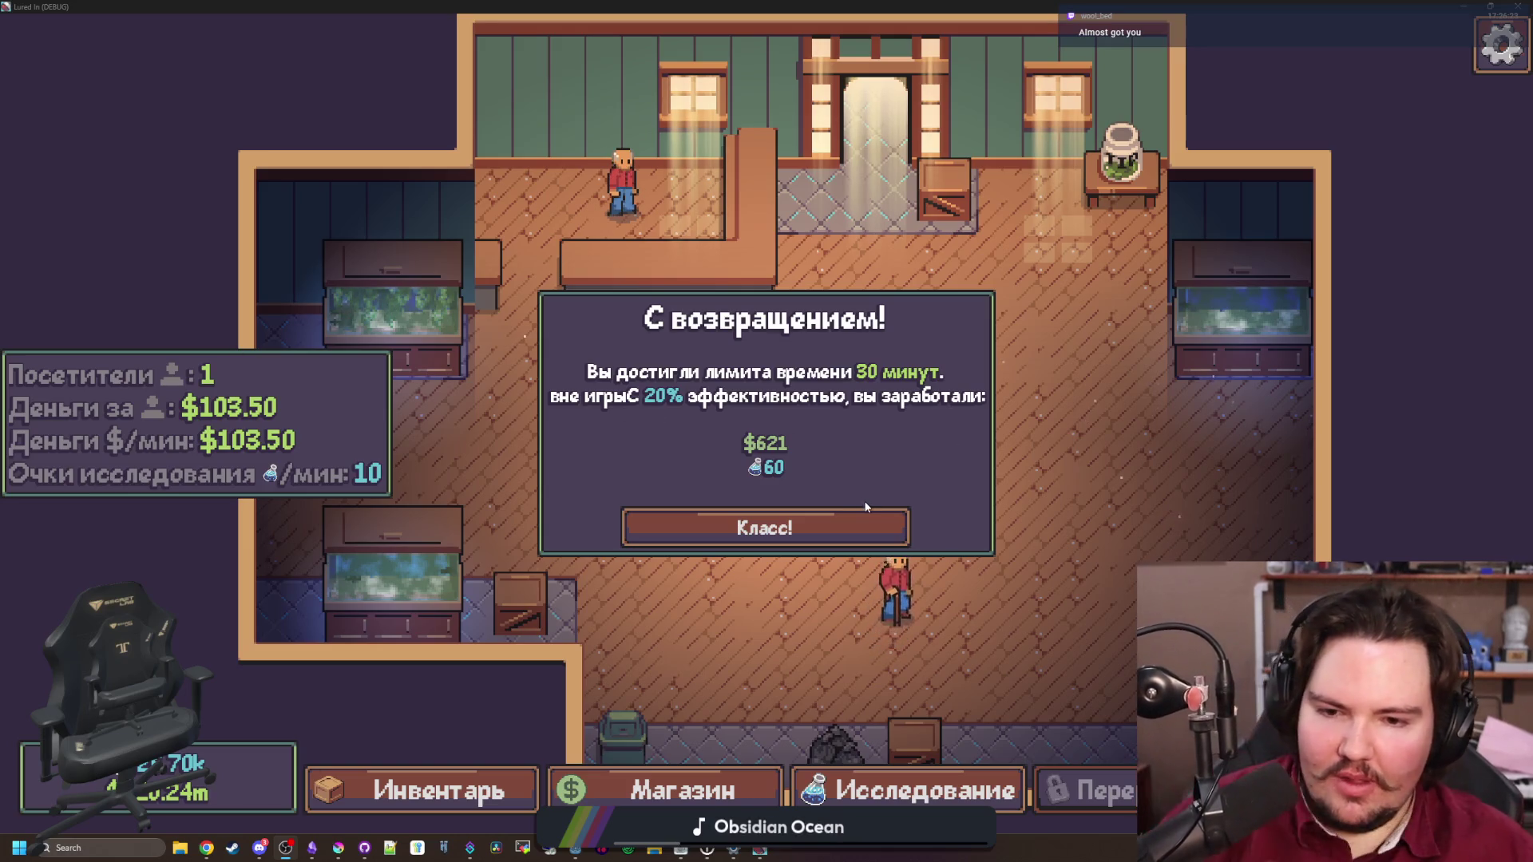
# Take the game out of fullscreen and bring up the Pixel Sans editor, maximized
pyautogui.press('F11')
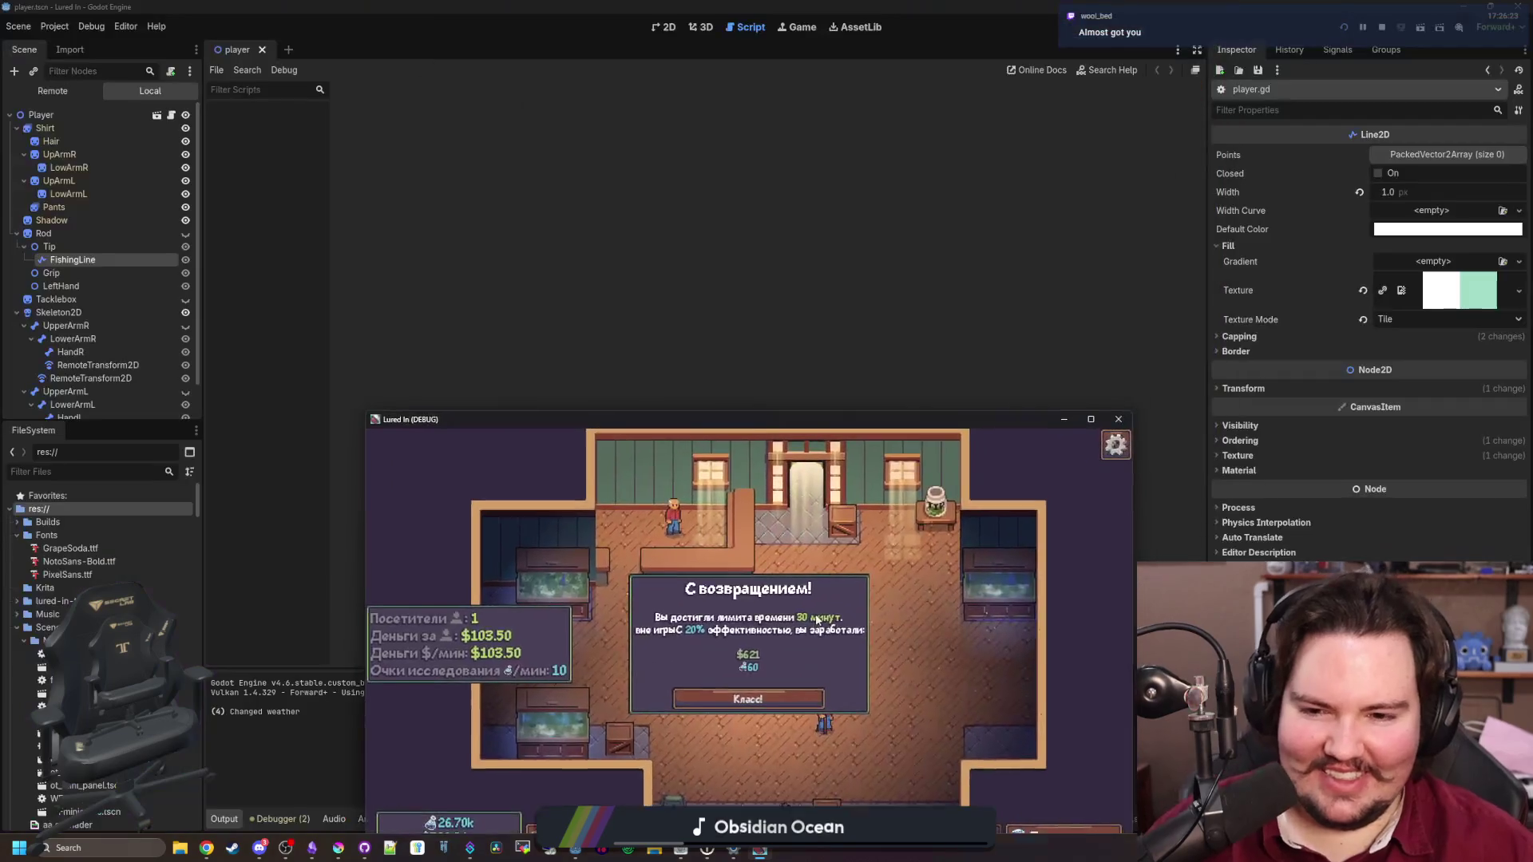
pyautogui.moveTo(681, 848)
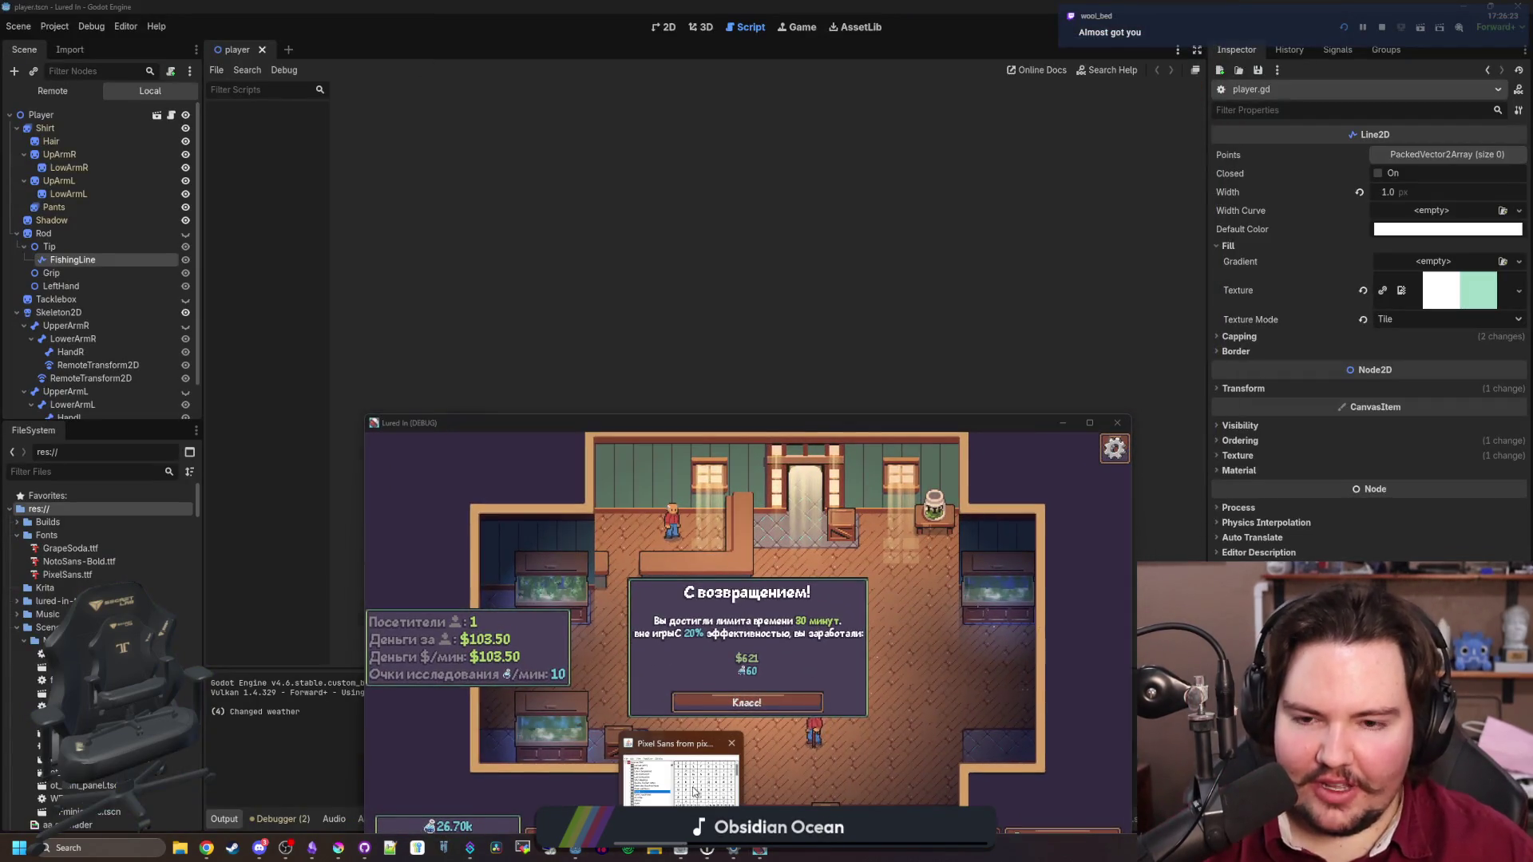
pyautogui.click(694, 791)
pyautogui.doubleClick(550, 479)
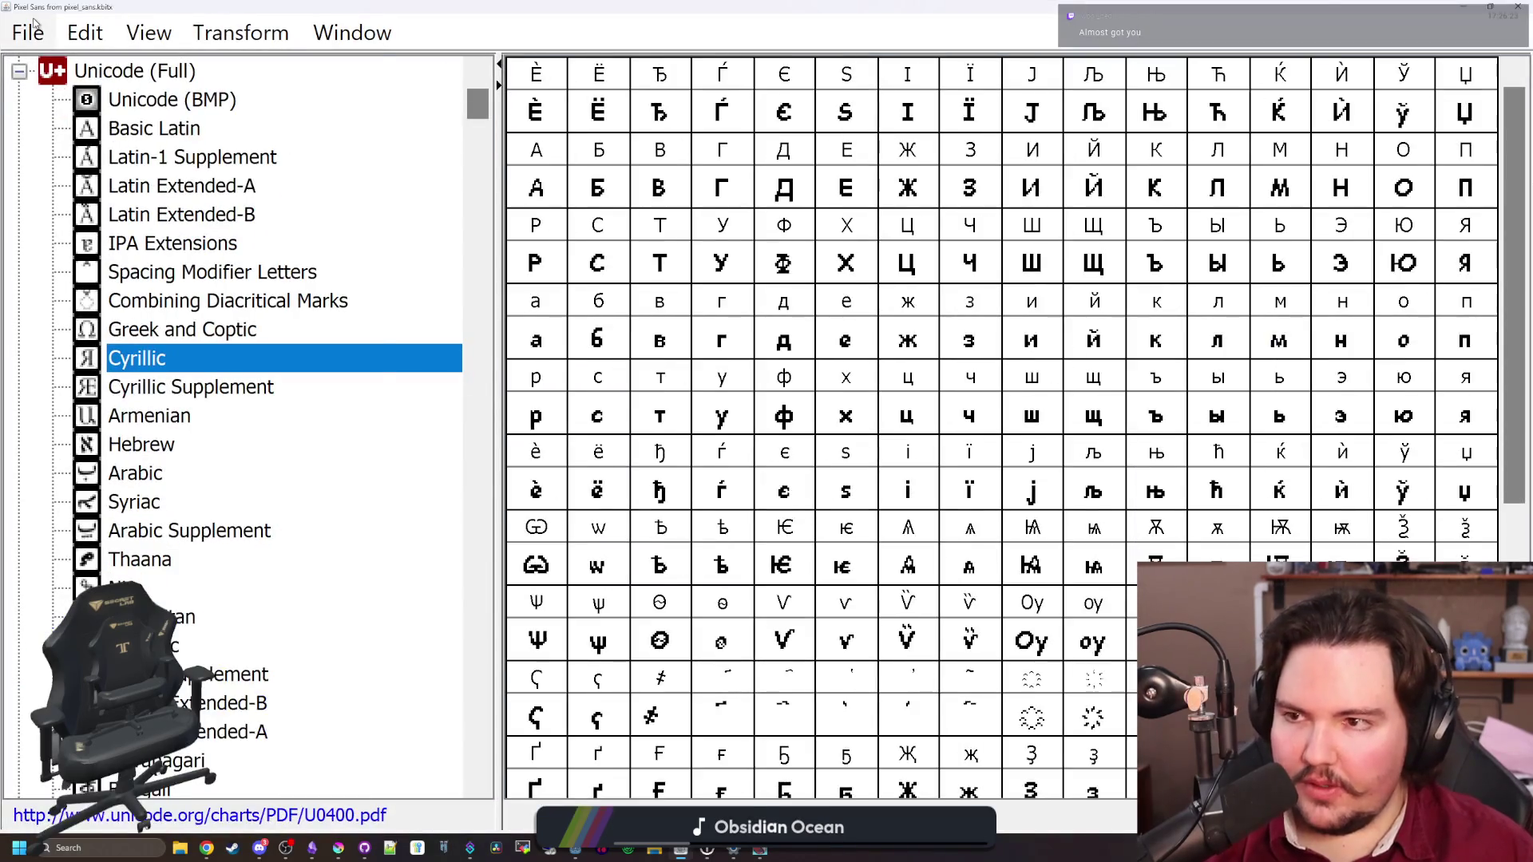
# Preview Pixel Sans via File > Preview, selecting and deselecting the quick-brown-fox sample text
pyautogui.click(28, 32)
pyautogui.click(125, 507)
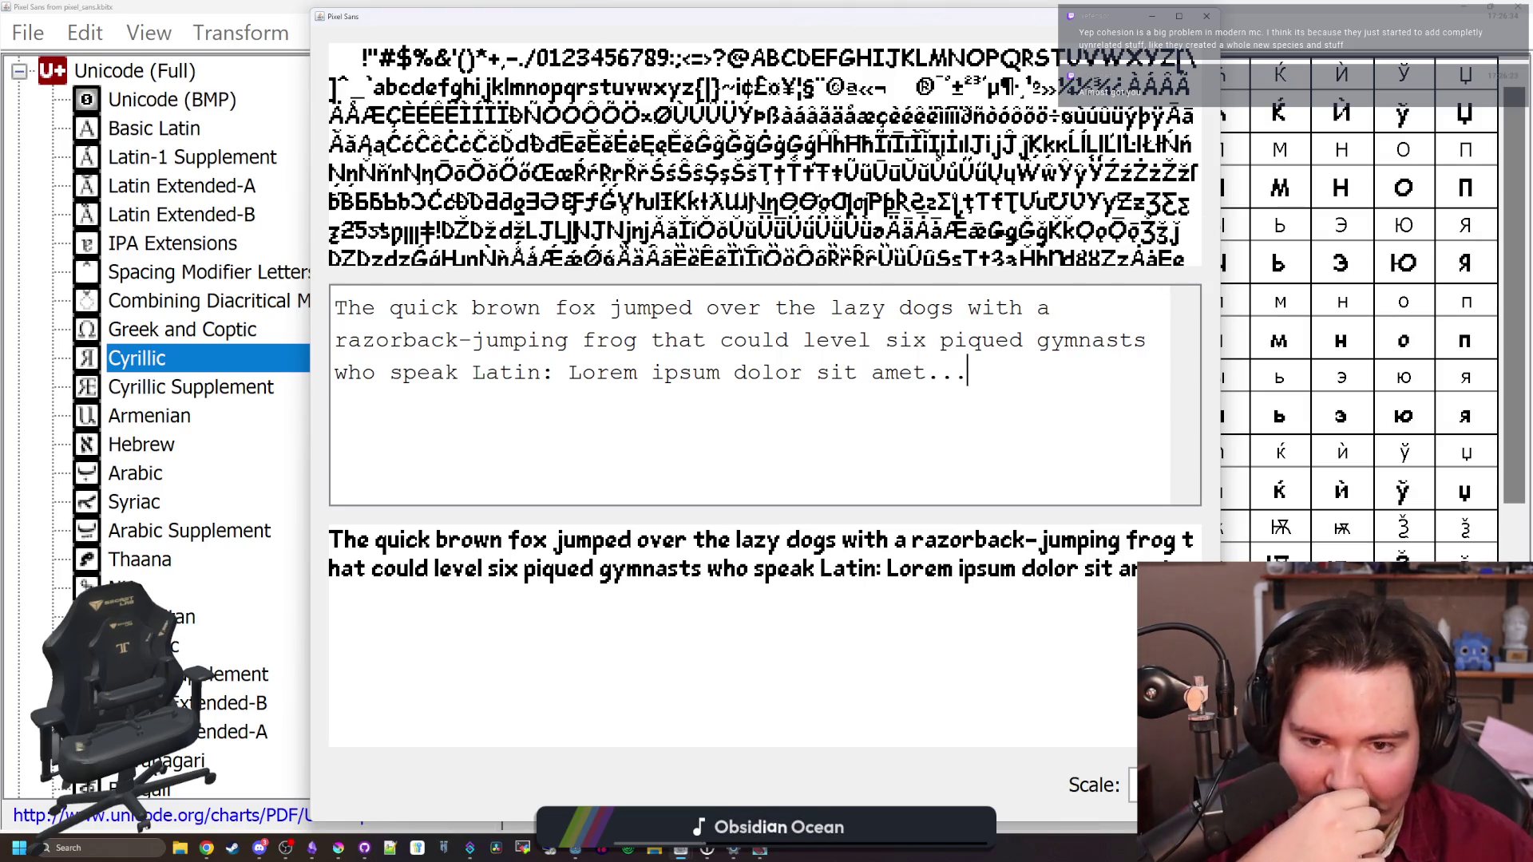
pyautogui.hotkey('ctrl', 'a')
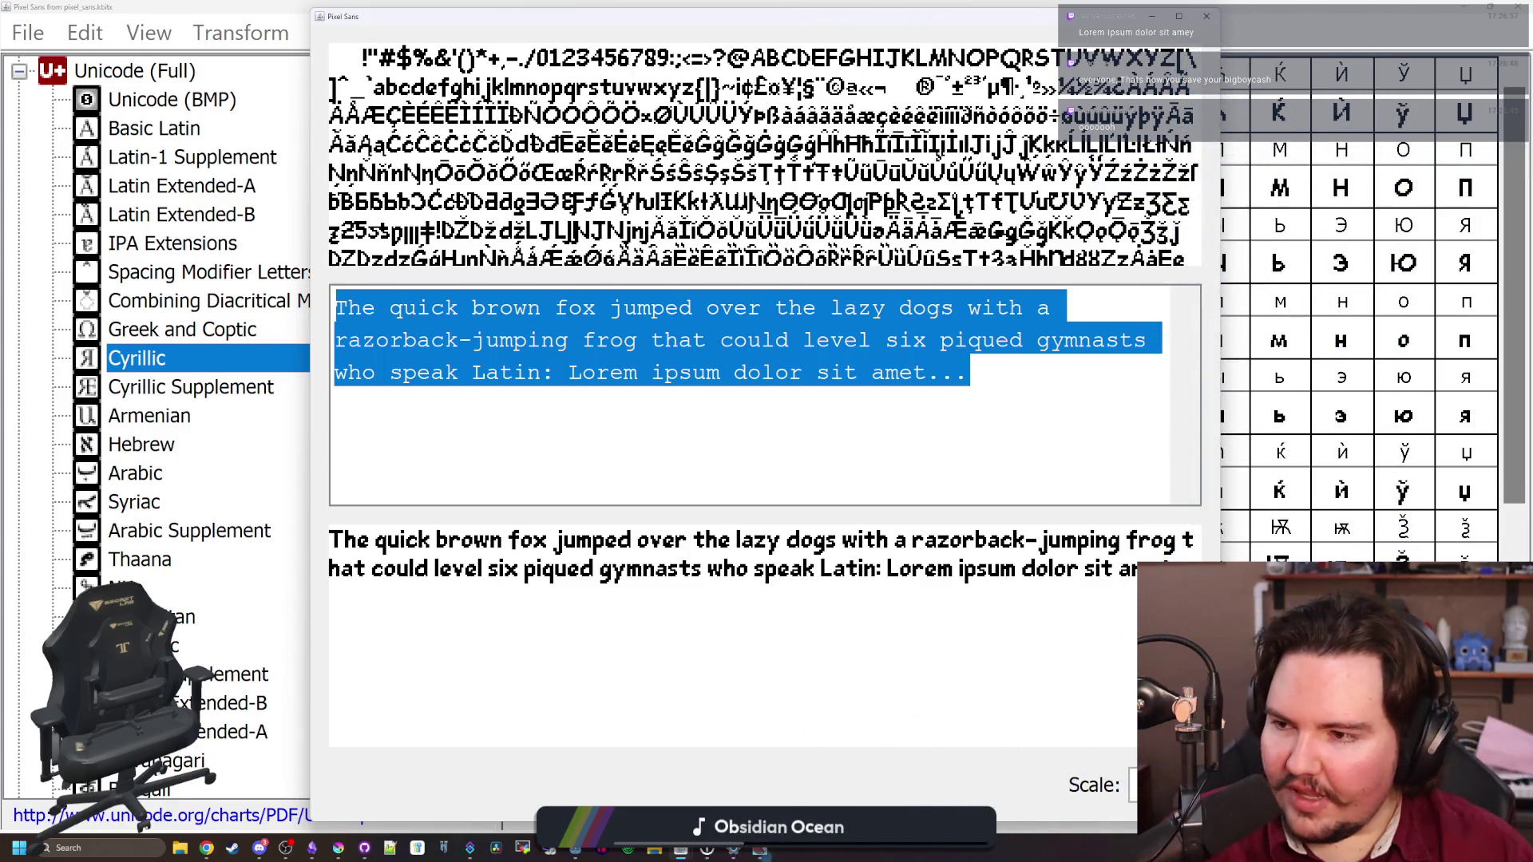
pyautogui.press('Right')
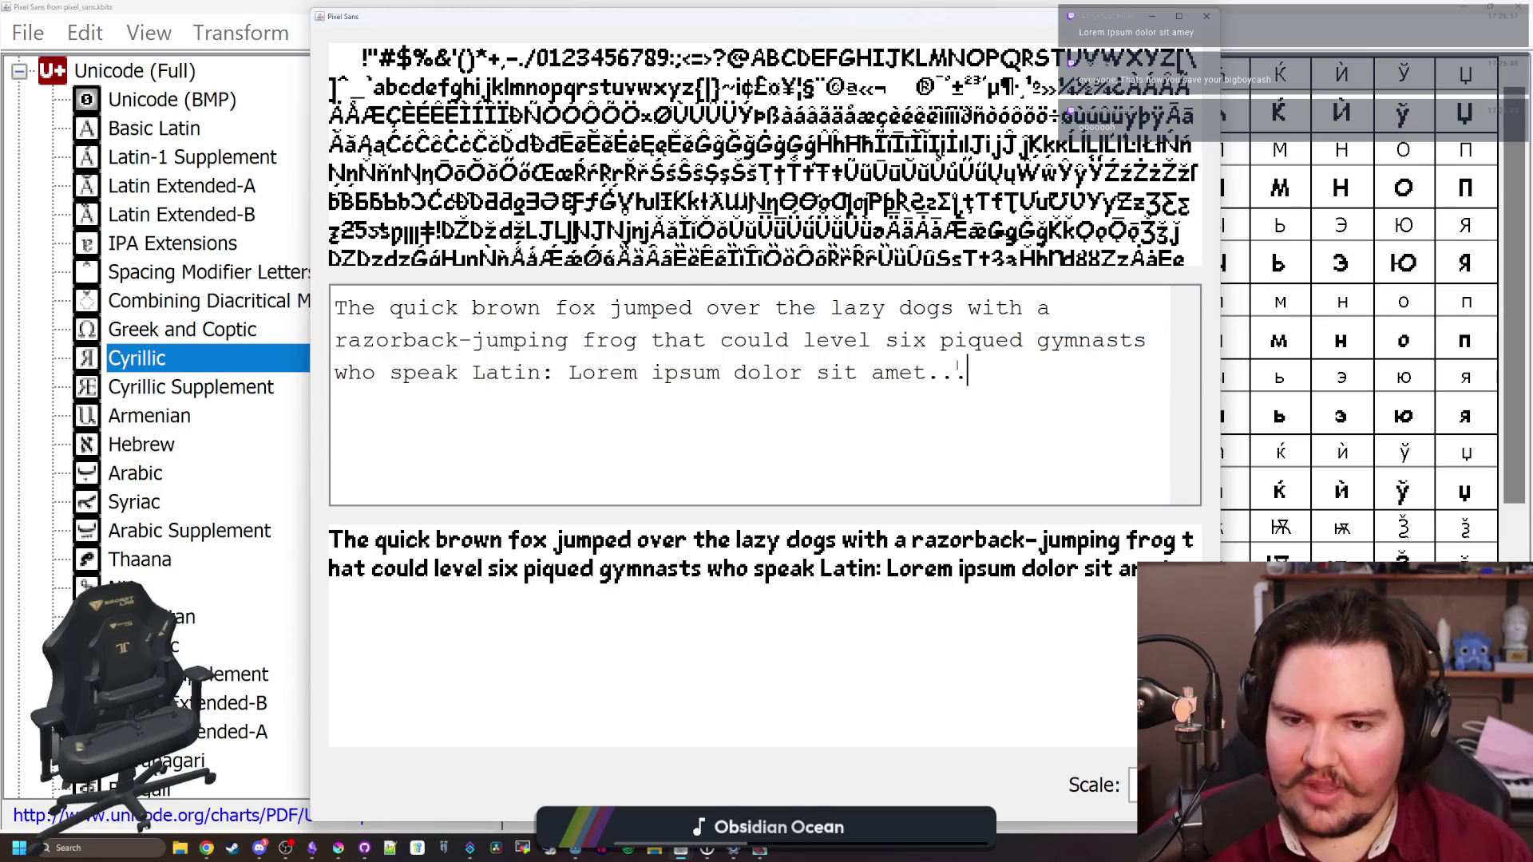
pyautogui.moveTo(418, 389)
pyautogui.mouseDown()
pyautogui.moveTo(319, 343)
pyautogui.moveTo(135, 322)
pyautogui.mouseUp()
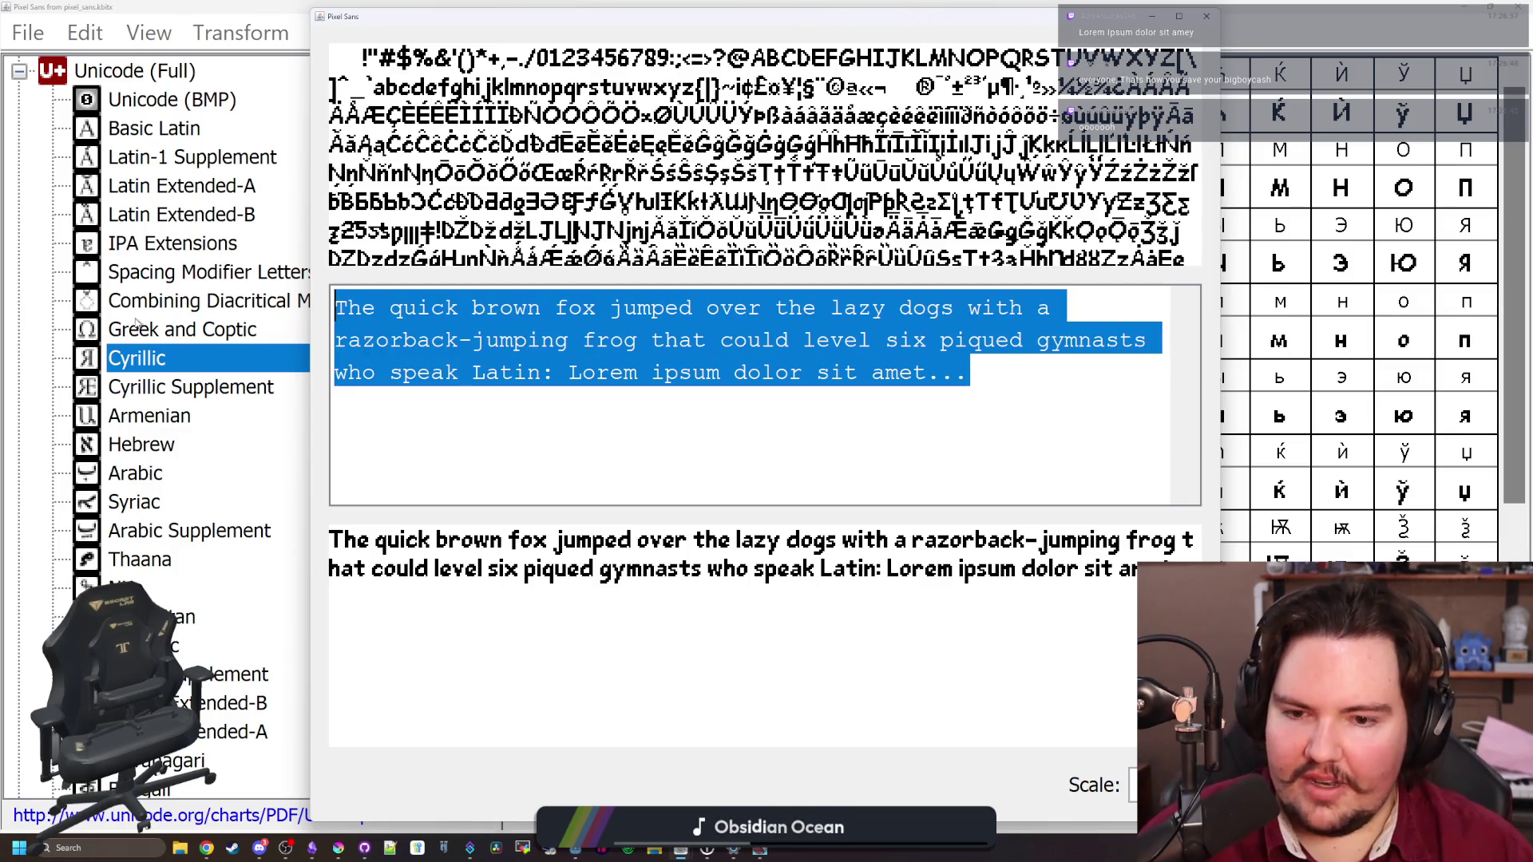
pyautogui.click(968, 372)
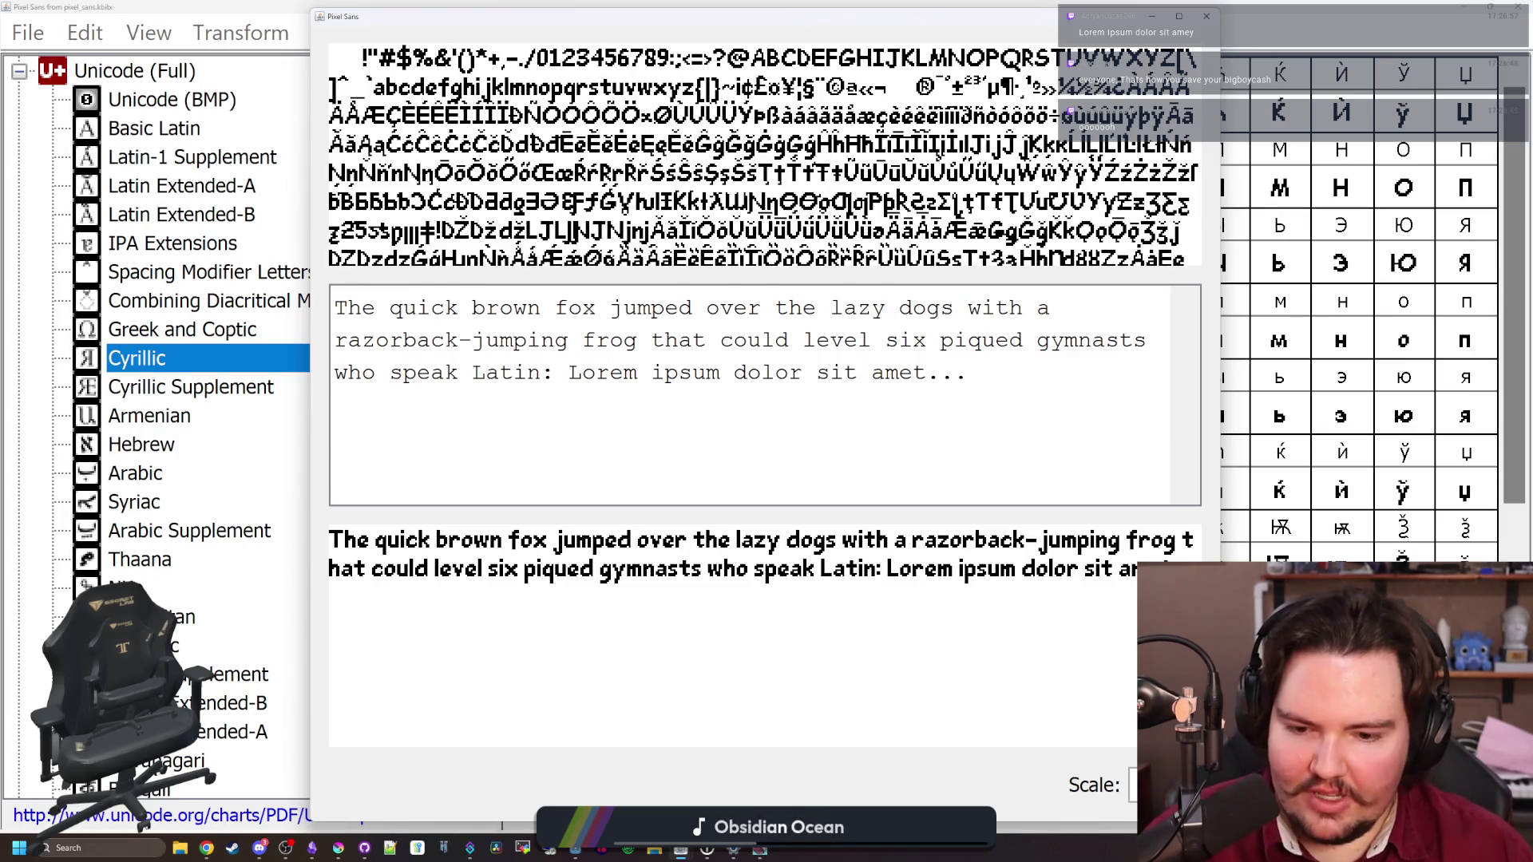
pyautogui.moveTo(606, 405); pyautogui.dragTo(609, 5)
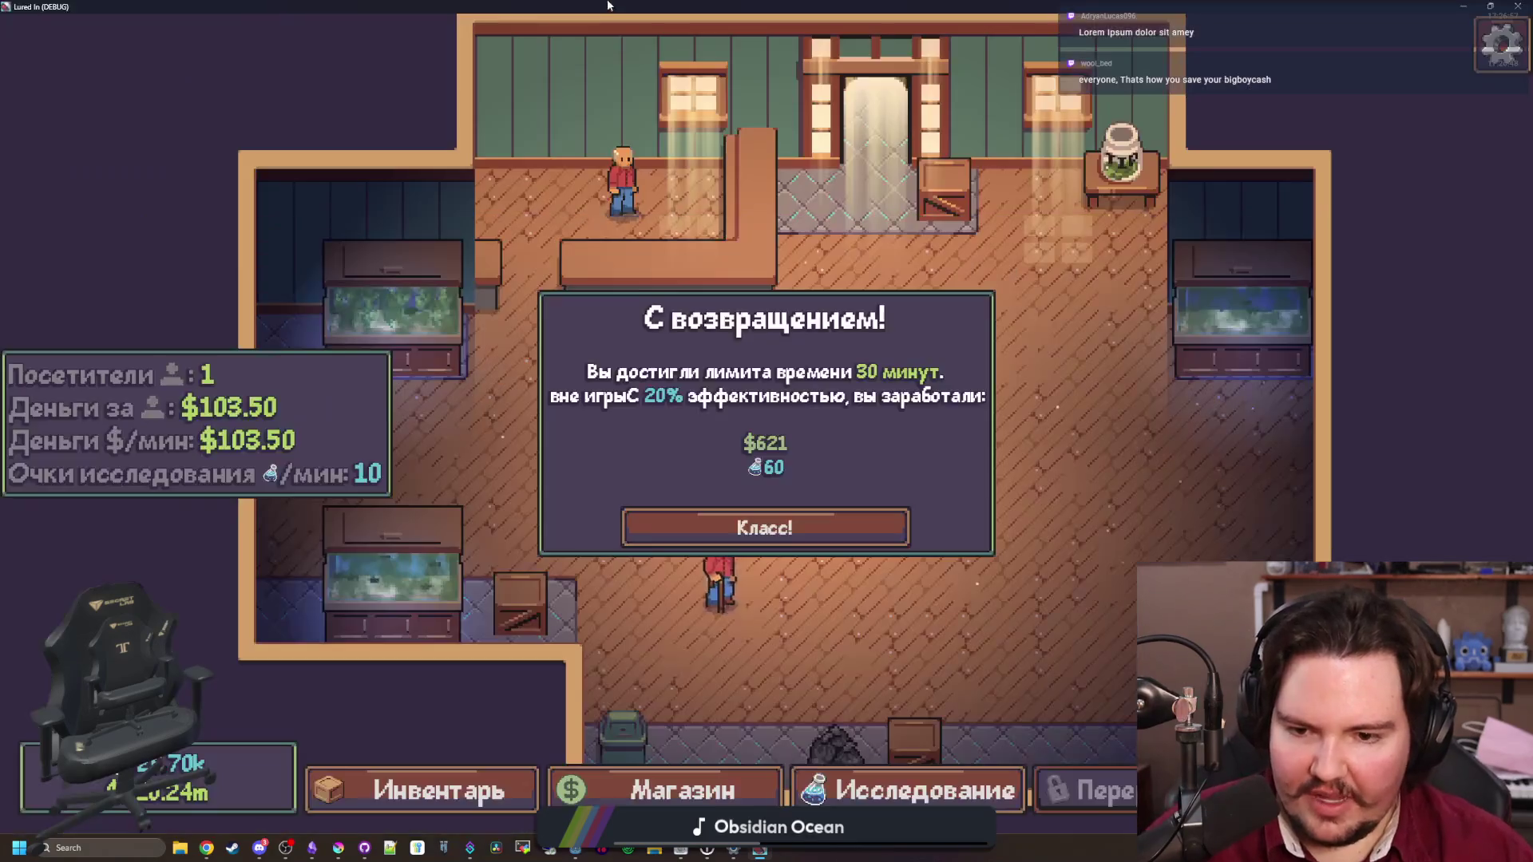
# Dismiss the welcome-back dialog and switch the game language back to English (US flag)
pyautogui.click(686, 537)
pyautogui.press('Escape')
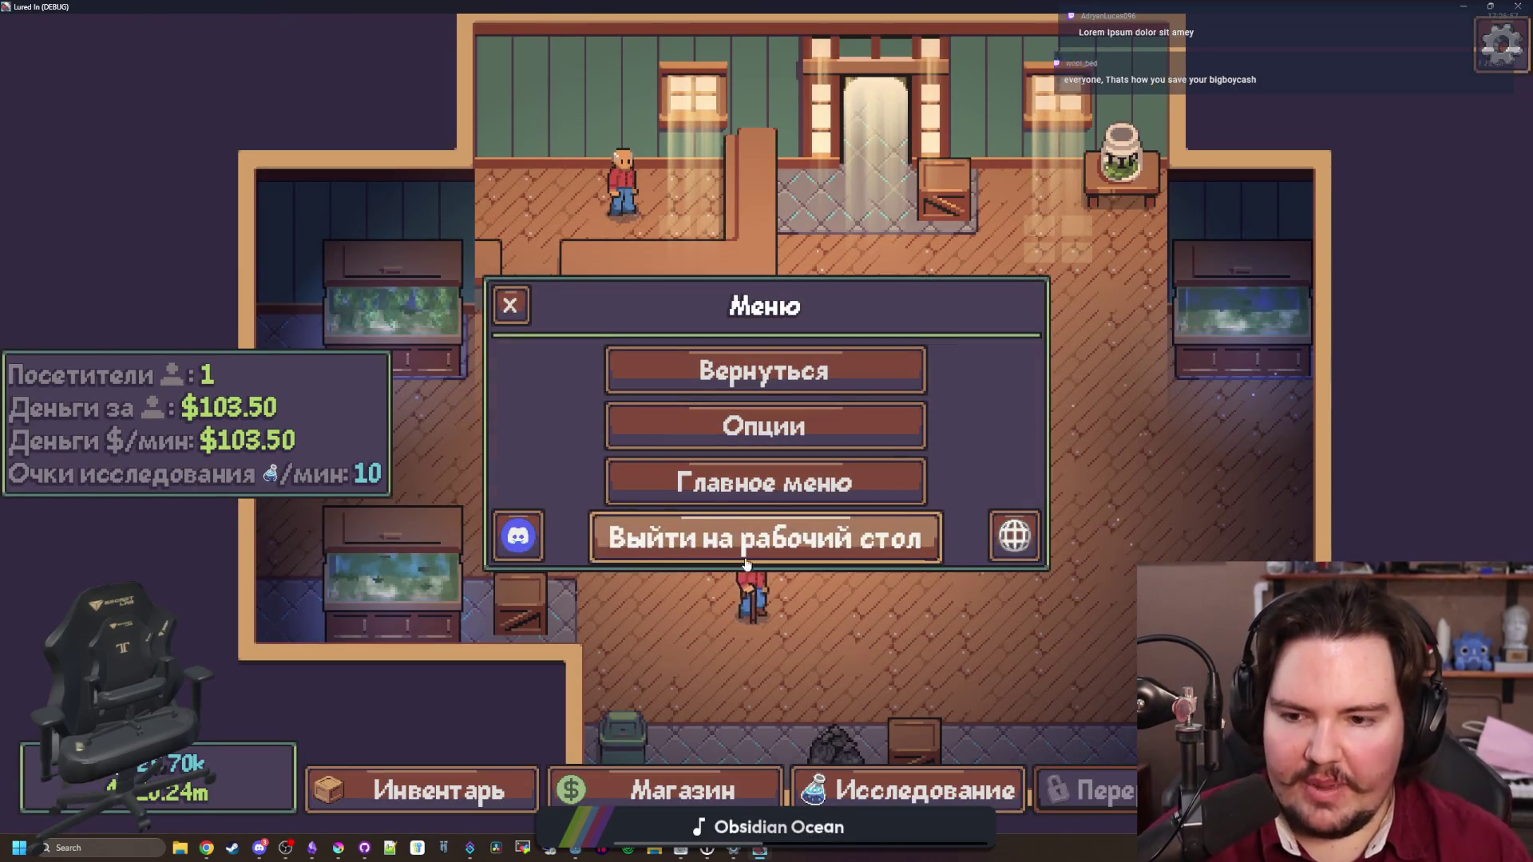
pyautogui.click(1014, 535)
pyautogui.scroll(3, 551, 372)
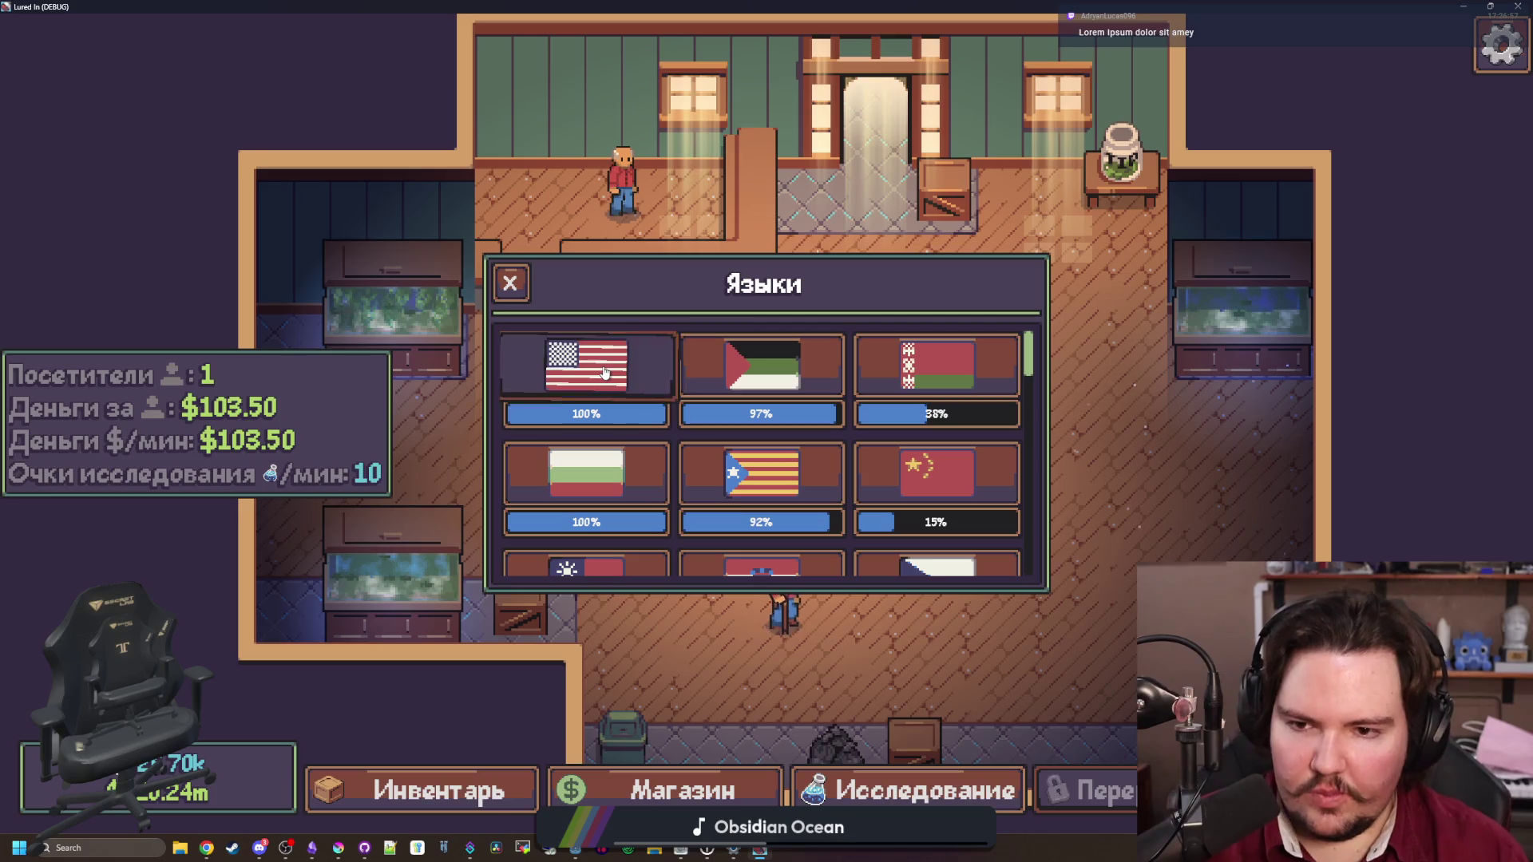
pyautogui.click(604, 372)
pyautogui.click(509, 283)
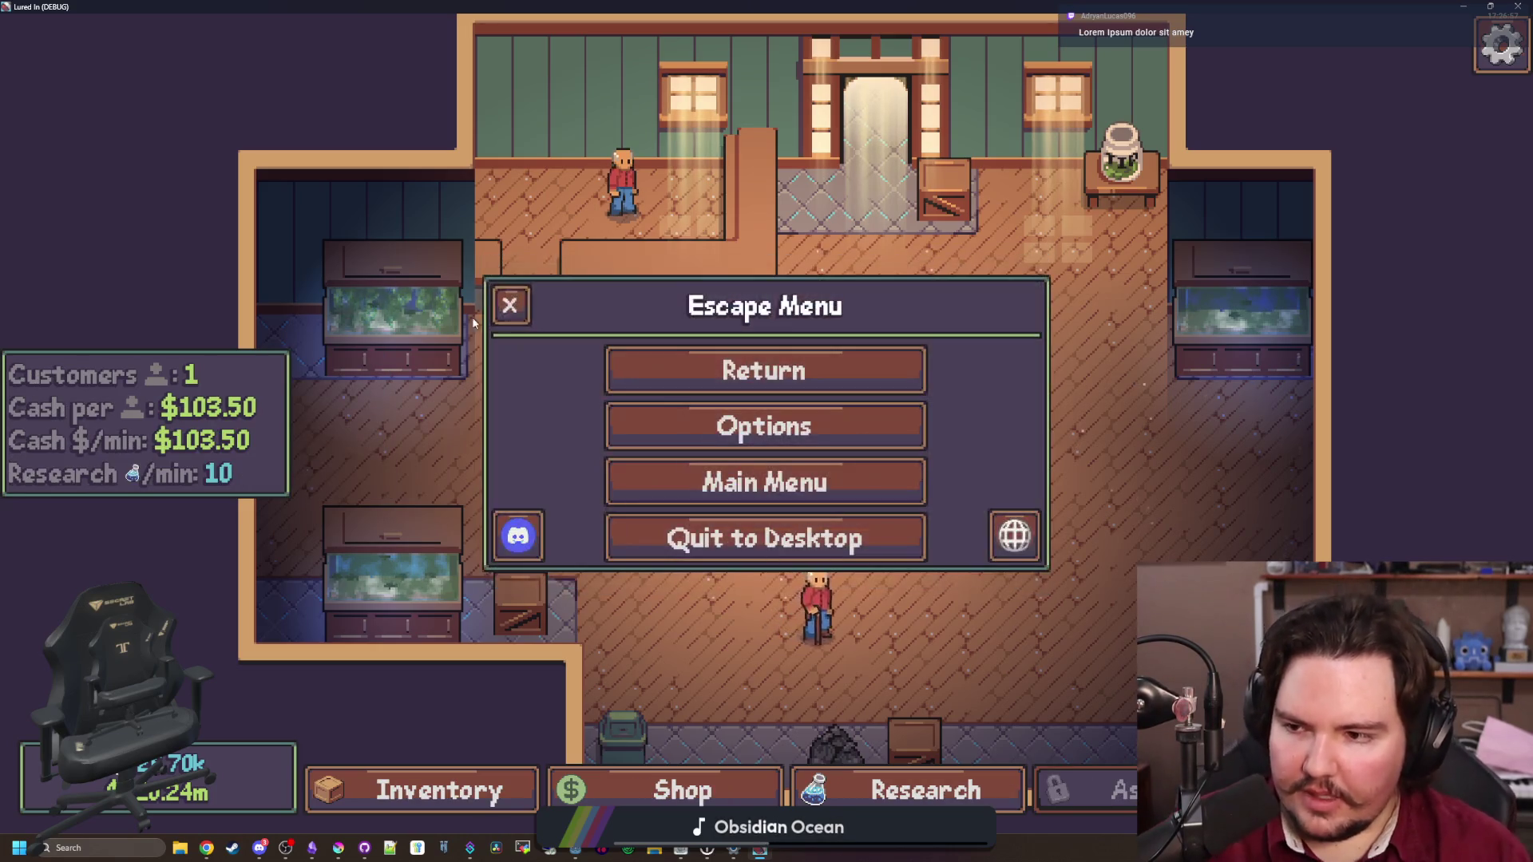
pyautogui.click(511, 306)
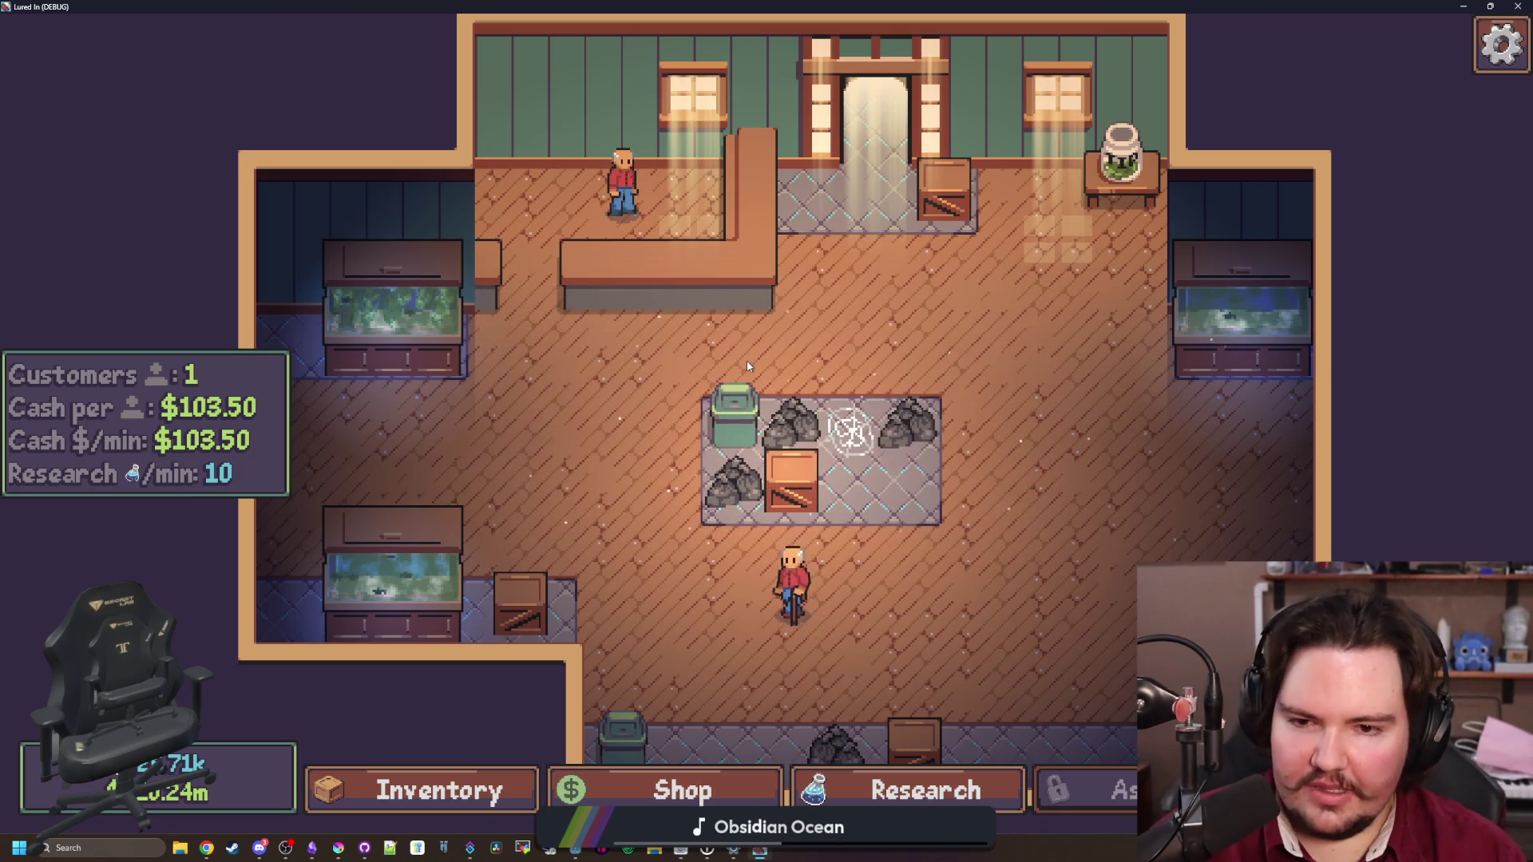
# Inspect the web decoration, then view the jar's Offline Income: 0.5 hrs max, 20% efficiency
pyautogui.click(736, 403)
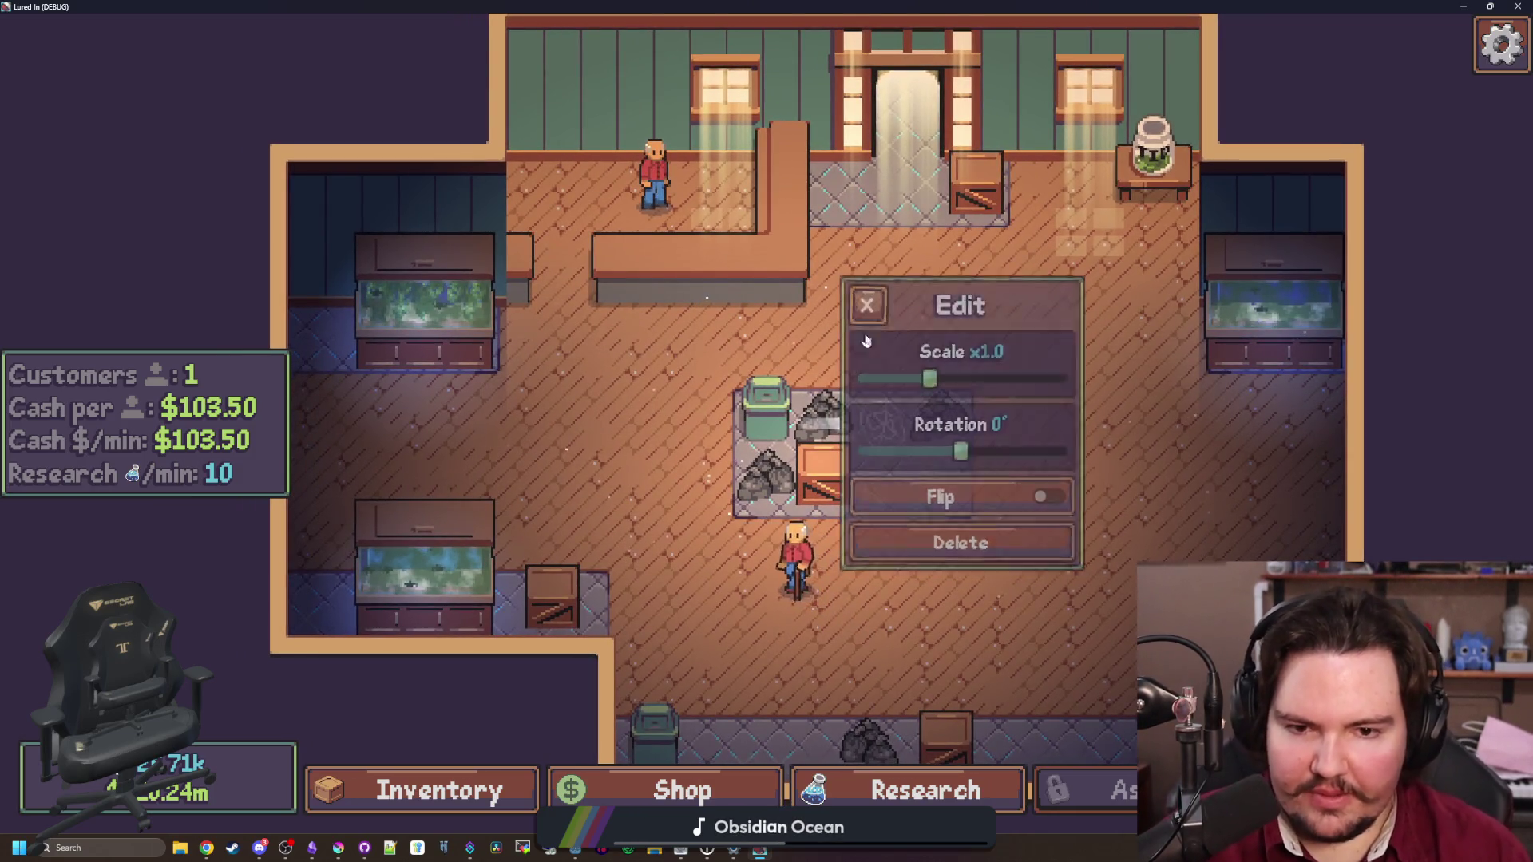
pyautogui.click(879, 421)
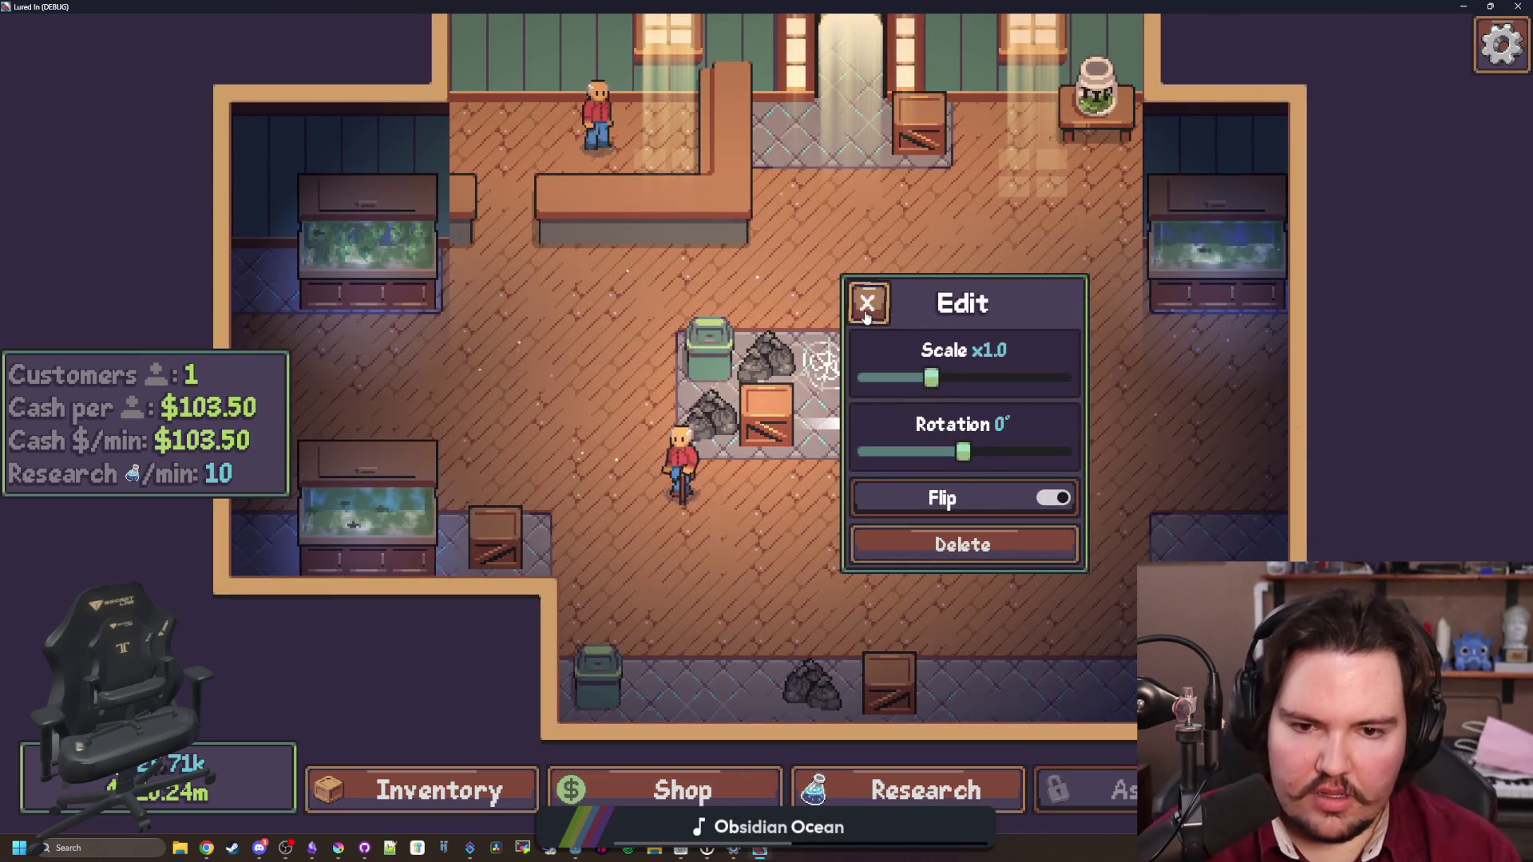
pyautogui.click(866, 304)
pyautogui.click(822, 363)
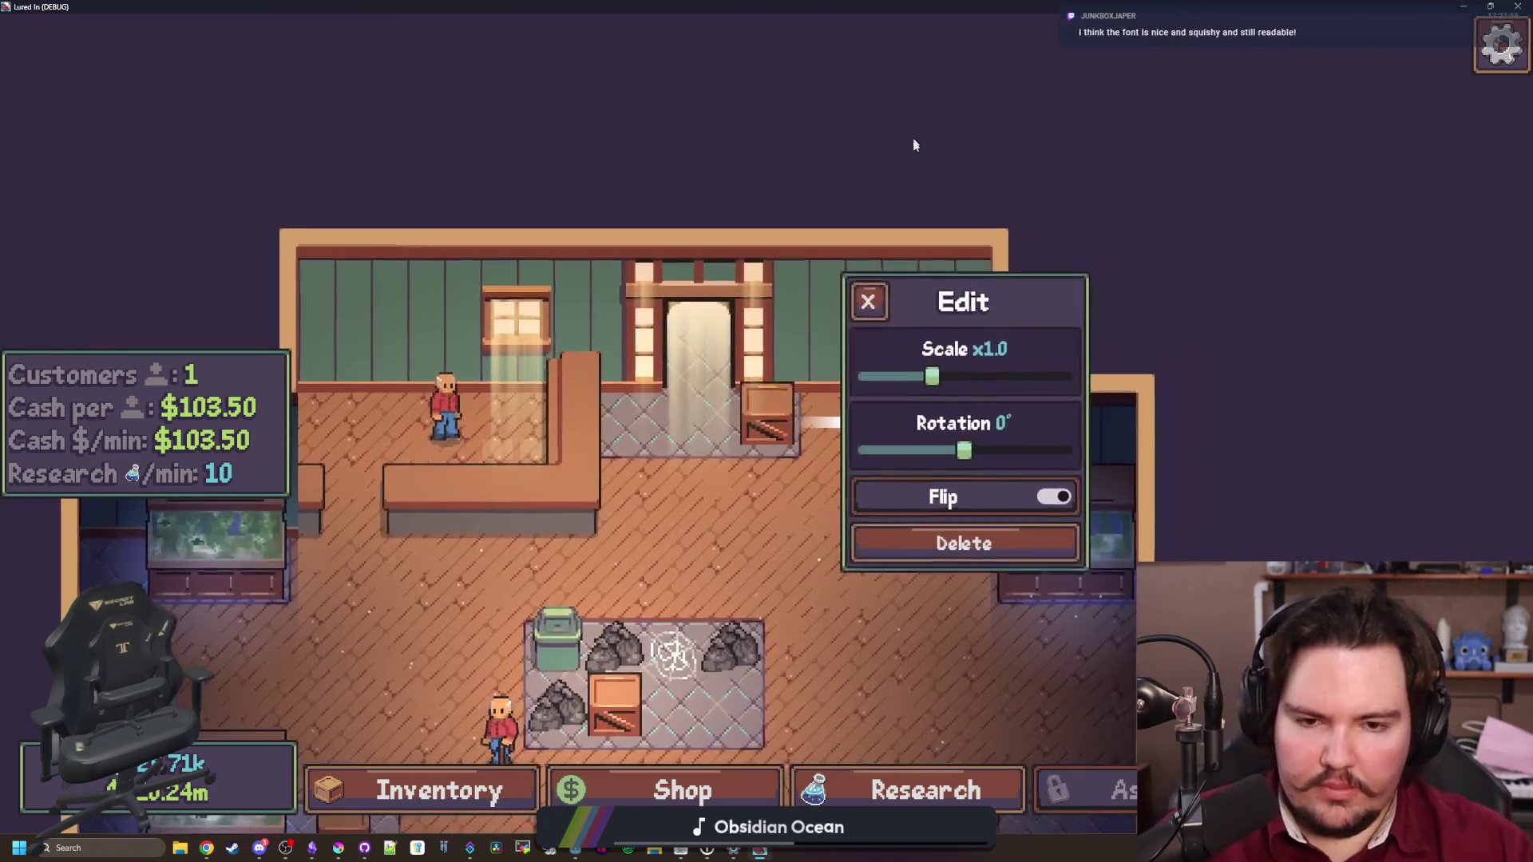
pyautogui.click(868, 302)
pyautogui.click(922, 391)
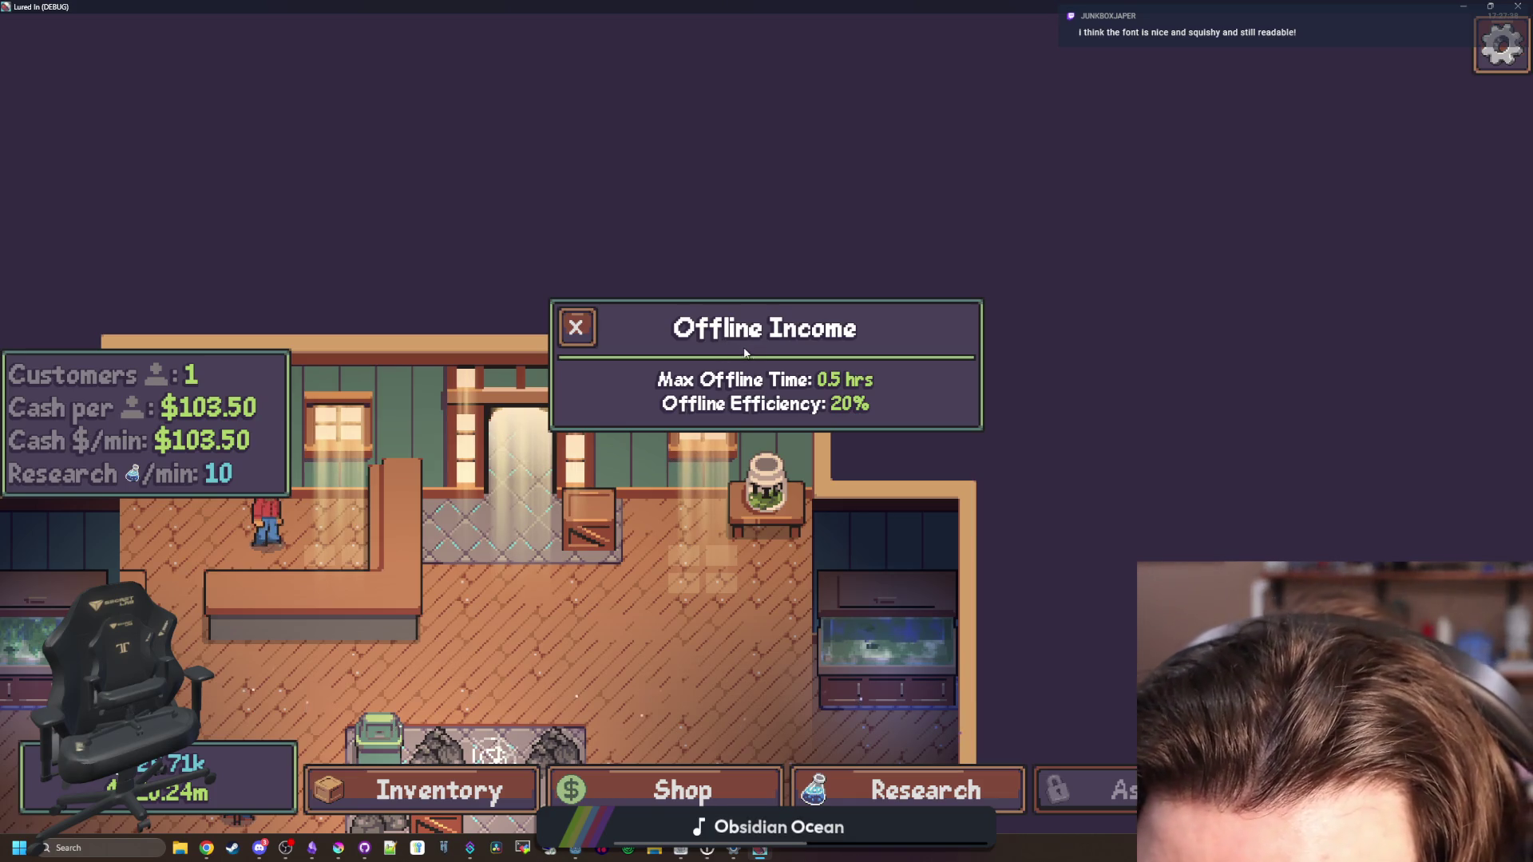
pyautogui.press('super+Down')
pyautogui.moveTo(811, 473); pyautogui.dragTo(865, 630)
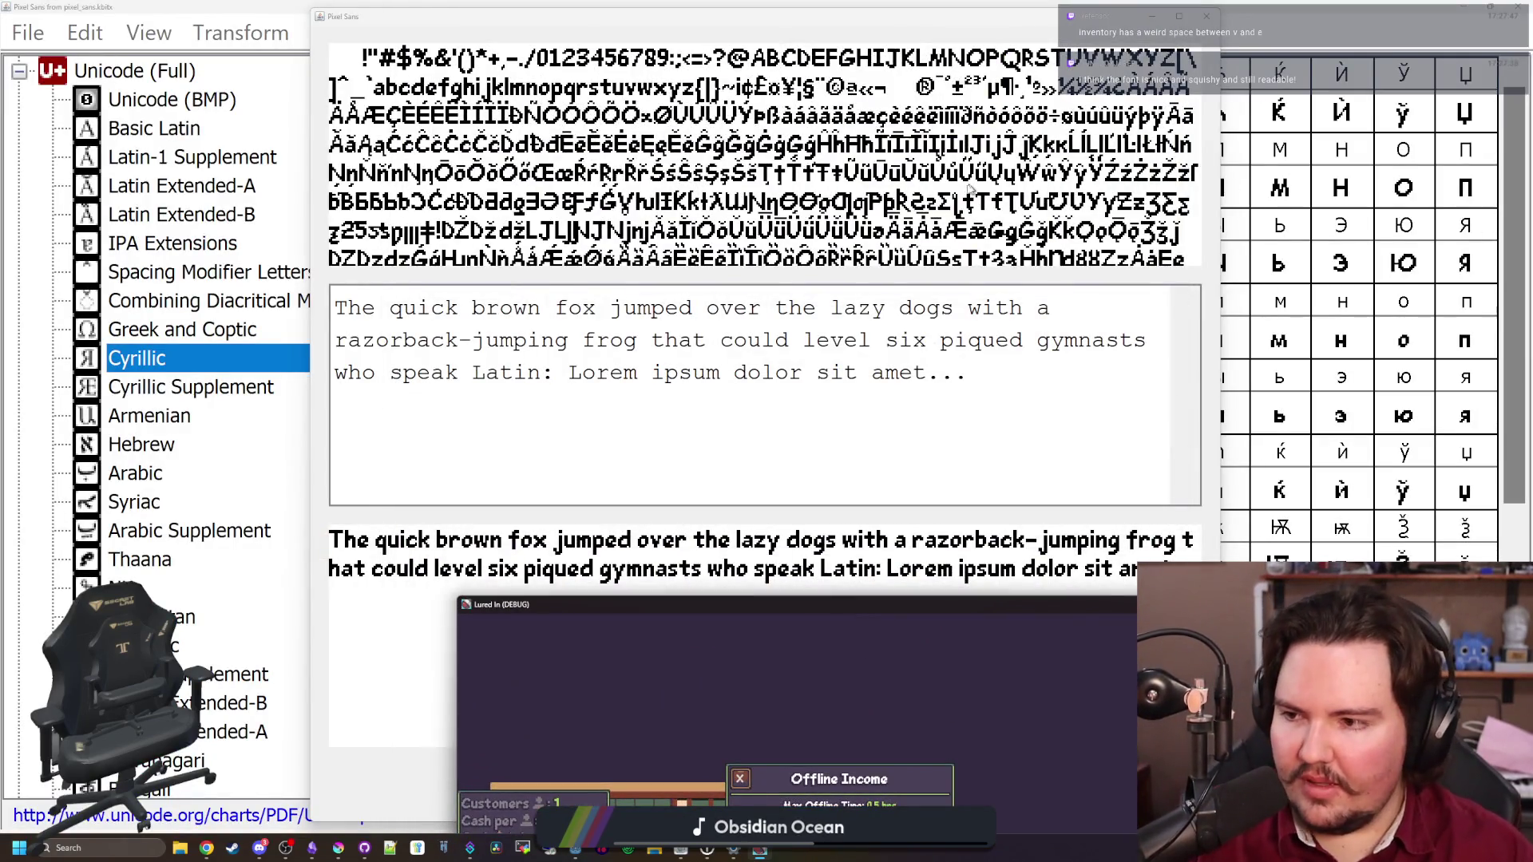
# Close the preview and narrow the lowercase v's advance width from 7 to 6
pyautogui.doubleClick(630, 613)
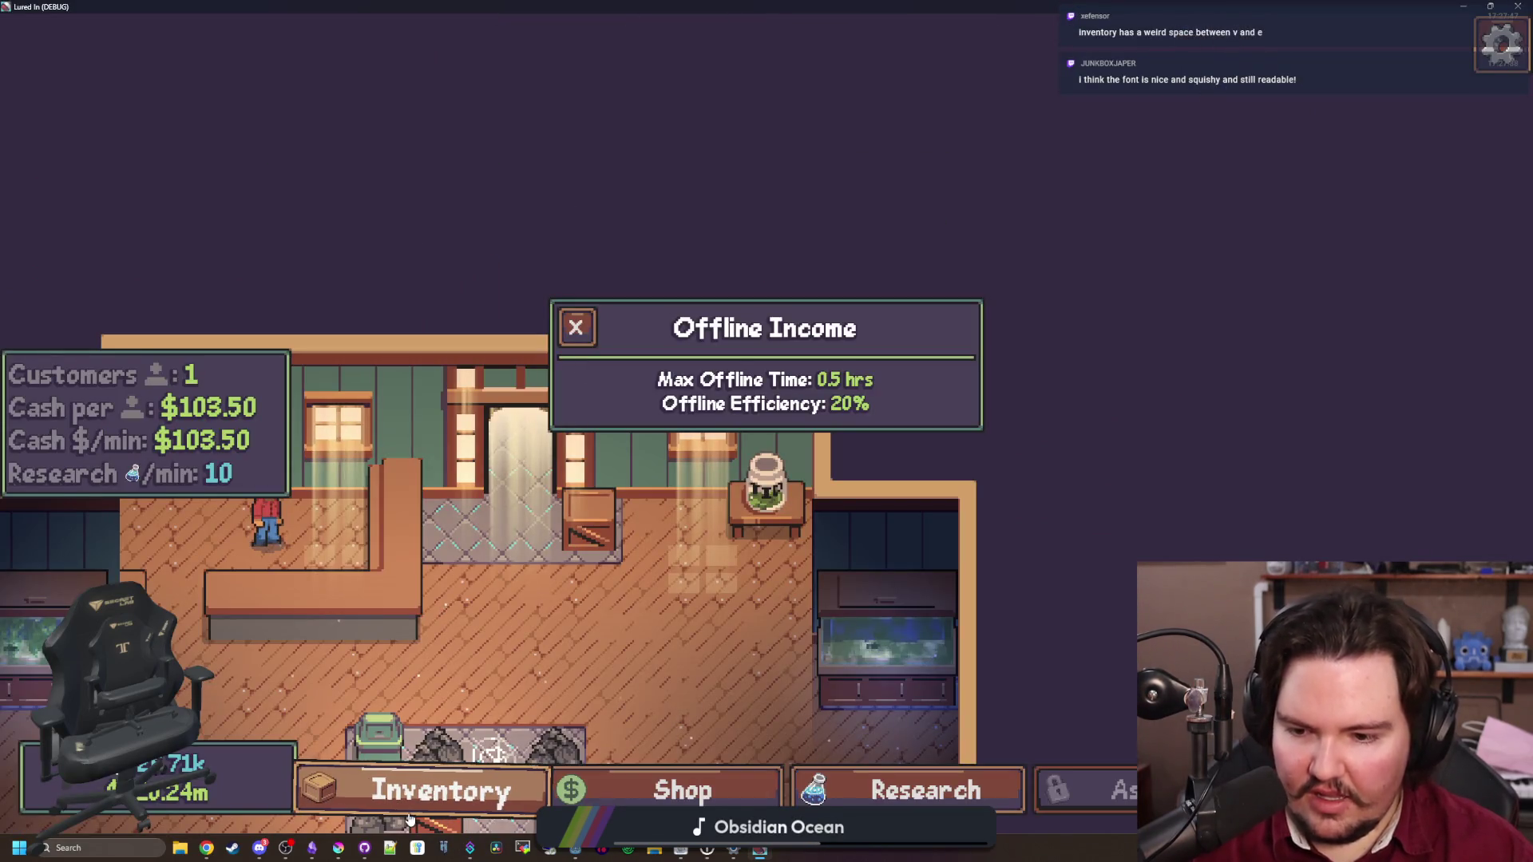
pyautogui.doubleClick(640, 5)
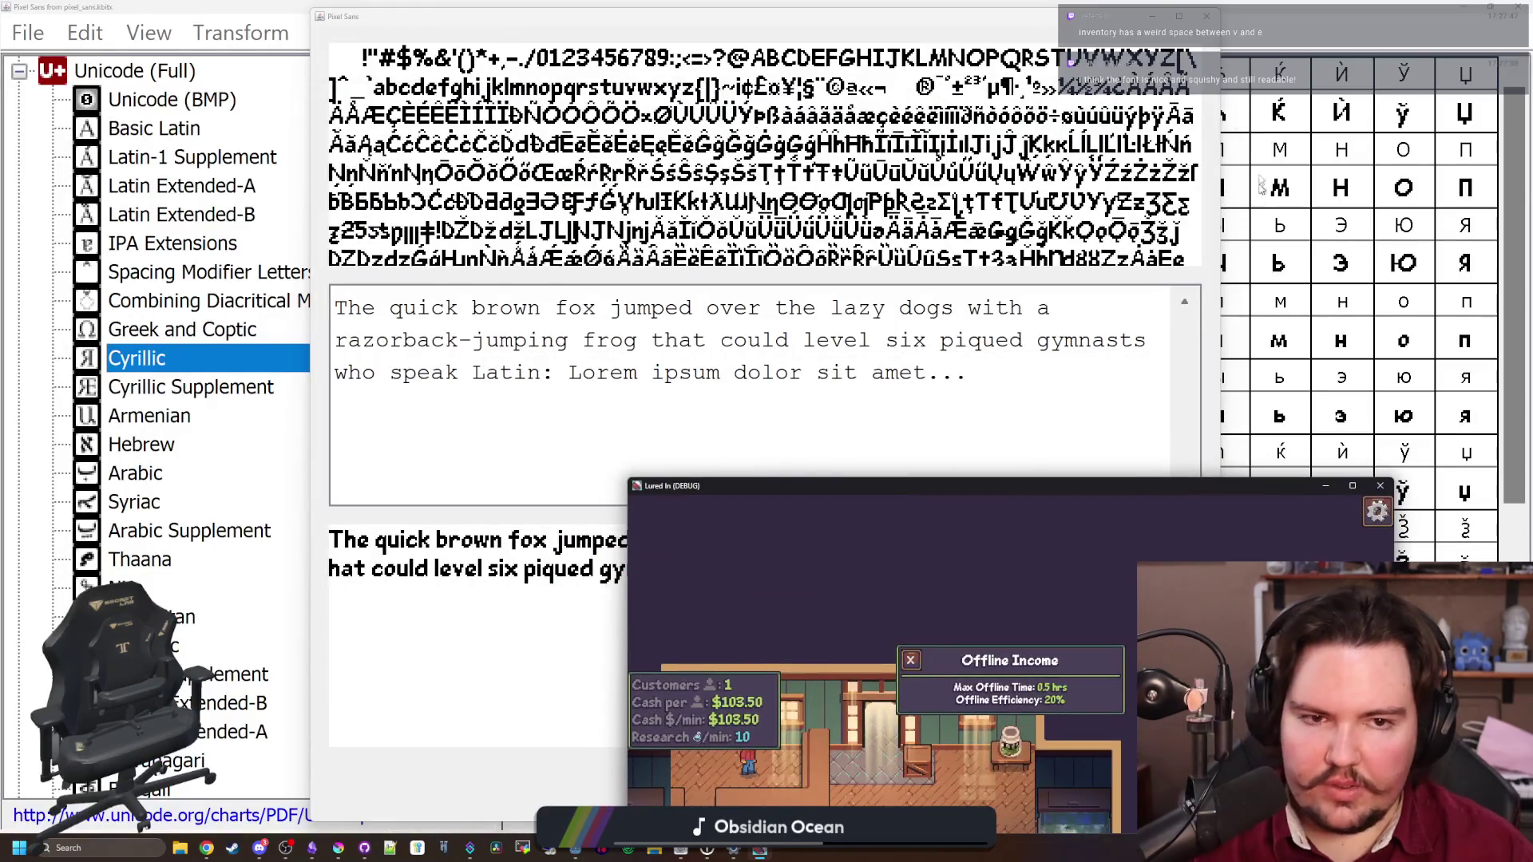
pyautogui.click(1203, 17)
pyautogui.click(744, 335)
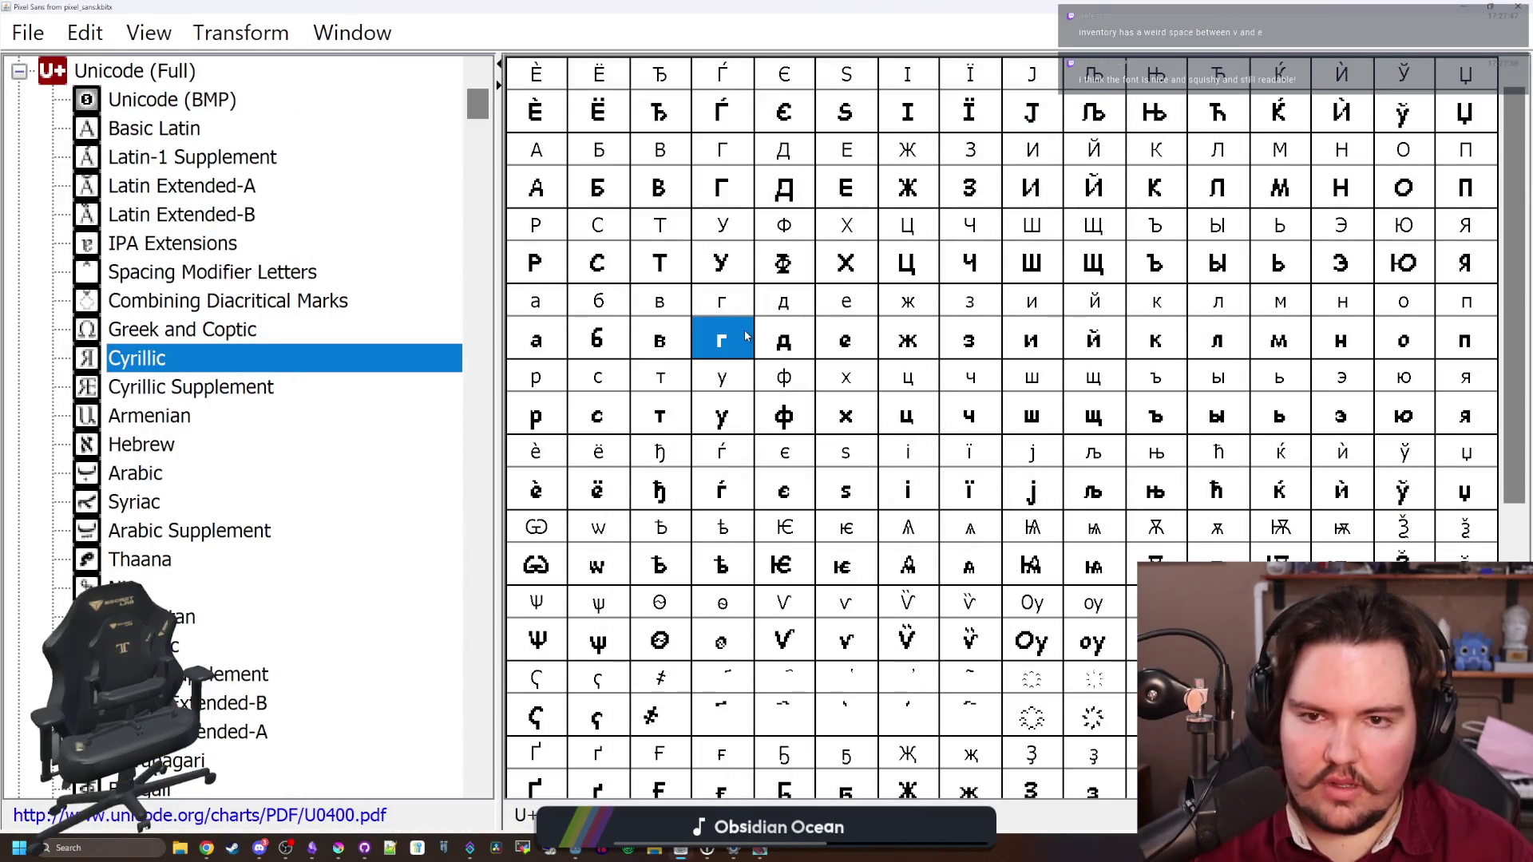
pyautogui.click(171, 133)
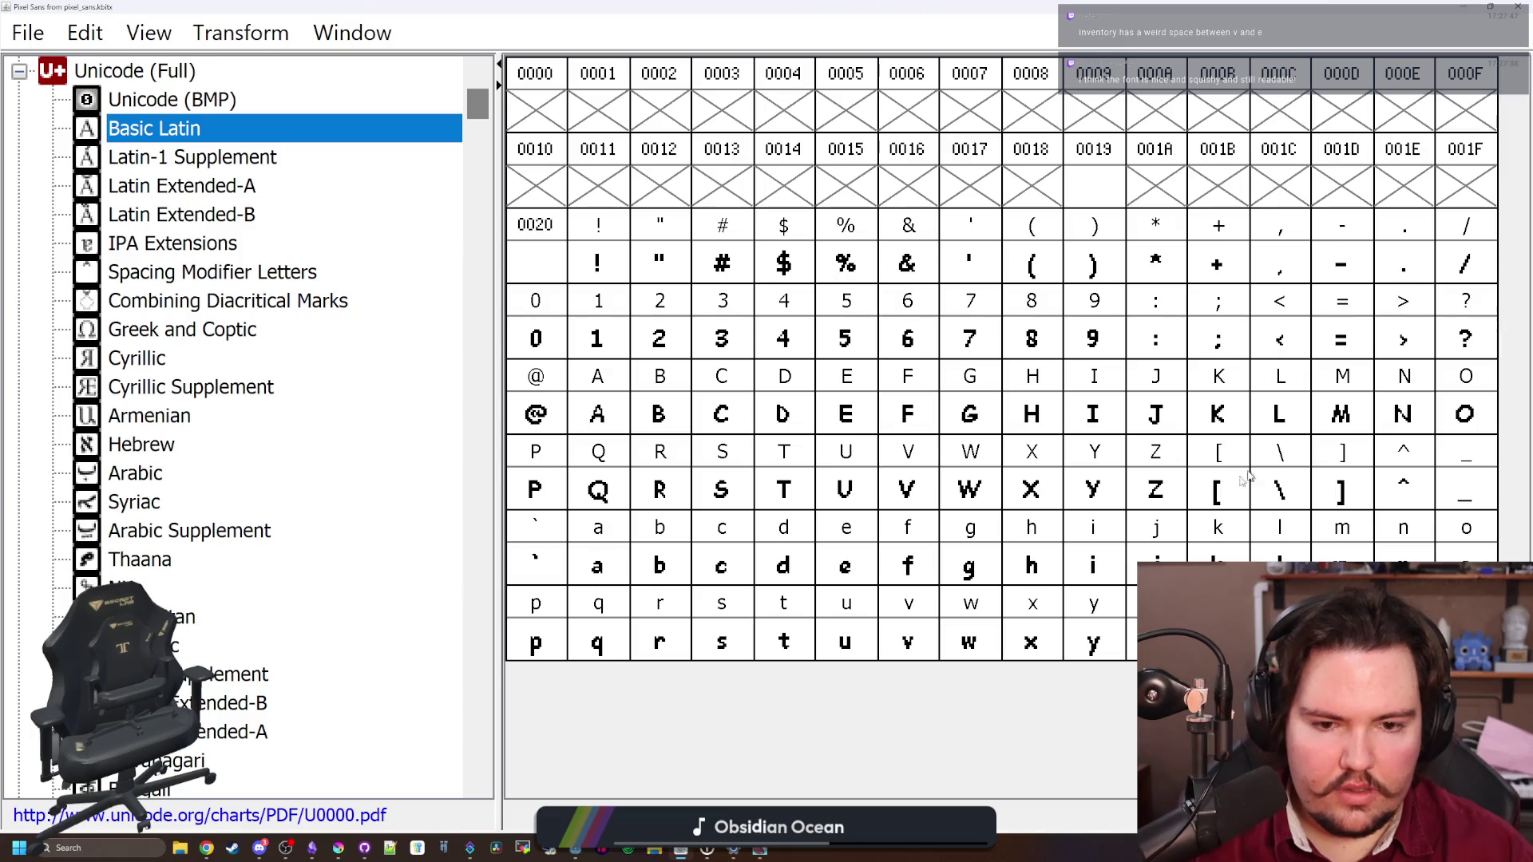
pyautogui.doubleClick(886, 651)
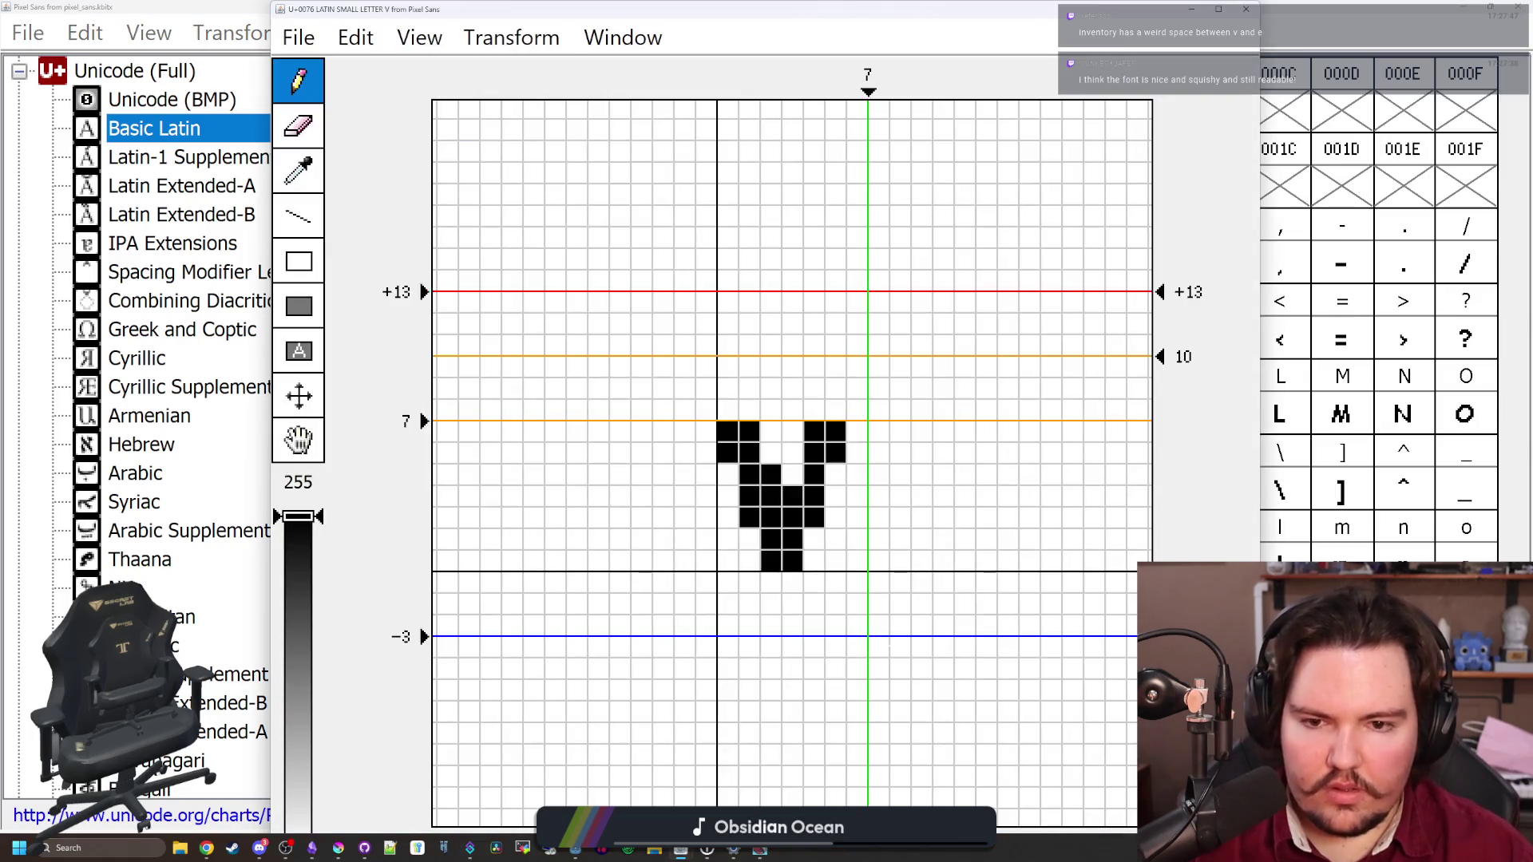
pyautogui.moveTo(868, 92); pyautogui.dragTo(845, 93)
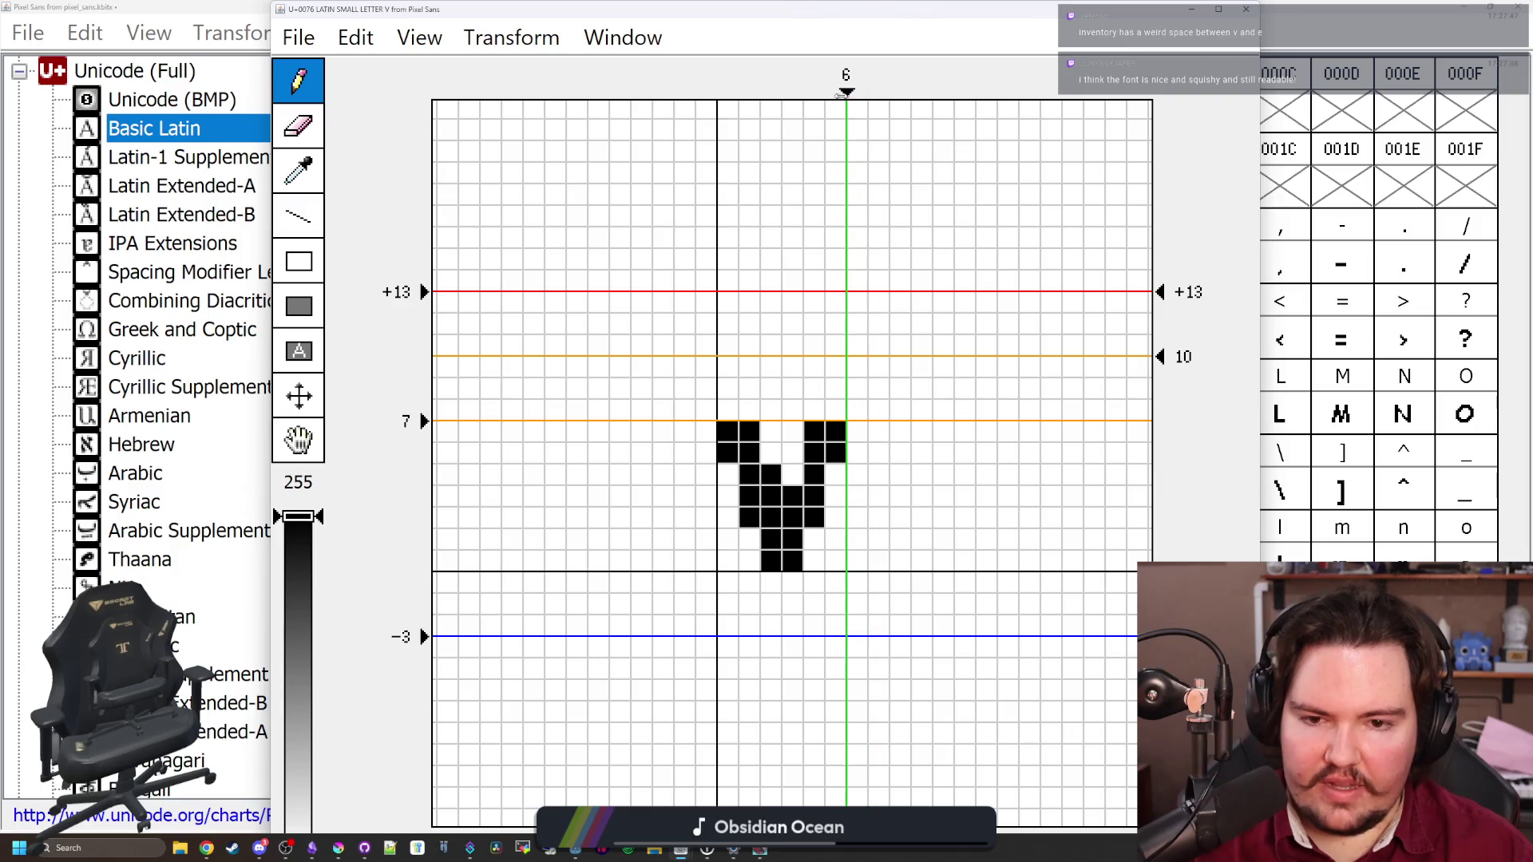
pyautogui.click(1256, 10)
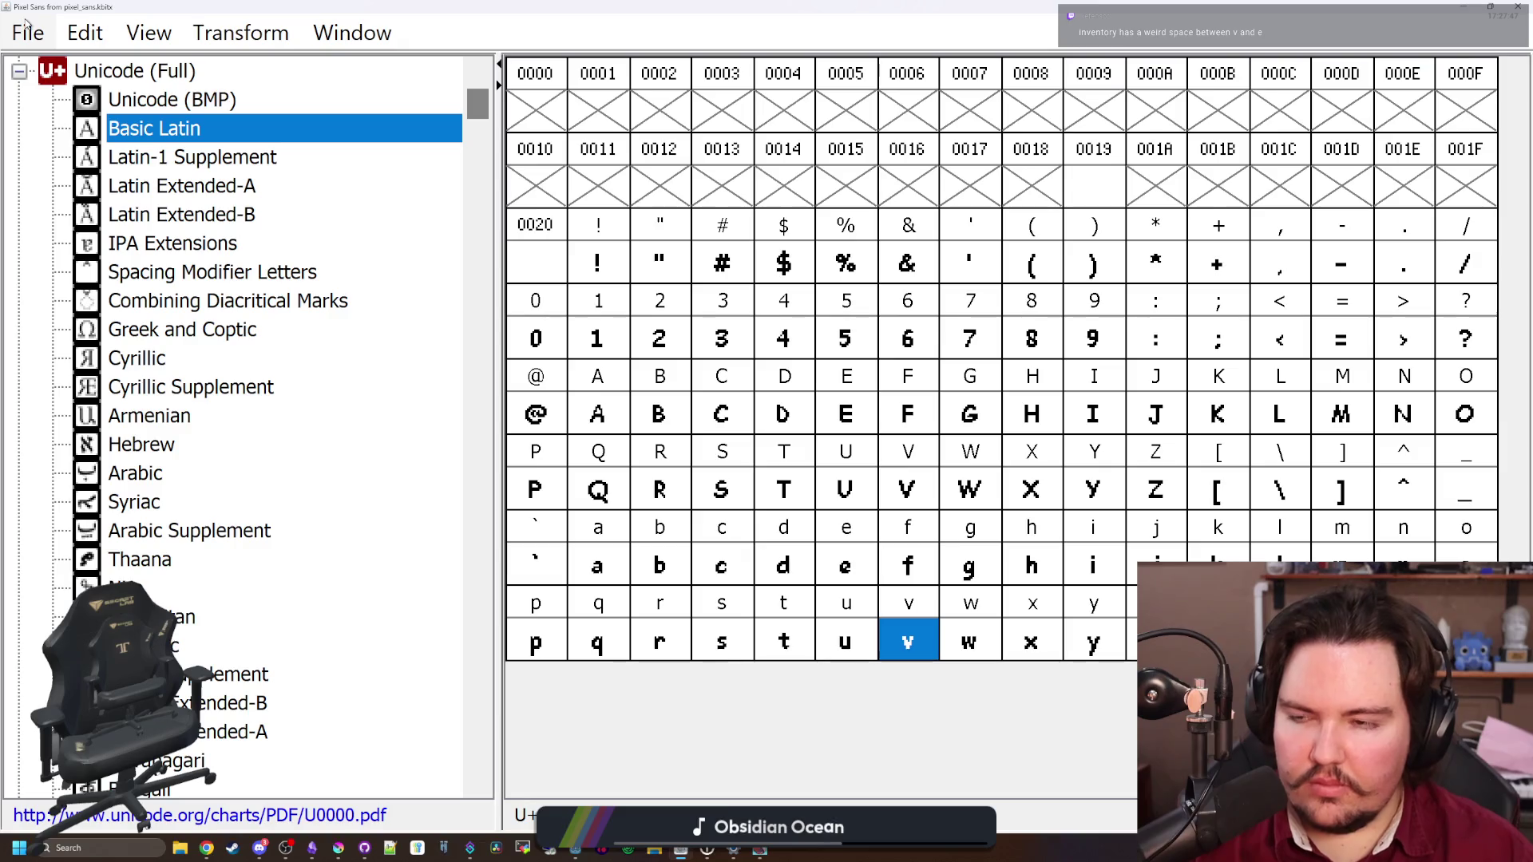
# Export Pixel Sans as TTF over PixelSans.ttf, confirming the replace, and close the font window
pyautogui.moveTo(140, 6)
pyautogui.mouseDown()
pyautogui.moveTo(686, 92)
pyautogui.moveTo(111, 38)
pyautogui.mouseUp()
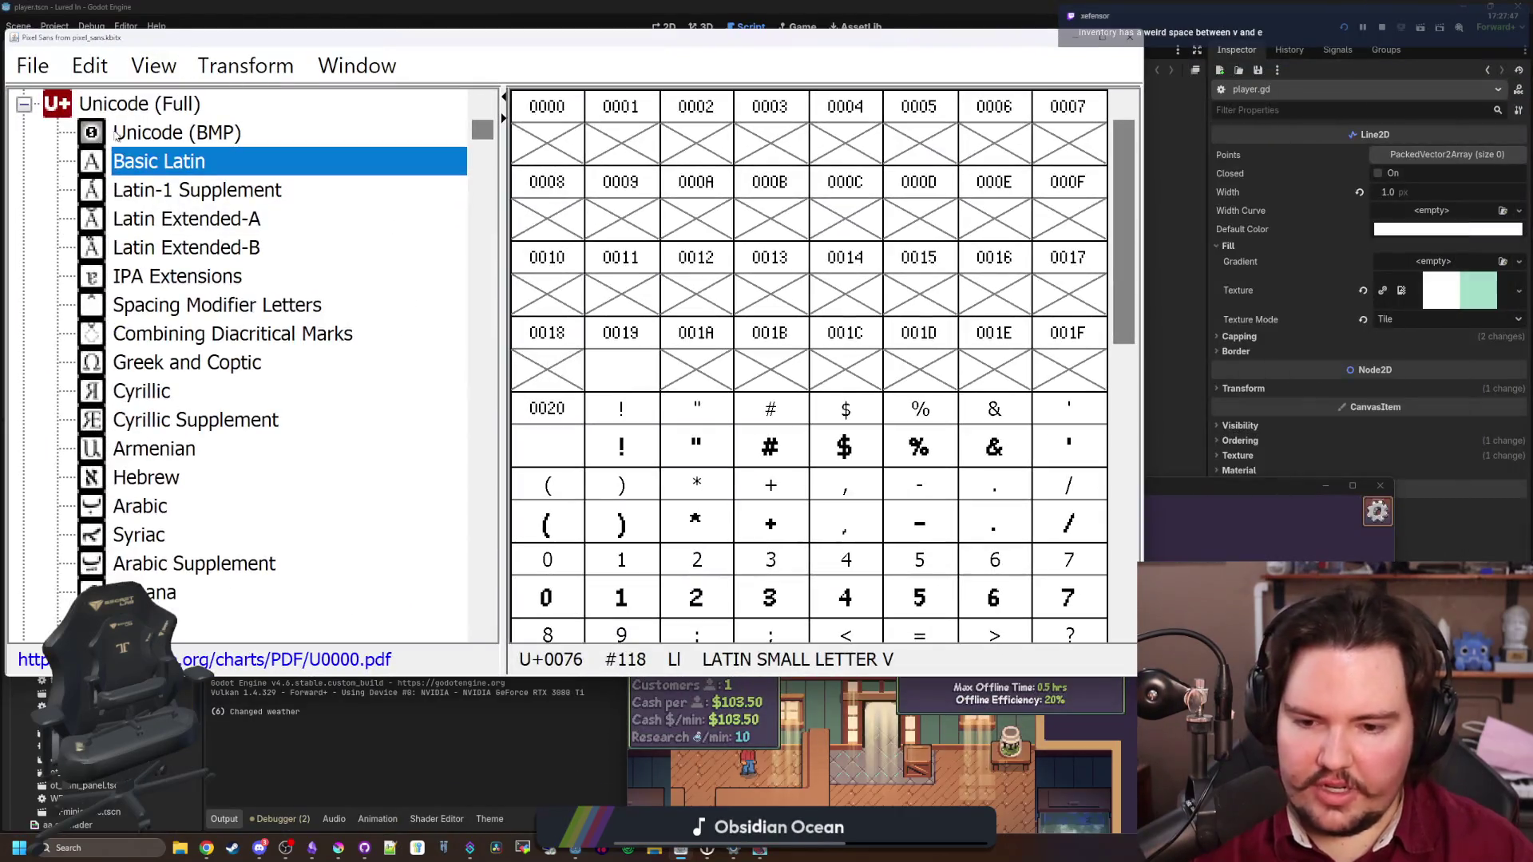
pyautogui.click(33, 65)
pyautogui.click(139, 359)
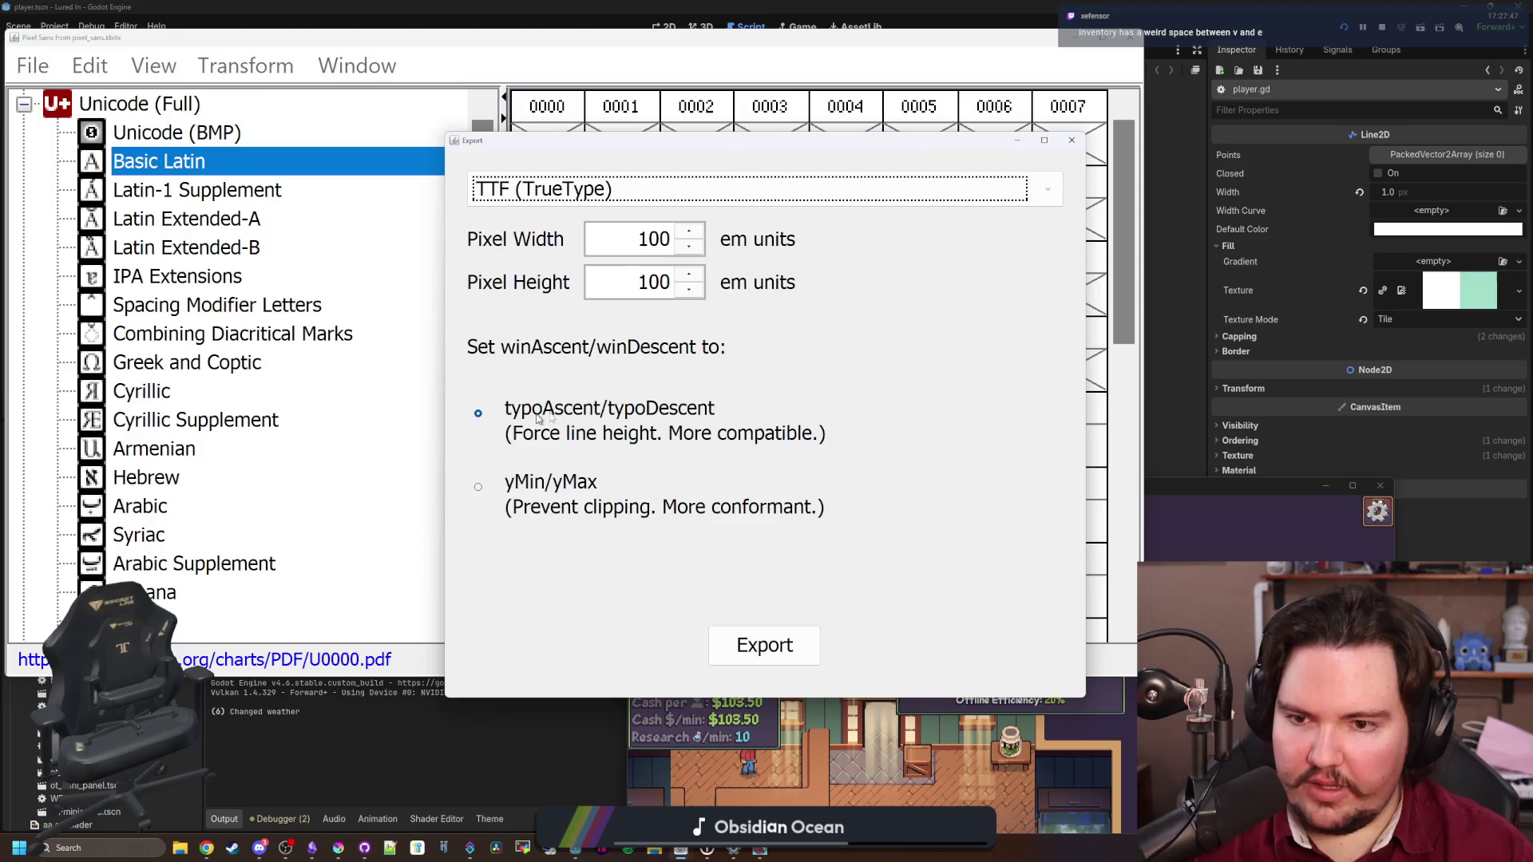
pyautogui.click(745, 647)
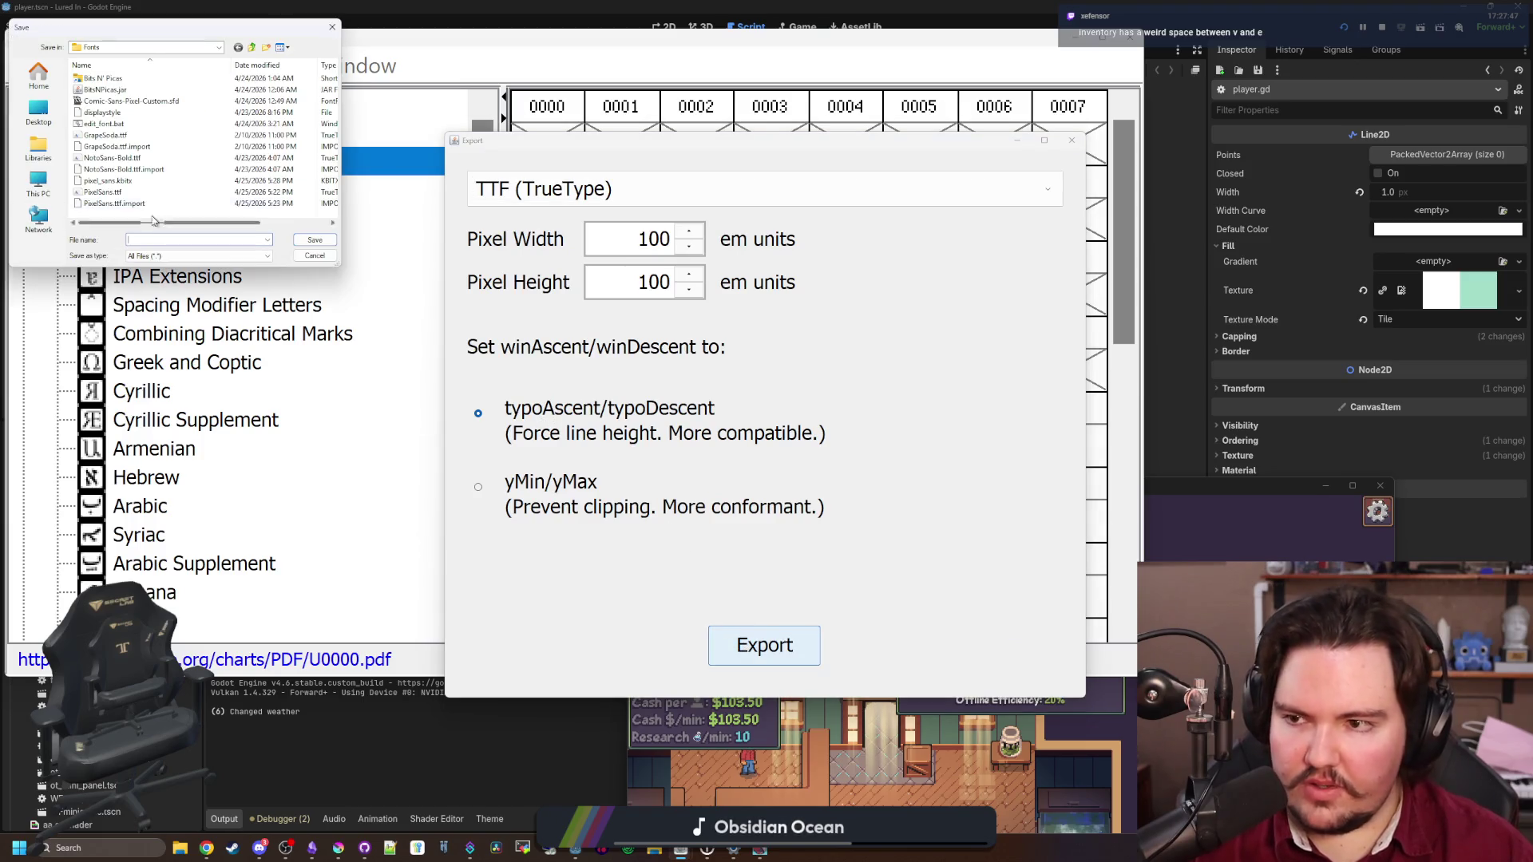
pyautogui.click(103, 192)
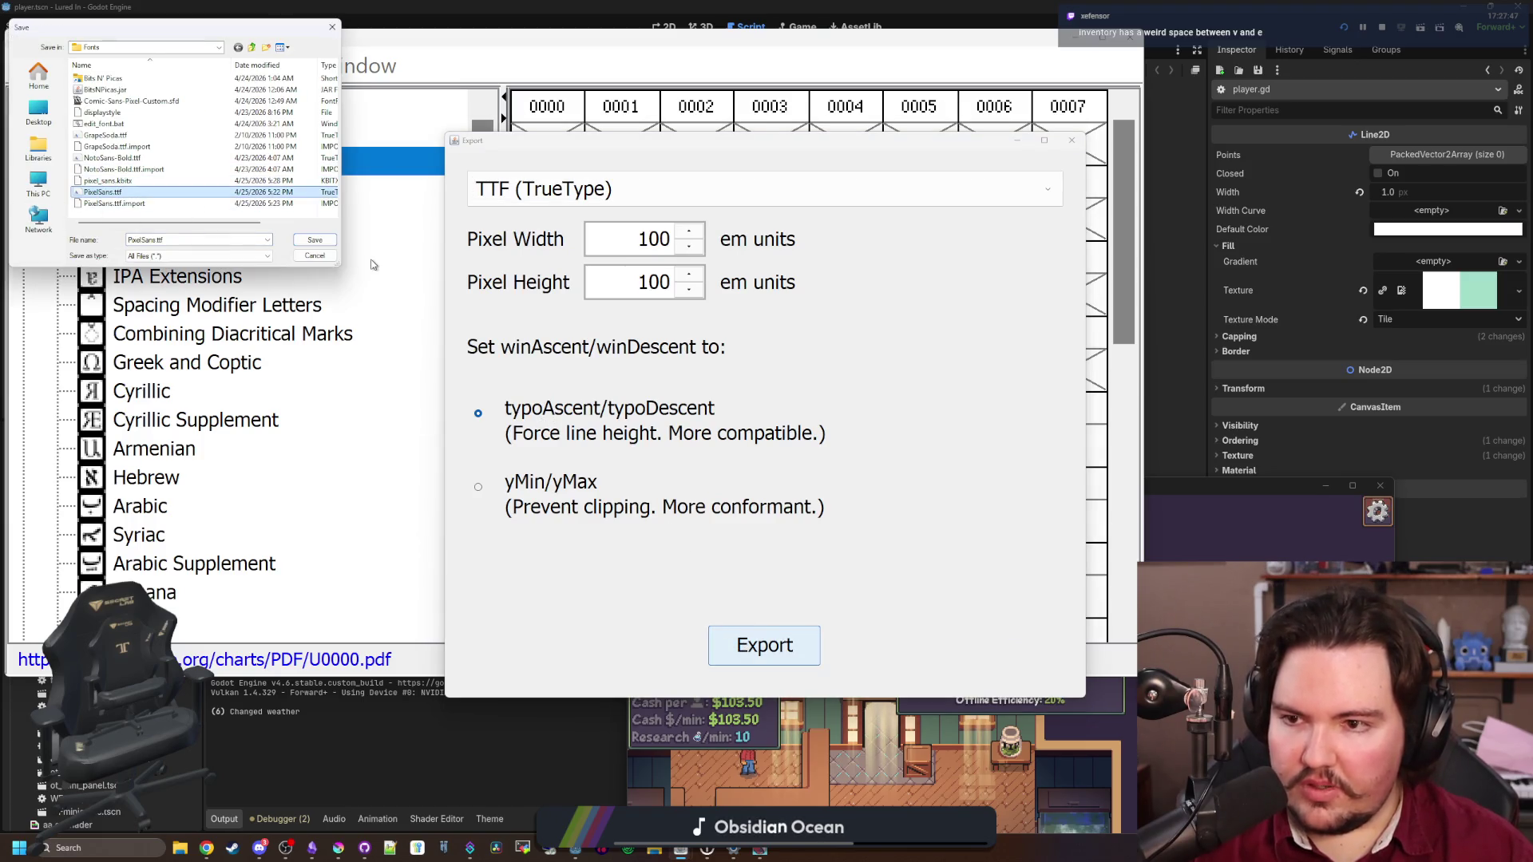
pyautogui.click(314, 239)
pyautogui.click(796, 423)
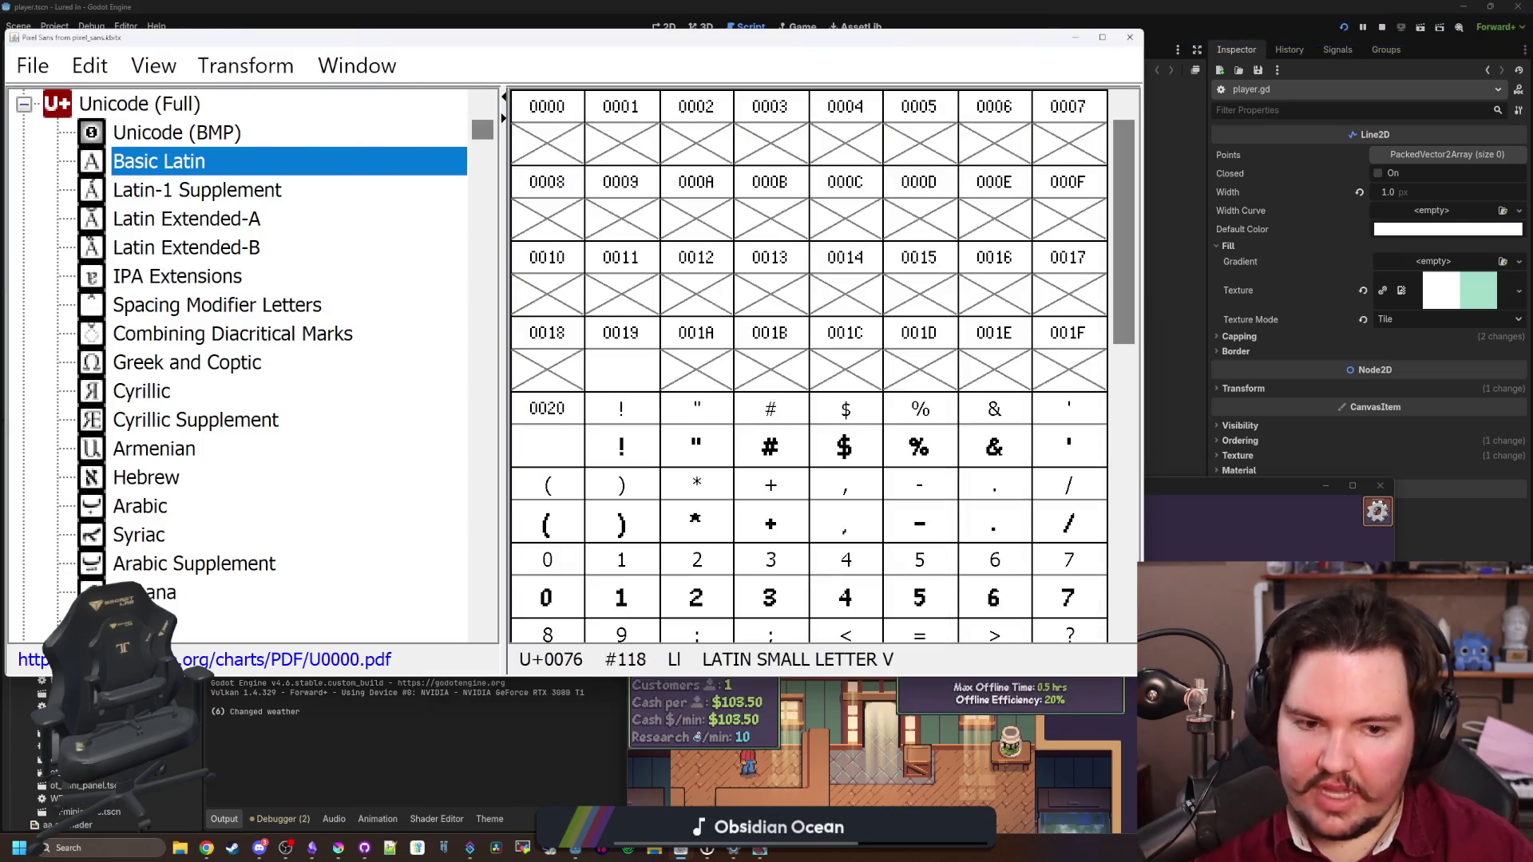
pyautogui.hotkey('alt', 'F4')
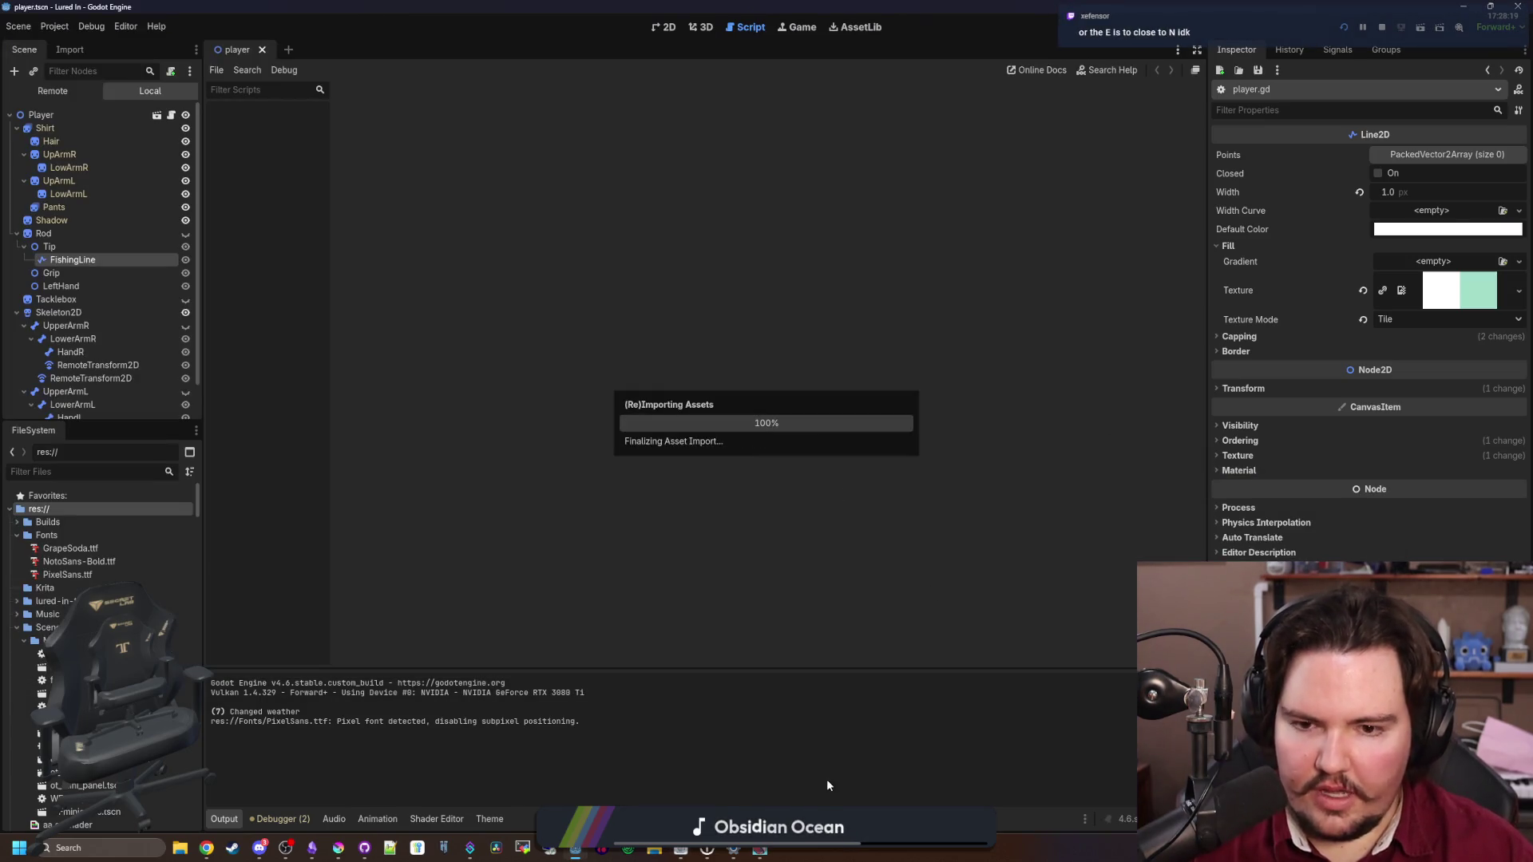
# In Options > General, toggle Normal Font on and back off to compare fonts
pyautogui.click(756, 851)
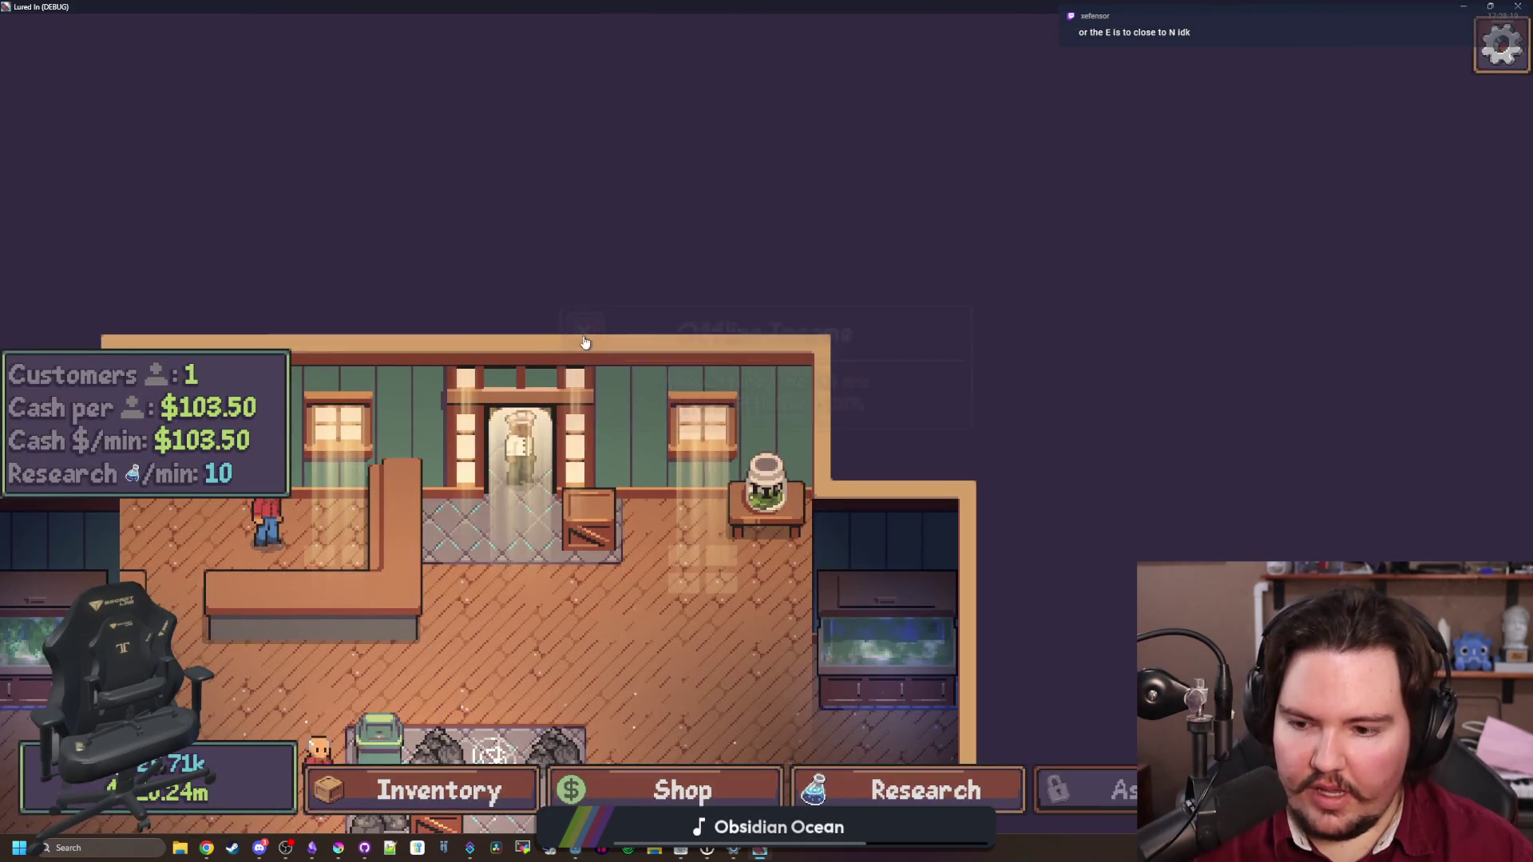
pyautogui.press('Escape')
pyautogui.click(716, 424)
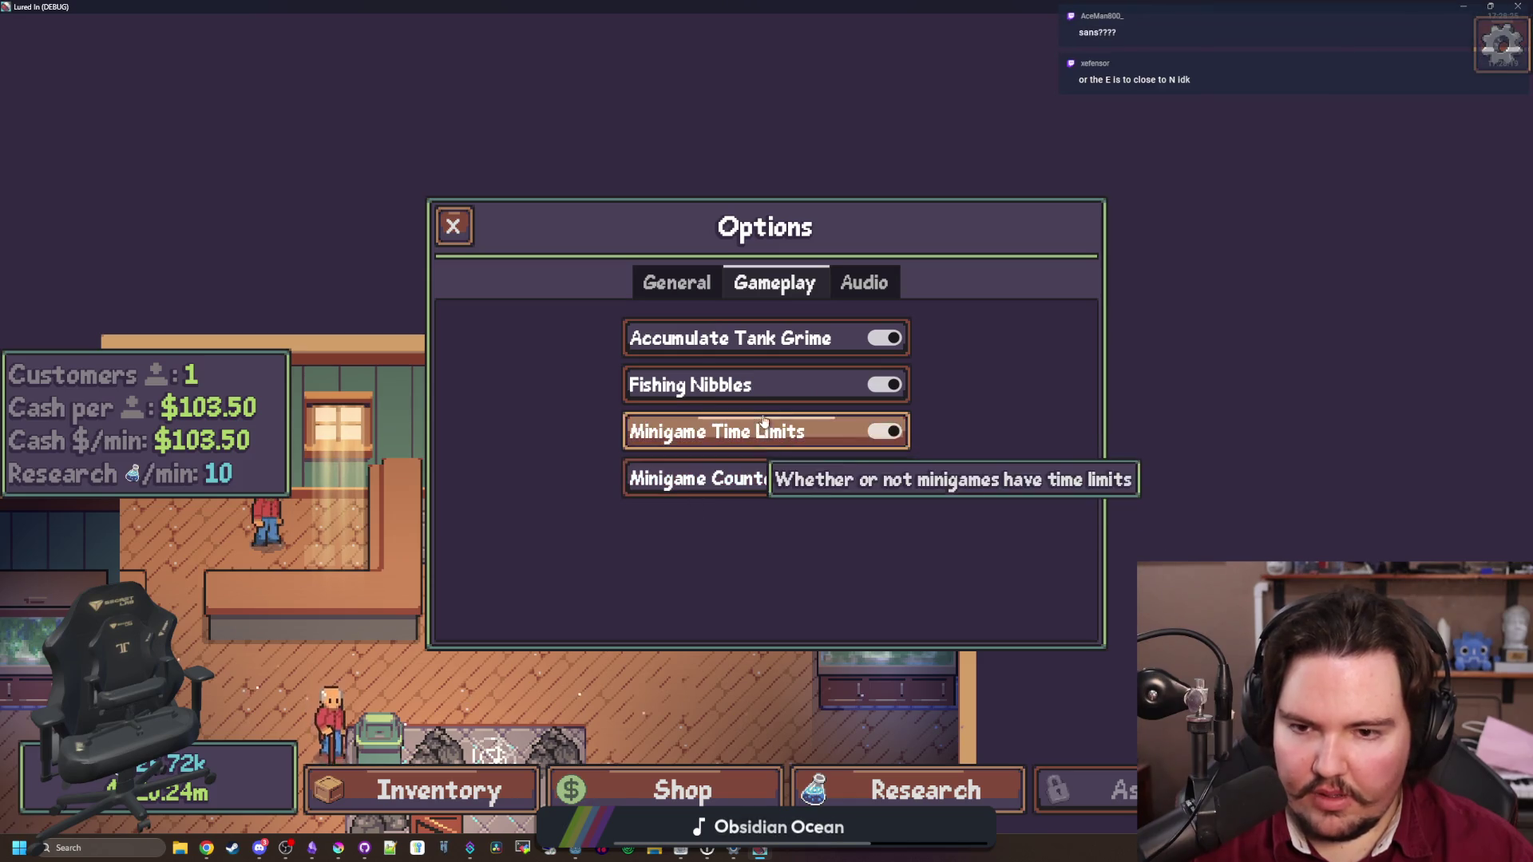
pyautogui.press('Left')
pyautogui.click(740, 541)
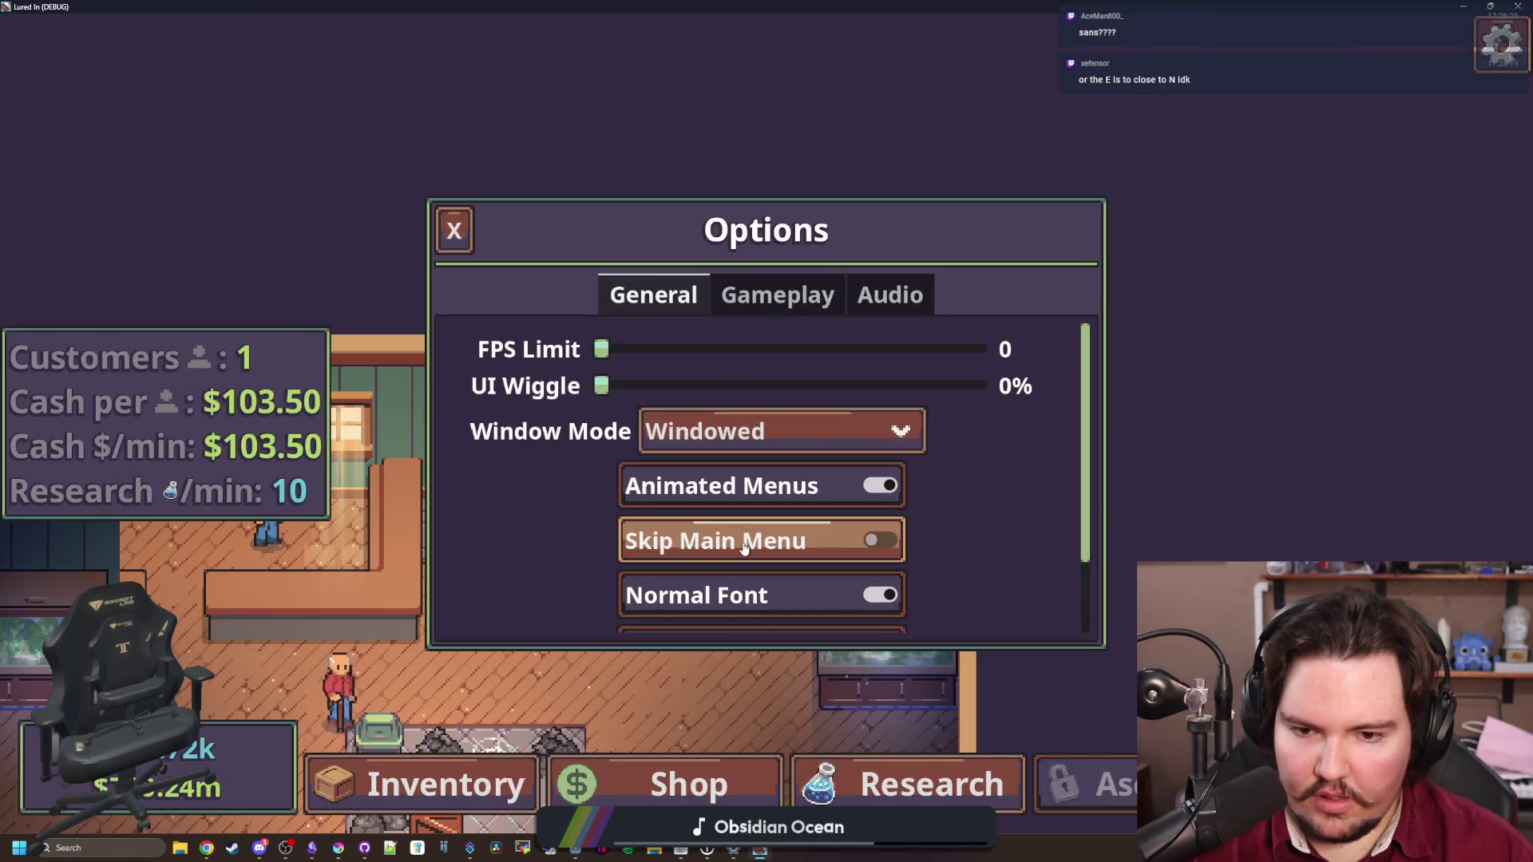
pyautogui.click(774, 592)
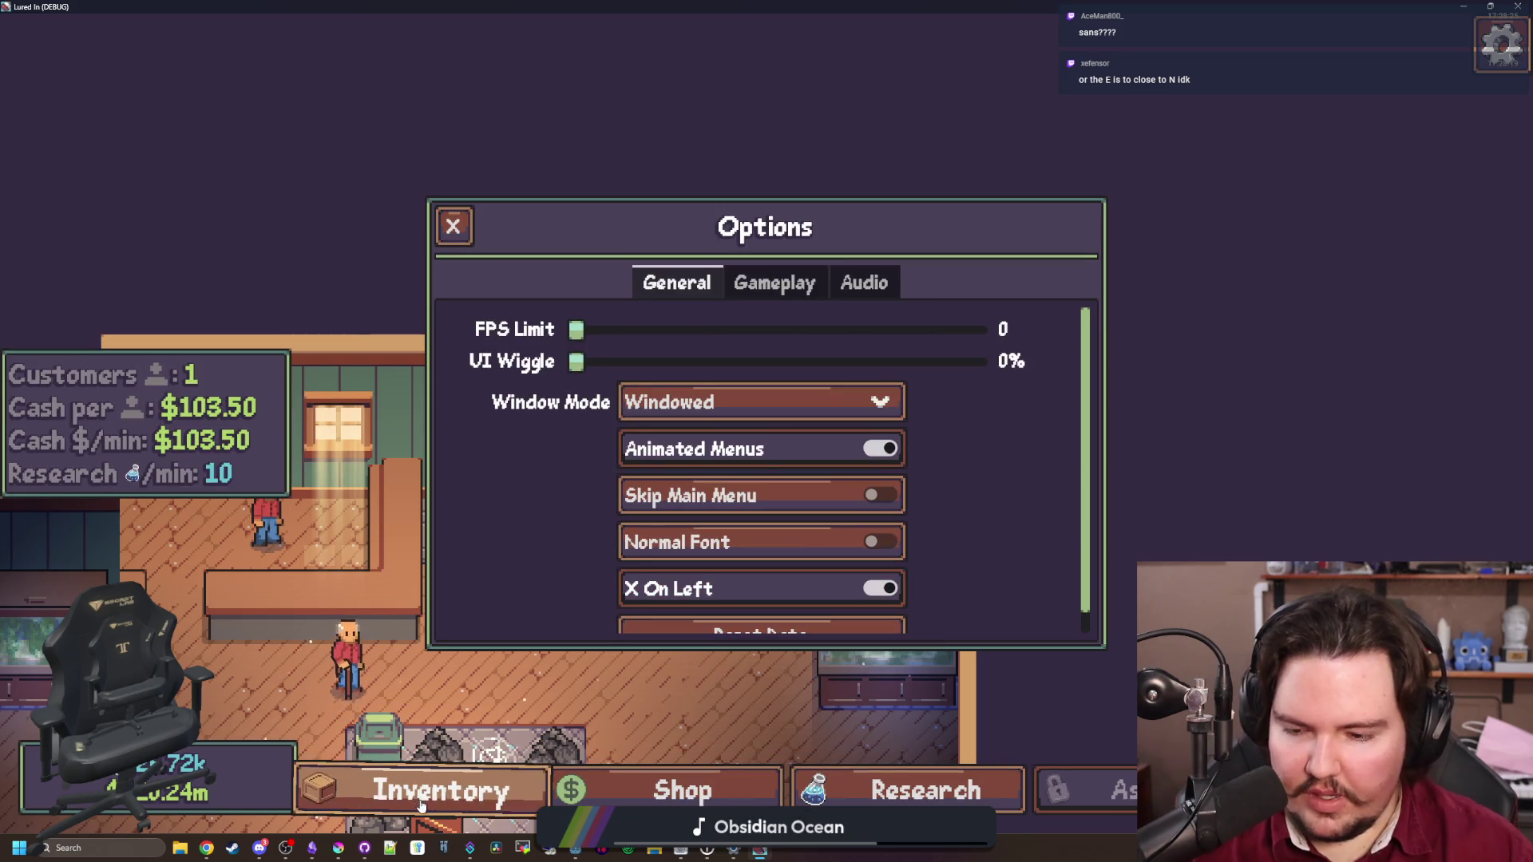
pyautogui.click(452, 226)
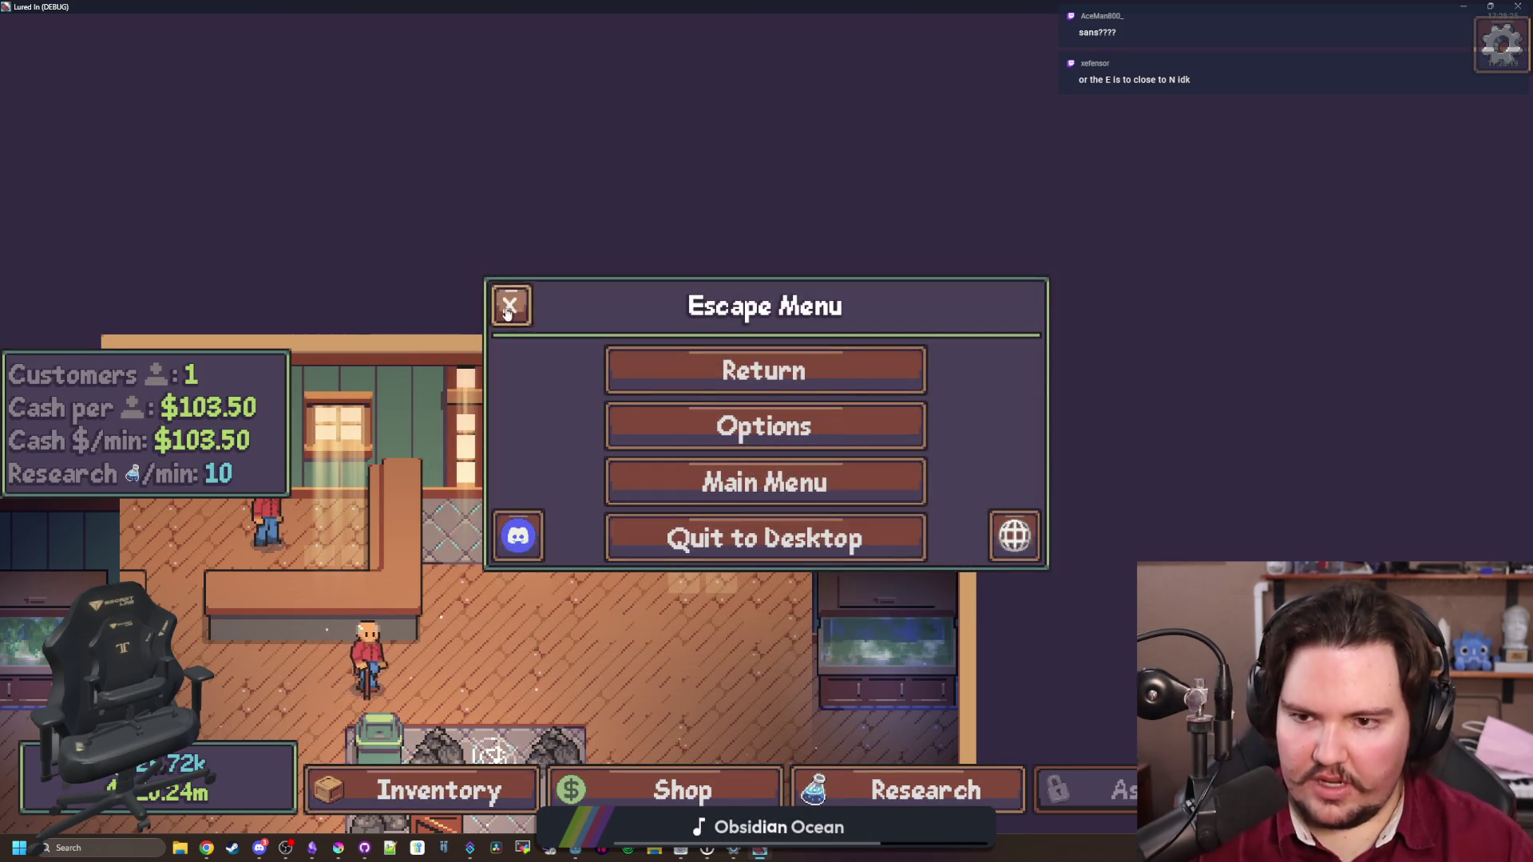
pyautogui.click(511, 301)
# Look around the shop, browse the Travel destinations list, and inspect the rock beside the green bin
pyautogui.moveTo(605, 624); pyautogui.dragTo(702, 477)
pyautogui.press('s')
pyautogui.press('a')
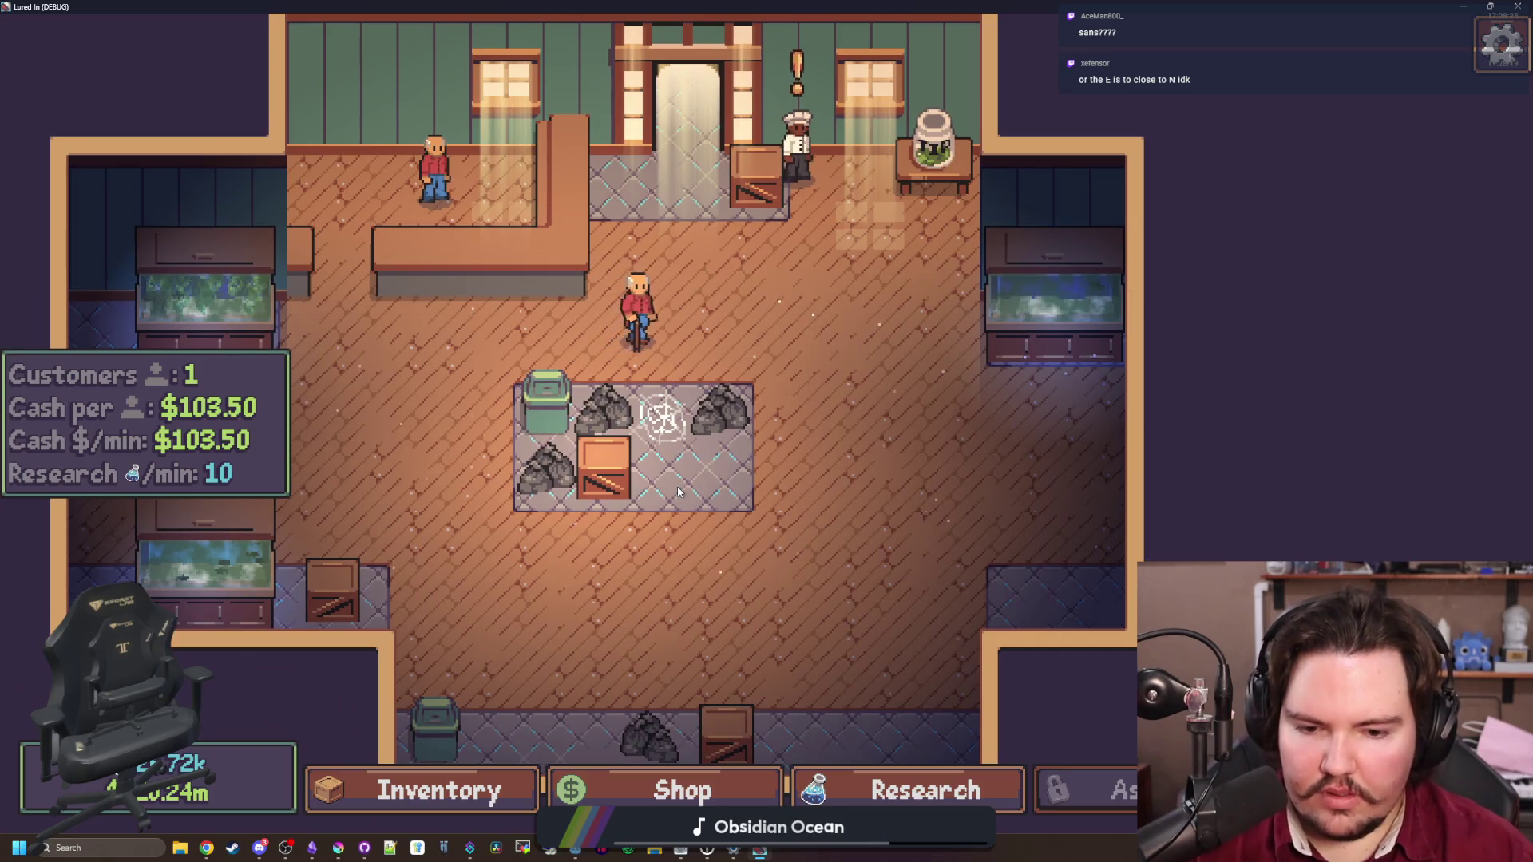
pyautogui.press('w')
pyautogui.press('a')
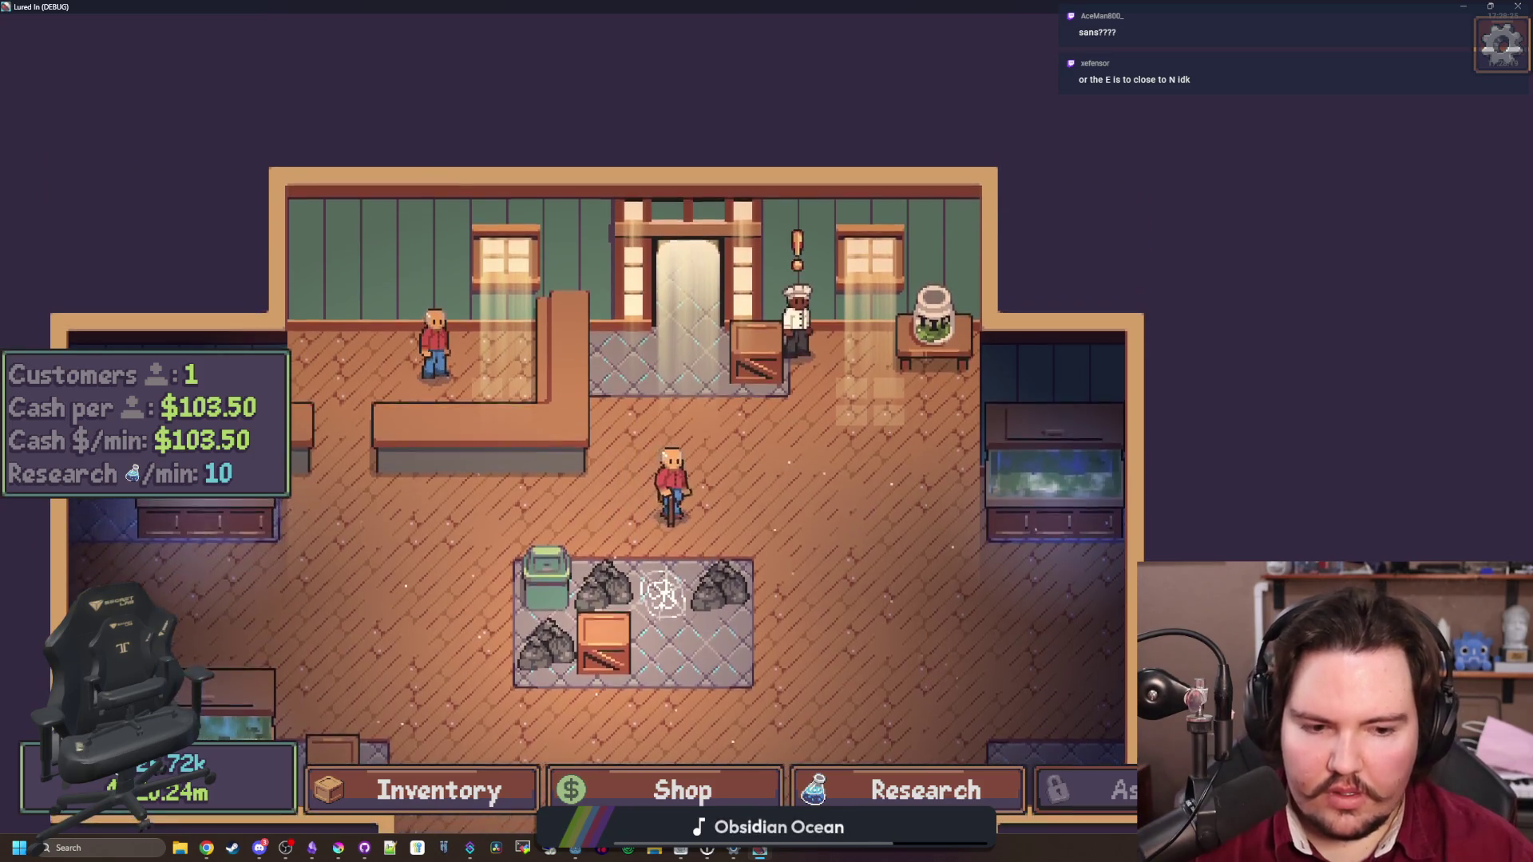
pyautogui.press('t')
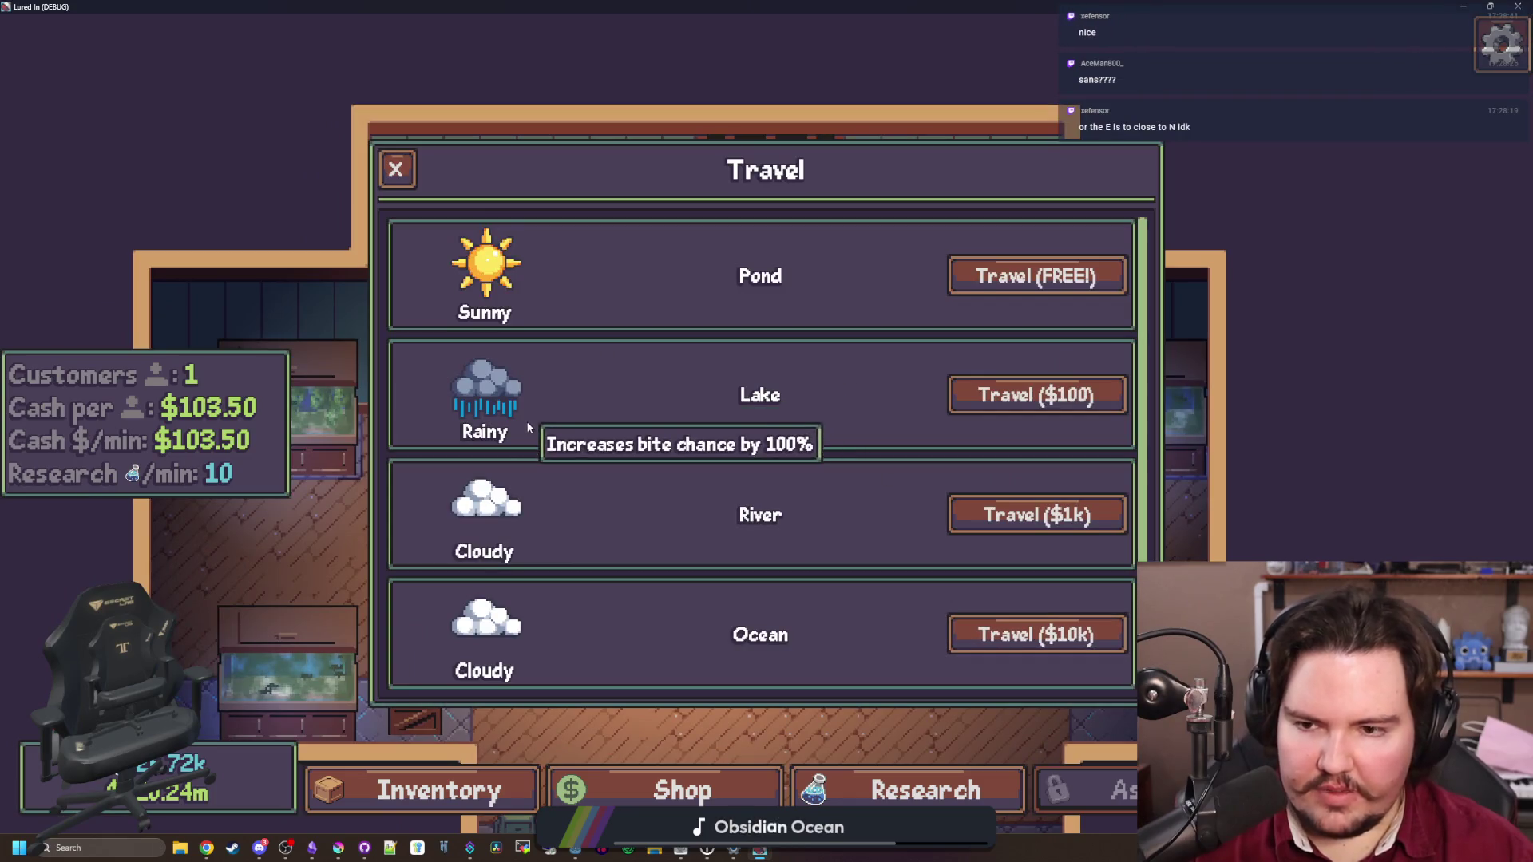
pyautogui.scroll(-1, 792, 528)
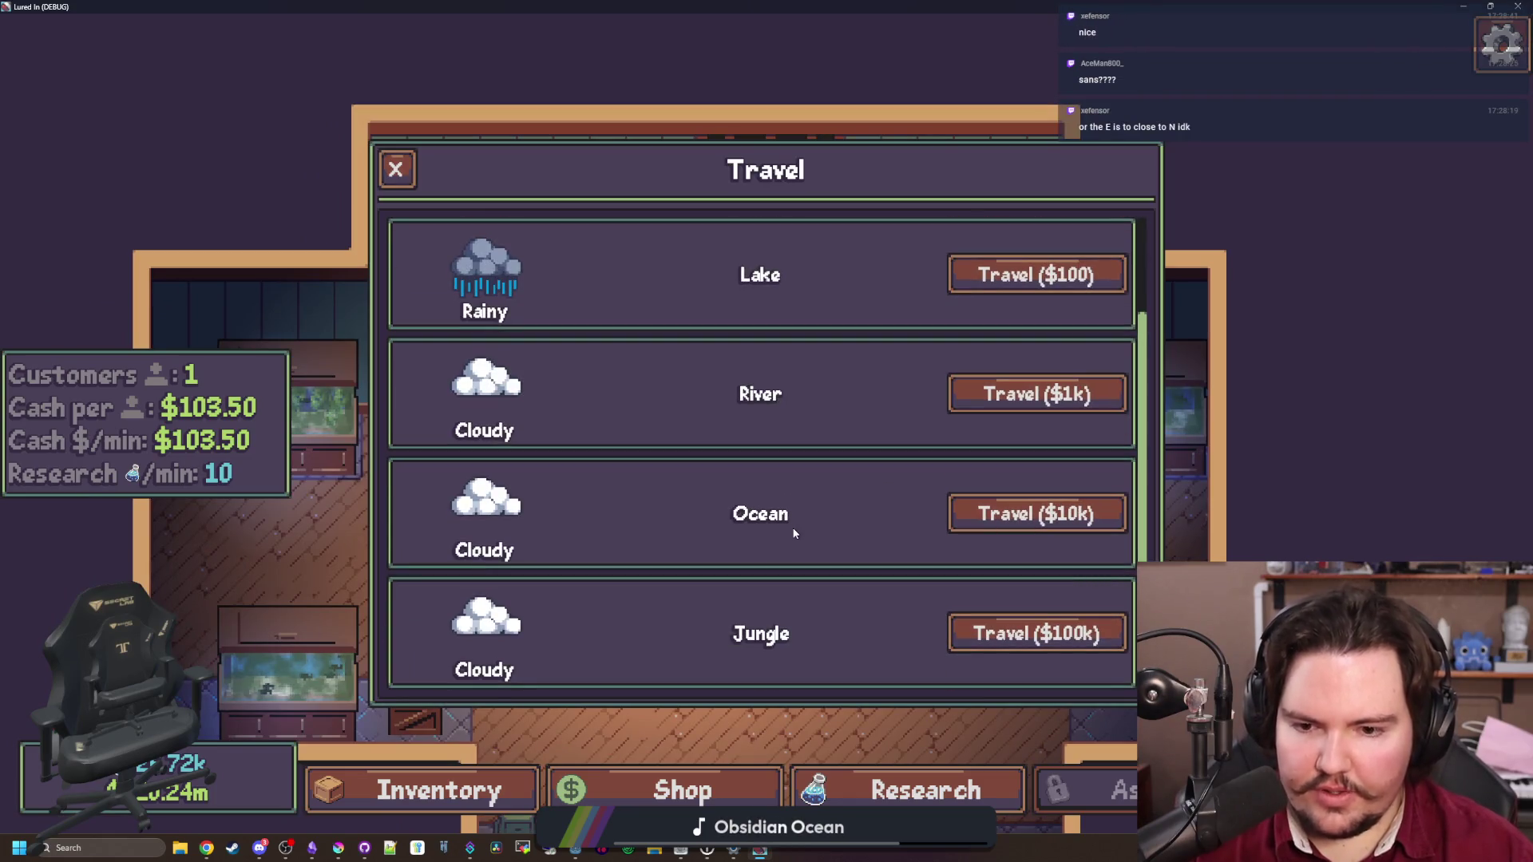
pyautogui.scroll(1, 549, 494)
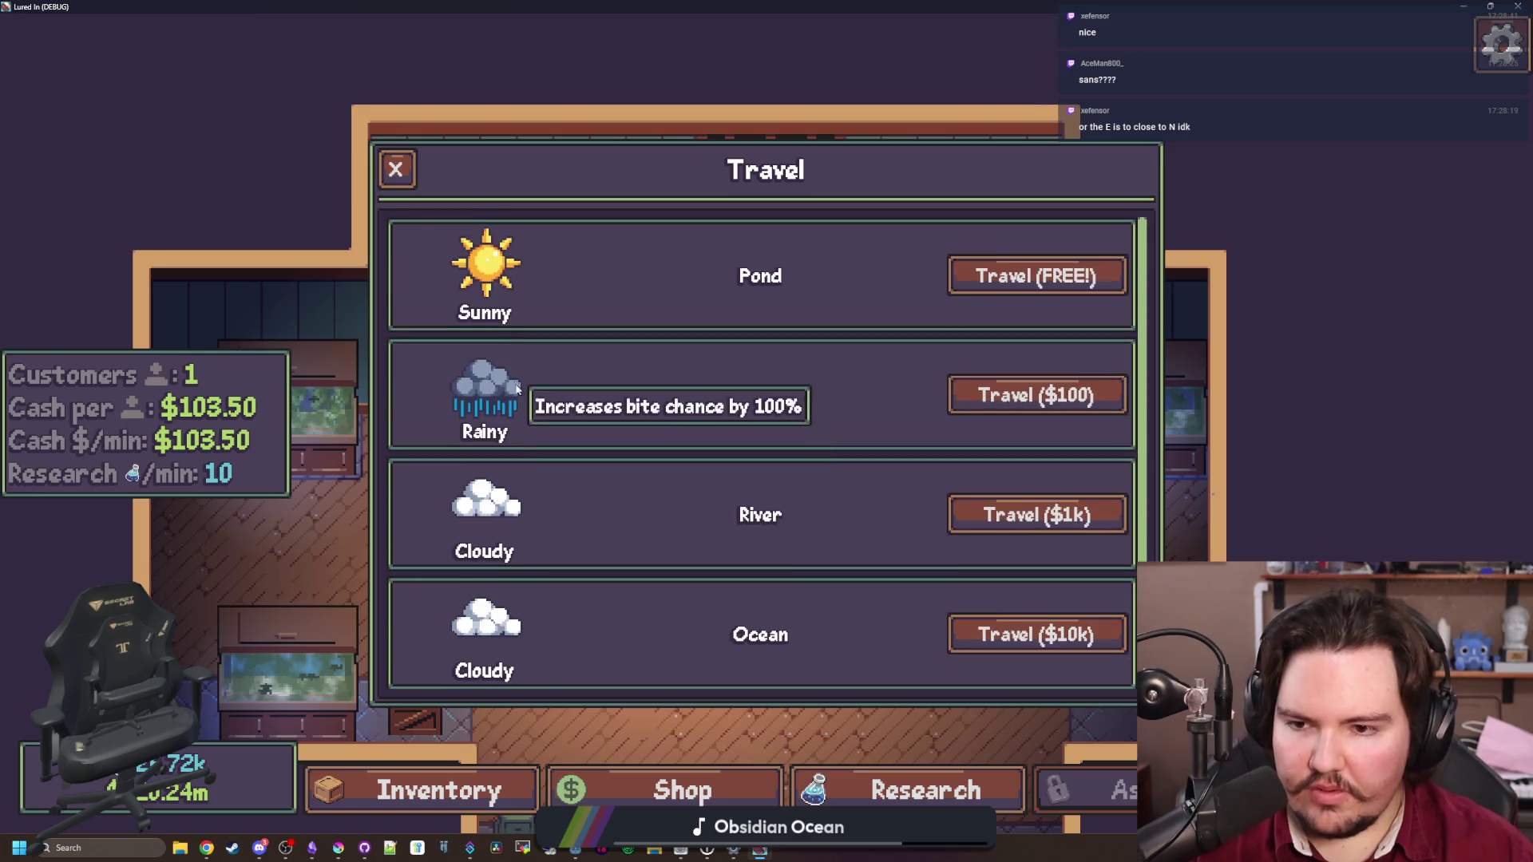
pyautogui.click(394, 165)
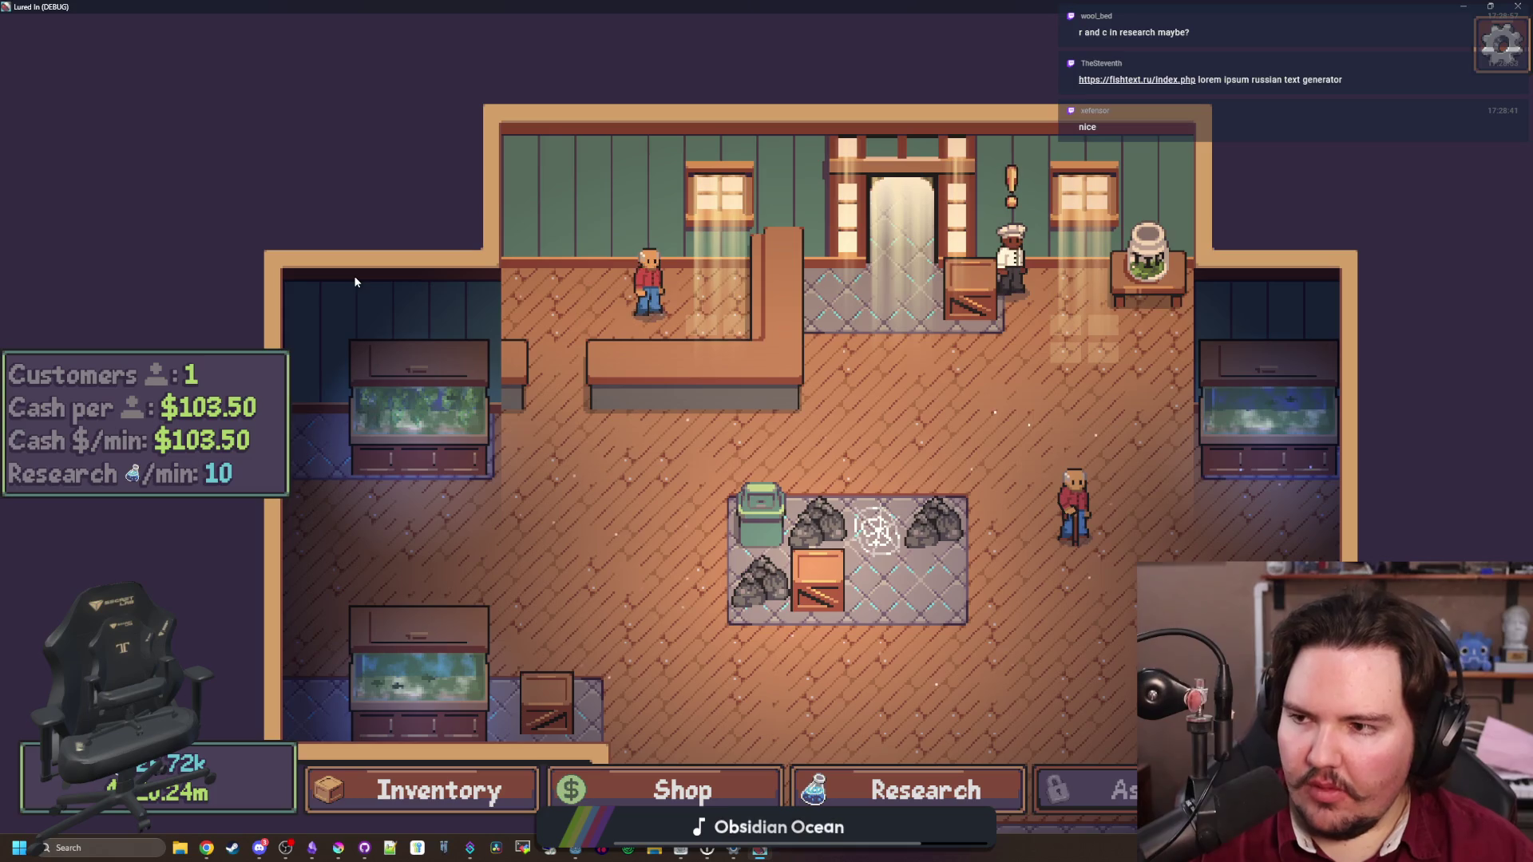
pyautogui.click(815, 521)
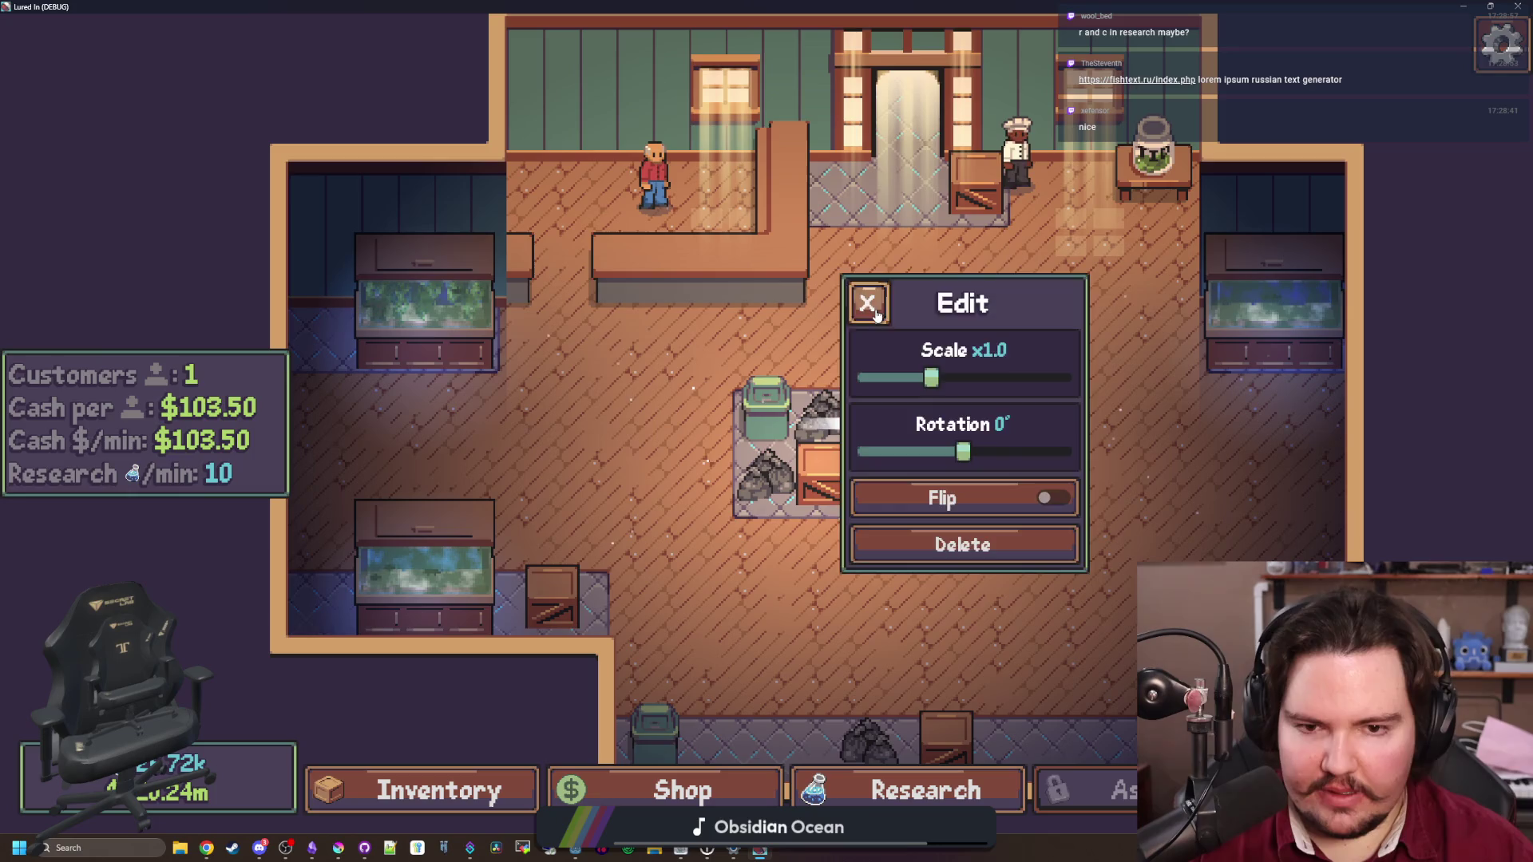
pyautogui.click(870, 308)
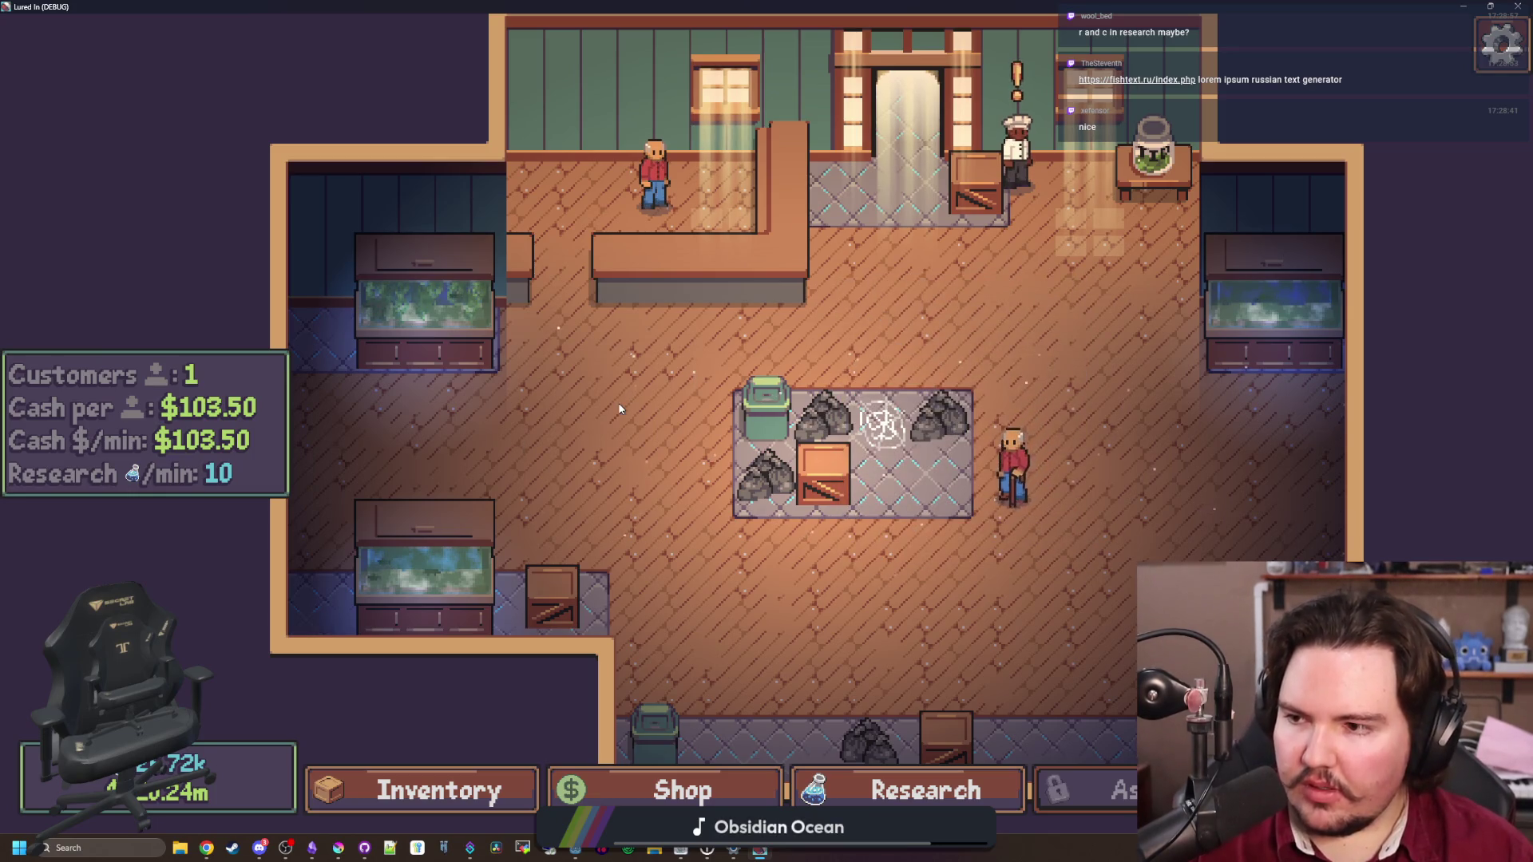
# Open the Research tech tree and shrink the game window to reveal the Godot editor
pyautogui.press('a')
pyautogui.press('d')
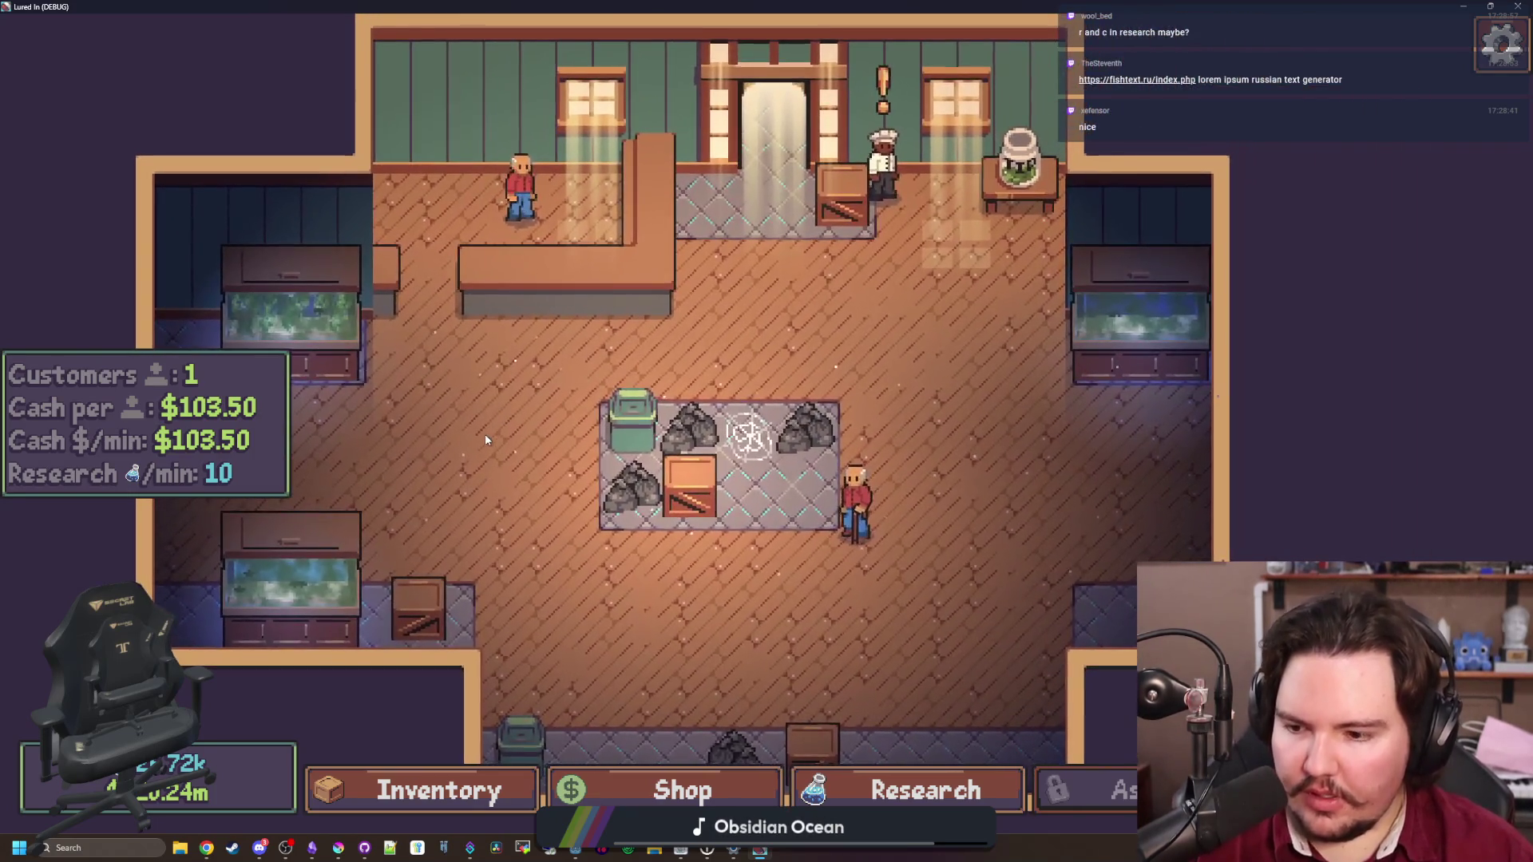
pyautogui.press('a')
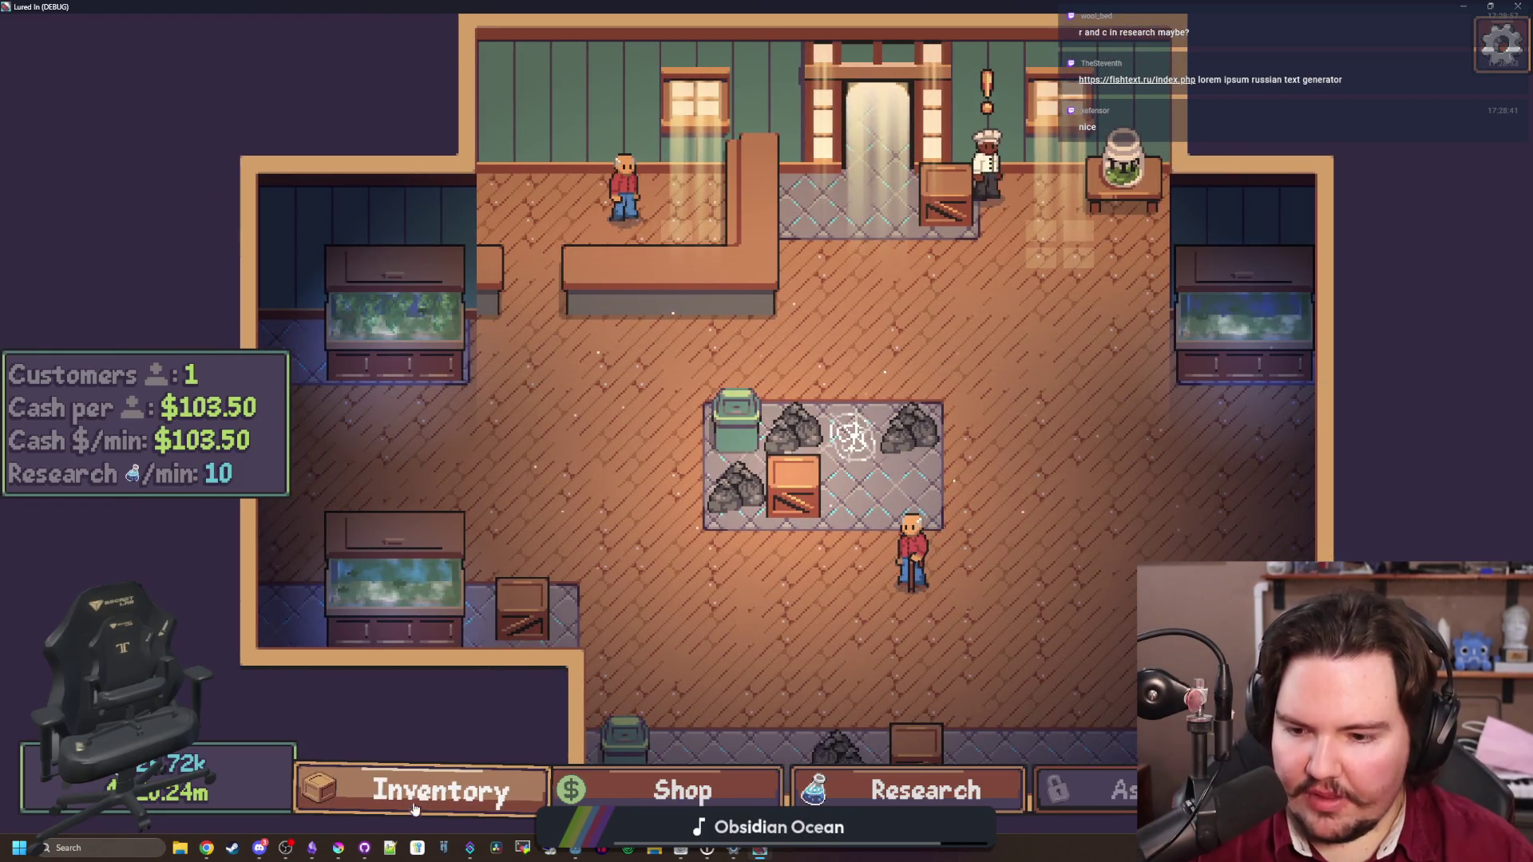
pyautogui.press('d')
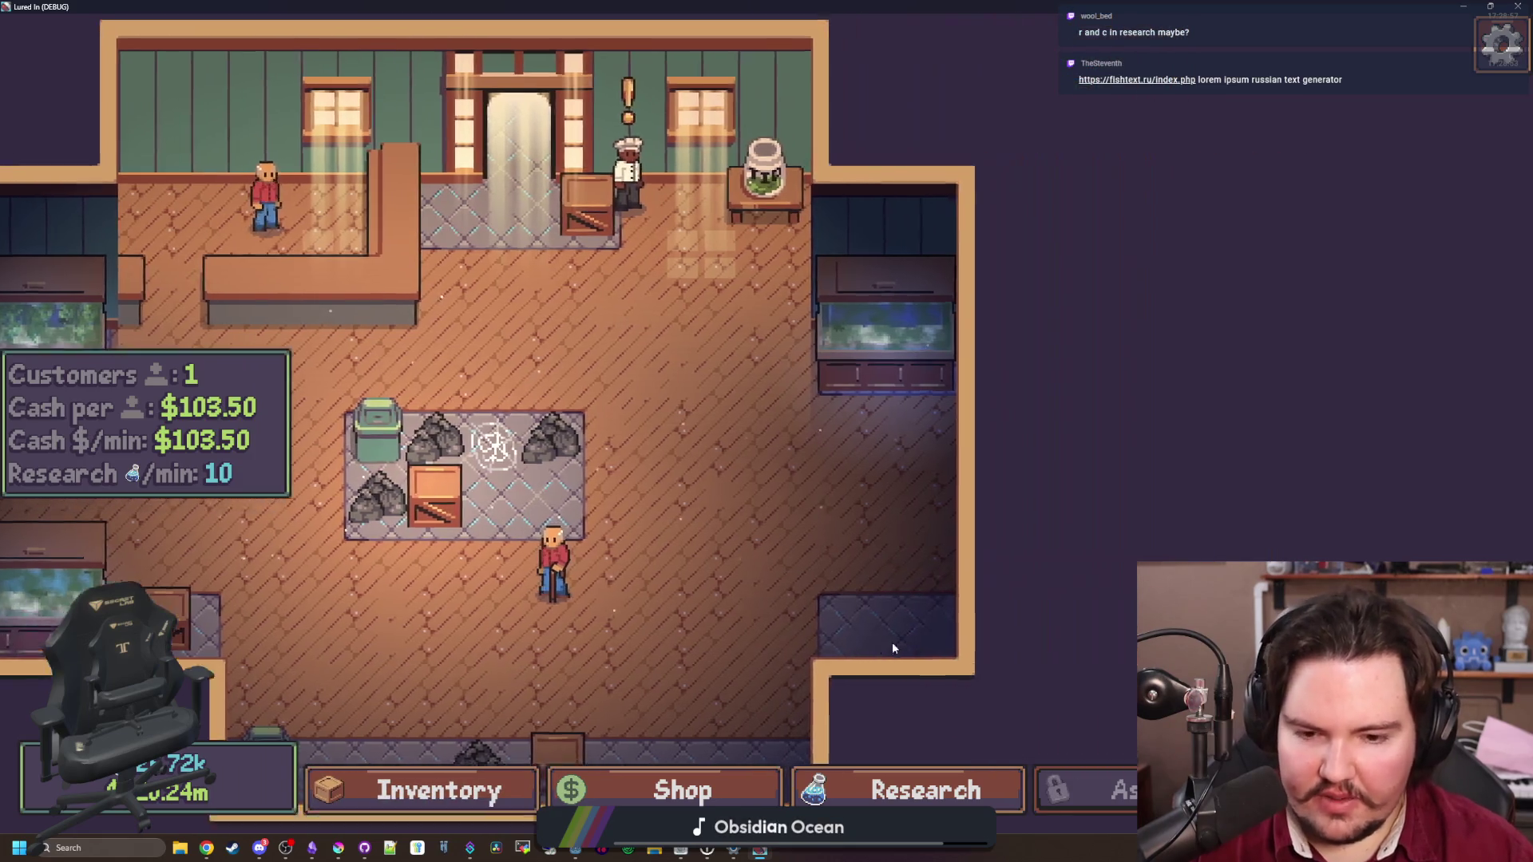
pyautogui.press('w')
pyautogui.press('a')
pyautogui.press('s')
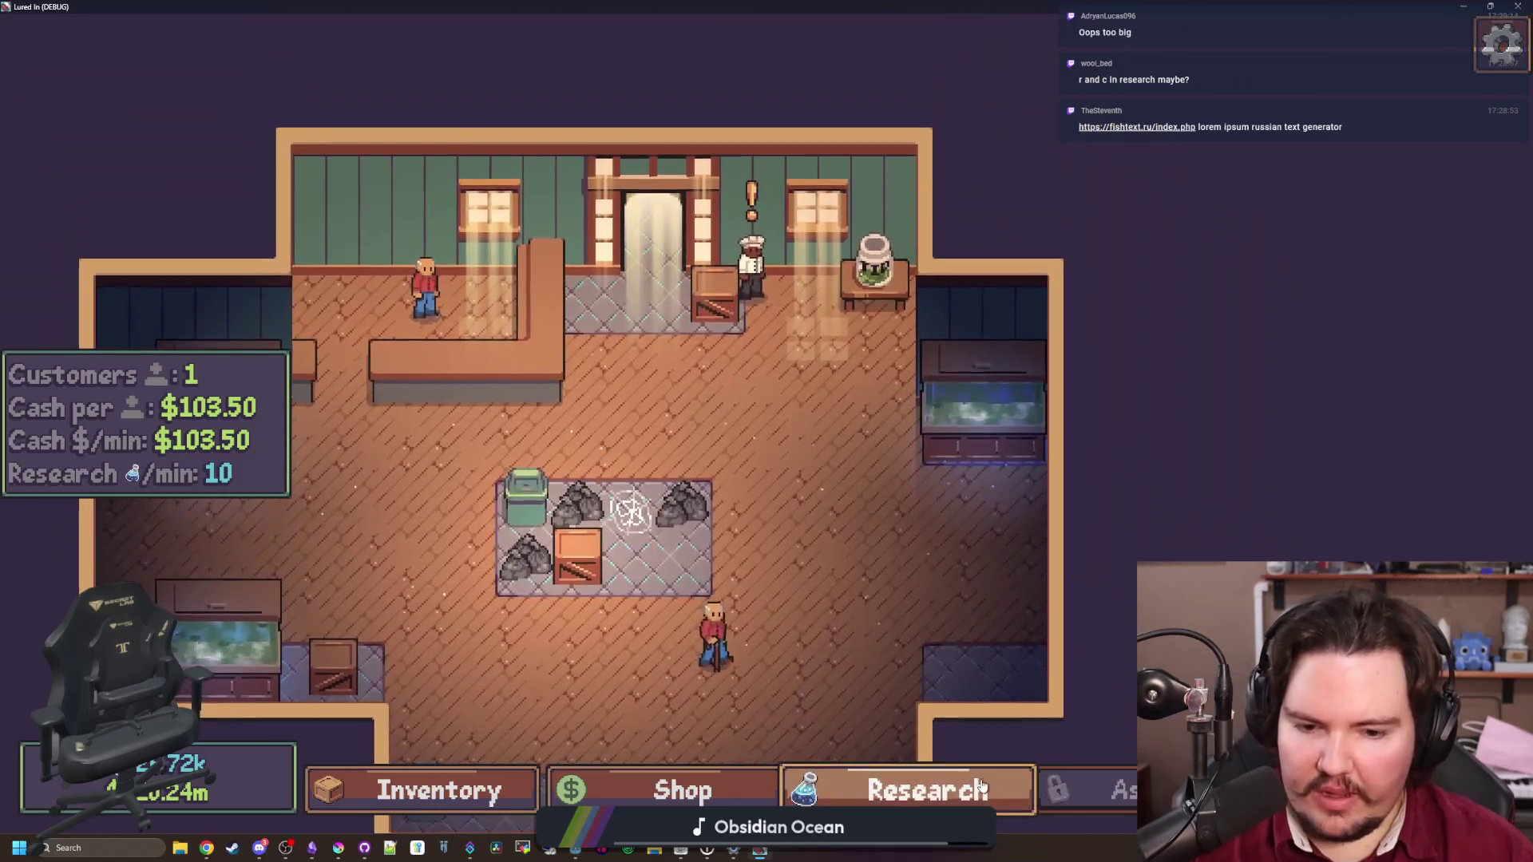
pyautogui.click(926, 790)
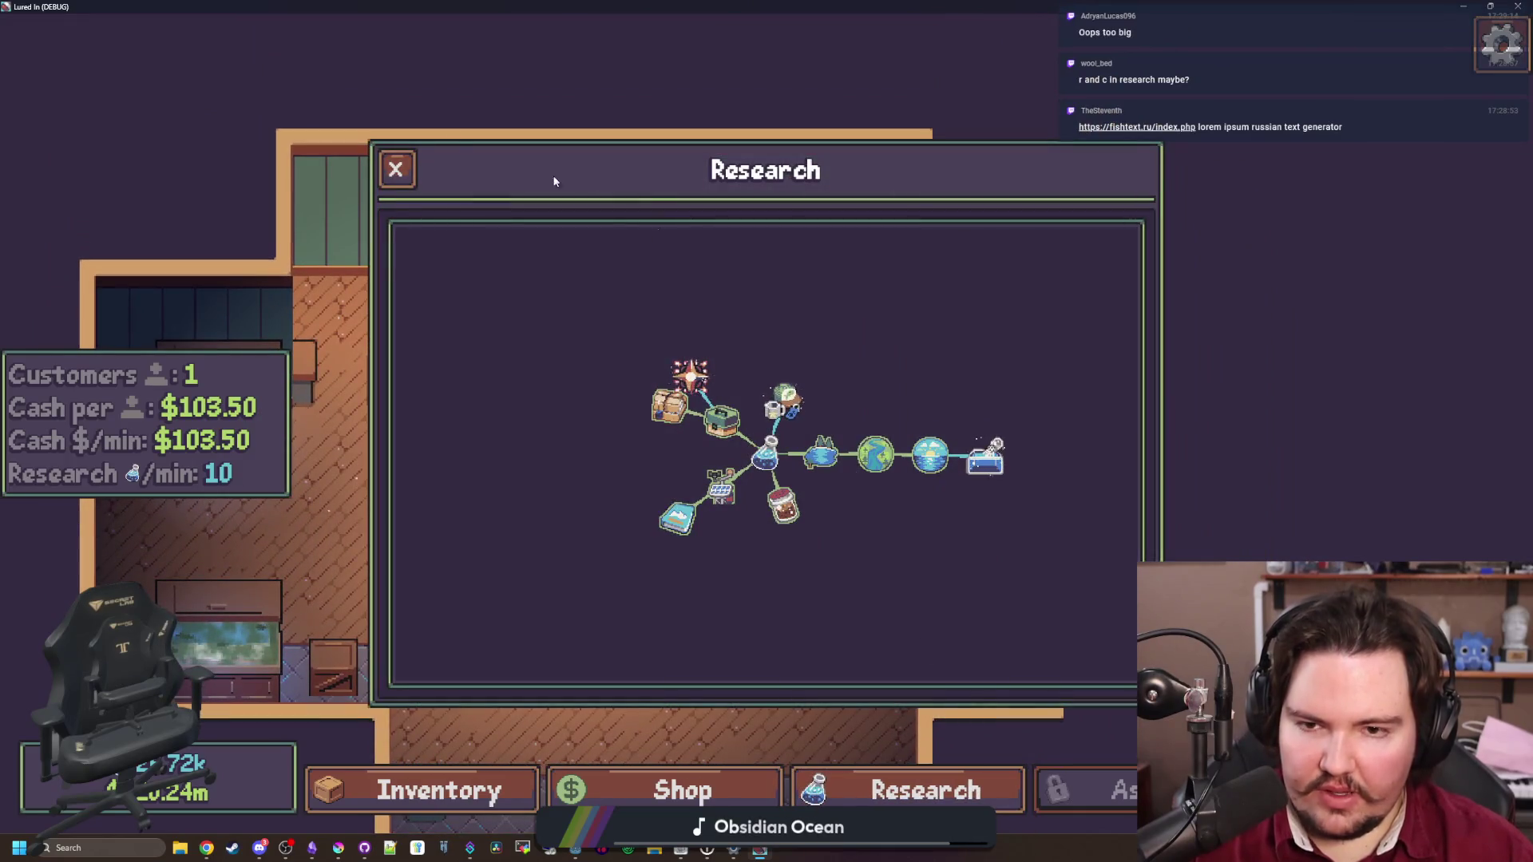
pyautogui.doubleClick(949, 5)
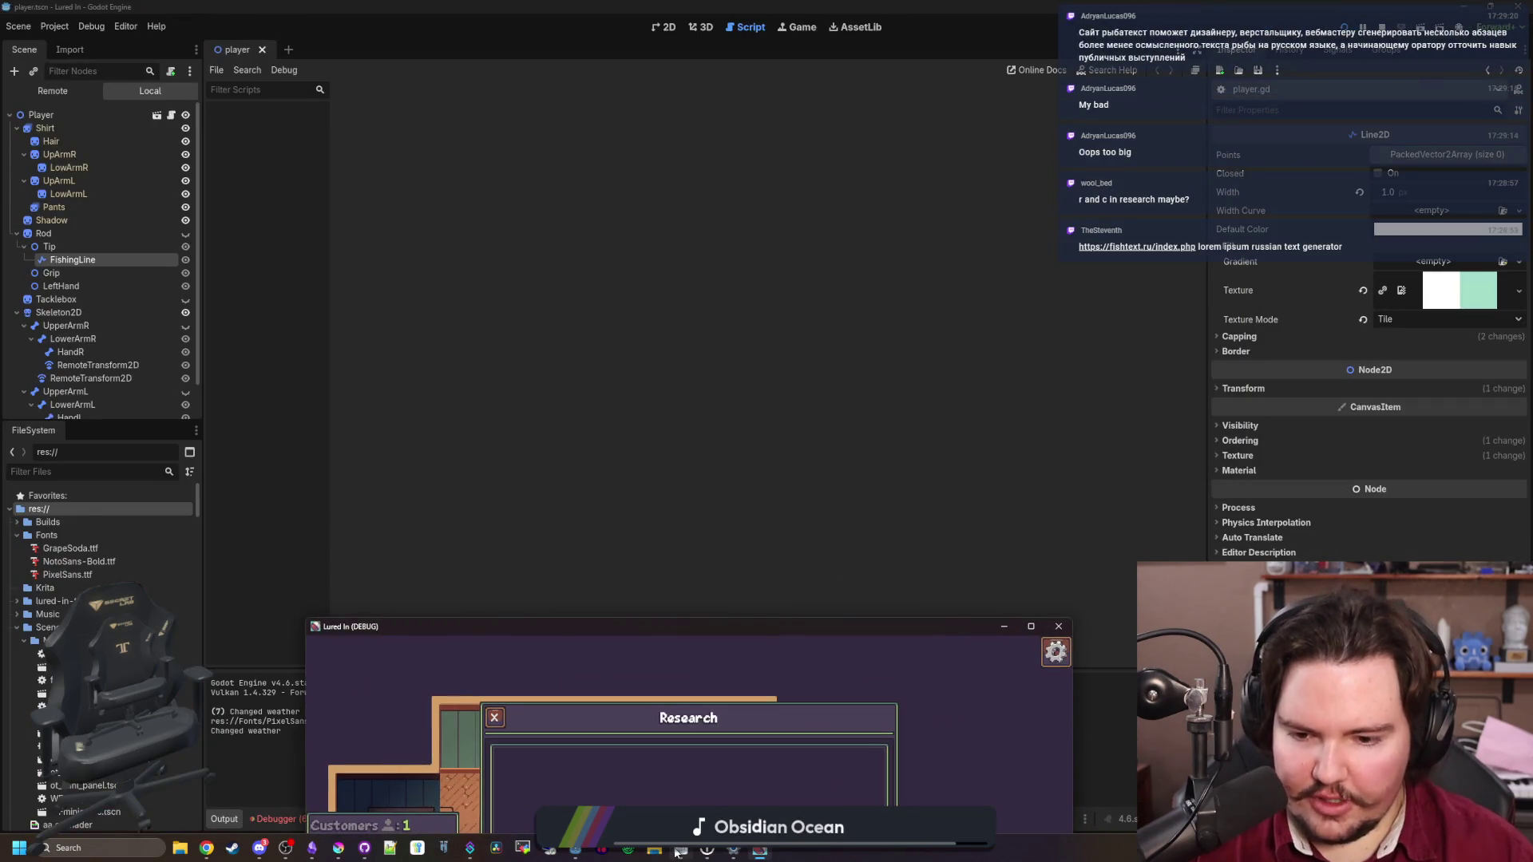
# Set the lowercase r's advance width to 6 in the Pixel Sans editor
pyautogui.hotkey('alt', 'Tab')
pyautogui.scroll(-5, 827, 423)
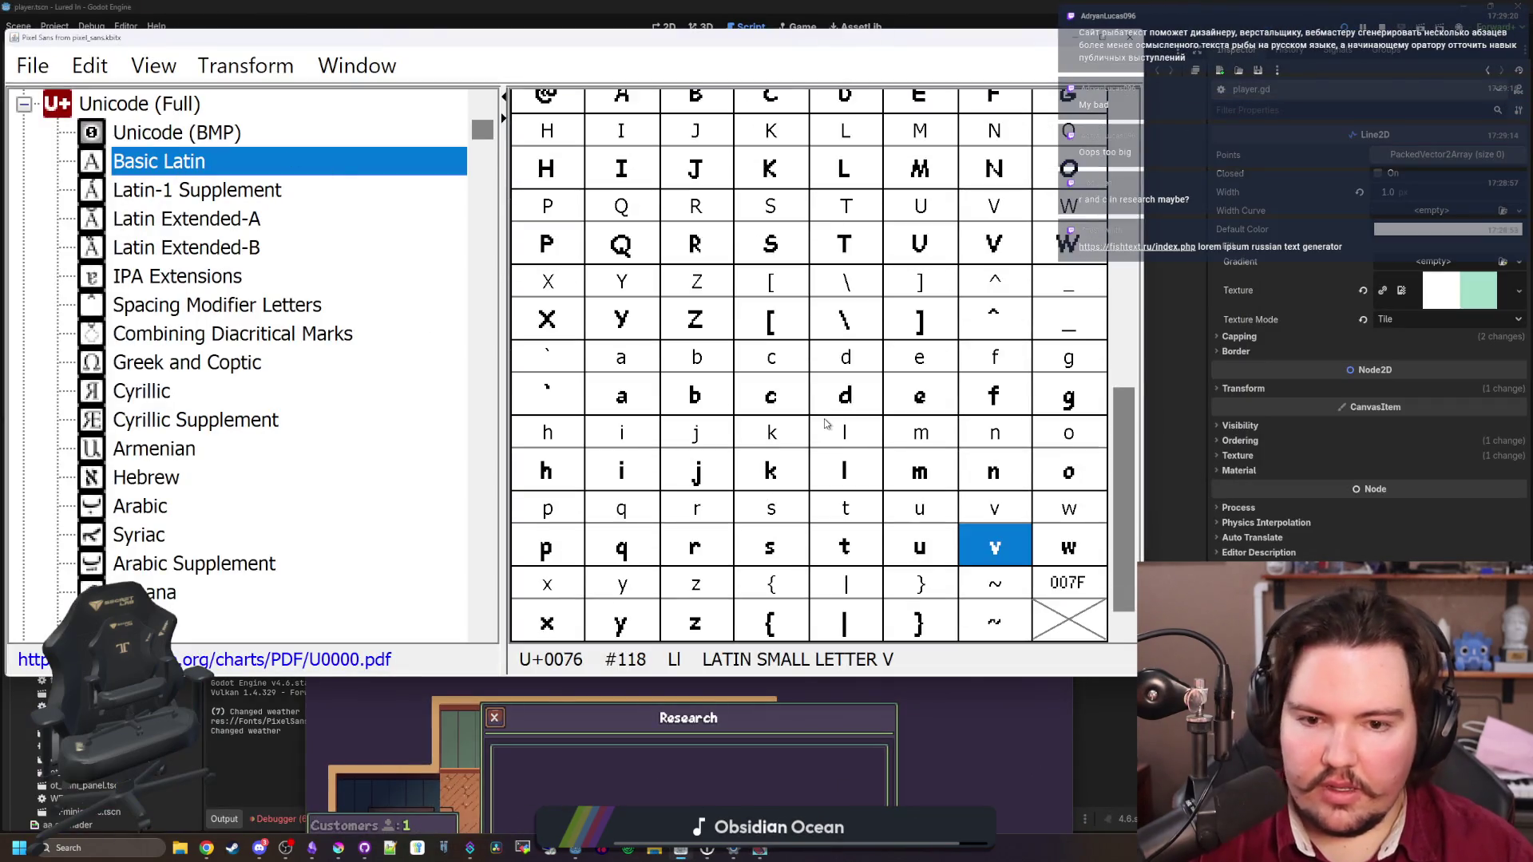
pyautogui.doubleClick(688, 549)
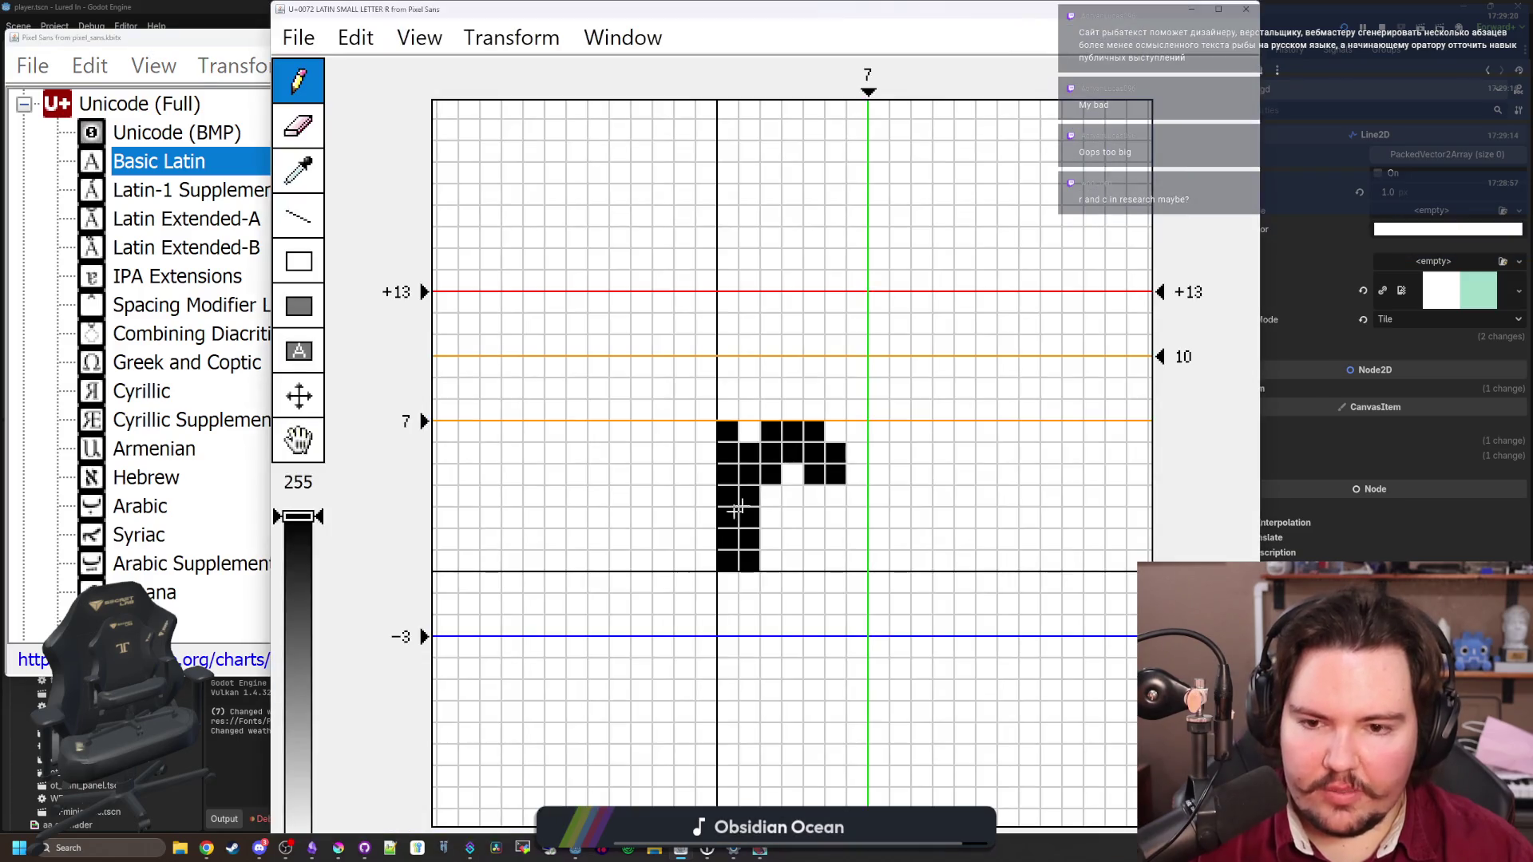
pyautogui.moveTo(892, 100)
pyautogui.mouseDown()
pyautogui.moveTo(825, 94)
pyautogui.moveTo(851, 96)
pyautogui.mouseUp()
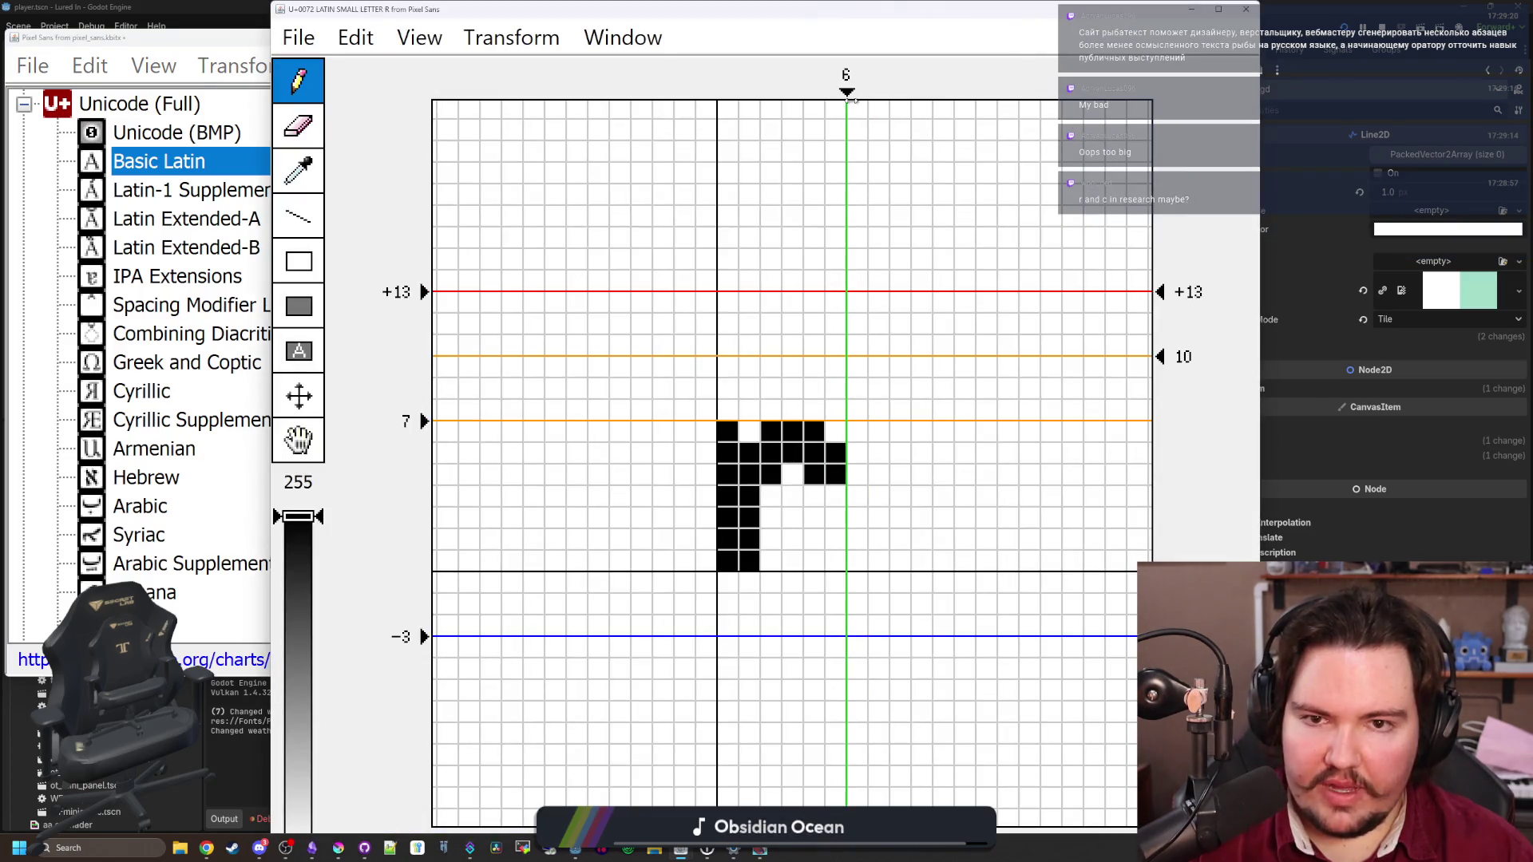
pyautogui.click(1241, 7)
pyautogui.click(772, 397)
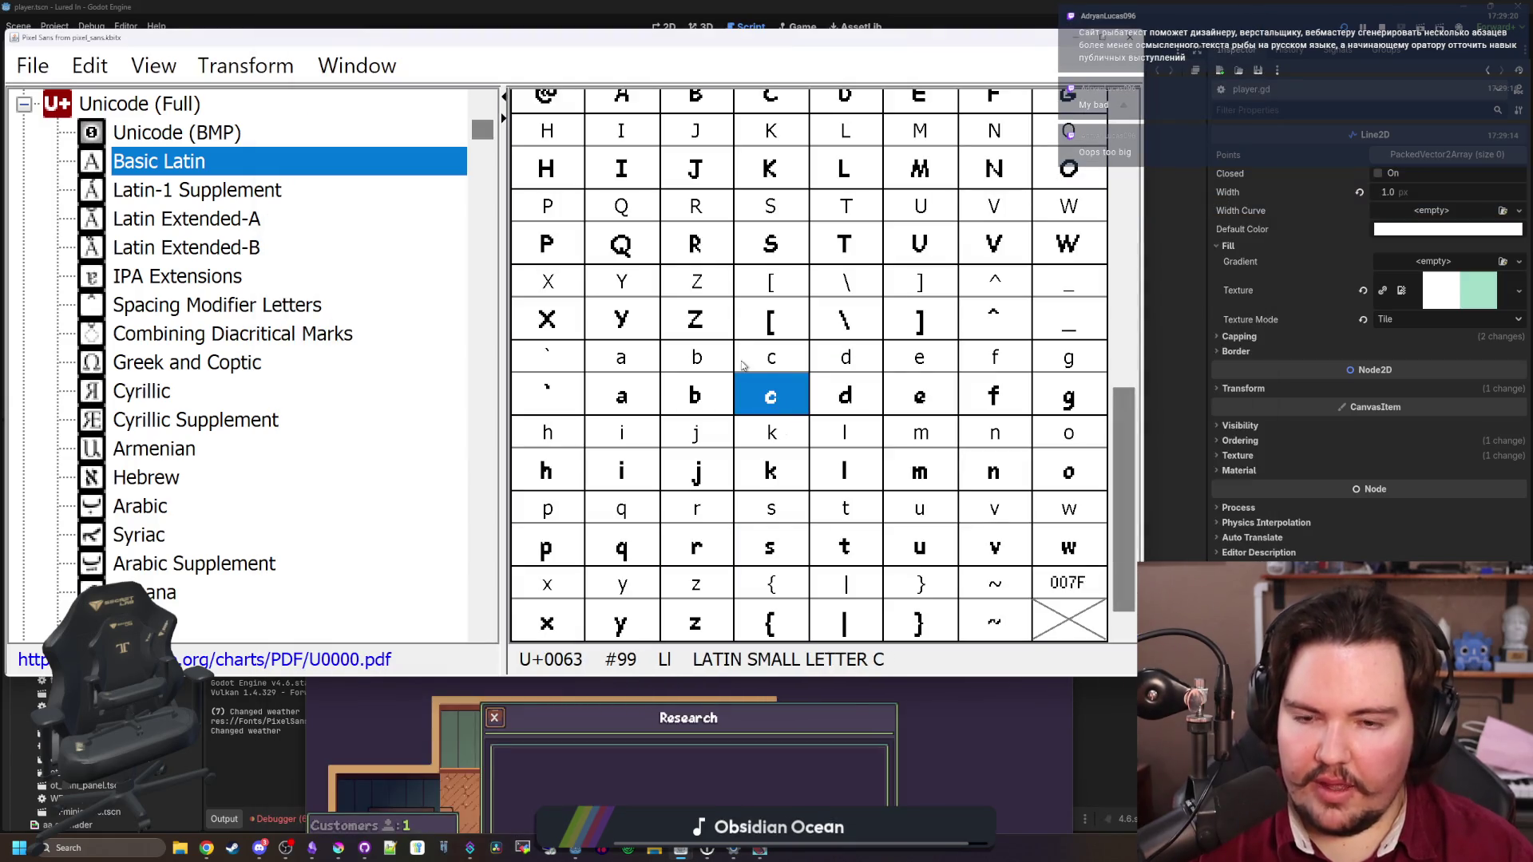
# Export the font as TTF over PixelSans.ttf, confirm the replace, and minimize the editor
pyautogui.click(36, 68)
pyautogui.click(119, 359)
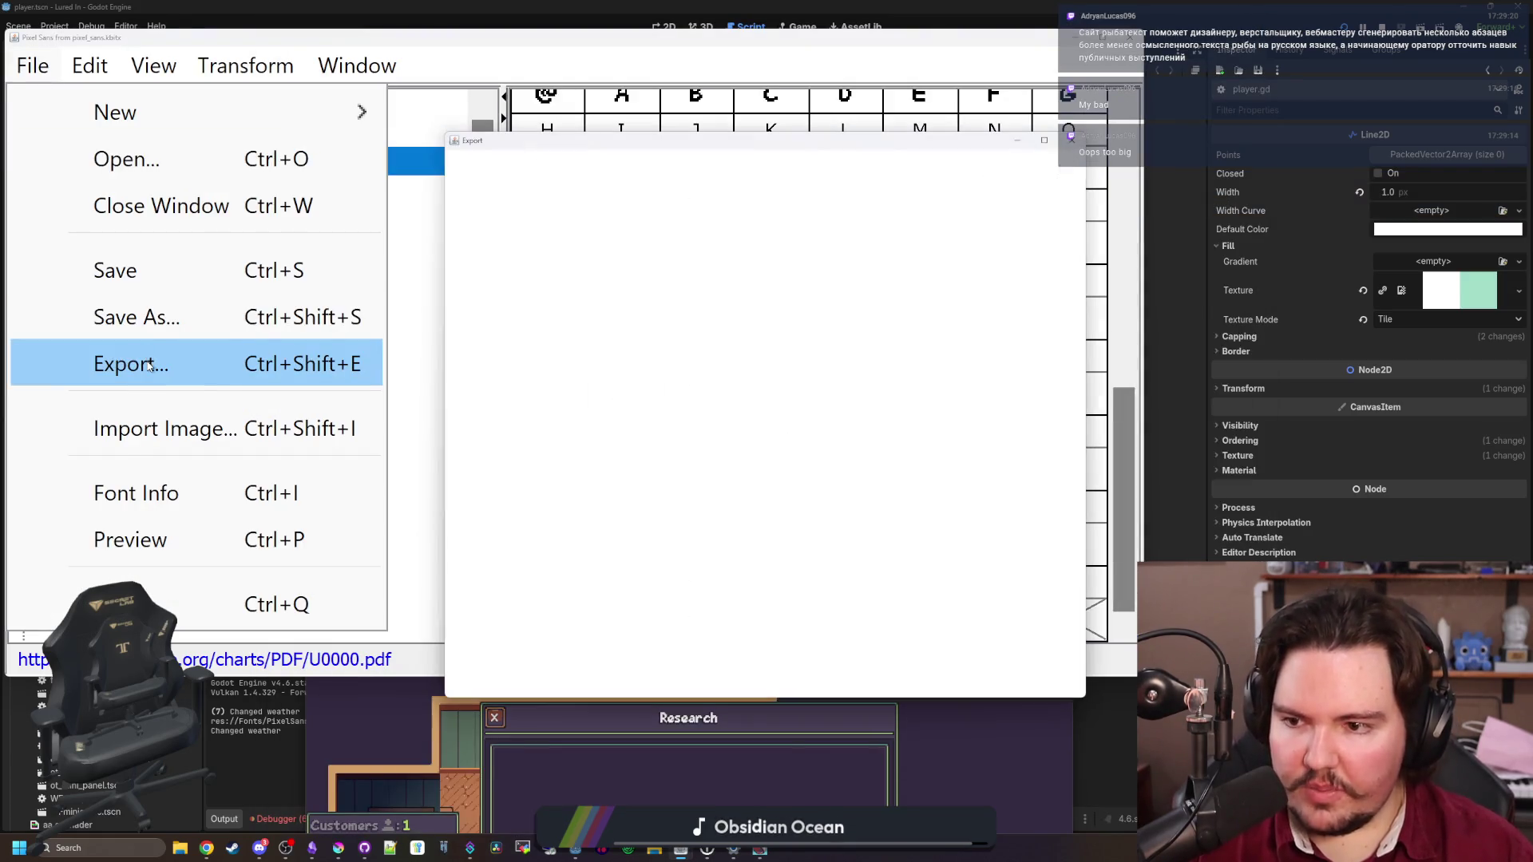
pyautogui.click(763, 648)
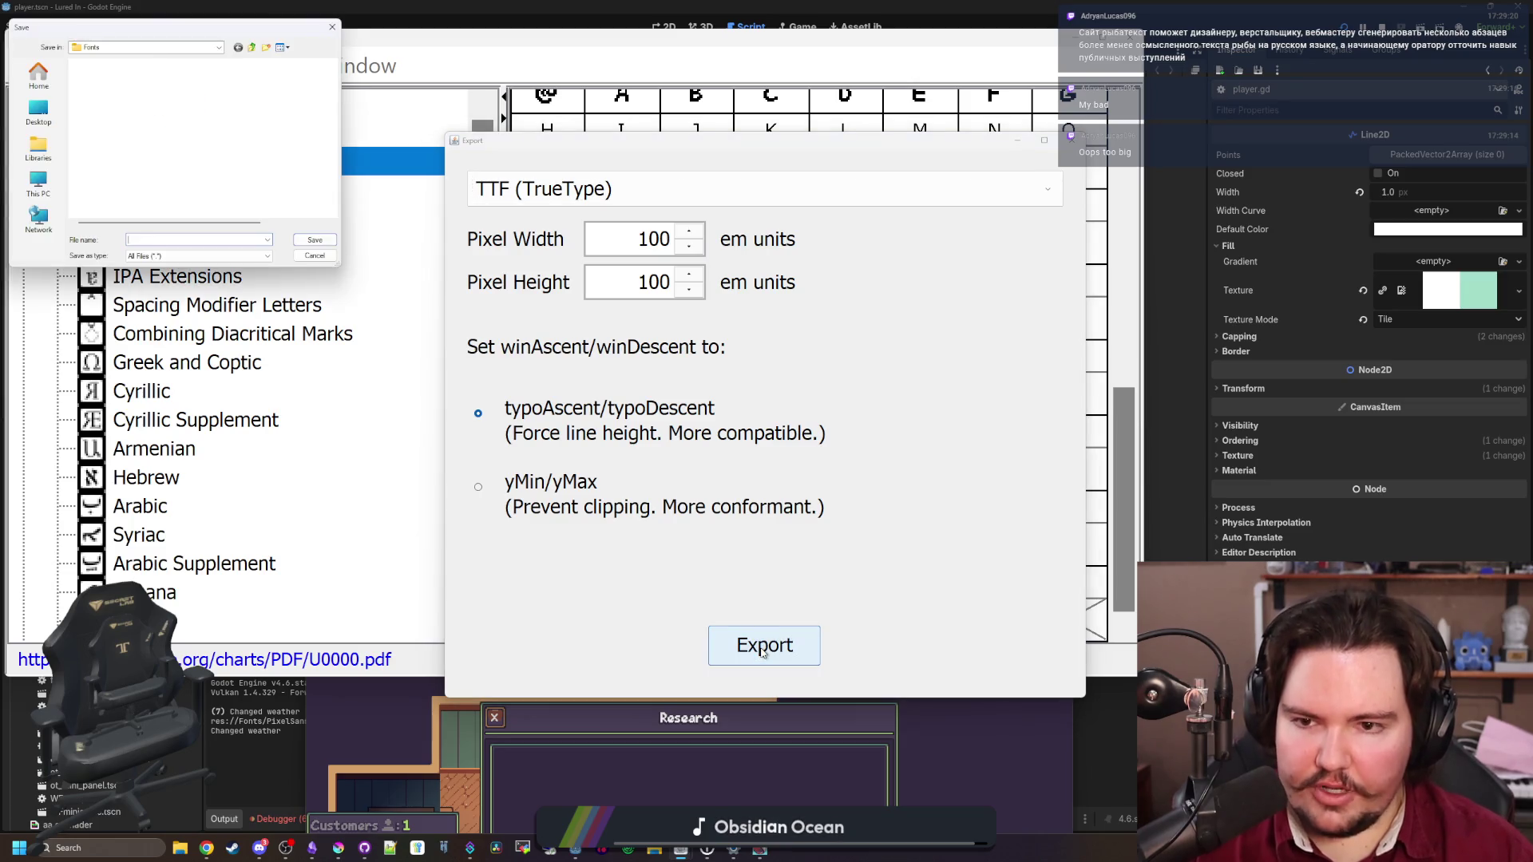
pyautogui.click(121, 192)
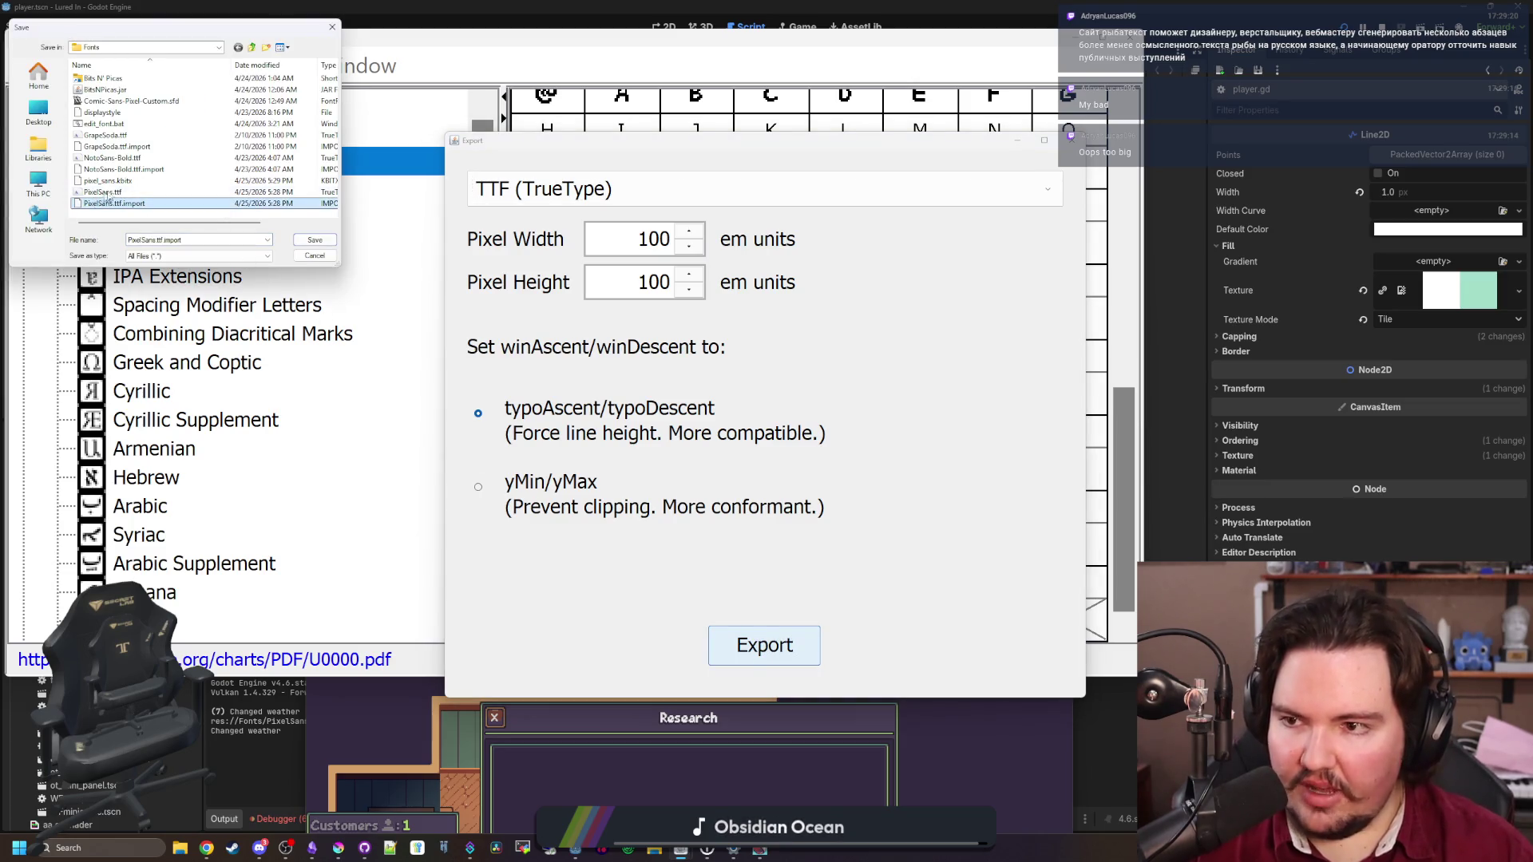
pyautogui.click(328, 241)
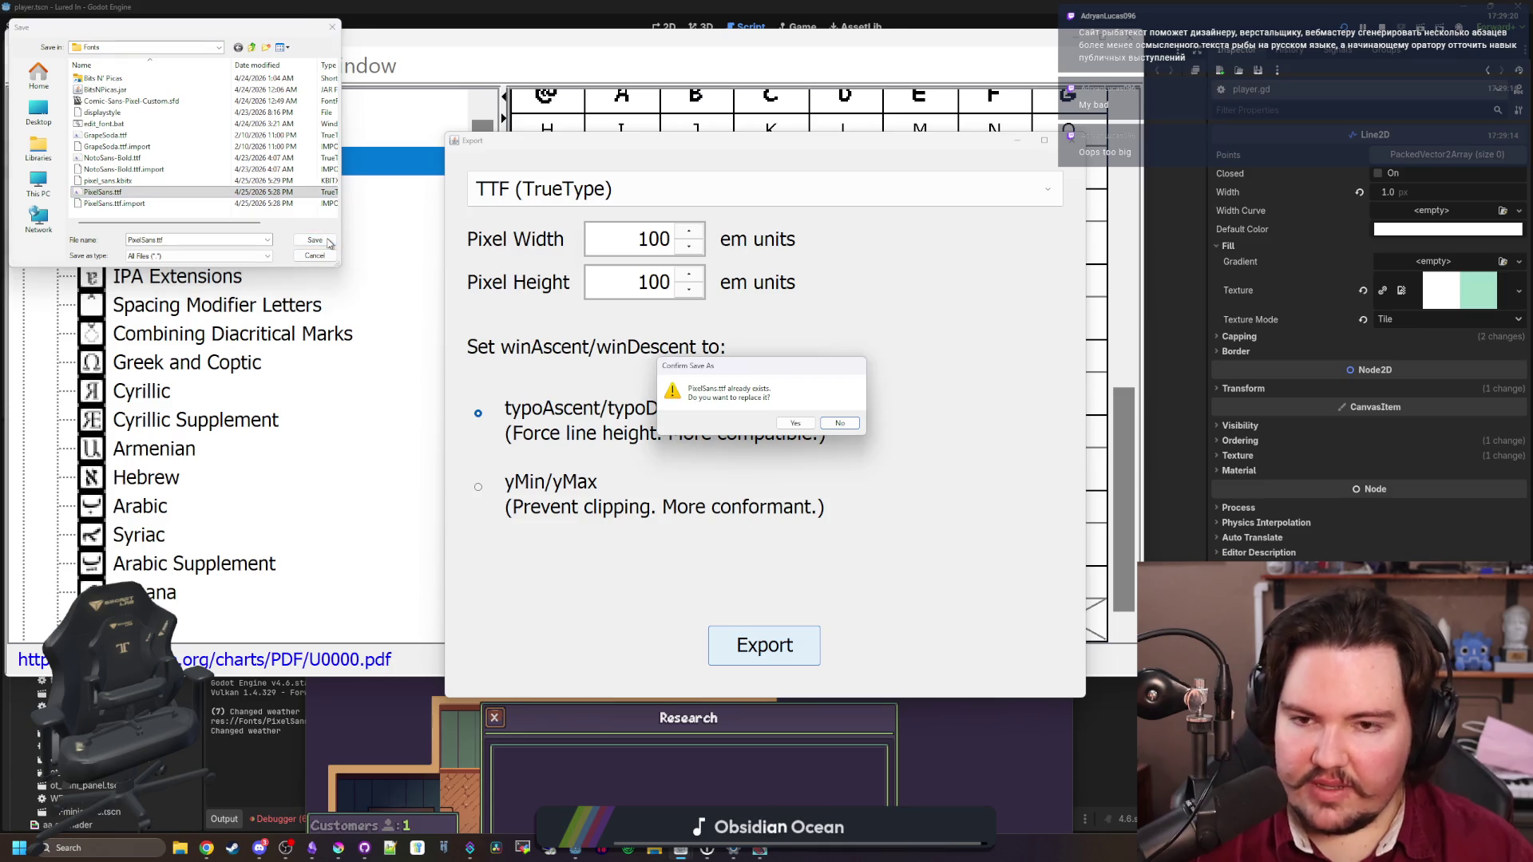
pyautogui.click(795, 423)
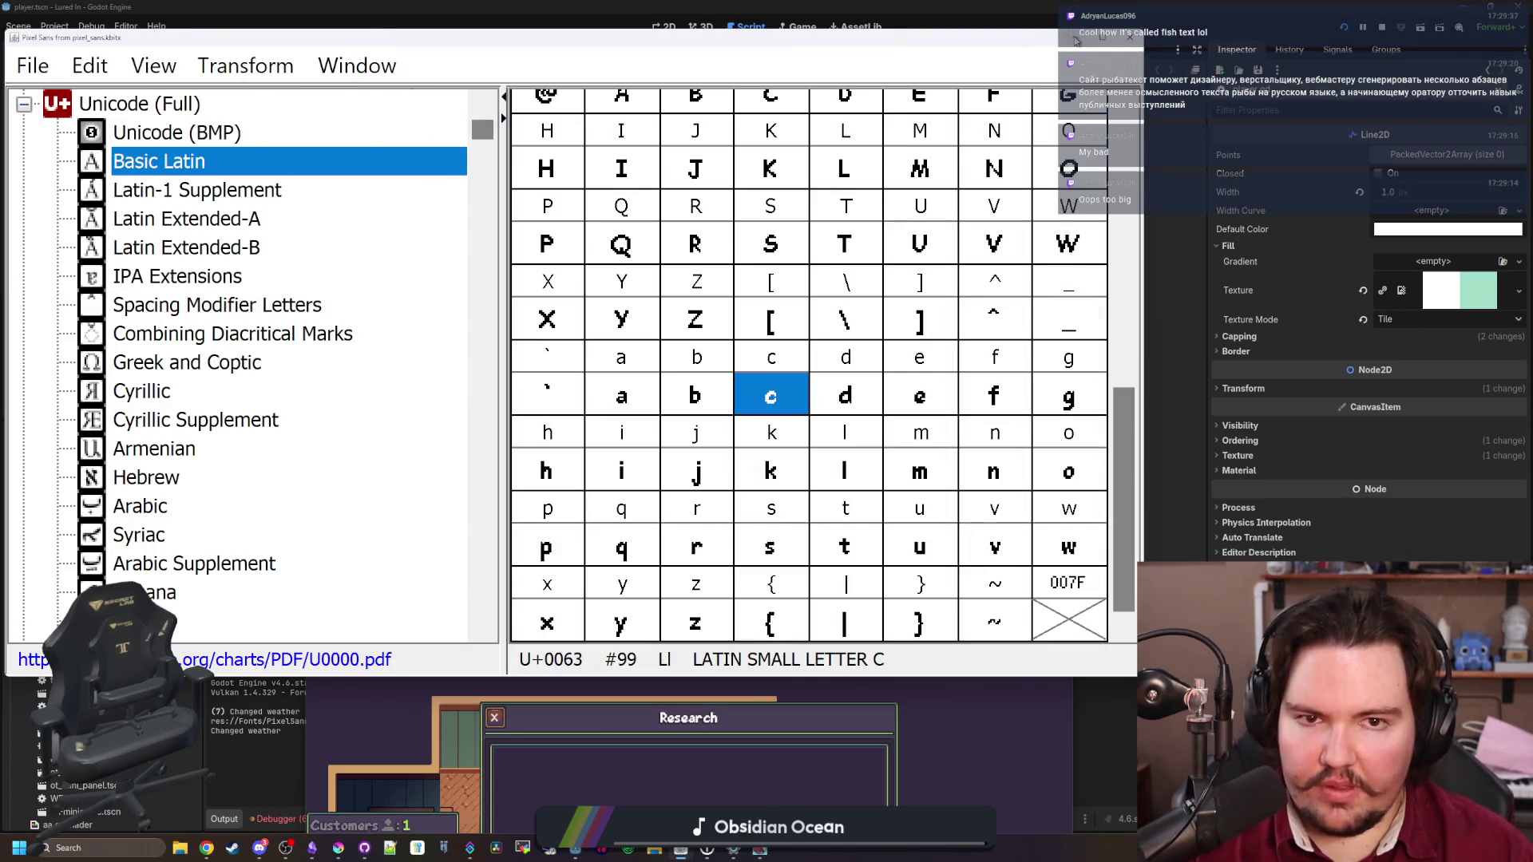
pyautogui.click(1076, 38)
pyautogui.doubleClick(863, 627)
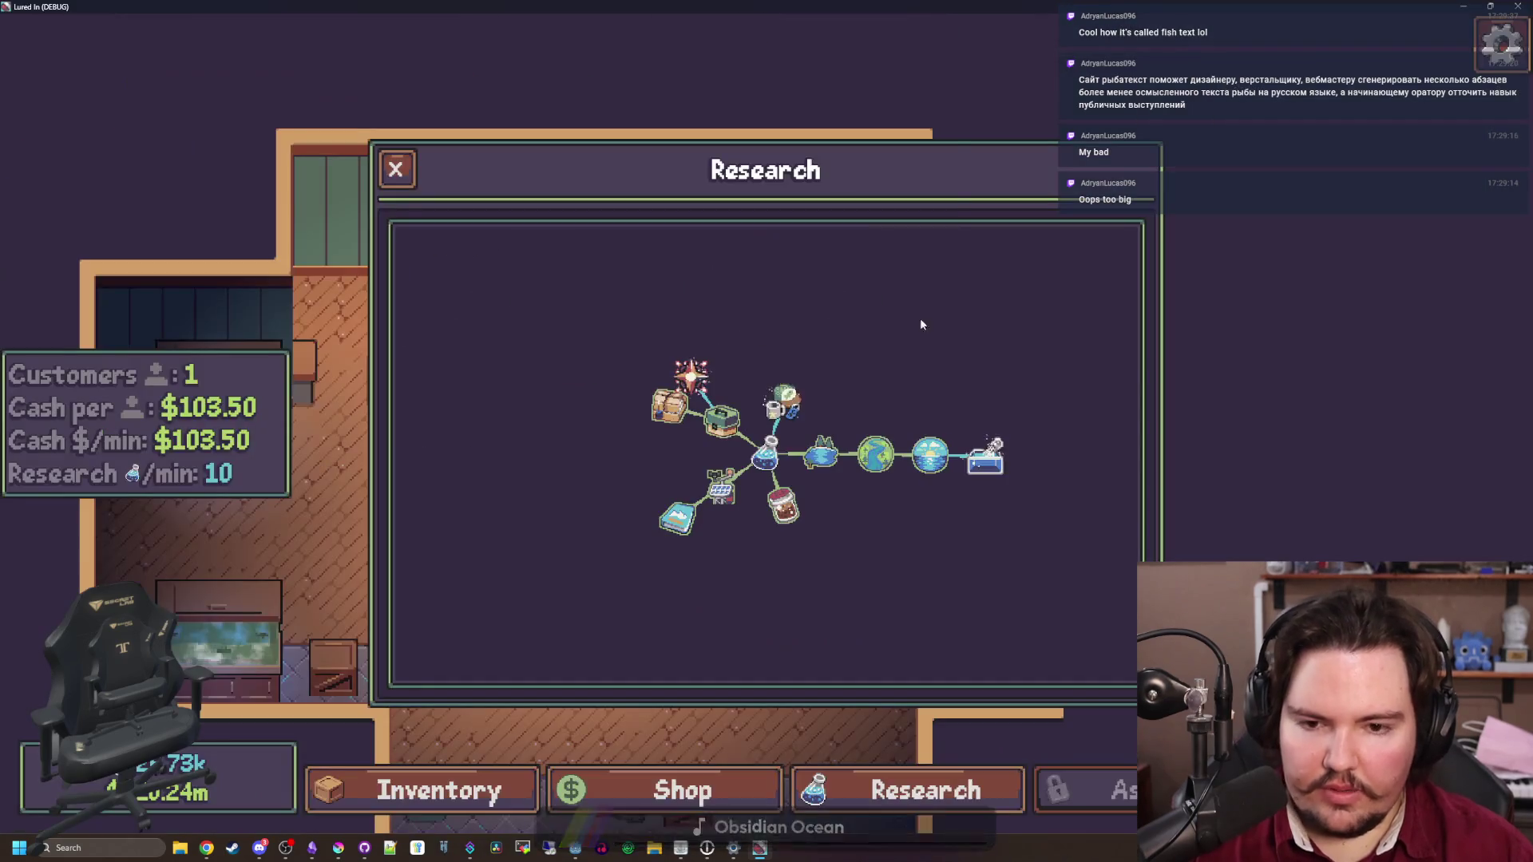
pyautogui.press('super+Down')
pyautogui.press('super+Down')
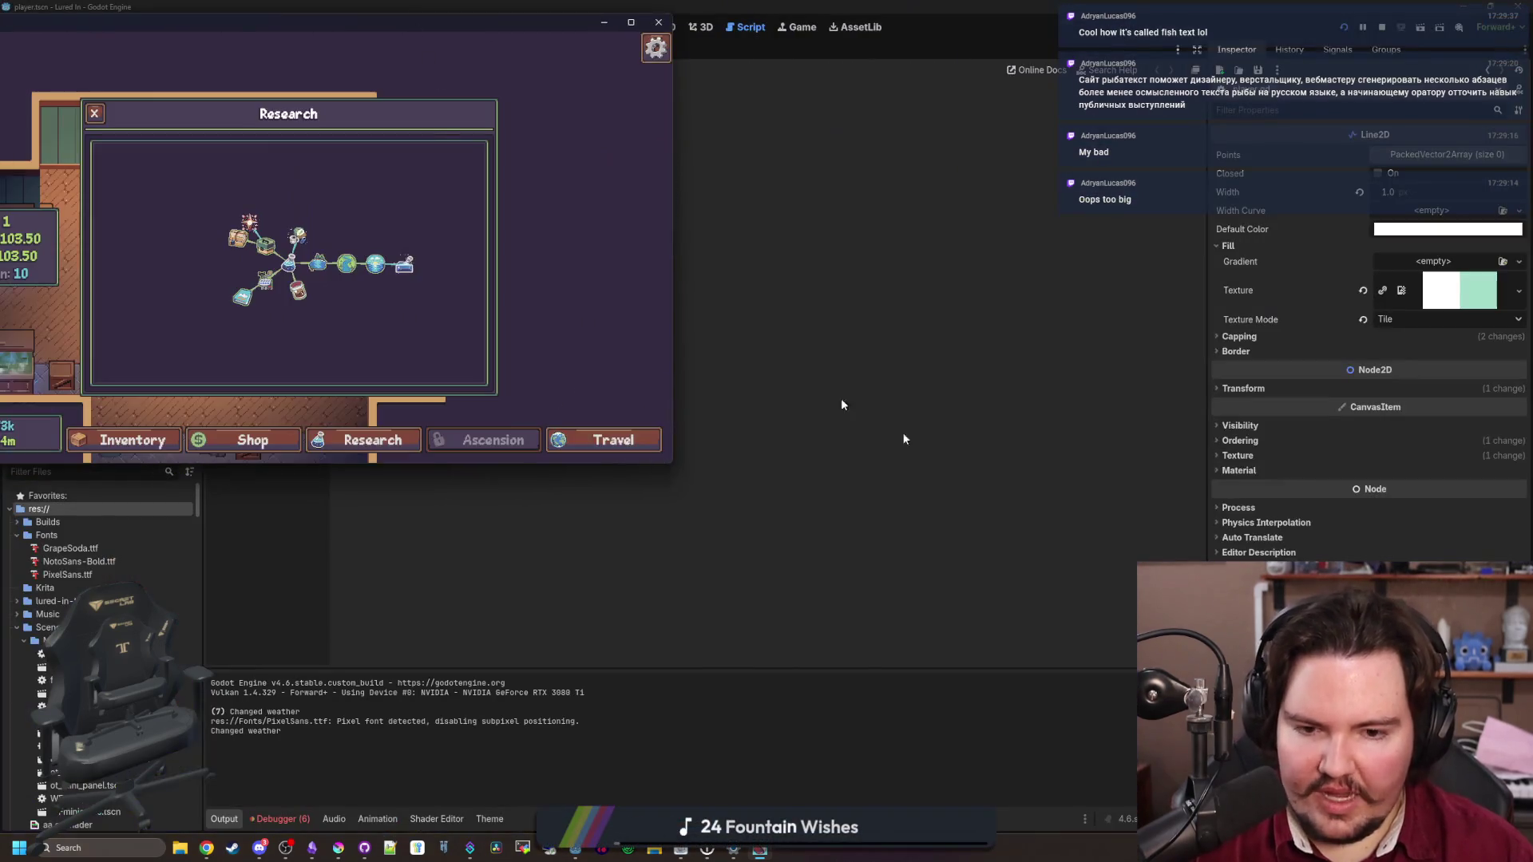
# Maximize Lured In, close the Research panel, look around the shop, then minimize the game
pyautogui.click(760, 850)
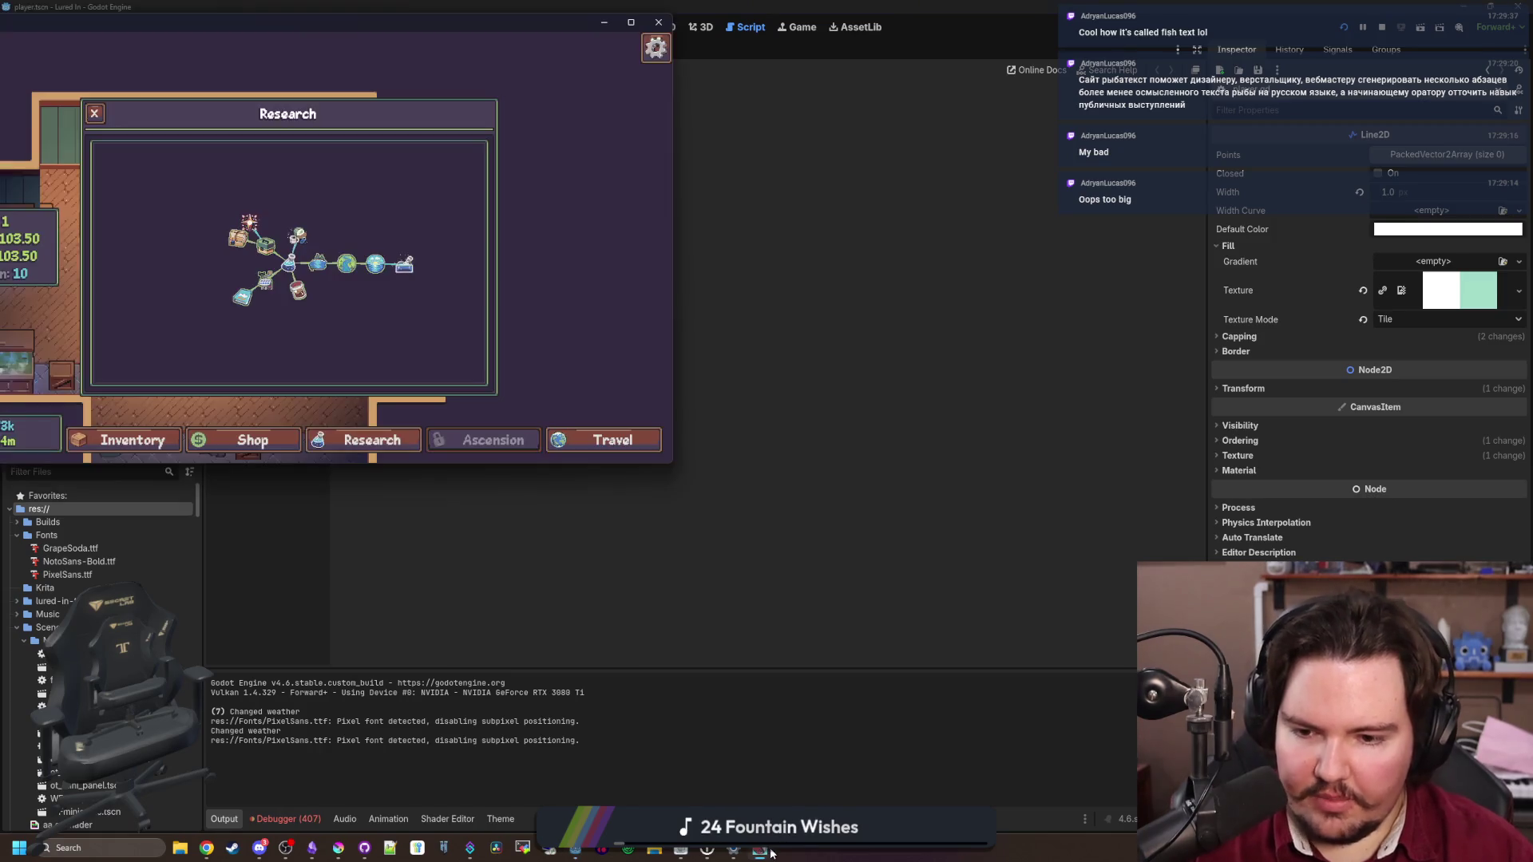
pyautogui.doubleClick(505, 26)
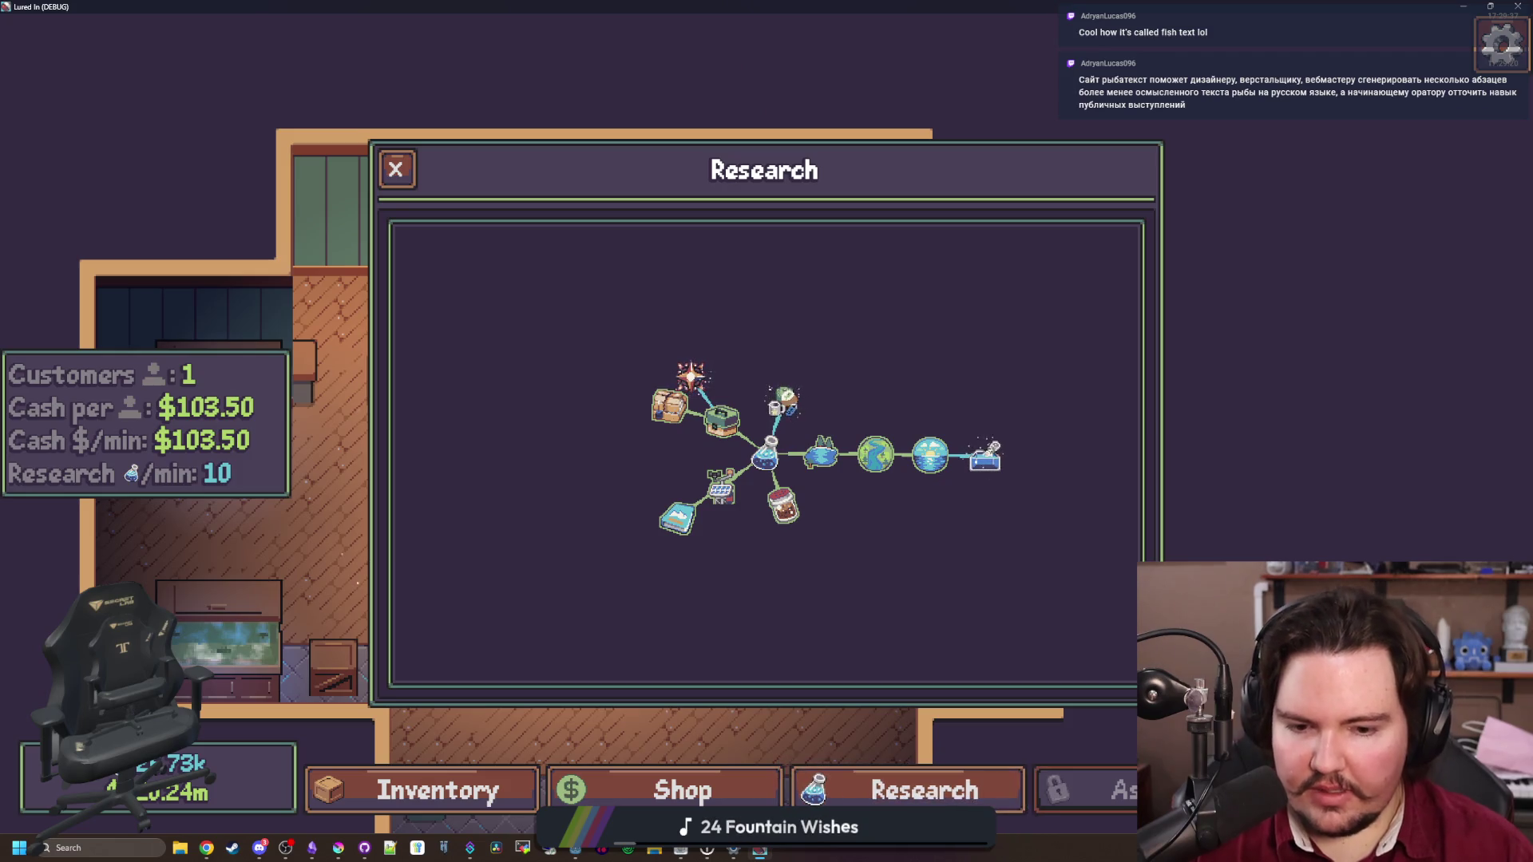
pyautogui.press('Escape')
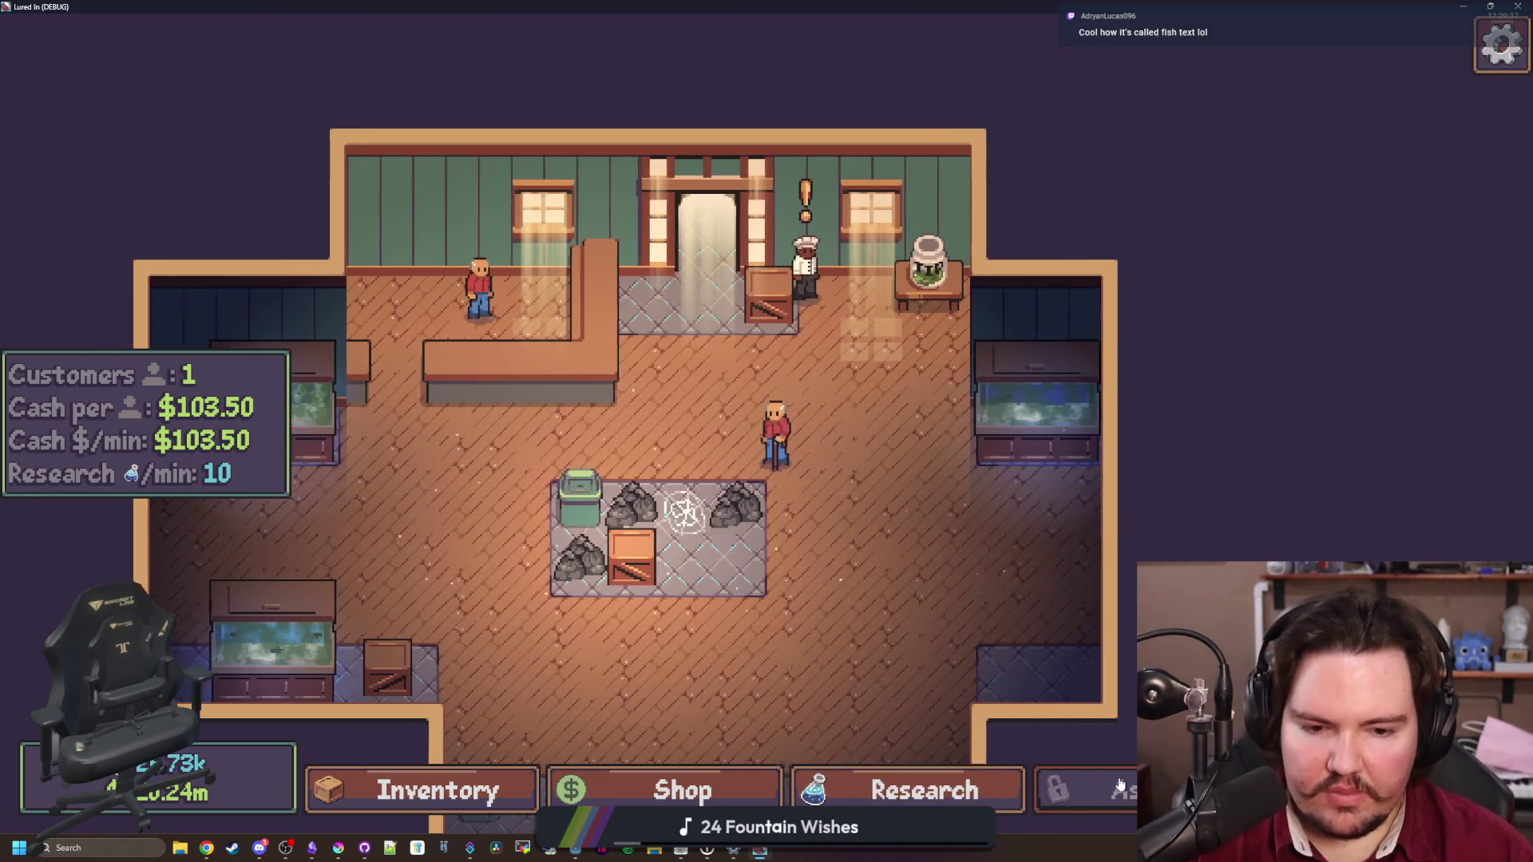
pyautogui.scroll(3, 1118, 664)
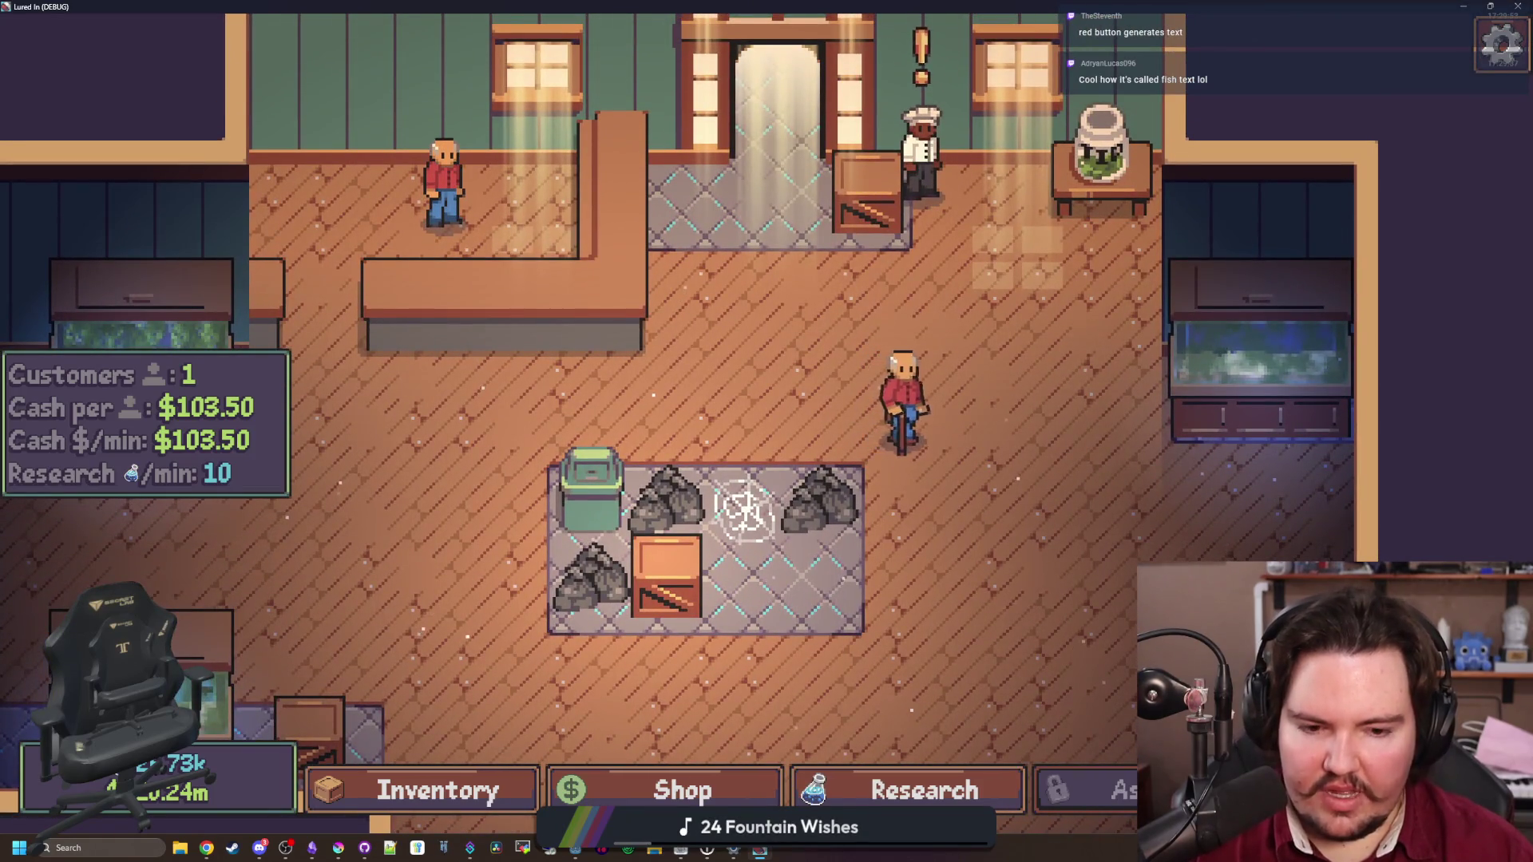
pyautogui.press('d')
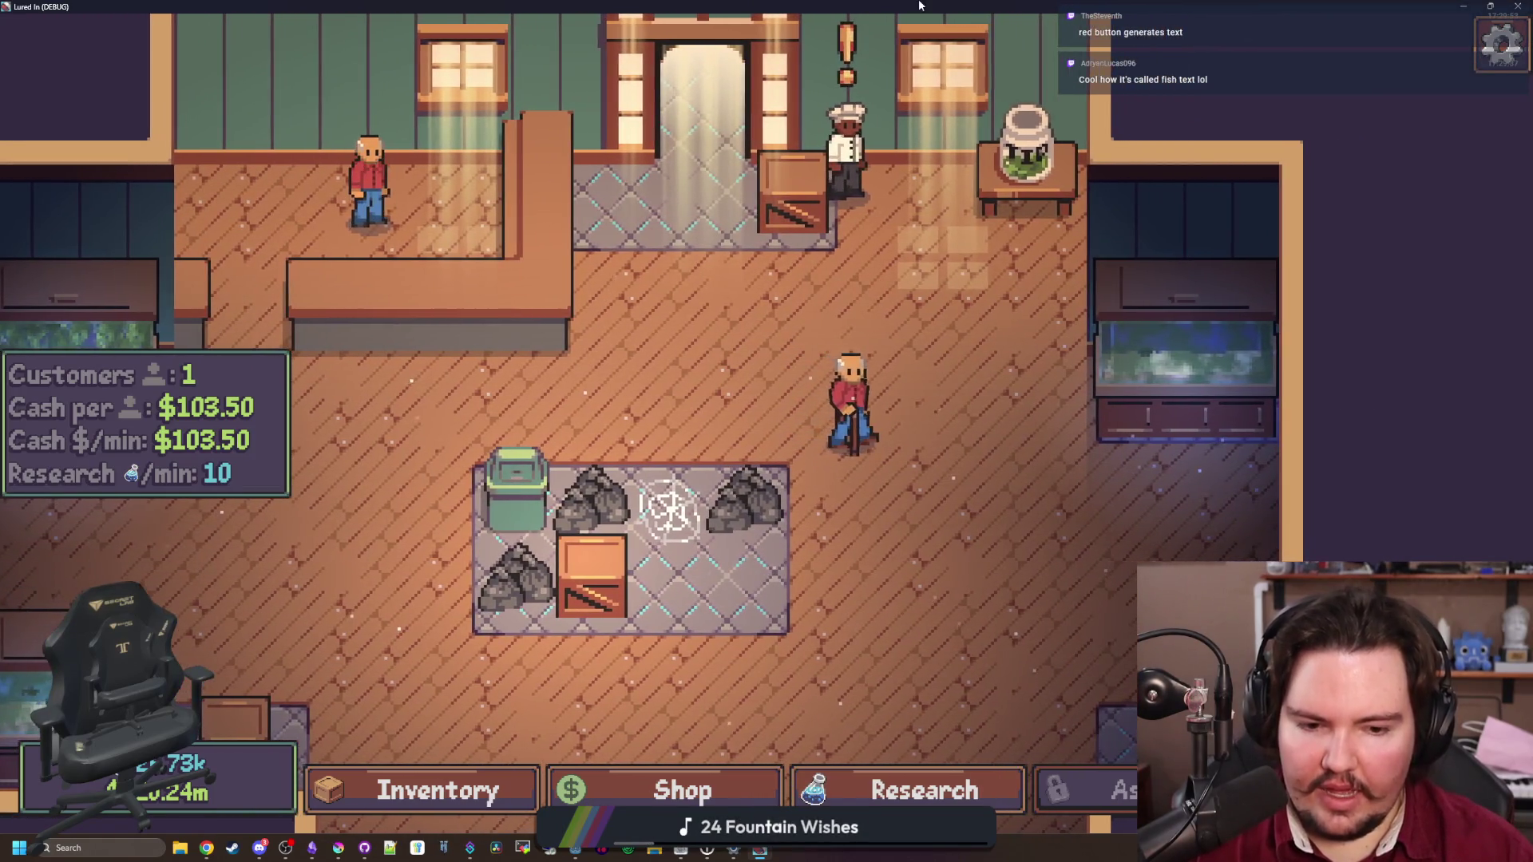
pyautogui.press('super+Down')
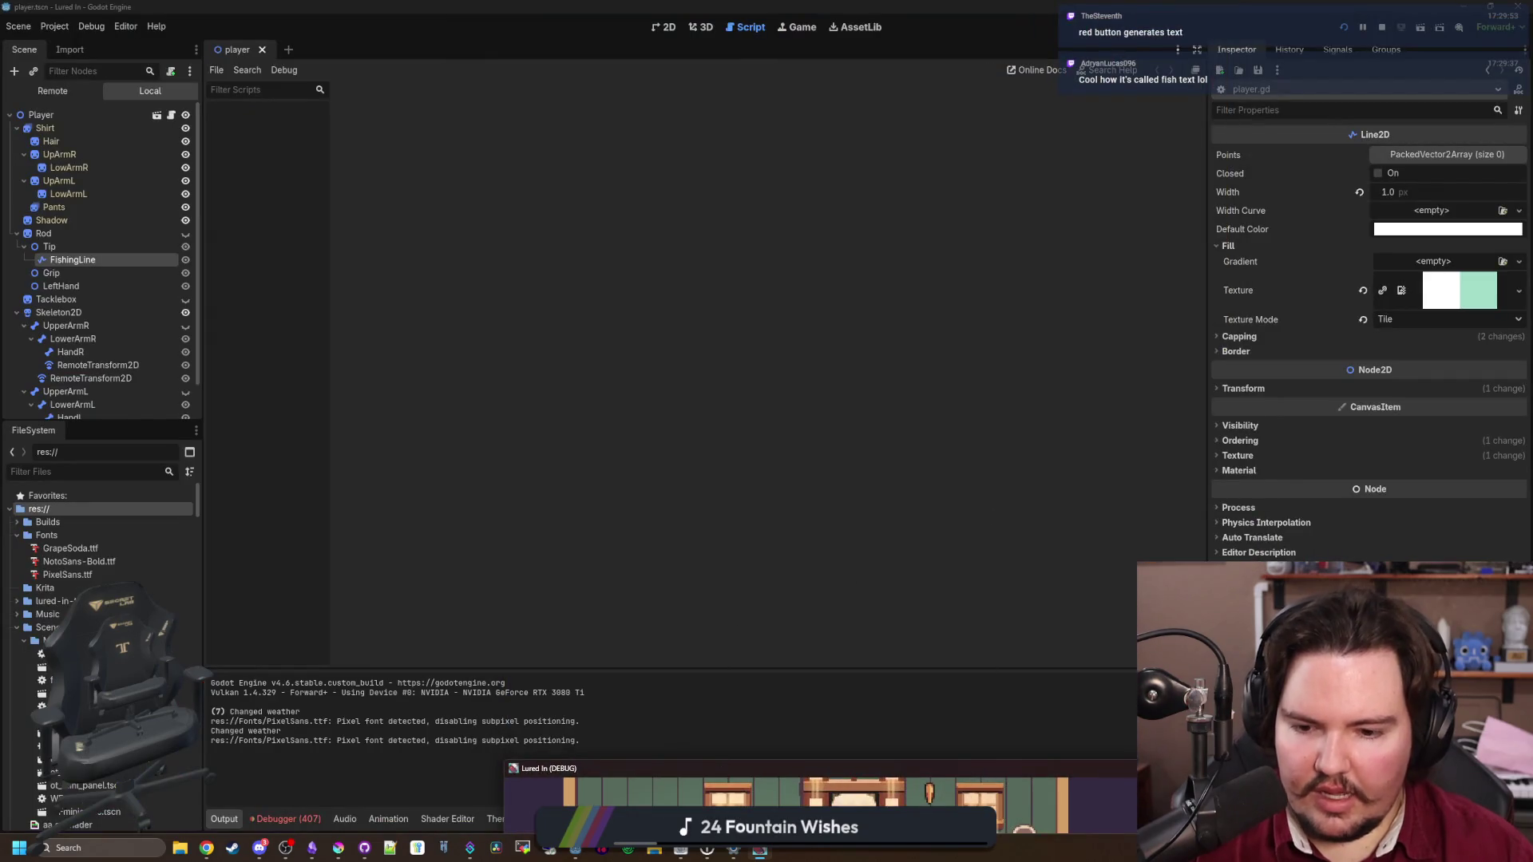
# Try narrowing the lowercase i's advance width to 2, then undo it back to 3
pyautogui.click(681, 850)
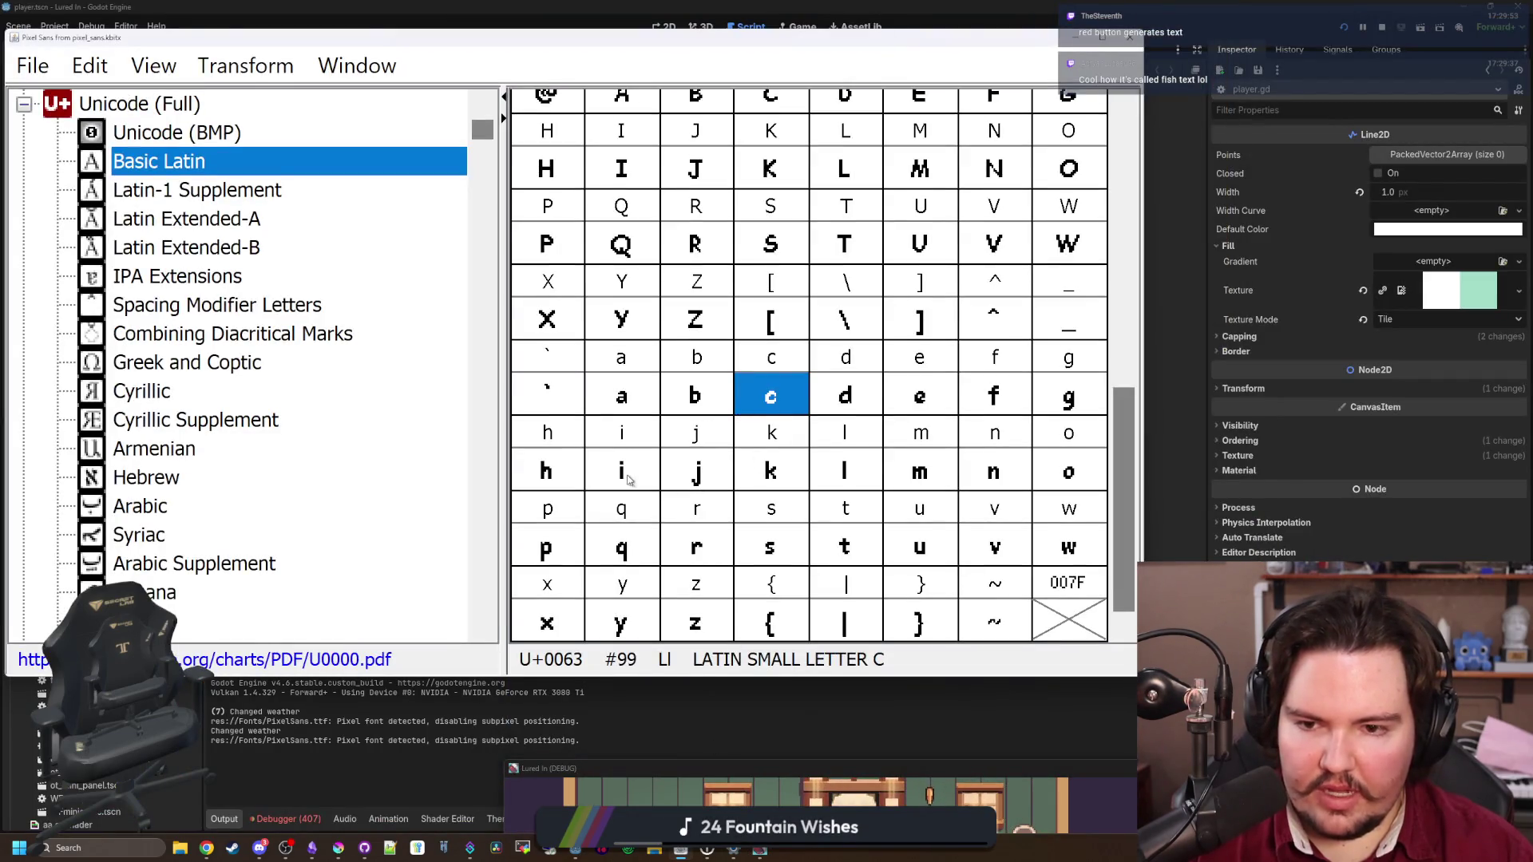
pyautogui.doubleClick(630, 480)
pyautogui.moveTo(828, 75); pyautogui.dragTo(799, 91)
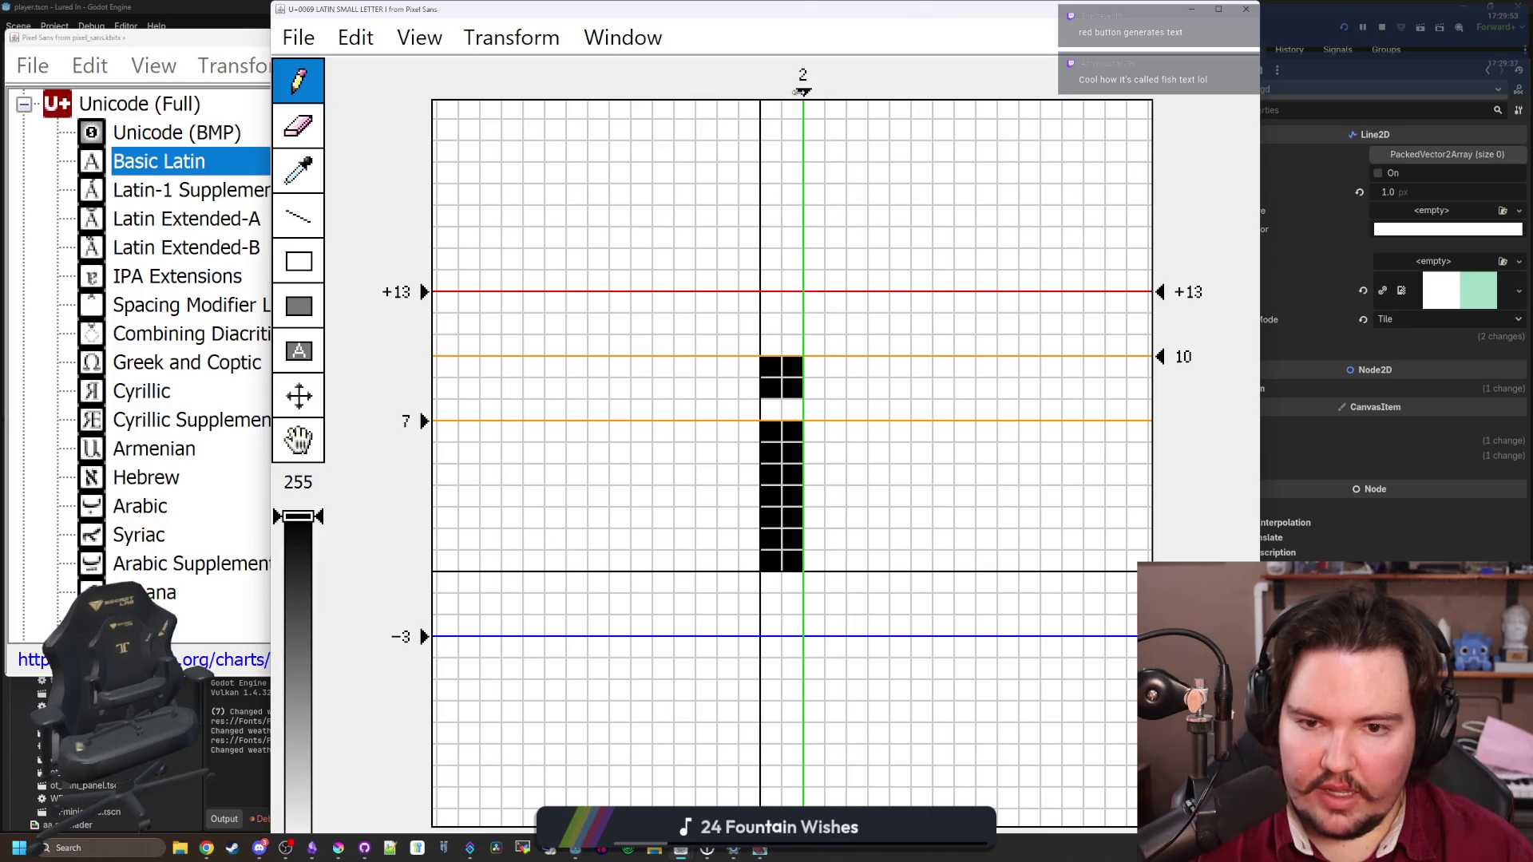
pyautogui.hotkey('ctrl', 'z')
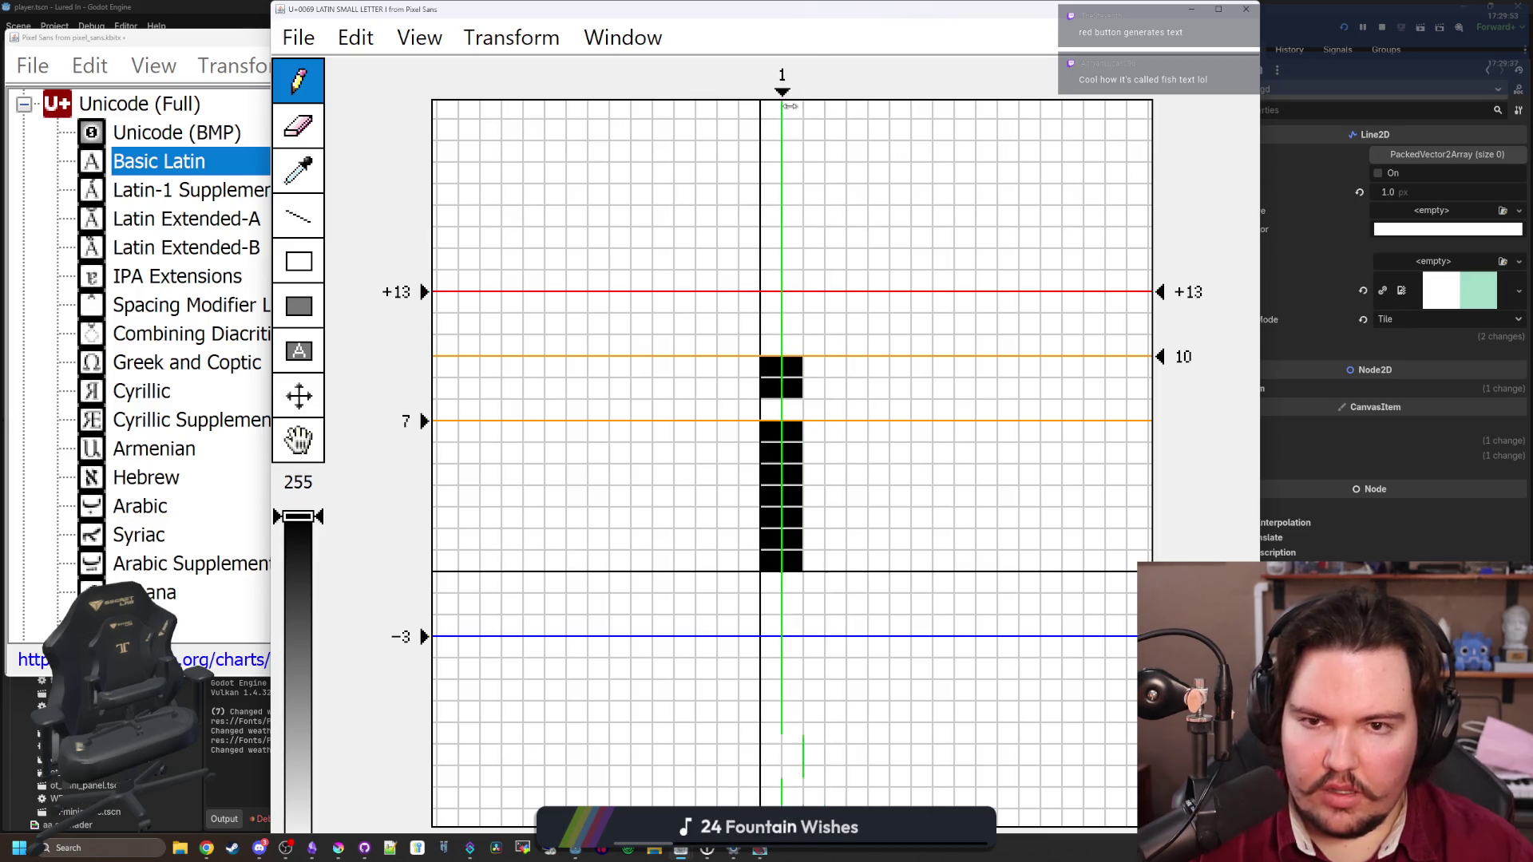
pyautogui.moveTo(813, 103); pyautogui.dragTo(818, 104)
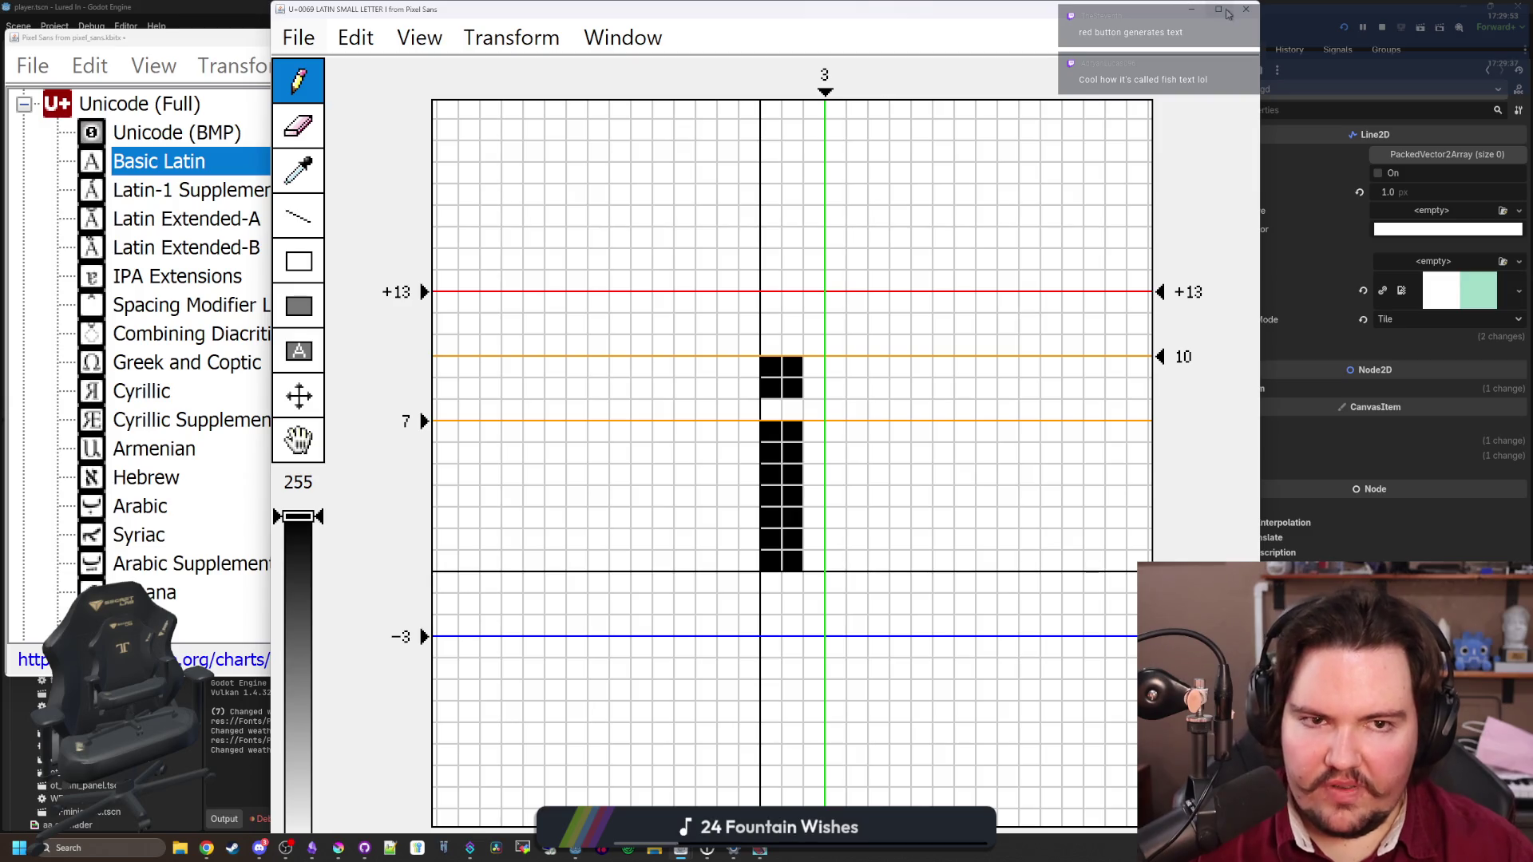
pyautogui.click(1229, 16)
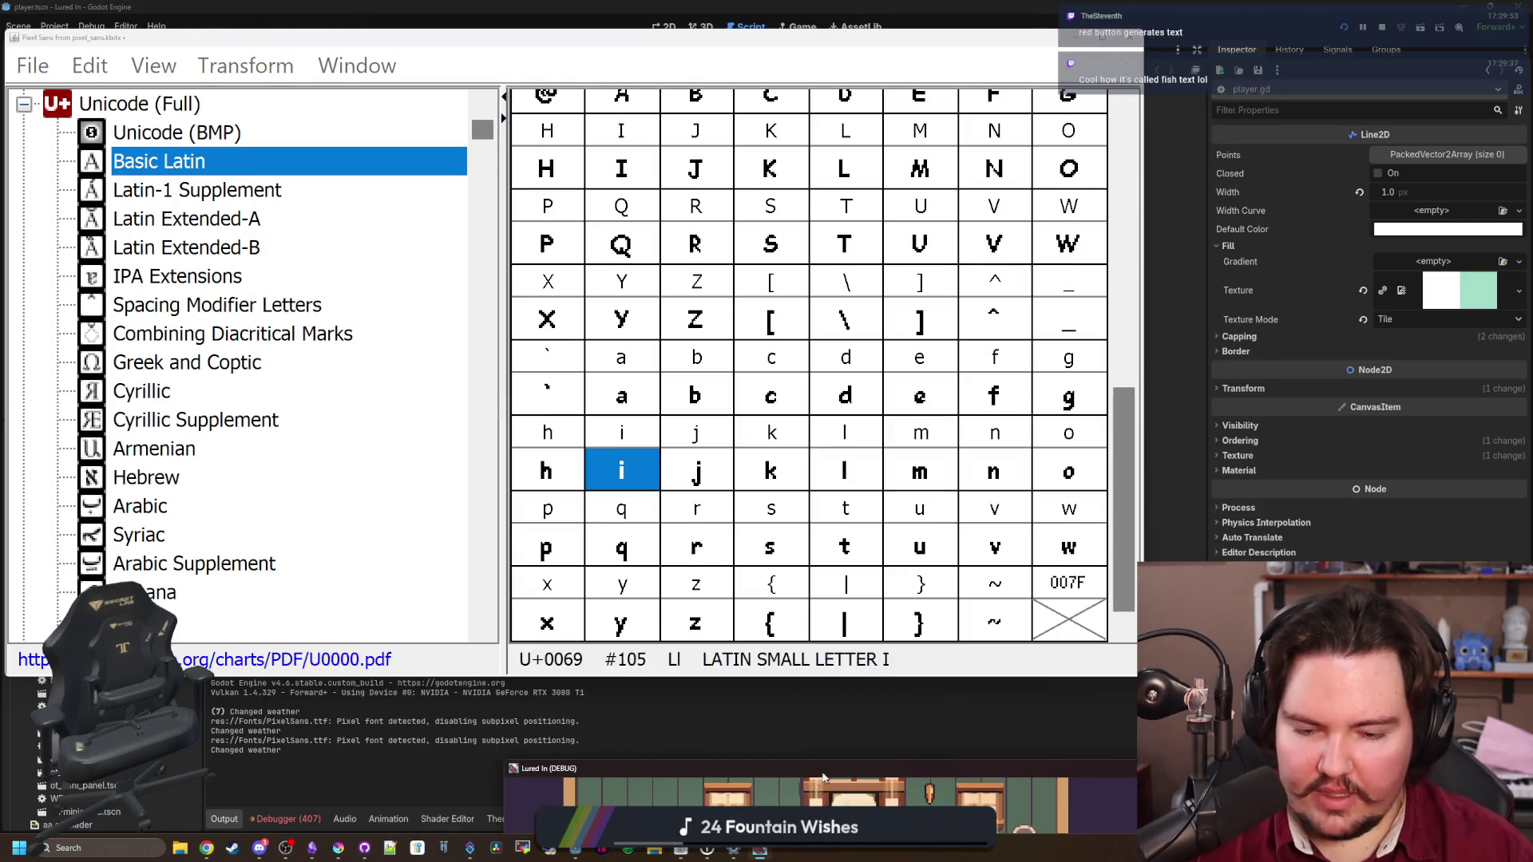
# Check the shop in the game, then shrink its window to reveal the font editor
pyautogui.click(823, 779)
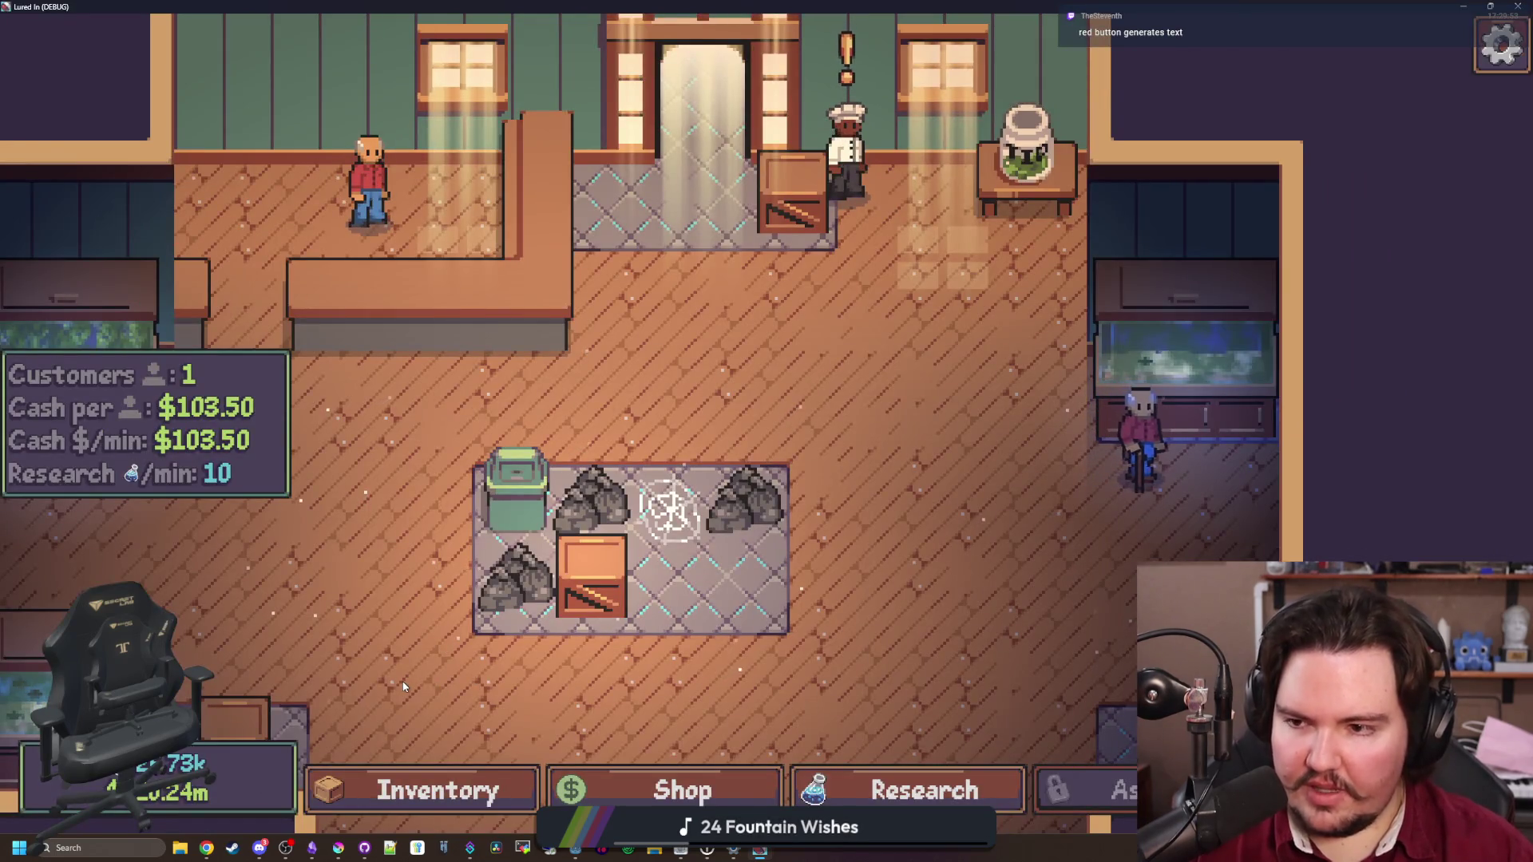
pyautogui.press('a')
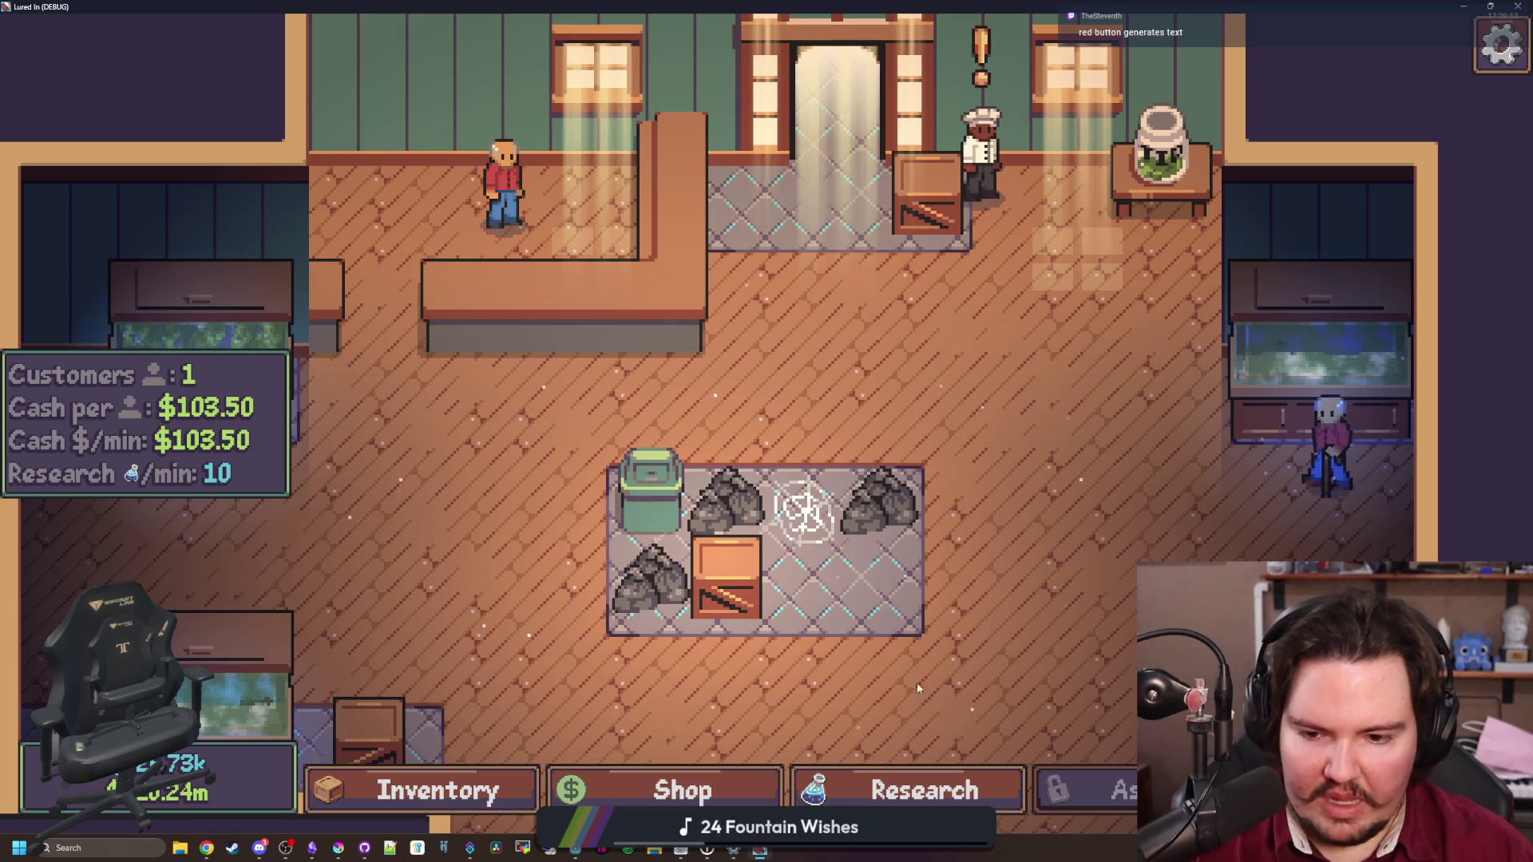
pyautogui.press('d')
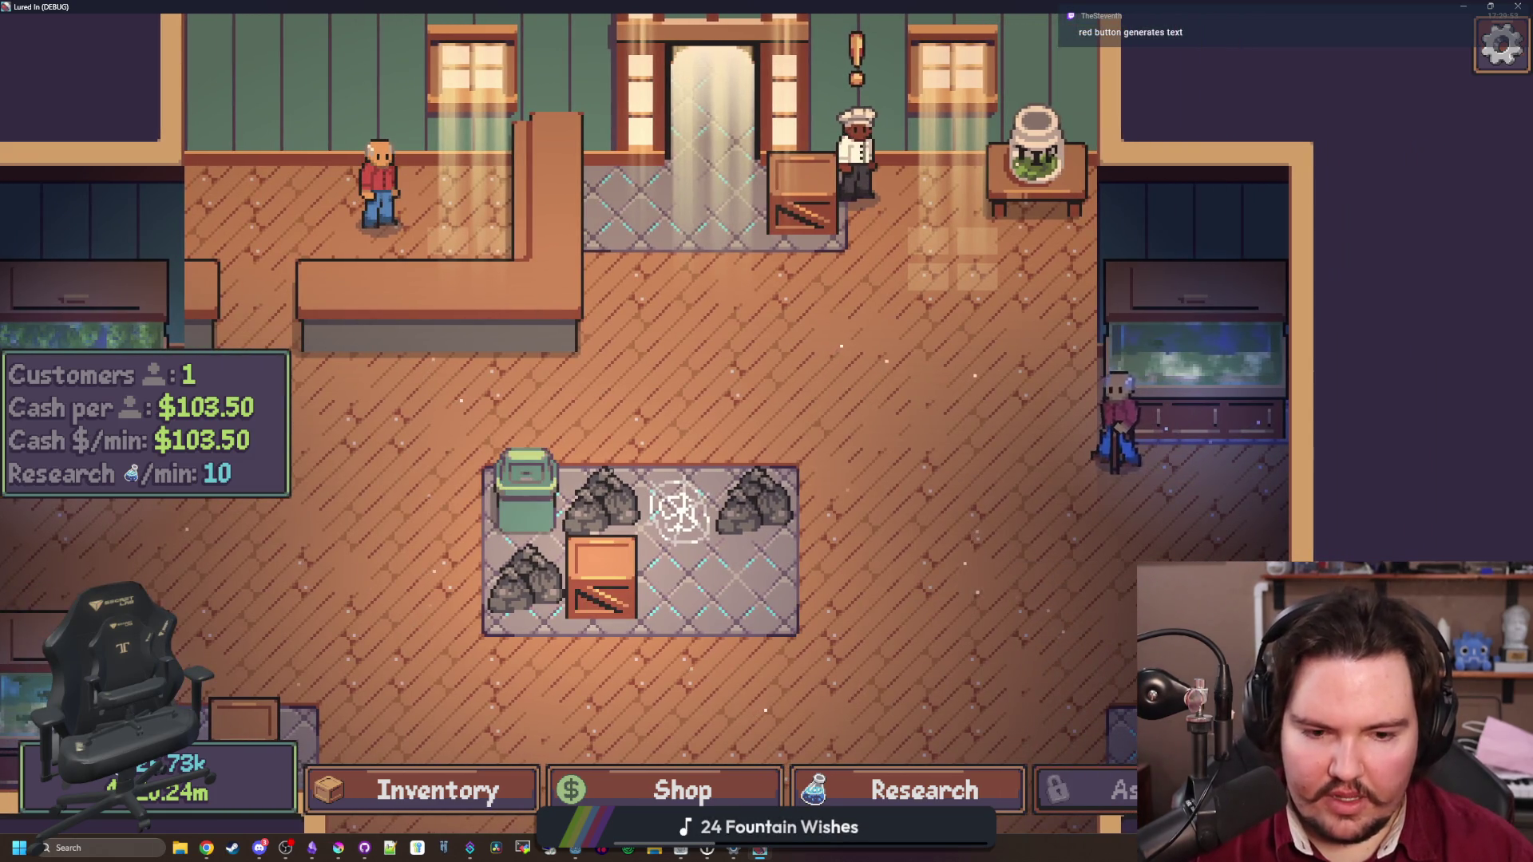
pyautogui.moveTo(1033, 7); pyautogui.dragTo(856, 723)
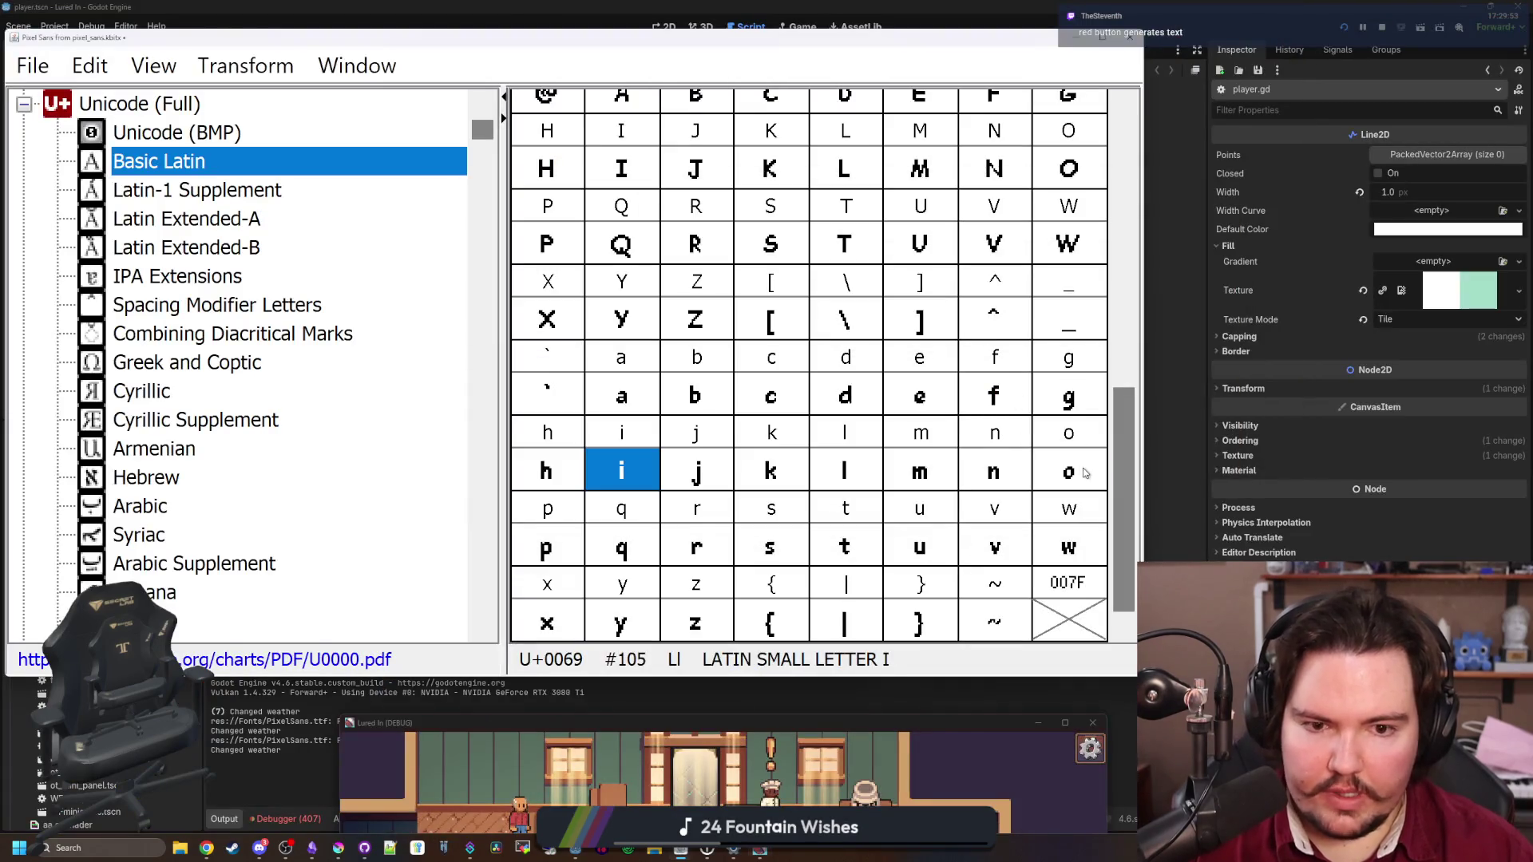
pyautogui.doubleClick(1085, 473)
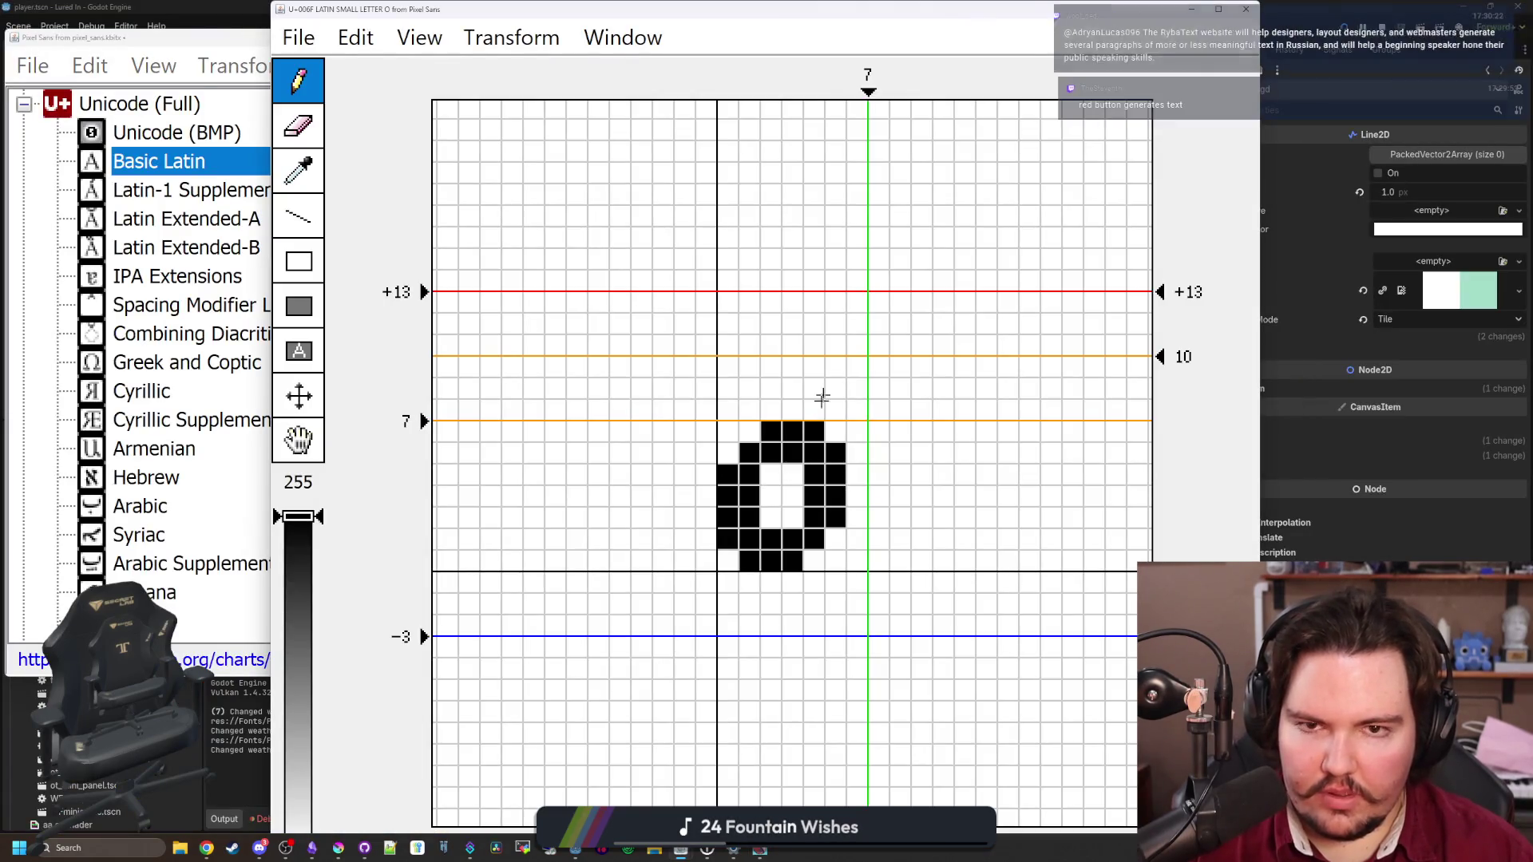
pyautogui.click(475, 39)
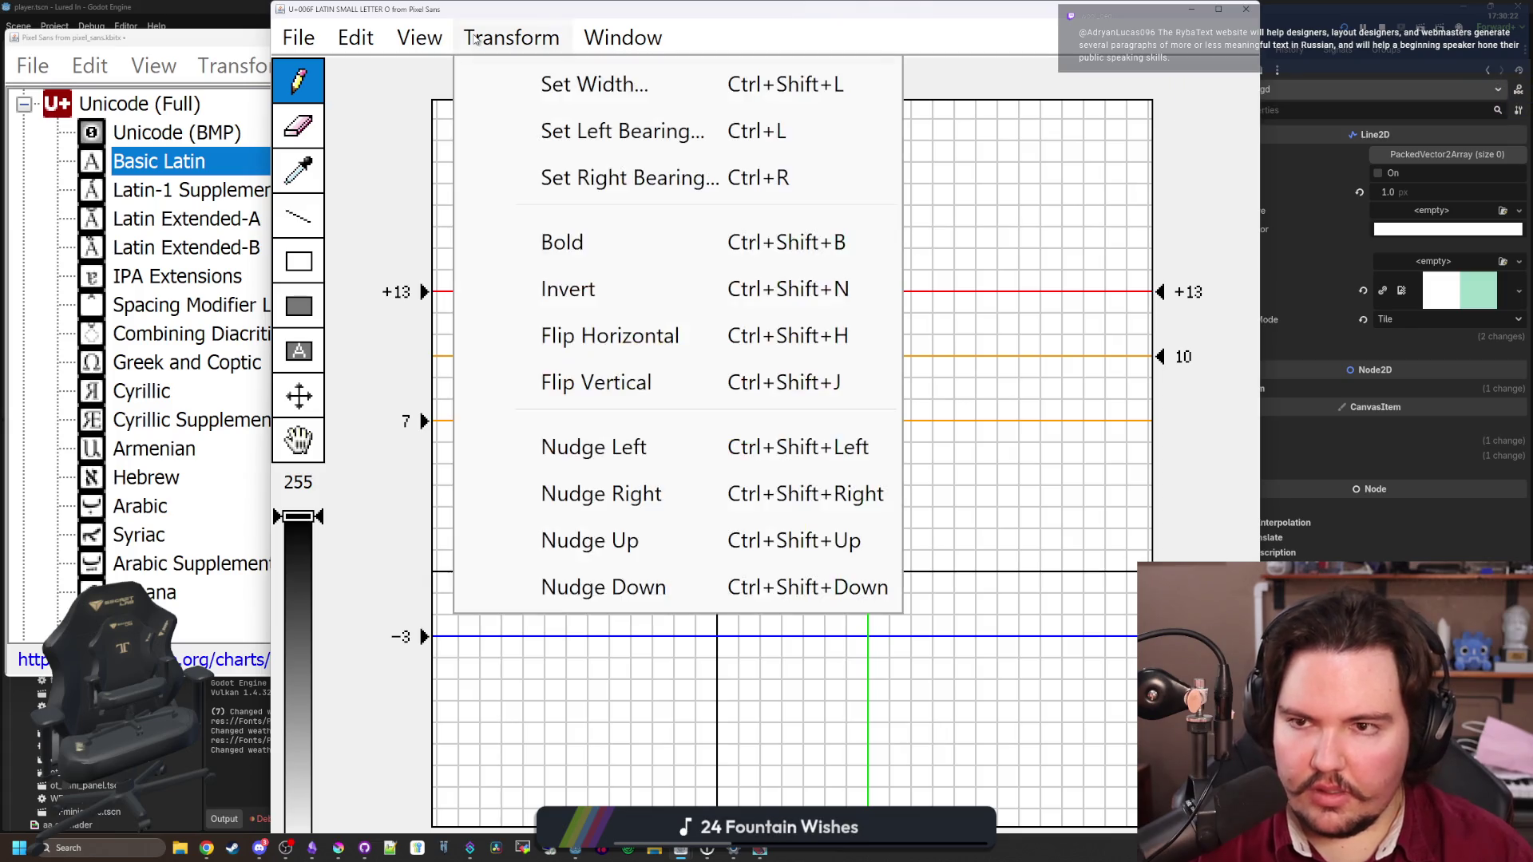
pyautogui.click(445, 42)
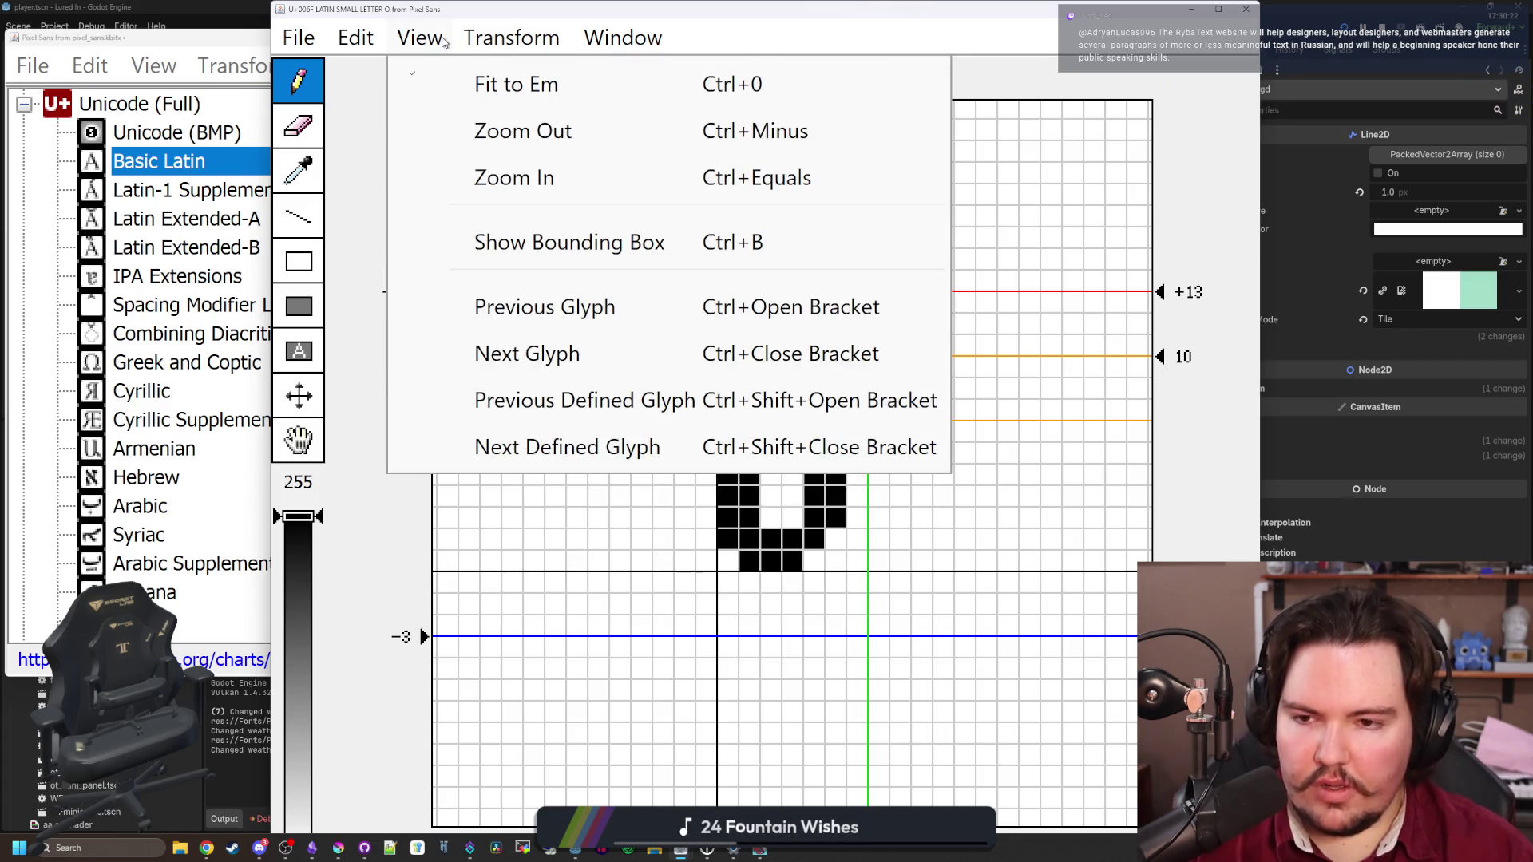
pyautogui.moveTo(301, 46)
pyautogui.click(461, 463)
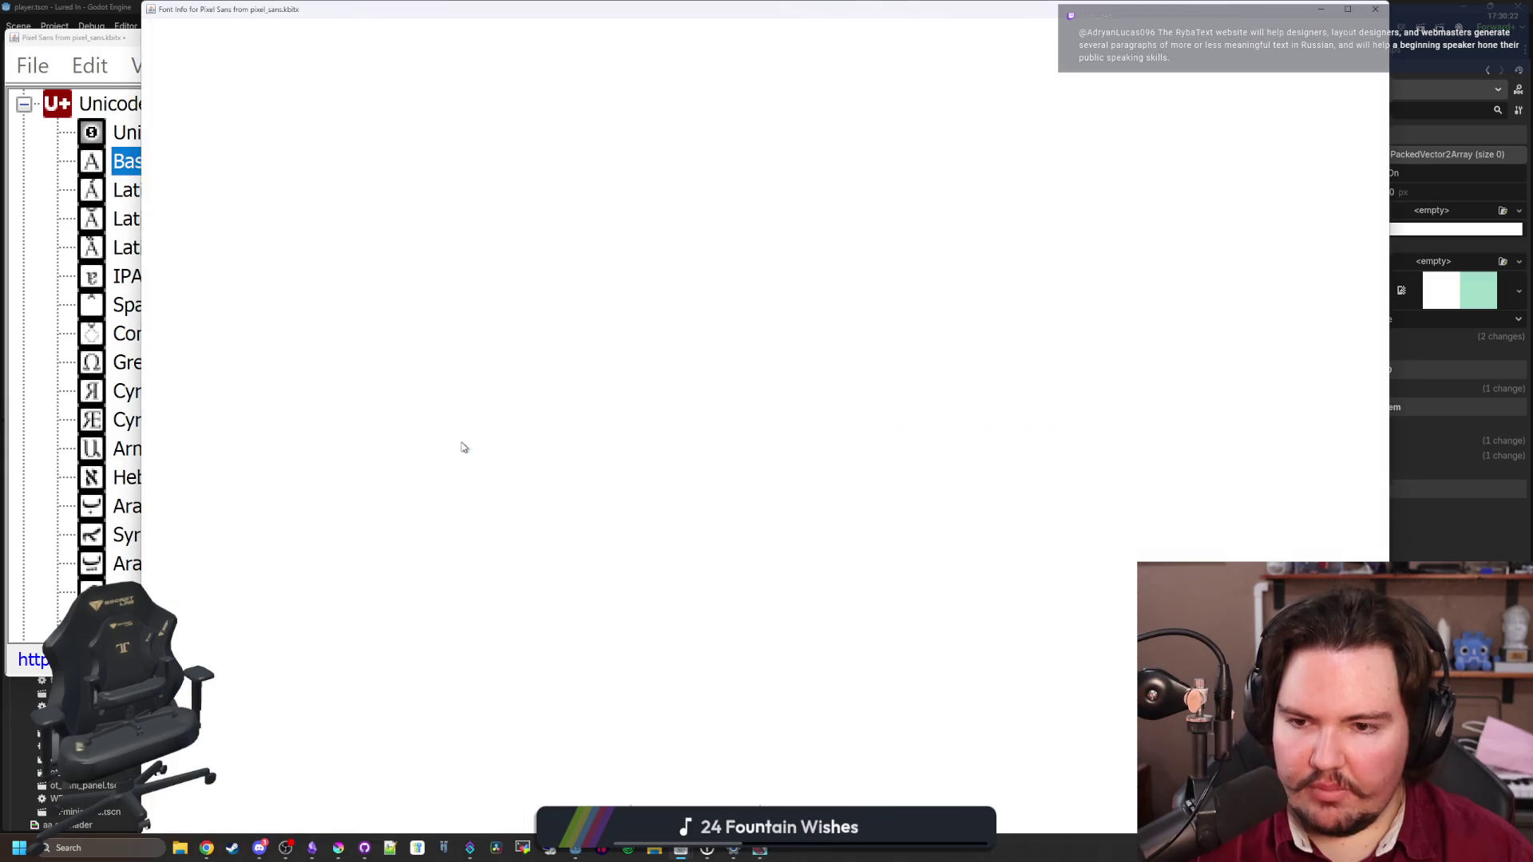
pyautogui.scroll(-5, 368, 457)
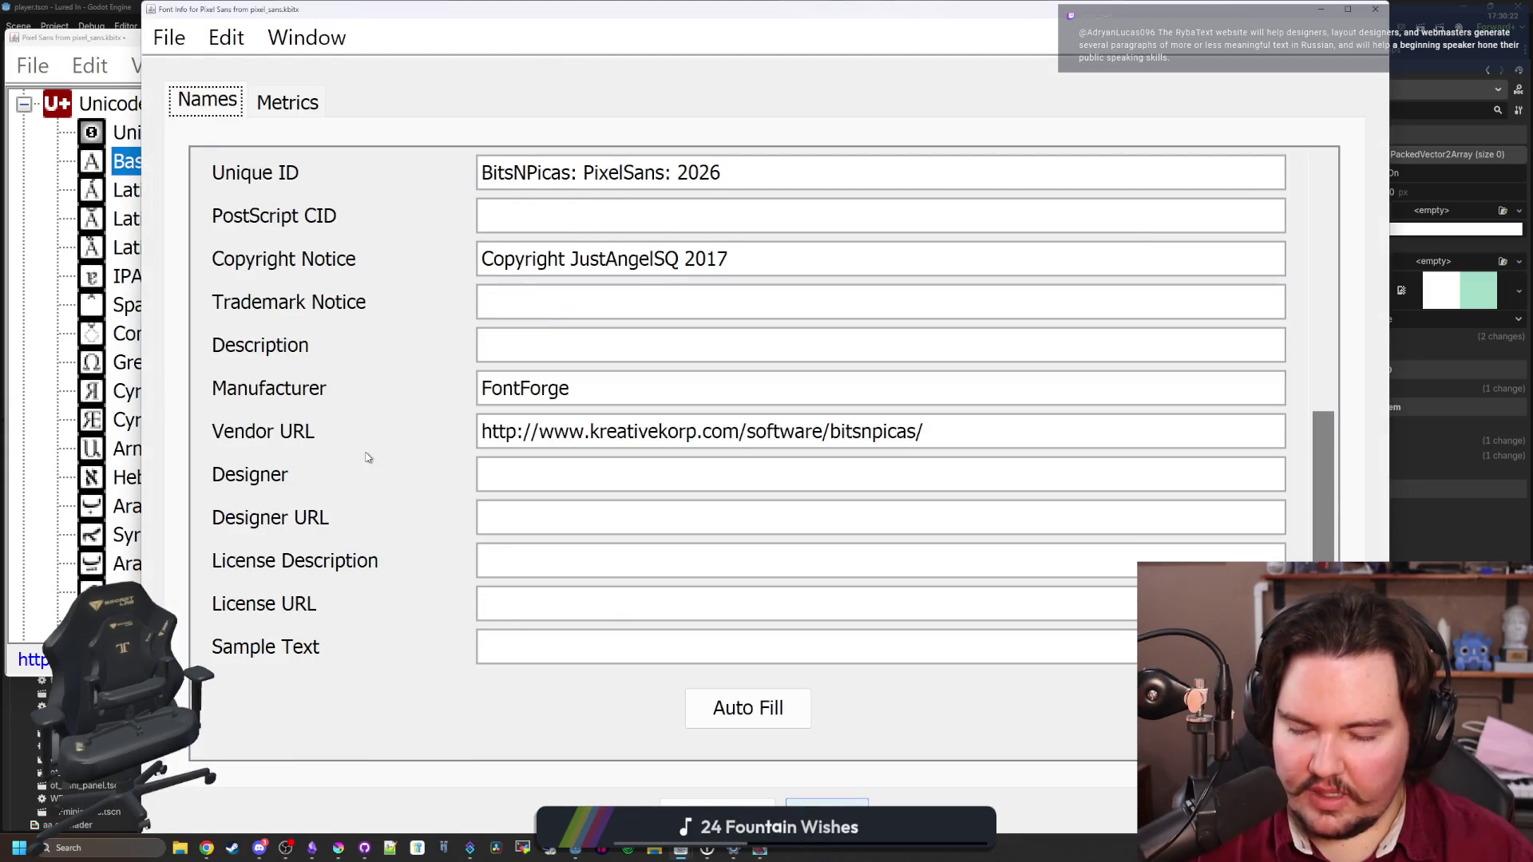
pyautogui.scroll(5, 431, 538)
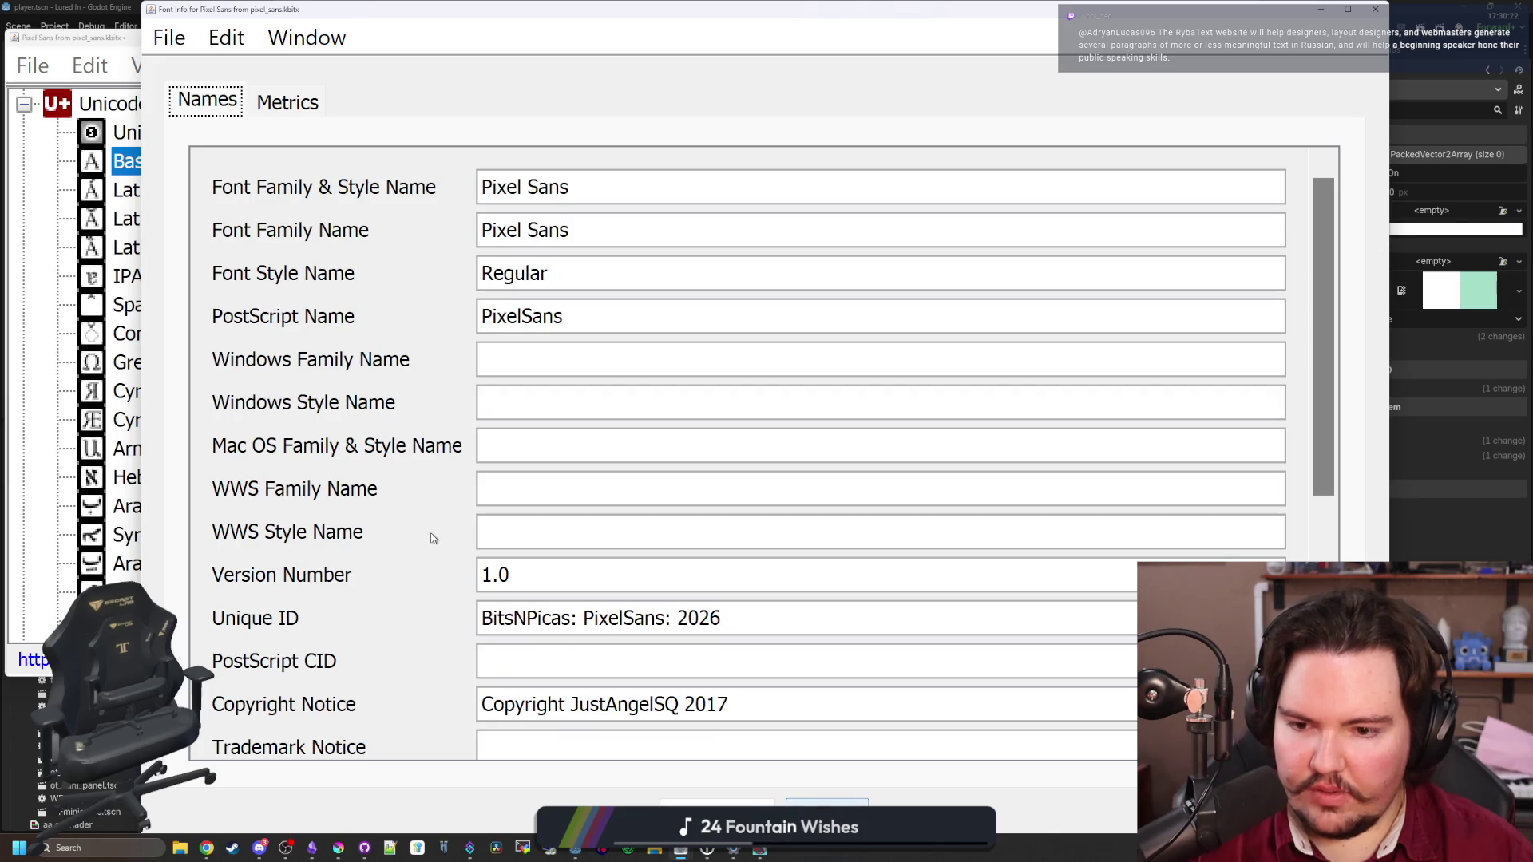
pyautogui.scroll(-5, 431, 538)
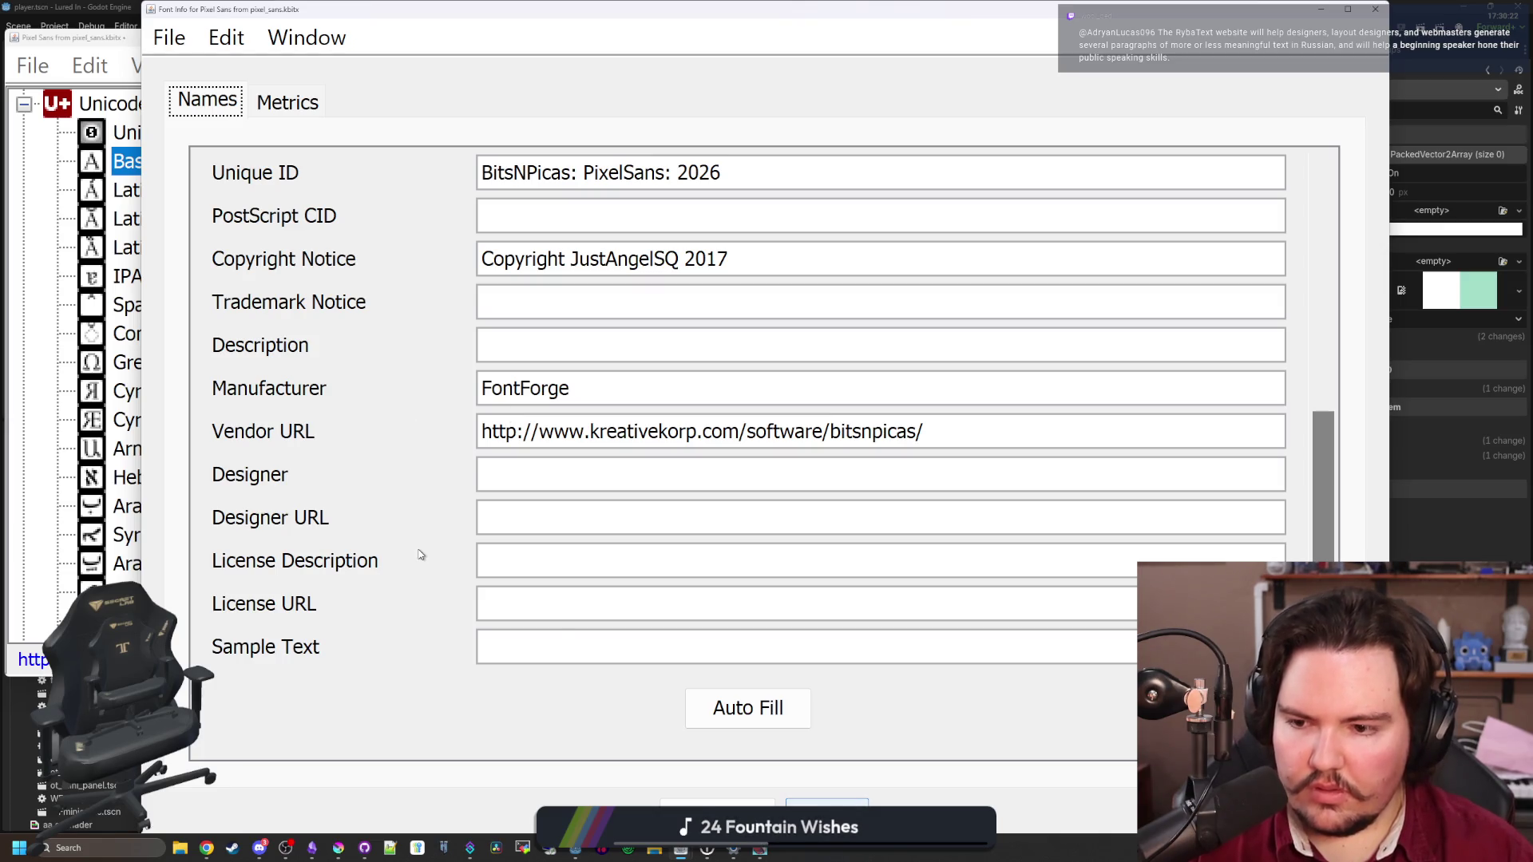
pyautogui.scroll(5, 463, 591)
pyautogui.click(305, 104)
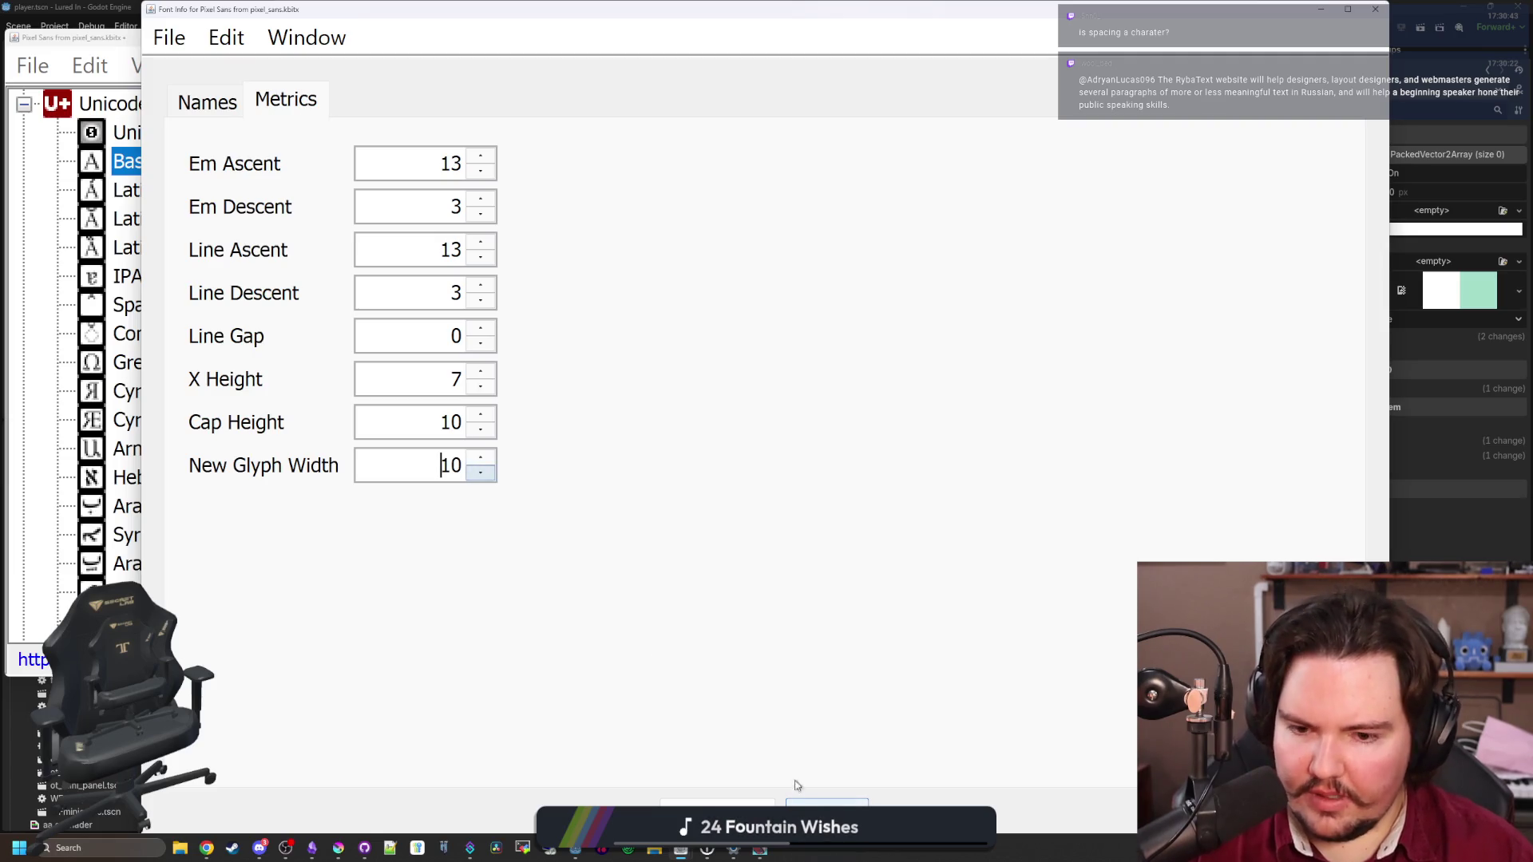
pyautogui.press('Return')
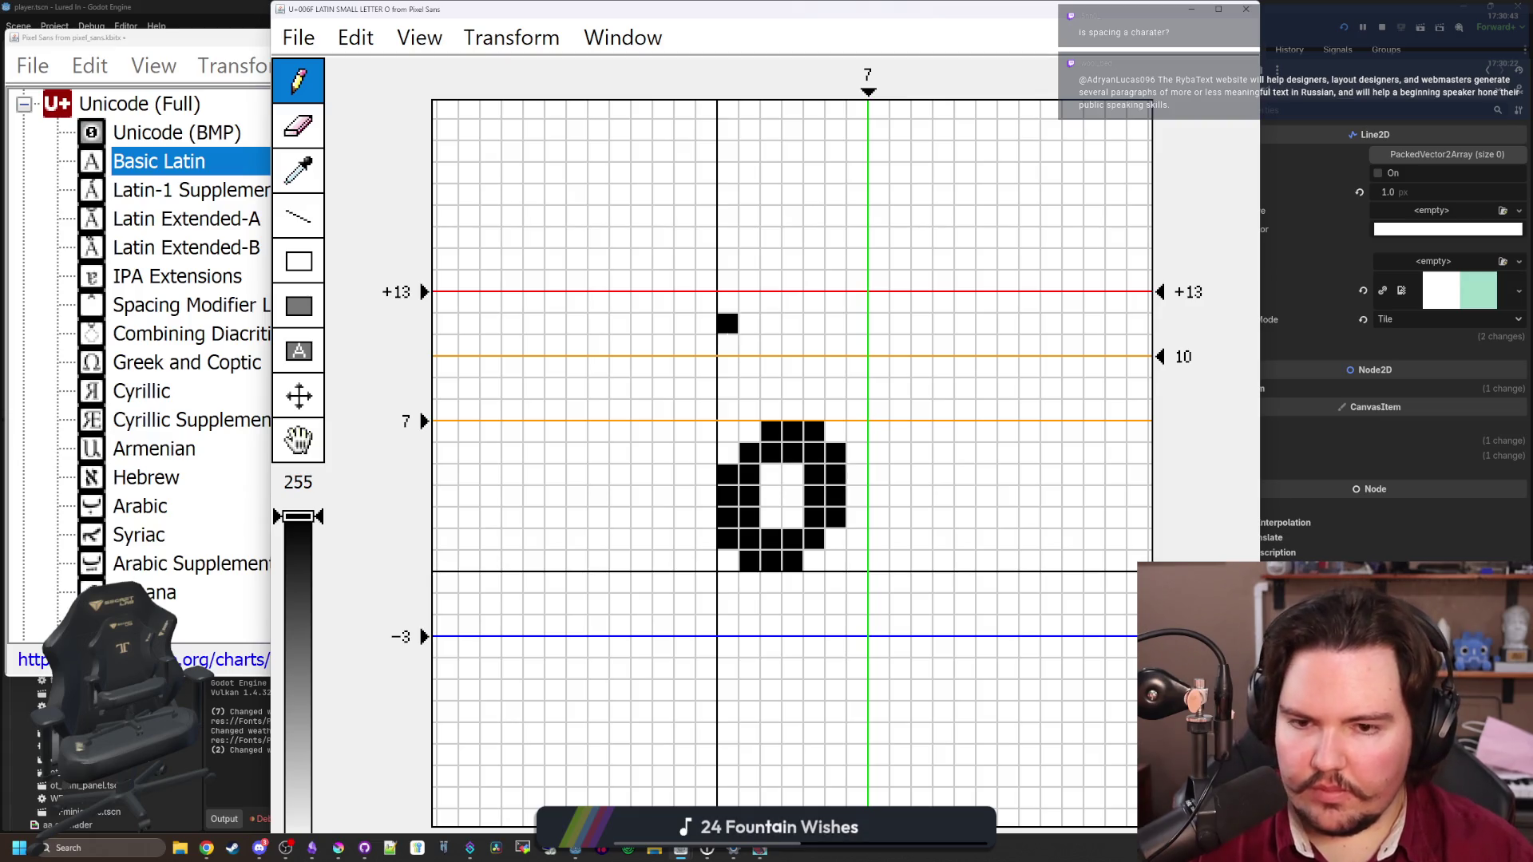
pyautogui.click(1236, 9)
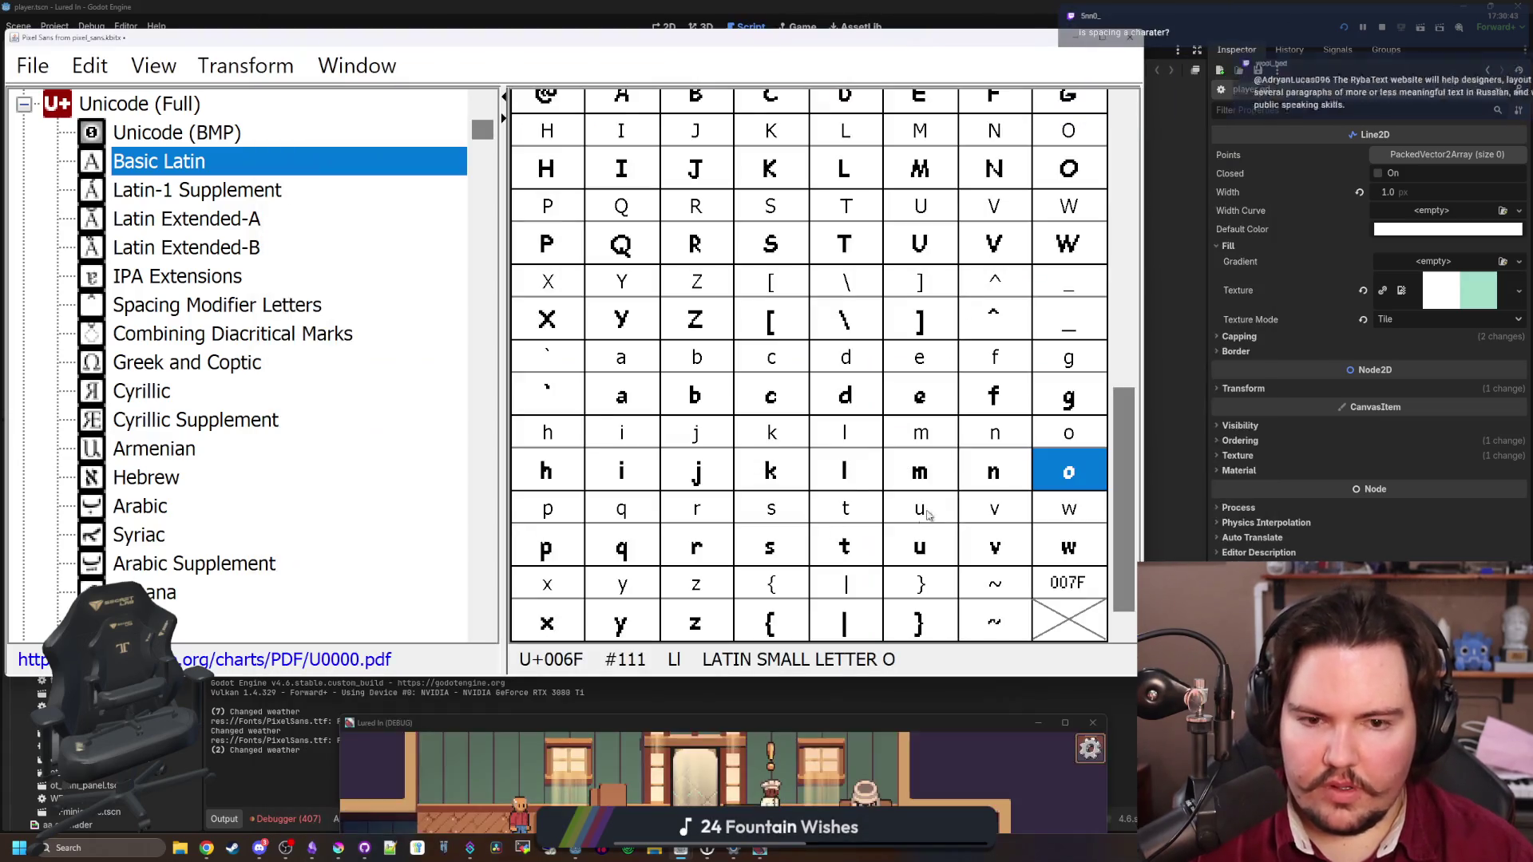
# Maximize Lured In and pan around the shop to test the updated font
pyautogui.click(794, 748)
pyautogui.press('super+Up')
pyautogui.press('s')
pyautogui.press('a')
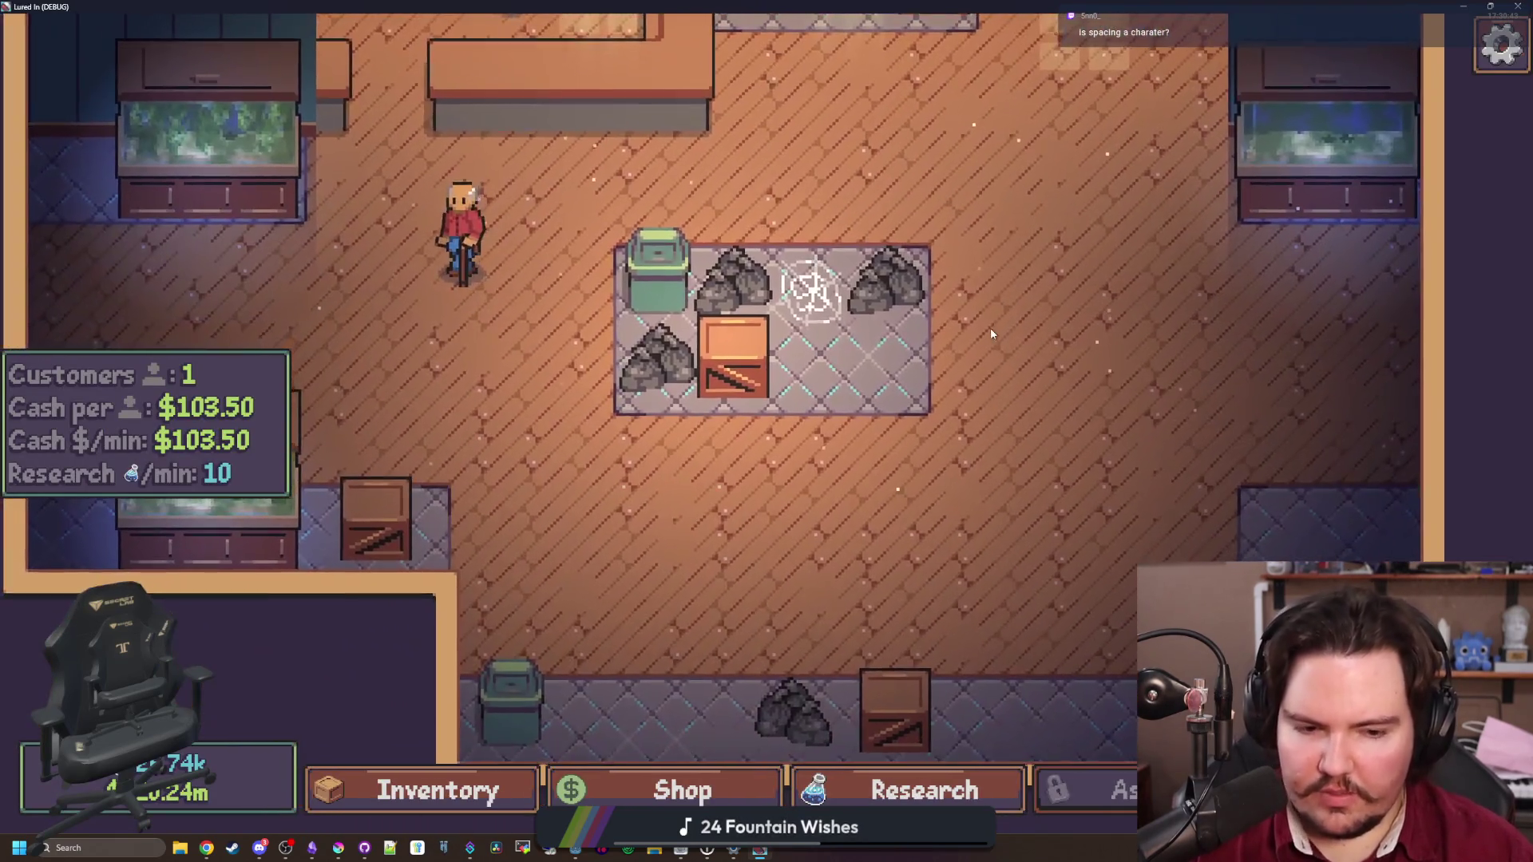
pyautogui.scroll(-1, 991, 329)
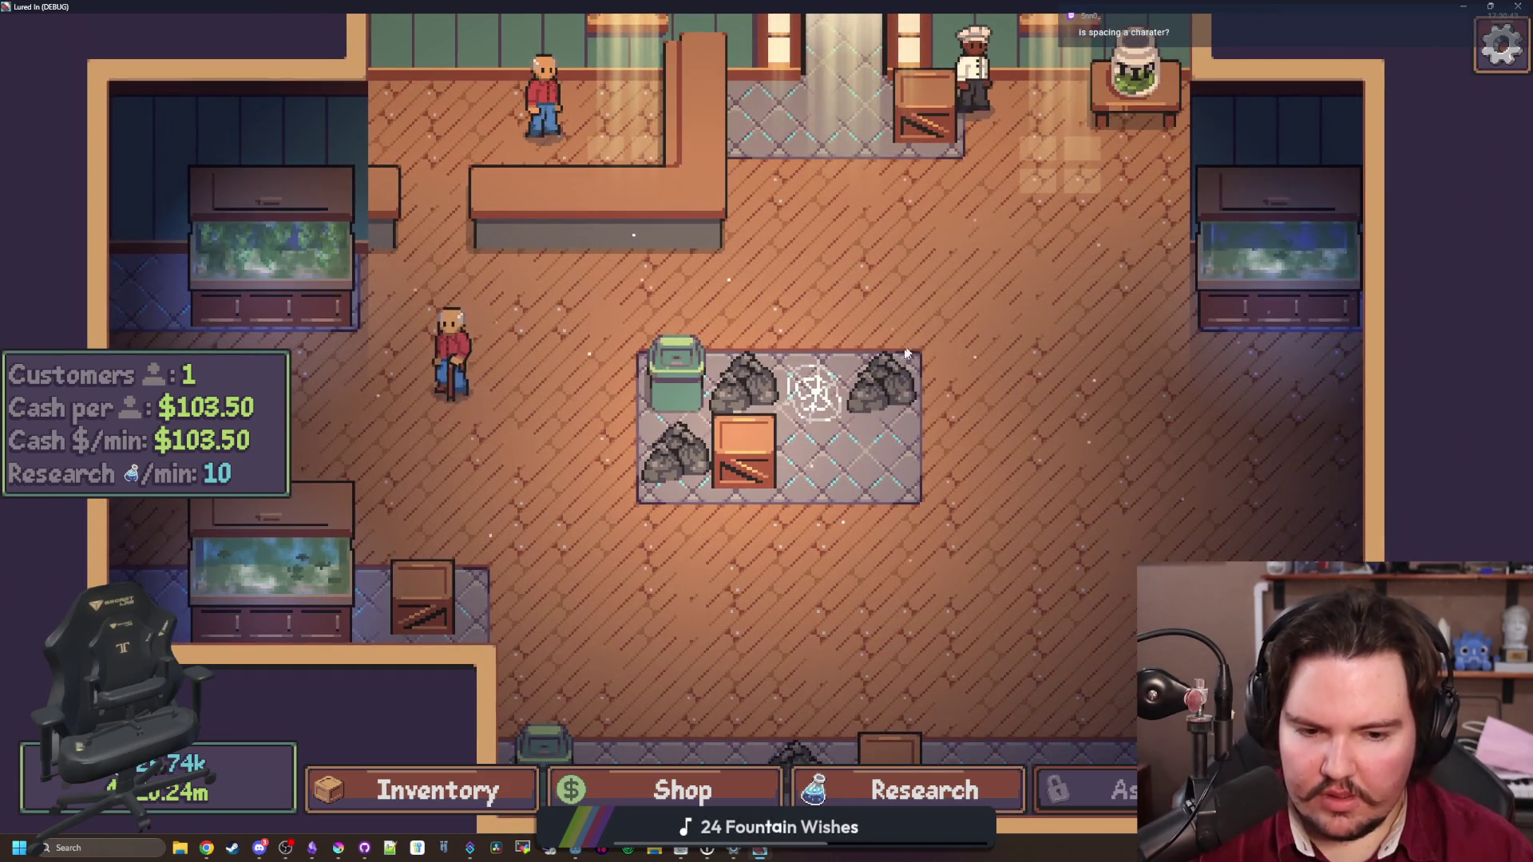
pyautogui.press('w')
pyautogui.press('d')
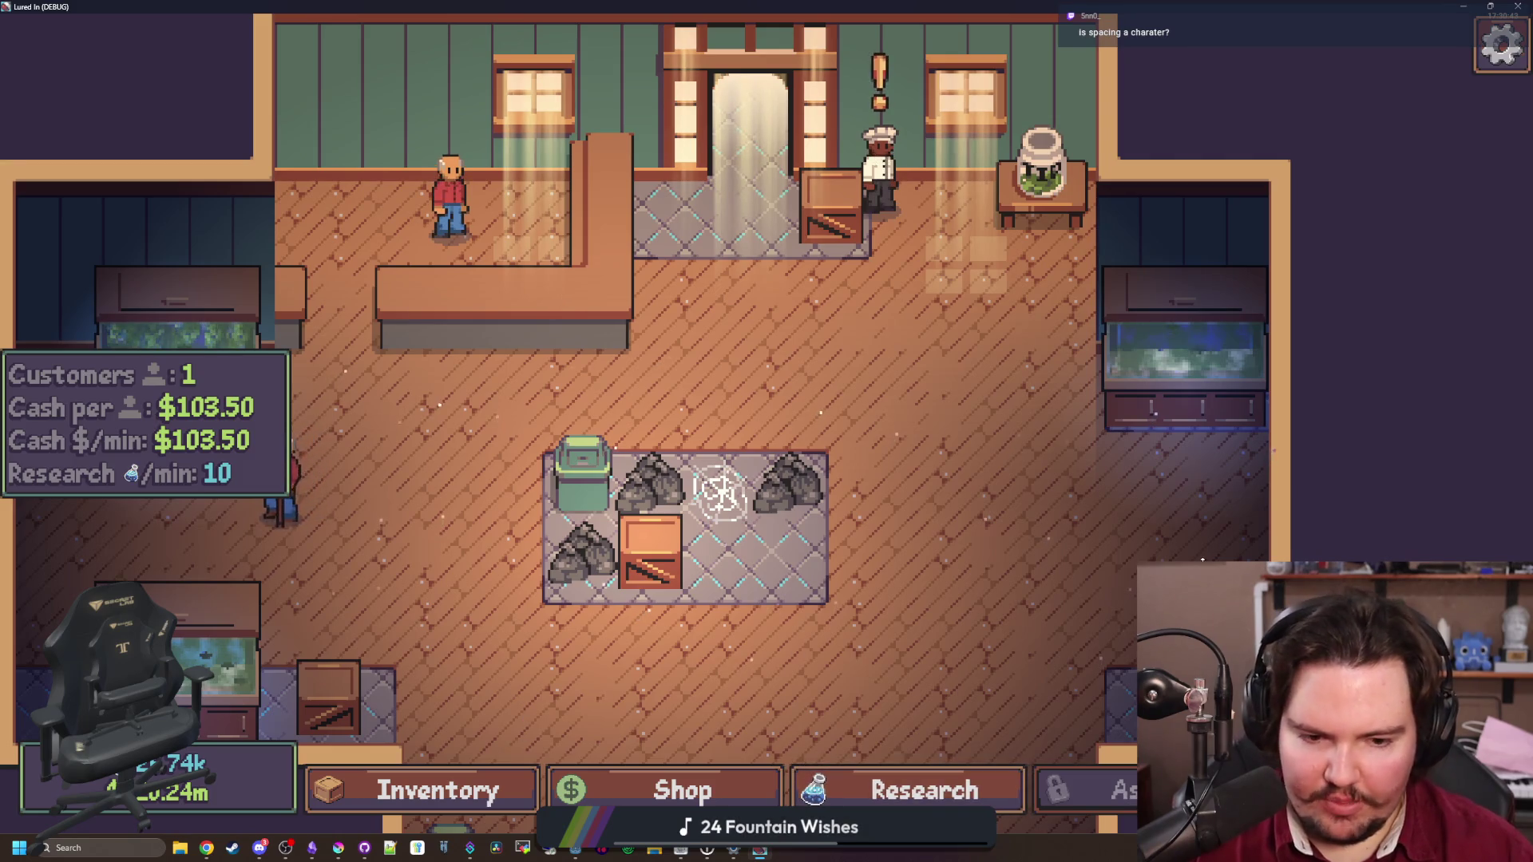
pyautogui.press('a')
pyautogui.press('s')
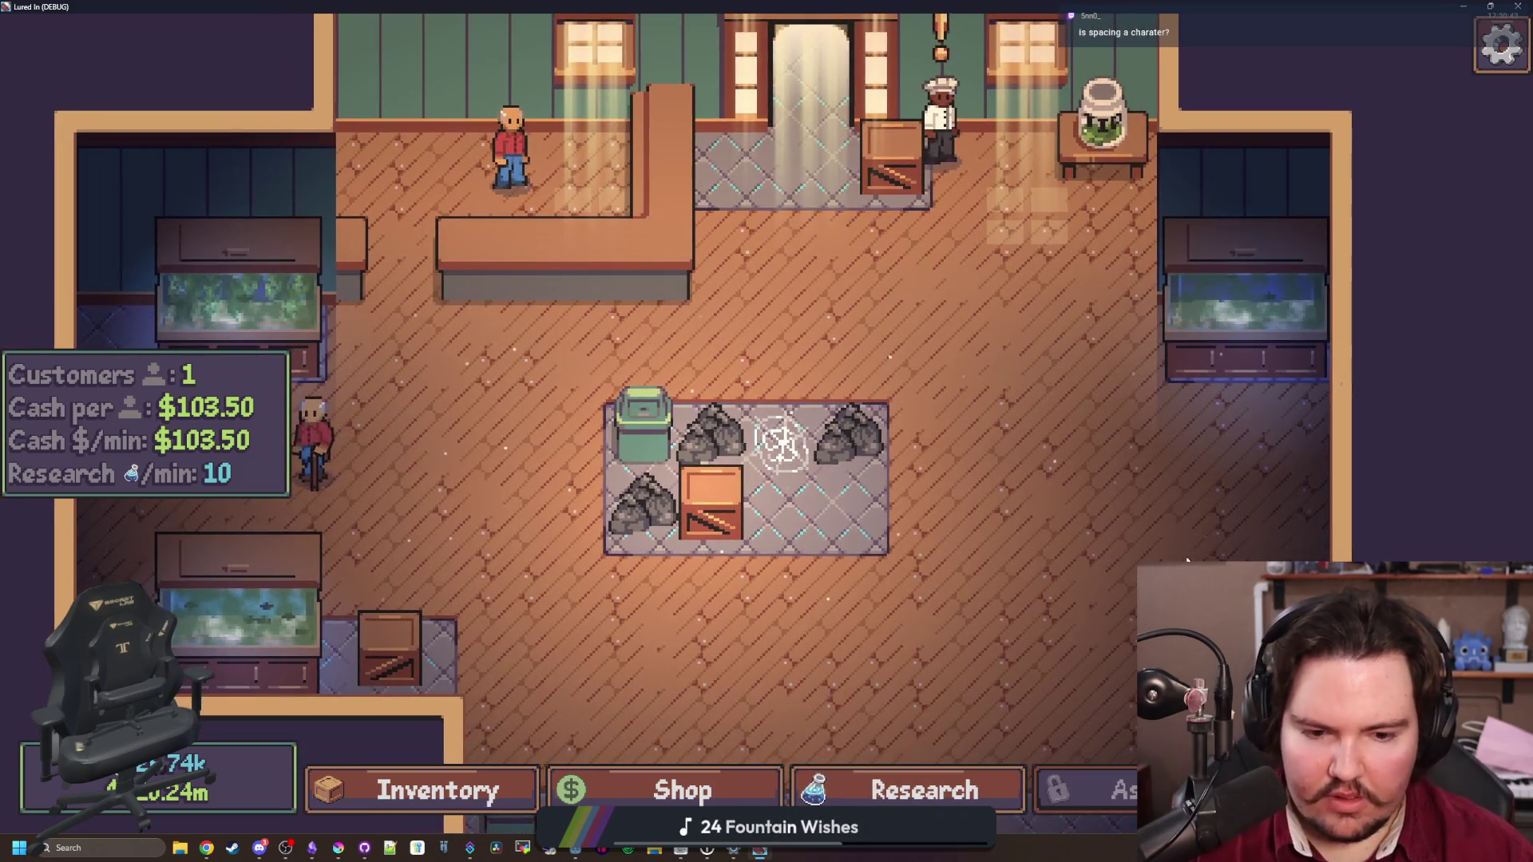
# Exit fullscreen, narrow the game window, and return to the Godot editor
pyautogui.press('F11')
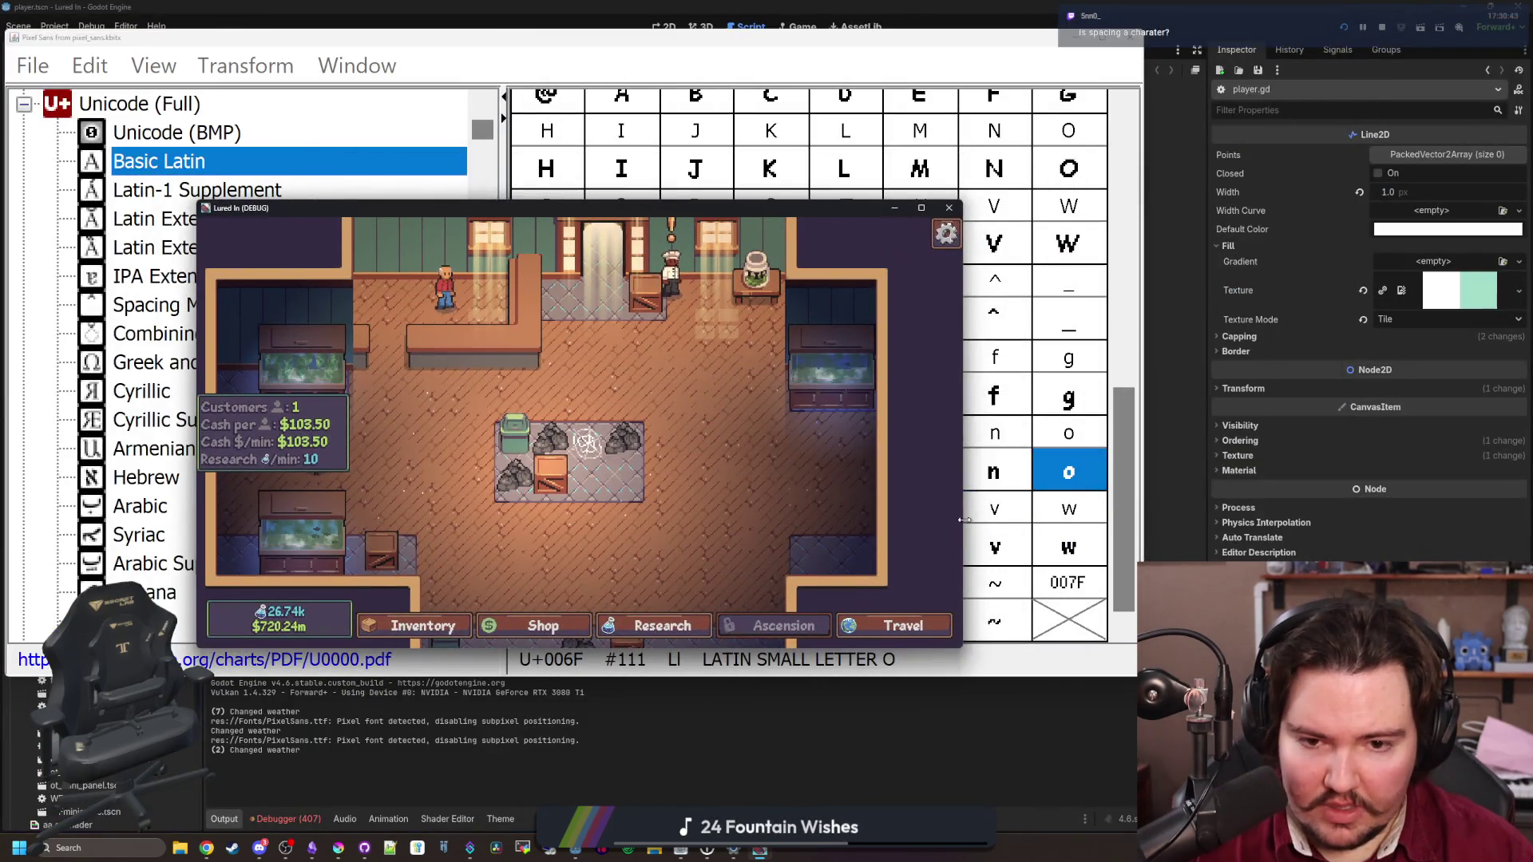
pyautogui.moveTo(965, 520)
pyautogui.mouseDown()
pyautogui.moveTo(801, 511)
pyautogui.moveTo(1293, 511)
pyautogui.moveTo(748, 510)
pyautogui.mouseUp()
pyautogui.click(732, 667)
# Save the scene and open PixelSans.ttf's import settings by filtering FileSystem for 'pixel'
pyautogui.hotkey('ctrl', 's')
pyautogui.scroll(-15, 80, 558)
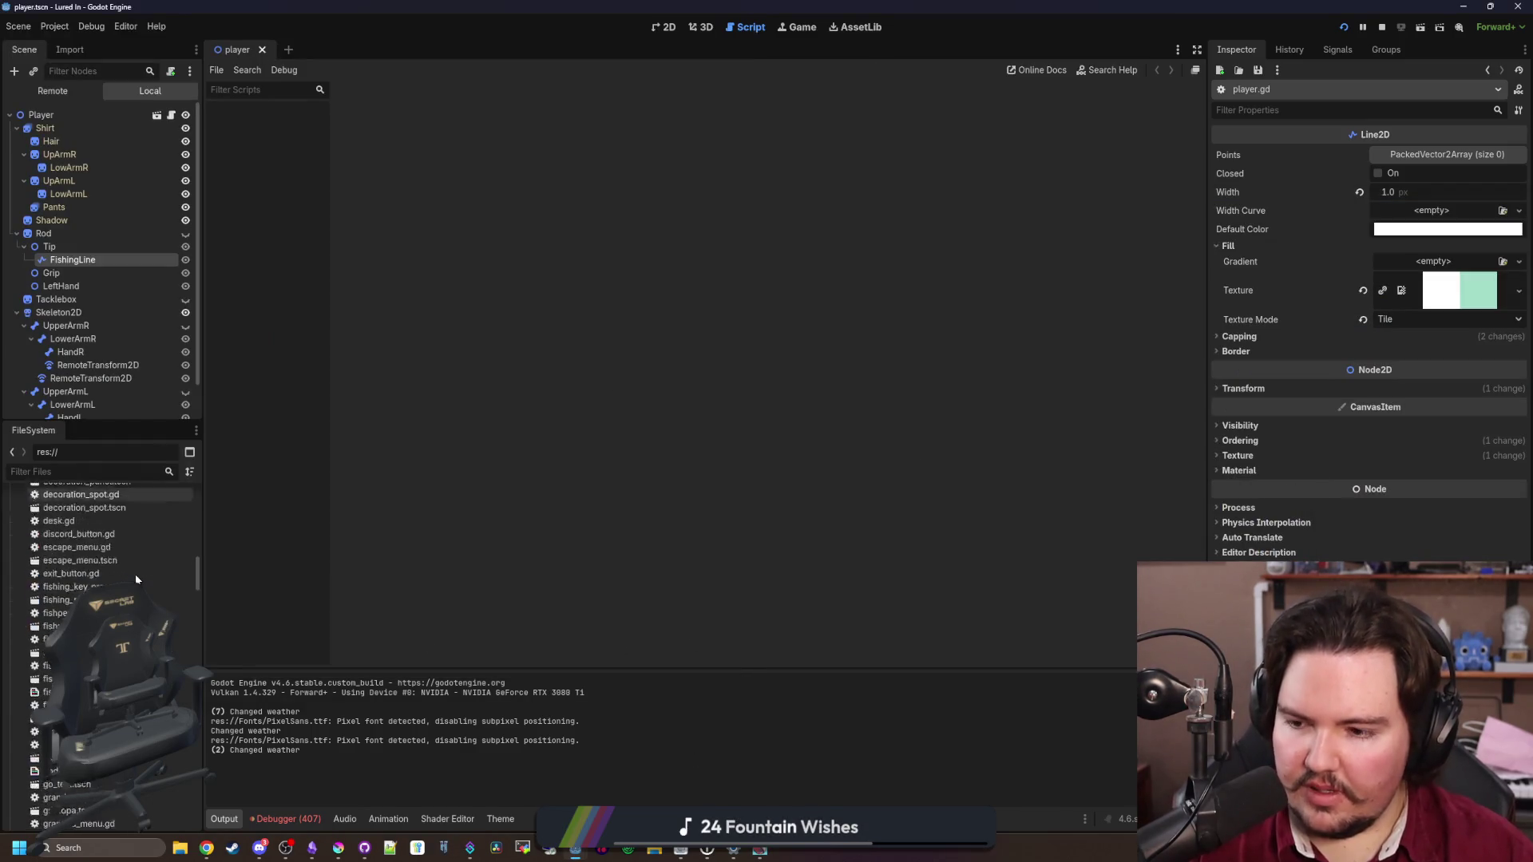
pyautogui.click(40, 475)
pyautogui.write('font')
pyautogui.press('BackSpace')
pyautogui.press('BackSpace')
pyautogui.press('BackSpace')
pyautogui.write('pixel')
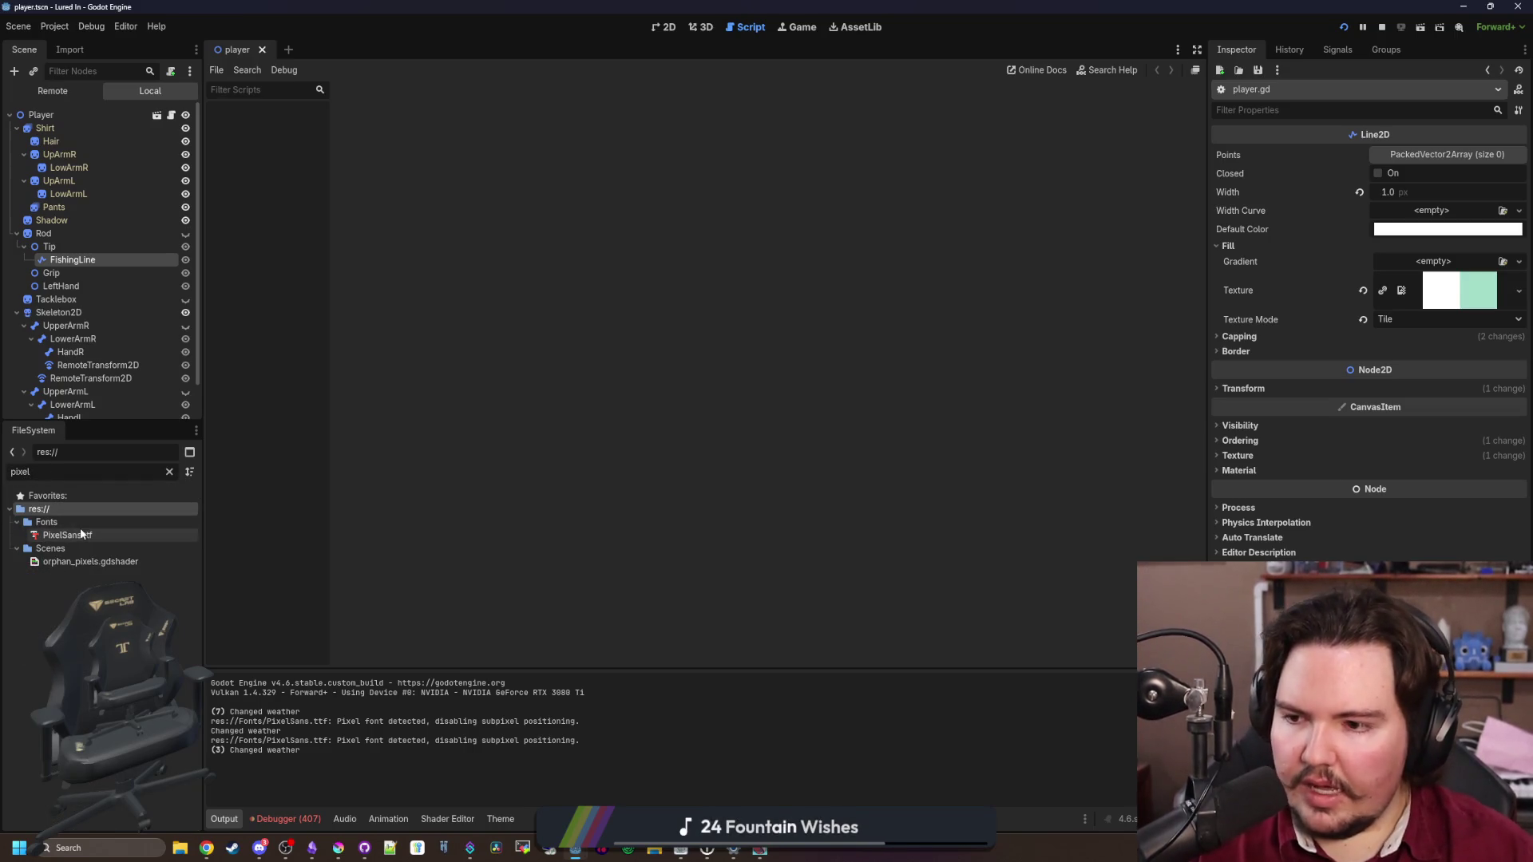
pyautogui.doubleClick(82, 533)
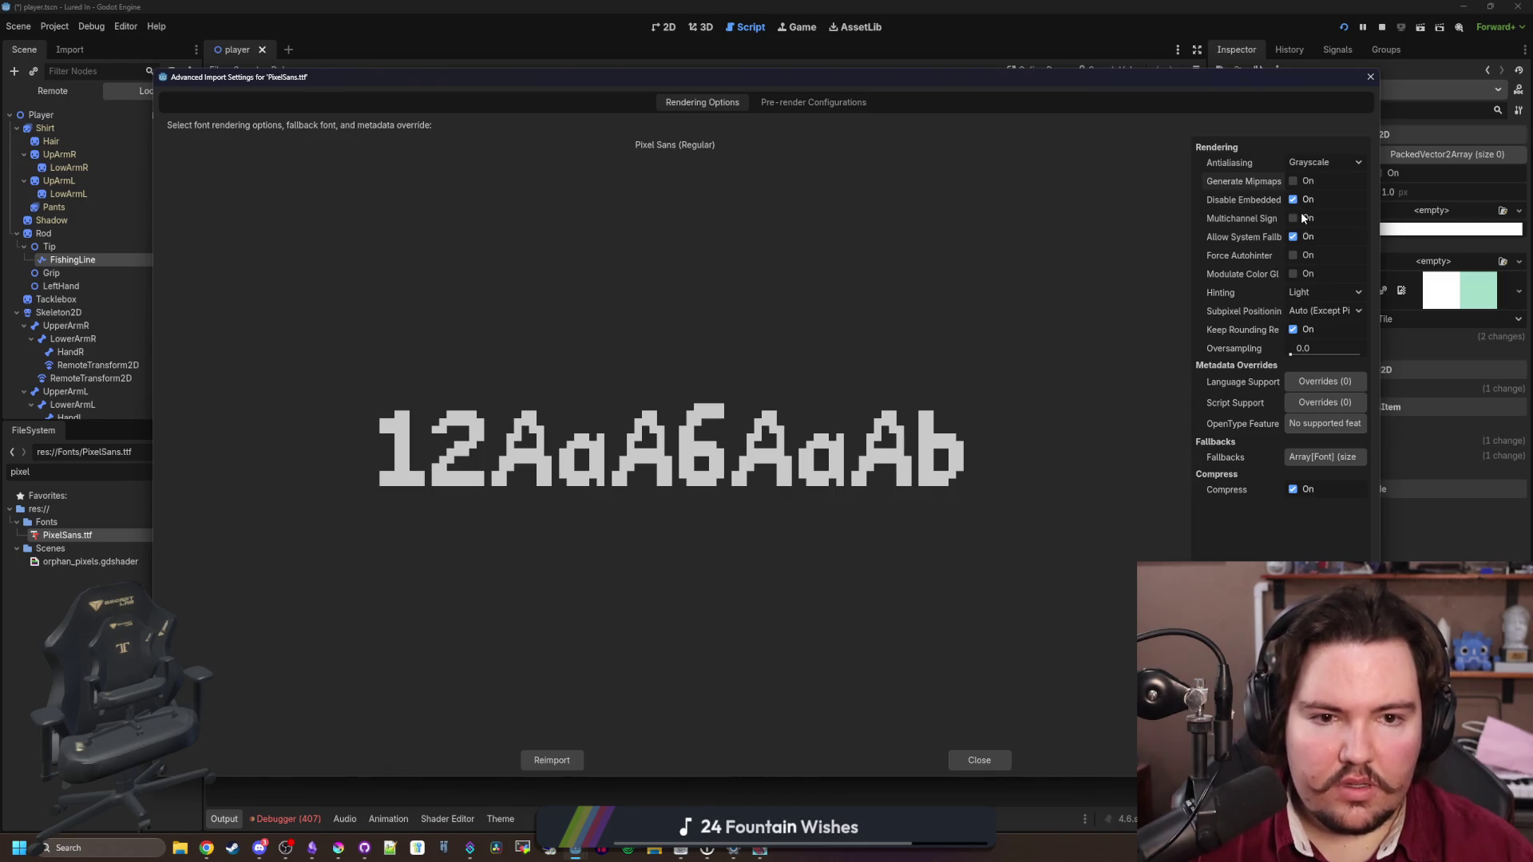
# Reimport PixelSans.ttf with Force Autohinter on and hinting set to None, then return to the game
pyautogui.click(1292, 255)
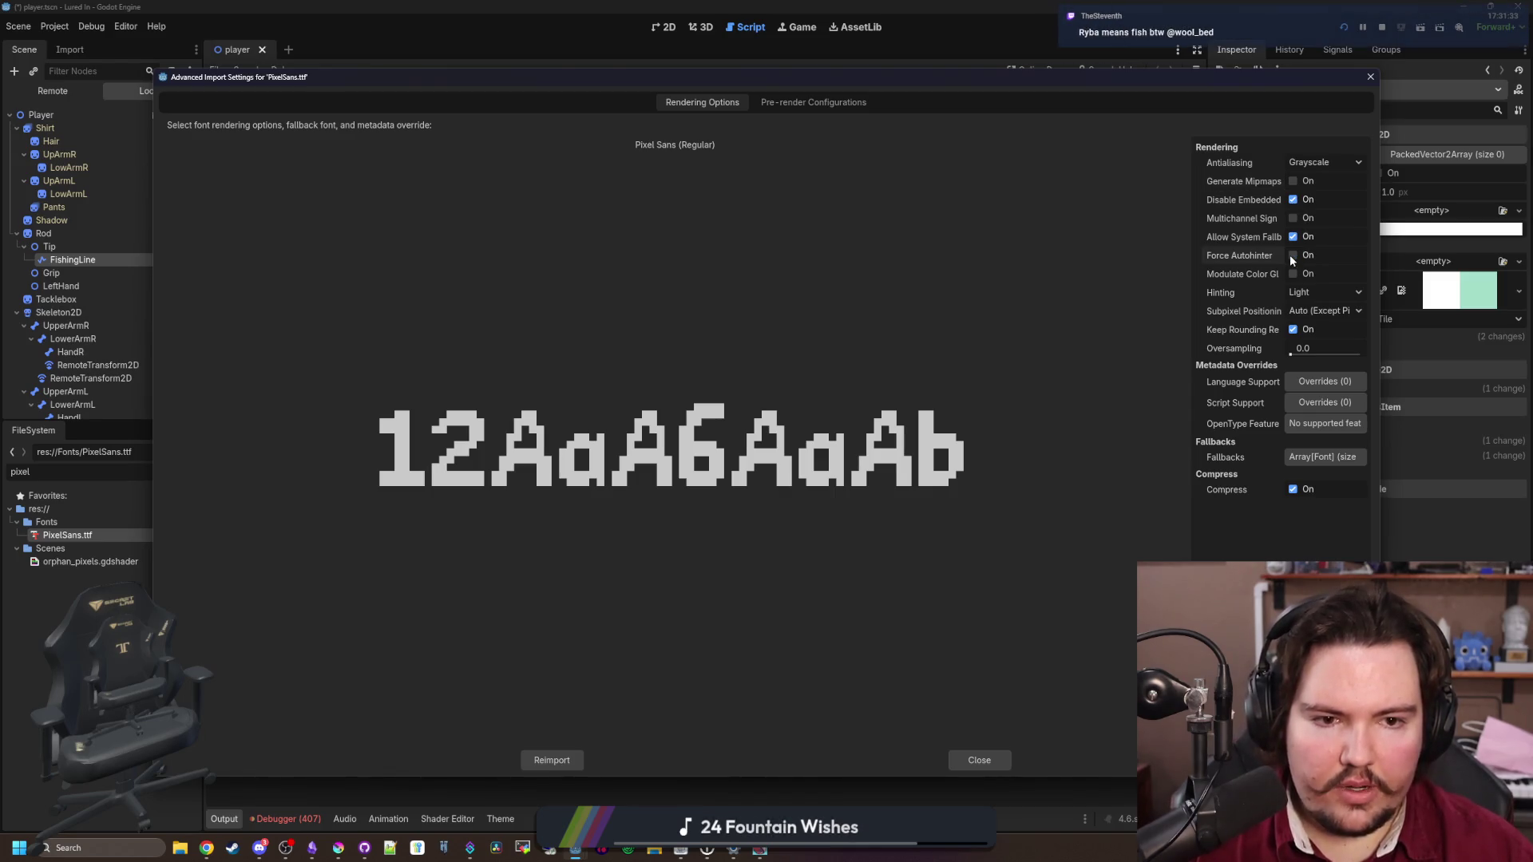
pyautogui.click(1314, 310)
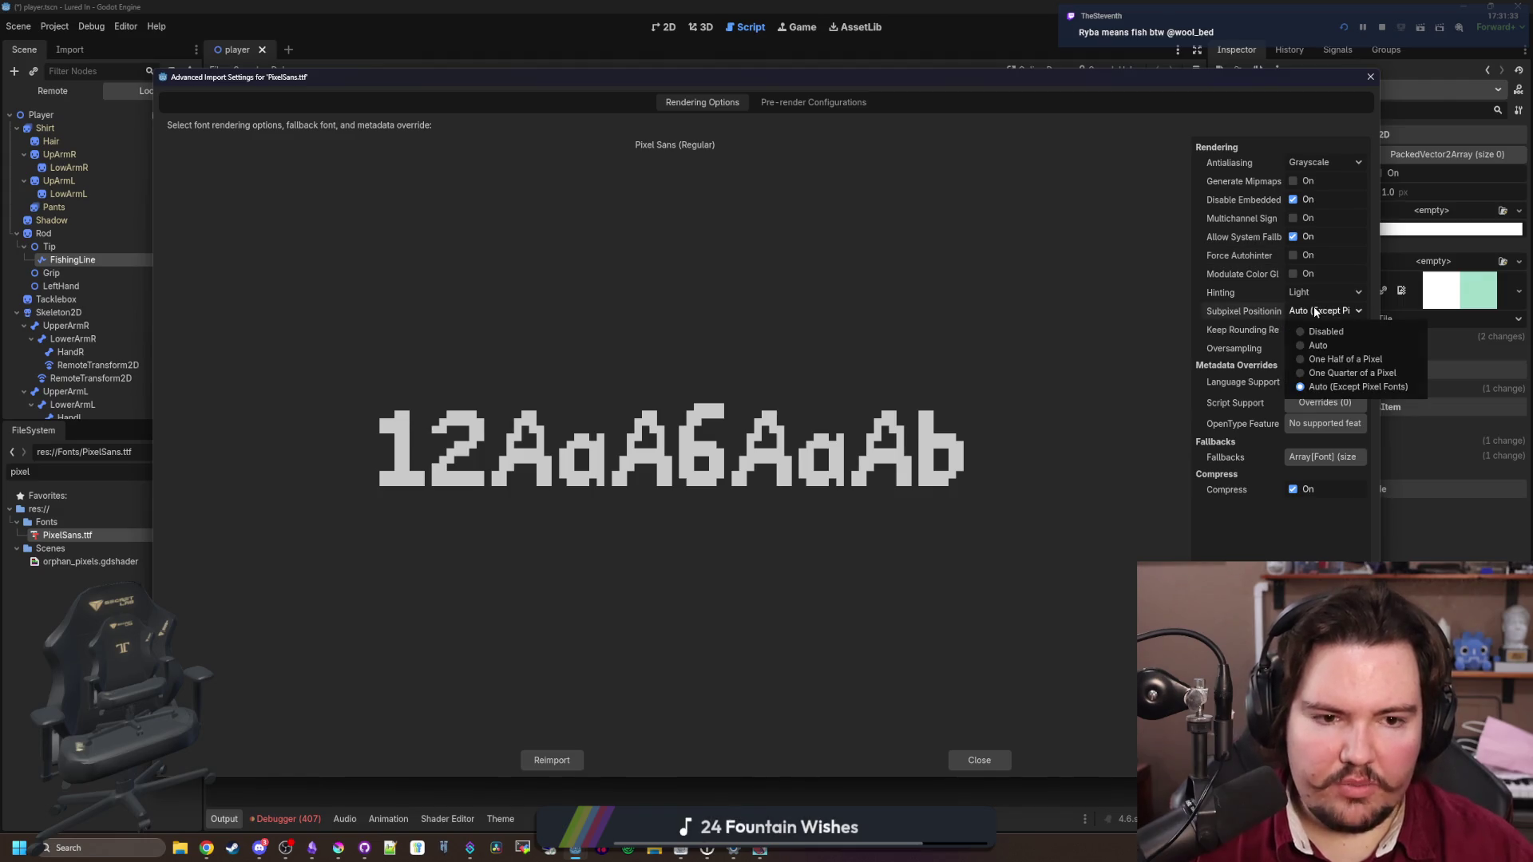
pyautogui.click(1314, 310)
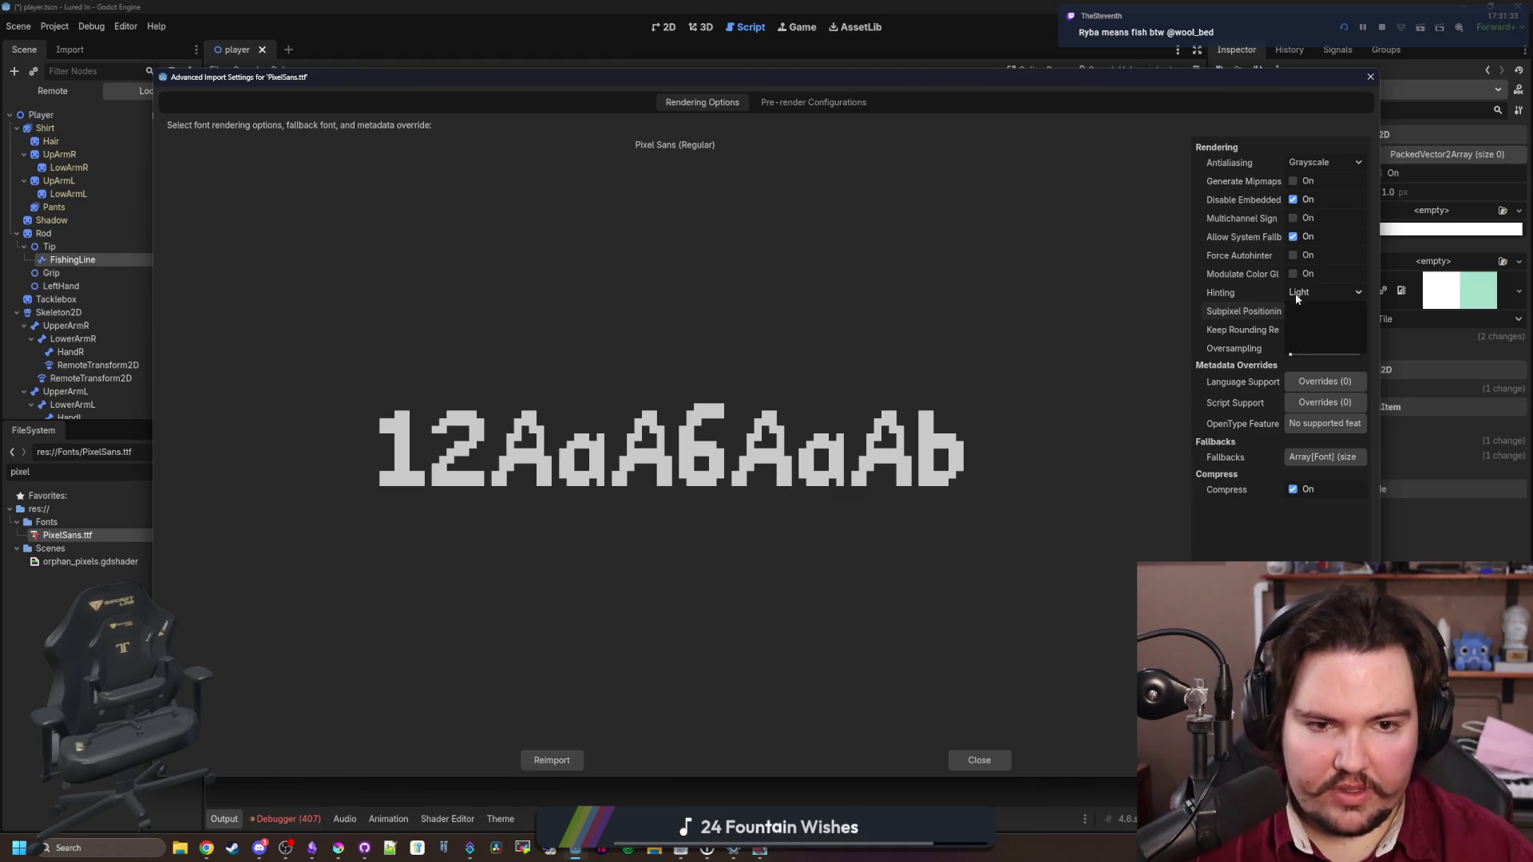
pyautogui.click(1317, 314)
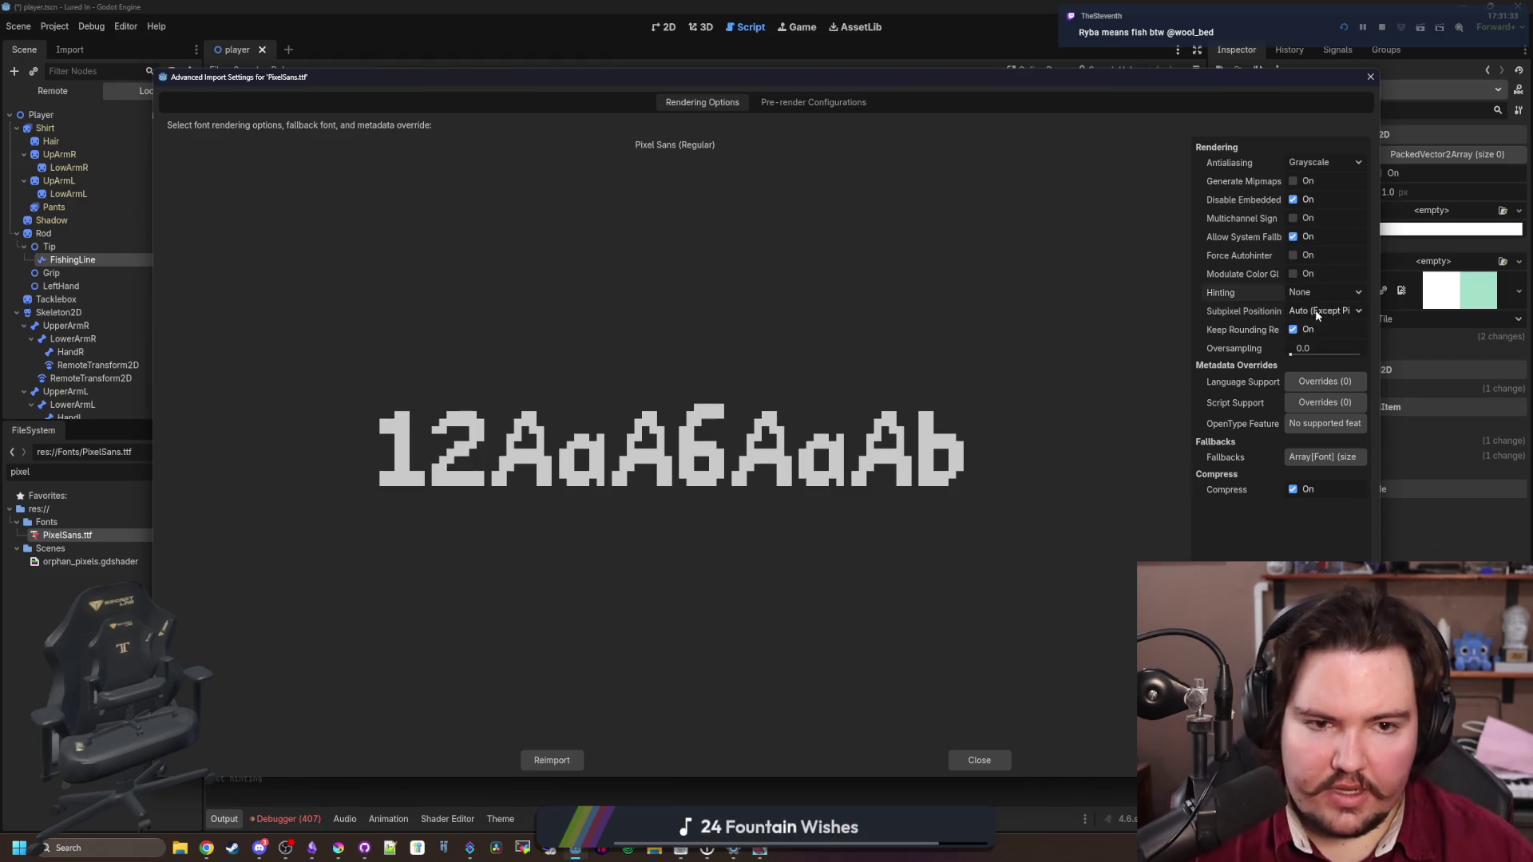
pyautogui.click(526, 761)
pyautogui.click(760, 848)
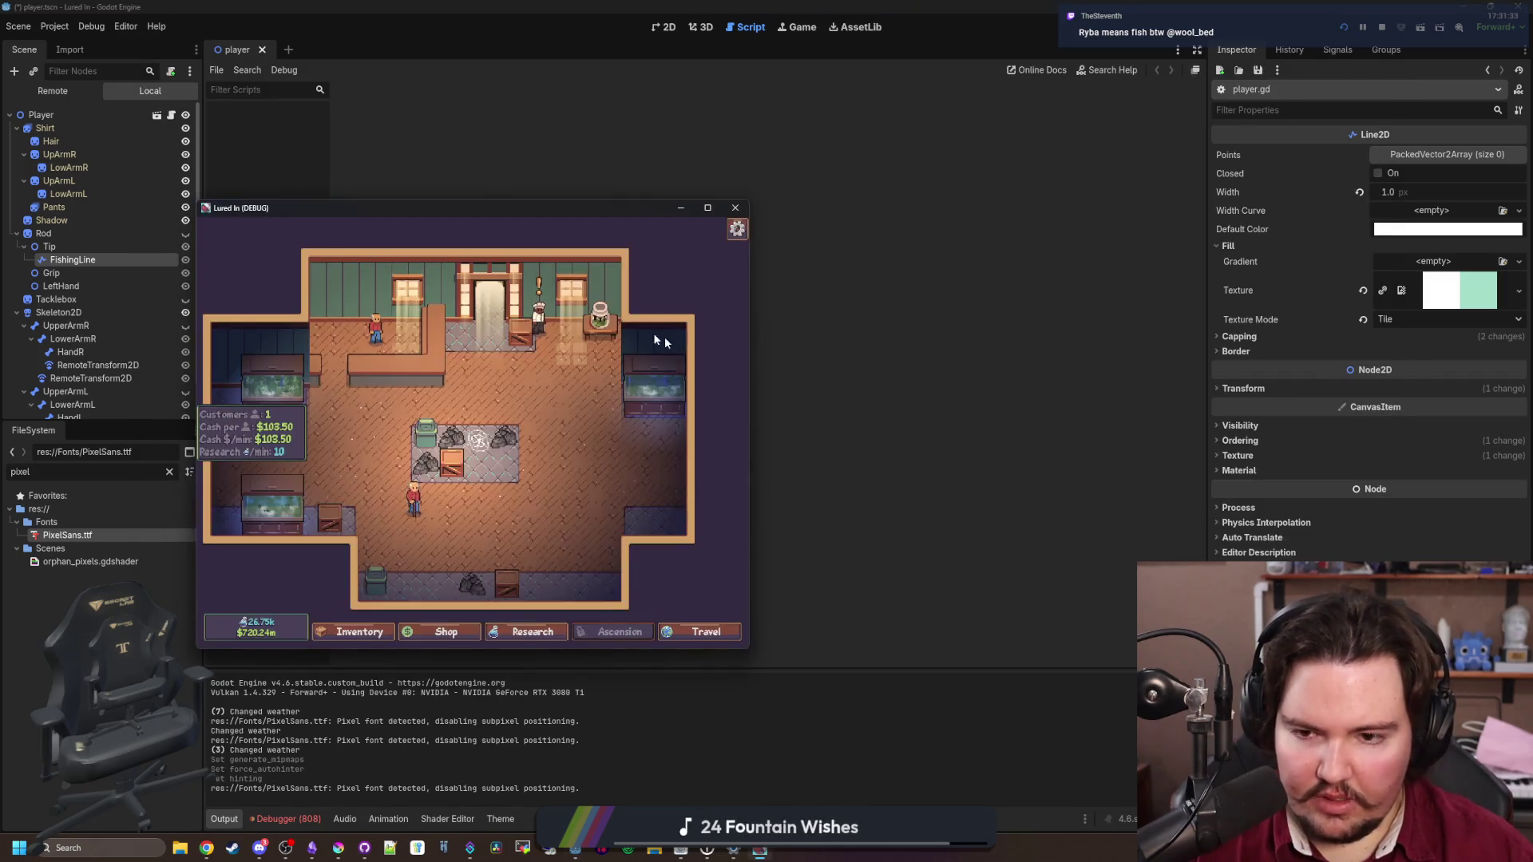
# Maximize the Lured In game window, restore it to floating, and resize it narrower
pyautogui.doubleClick(633, 208)
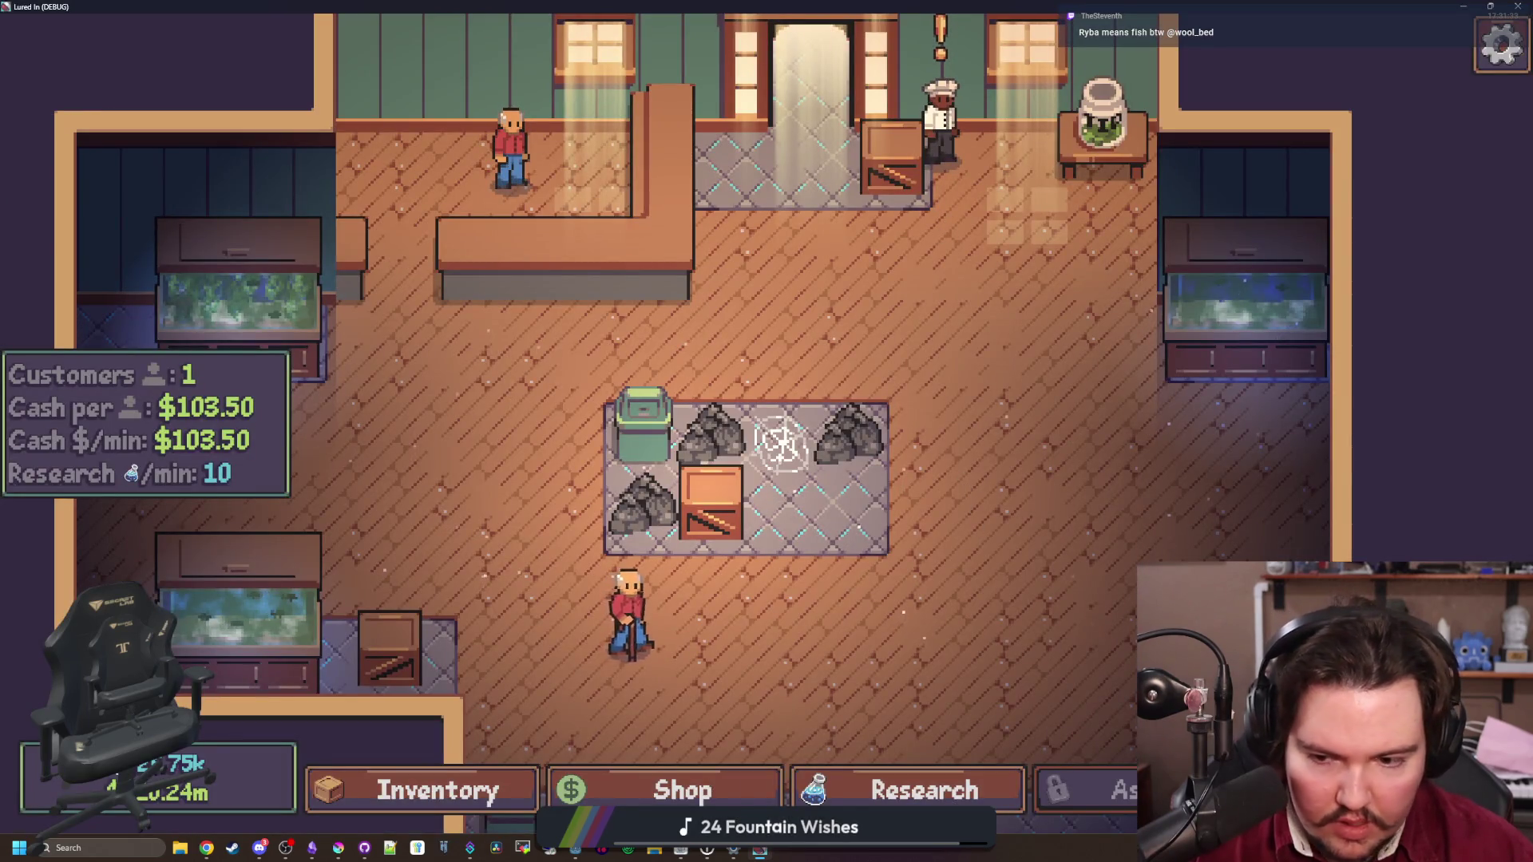
pyautogui.moveTo(797, 8); pyautogui.dragTo(715, 177)
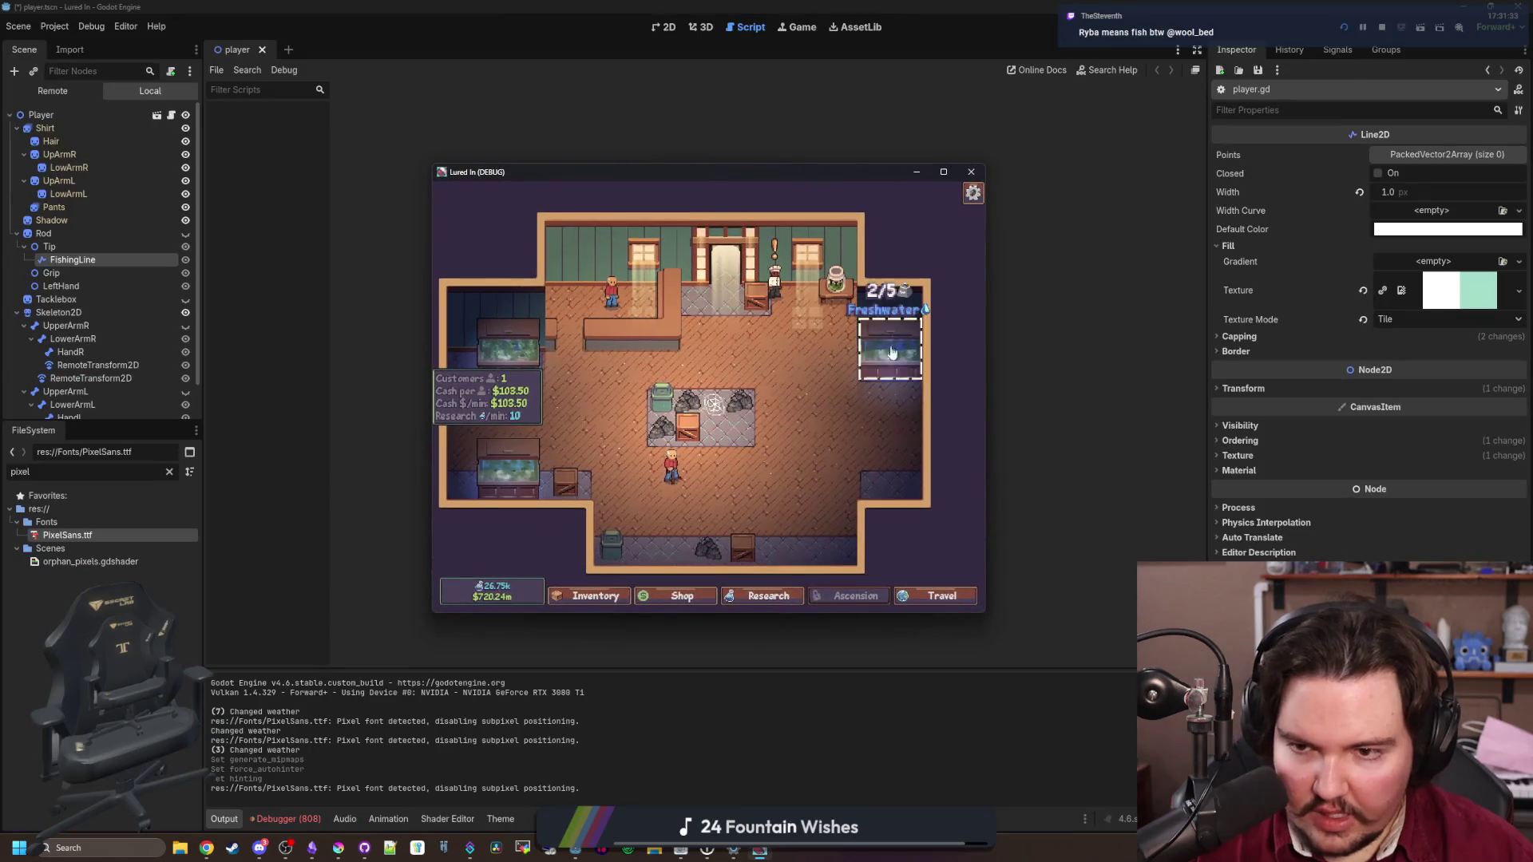
pyautogui.moveTo(987, 372)
pyautogui.mouseDown()
pyautogui.moveTo(809, 391)
pyautogui.moveTo(831, 393)
pyautogui.moveTo(657, 390)
pyautogui.moveTo(1205, 376)
pyautogui.moveTo(1171, 363)
pyautogui.mouseUp()
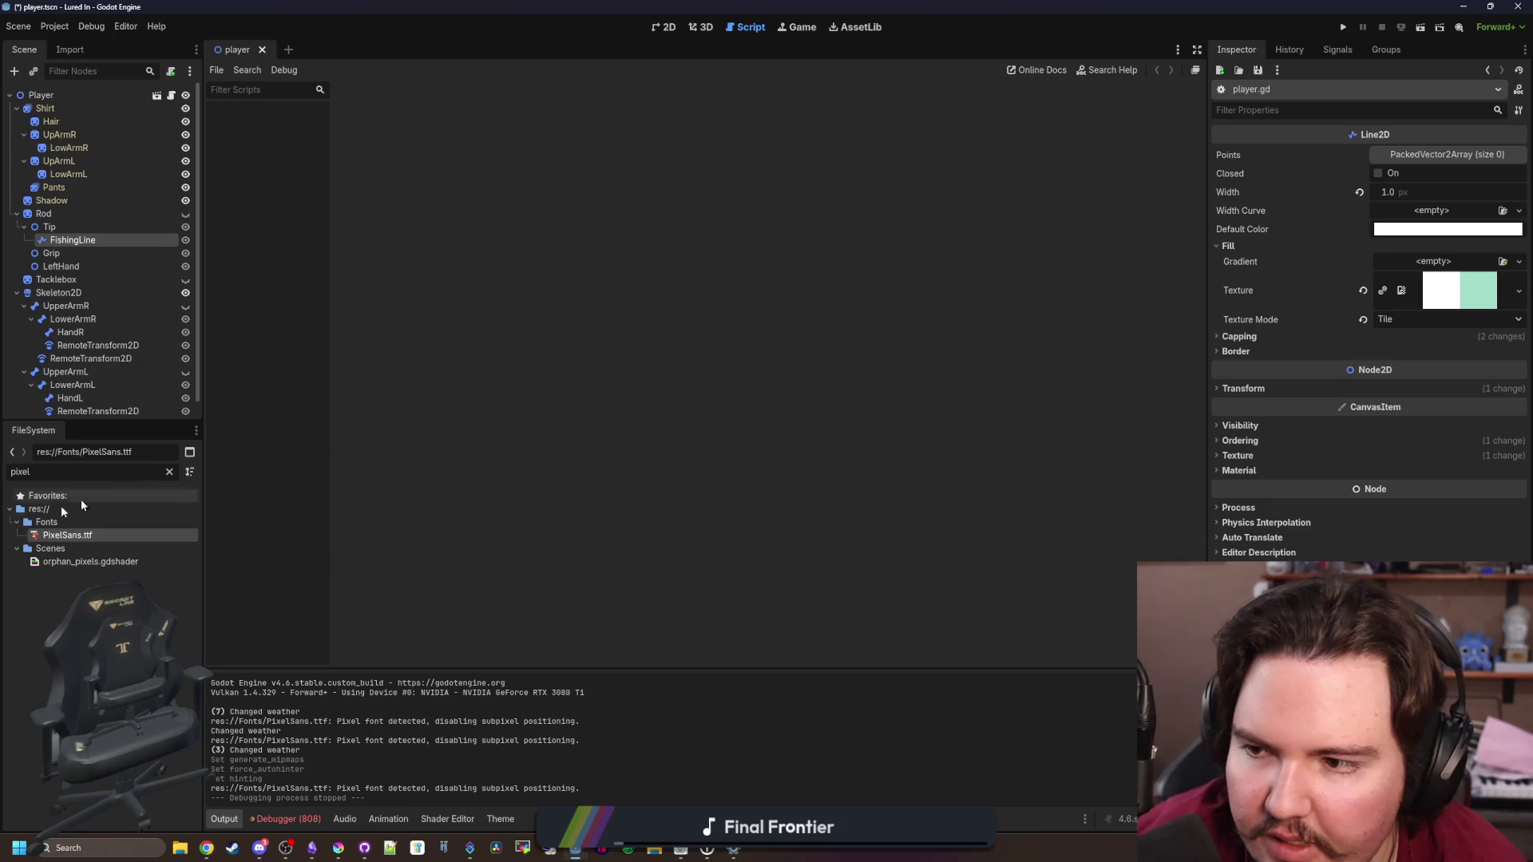
# Reimport PixelSans.ttf with Light hinting and Multichannel Signed Distance Field enabled
pyautogui.doubleClick(103, 533)
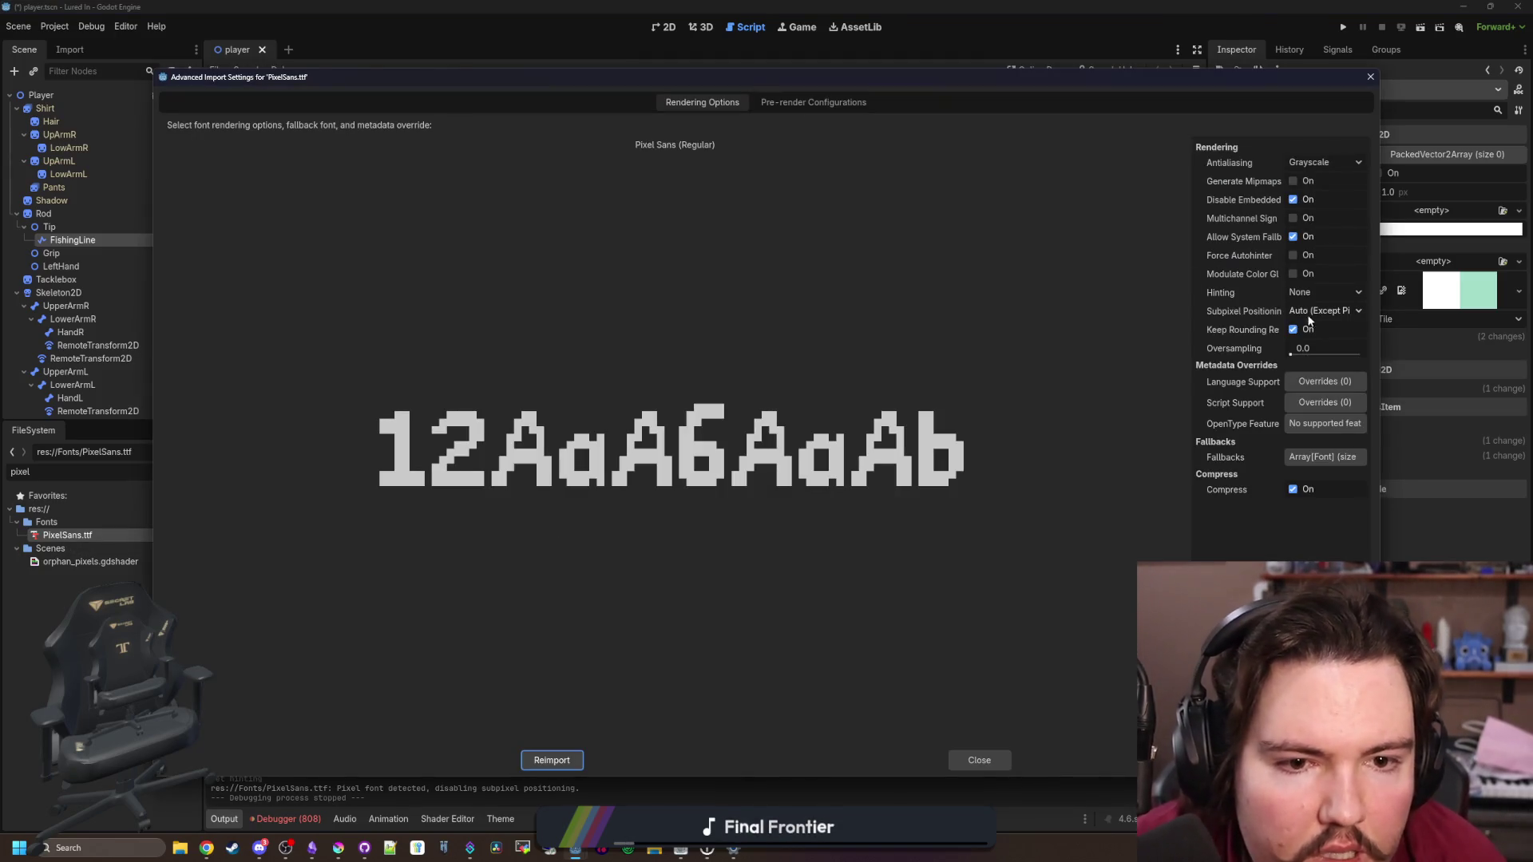
pyautogui.click(1296, 332)
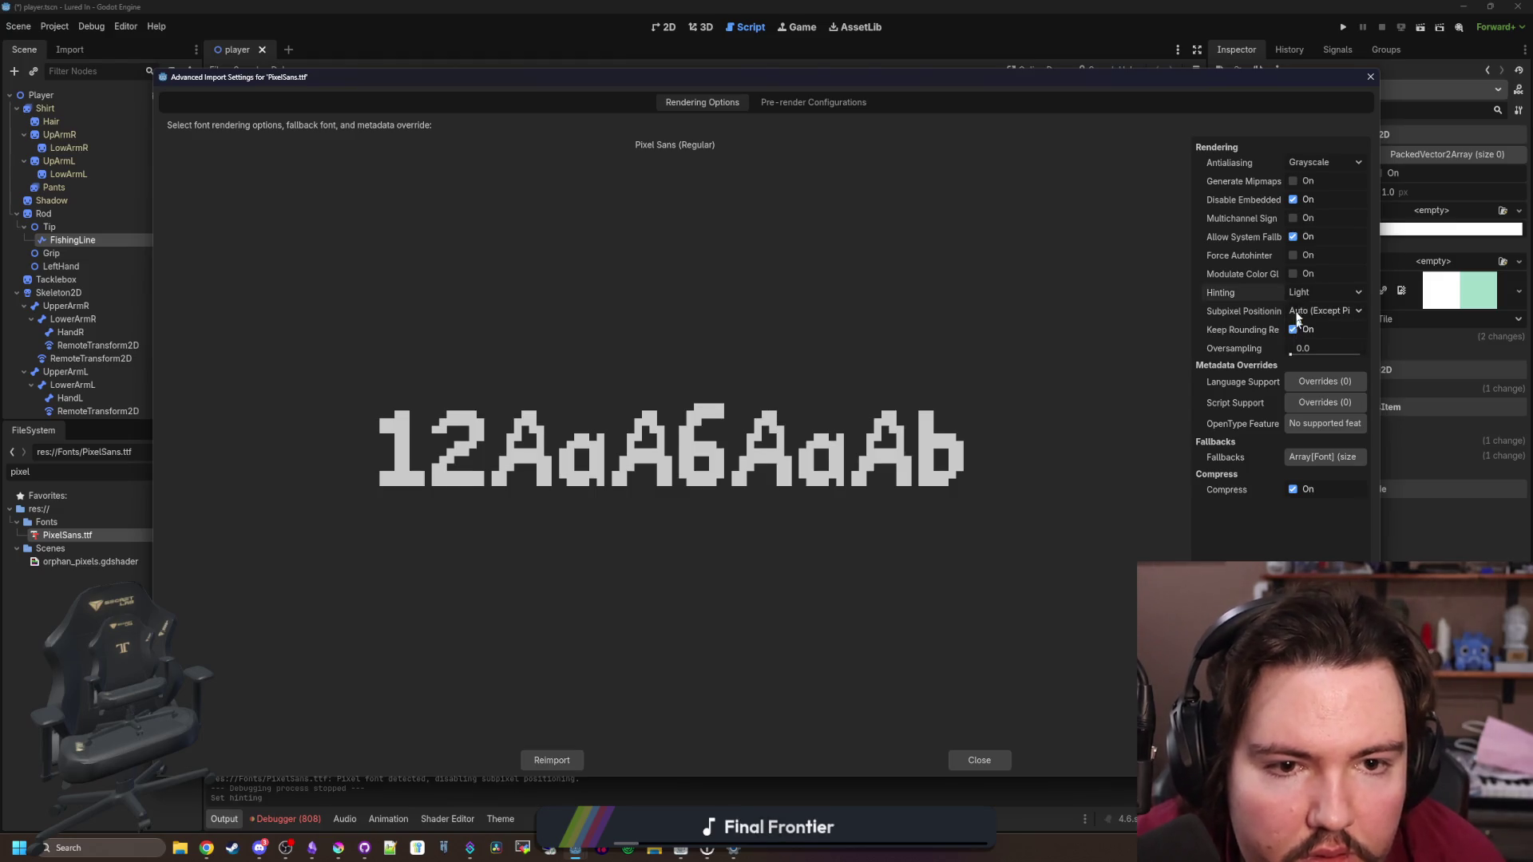
pyautogui.click(1293, 218)
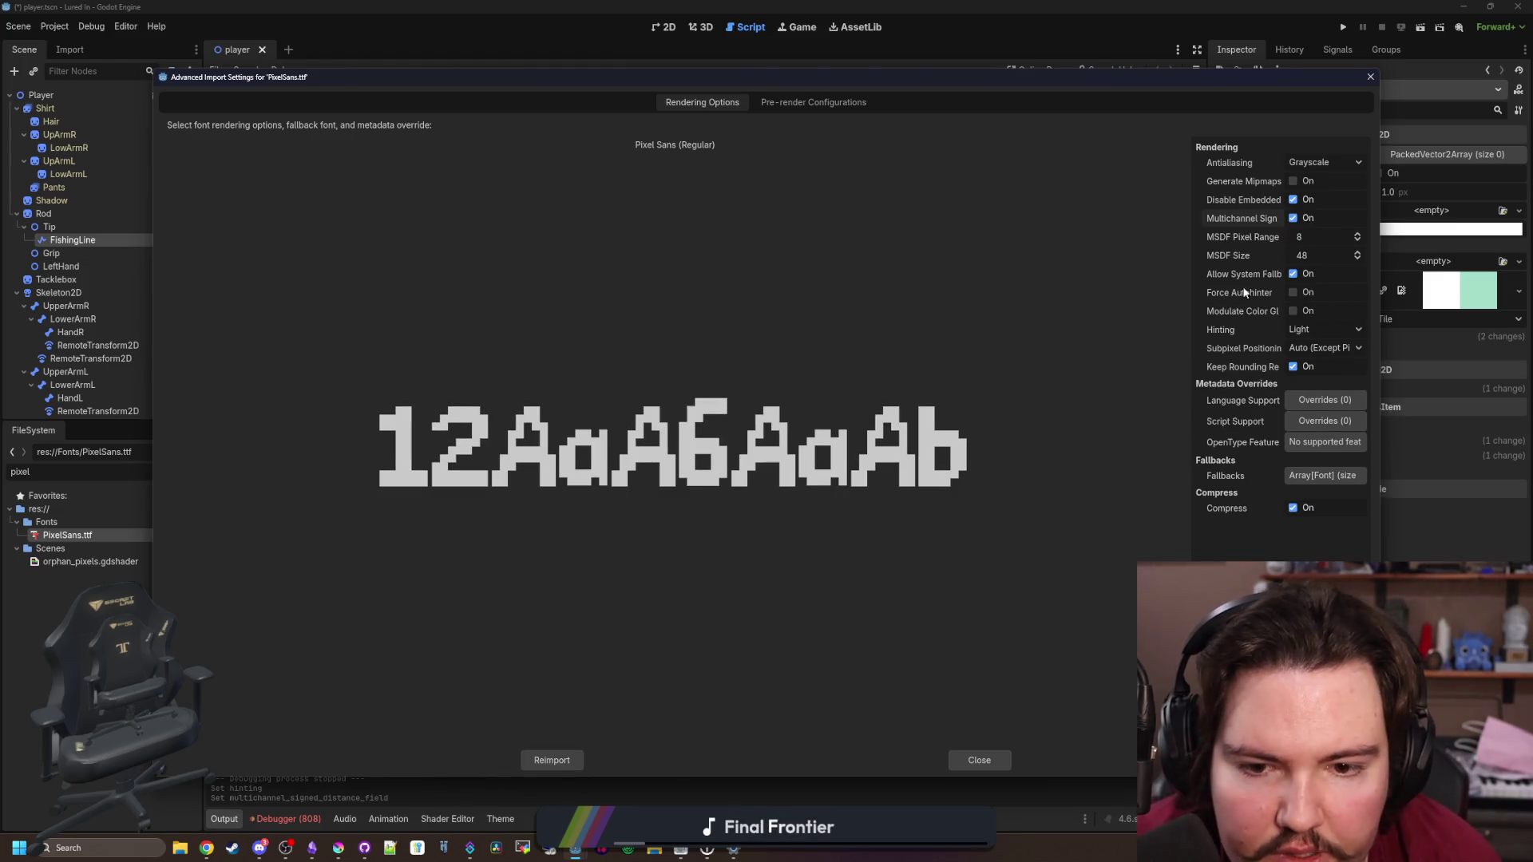
pyautogui.click(558, 763)
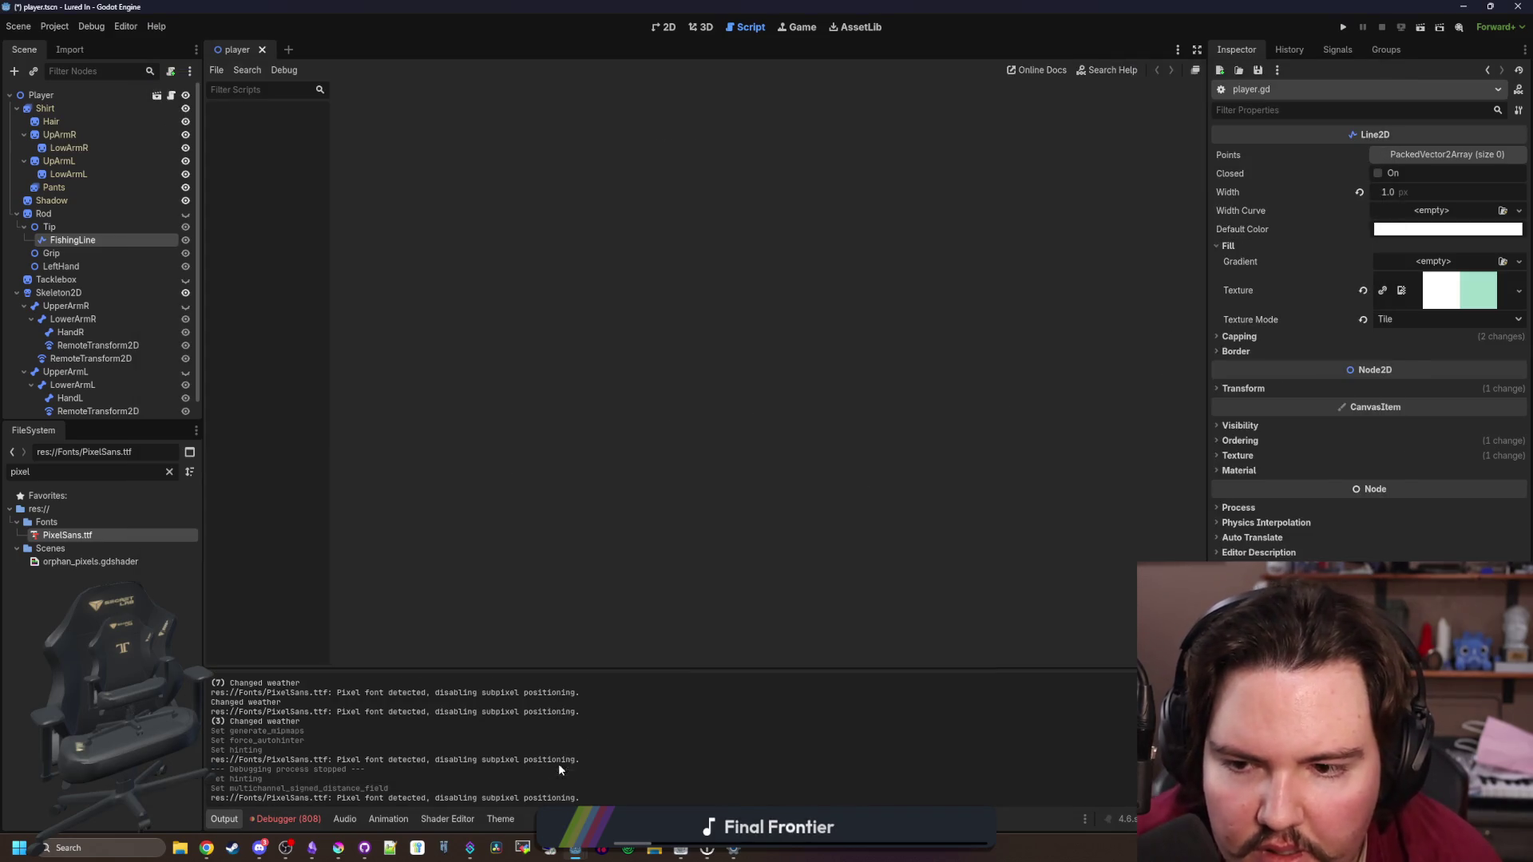
# Run the game to test the font, maximize and restore its window, then quit
pyautogui.click(1344, 28)
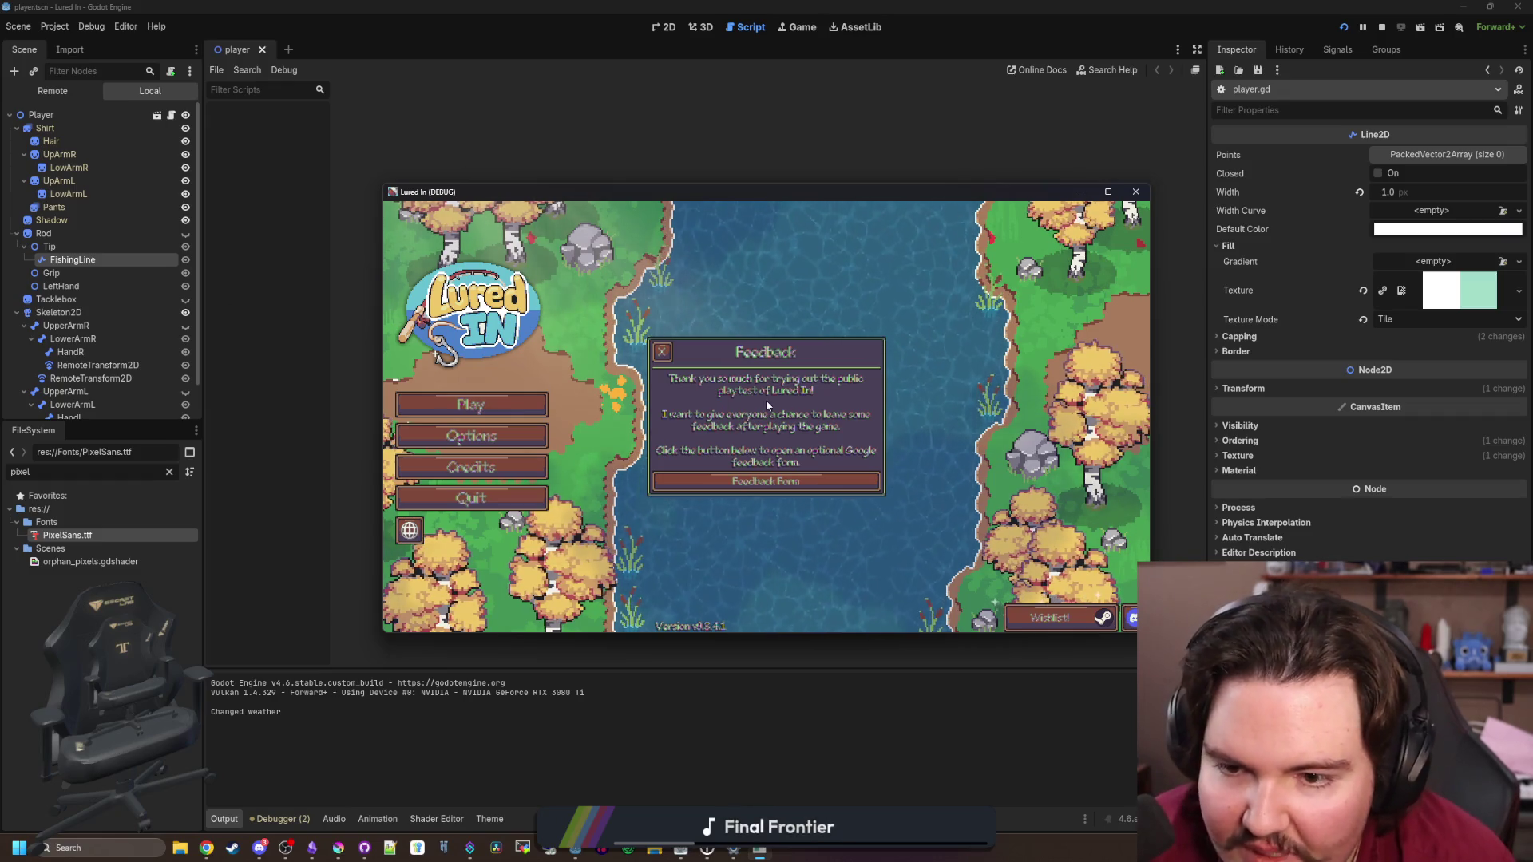
pyautogui.click(1108, 191)
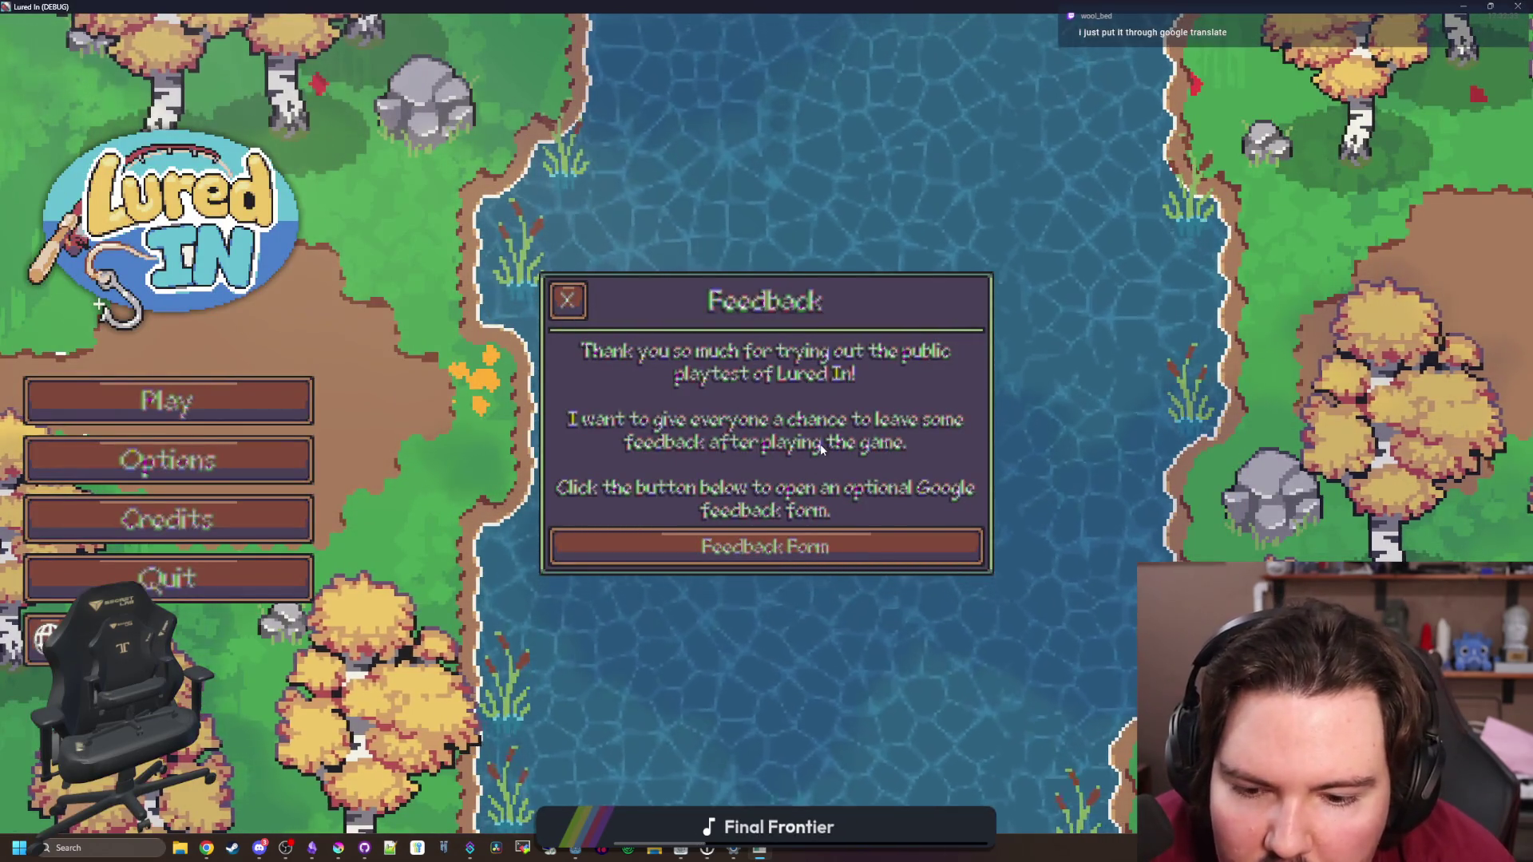
pyautogui.press('super+Down')
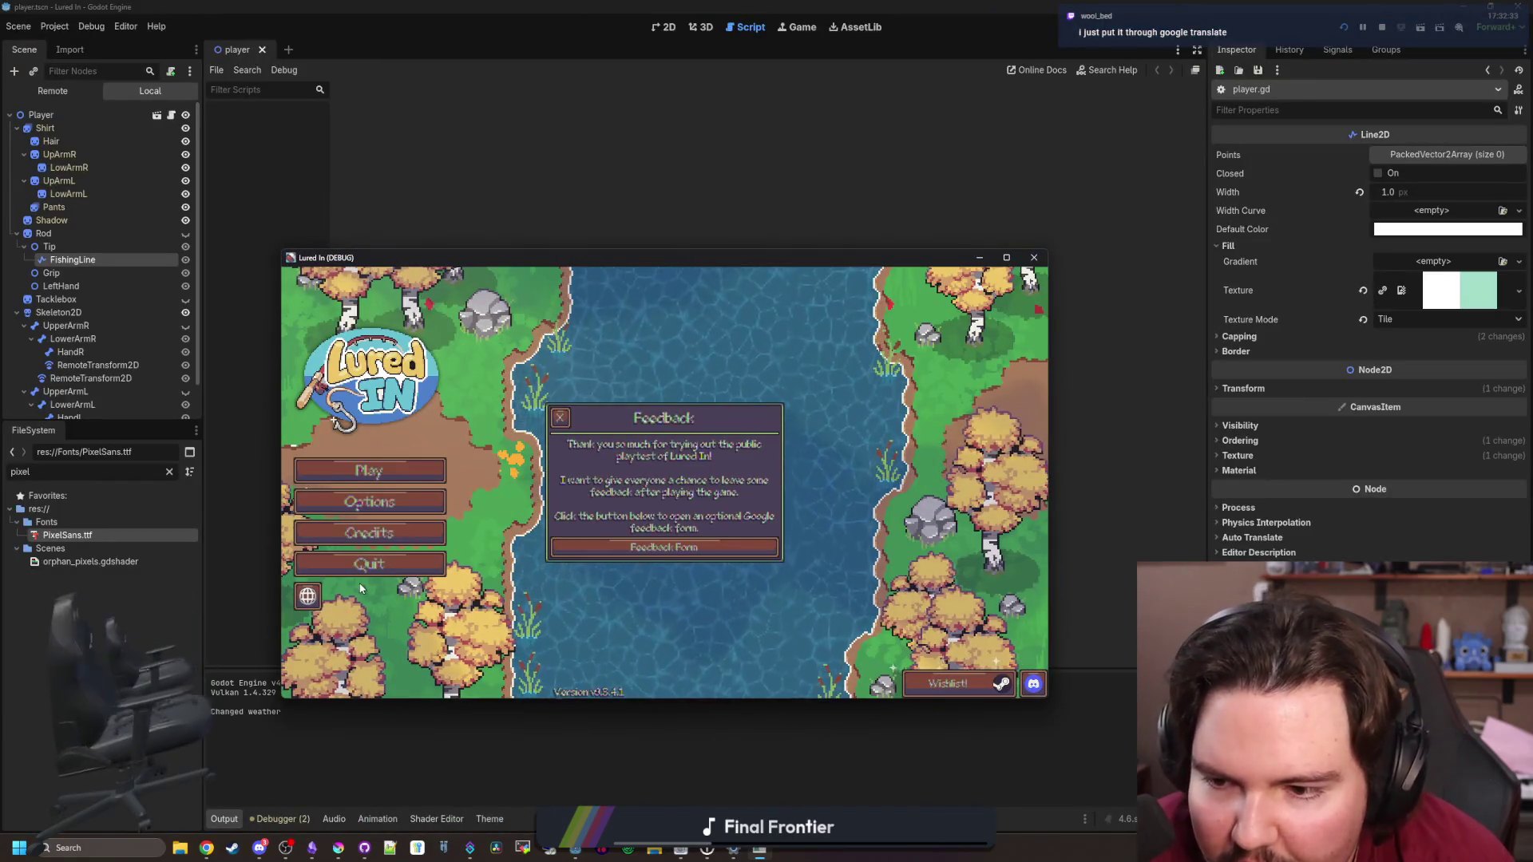
pyautogui.click(363, 567)
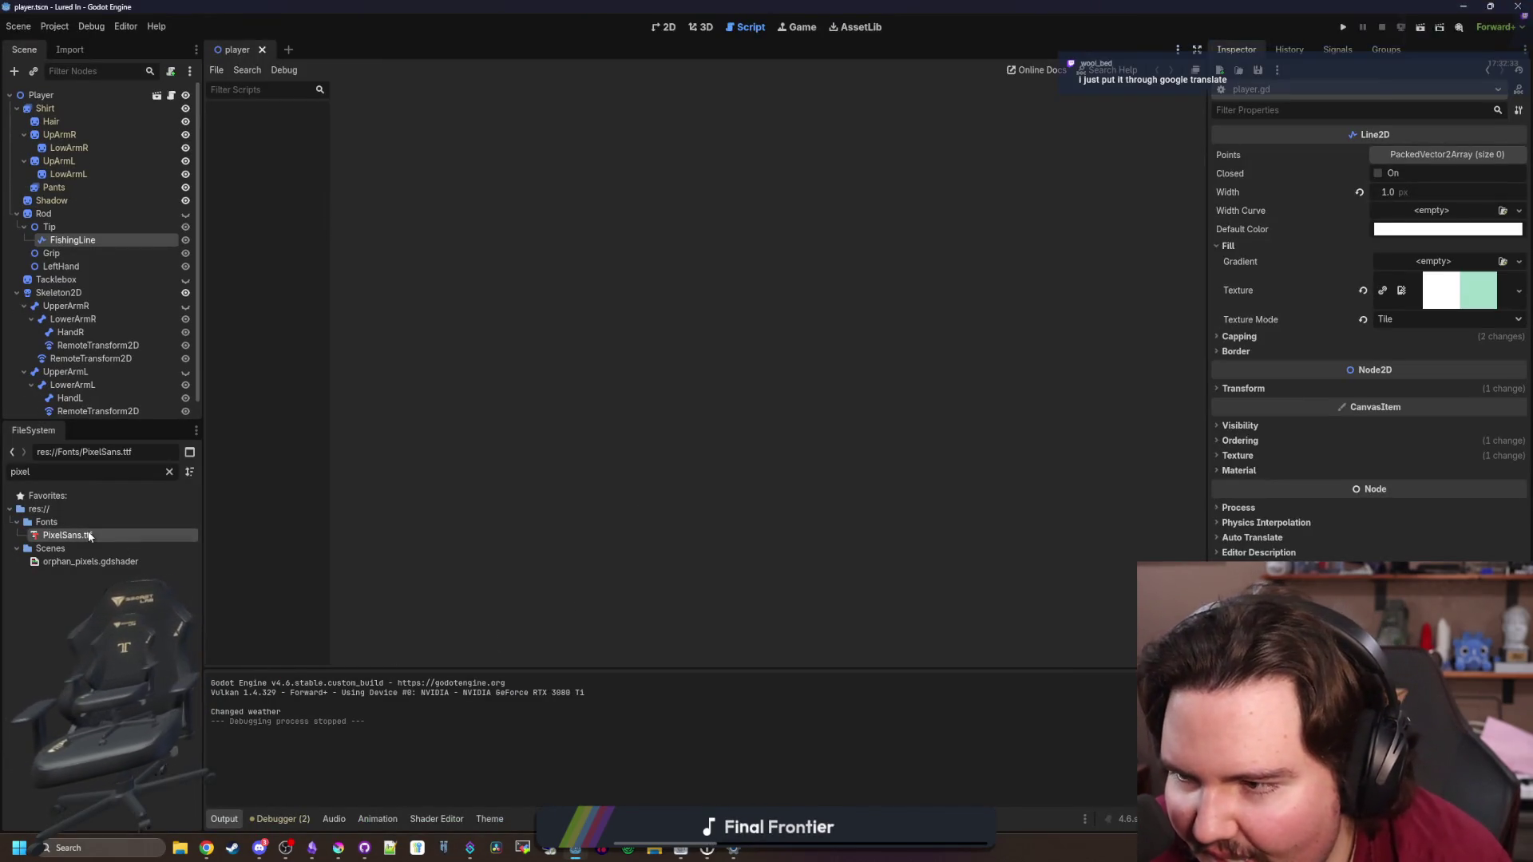
# Reimport PixelSans.ttf with Multichannel Signed Distance Field off and oversampling raised to 2.0
pyautogui.doubleClick(89, 536)
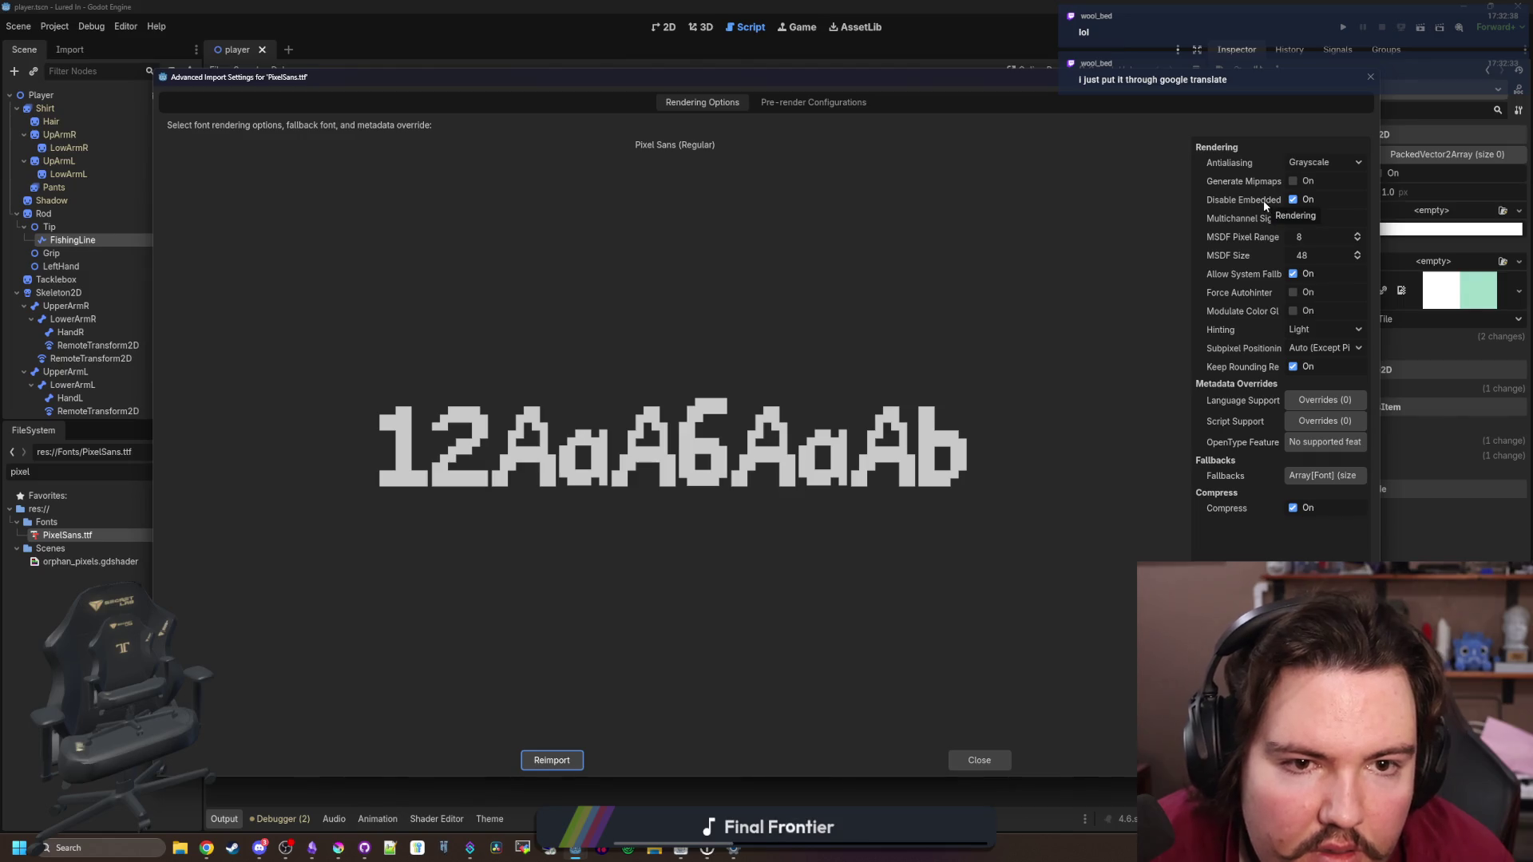
pyautogui.click(1293, 218)
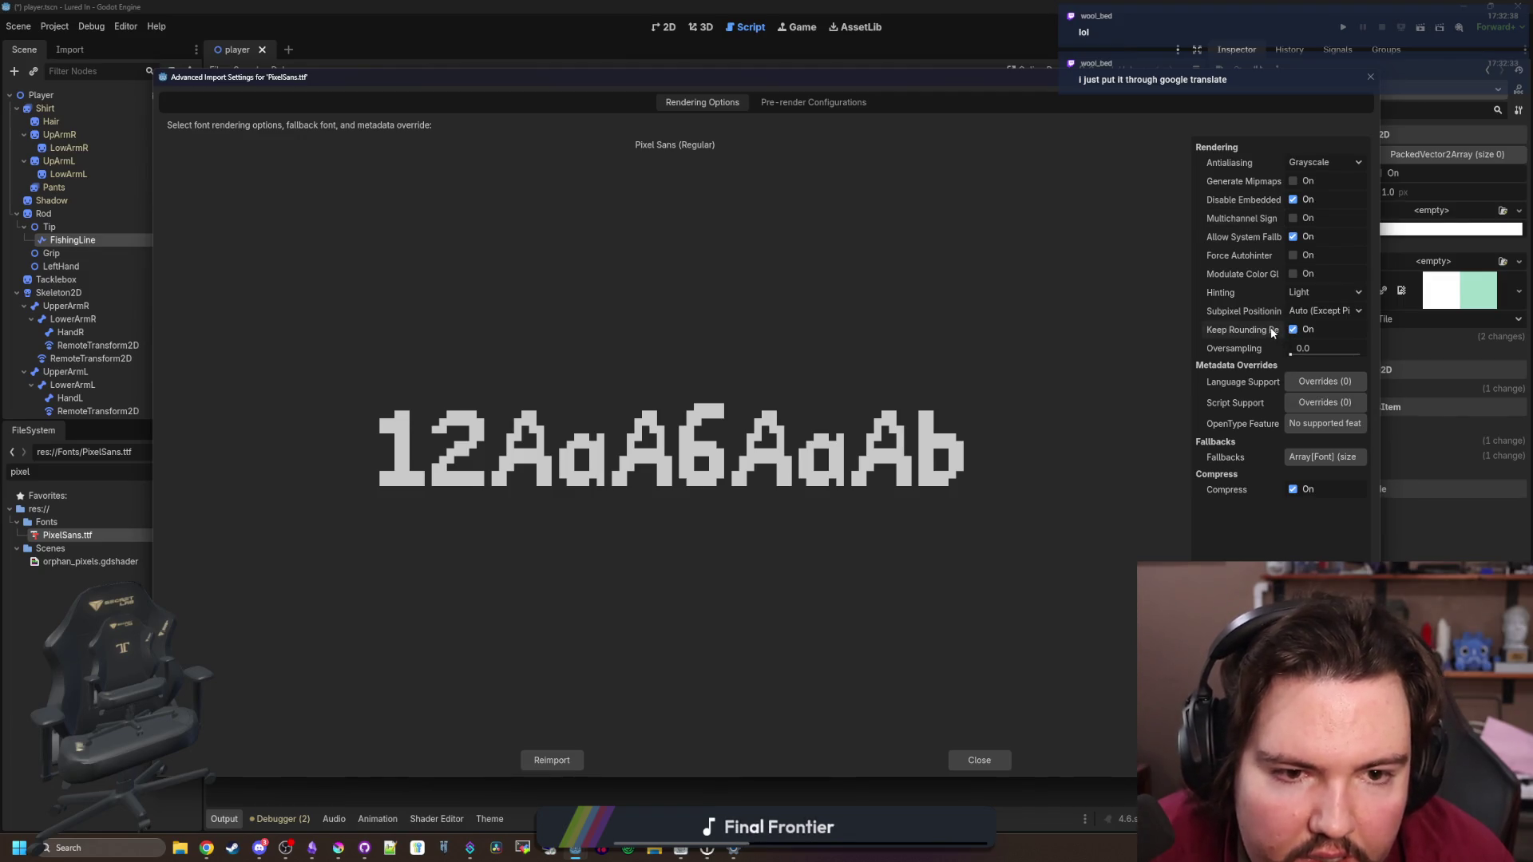
pyautogui.moveTo(1190, 336); pyautogui.dragTo(1054, 334)
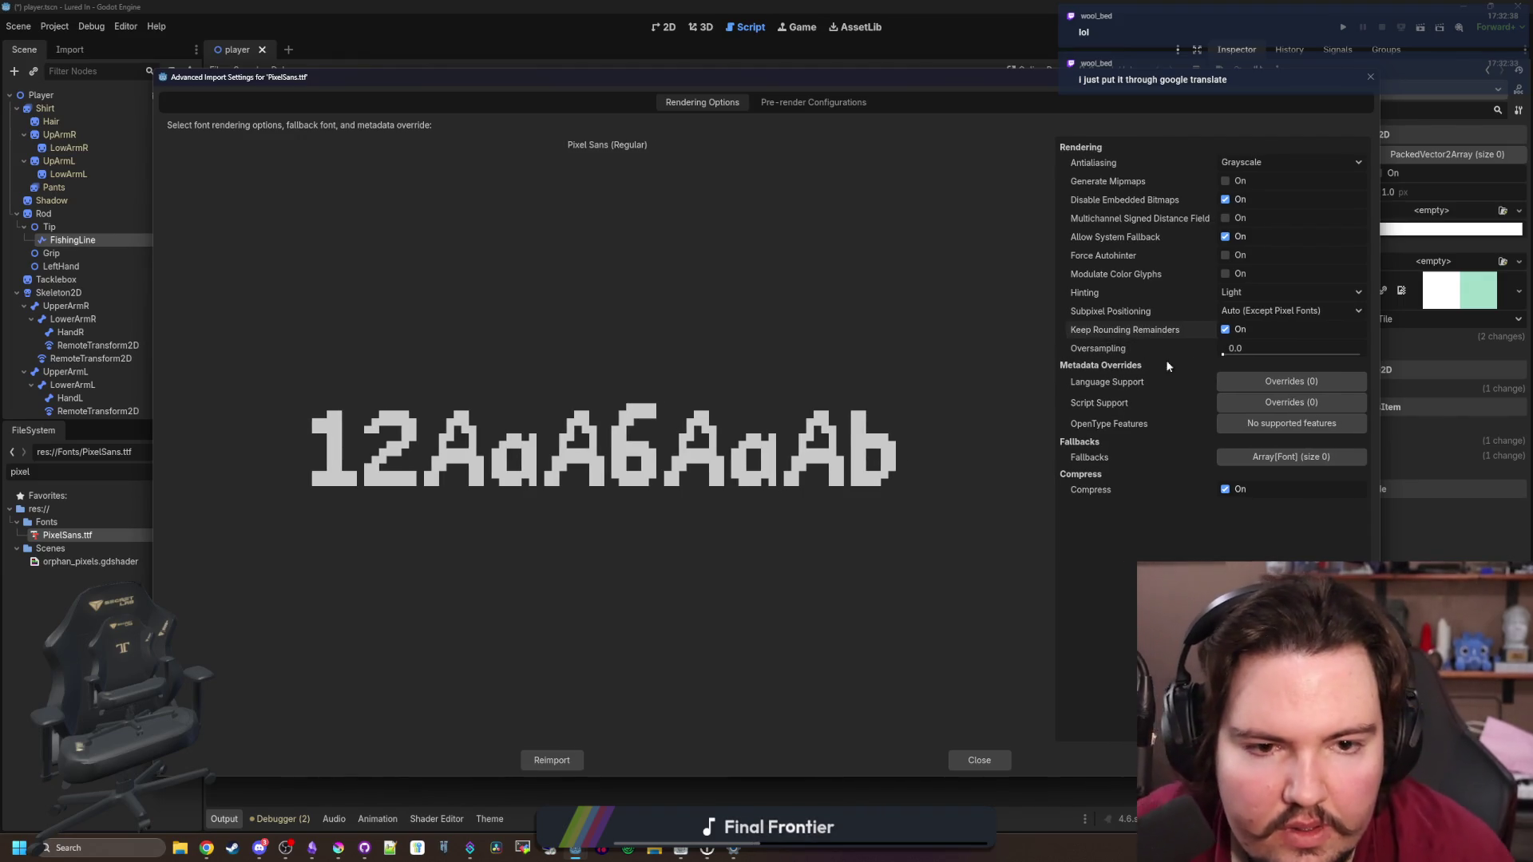
pyautogui.moveTo(1225, 356); pyautogui.dragTo(1264, 356)
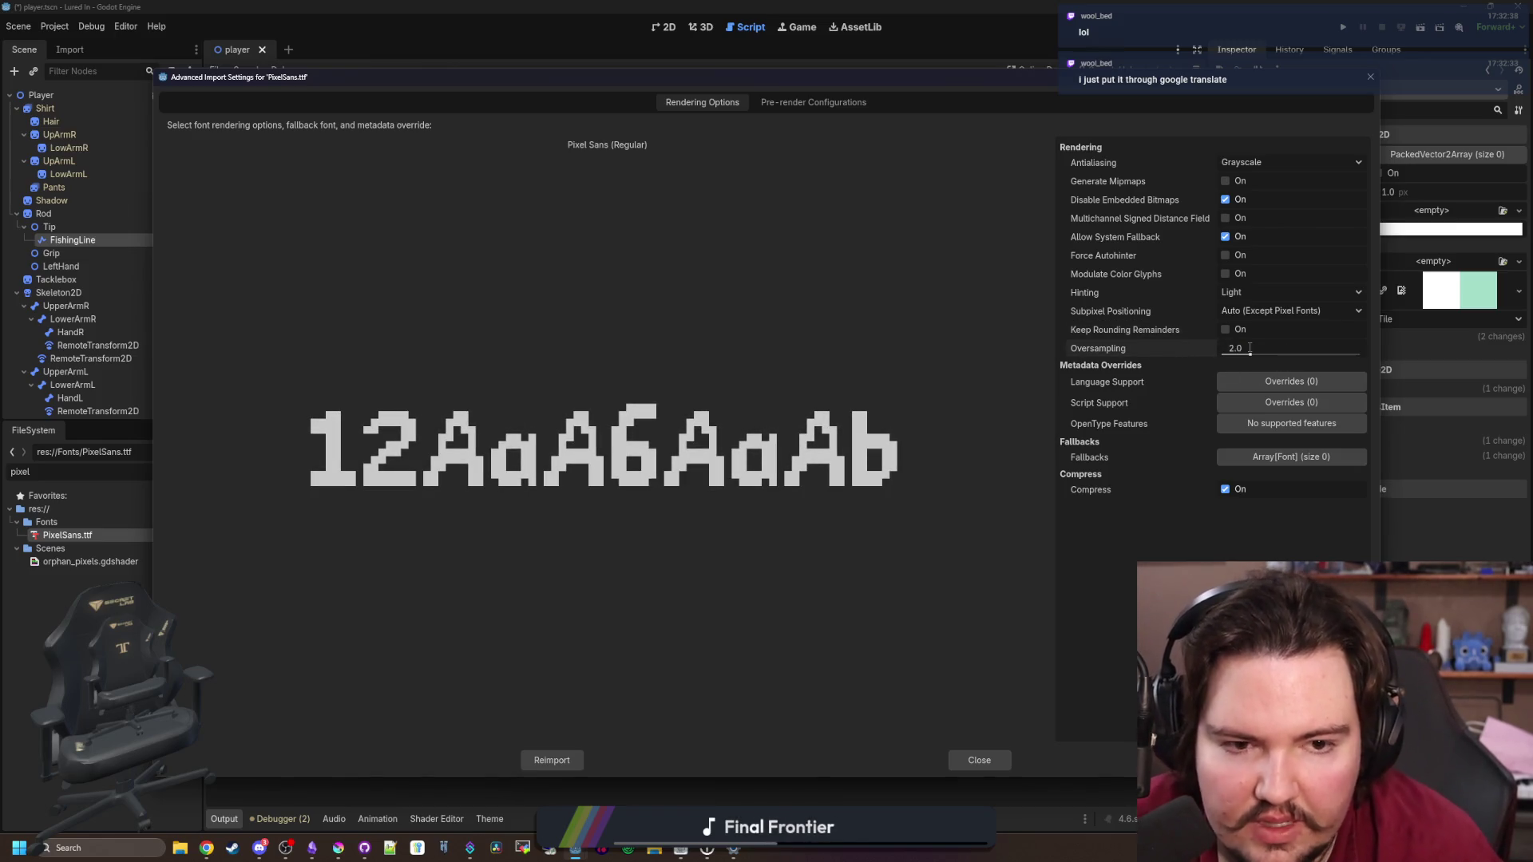
pyautogui.click(553, 760)
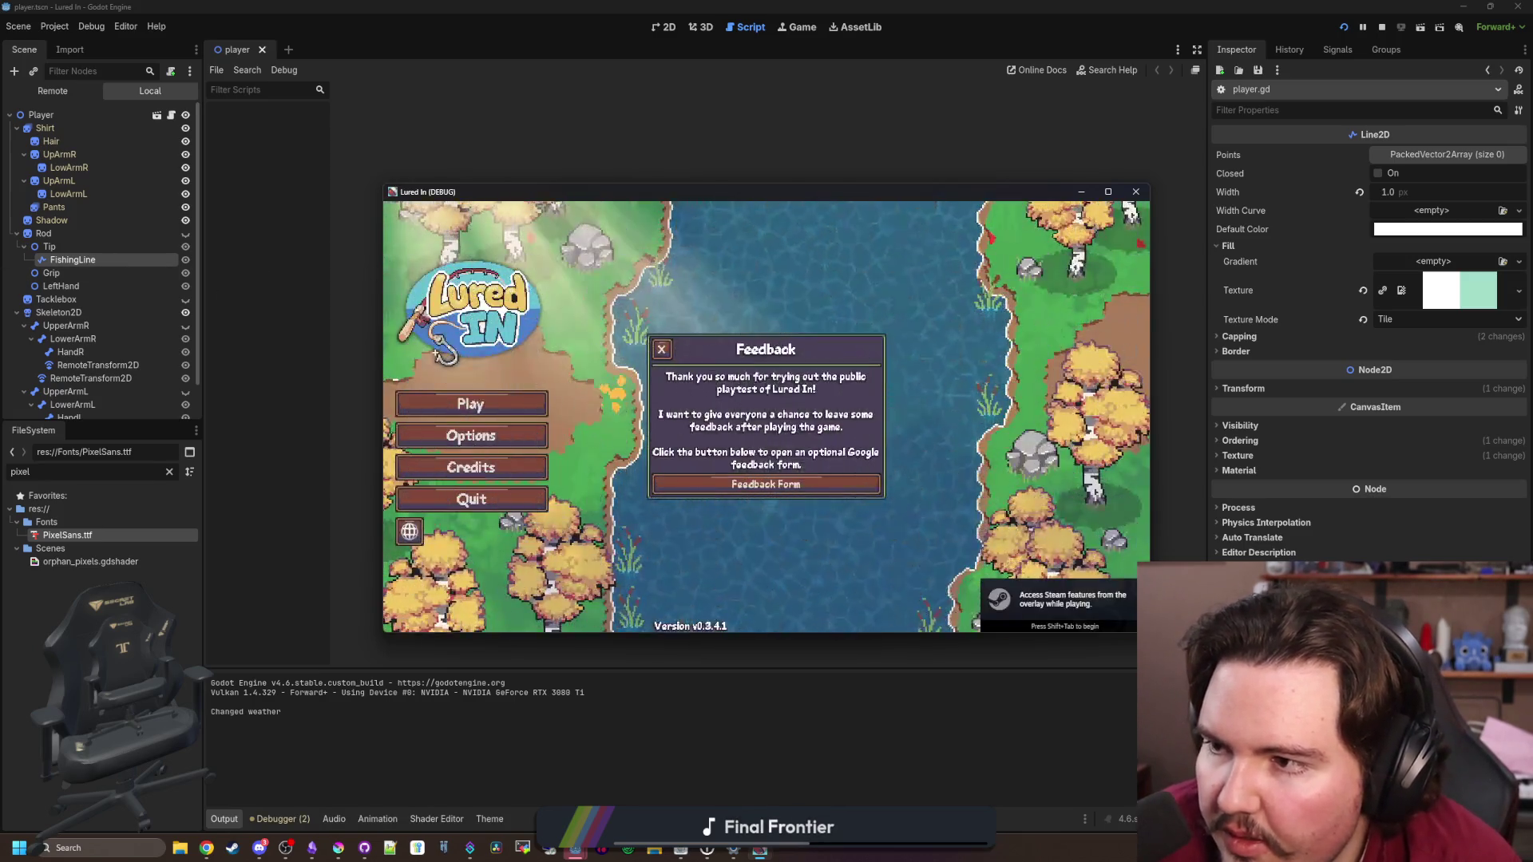
# Resize the game window, dismiss the Welcome Back notice in the shop, and toggle fullscreen
pyautogui.click(1108, 193)
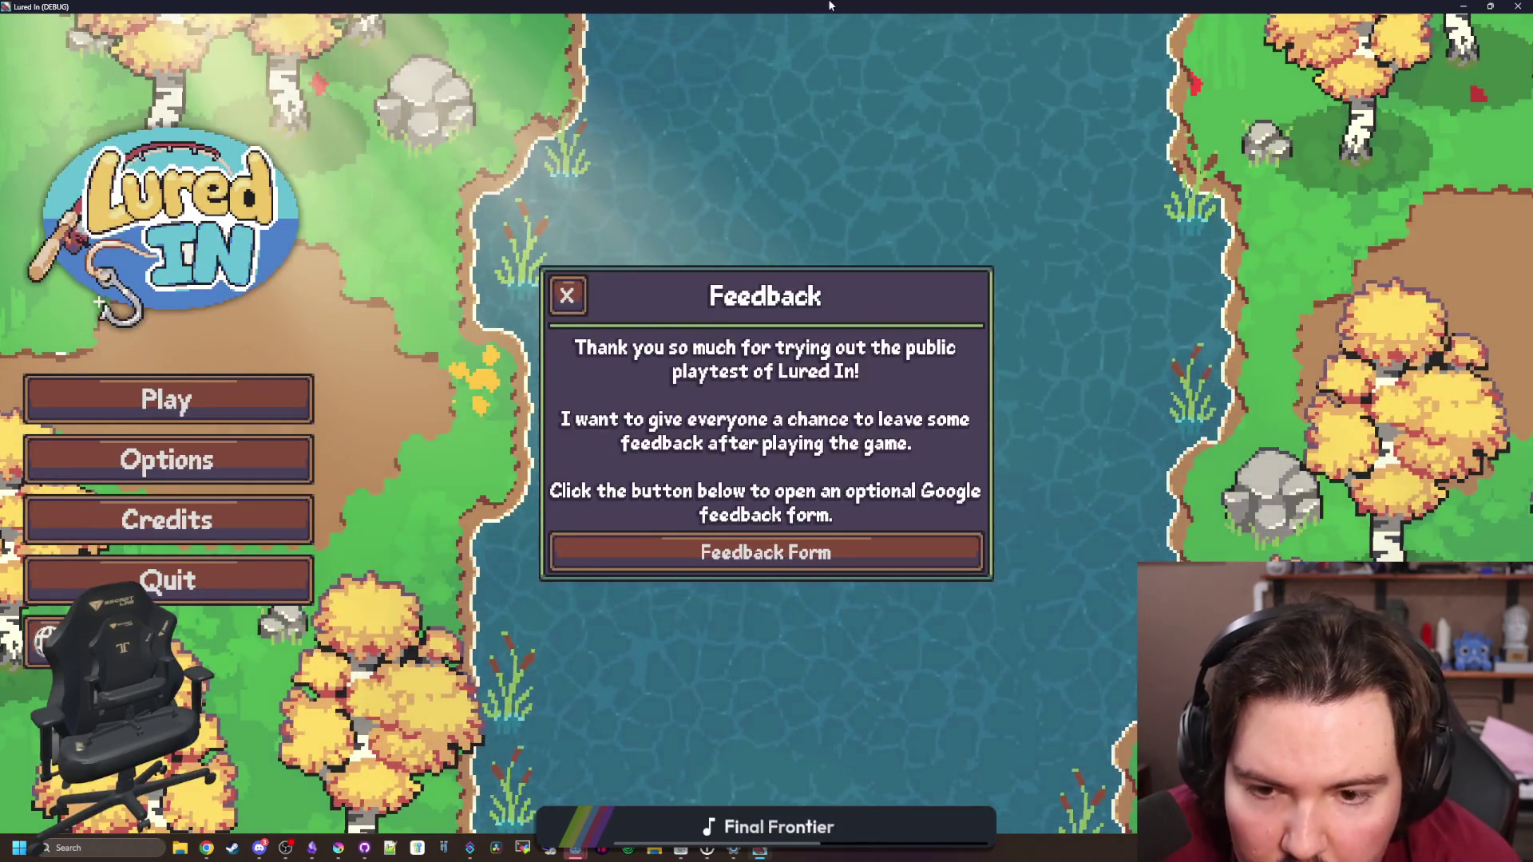
pyautogui.press('super+Down')
pyautogui.moveTo(1109, 424)
pyautogui.mouseDown()
pyautogui.moveTo(605, 471)
pyautogui.moveTo(798, 491)
pyautogui.mouseUp()
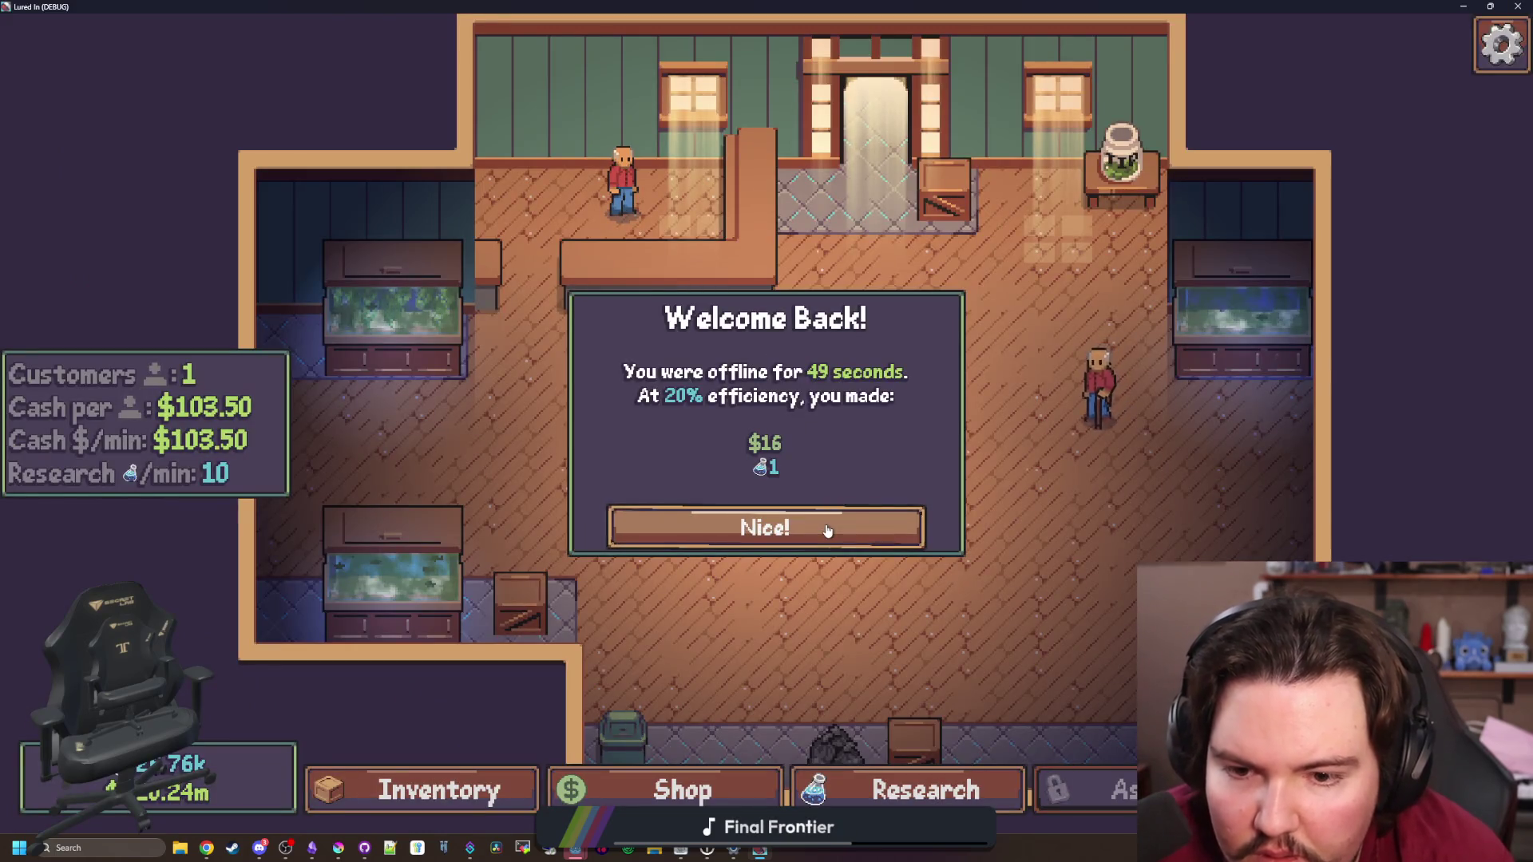
pyautogui.click(827, 531)
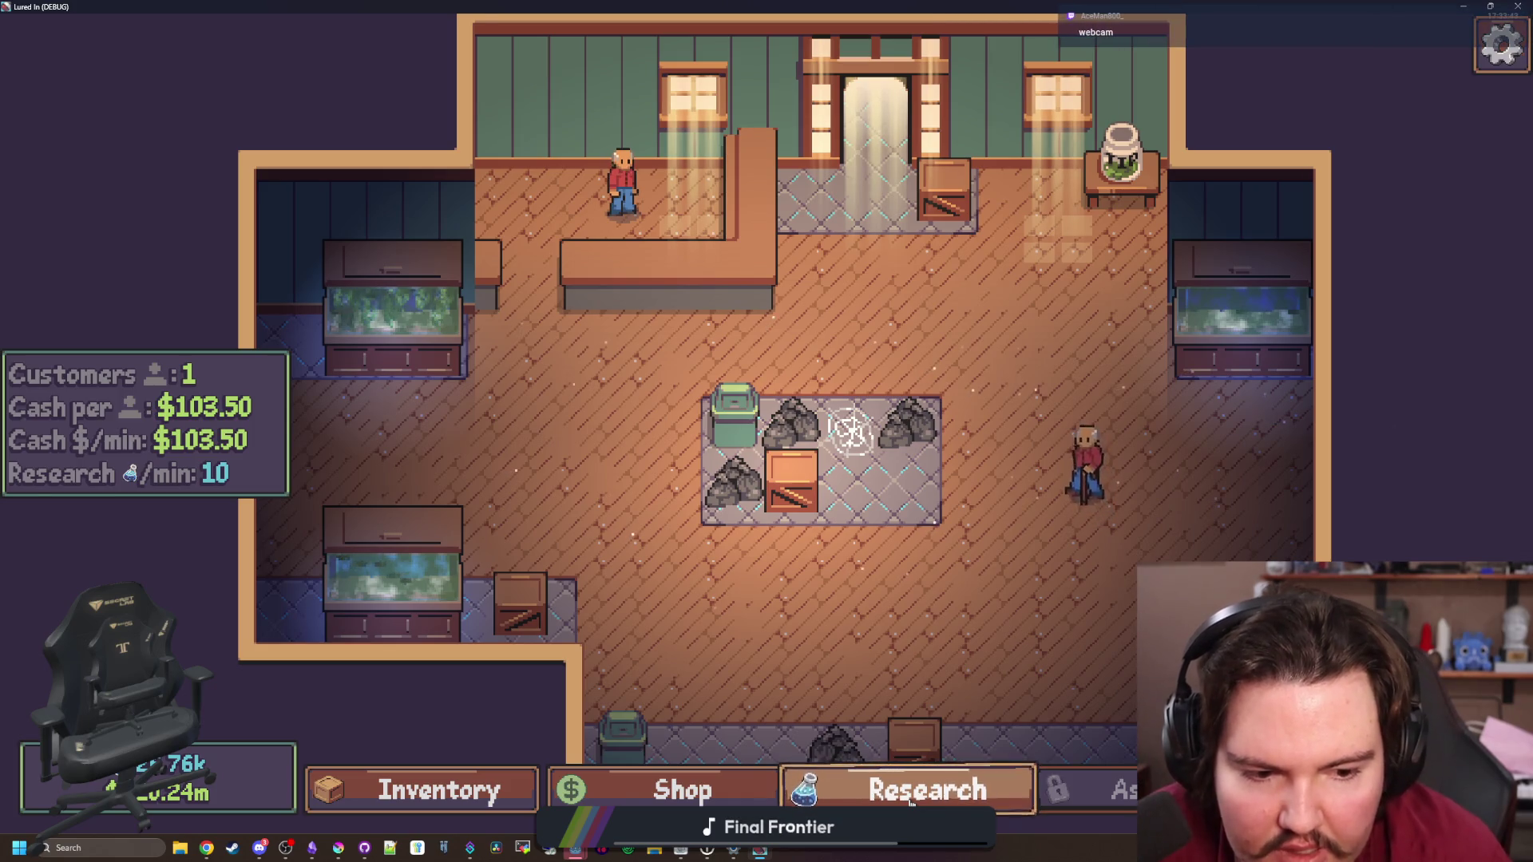
pyautogui.press('F11')
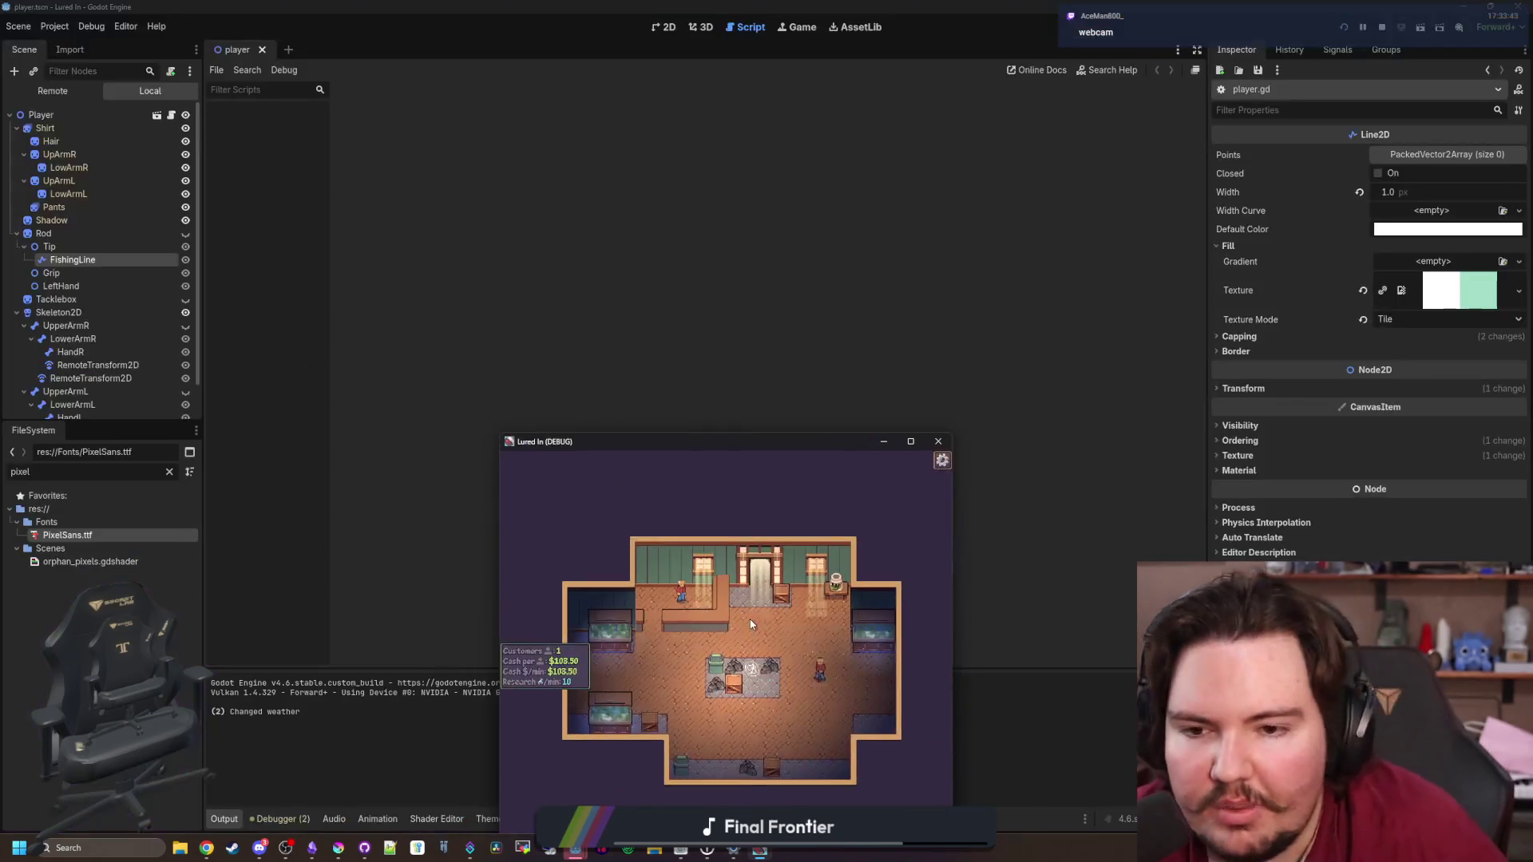
pyautogui.doubleClick(754, 444)
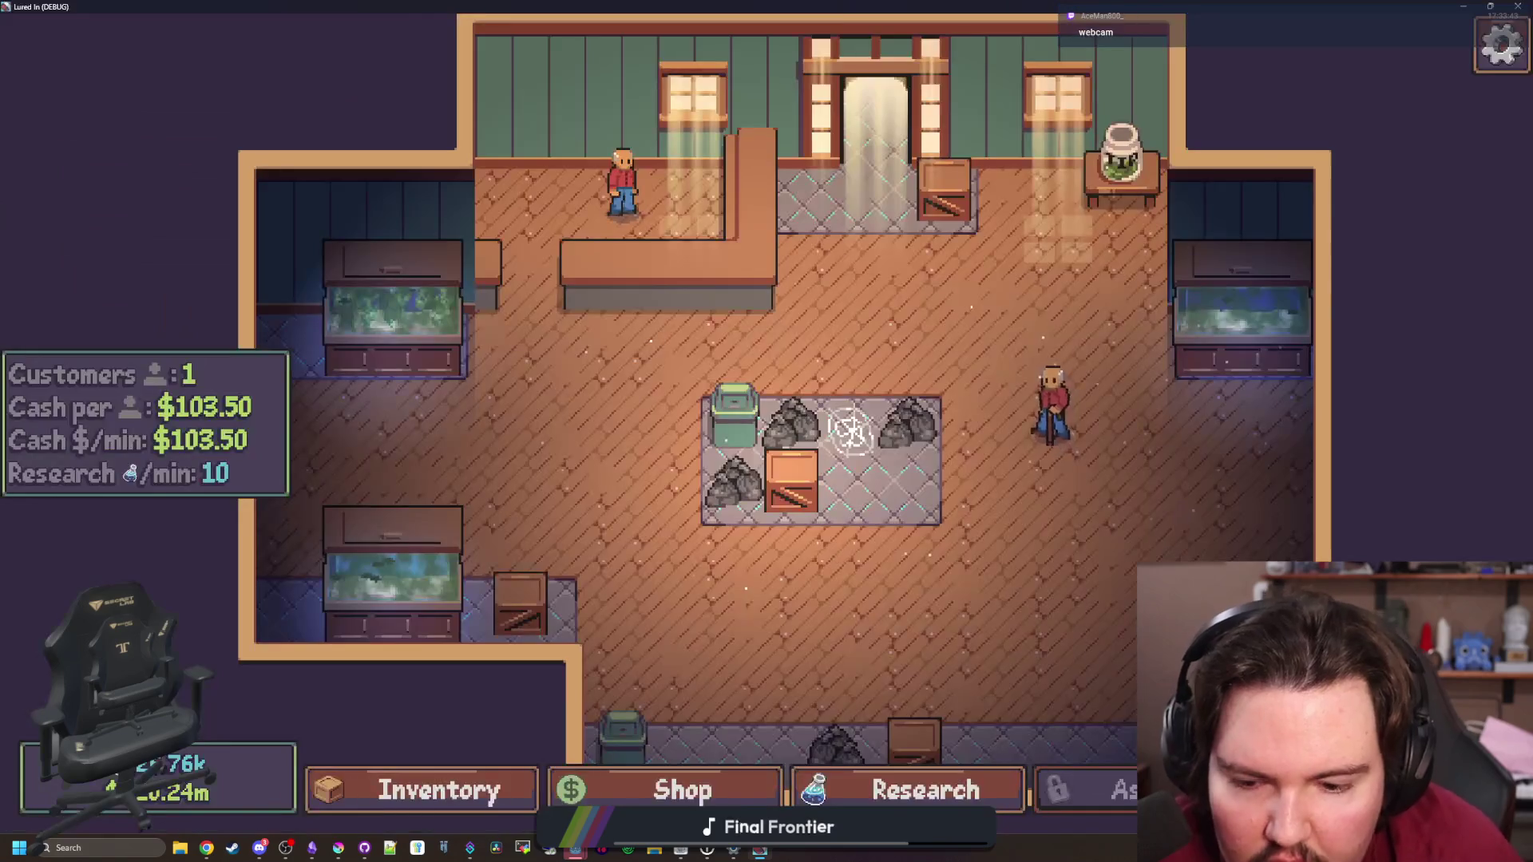
pyautogui.hotkey('alt', 'Tab')
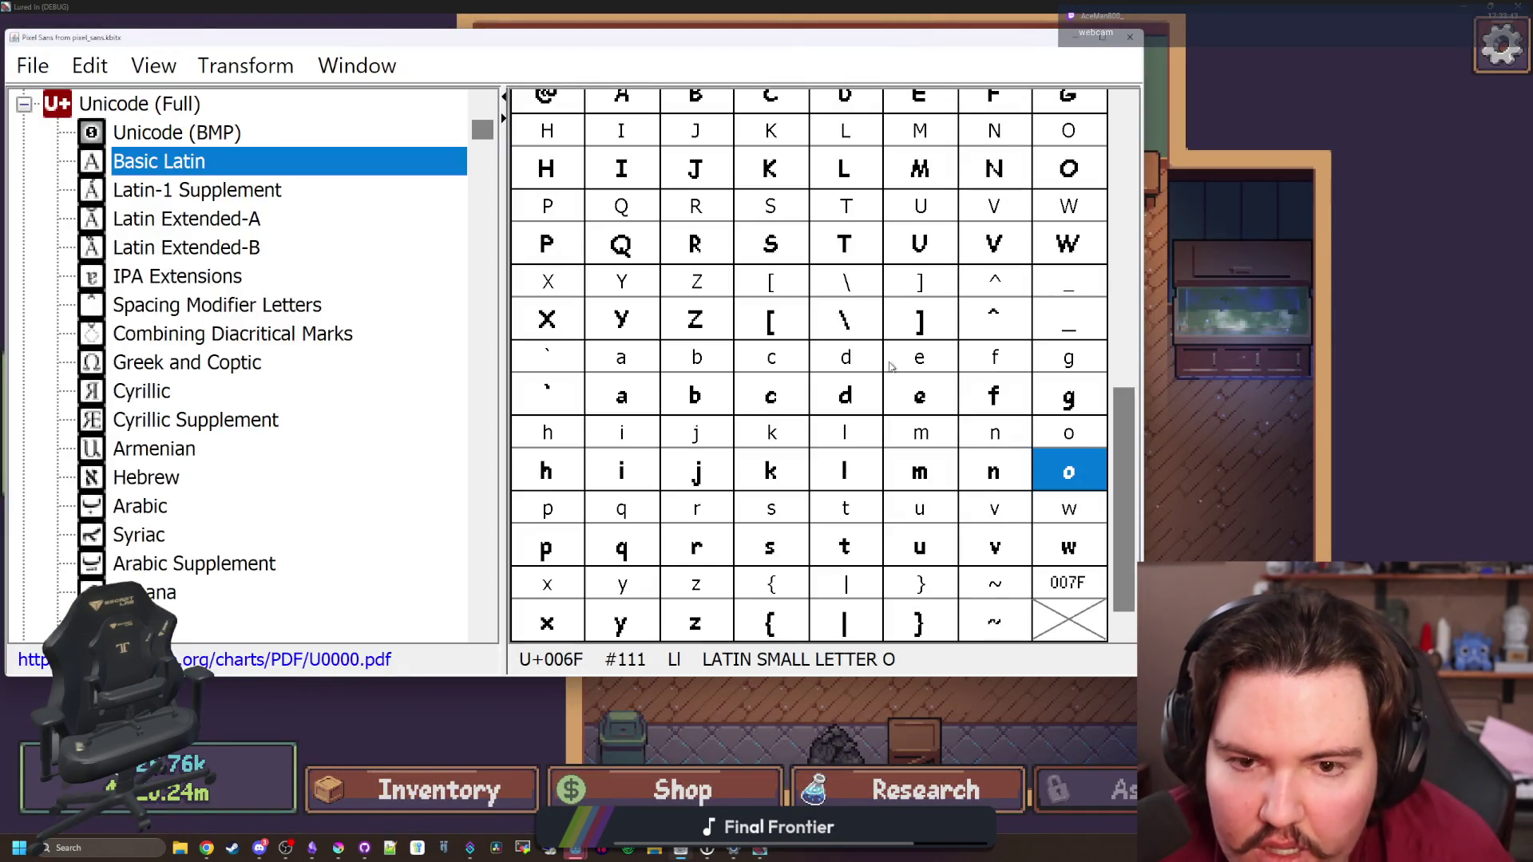
pyautogui.hotkey('alt', 'Tab')
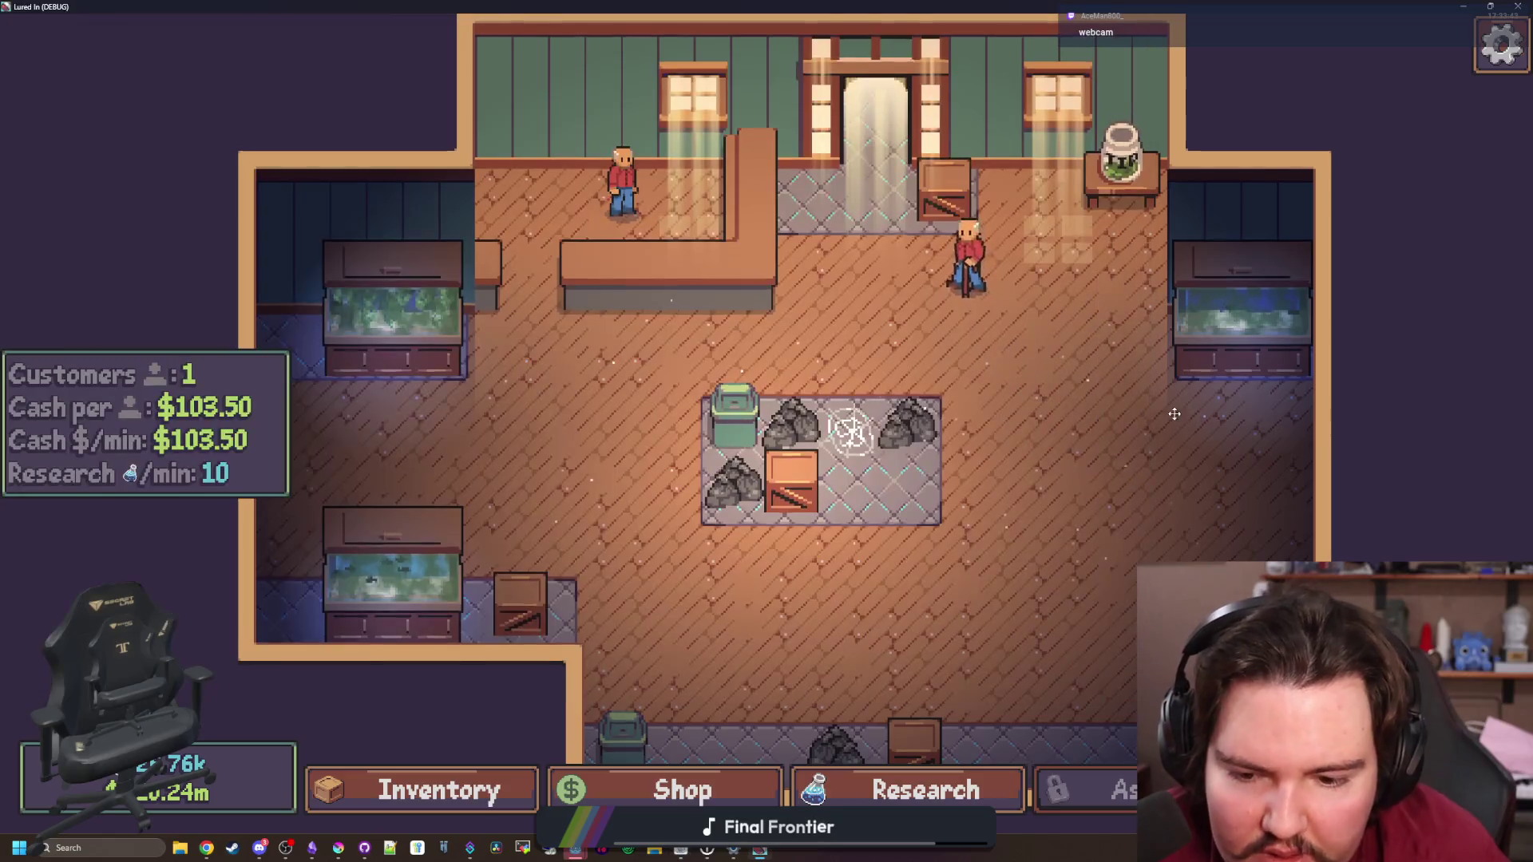
pyautogui.moveTo(752, 599)
pyautogui.mouseDown()
pyautogui.moveTo(719, 640)
pyautogui.moveTo(690, 554)
pyautogui.moveTo(650, 675)
pyautogui.mouseUp()
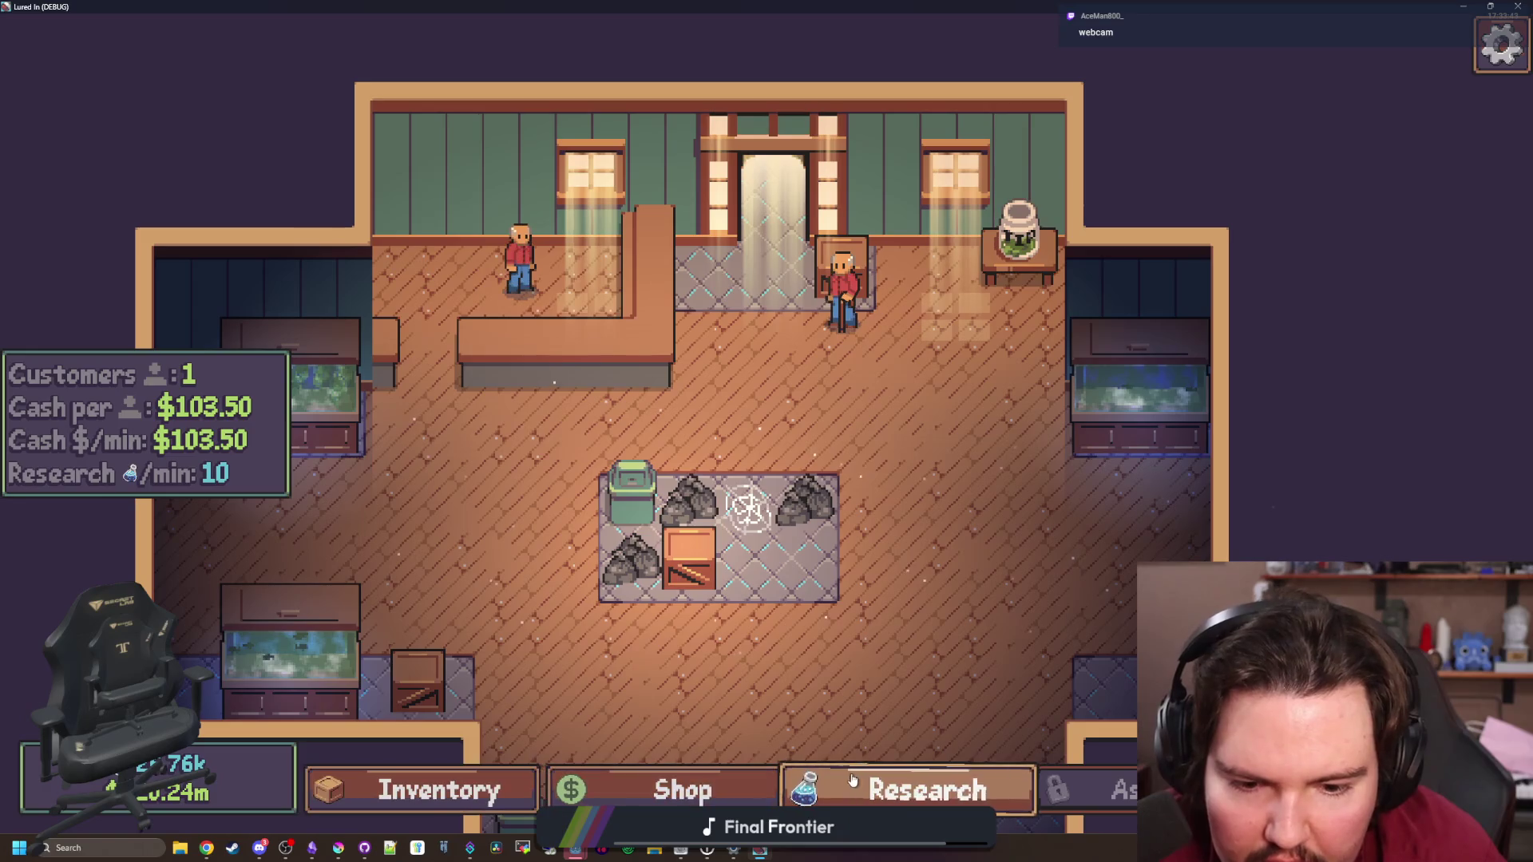
pyautogui.click(977, 789)
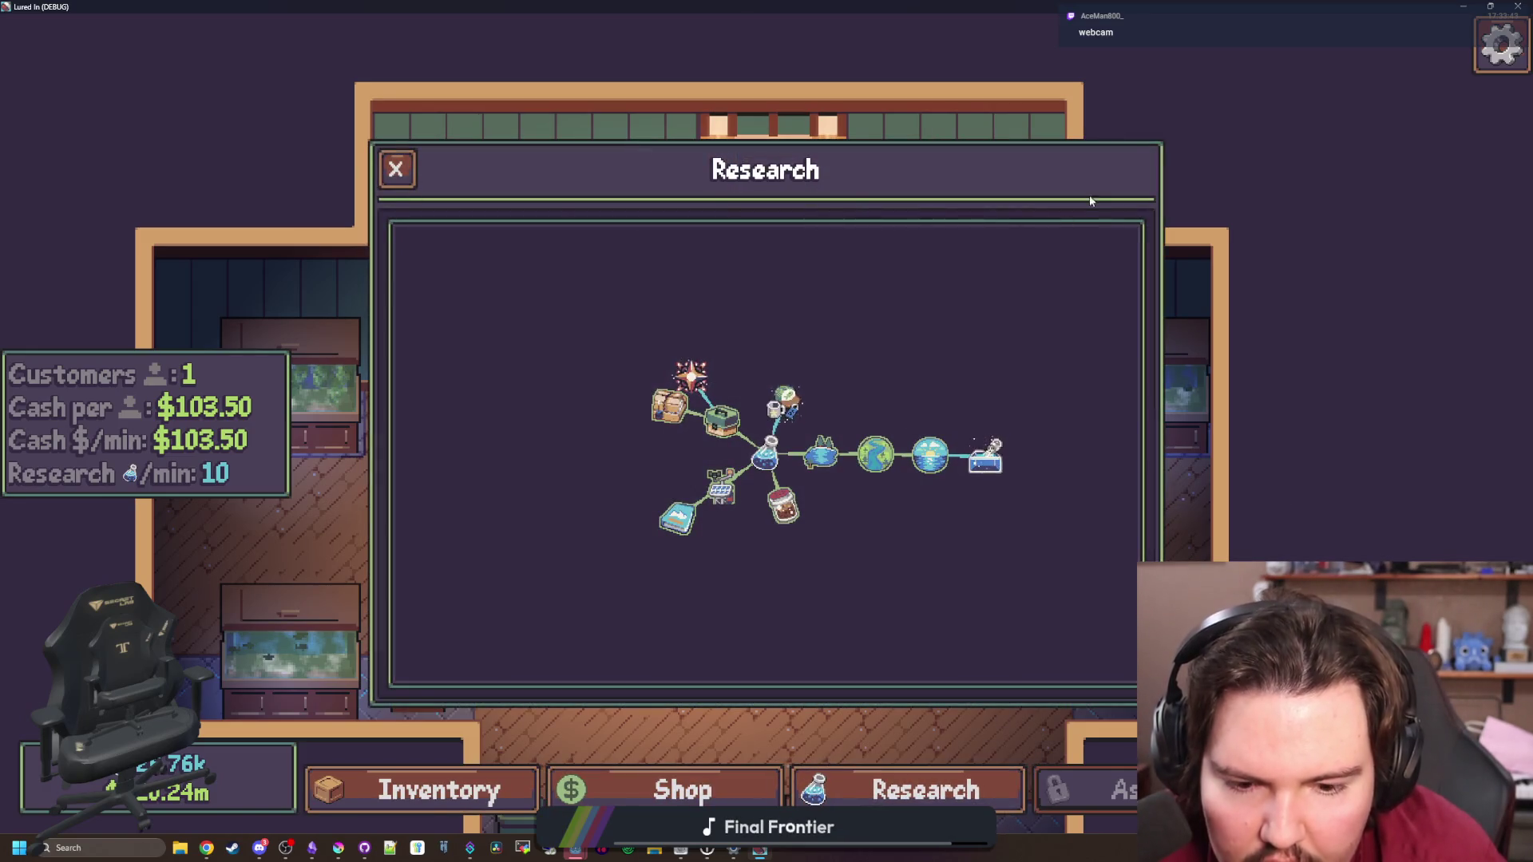
pyautogui.click(395, 169)
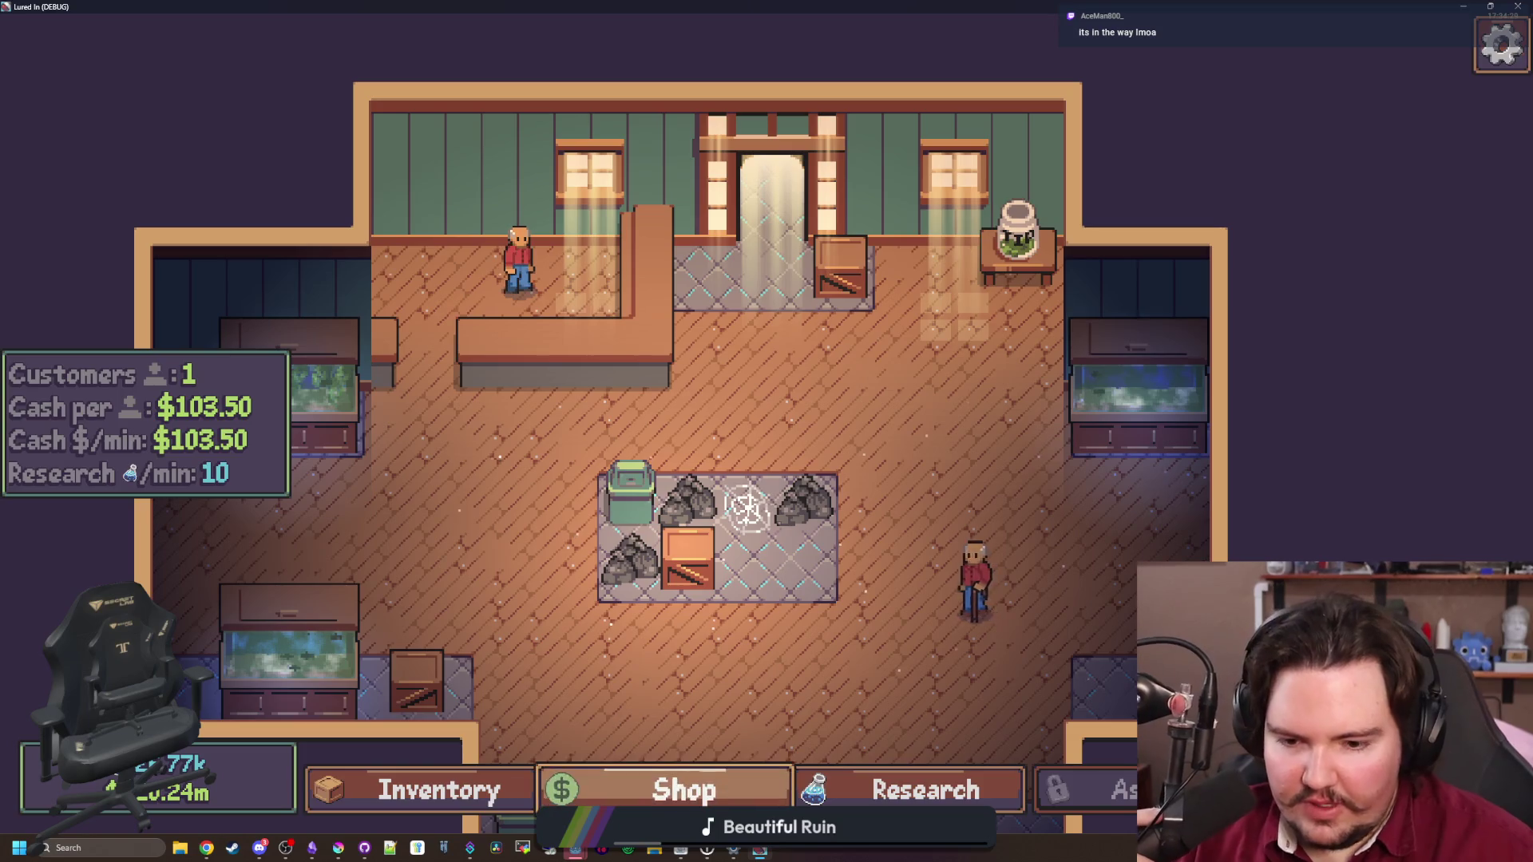
pyautogui.hotkey('alt', 'Tab')
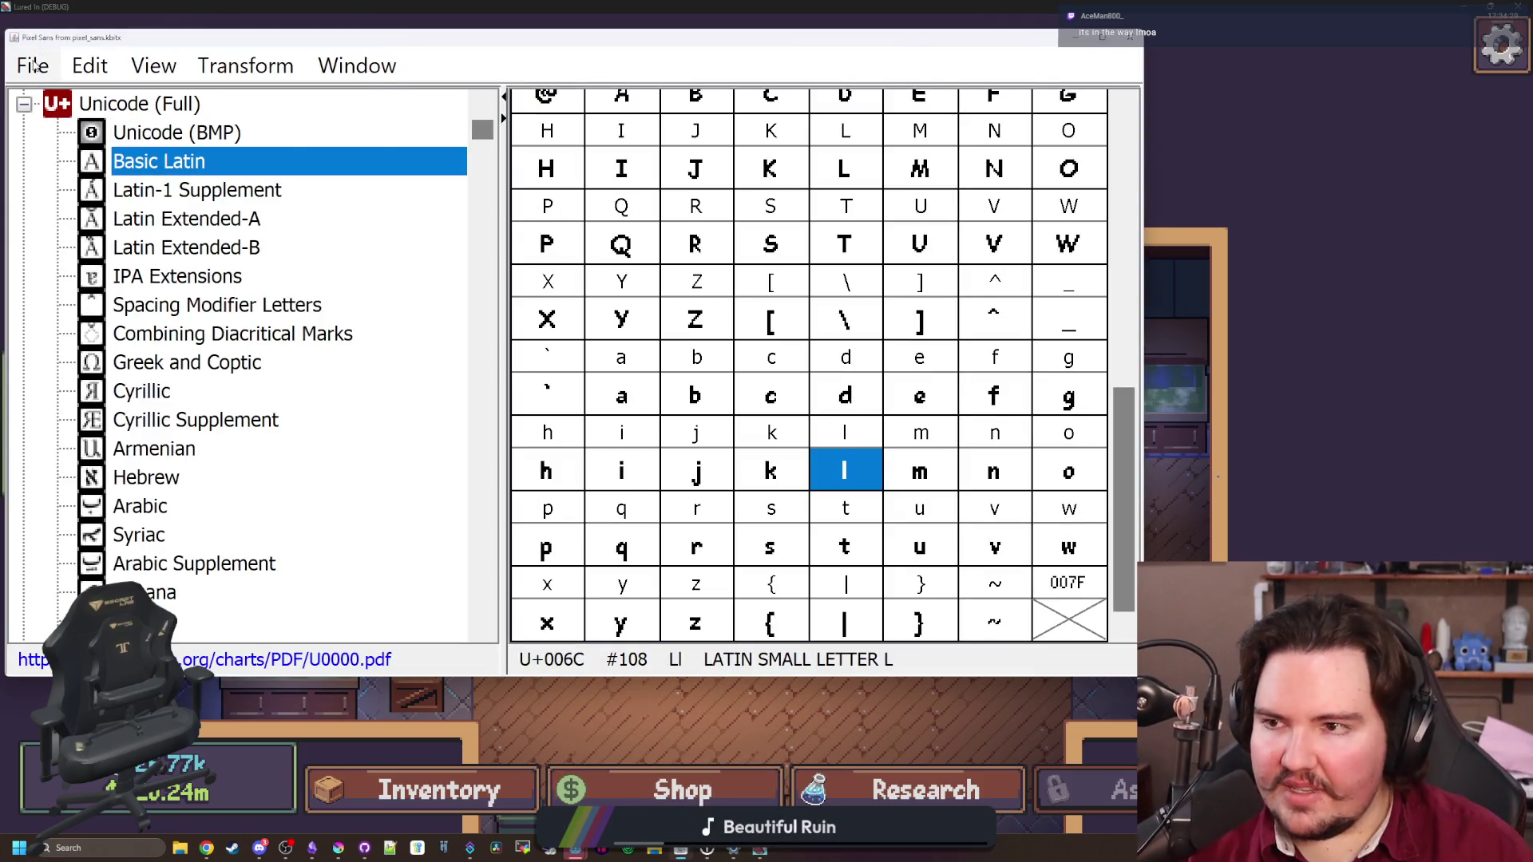
# Open a Pixel Sans font preview and replace its sample with a Russian paragraph
pyautogui.click(32, 65)
pyautogui.click(153, 533)
pyautogui.moveTo(970, 372)
pyautogui.mouseDown()
pyautogui.moveTo(525, 372)
pyautogui.moveTo(335, 308)
pyautogui.mouseUp()
pyautogui.write('Сайт рыбатекст поможет дизайнеру, верстальщику, вебмастеру сгенерировать несколько абзацев более менее осмысленного текста рыбы на русском языке, а начинающему оратору отточить навык публичных выступлений')
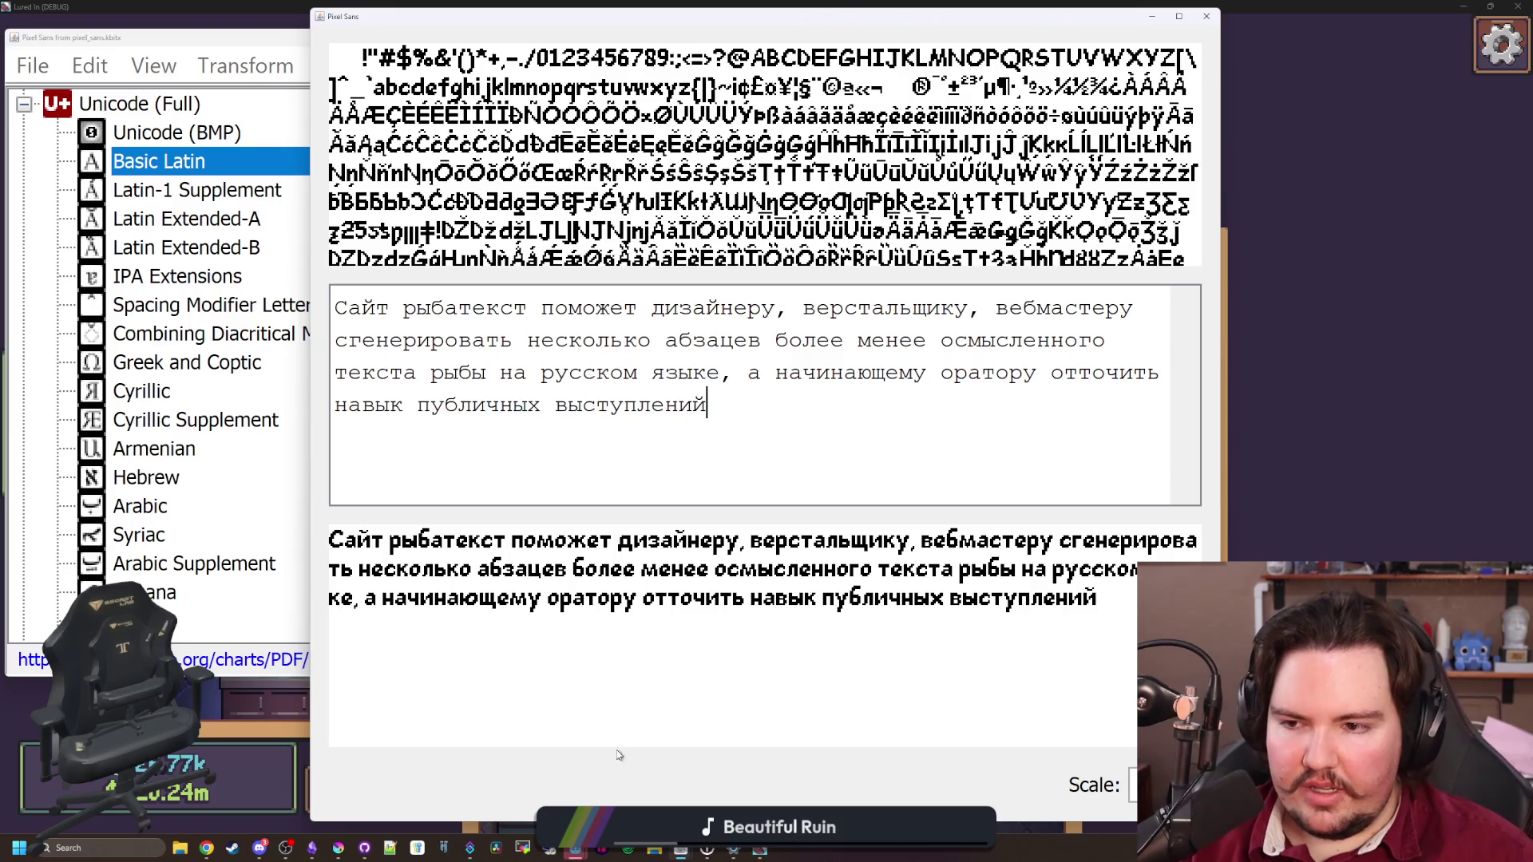
# Show the Cyrillic block and open the lowercase б glyph for editing
pyautogui.click(141, 393)
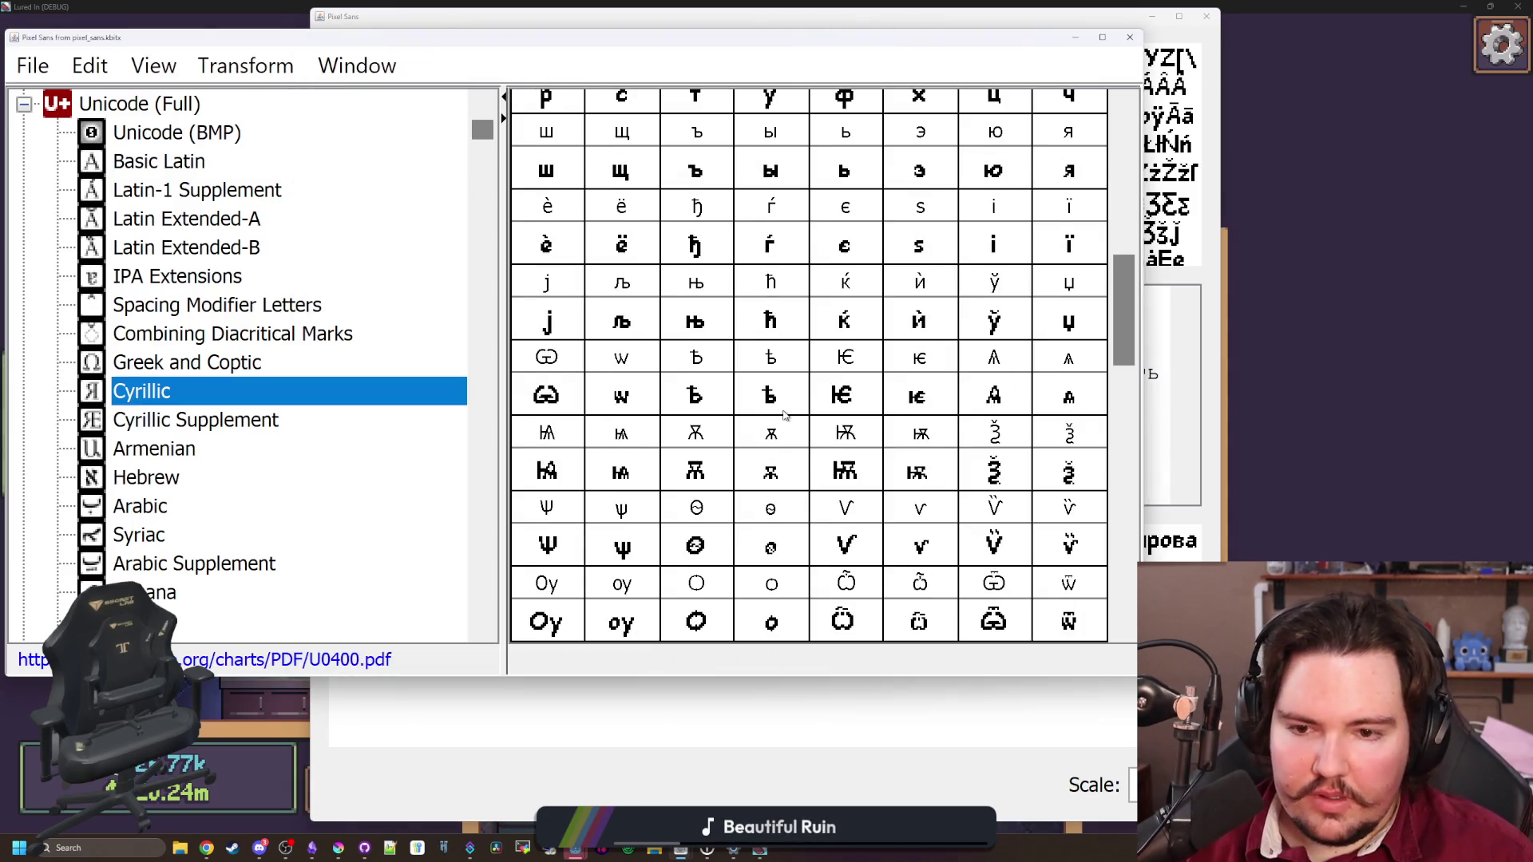
pyautogui.scroll(5, 783, 414)
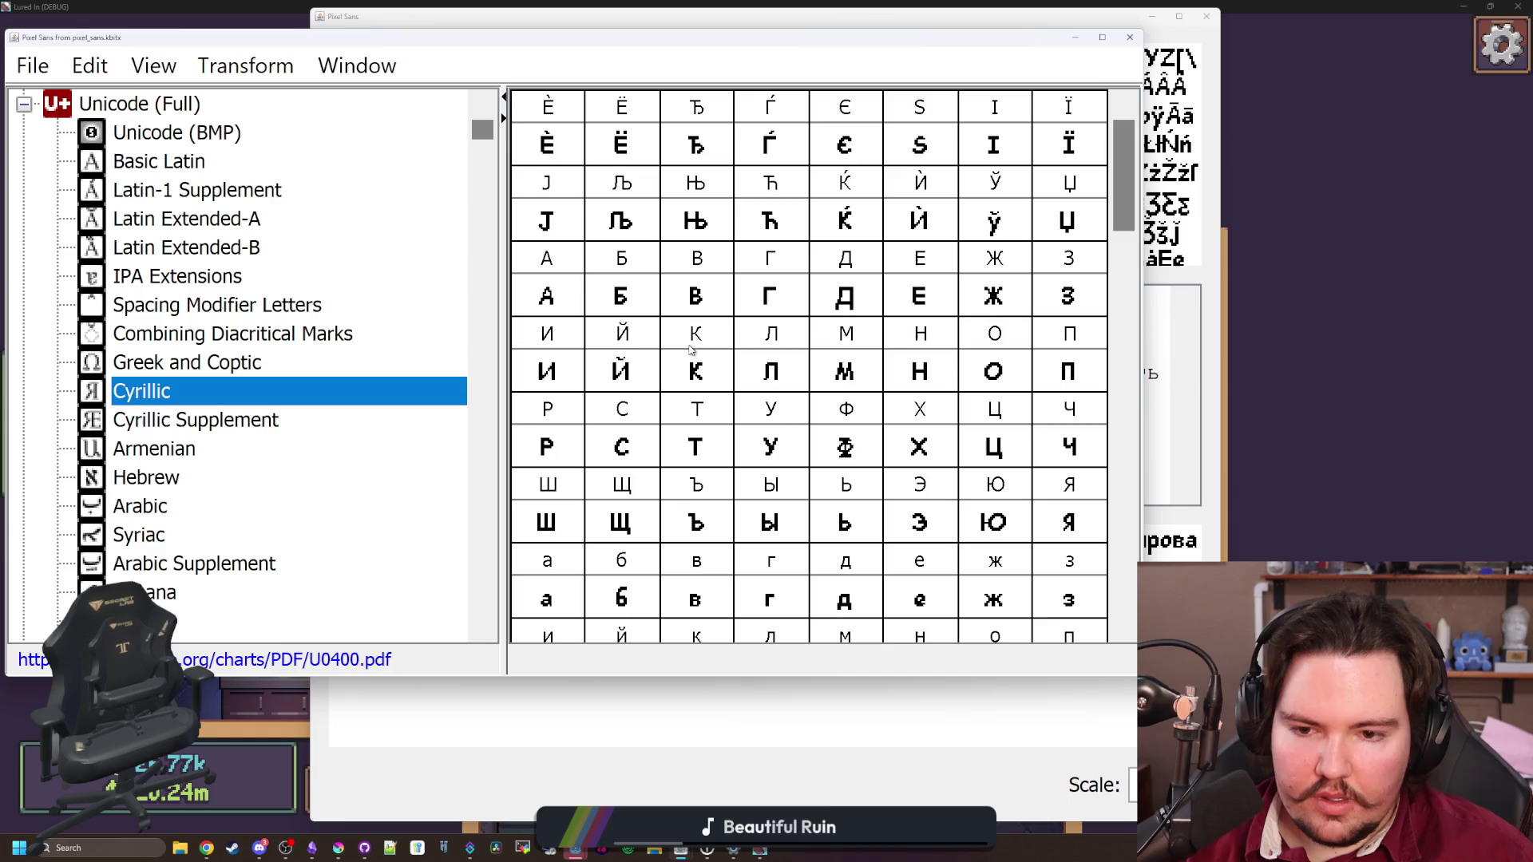
pyautogui.doubleClick(622, 597)
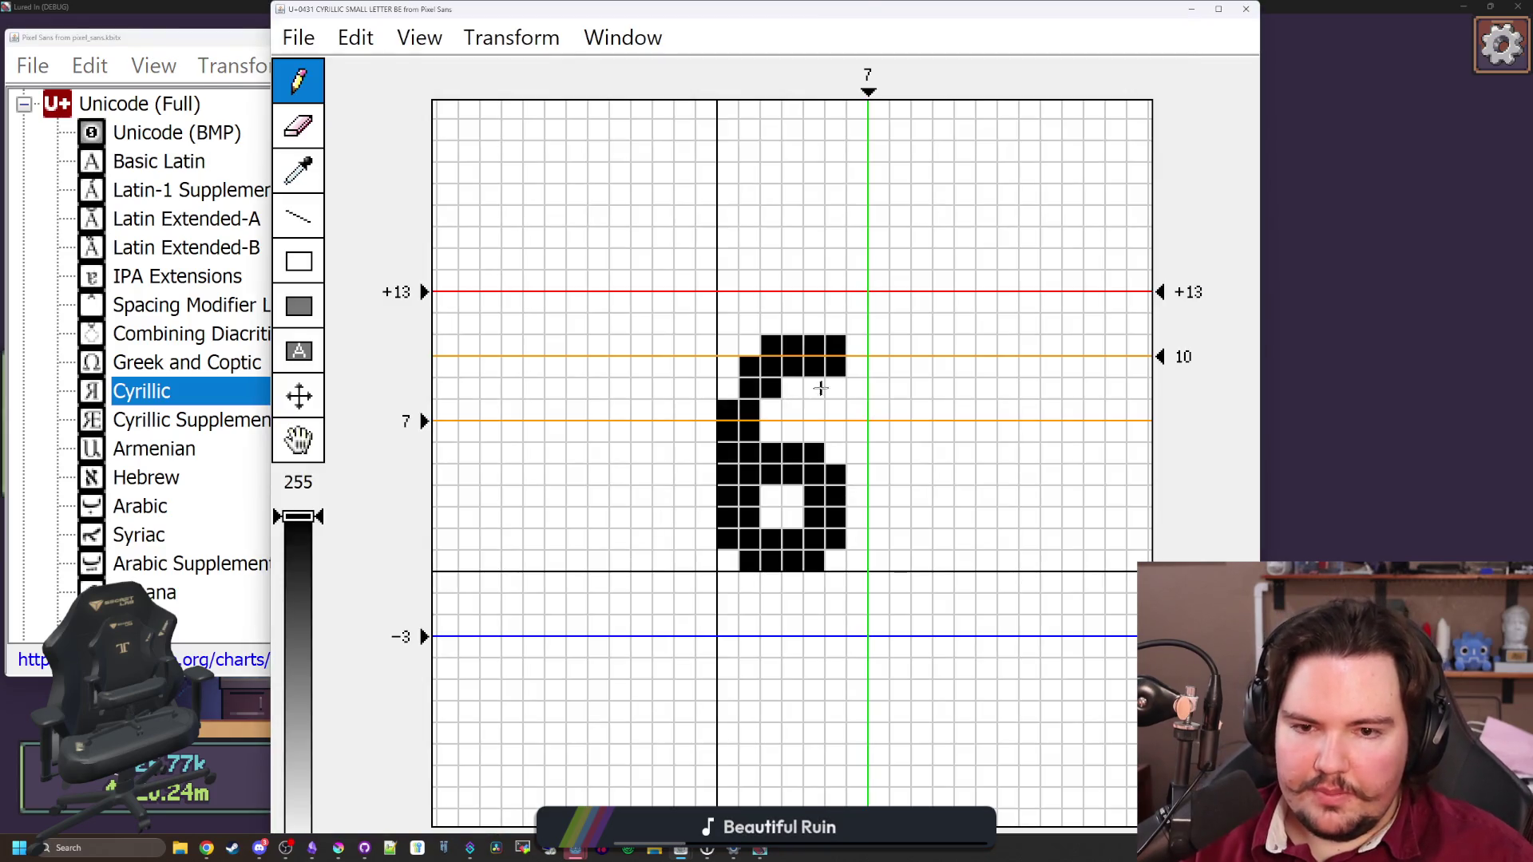
# Redraw the top stroke of the б glyph and close its editor
pyautogui.moveTo(834, 387)
pyautogui.mouseDown()
pyautogui.moveTo(792, 387)
pyautogui.moveTo(771, 346)
pyautogui.mouseUp()
pyautogui.click(770, 409)
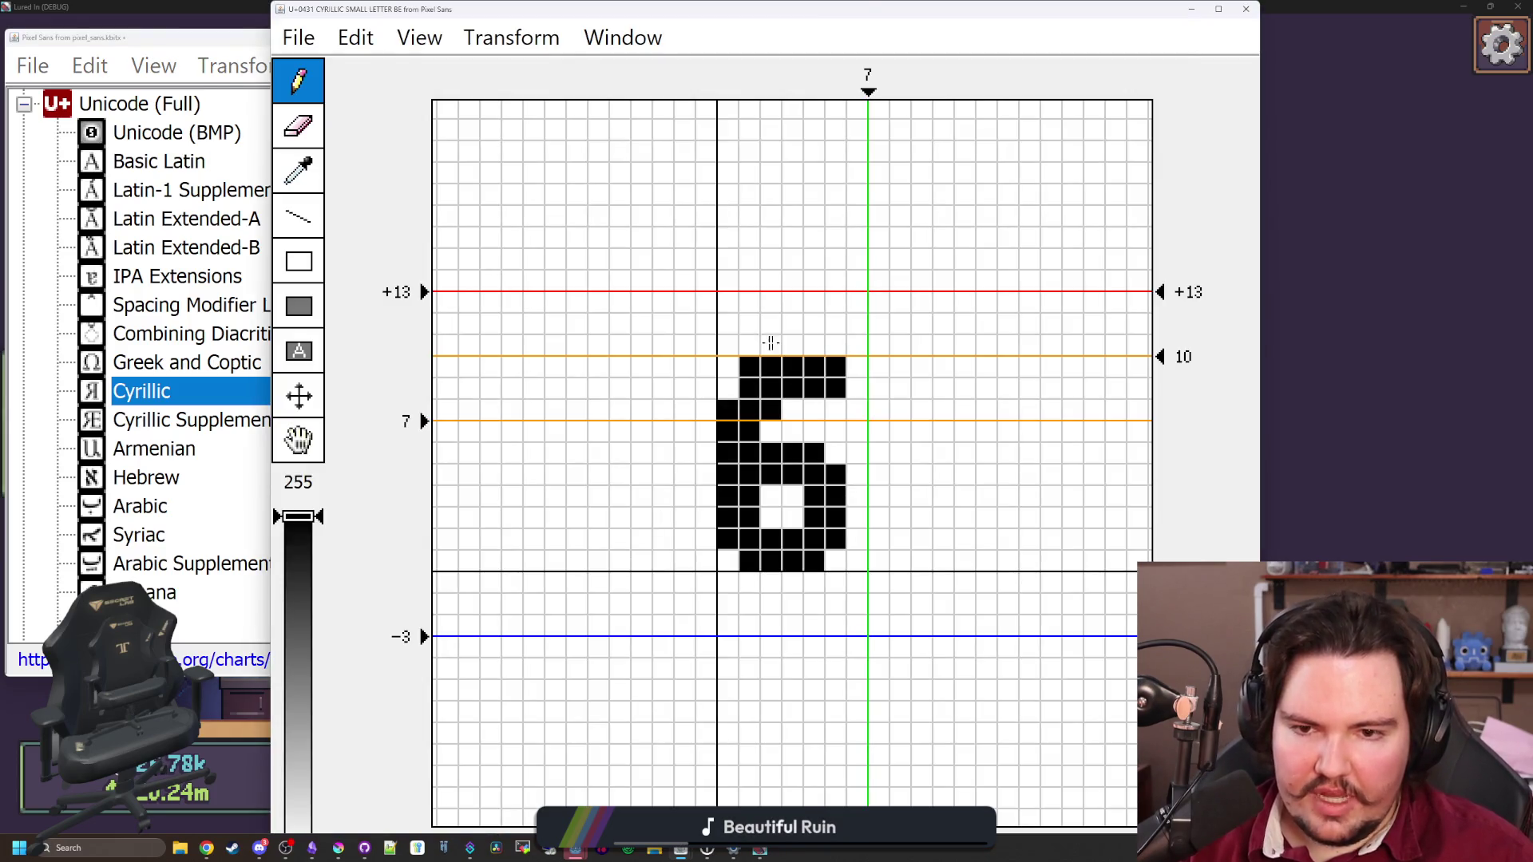
pyautogui.click(1245, 9)
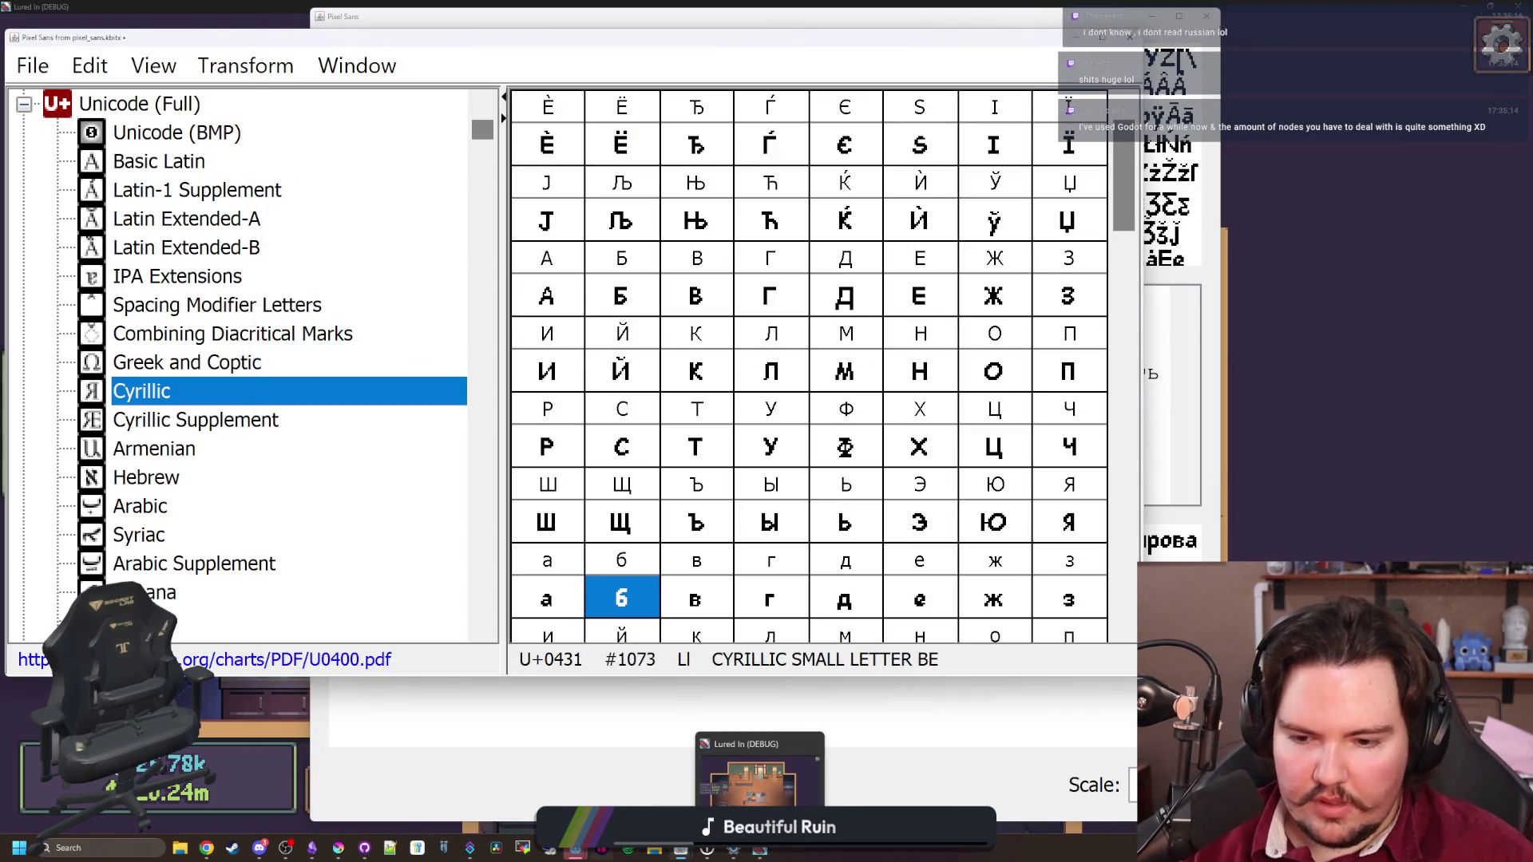
# Inspect the б in 'абзацев' in the Russian preview, then close the preview
pyautogui.click(1189, 268)
pyautogui.click(849, 467)
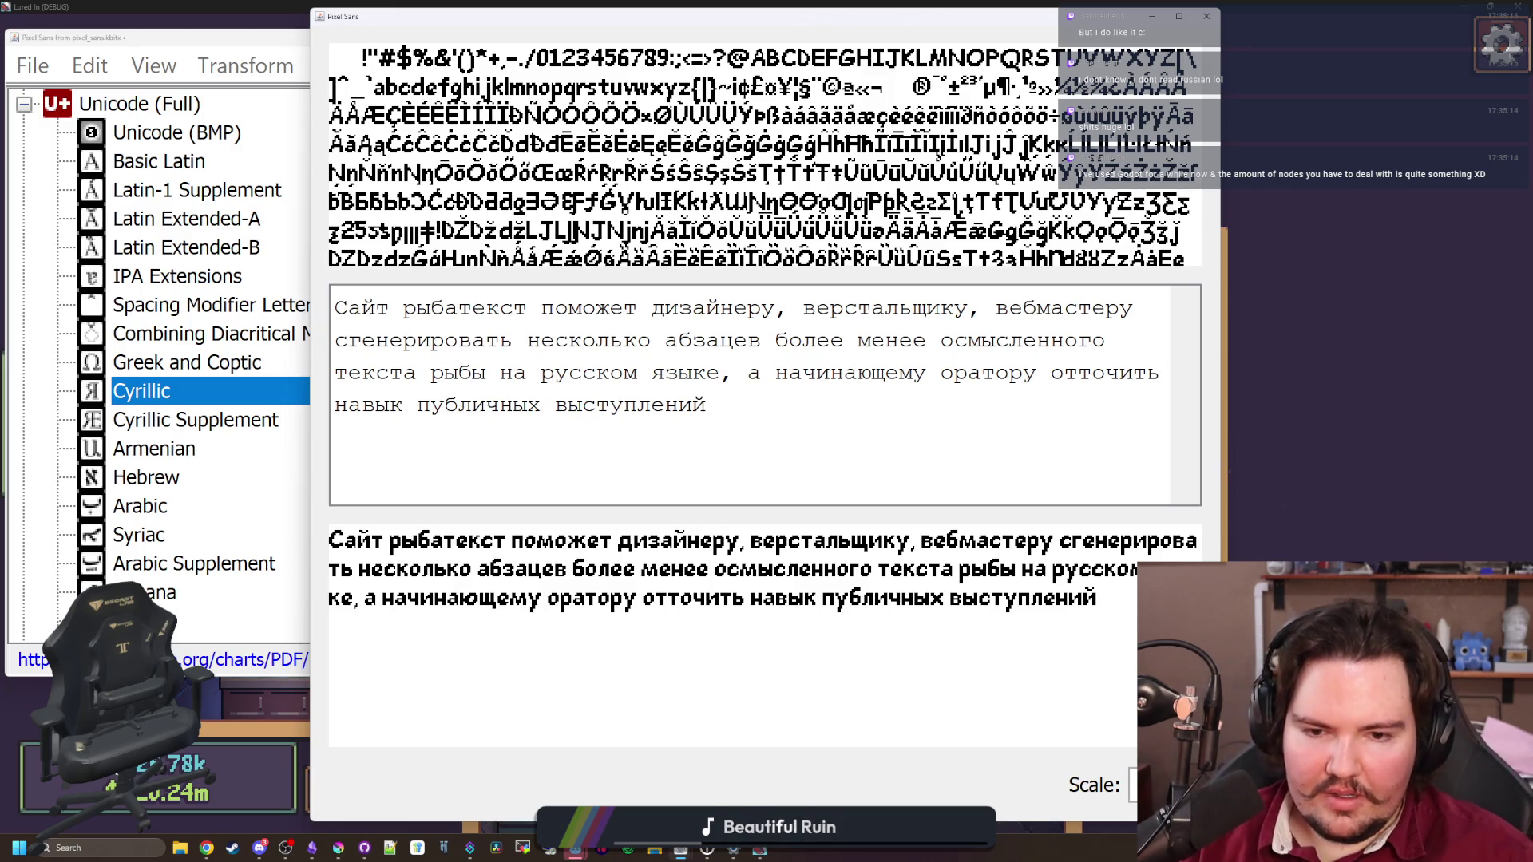
pyautogui.moveTo(696, 339)
pyautogui.mouseDown()
pyautogui.moveTo(665, 339)
pyautogui.moveTo(677, 339)
pyautogui.mouseUp()
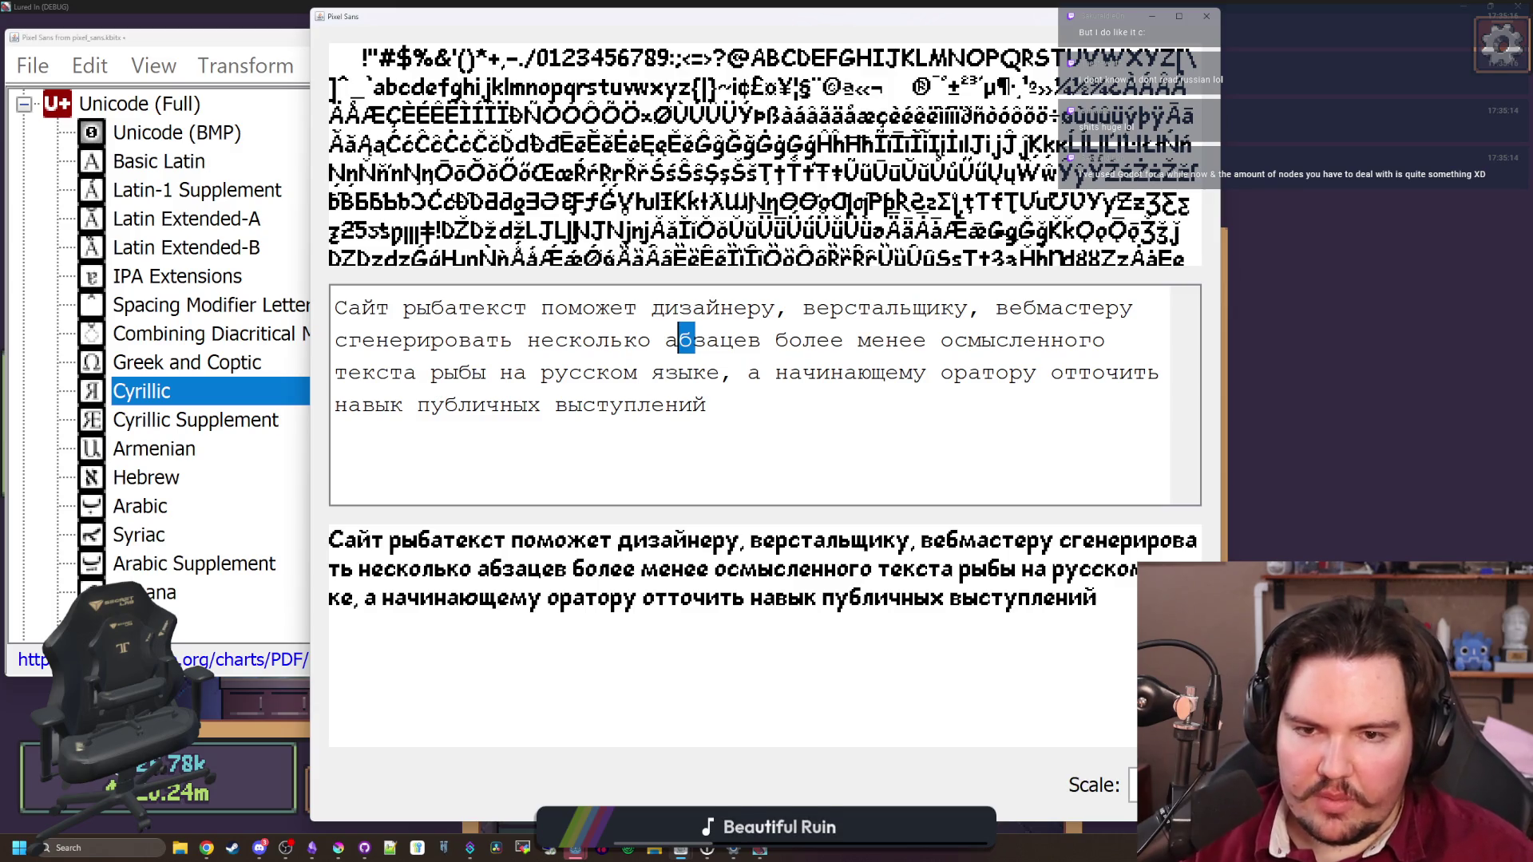
pyautogui.click(707, 405)
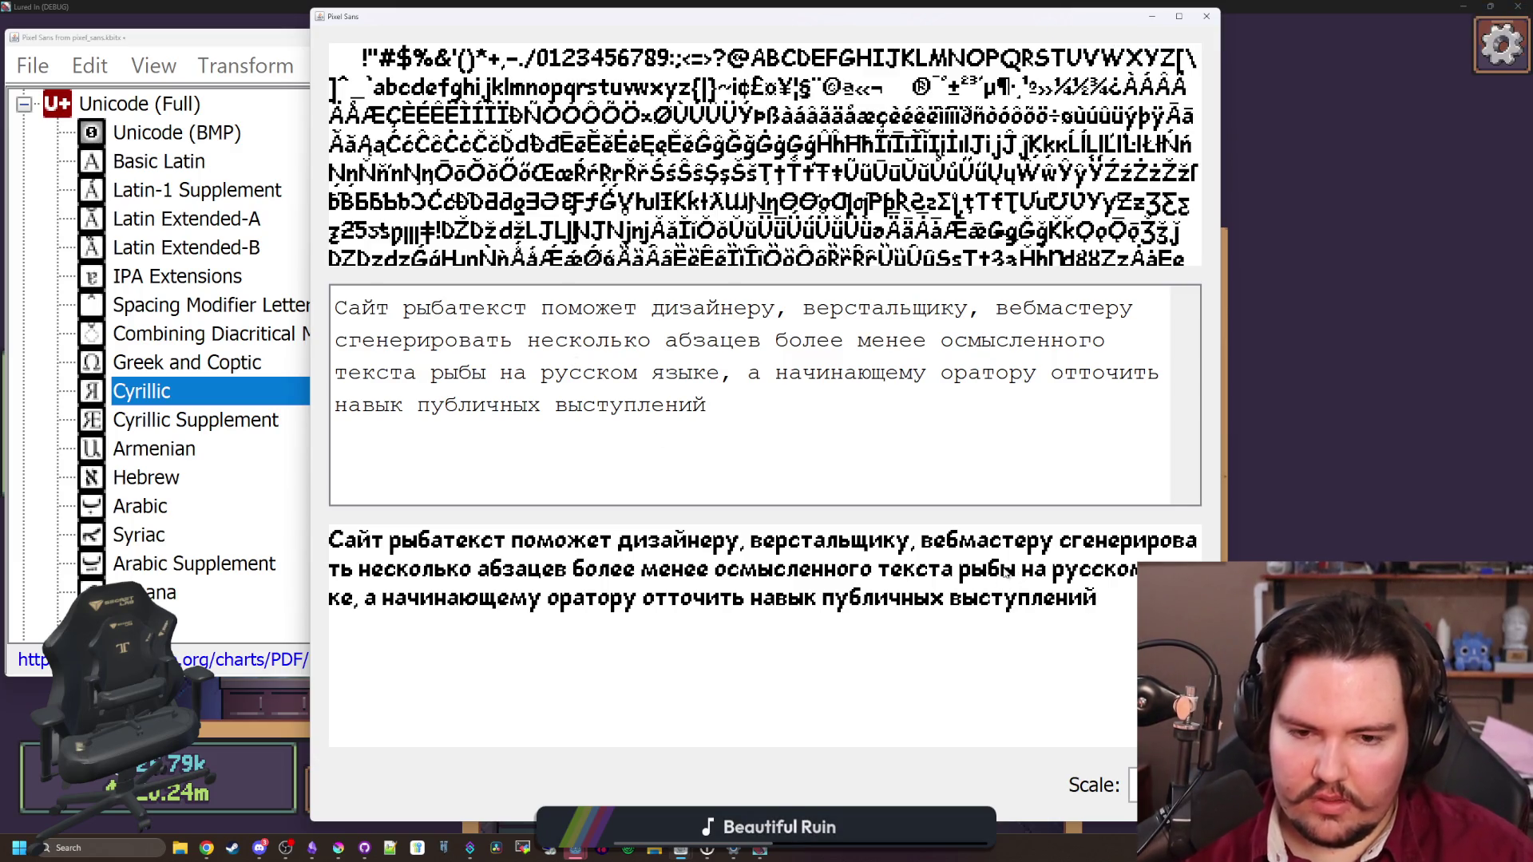
pyautogui.click(1152, 16)
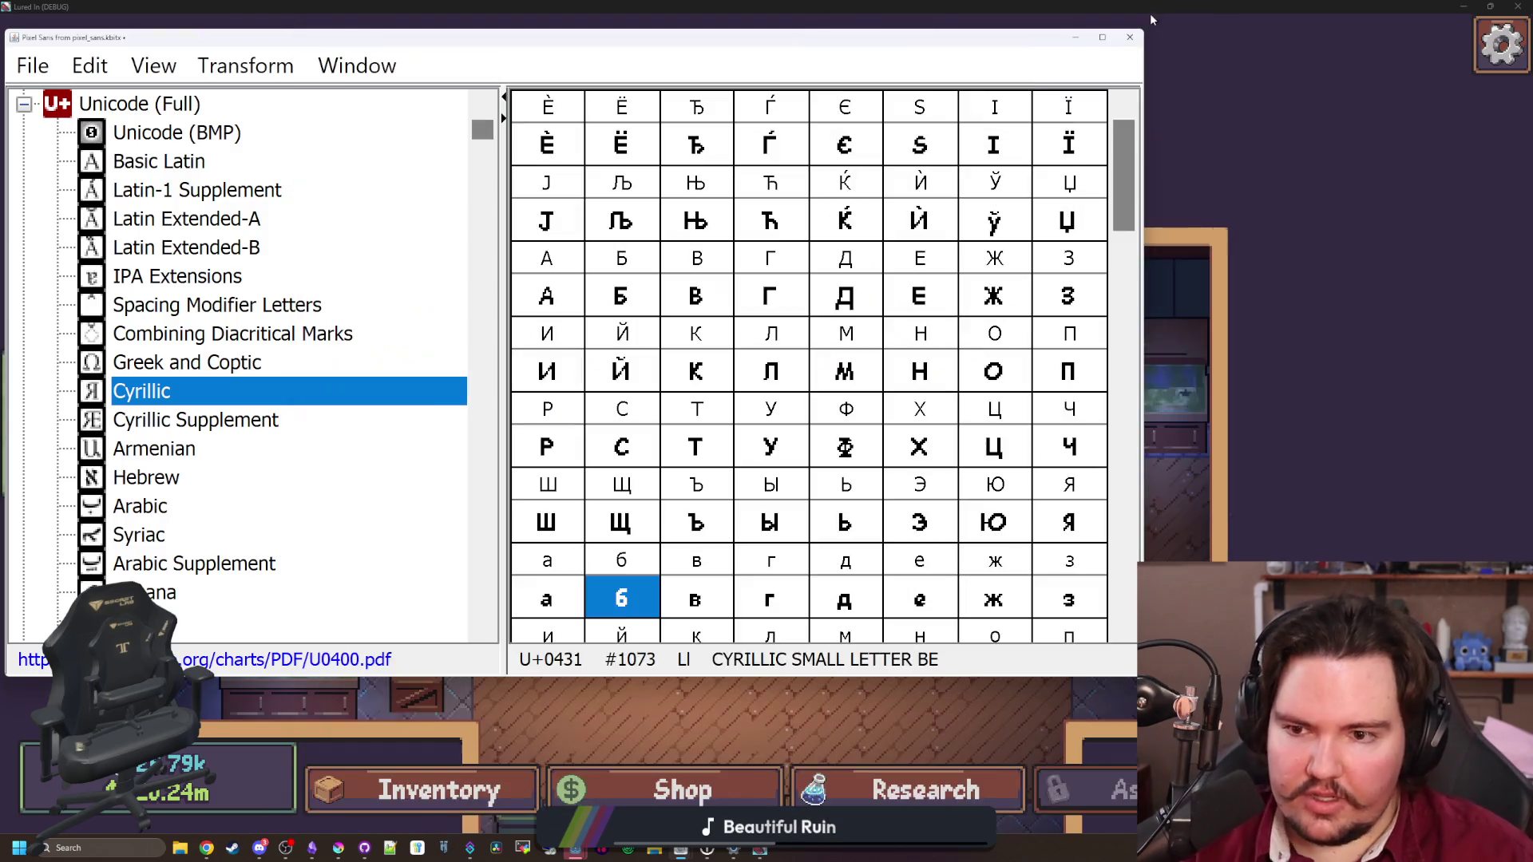
pyautogui.scroll(-3, 697, 546)
pyautogui.scroll(3, 661, 378)
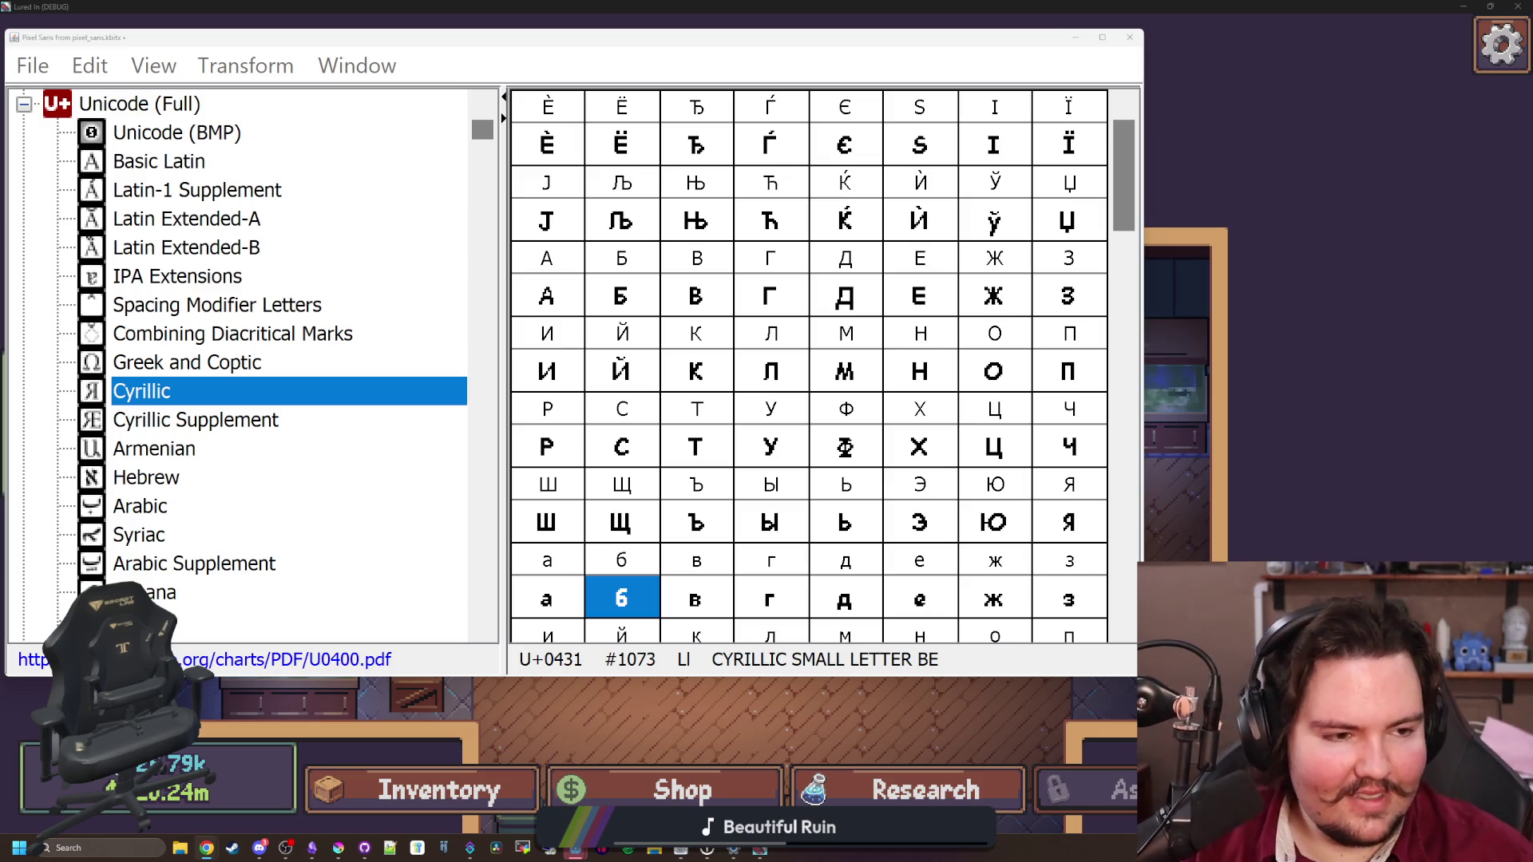
# Open the Russian alphabet Wikipedia article and view its alphabet chart full-size for reference
pyautogui.hotkey('alt', 'Tab')
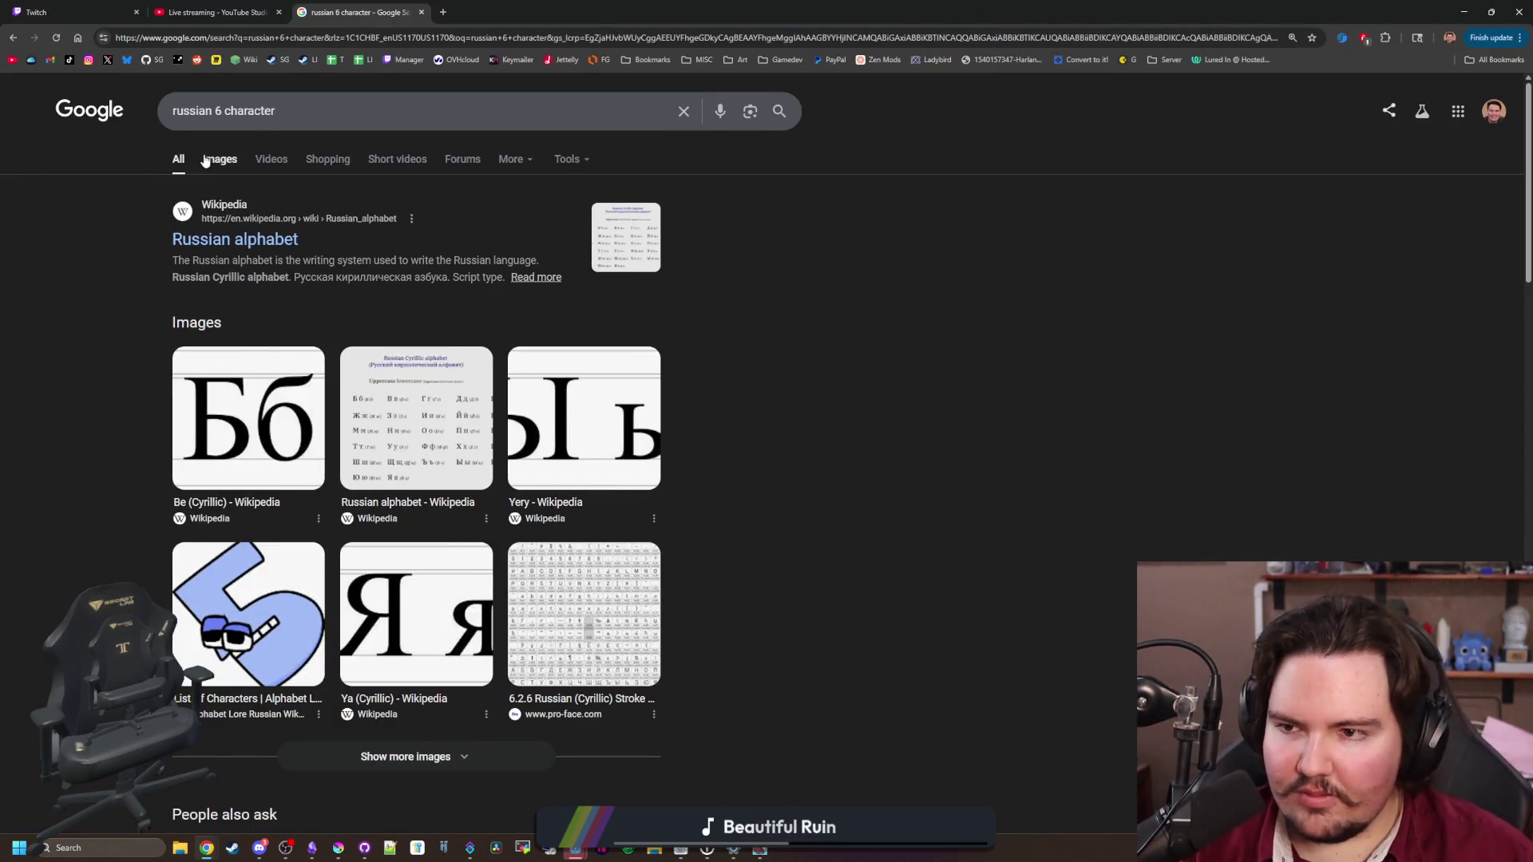
pyautogui.click(206, 156)
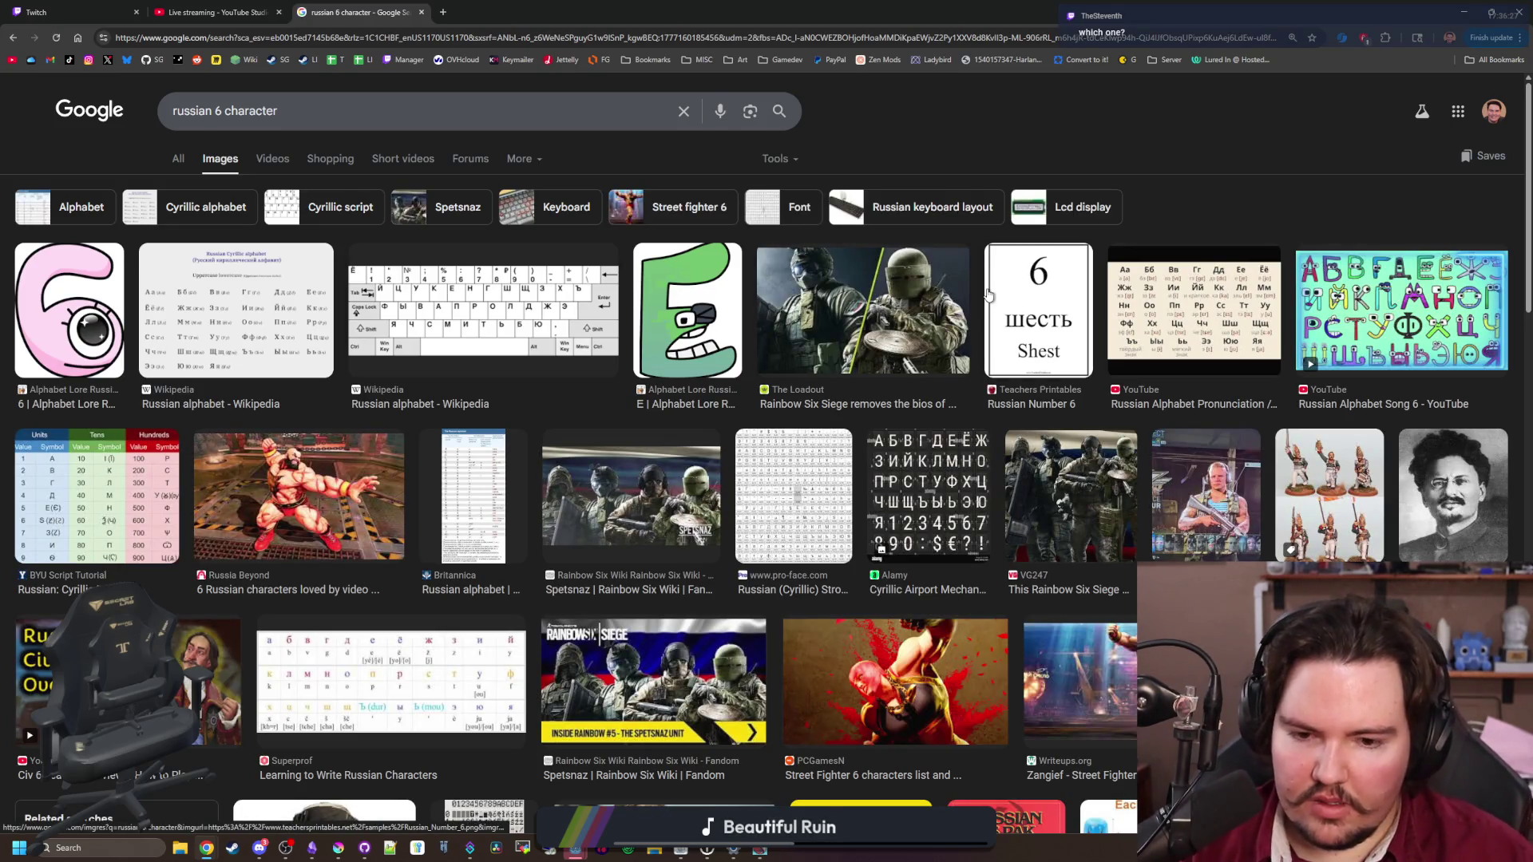
pyautogui.click(178, 158)
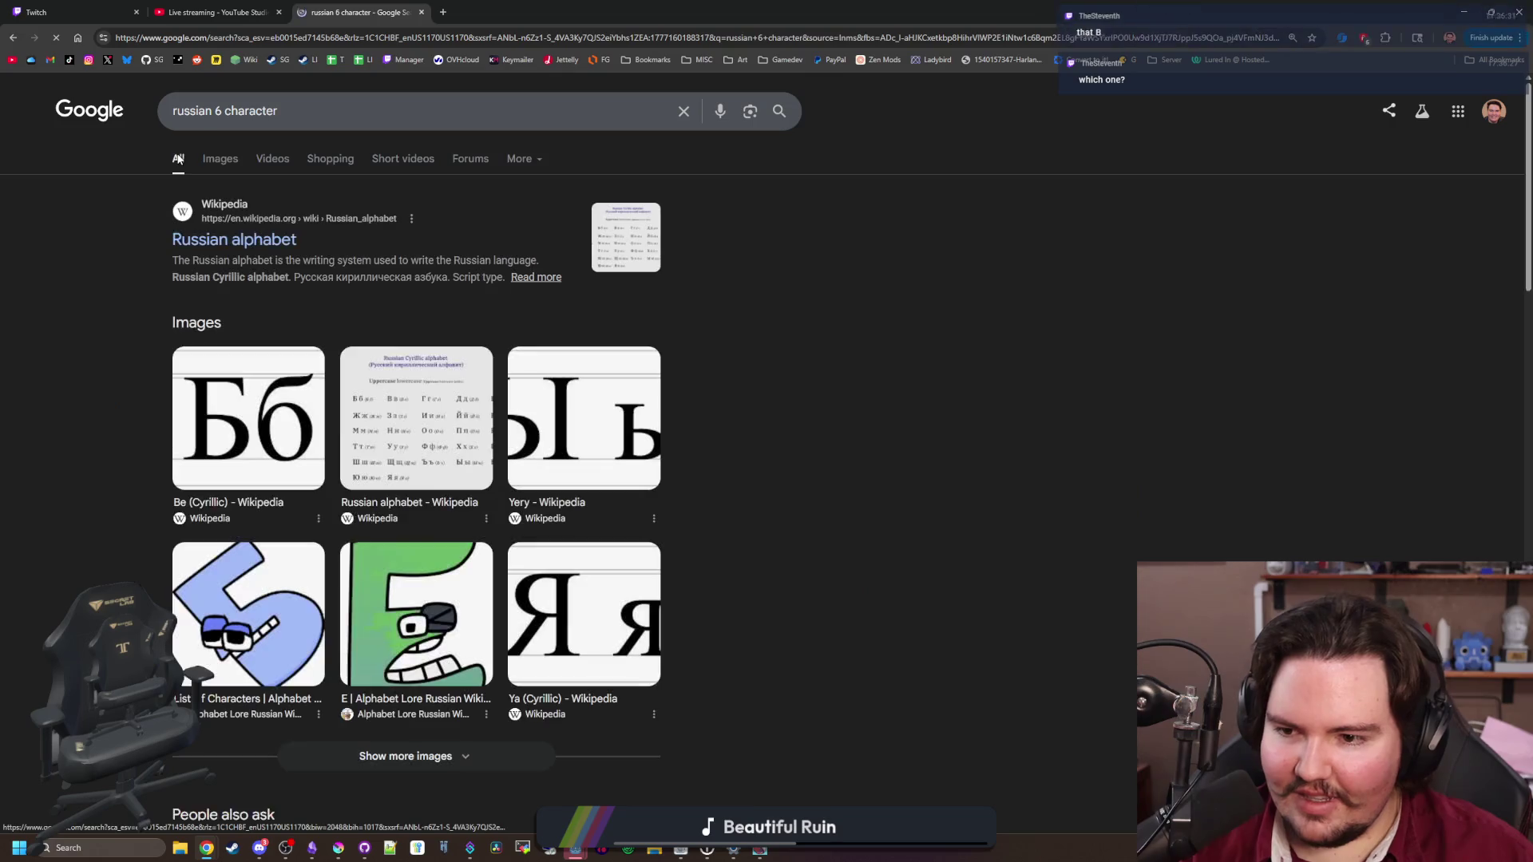
pyautogui.click(276, 241)
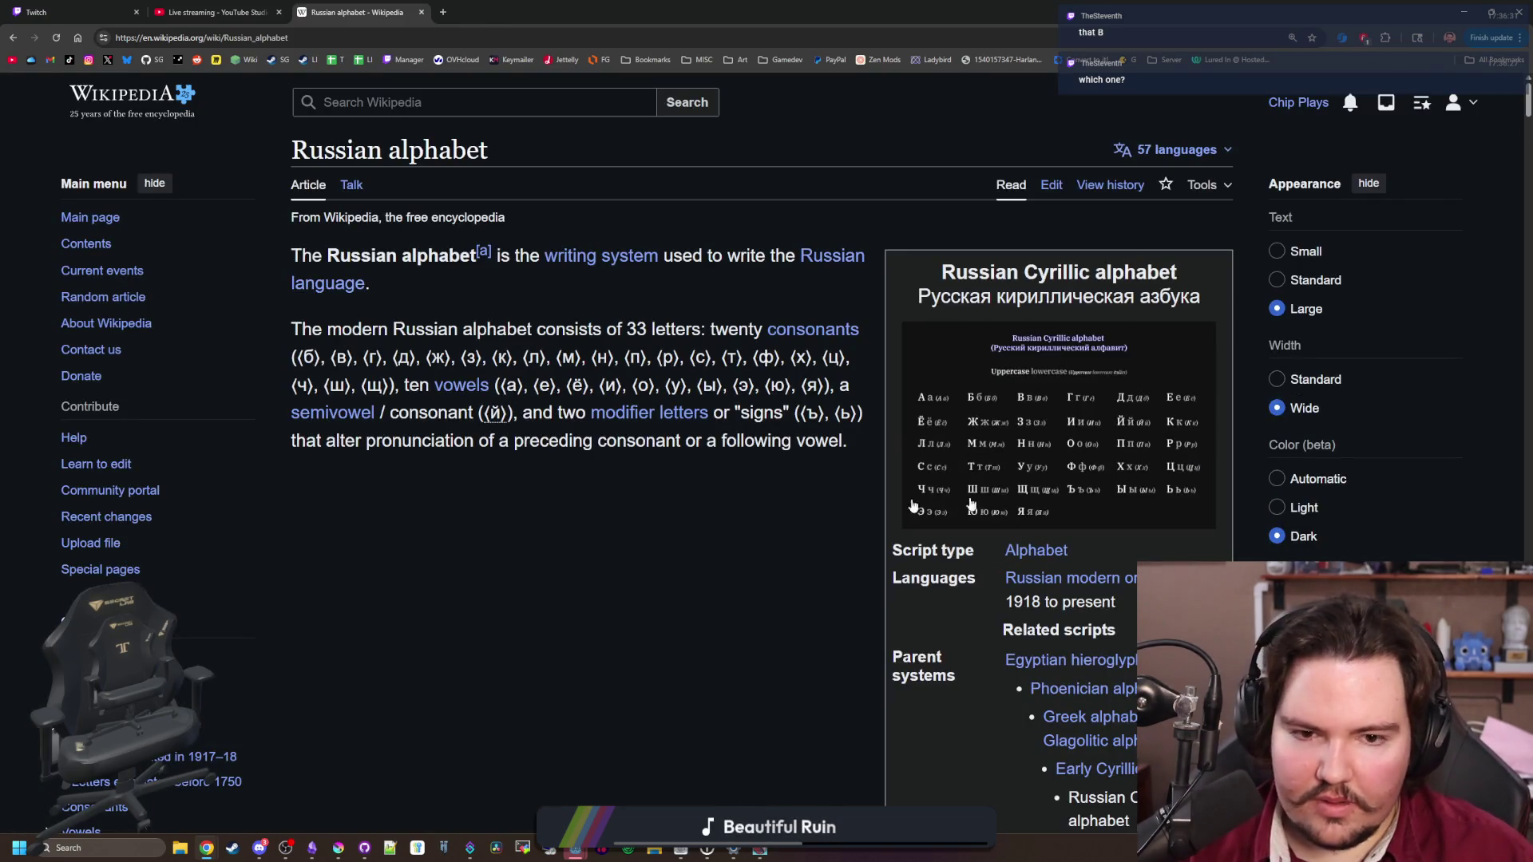
pyautogui.click(1094, 484)
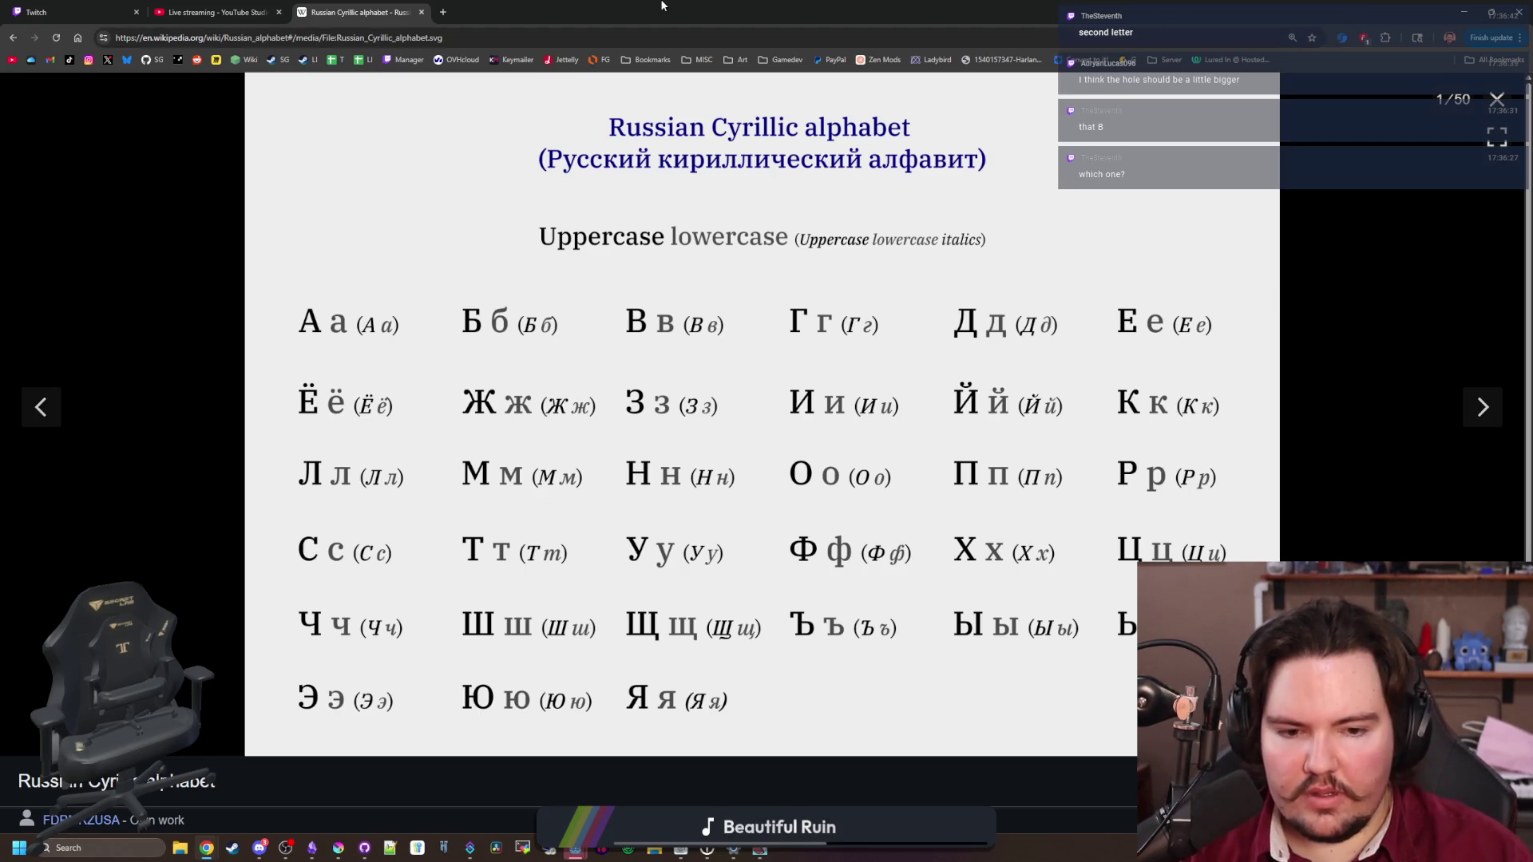
pyautogui.hotkey('alt', 'Tab')
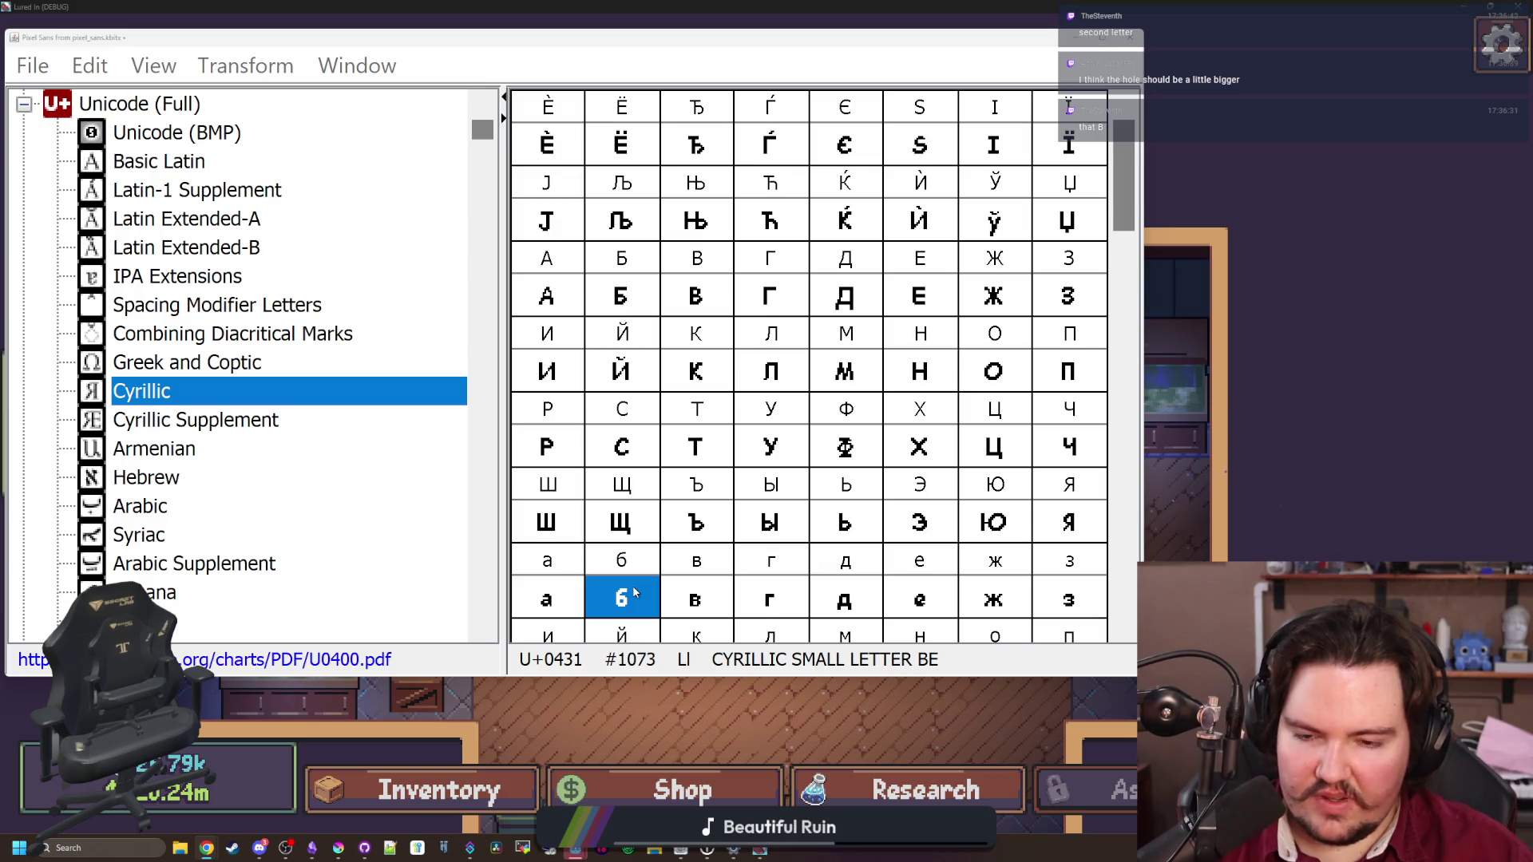
# Erase four left pixels of б's top stroke and fill two to reshape its curve
pyautogui.doubleClick(634, 591)
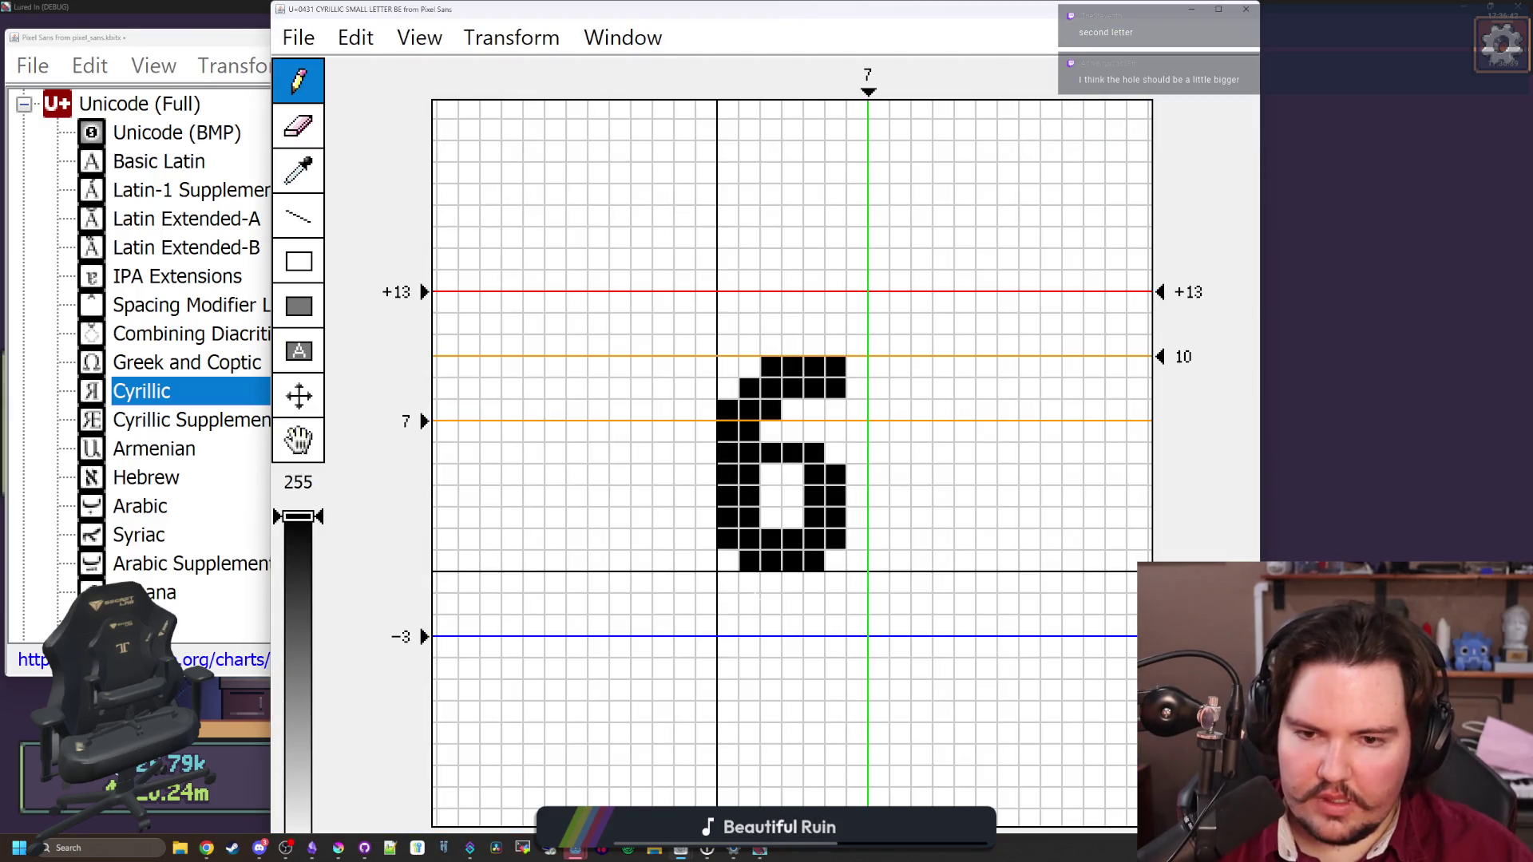
pyautogui.click(727, 410)
pyautogui.click(771, 366)
pyautogui.click(749, 388)
pyautogui.click(728, 432)
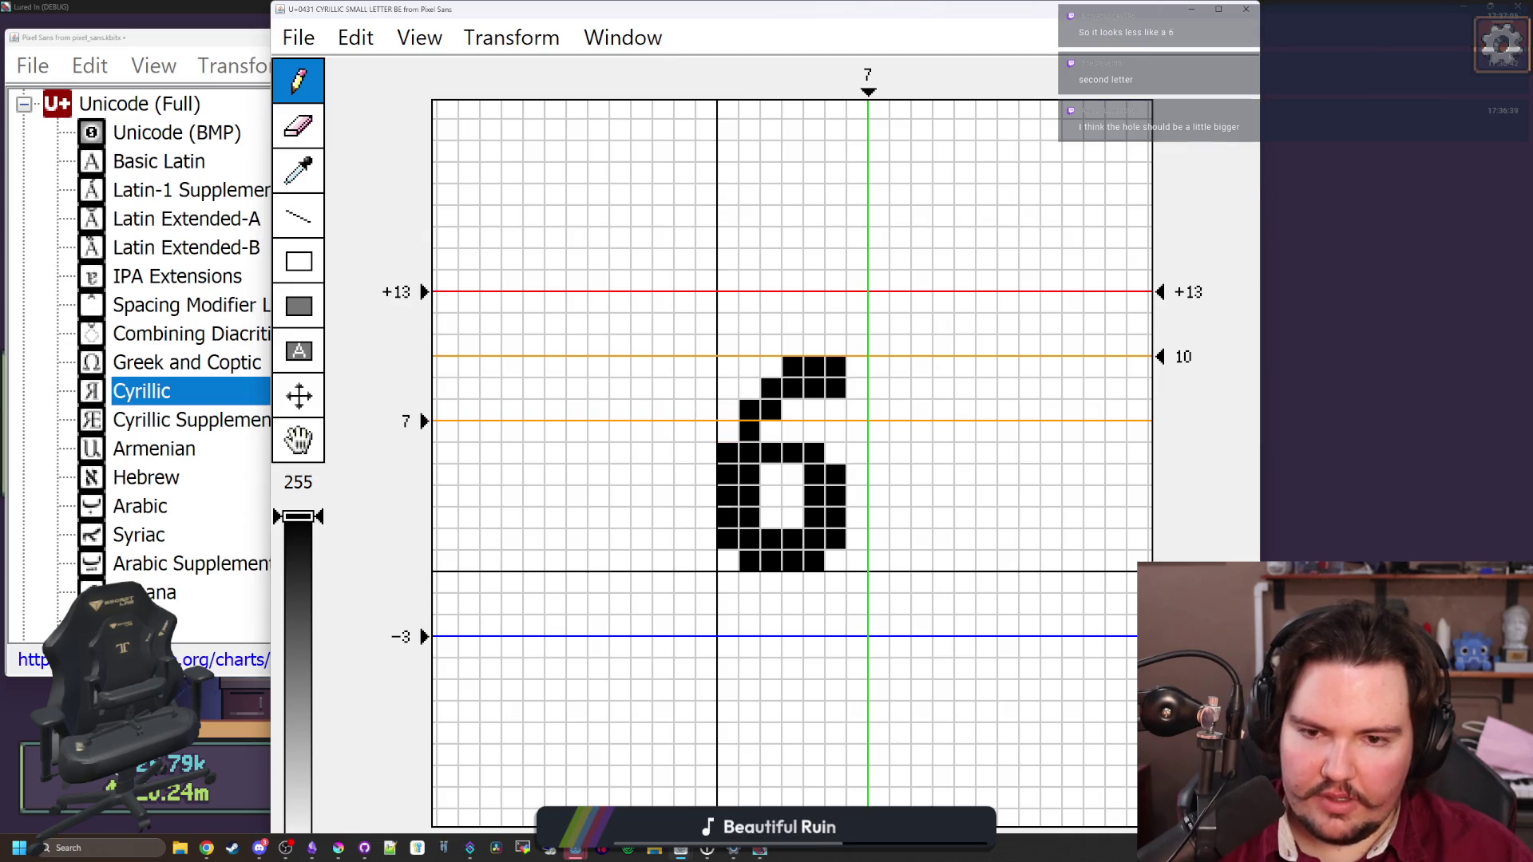
pyautogui.click(770, 432)
pyautogui.click(791, 410)
pyautogui.click(1246, 9)
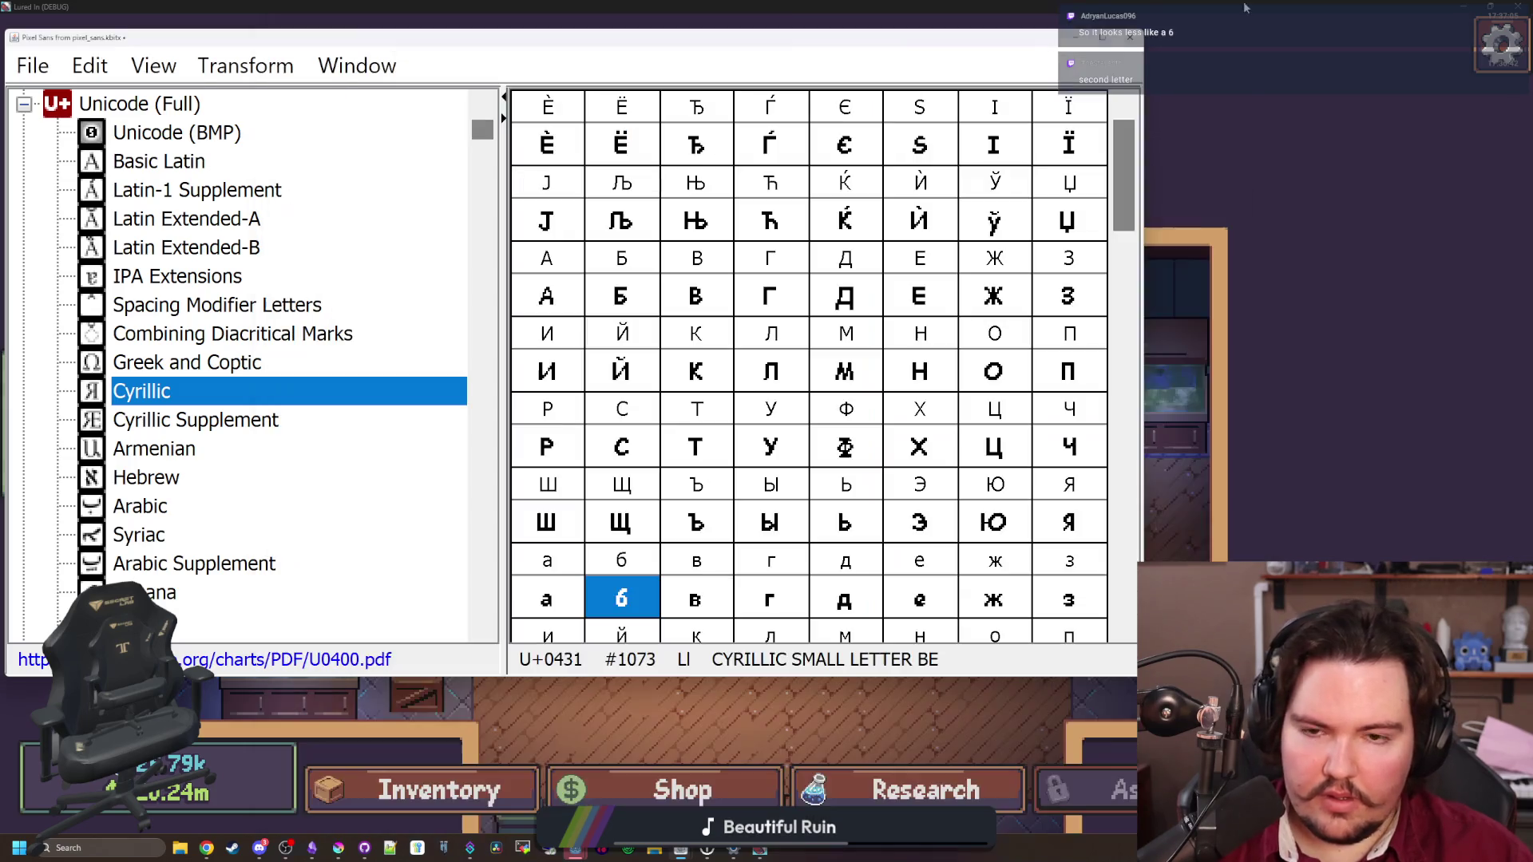
pyautogui.doubleClick(655, 591)
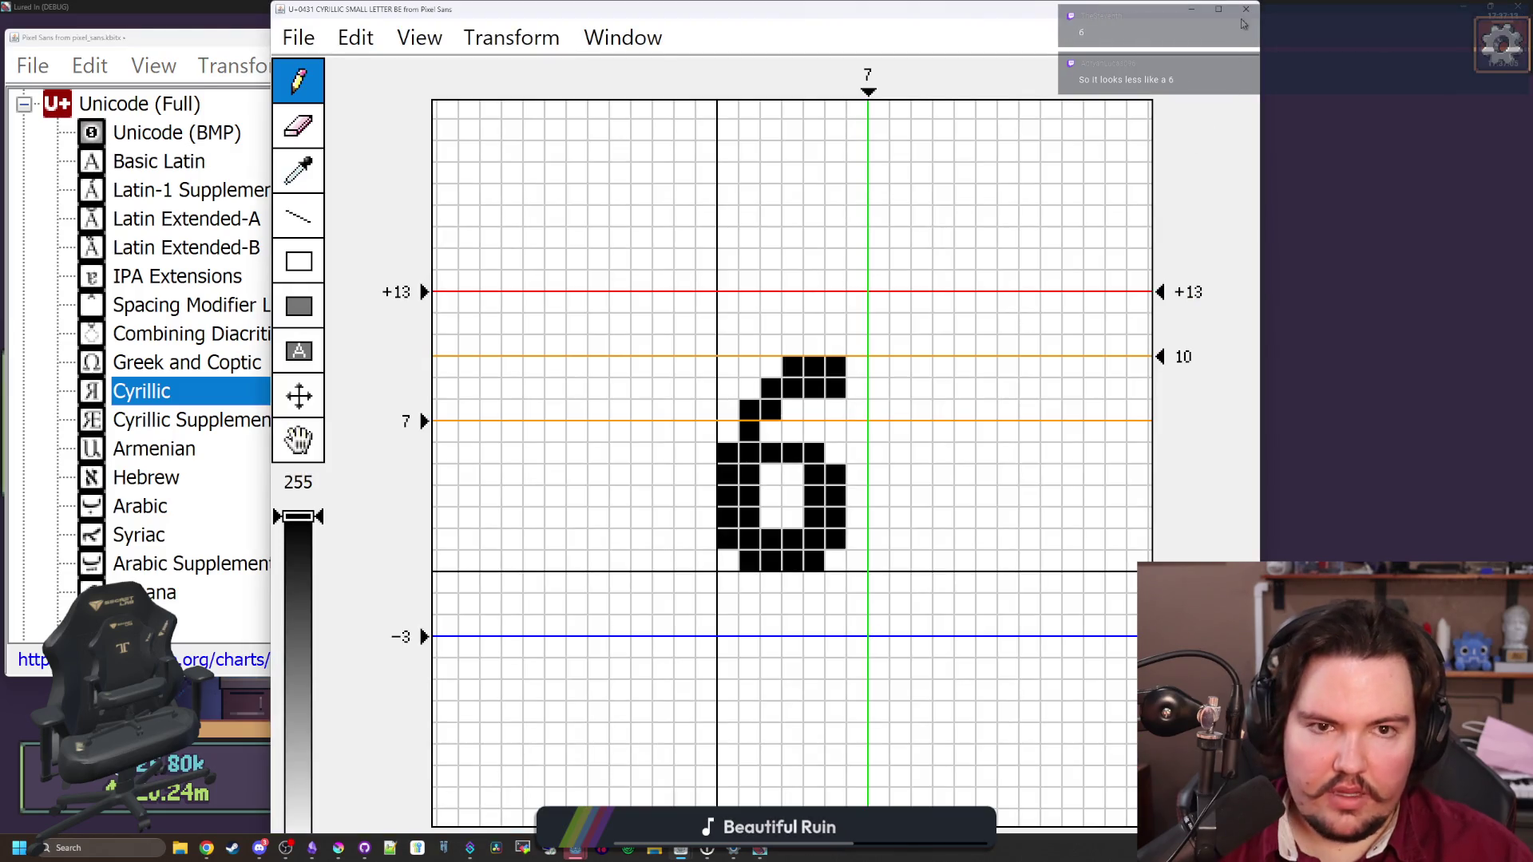
pyautogui.hotkey('ctrl', 'w')
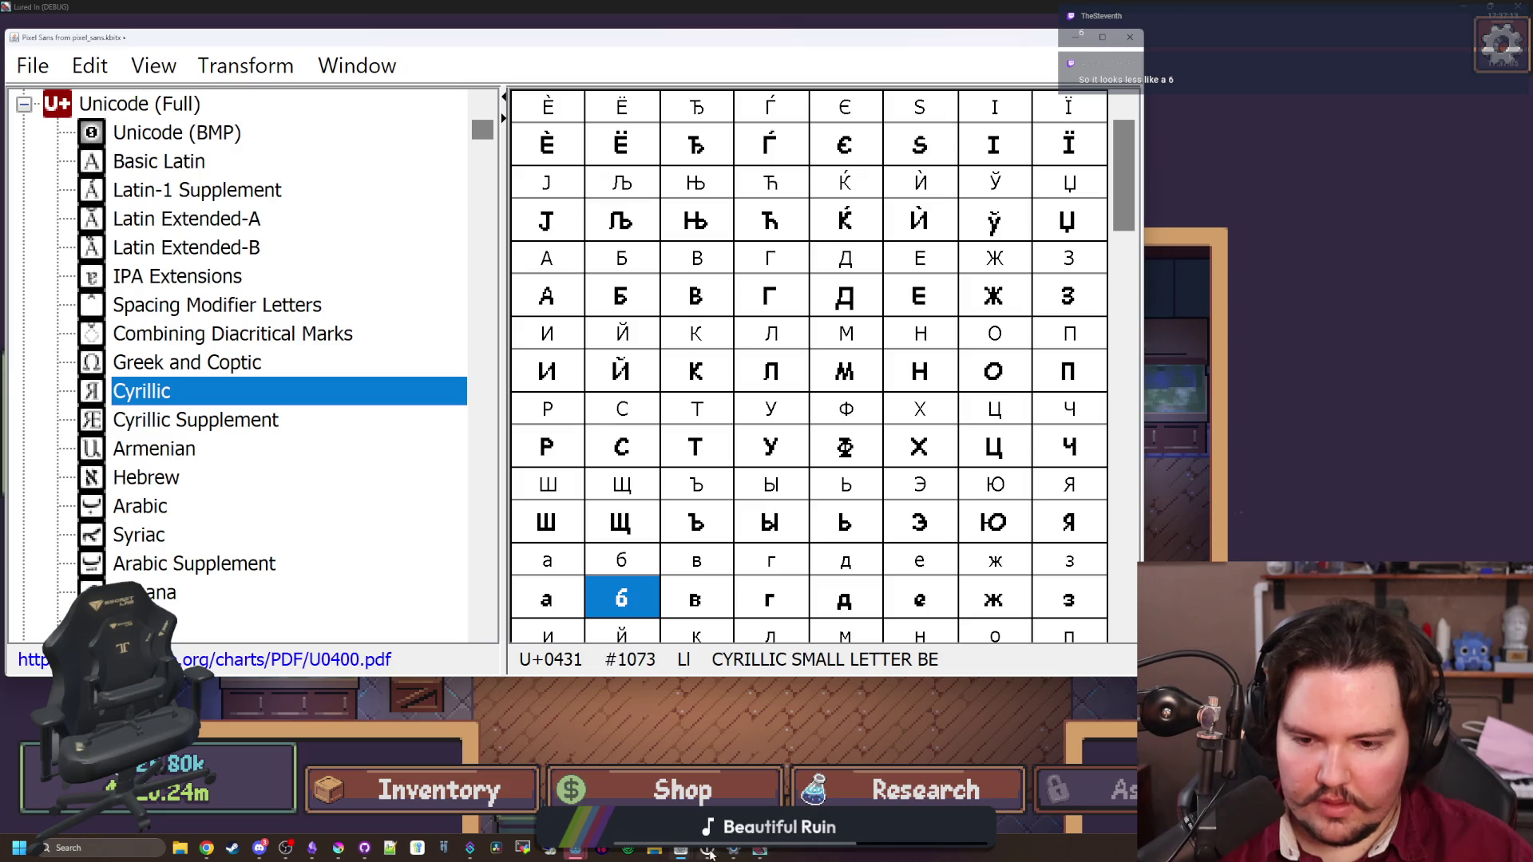
# Move the font preview window aside and back to compare it with the glyph table
pyautogui.moveTo(683, 850)
pyautogui.click(743, 798)
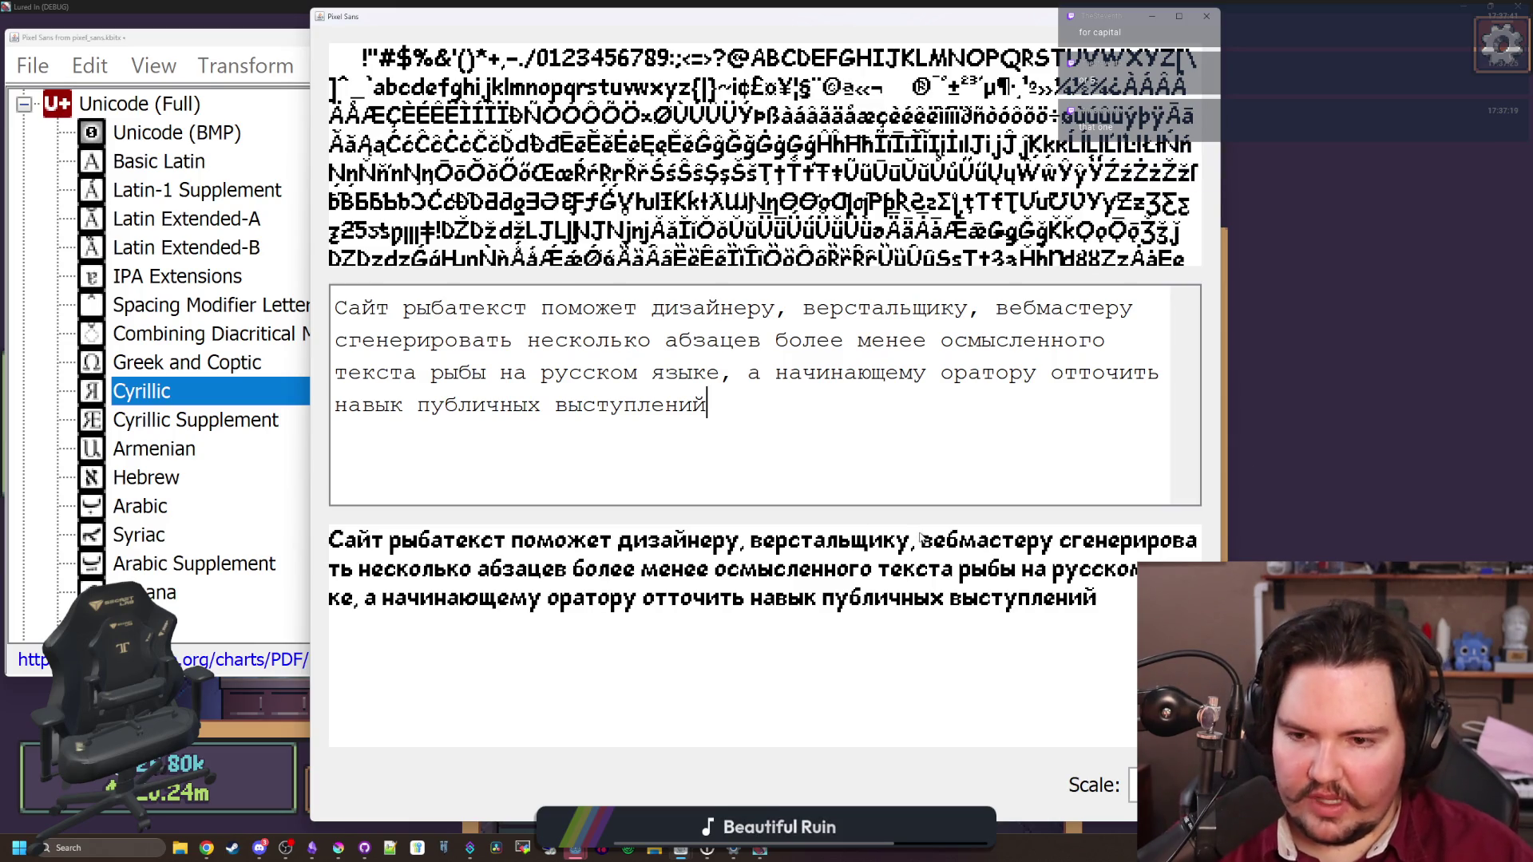
pyautogui.moveTo(801, 31)
pyautogui.mouseDown()
pyautogui.moveTo(1091, 612)
pyautogui.moveTo(1072, 679)
pyautogui.mouseUp()
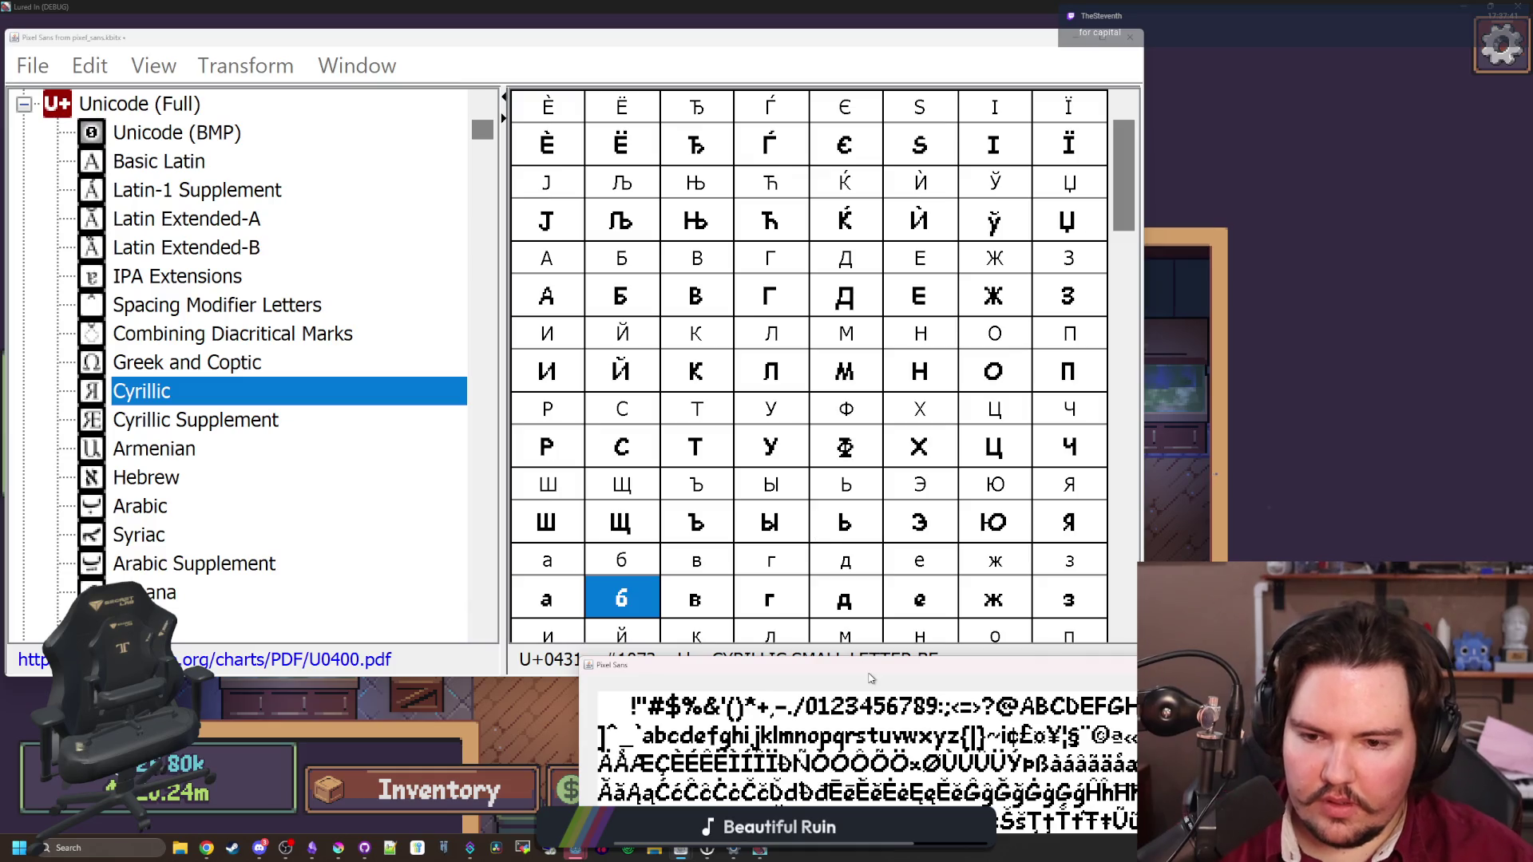
pyautogui.moveTo(660, 670)
pyautogui.mouseDown()
pyautogui.moveTo(513, 248)
pyautogui.moveTo(423, 48)
pyautogui.moveTo(325, 37)
pyautogui.mouseUp()
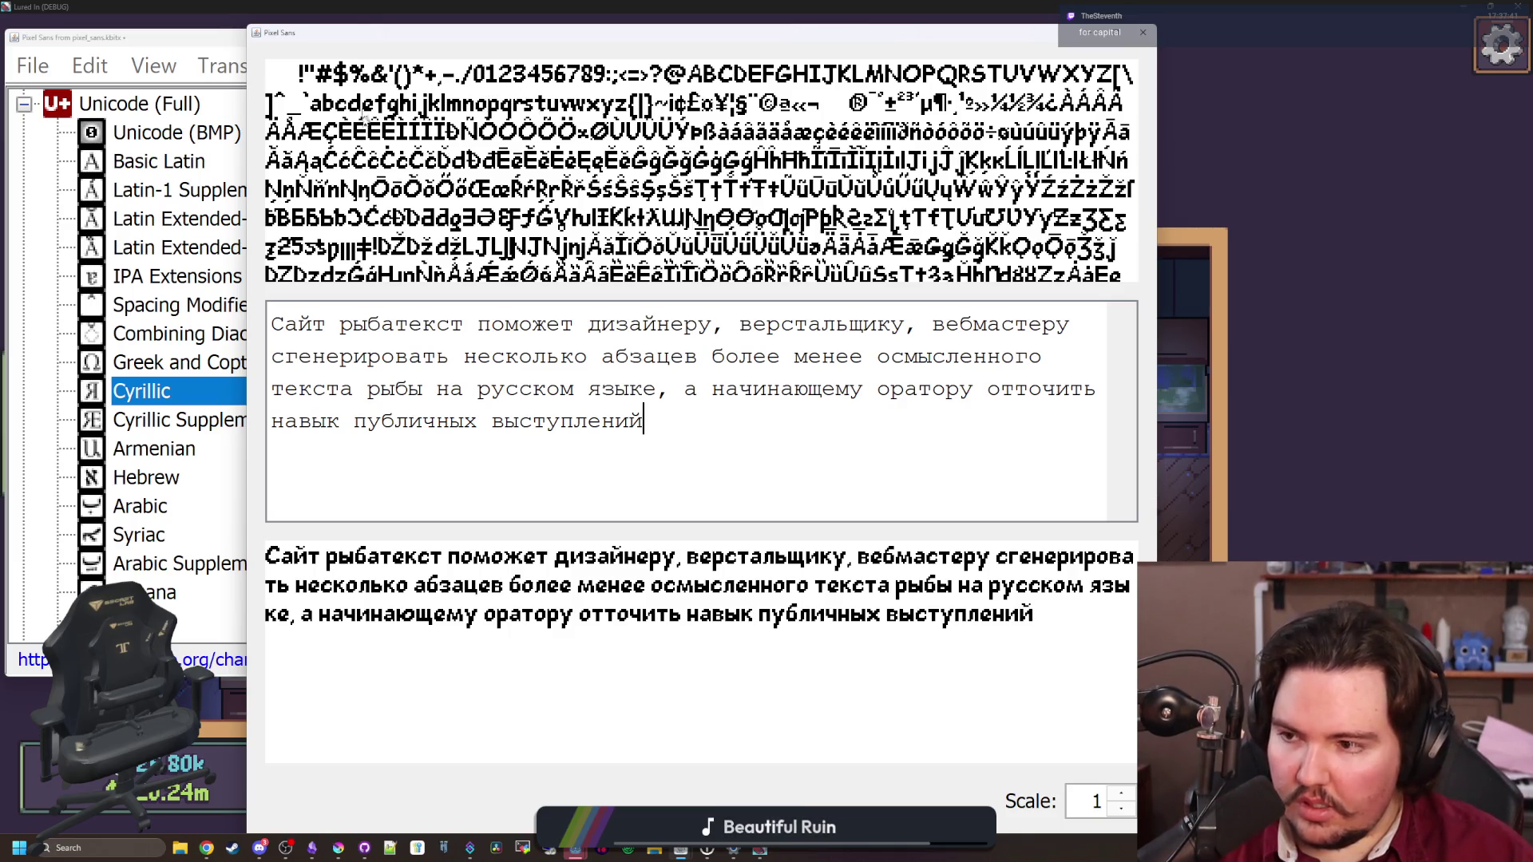
pyautogui.click(127, 37)
# Lower б's top stroke, add a left-side pixel, and bring the Pixel Sans preview into view
pyautogui.doubleClick(586, 621)
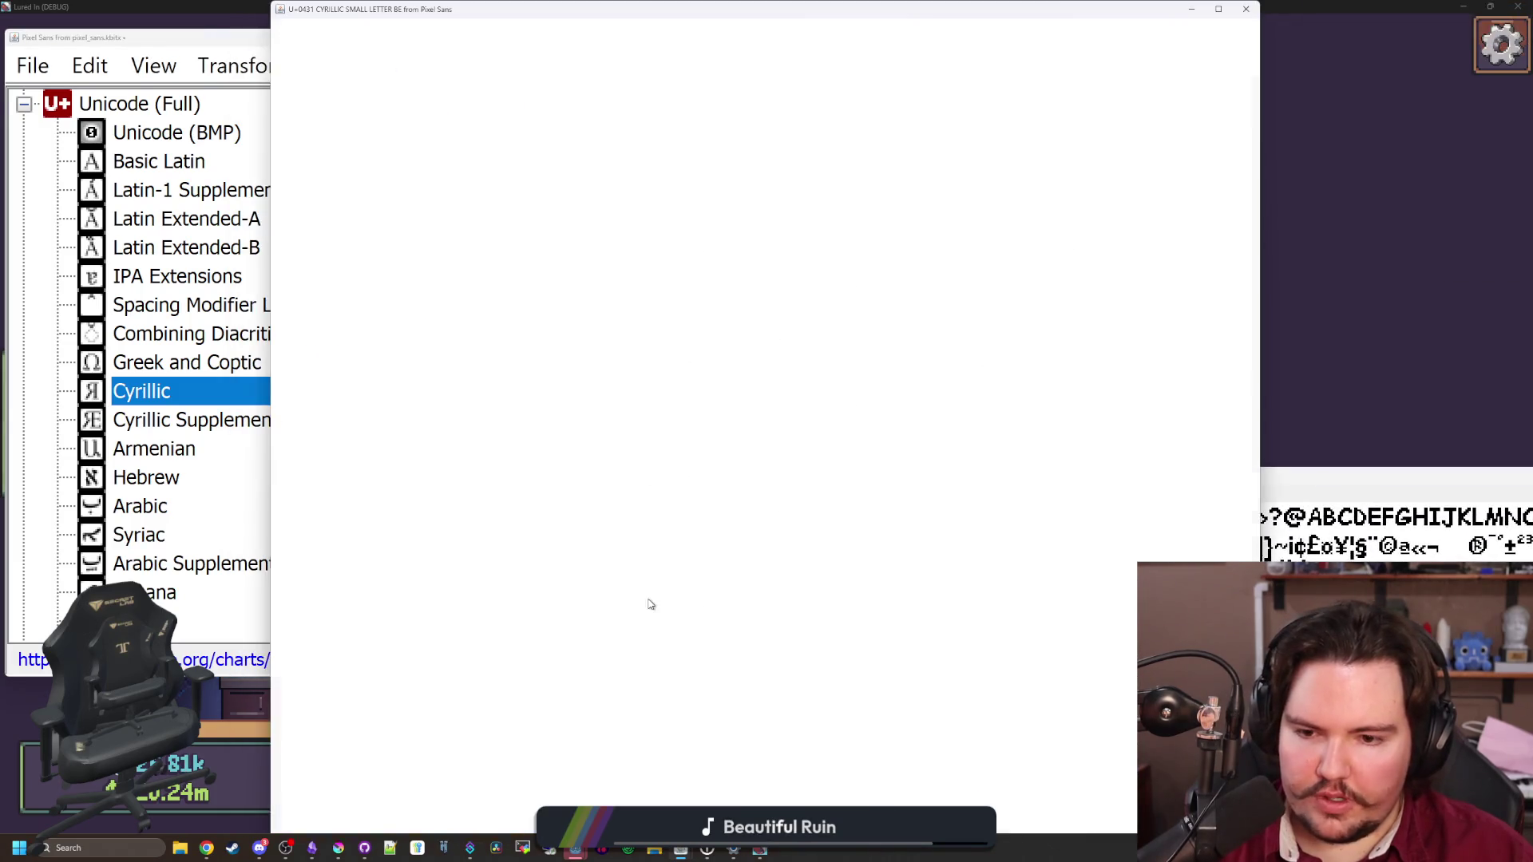
pyautogui.moveTo(794, 410)
pyautogui.mouseDown()
pyautogui.moveTo(814, 411)
pyautogui.moveTo(804, 369)
pyautogui.moveTo(772, 379)
pyautogui.mouseUp()
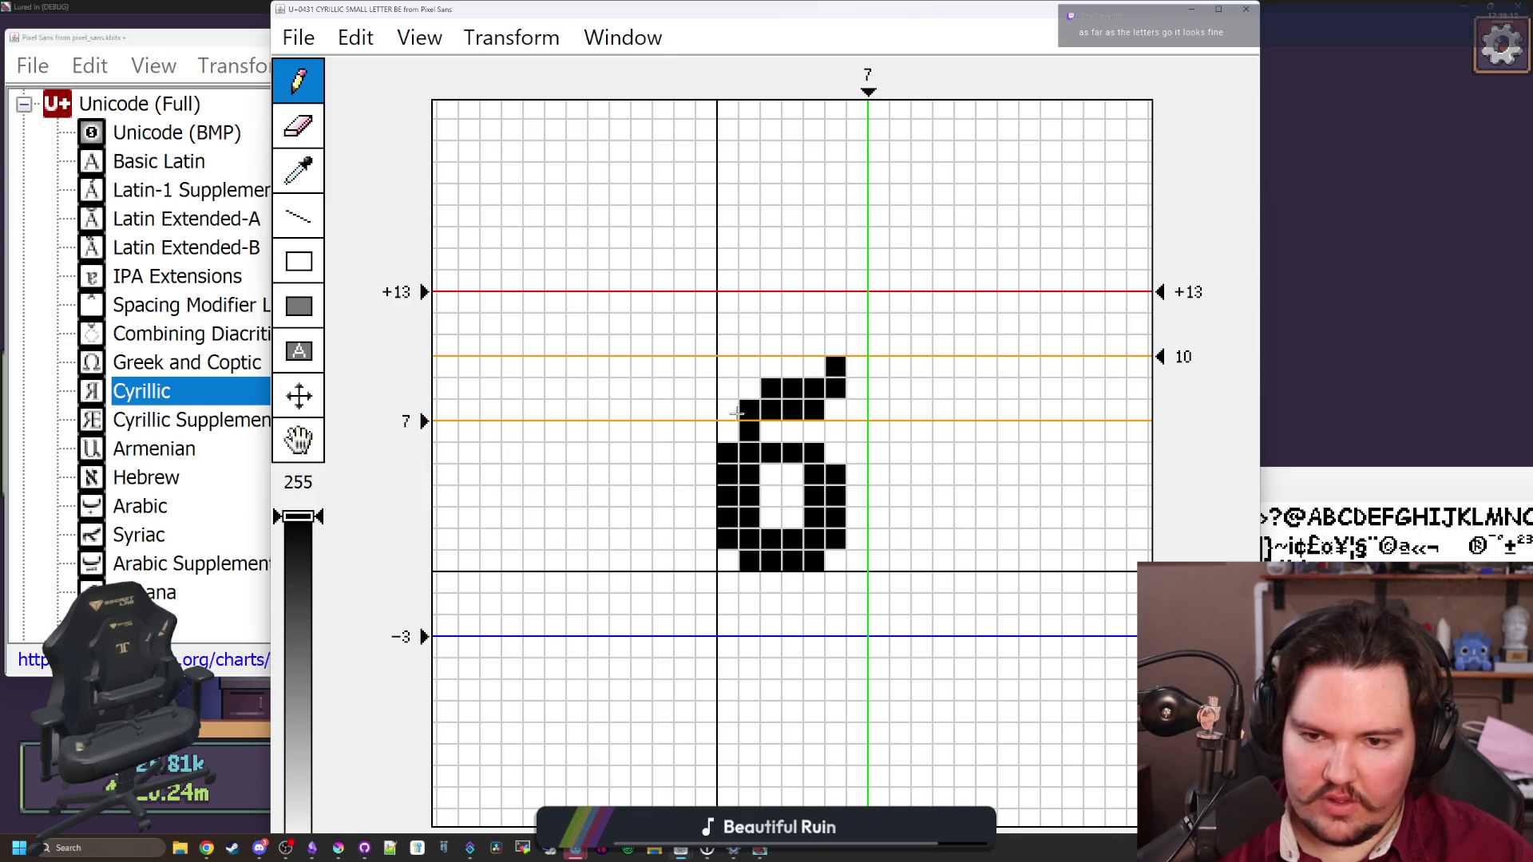
pyautogui.click(750, 389)
pyautogui.click(728, 431)
pyautogui.click(749, 389)
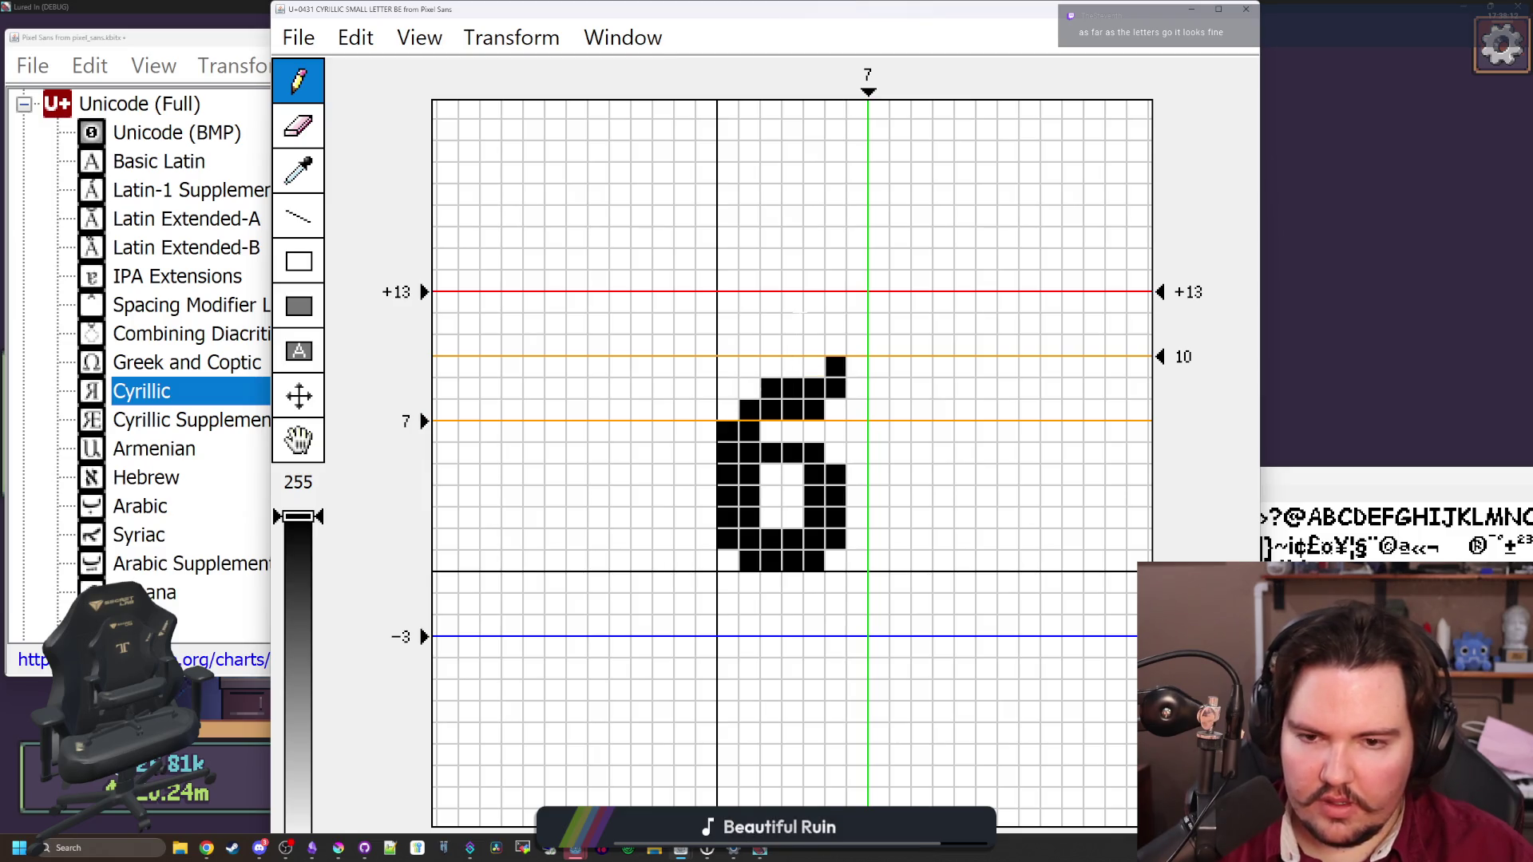
pyautogui.click(1245, 8)
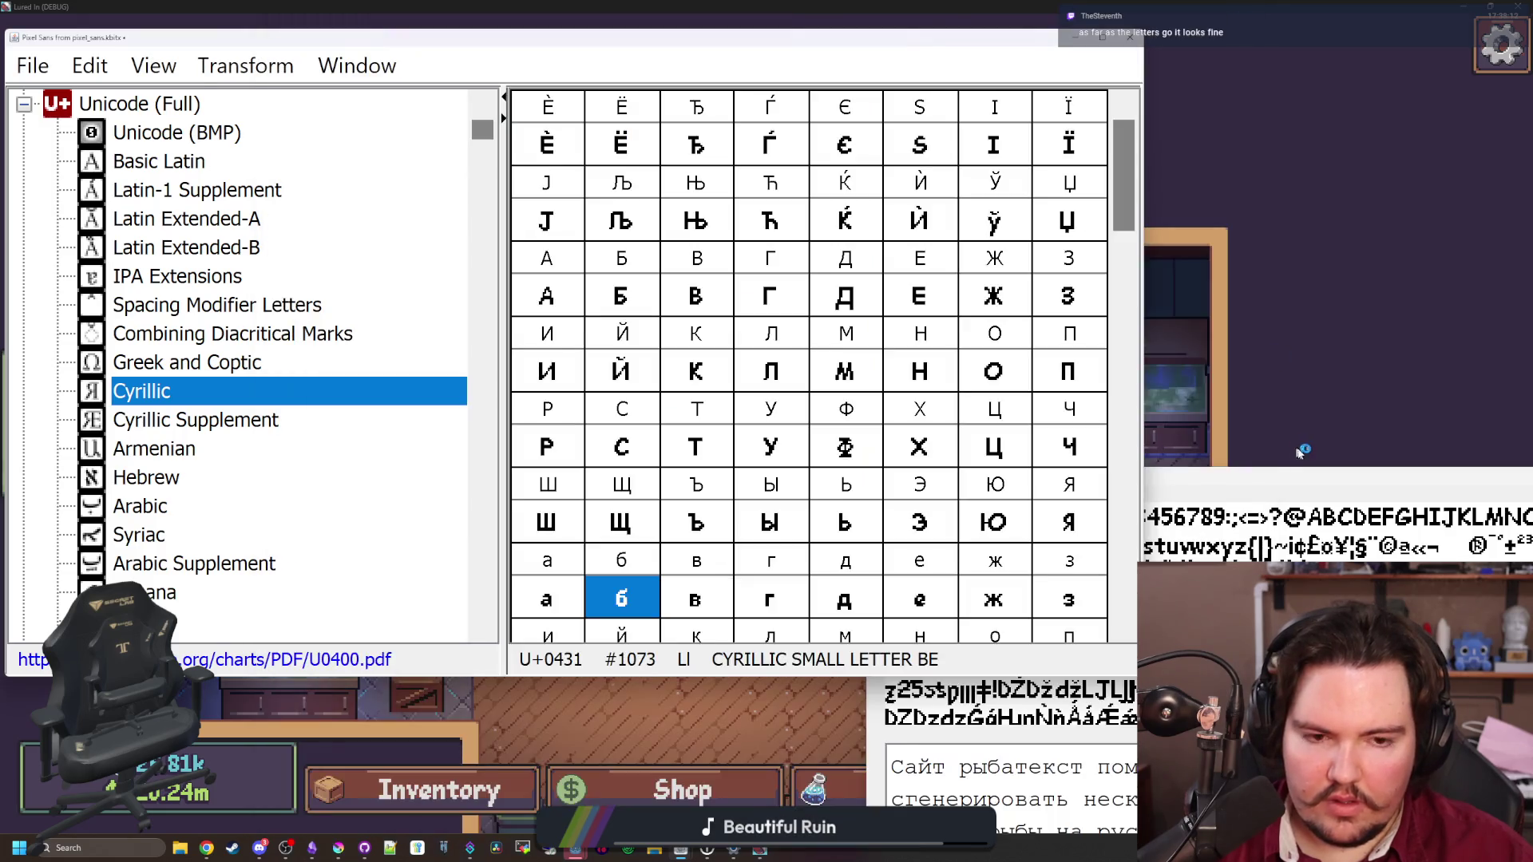
pyautogui.moveTo(1328, 476)
pyautogui.mouseDown()
pyautogui.moveTo(677, 240)
pyautogui.moveTo(682, 102)
pyautogui.mouseUp()
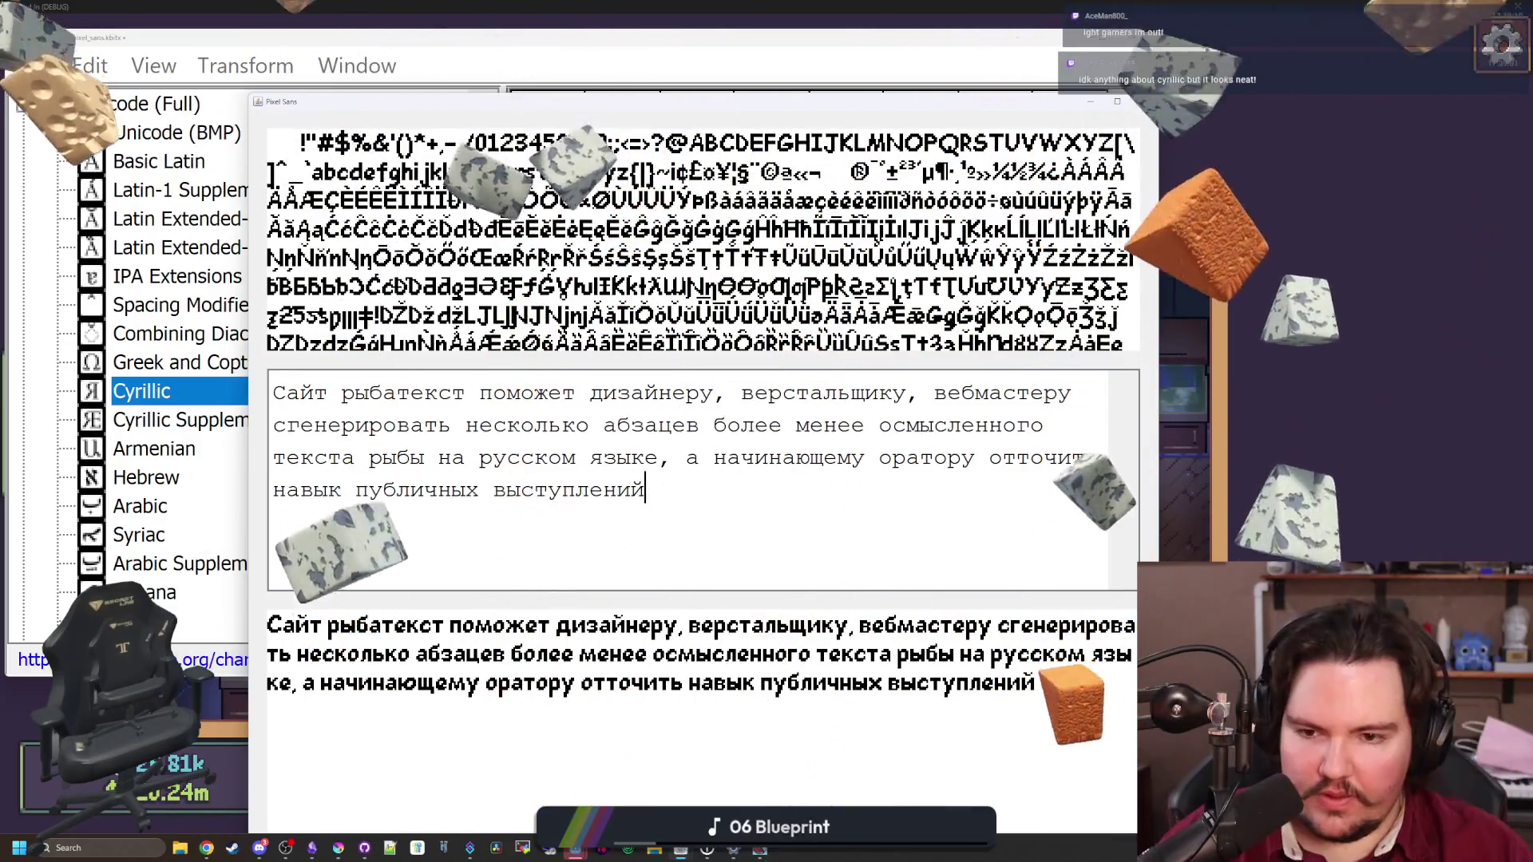
pyautogui.write('ddwasdwasdma')
# Erase the trial letters after the Russian sample paragraph in the Pixel Sans preview
pyautogui.press('BackSpace')
pyautogui.press('BackSpace')
pyautogui.press('BackSpace')
pyautogui.press('BackSpace')
pyautogui.press('BackSpace')
pyautogui.press('BackSpace')
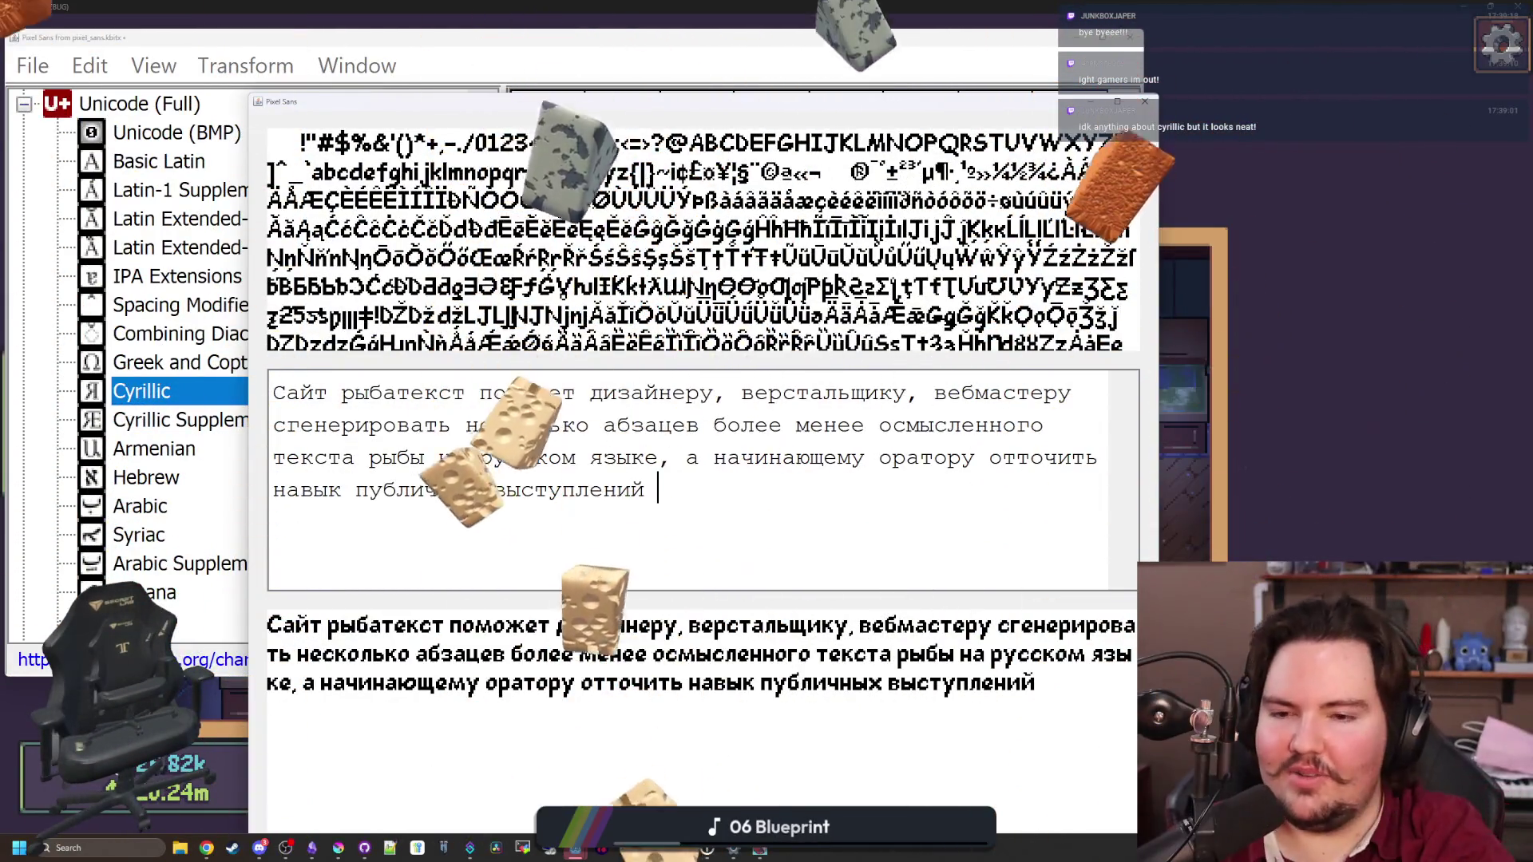
# Type and erase trial text such as 'Hello there gamers,' to test the preview rendering
pyautogui.write('d')
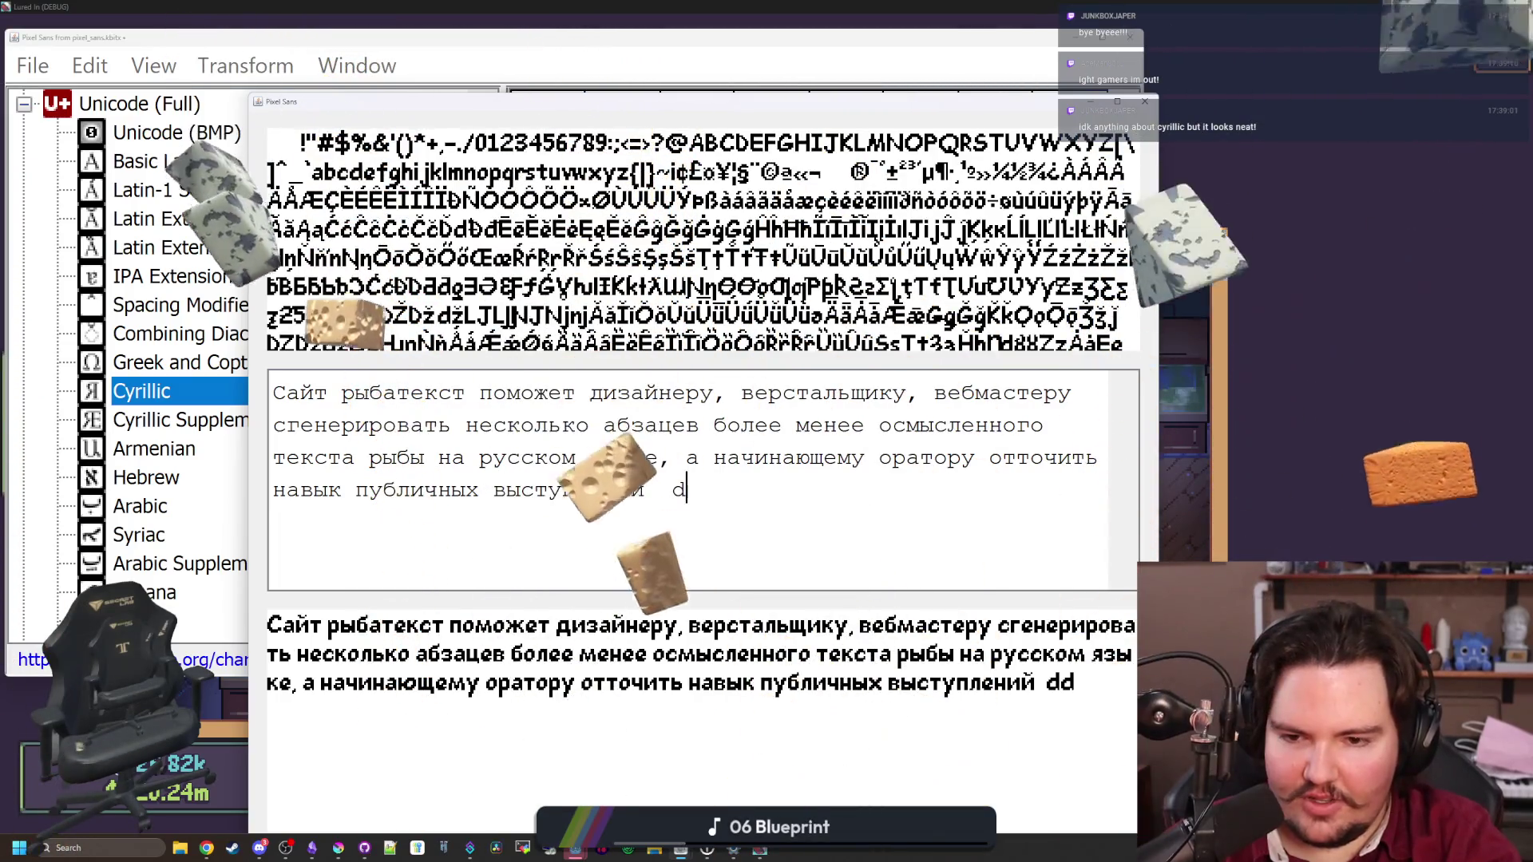
pyautogui.write('d')
pyautogui.press('BackSpace')
pyautogui.press('BackSpace')
pyautogui.write('d')
pyautogui.press('BackSpace')
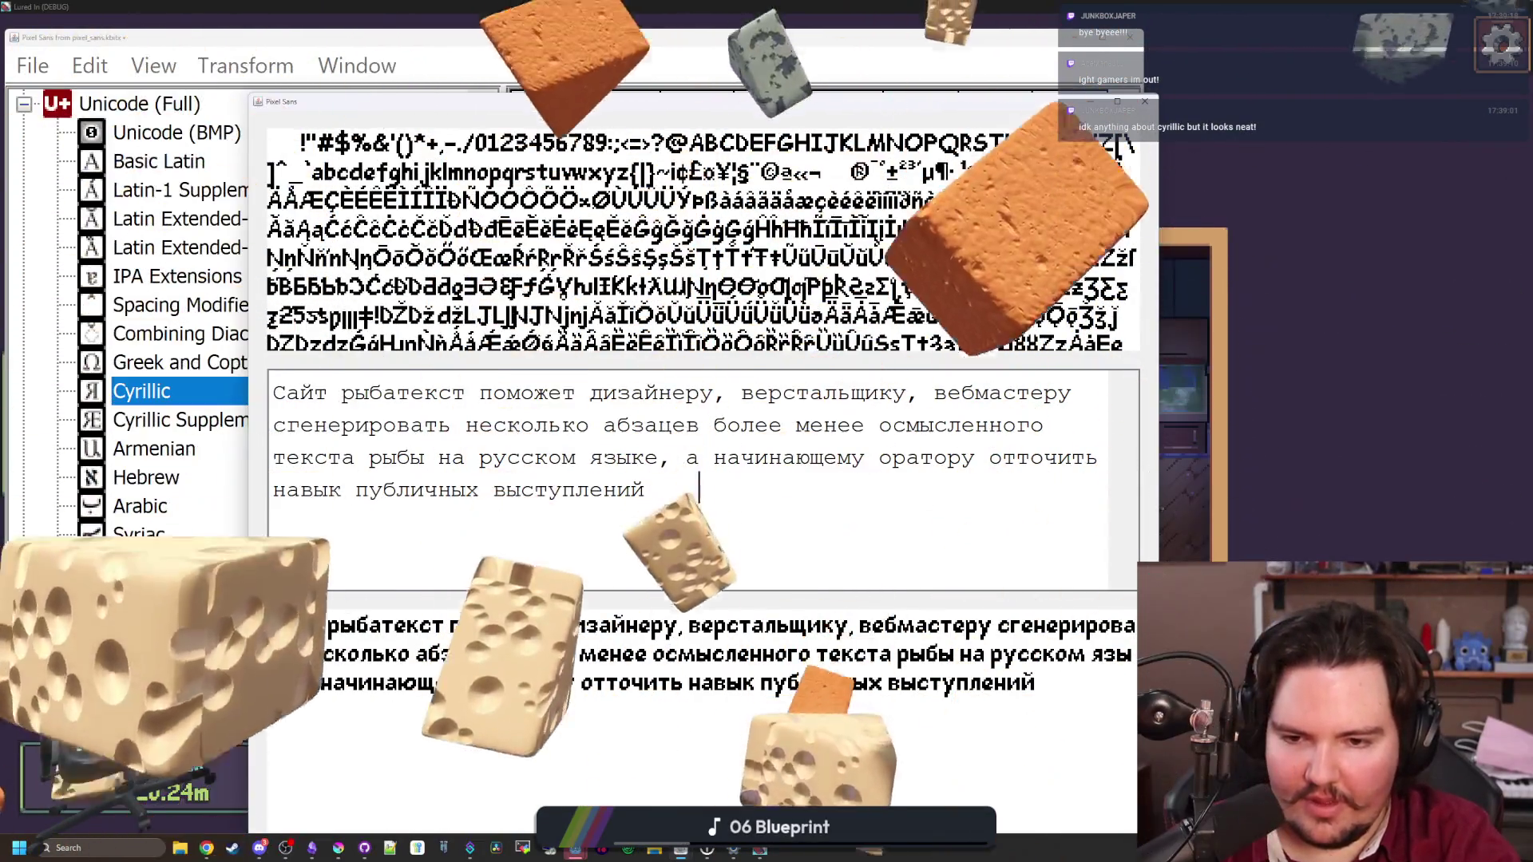
pyautogui.write('d')
pyautogui.press('BackSpace')
pyautogui.write('Hello t')
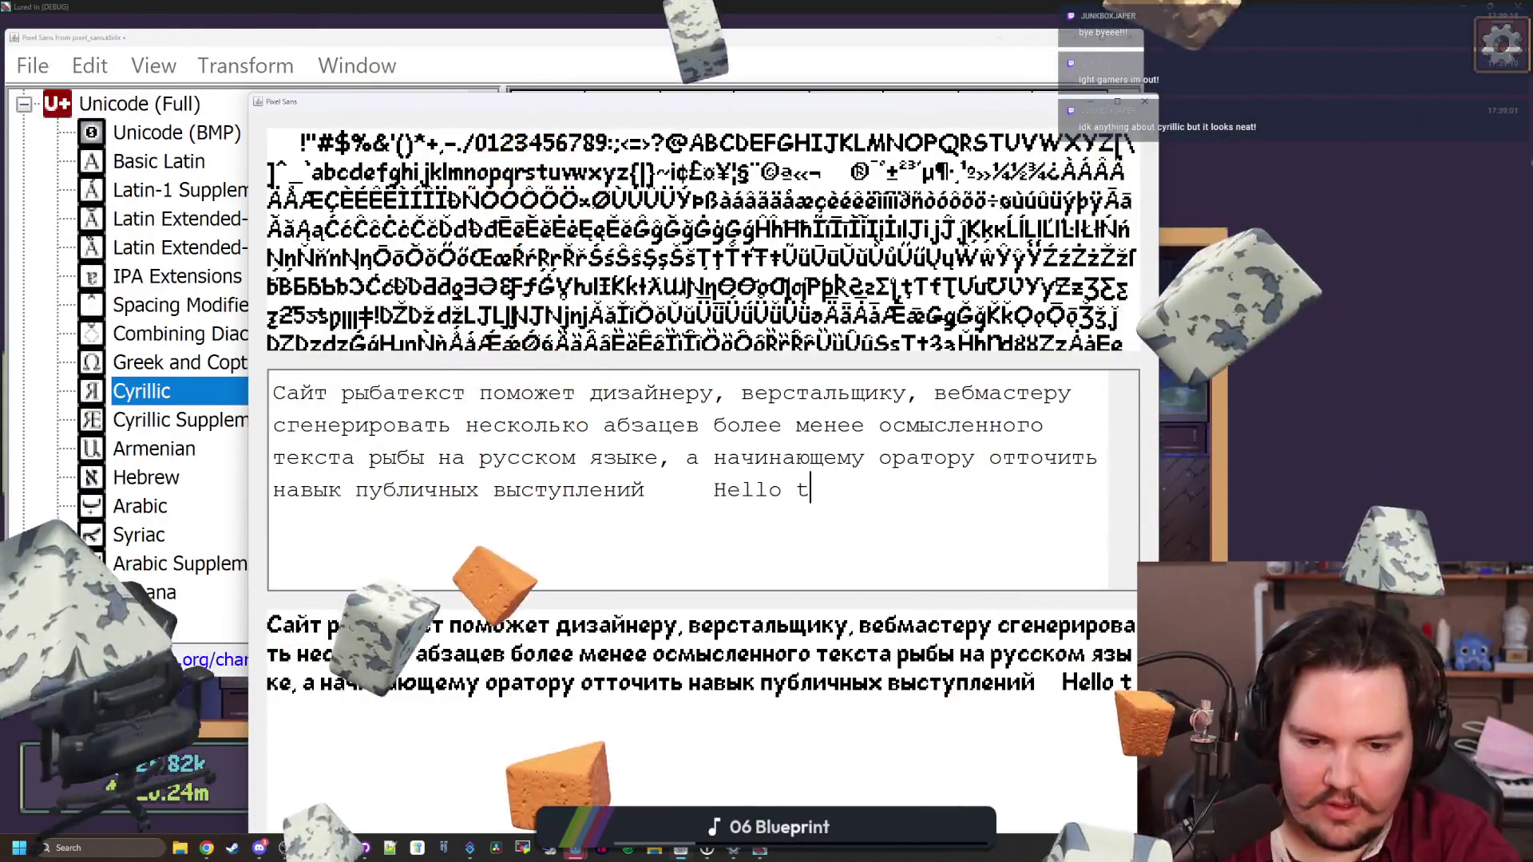
pyautogui.write('here gamers')
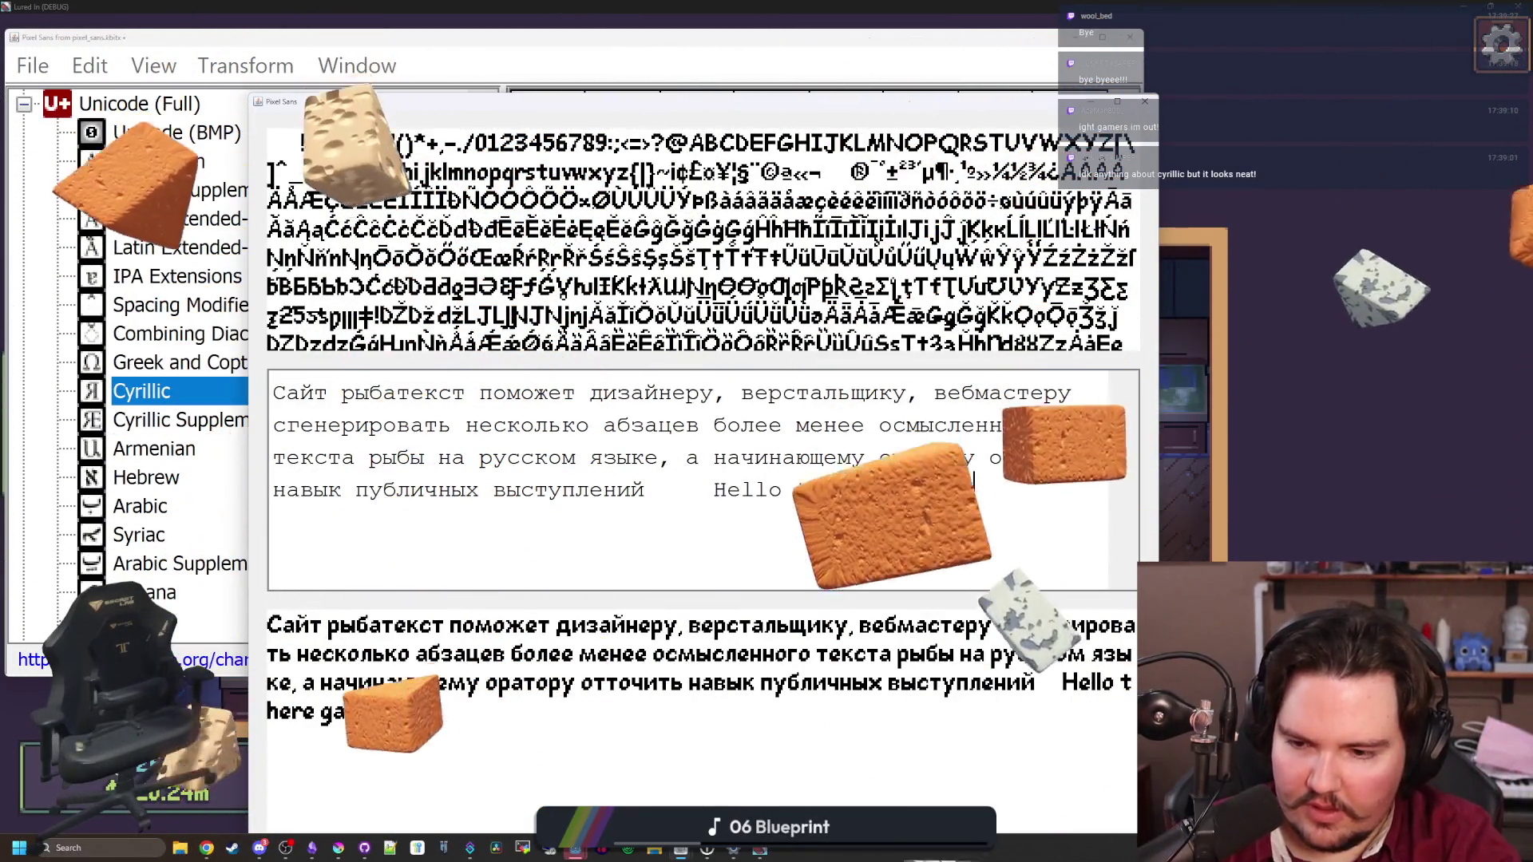
pyautogui.write(',')
pyautogui.press('BackSpace')
pyautogui.press('BackSpace')
pyautogui.press('BackSpace')
pyautogui.press('BackSpace')
pyautogui.press('BackSpace')
pyautogui.write('rl')
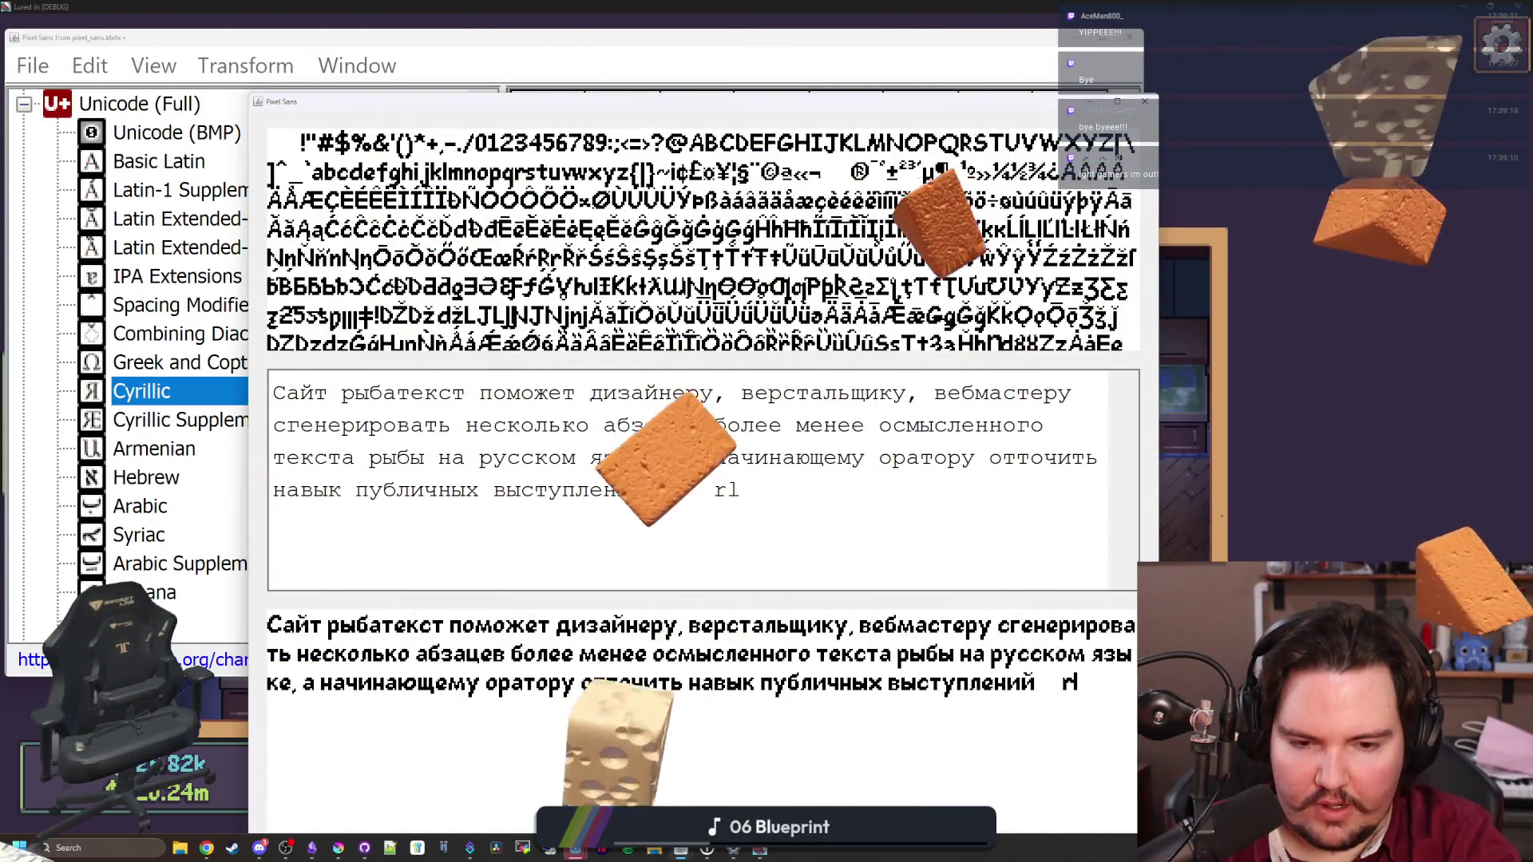
pyautogui.press('BackSpace')
pyautogui.write('e')
pyautogui.press('BackSpace')
pyautogui.write('c')
pyautogui.press('BackSpace')
pyautogui.press('BackSpace')
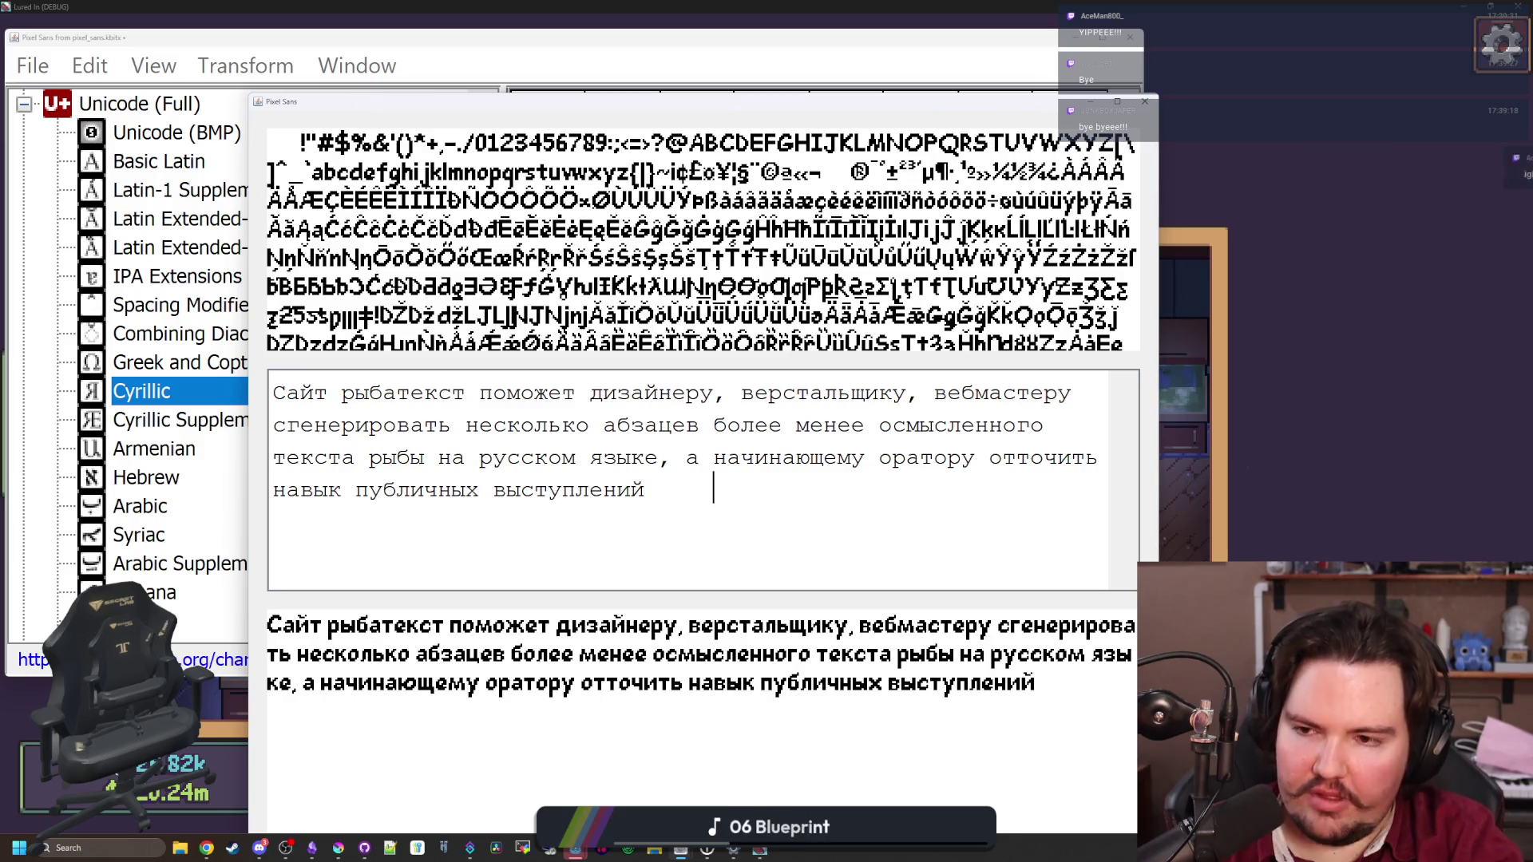
# Test the words 'Apple' and 'ACCRUE' in the preview, erasing each afterwards
pyautogui.write('r')
pyautogui.press('BackSpace')
pyautogui.write('ve')
pyautogui.press('BackSpace')
pyautogui.write('c')
pyautogui.press('BackSpace')
pyautogui.write('a')
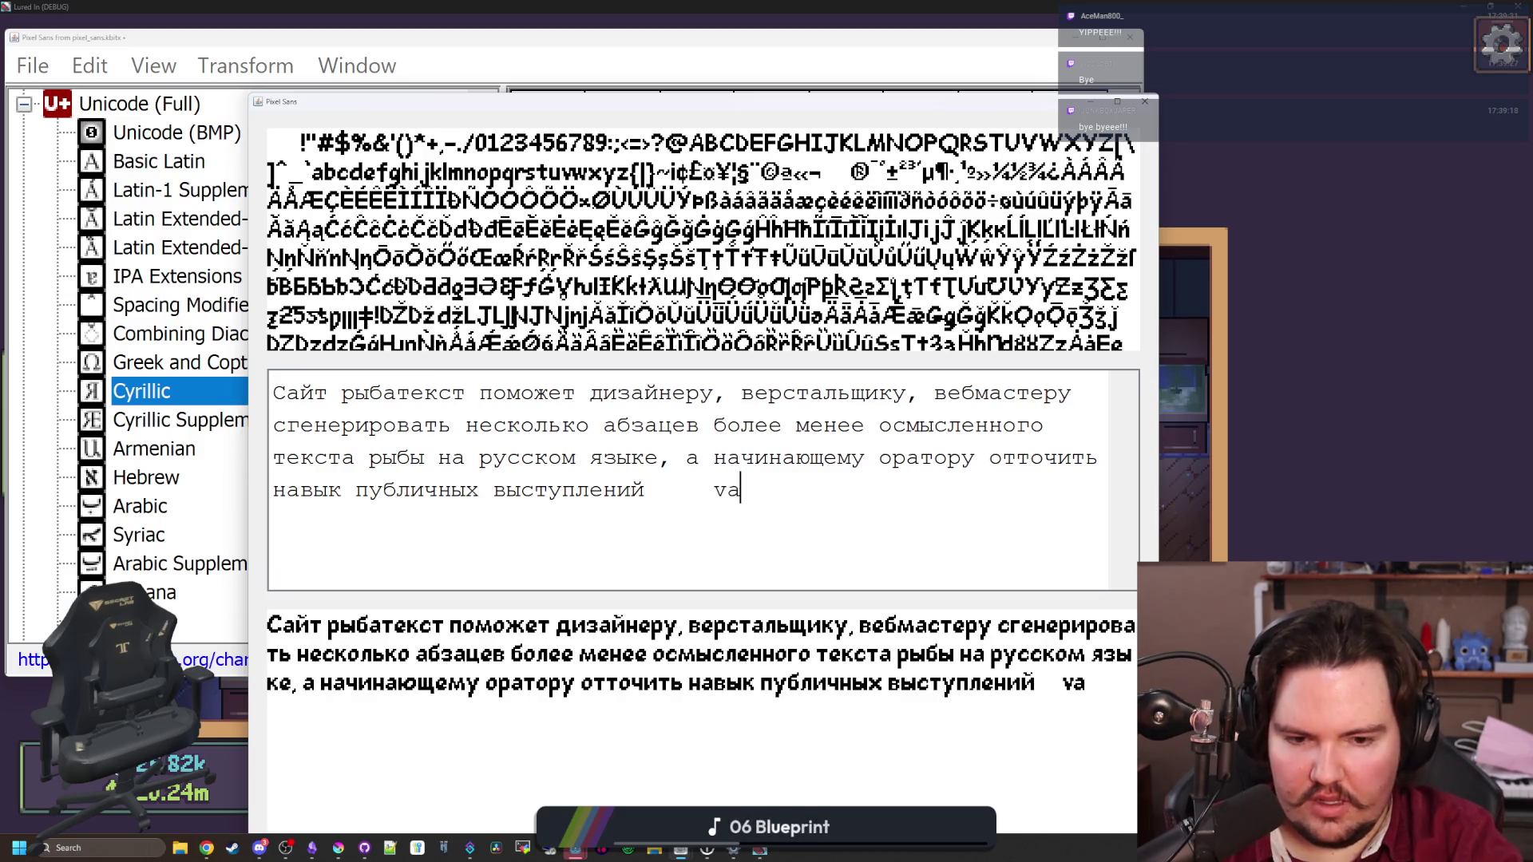
pyautogui.press('BackSpace')
pyautogui.press('BackSpace')
pyautogui.write('AC')
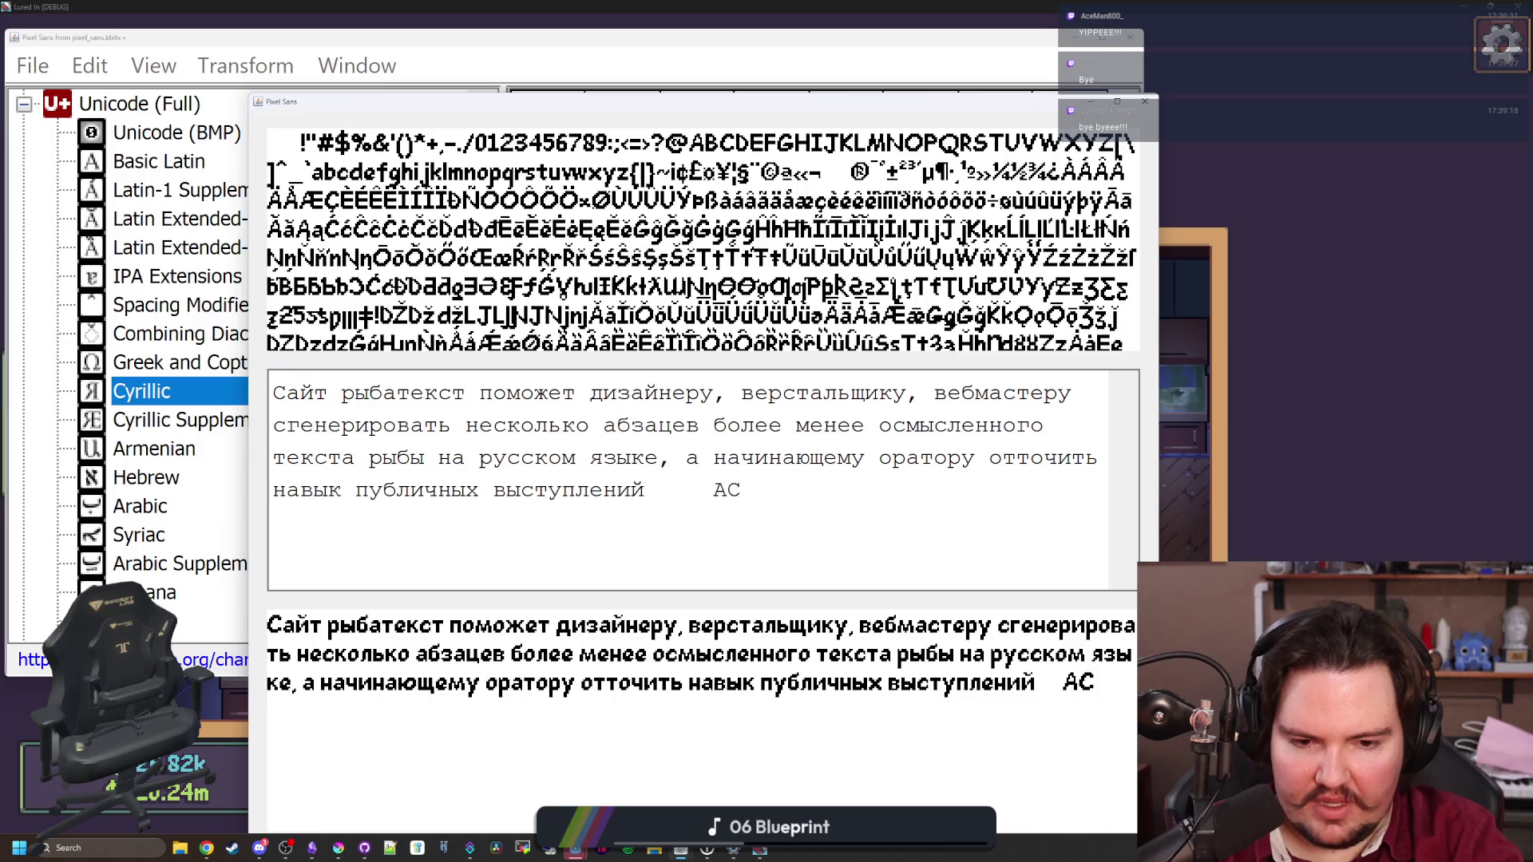
pyautogui.press('BackSpace')
pyautogui.write('pple')
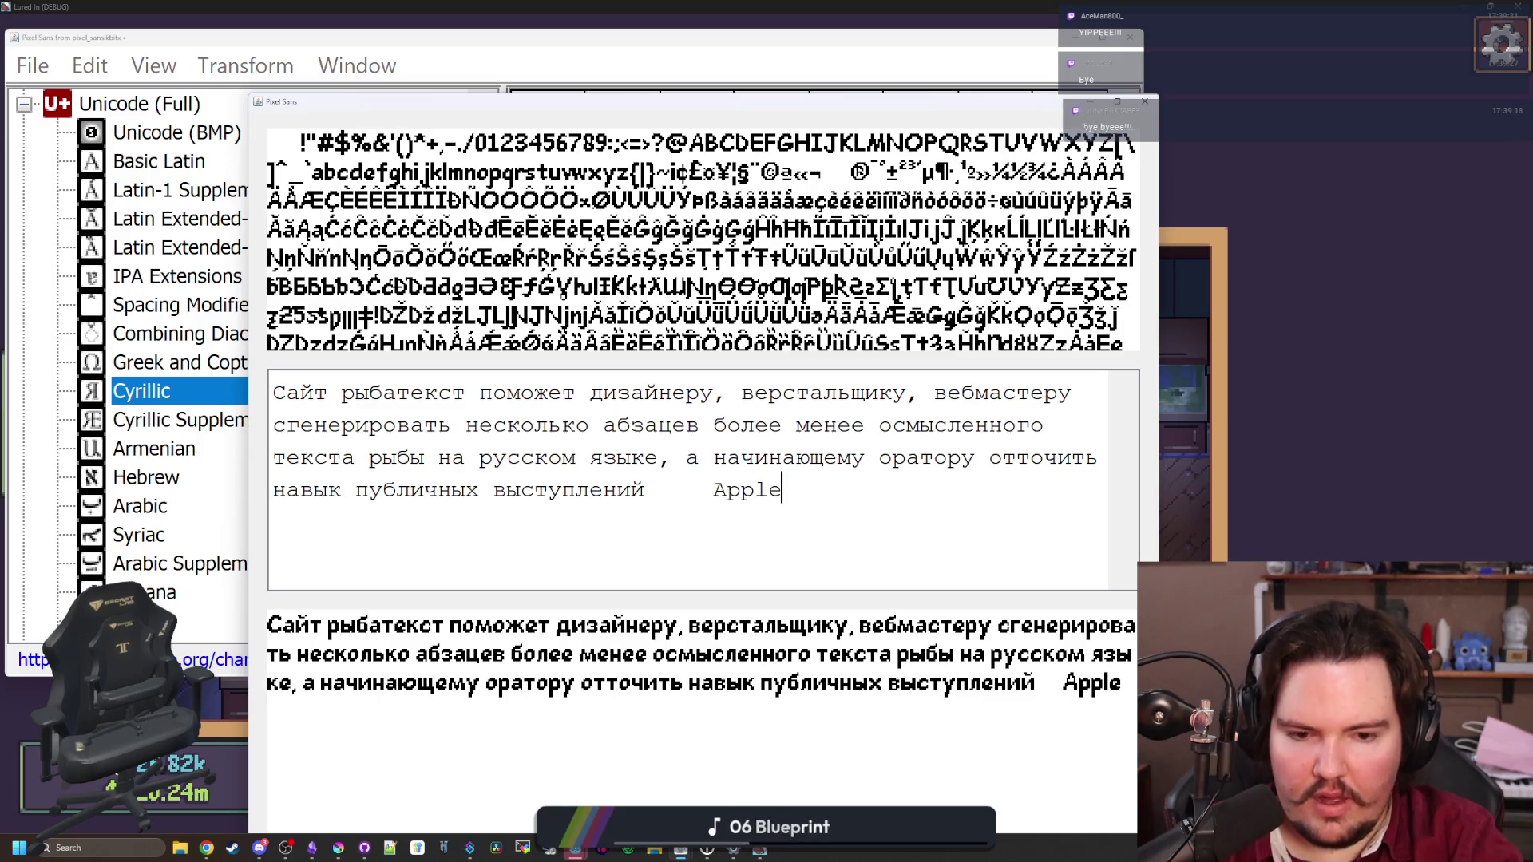
pyautogui.press('BackSpace')
pyautogui.press('BackSpace')
pyautogui.press('BackSpace')
pyautogui.write('a')
pyautogui.press('BackSpace')
pyautogui.write('CCRUE')
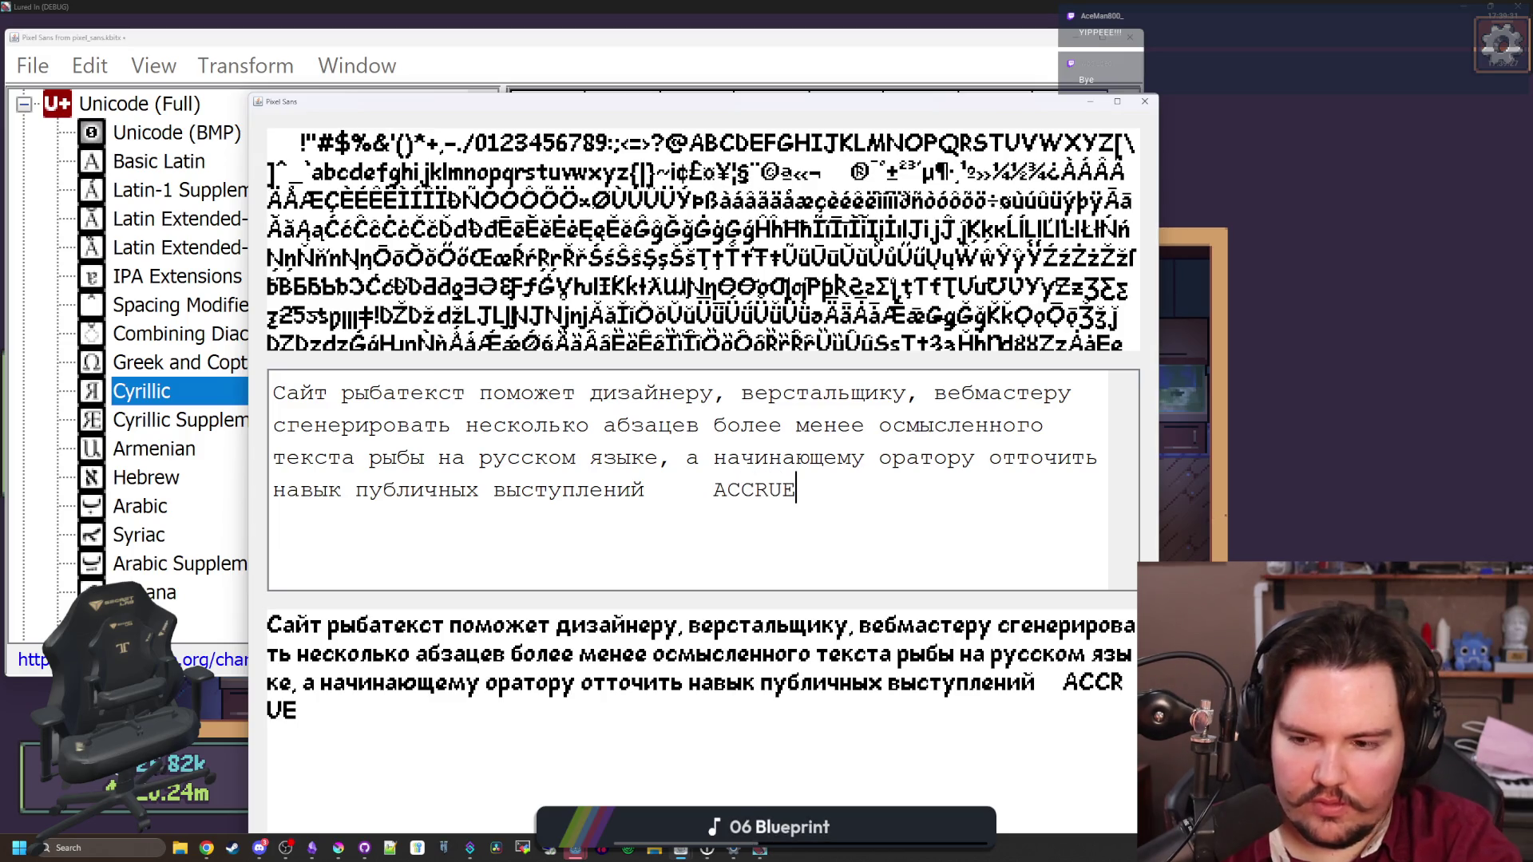
pyautogui.press('BackSpace')
pyautogui.press('BackSpace')
pyautogui.press('BackSpace')
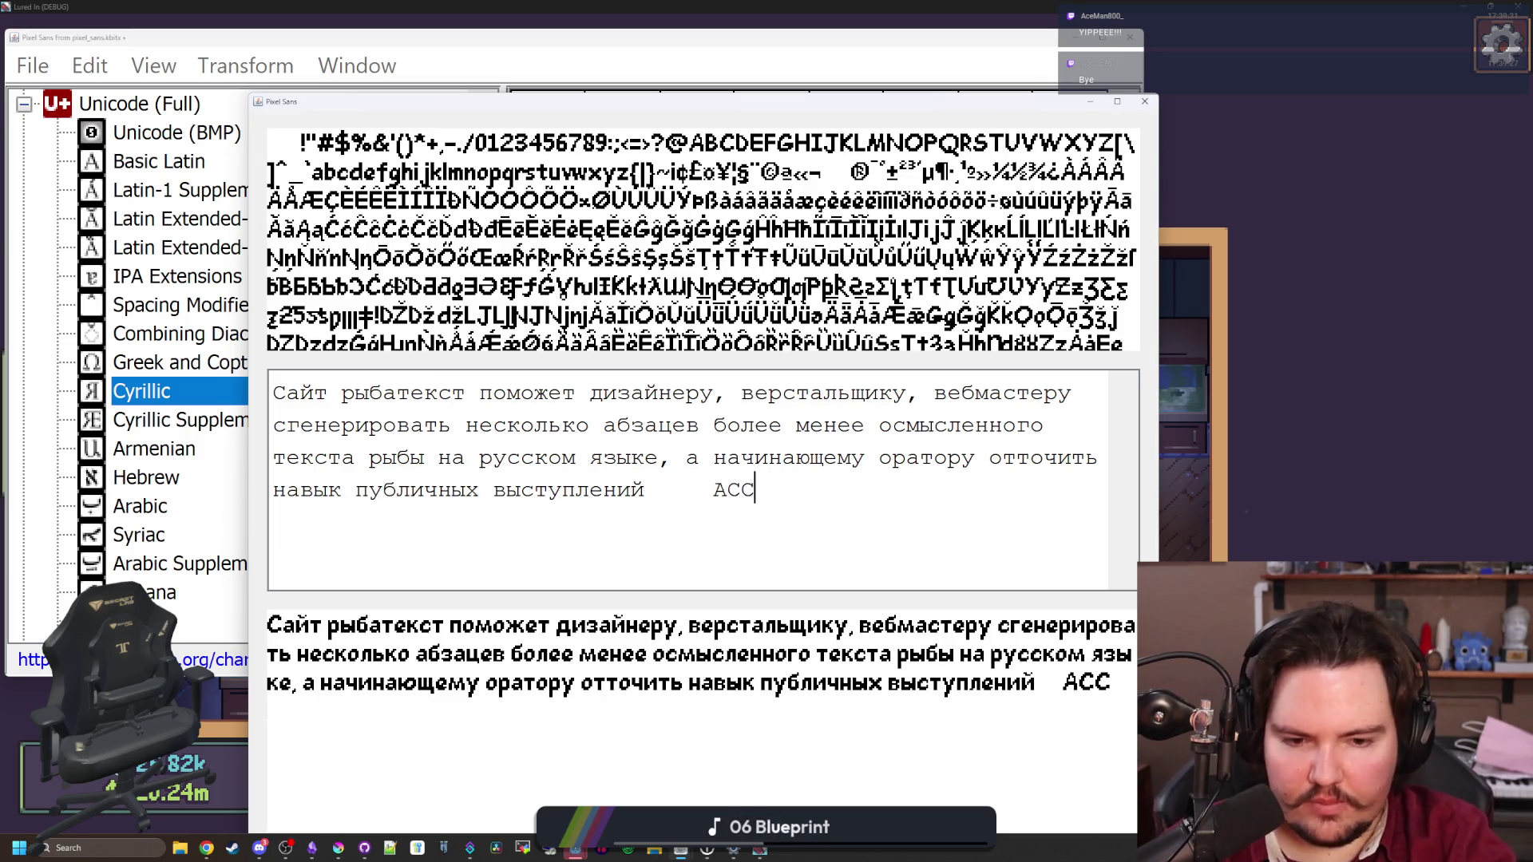
# Try 'vector' and 'Vector' in the preview, erase them, and close the preview window
pyautogui.write('dwasdwasdwa')
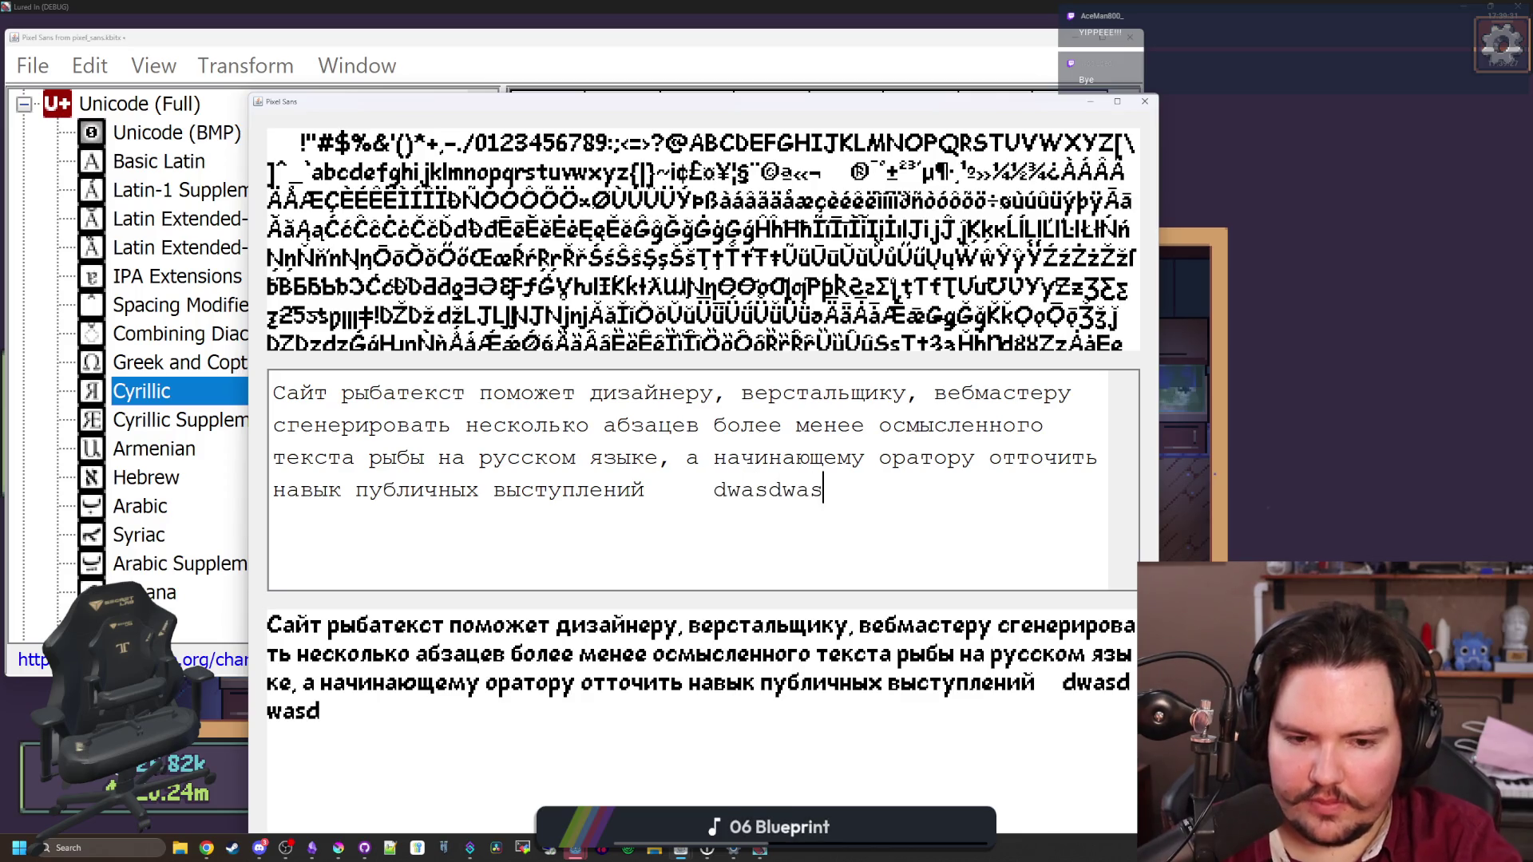
pyautogui.hotkey('ctrl', 'BackSpace')
pyautogui.write('vector')
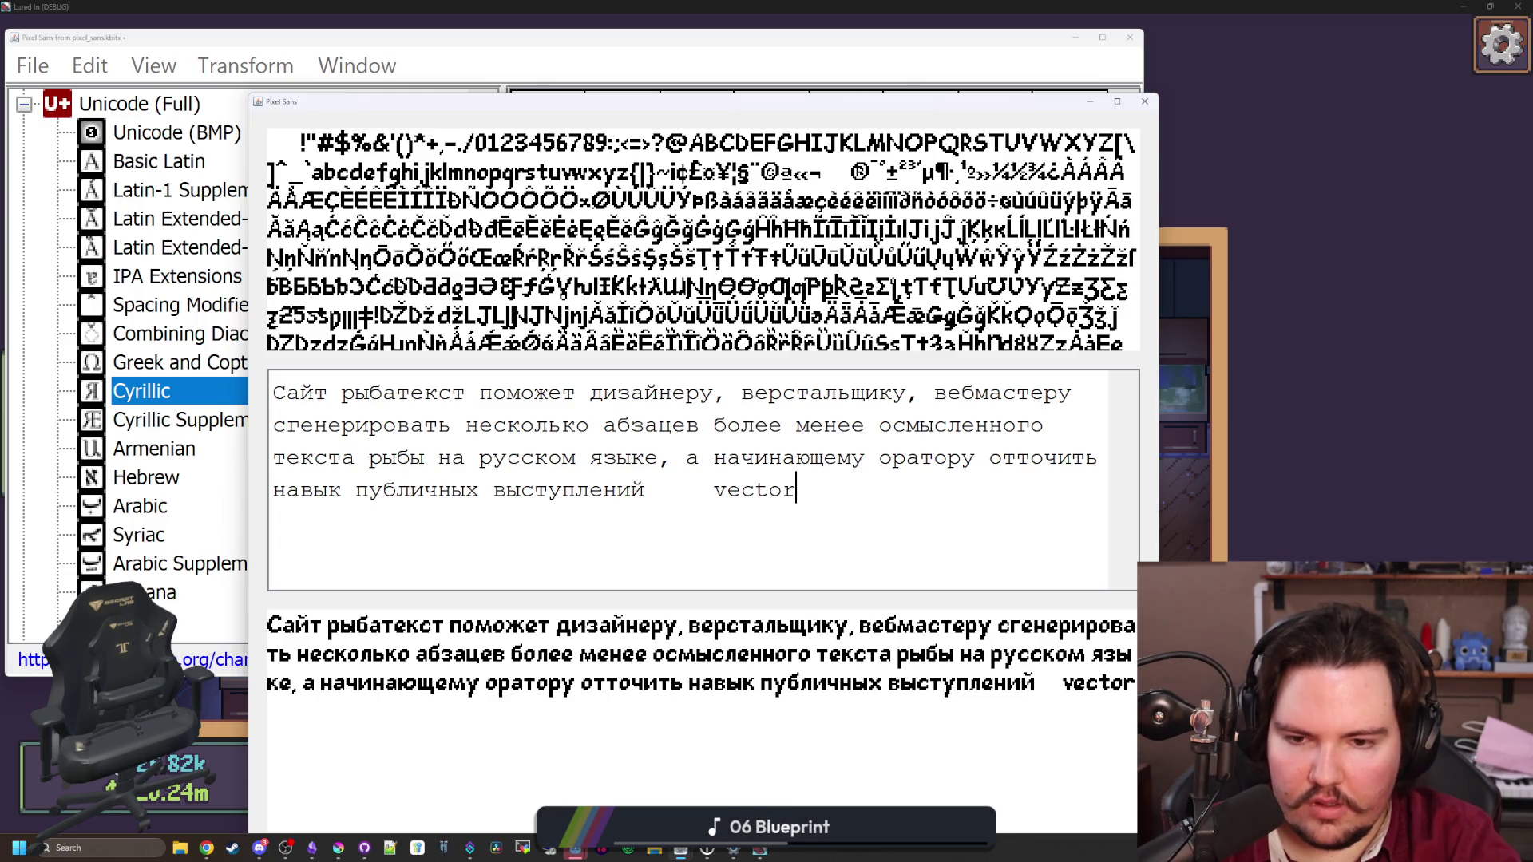
pyautogui.press('BackSpace')
pyautogui.press('BackSpace')
pyautogui.press('BackSpace')
pyautogui.write('Vector')
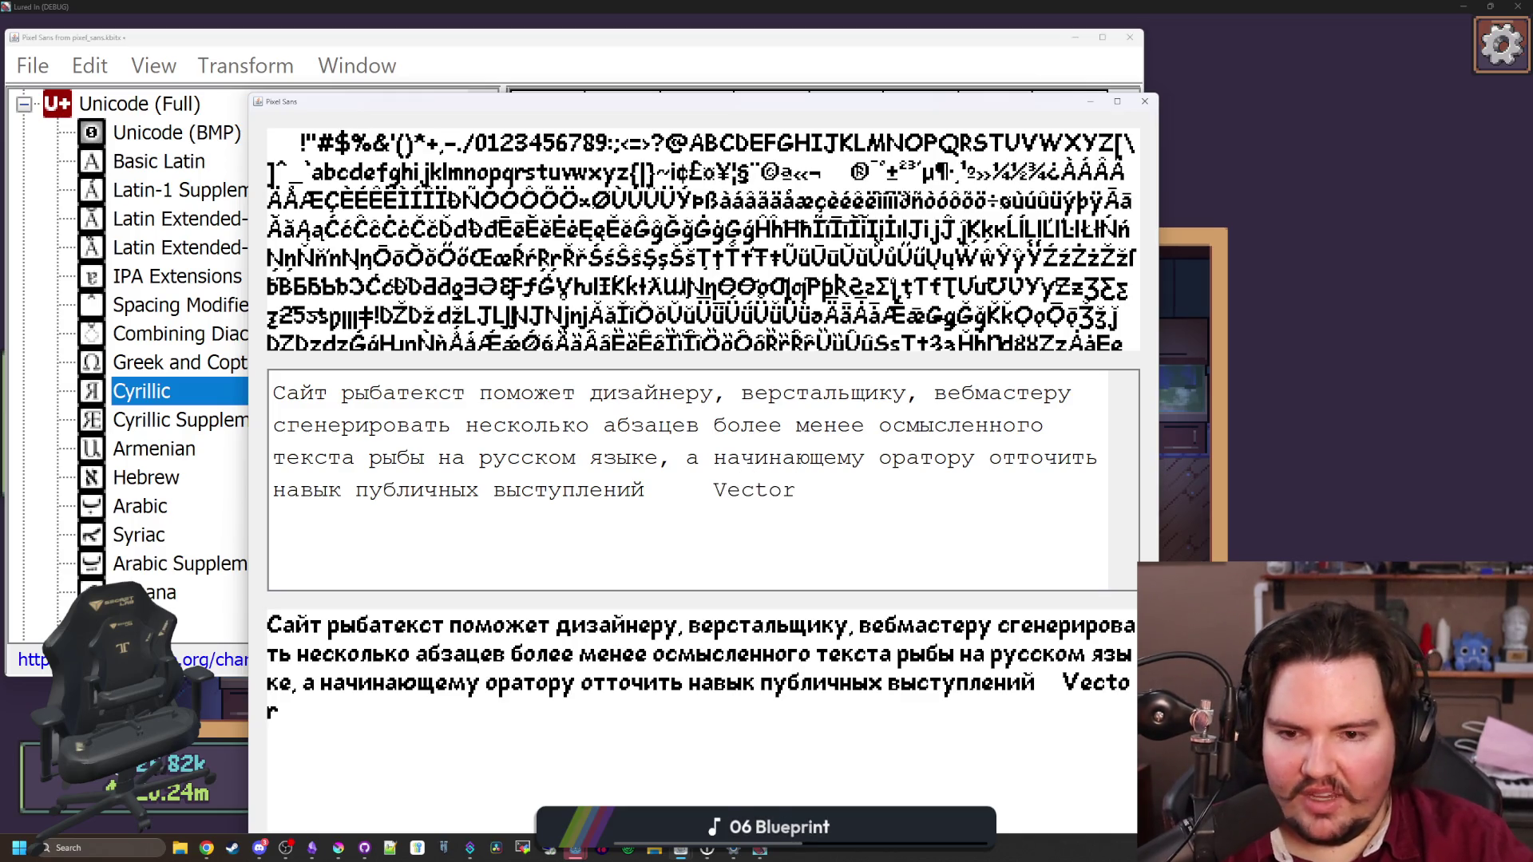
pyautogui.press('BackSpace')
pyautogui.press('BackSpace')
pyautogui.press('BackSpace')
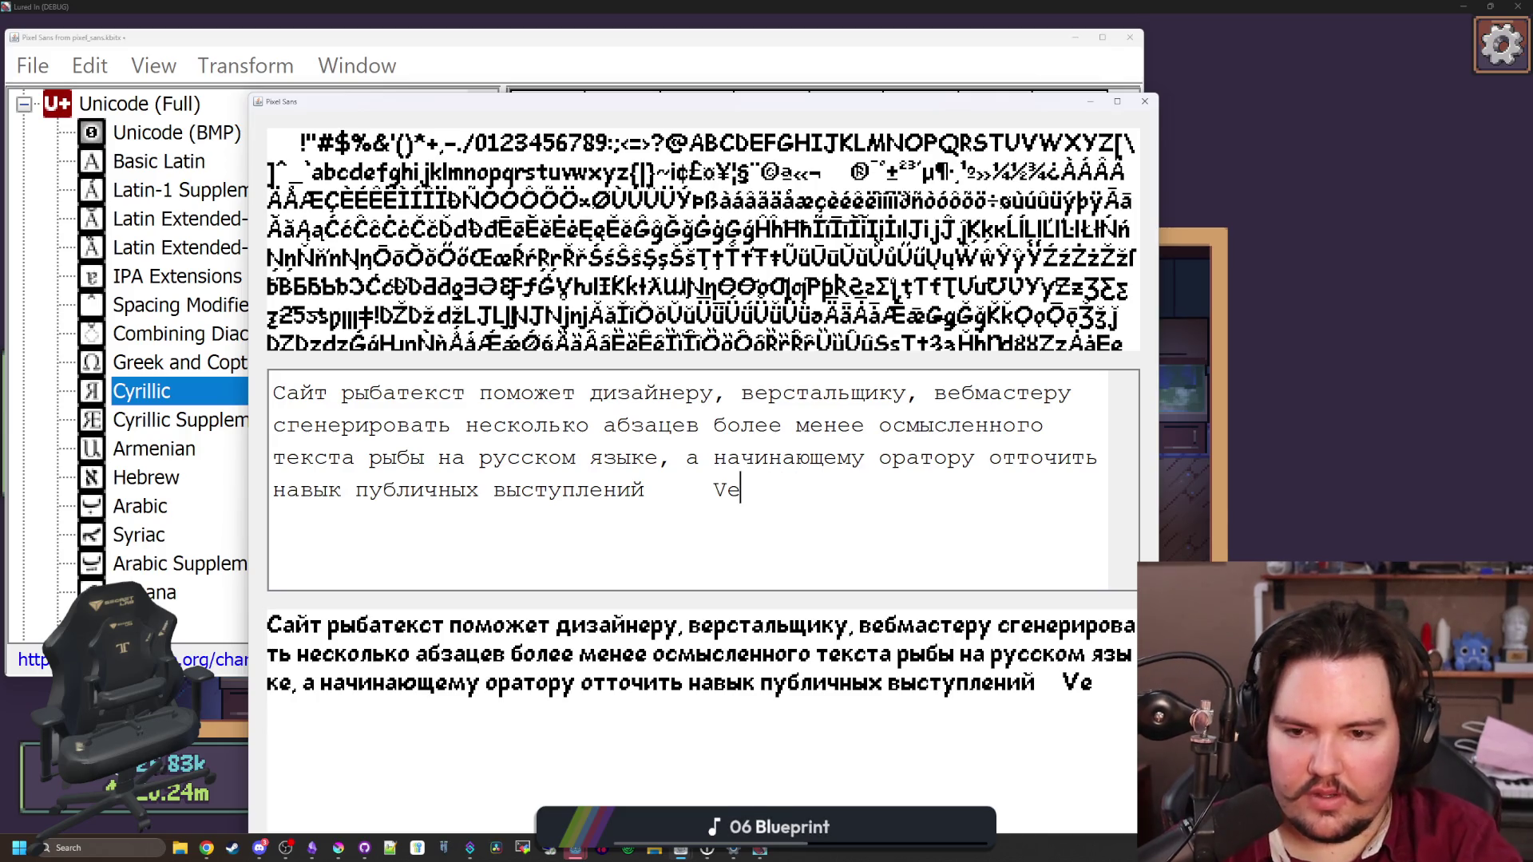
pyautogui.write('ector')
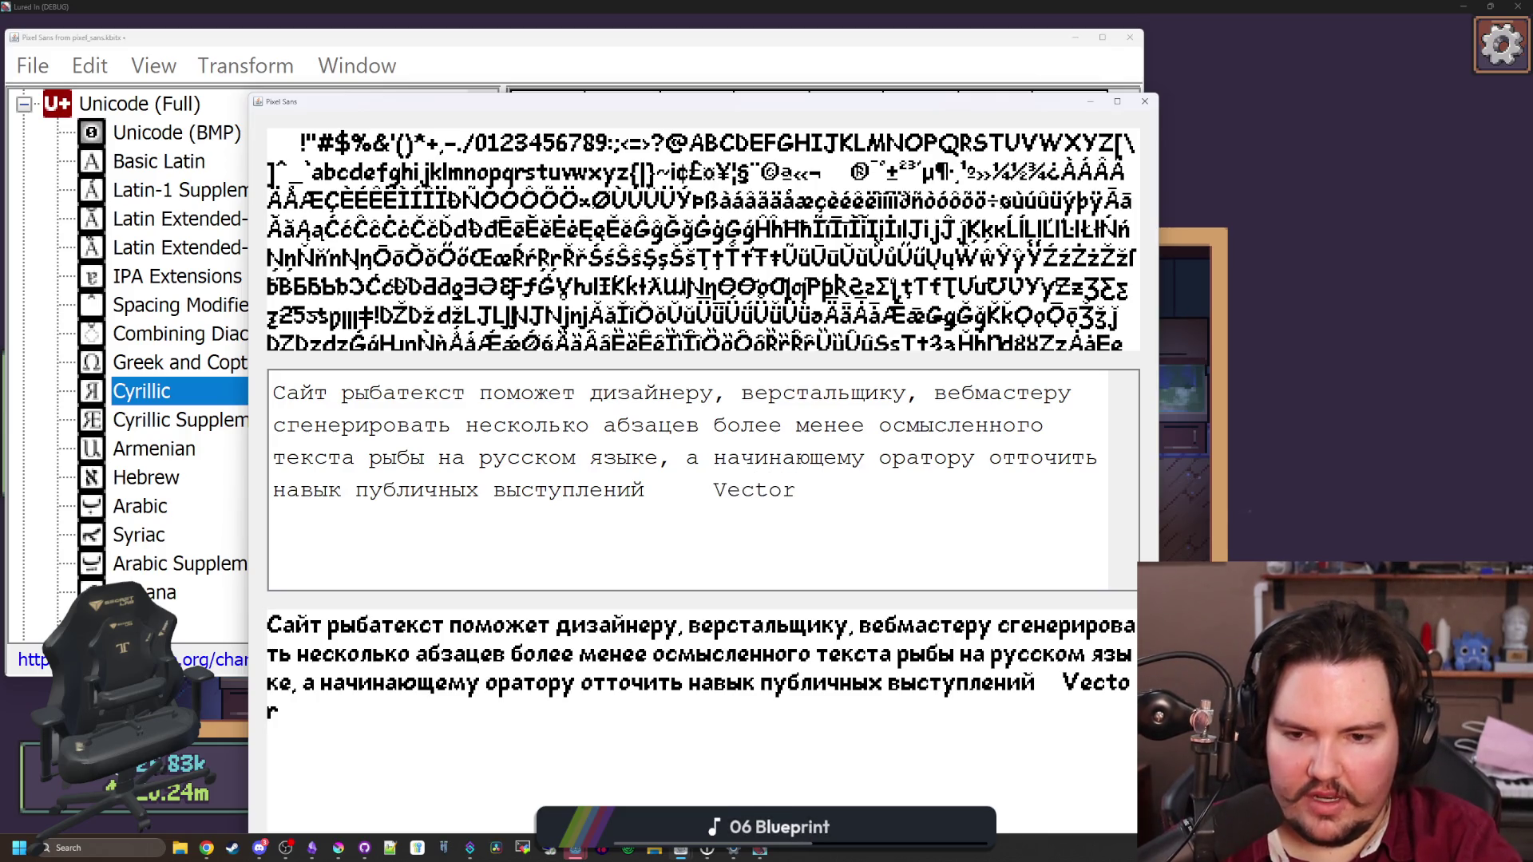
pyautogui.press('BackSpace')
pyautogui.press('BackSpace')
pyautogui.press('BackSpace')
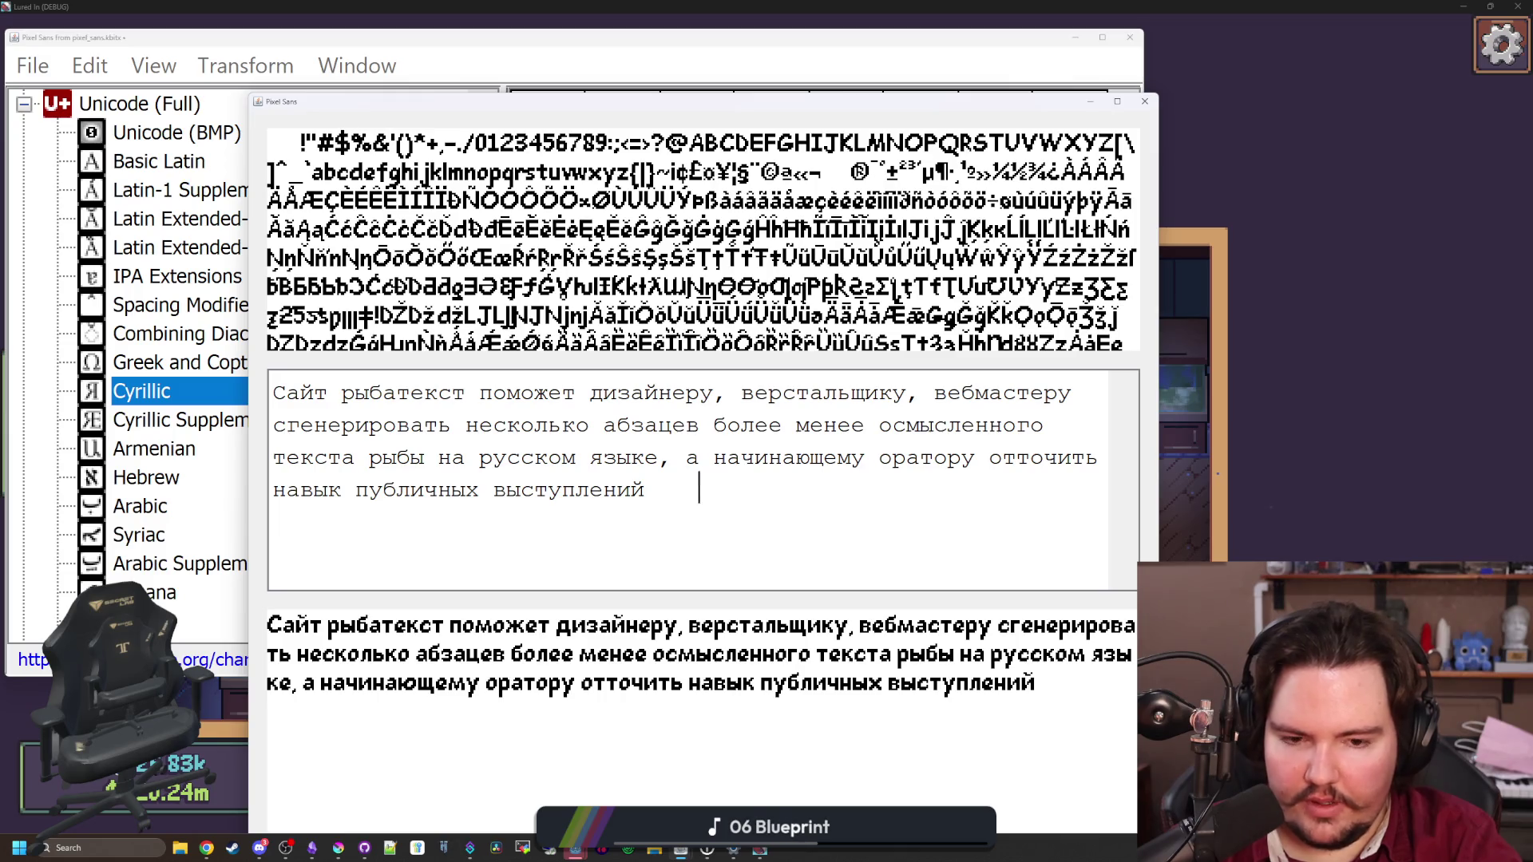
pyautogui.write('Rde')
pyautogui.press('BackSpace')
pyautogui.press('BackSpace')
pyautogui.press('BackSpace')
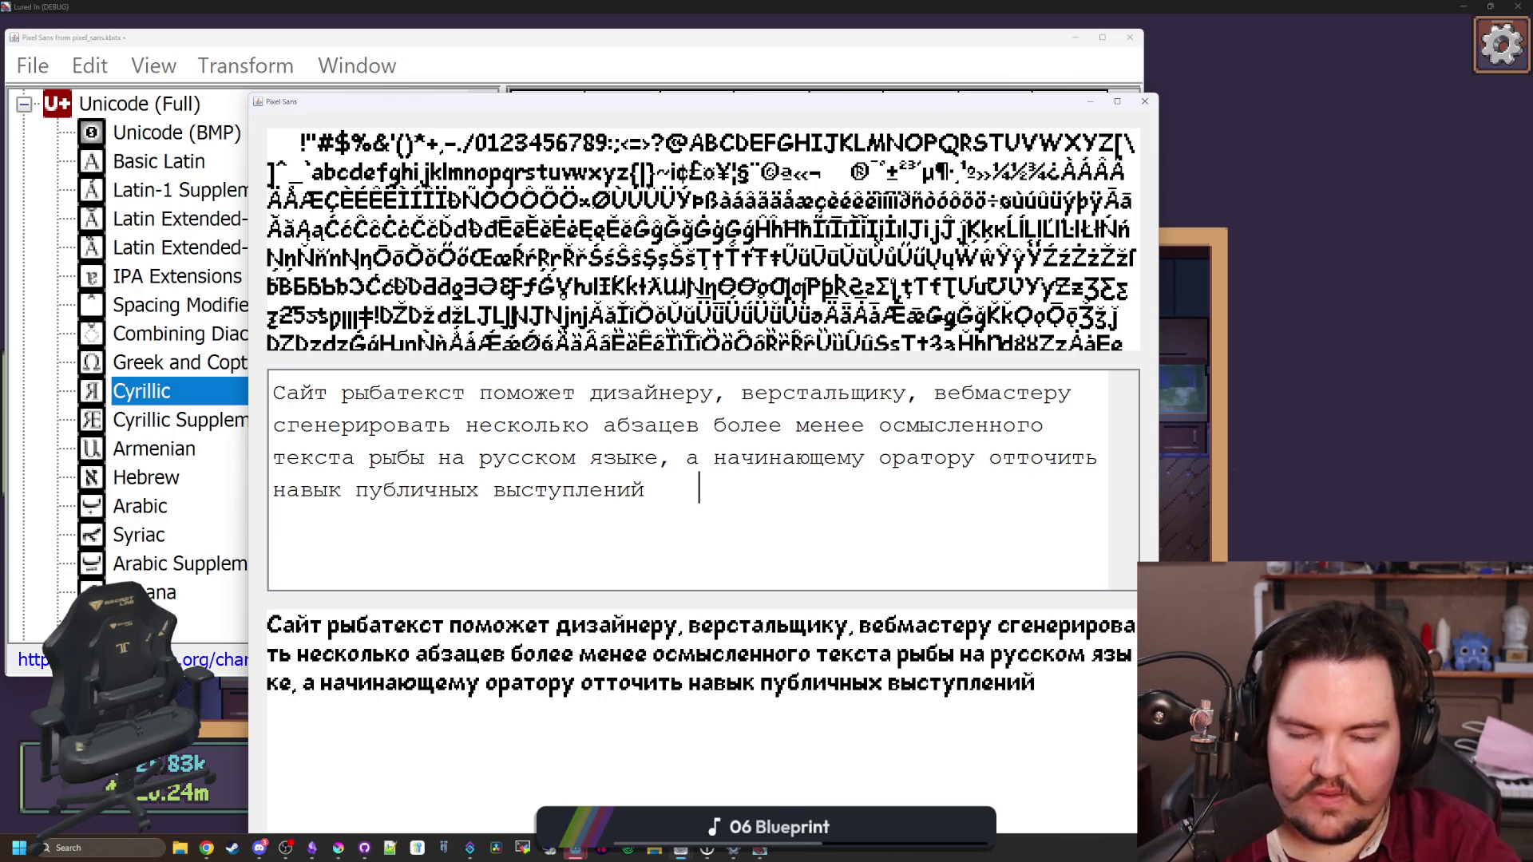
pyautogui.click(1144, 101)
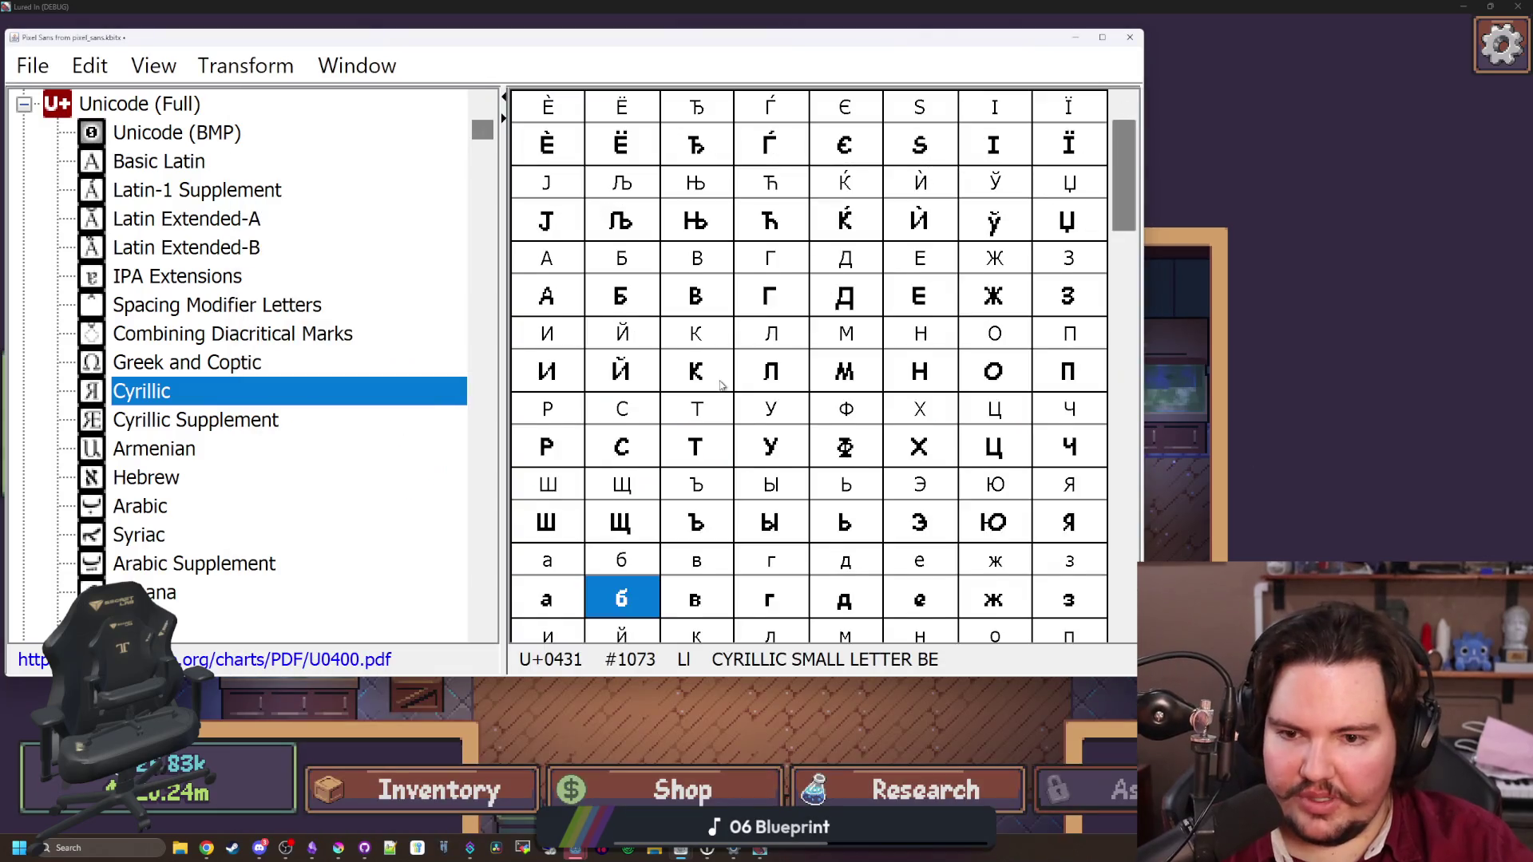
# Narrow the capital V glyph in Basic Latin by one pixel of advance width
pyautogui.scroll(-5, 721, 383)
pyautogui.click(202, 178)
pyautogui.scroll(-1, 828, 438)
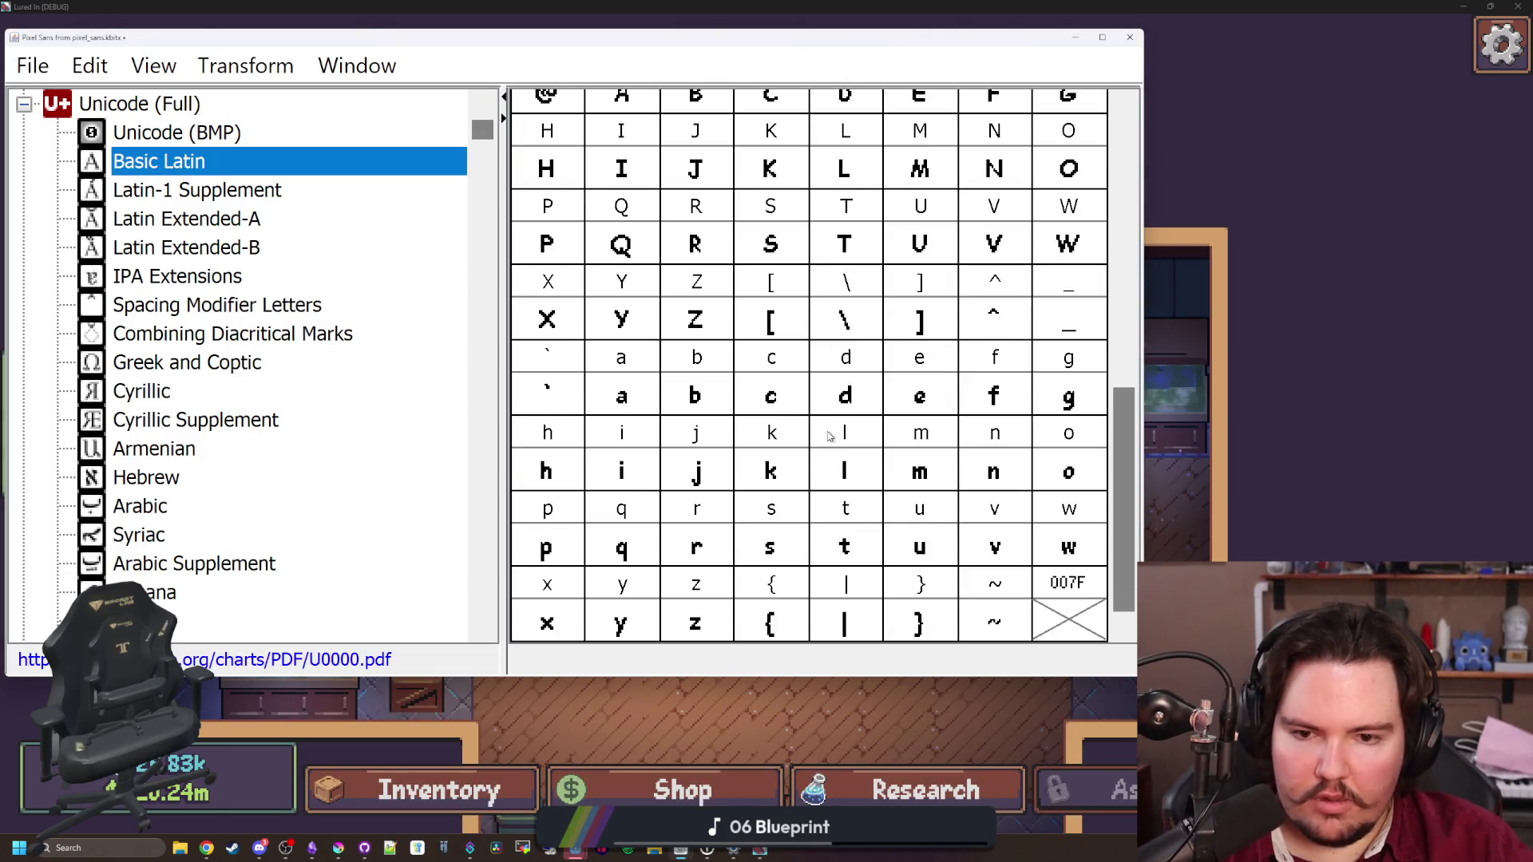
pyautogui.doubleClick(972, 243)
pyautogui.moveTo(899, 90); pyautogui.dragTo(879, 90)
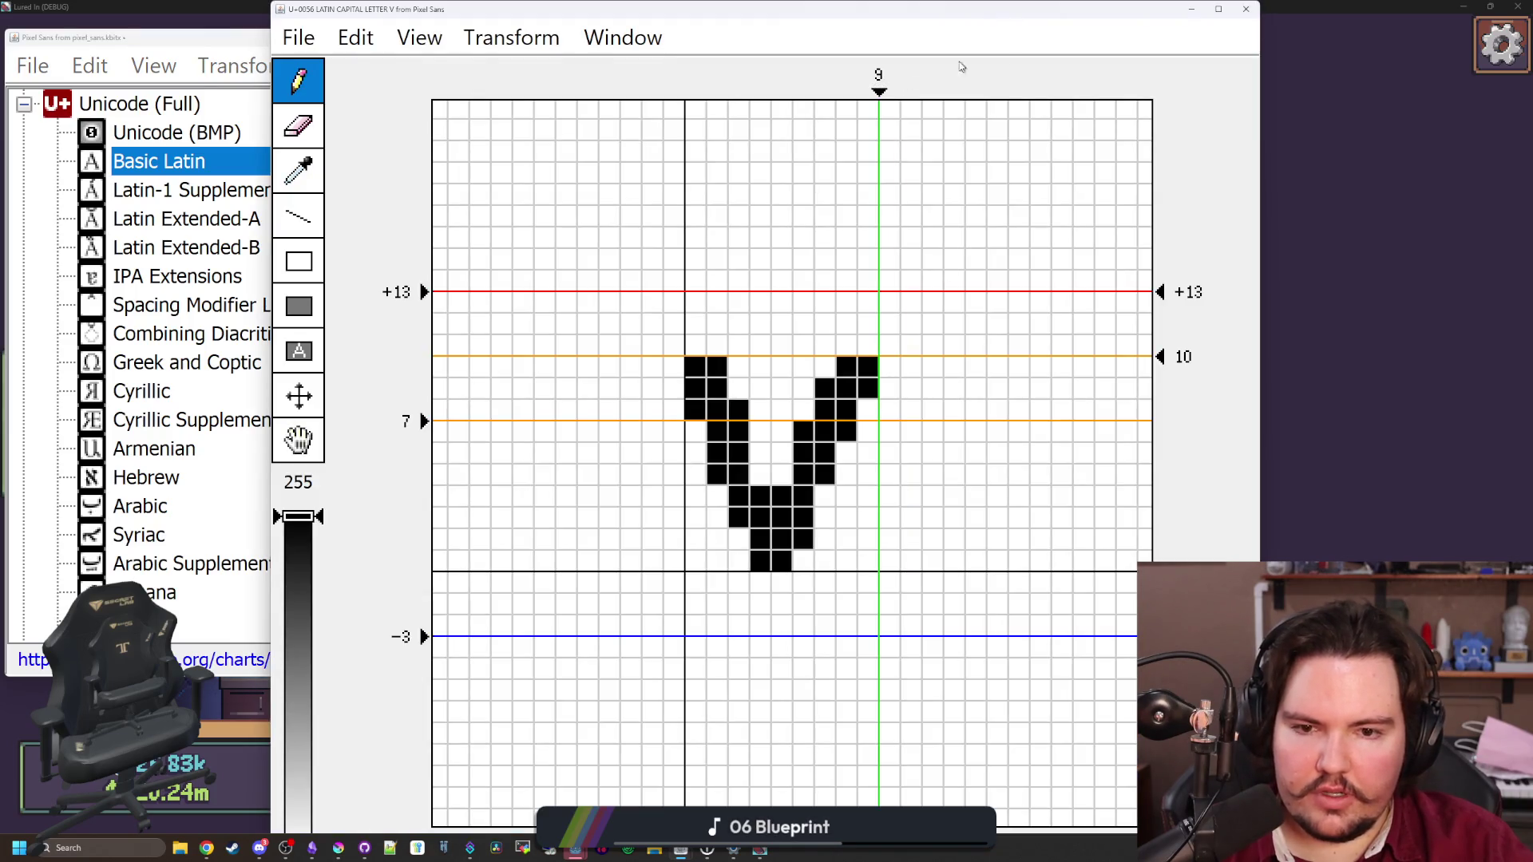
pyautogui.click(1246, 9)
# Preview the font with 'Vector' typed on a new line below the English sample
pyautogui.click(876, 372)
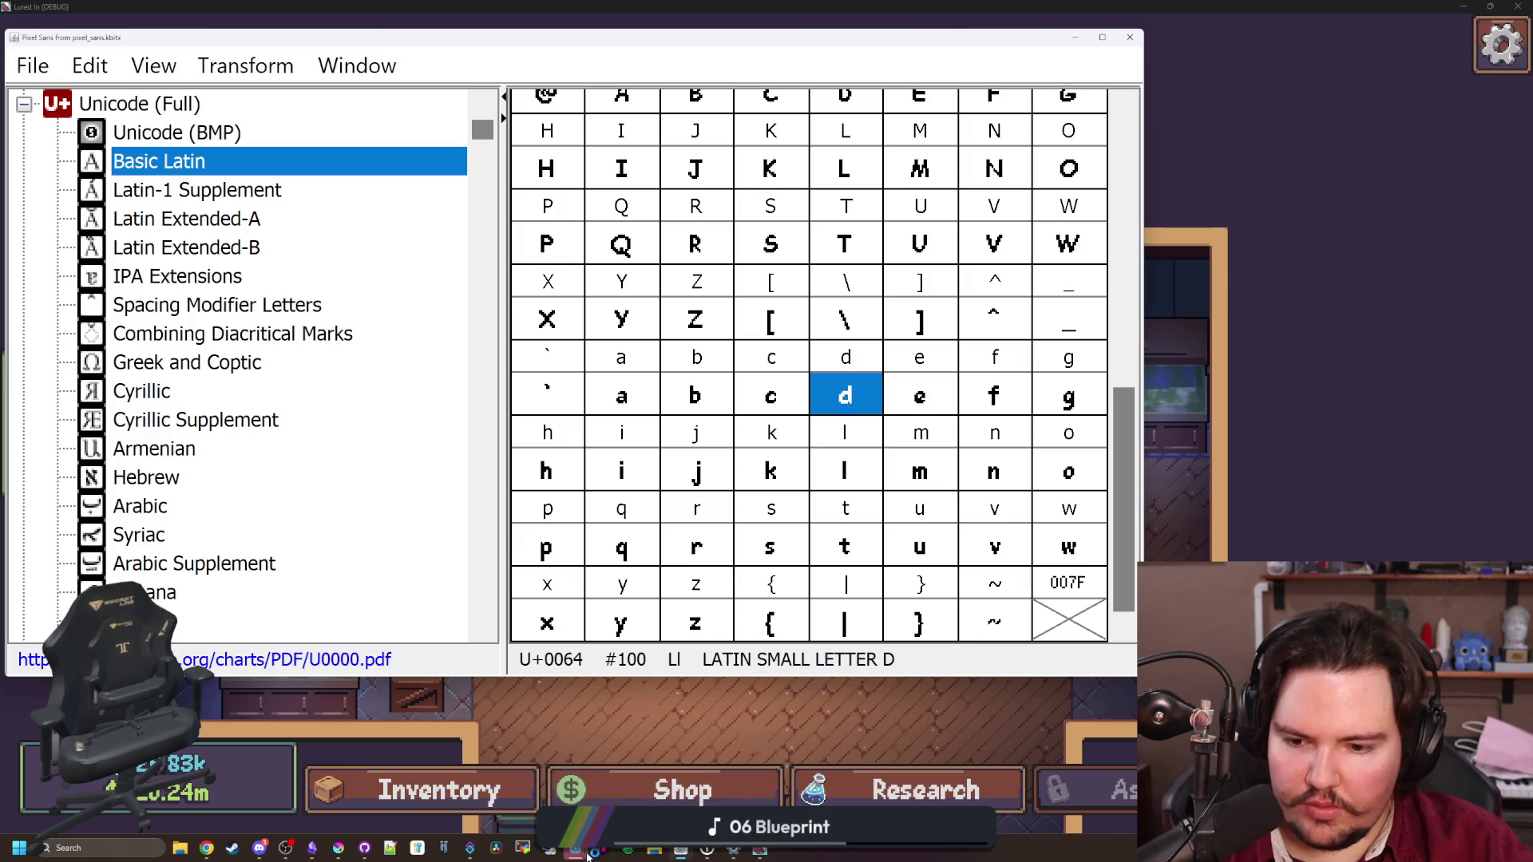
pyautogui.moveTo(681, 849)
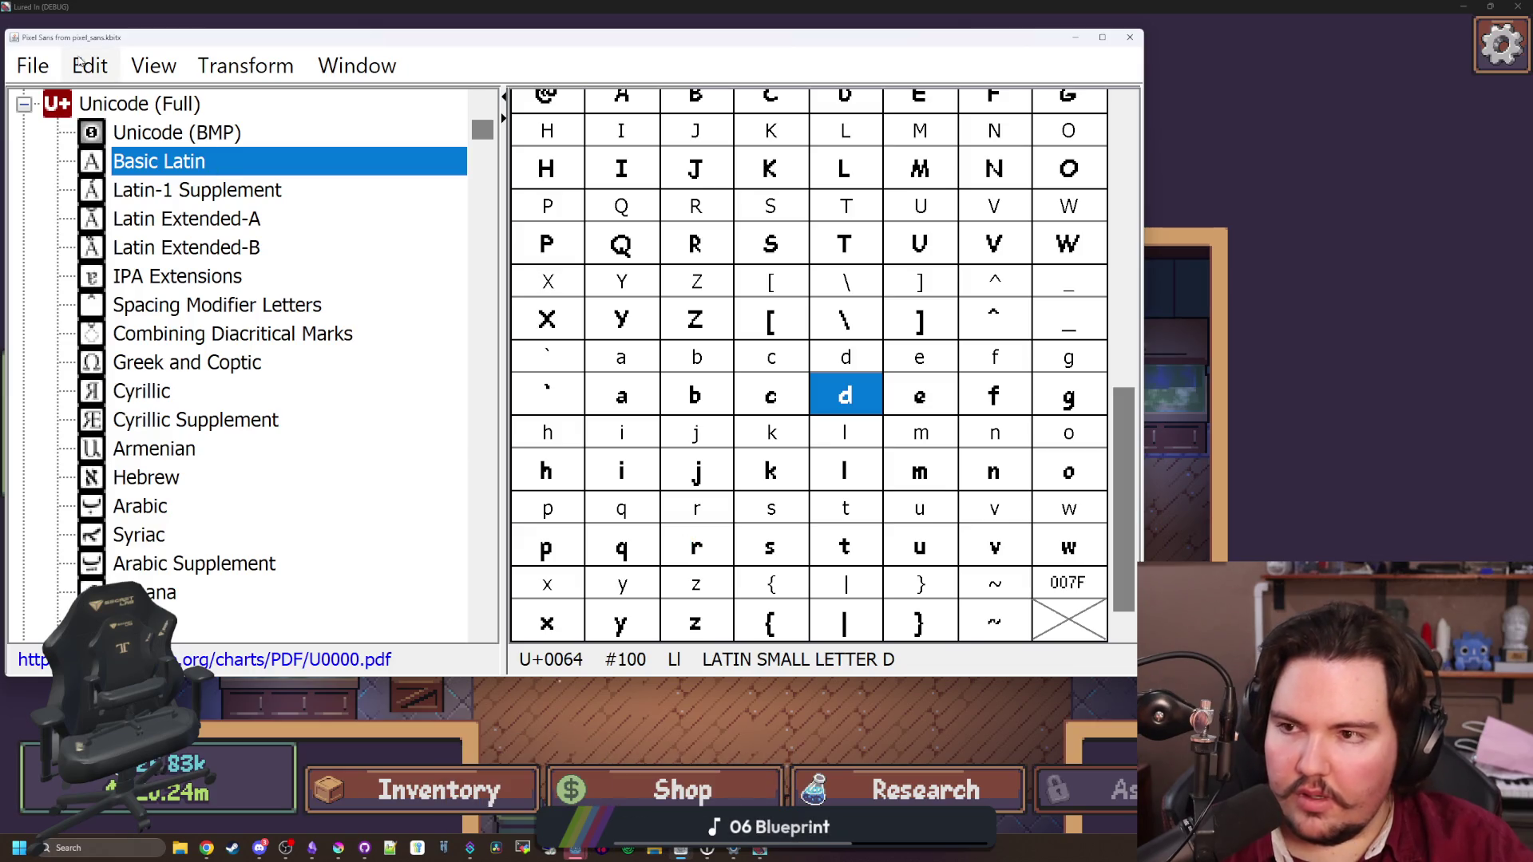
pyautogui.click(32, 66)
pyautogui.click(157, 525)
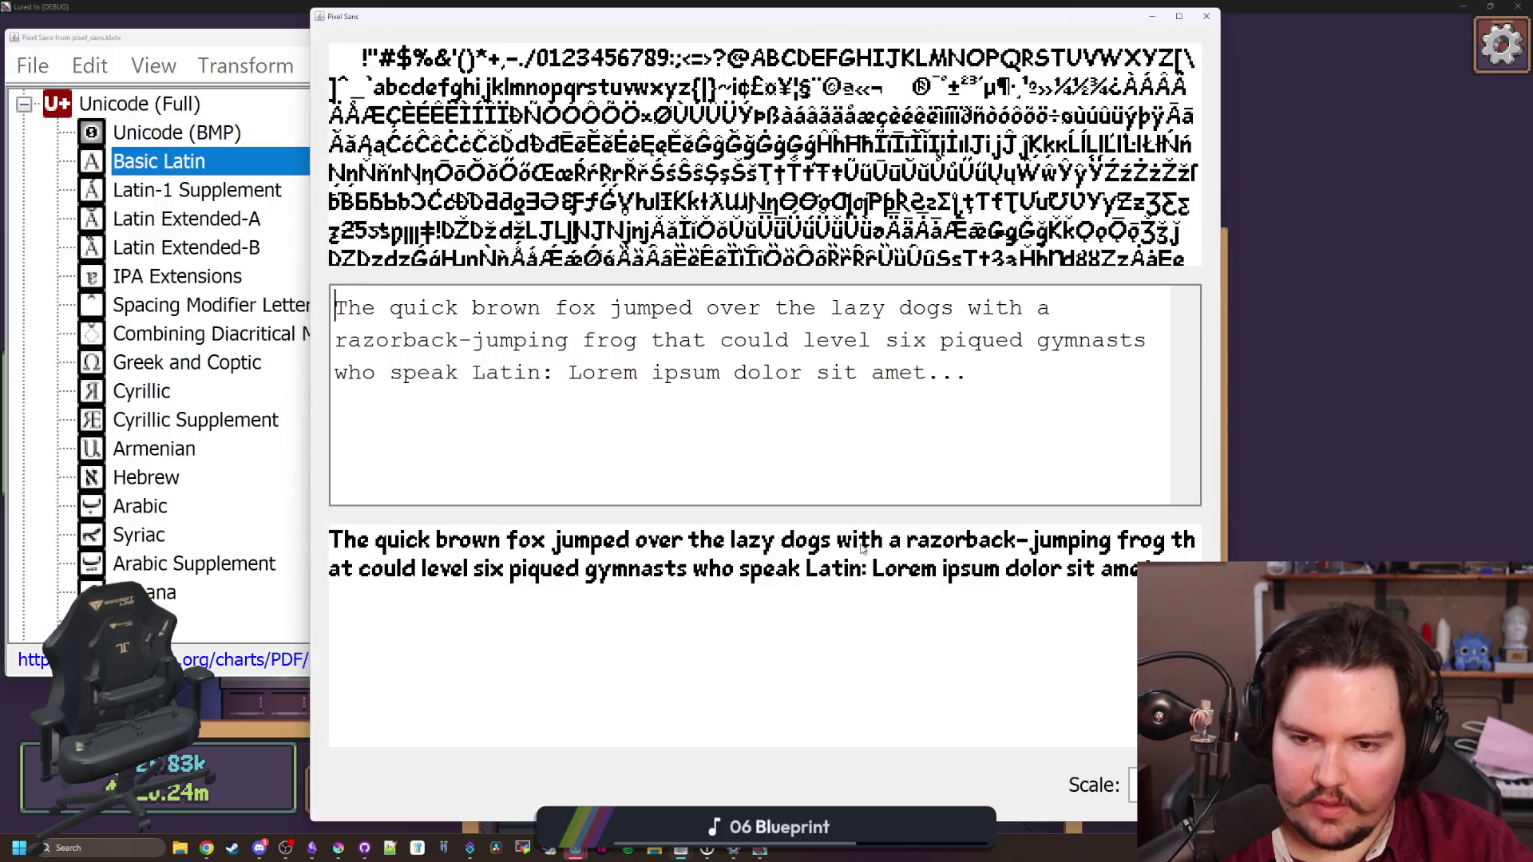
pyautogui.click(967, 372)
pyautogui.write('Vec')
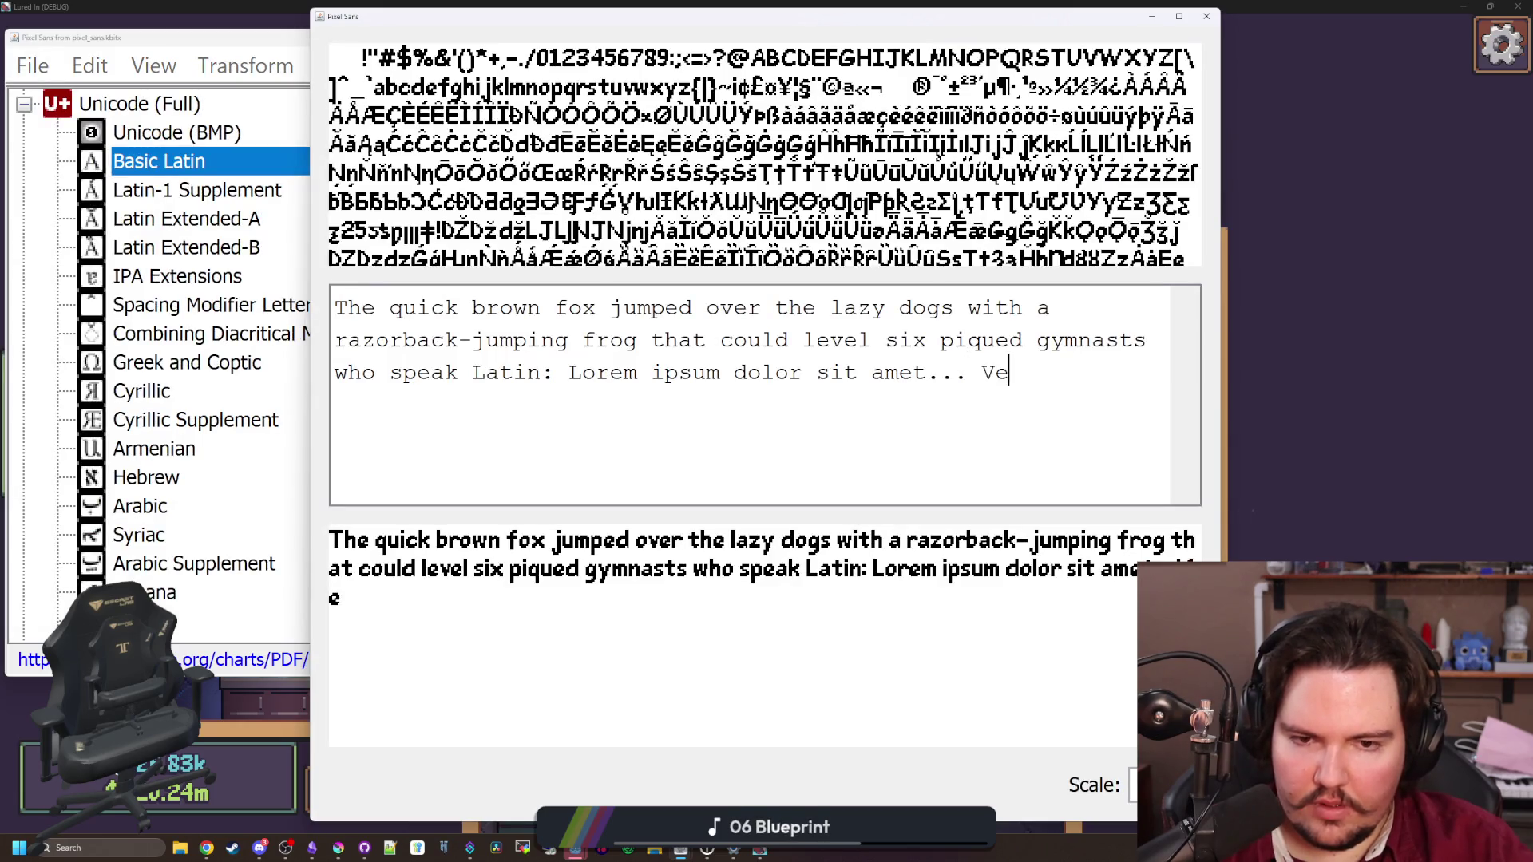
pyautogui.press('BackSpace')
pyautogui.press('BackSpace')
pyautogui.press('BackSpace')
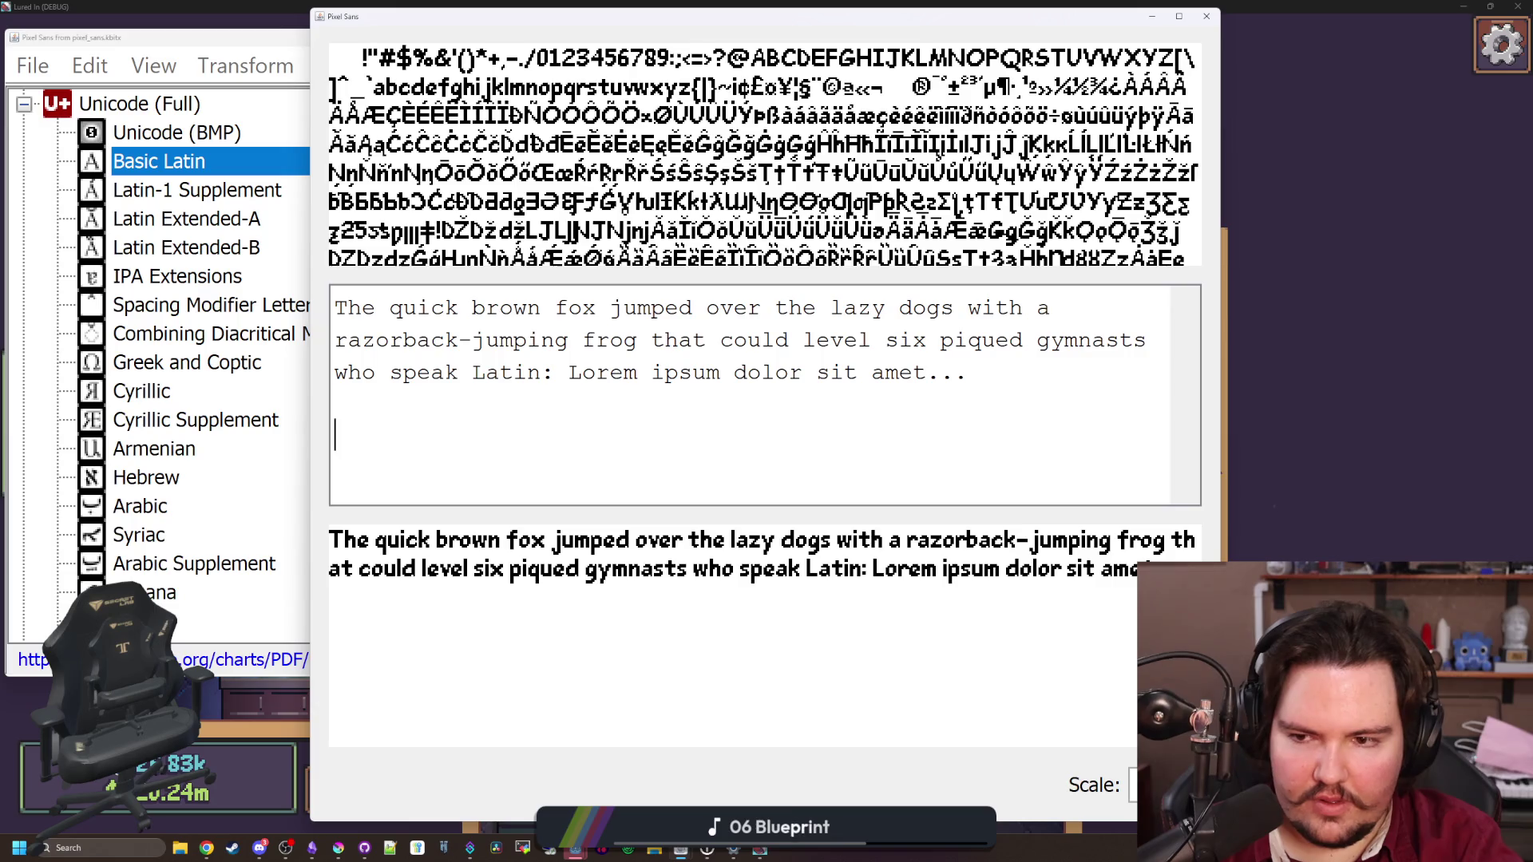
pyautogui.write('Vector')
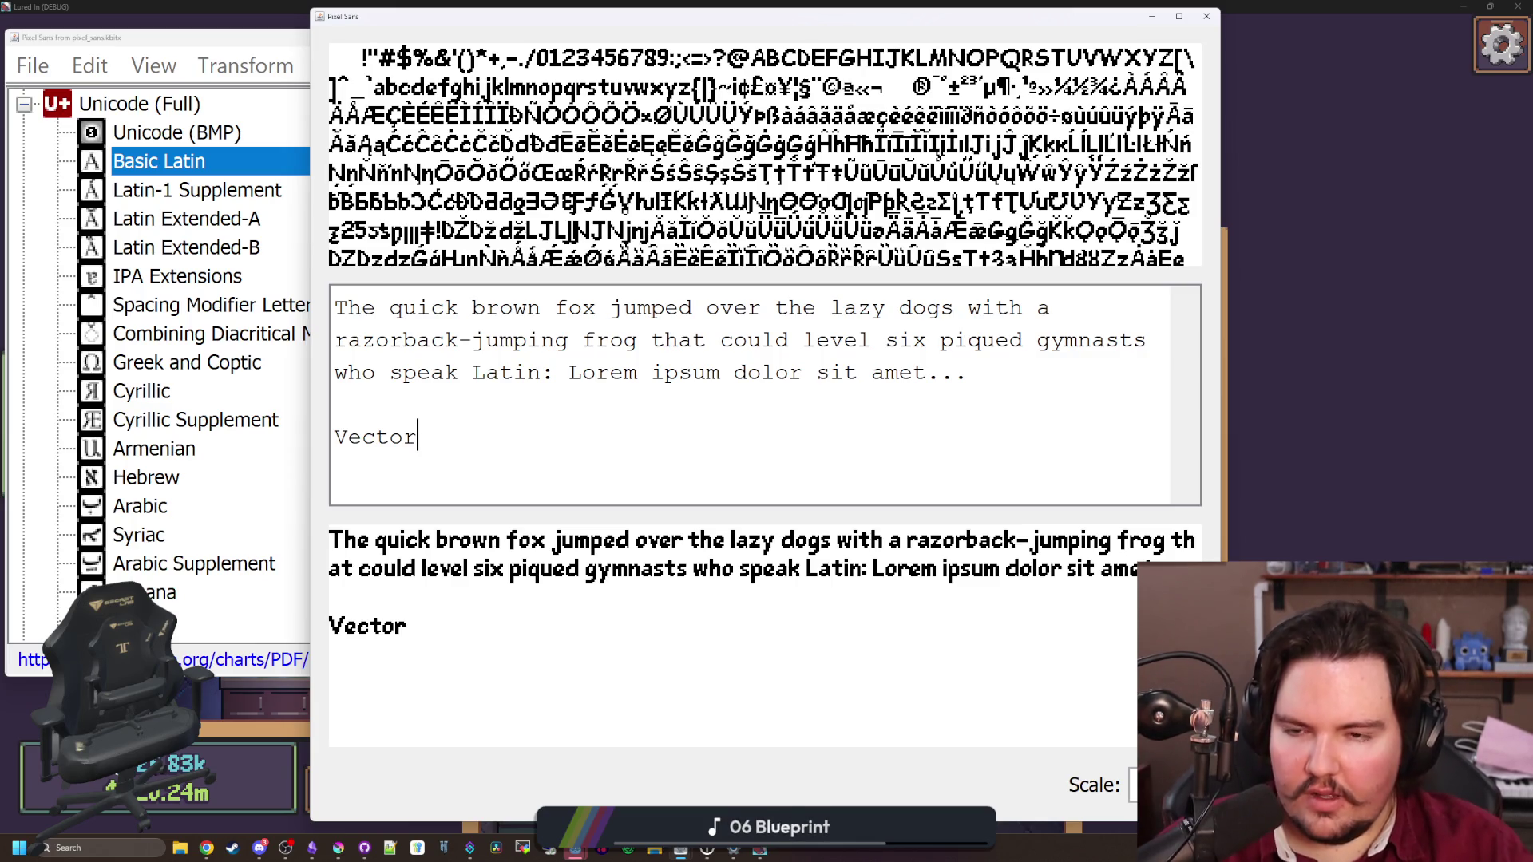
pyautogui.click(1206, 16)
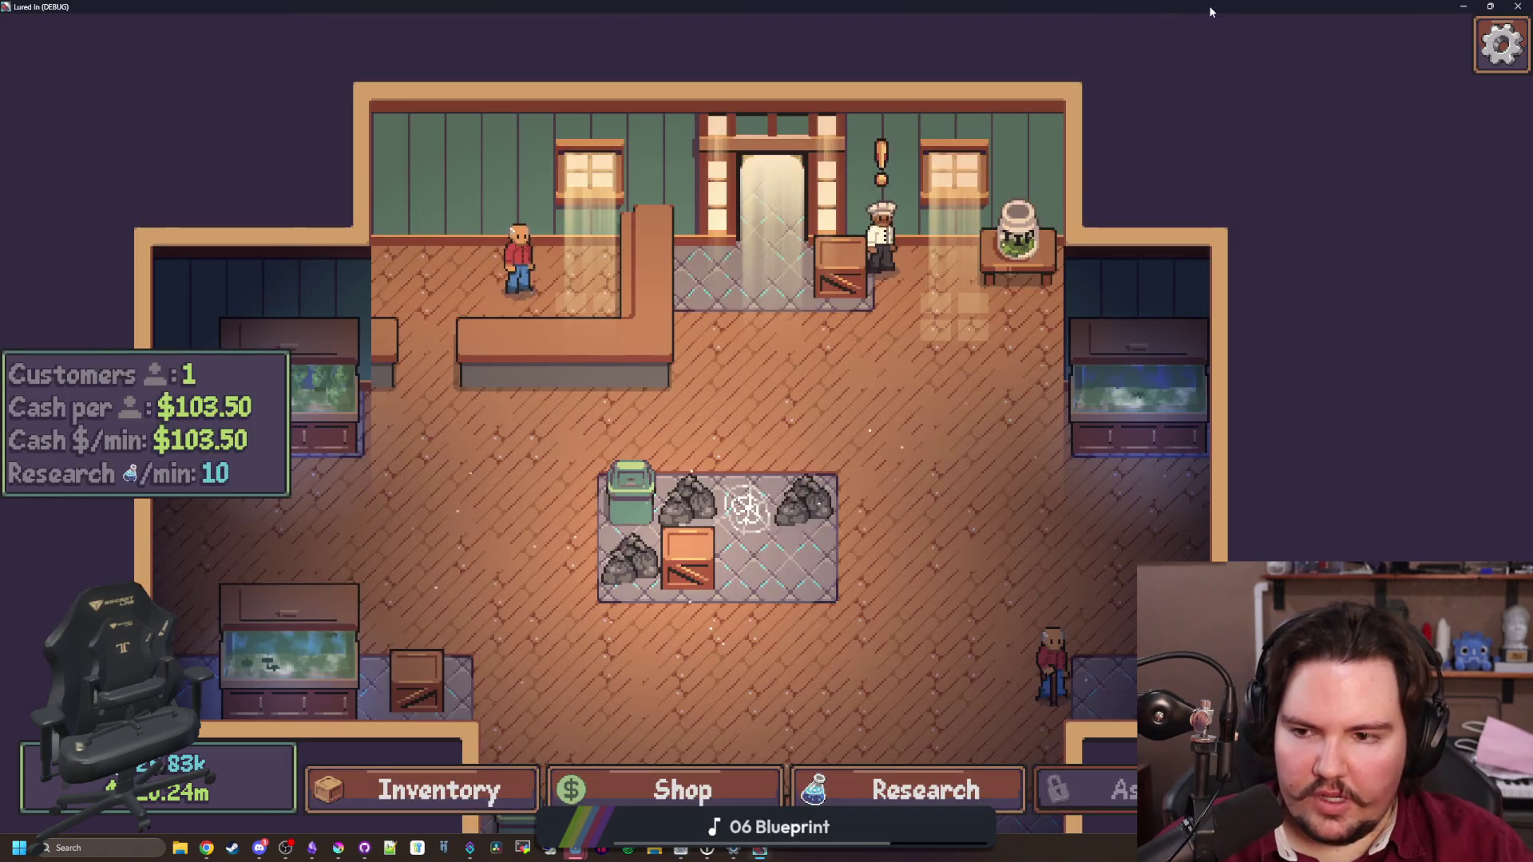
# Restore the Pixel Sans editor window and close the font preview
pyautogui.moveTo(761, 851)
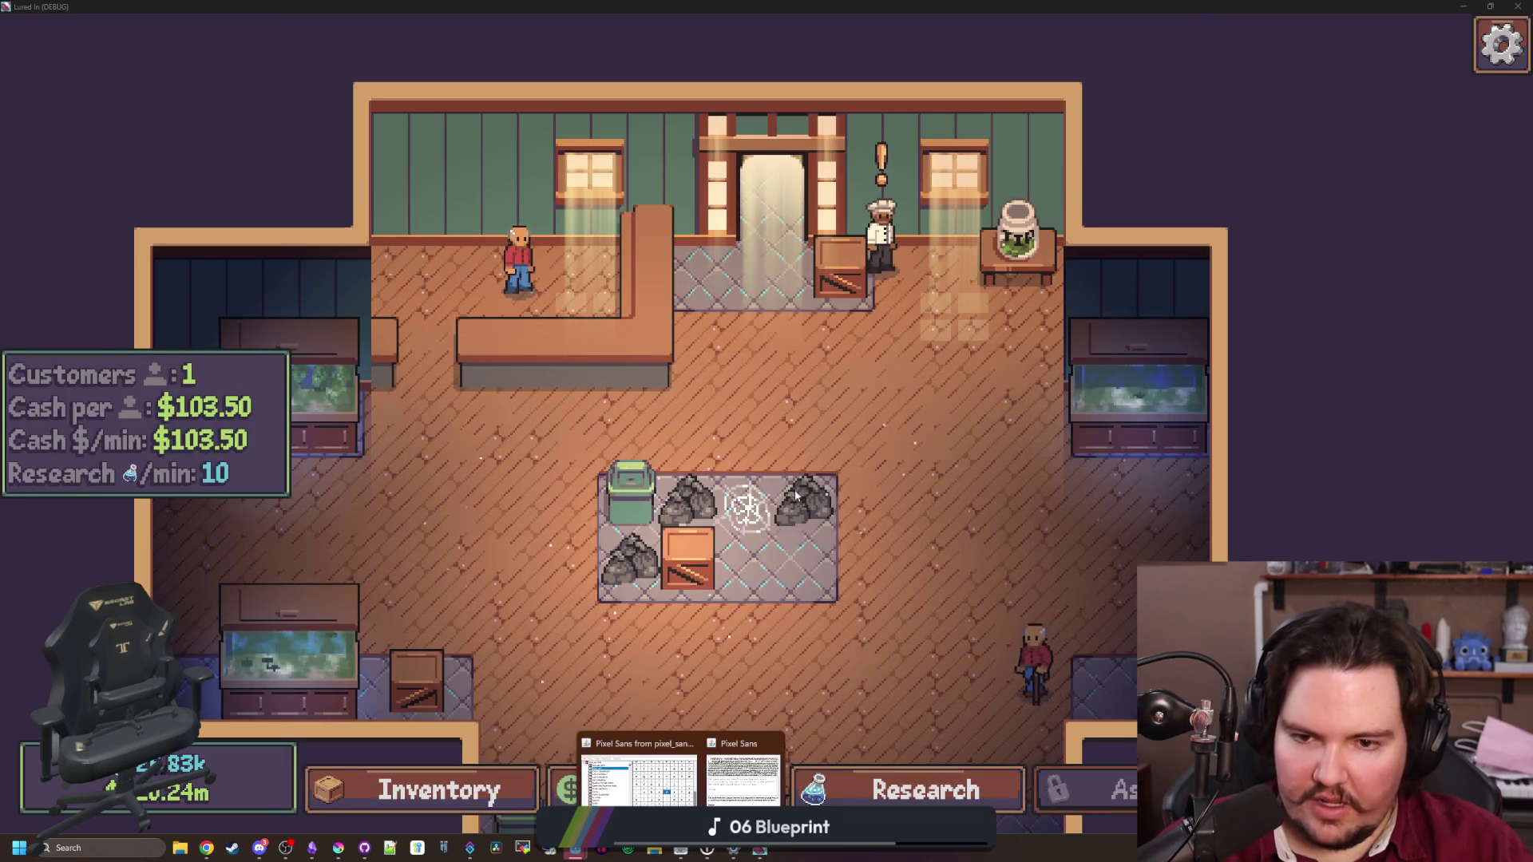
pyautogui.click(743, 766)
pyautogui.click(1205, 16)
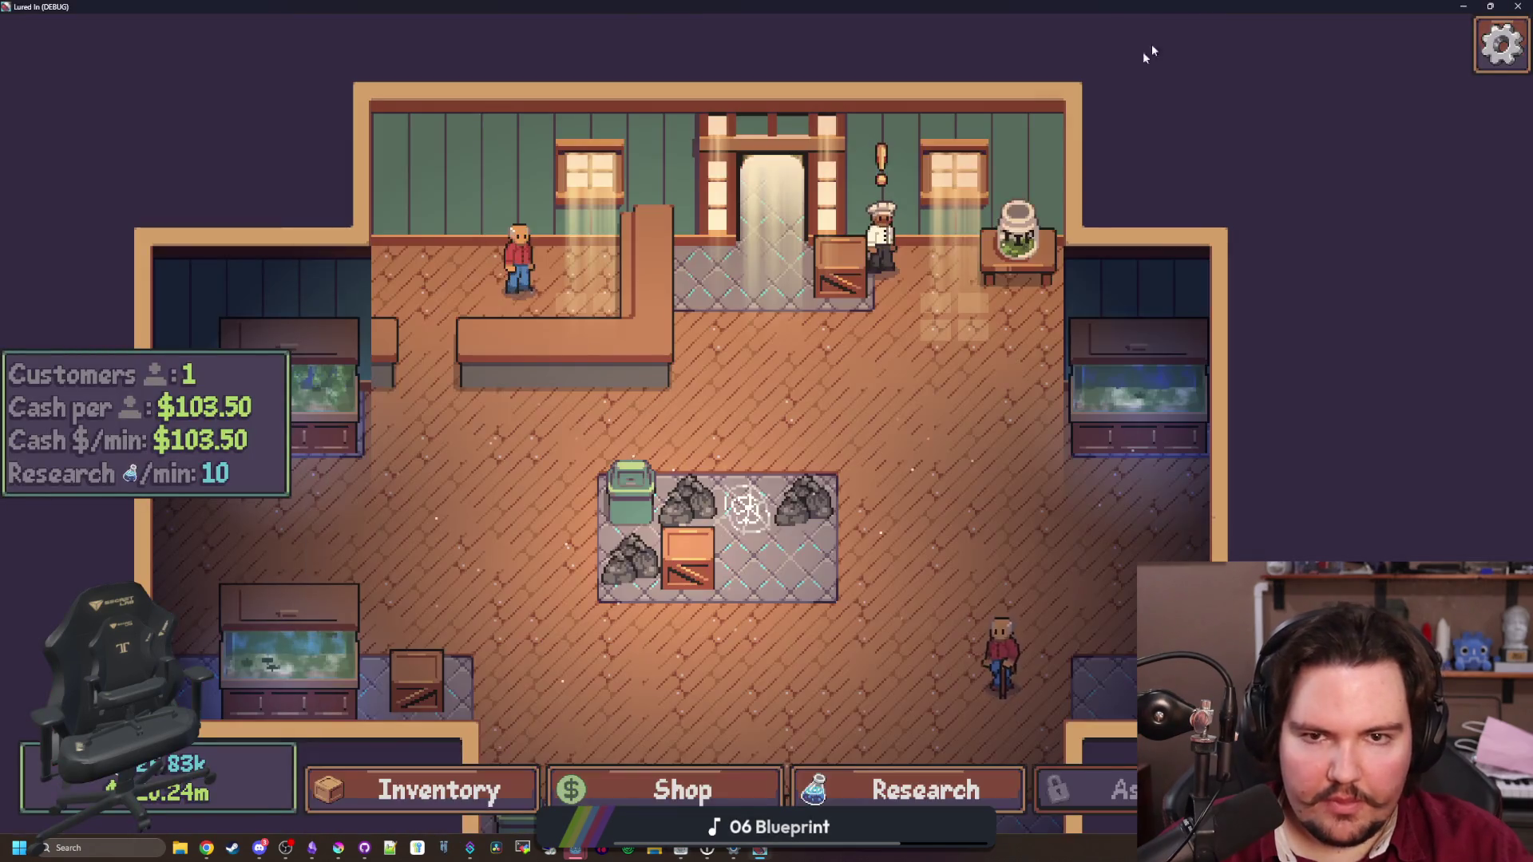
pyautogui.click(681, 851)
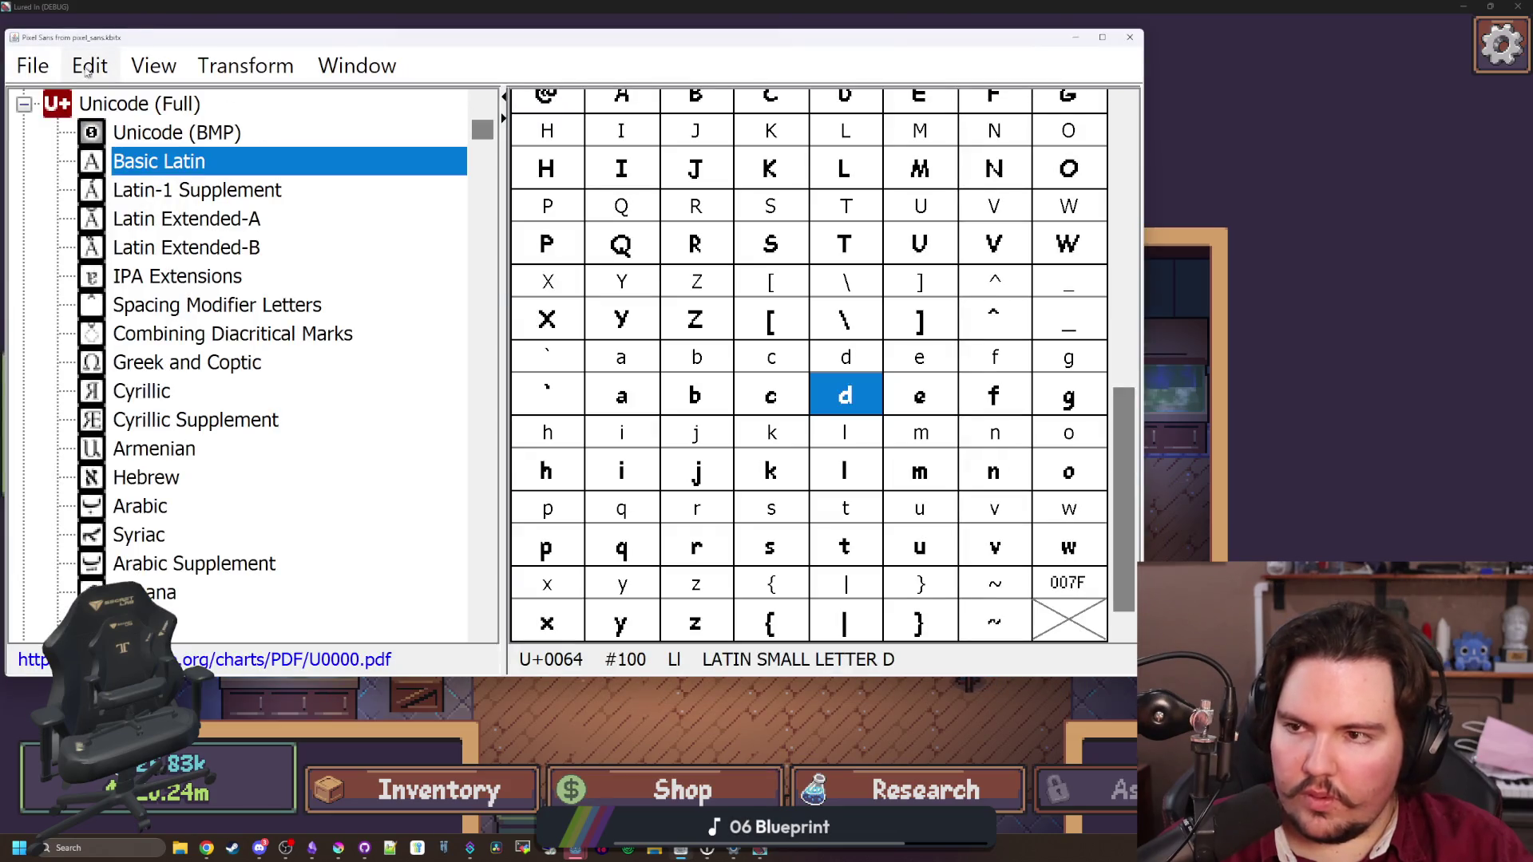
# Open File > Font Info and select the FontForge manufacturer entry in the Names fields
pyautogui.click(33, 65)
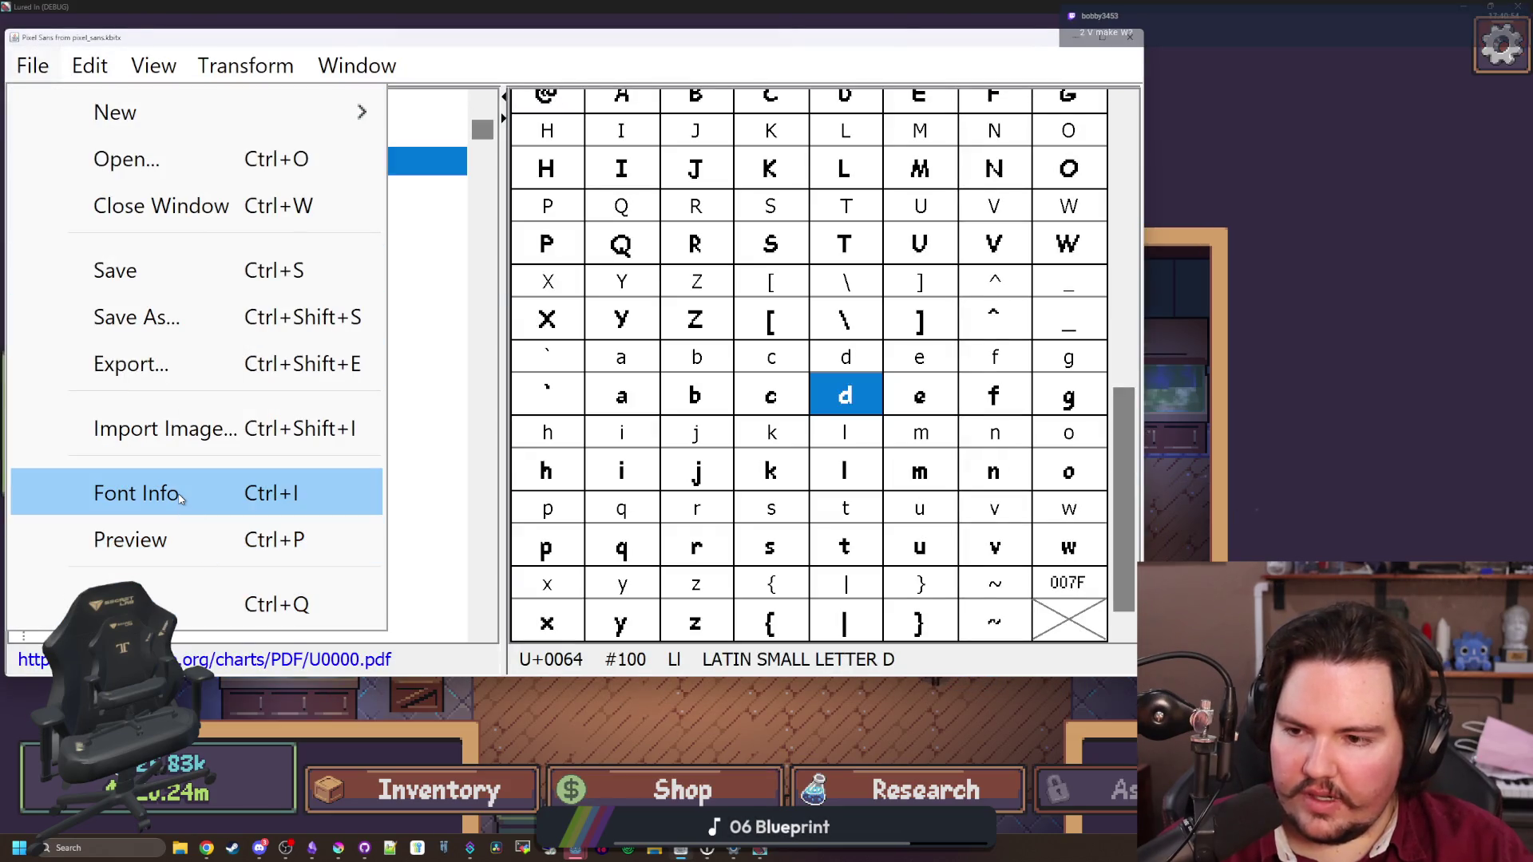
pyautogui.click(179, 495)
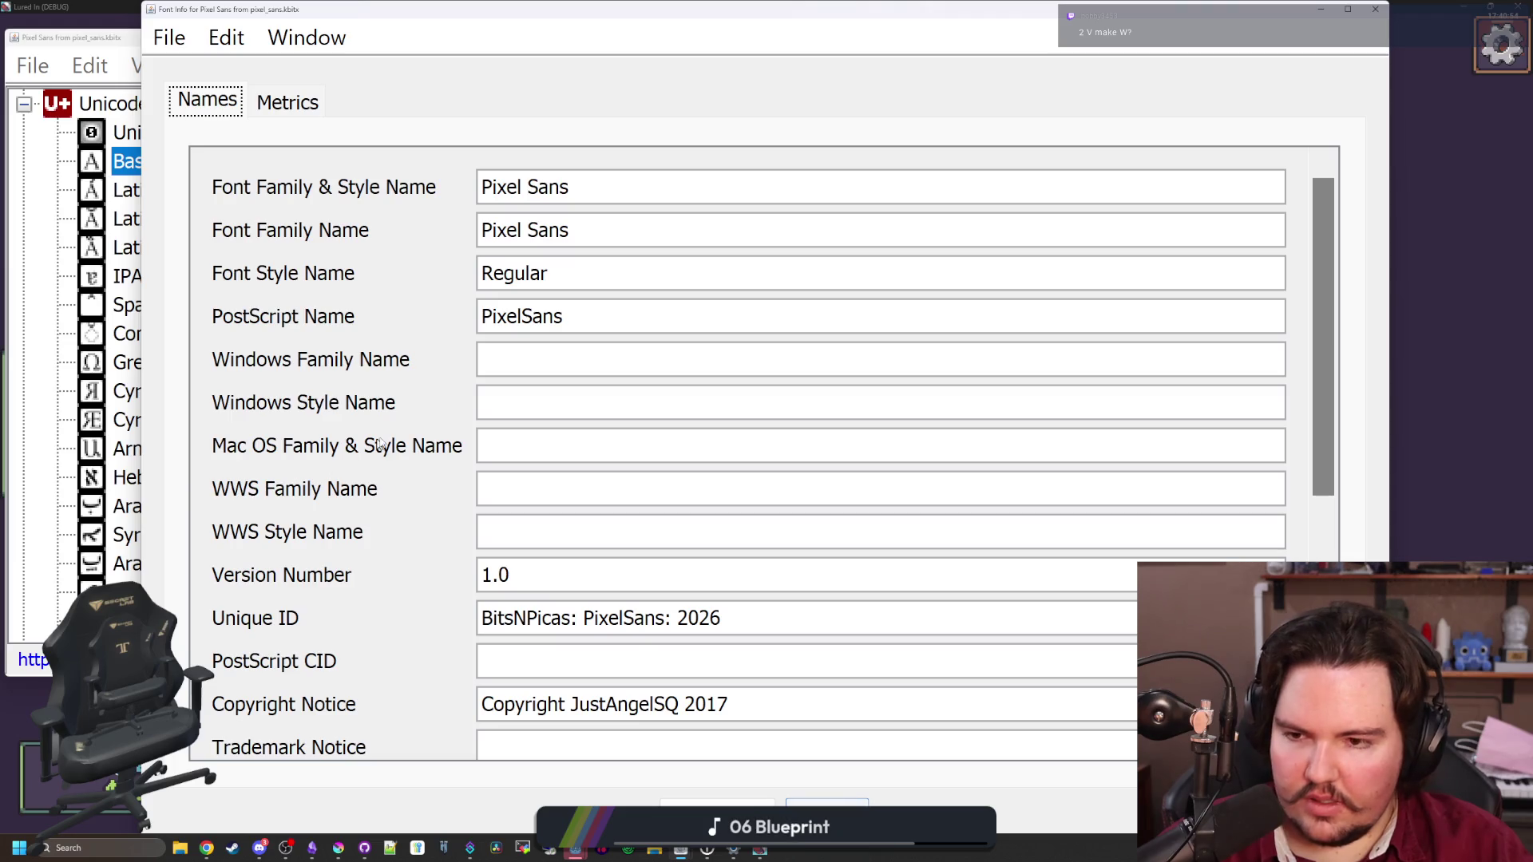
pyautogui.scroll(-5, 597, 546)
pyautogui.scroll(5, 597, 545)
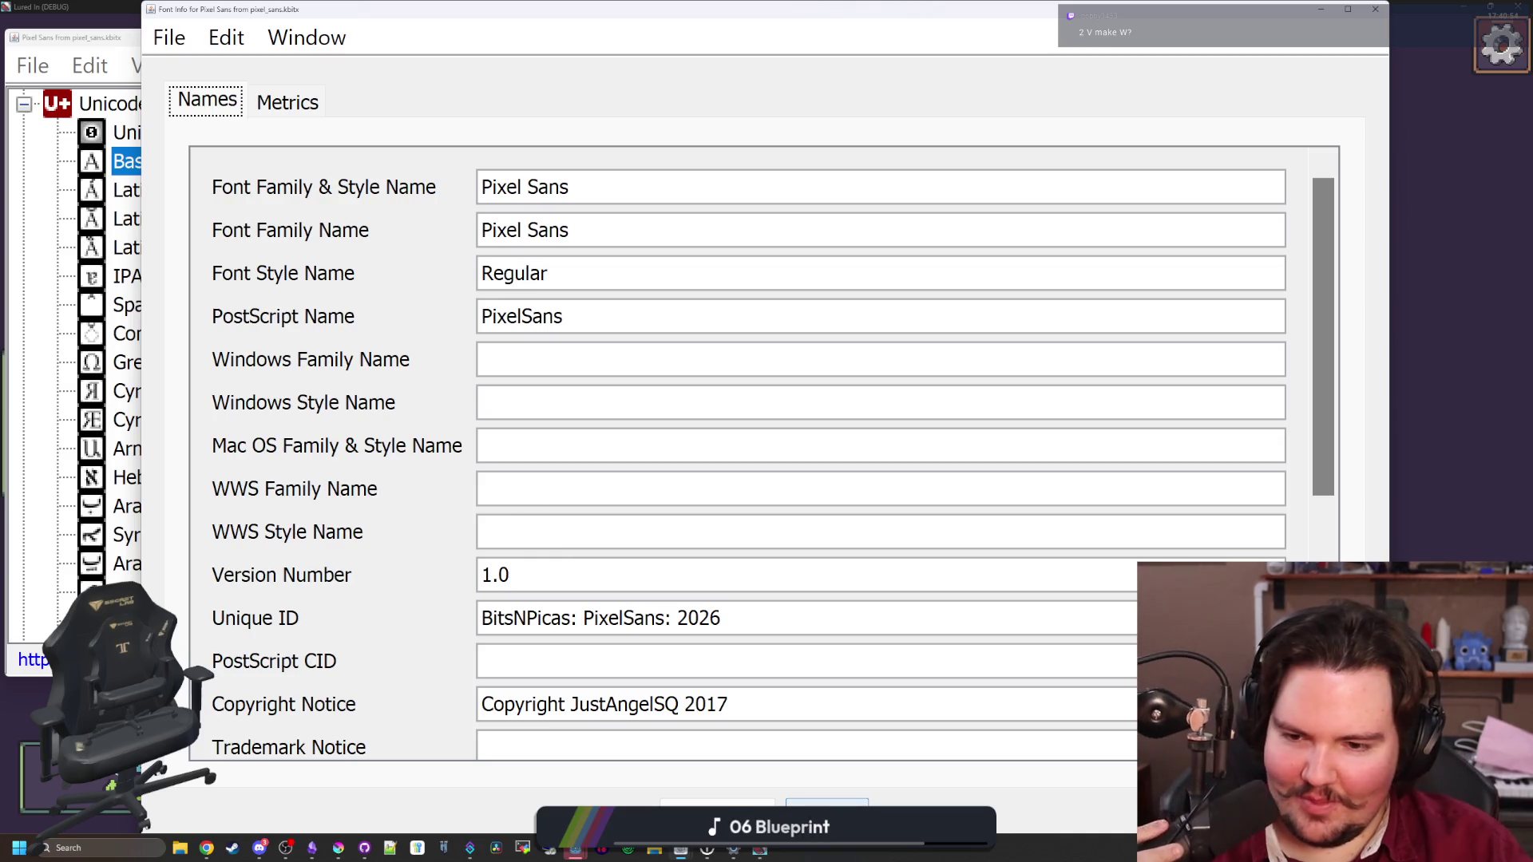
pyautogui.doubleClick(627, 618)
pyautogui.click(603, 359)
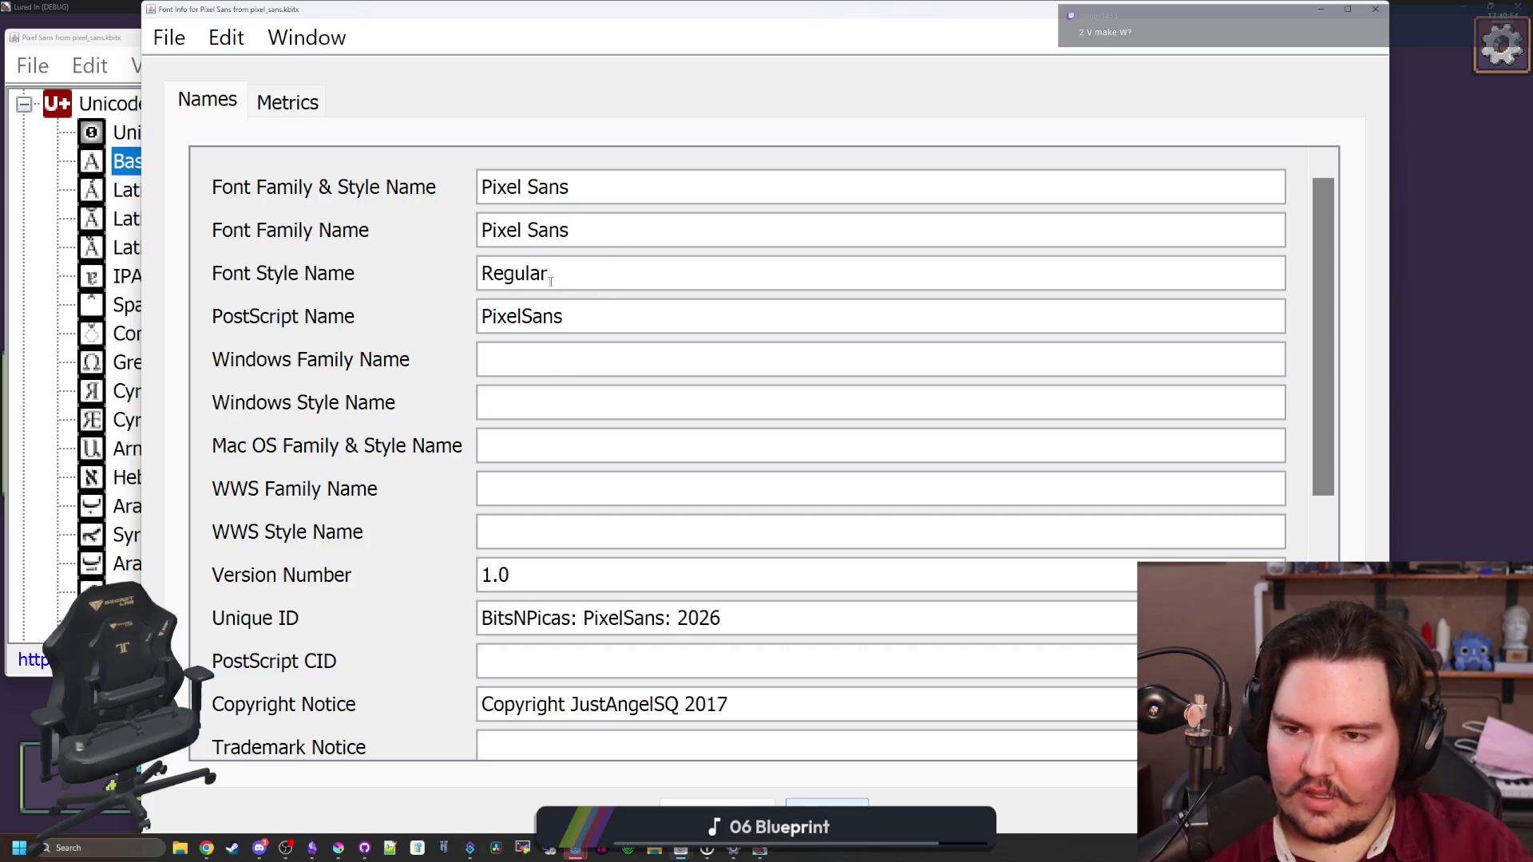
pyautogui.click(483, 359)
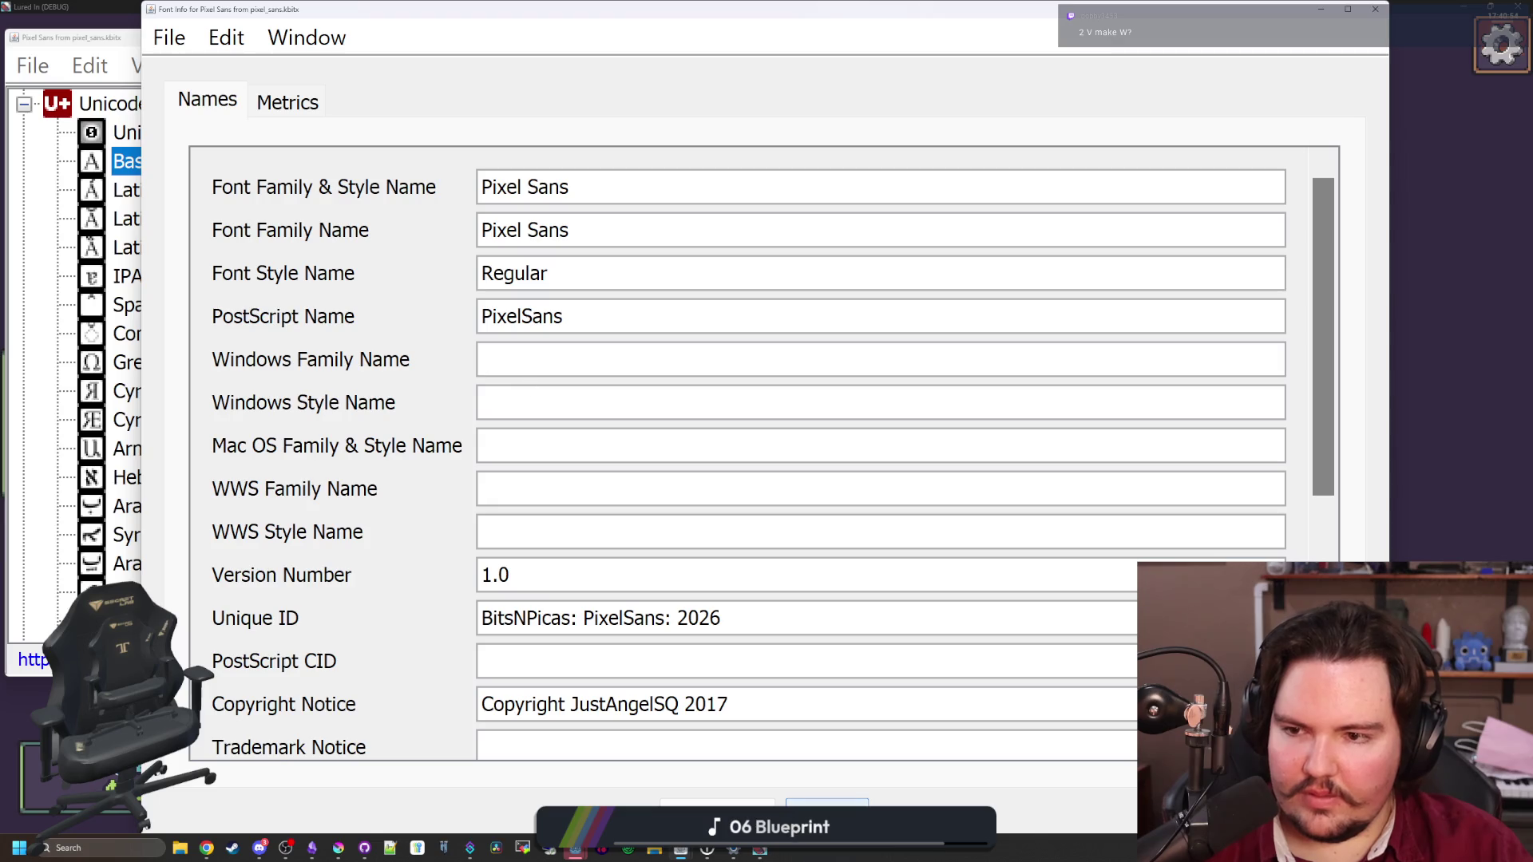
pyautogui.scroll(-5, 559, 330)
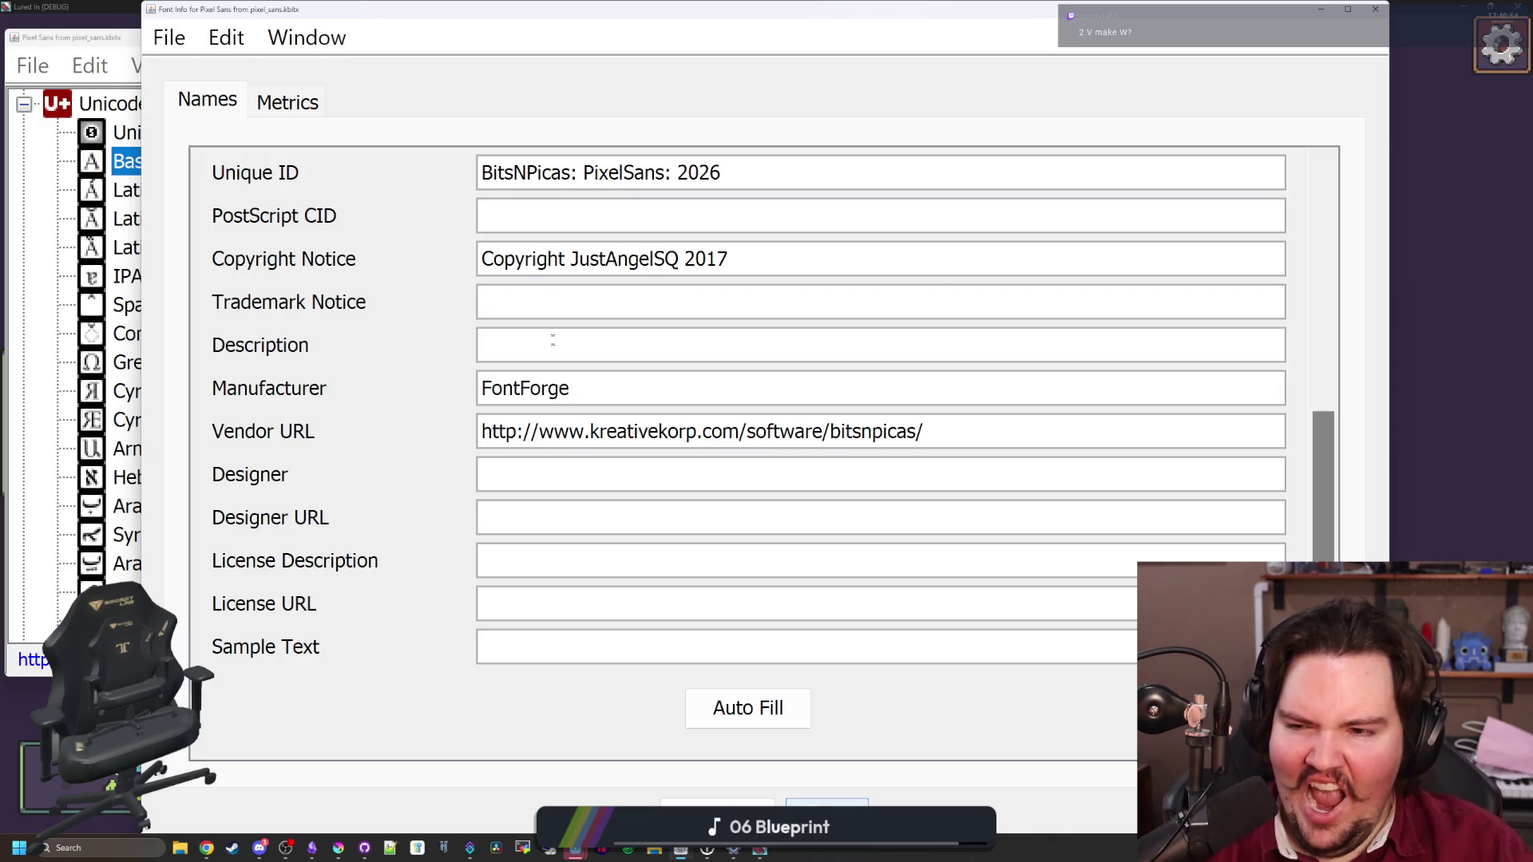
pyautogui.doubleClick(549, 388)
# Replace the Manufacturer entry with 'Big Boy Games'
pyautogui.press('BackSpace')
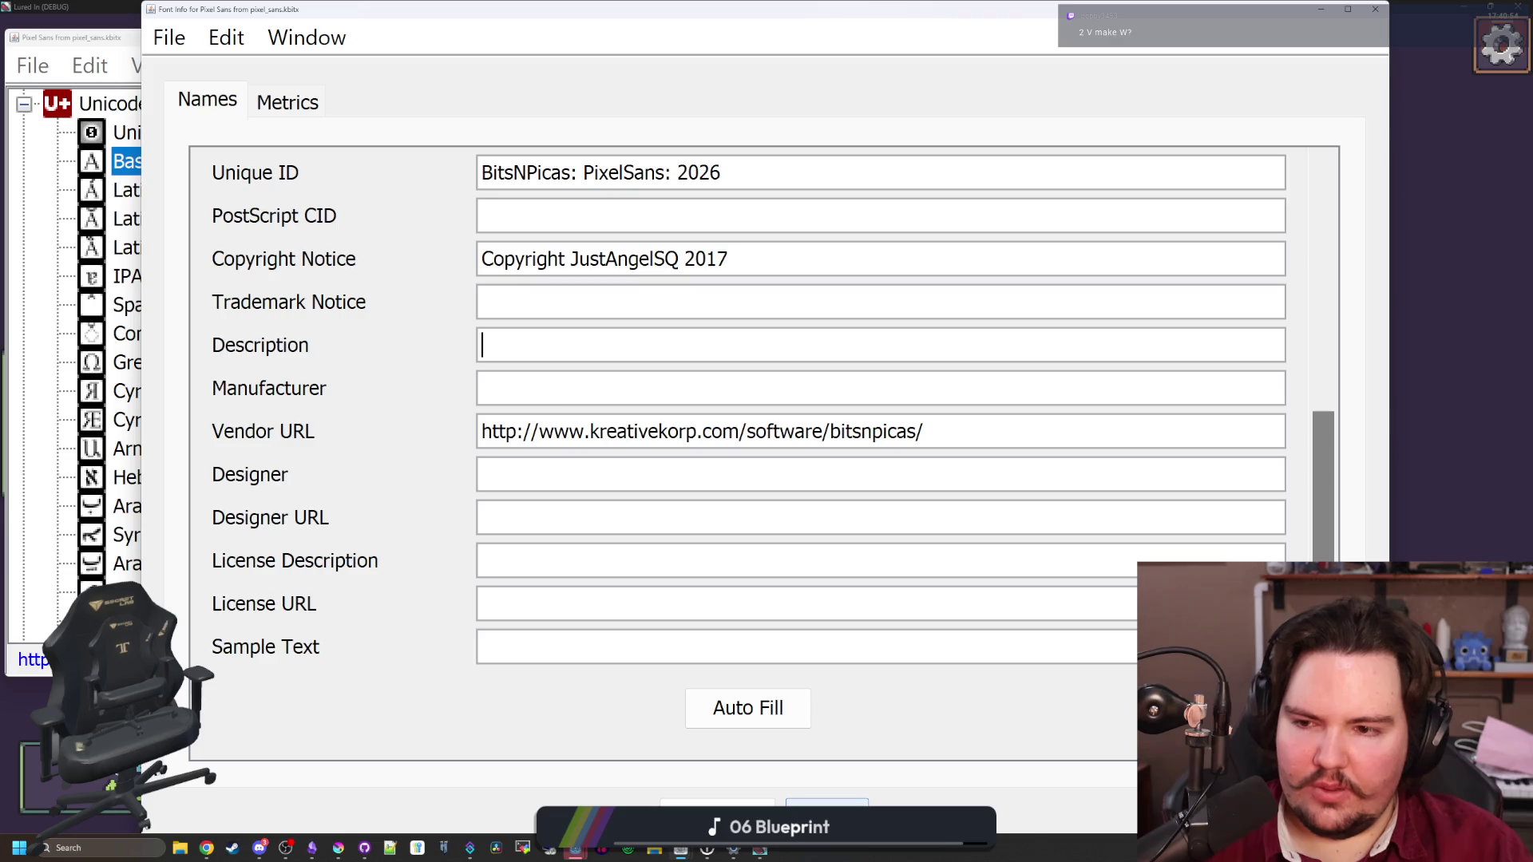
pyautogui.write('Big ')
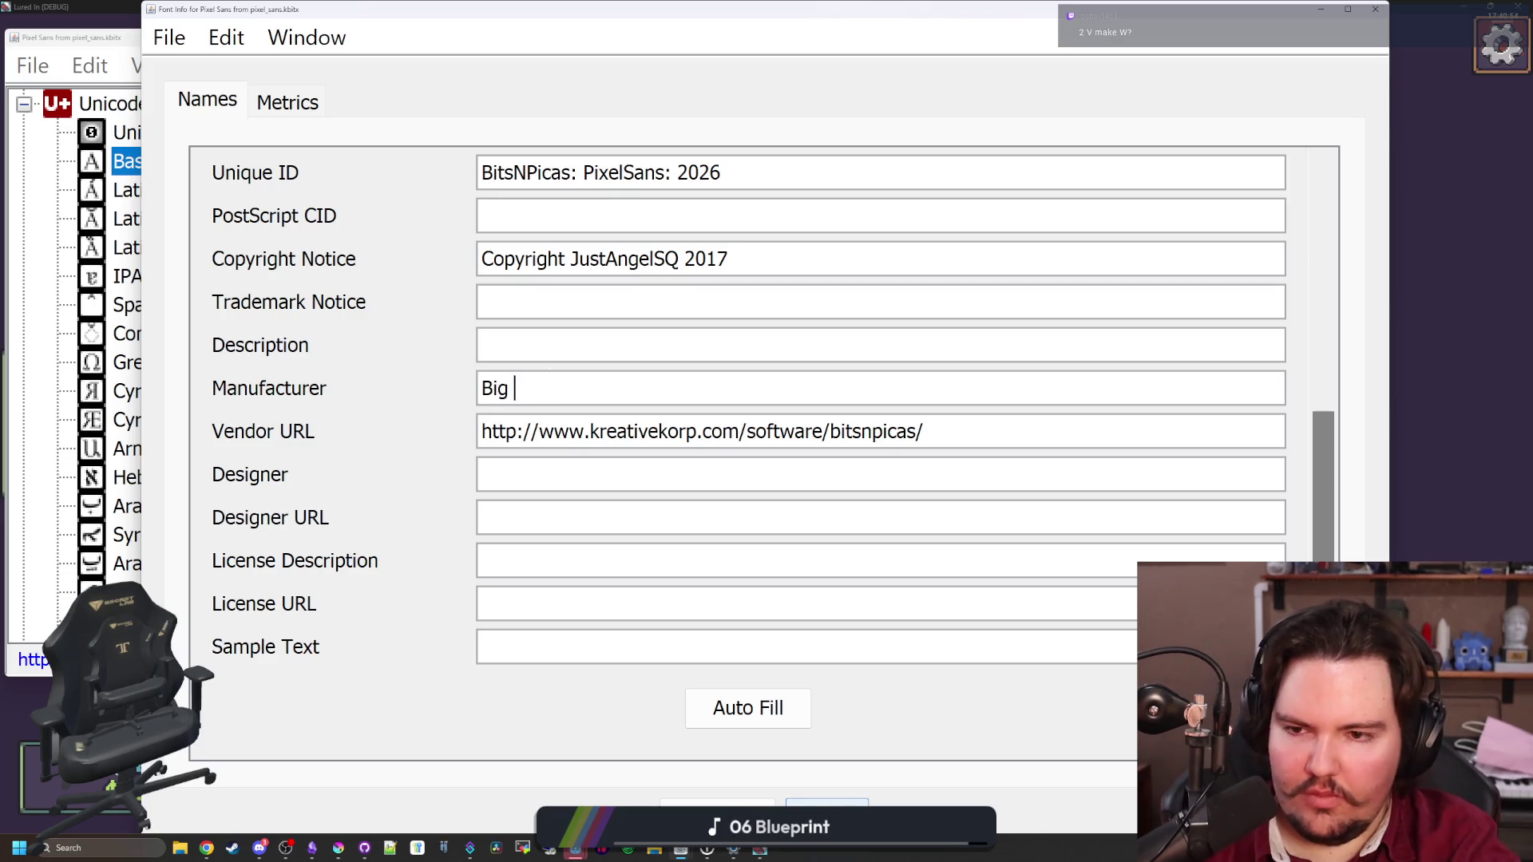
pyautogui.write('Boy Games')
pyautogui.scroll(2, 878, 447)
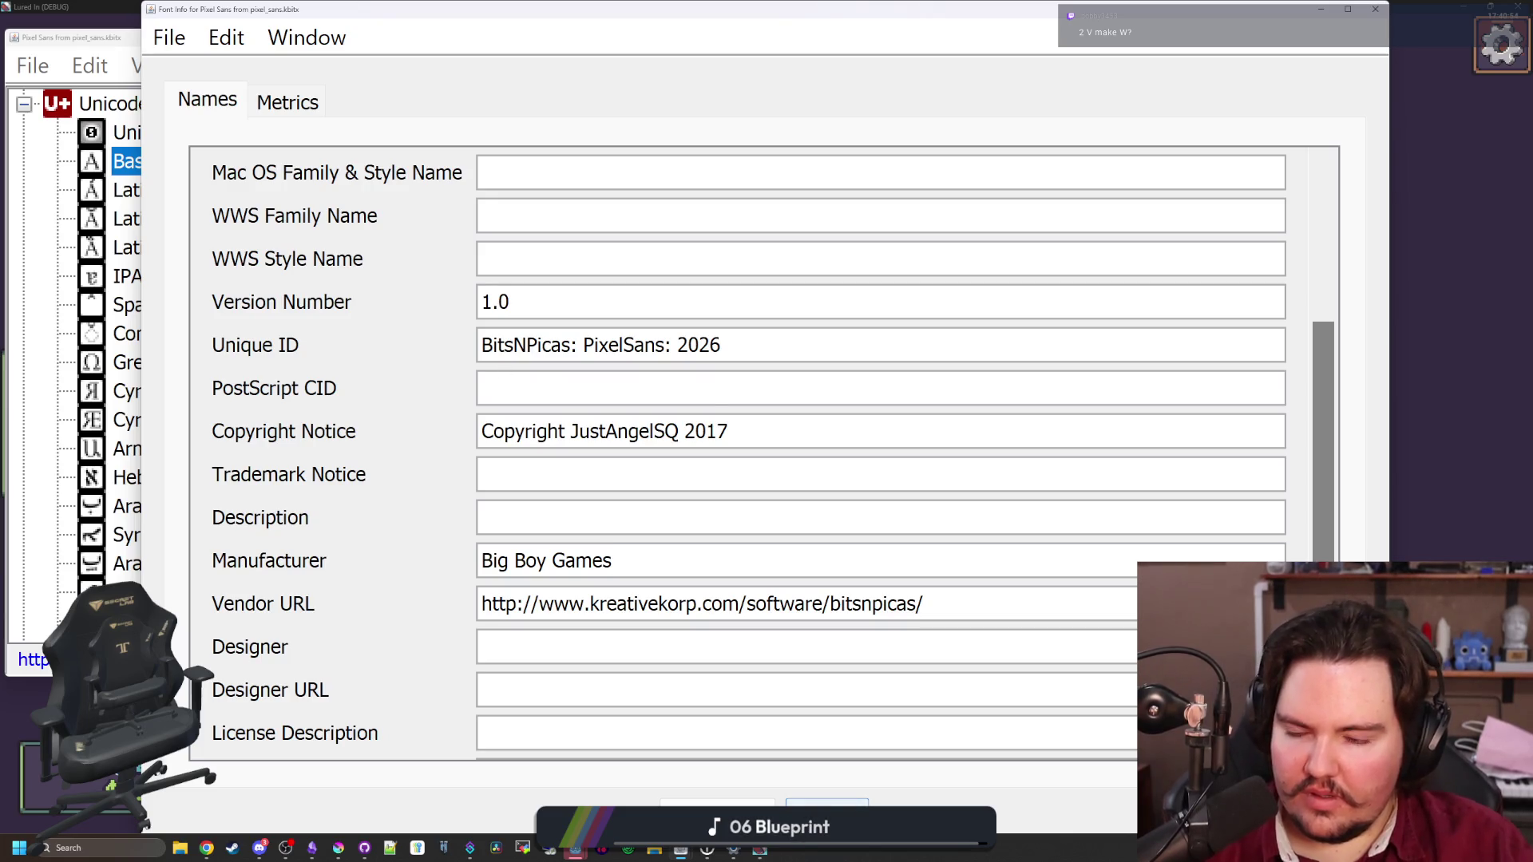
pyautogui.doubleClick(503, 345)
pyautogui.hotkey('ctrl', 'c')
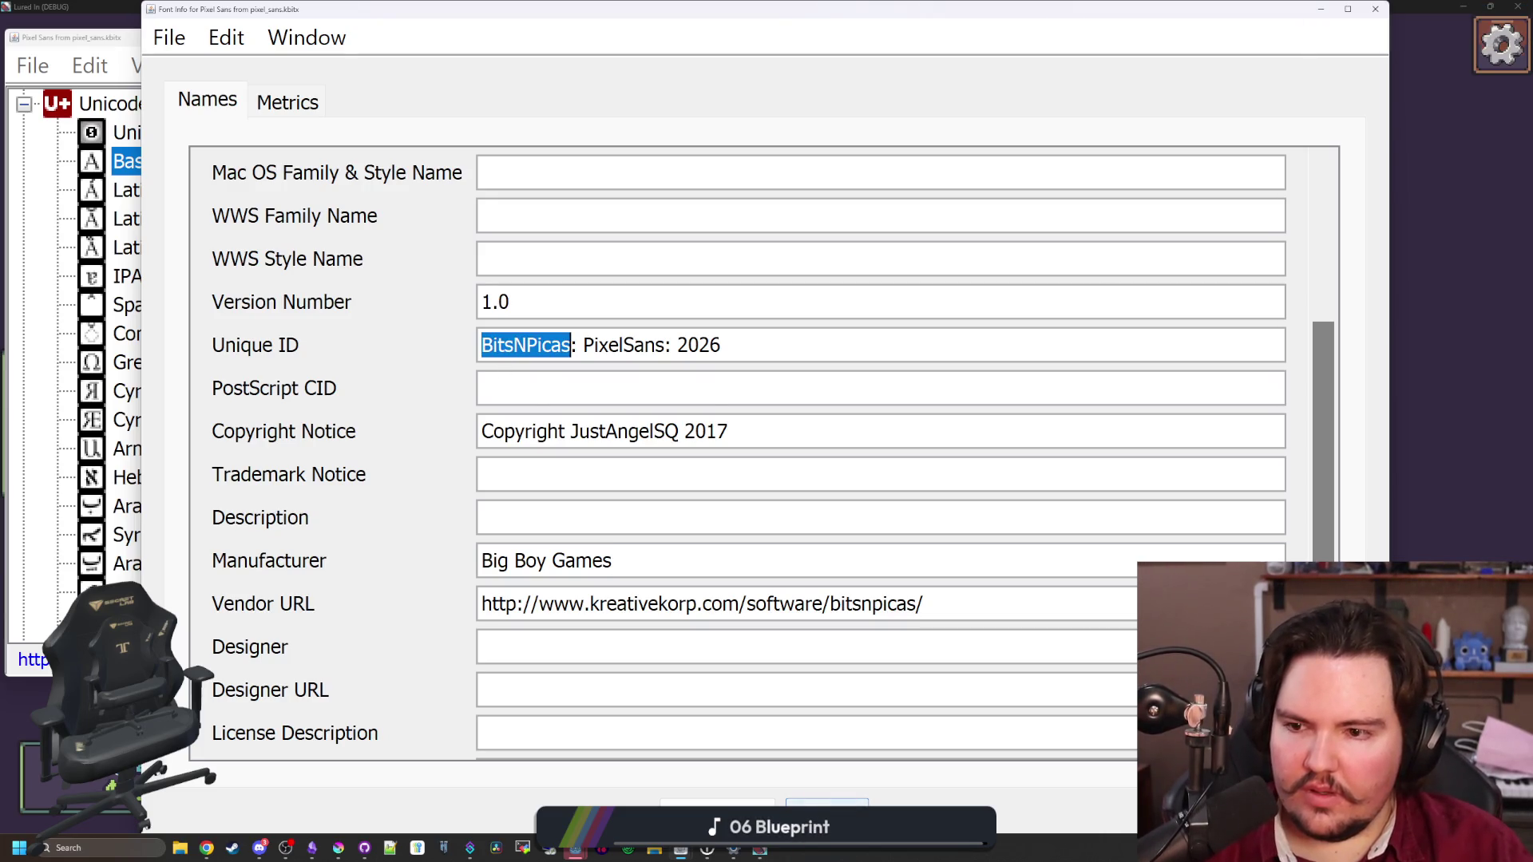
pyautogui.tripleClick(583, 560)
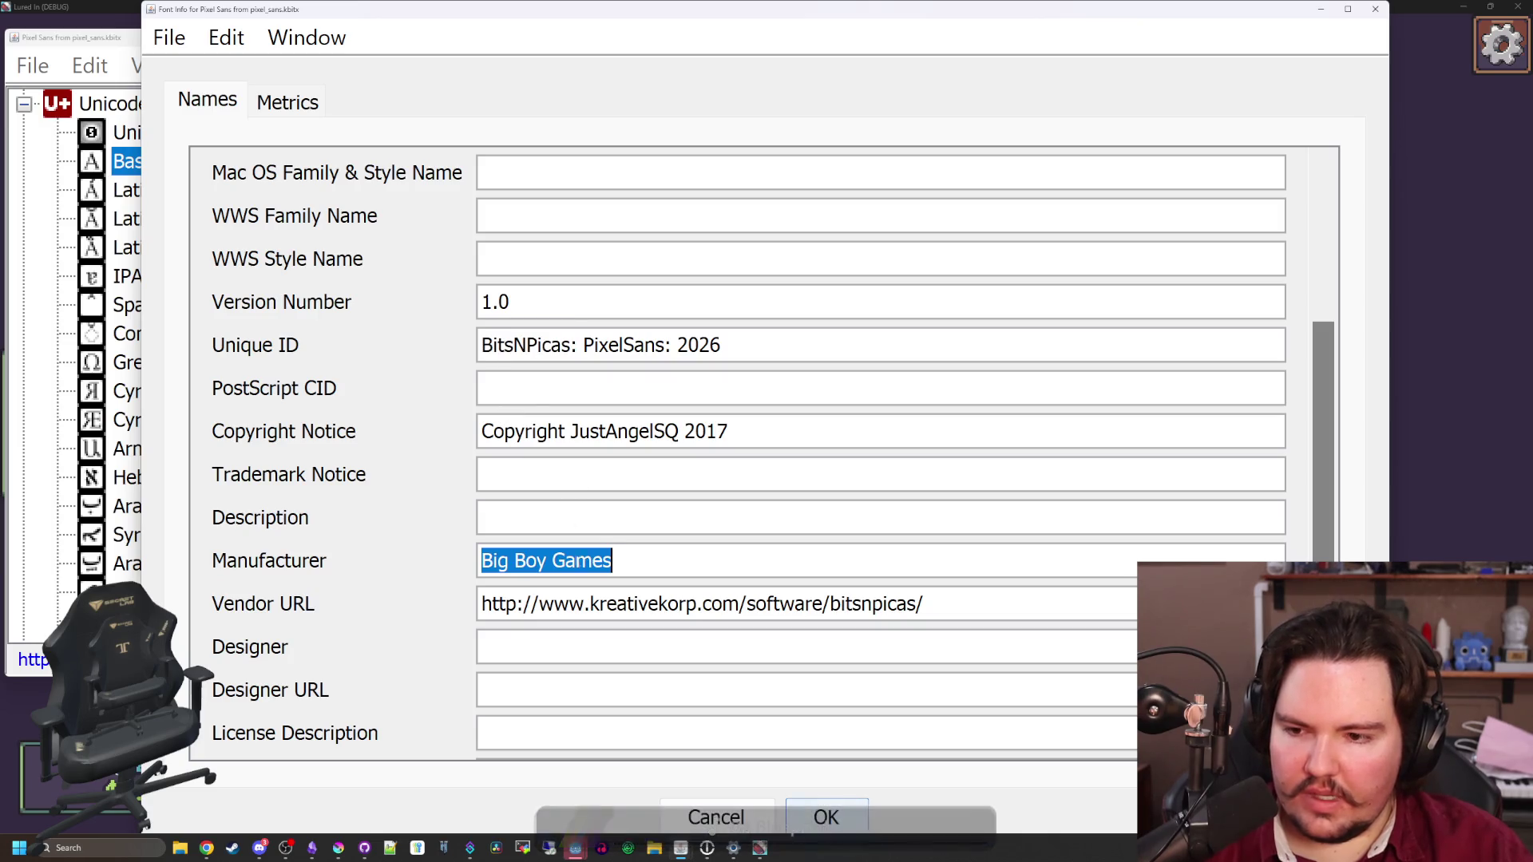
pyautogui.hotkey('ctrl', 'v')
pyautogui.moveTo(579, 560); pyautogui.dragTo(492, 561)
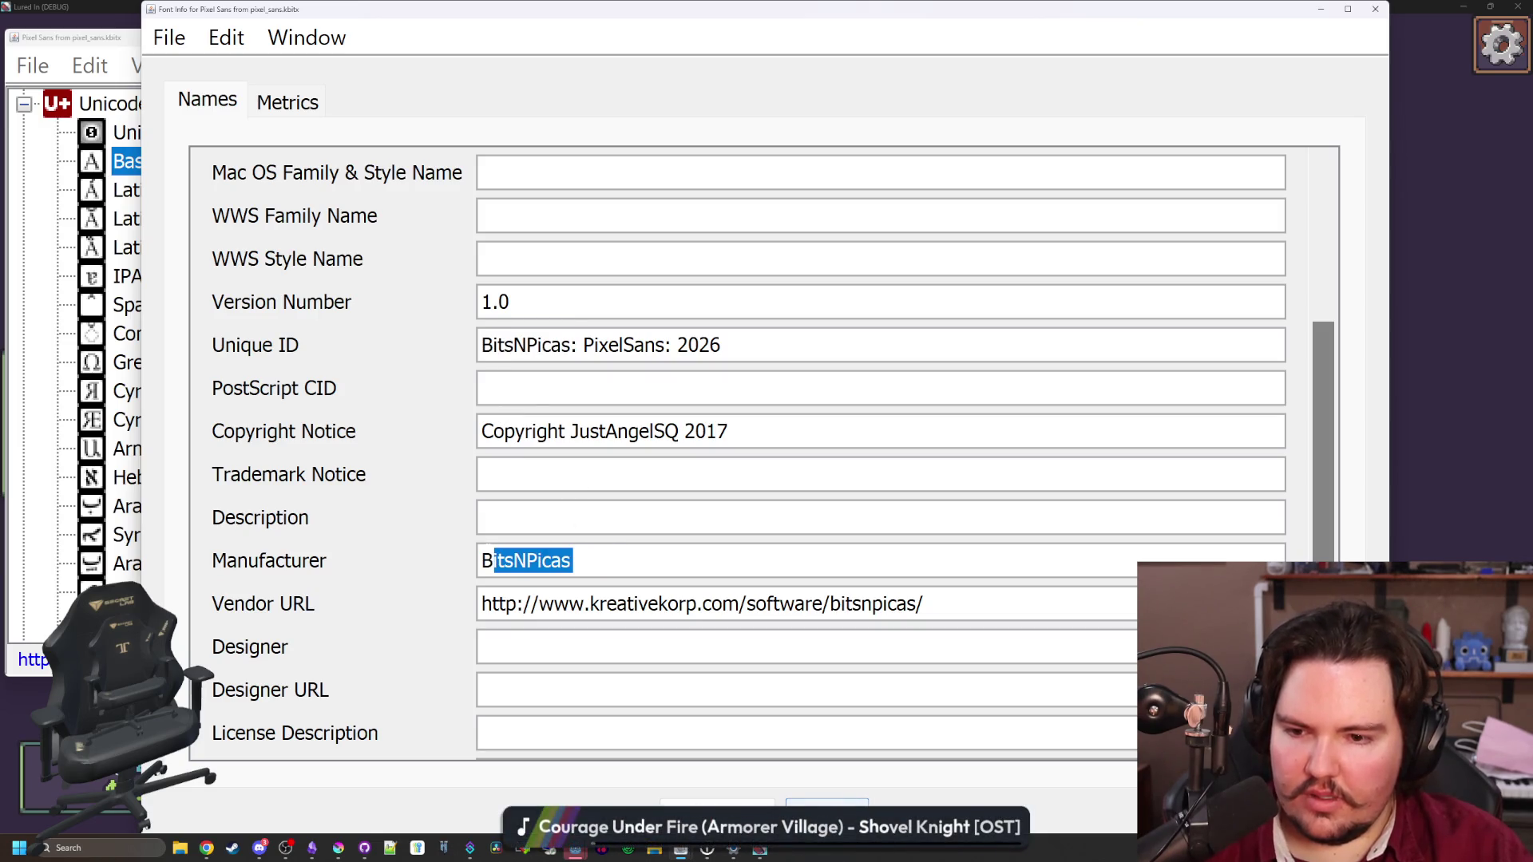
pyautogui.write('Big Boy Games')
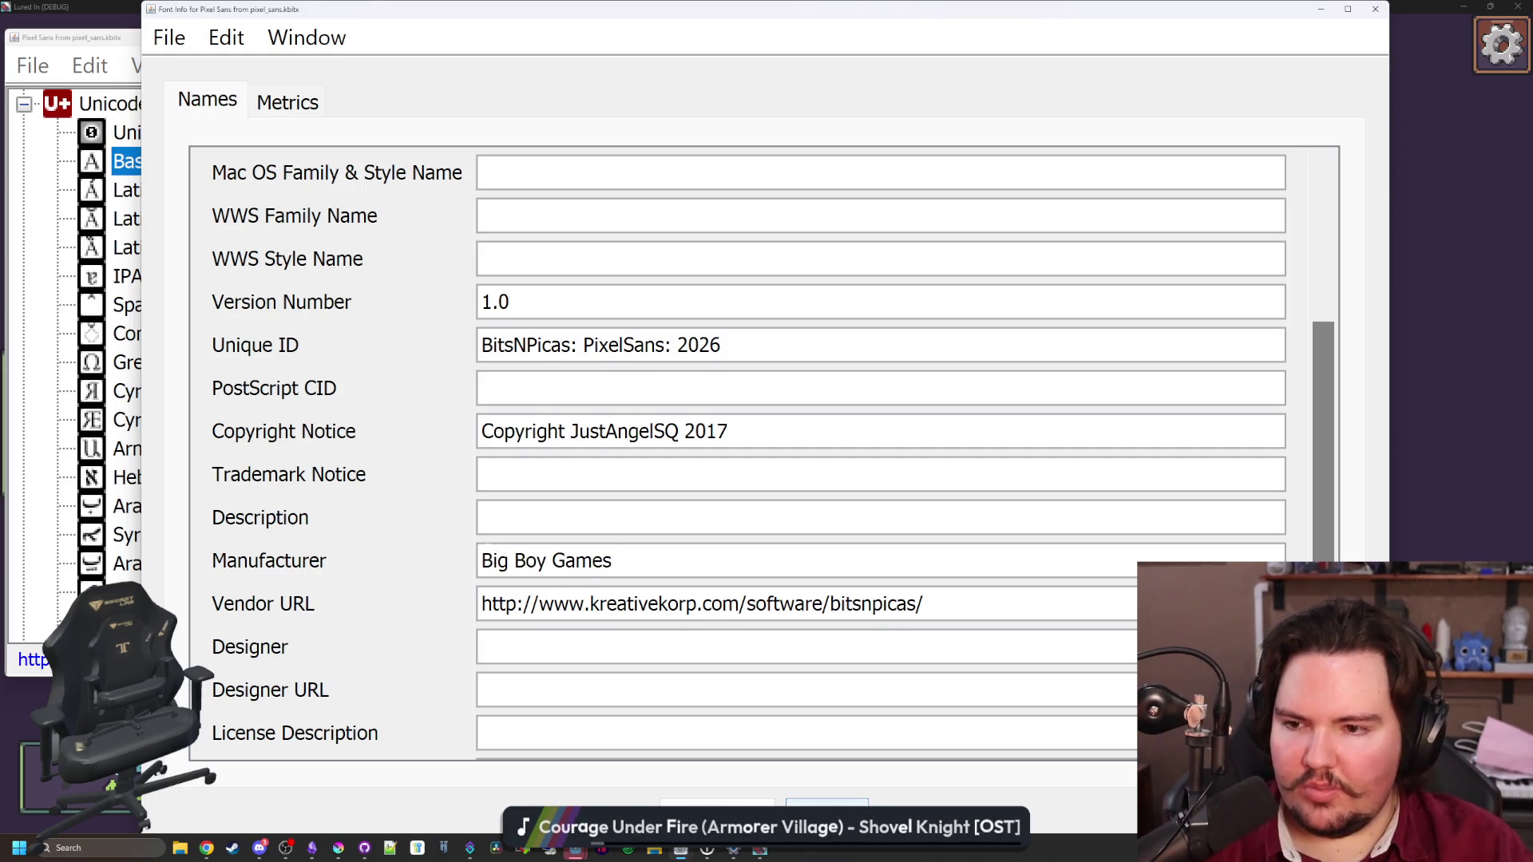
# Fill in the designer's name and start the License Description with 'CC'
pyautogui.tripleClick(583, 434)
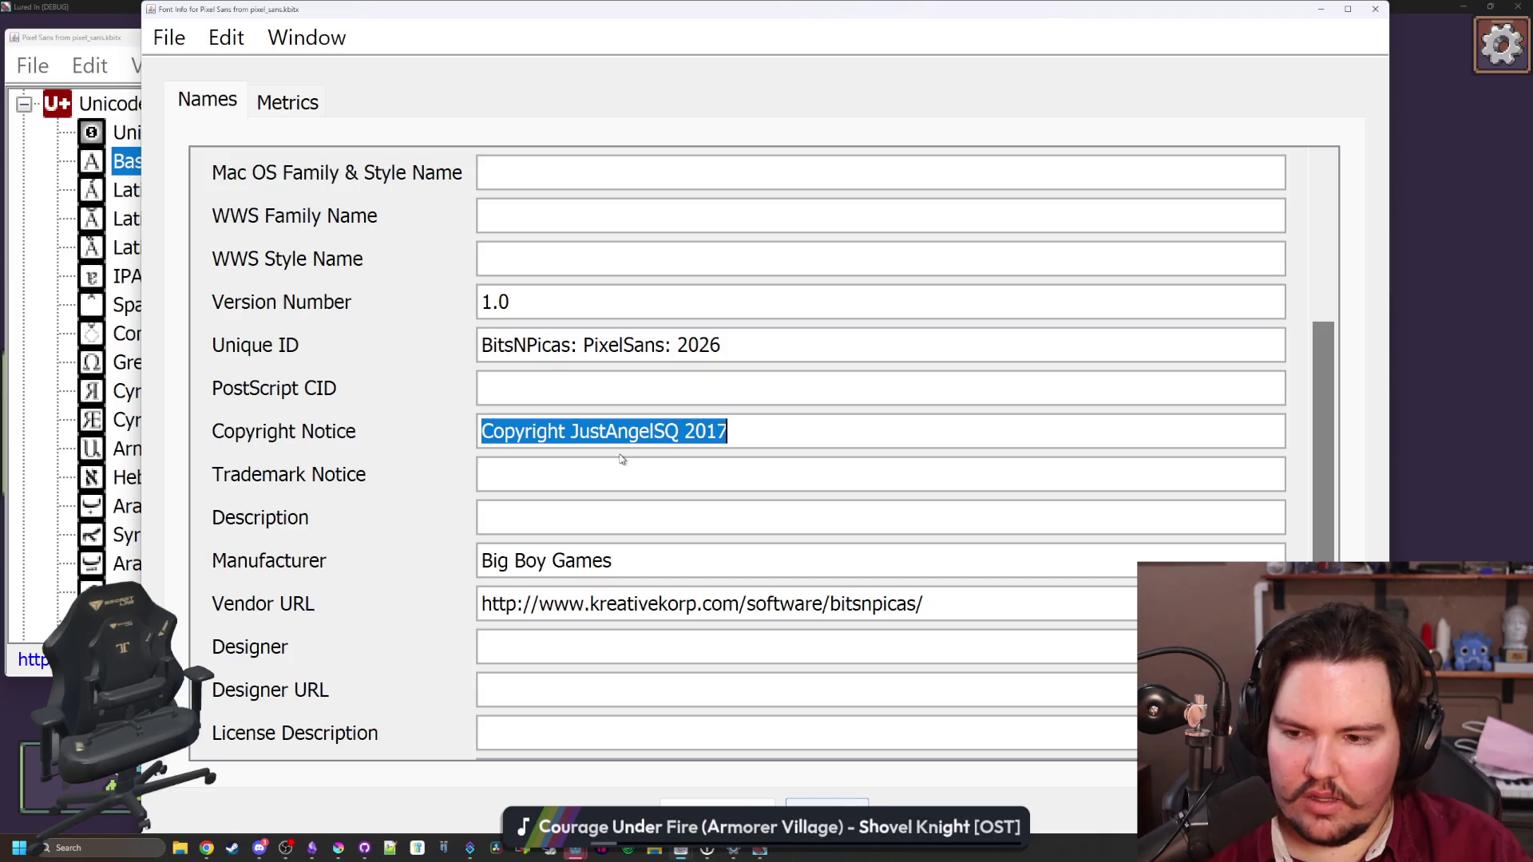
pyautogui.scroll(-3, 622, 459)
pyautogui.click(482, 475)
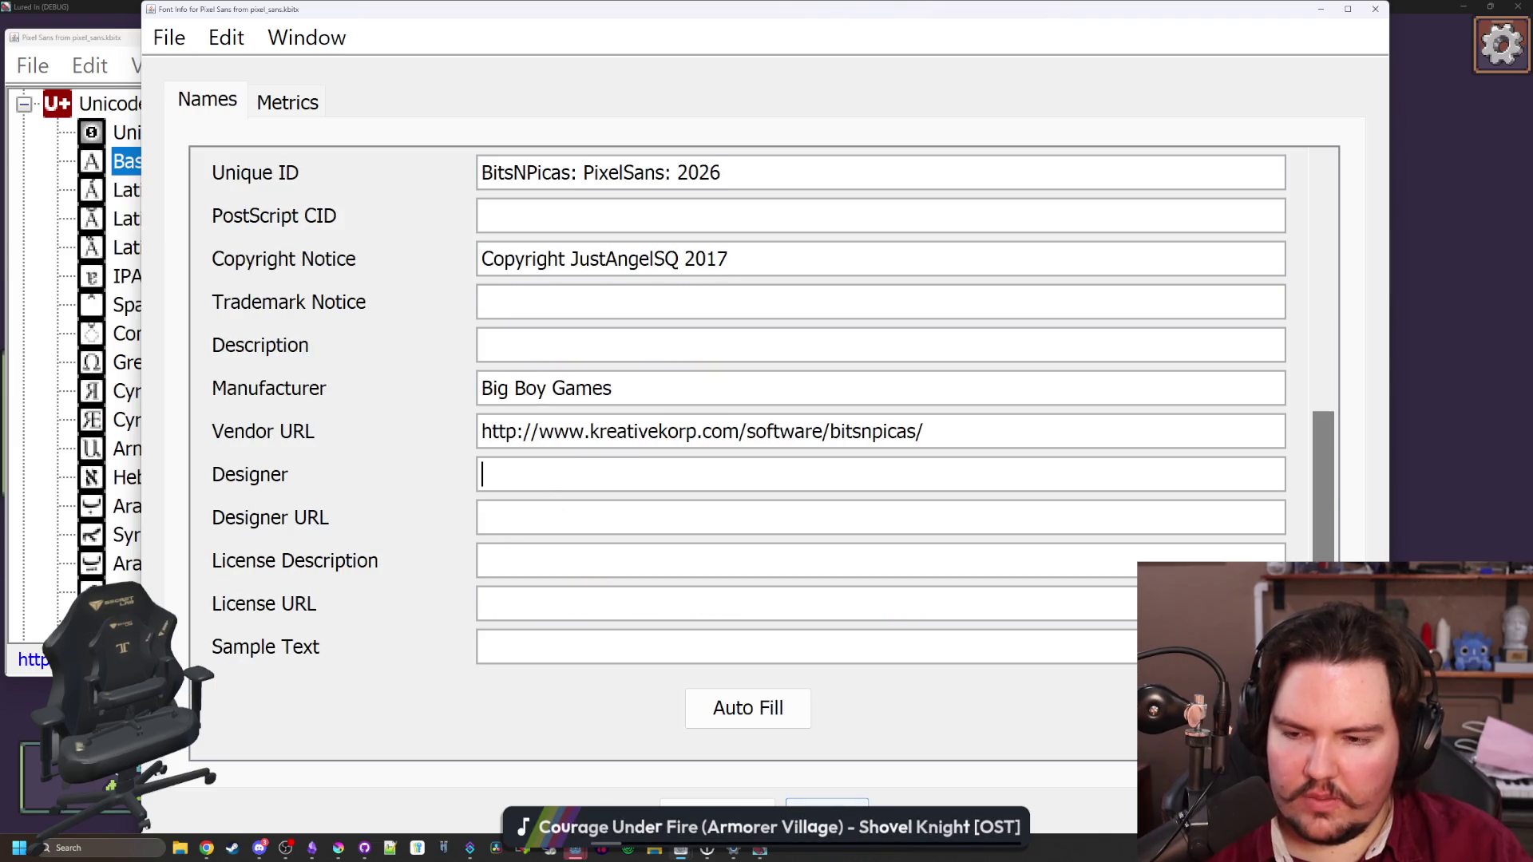
pyautogui.write('Jesse Schramm')
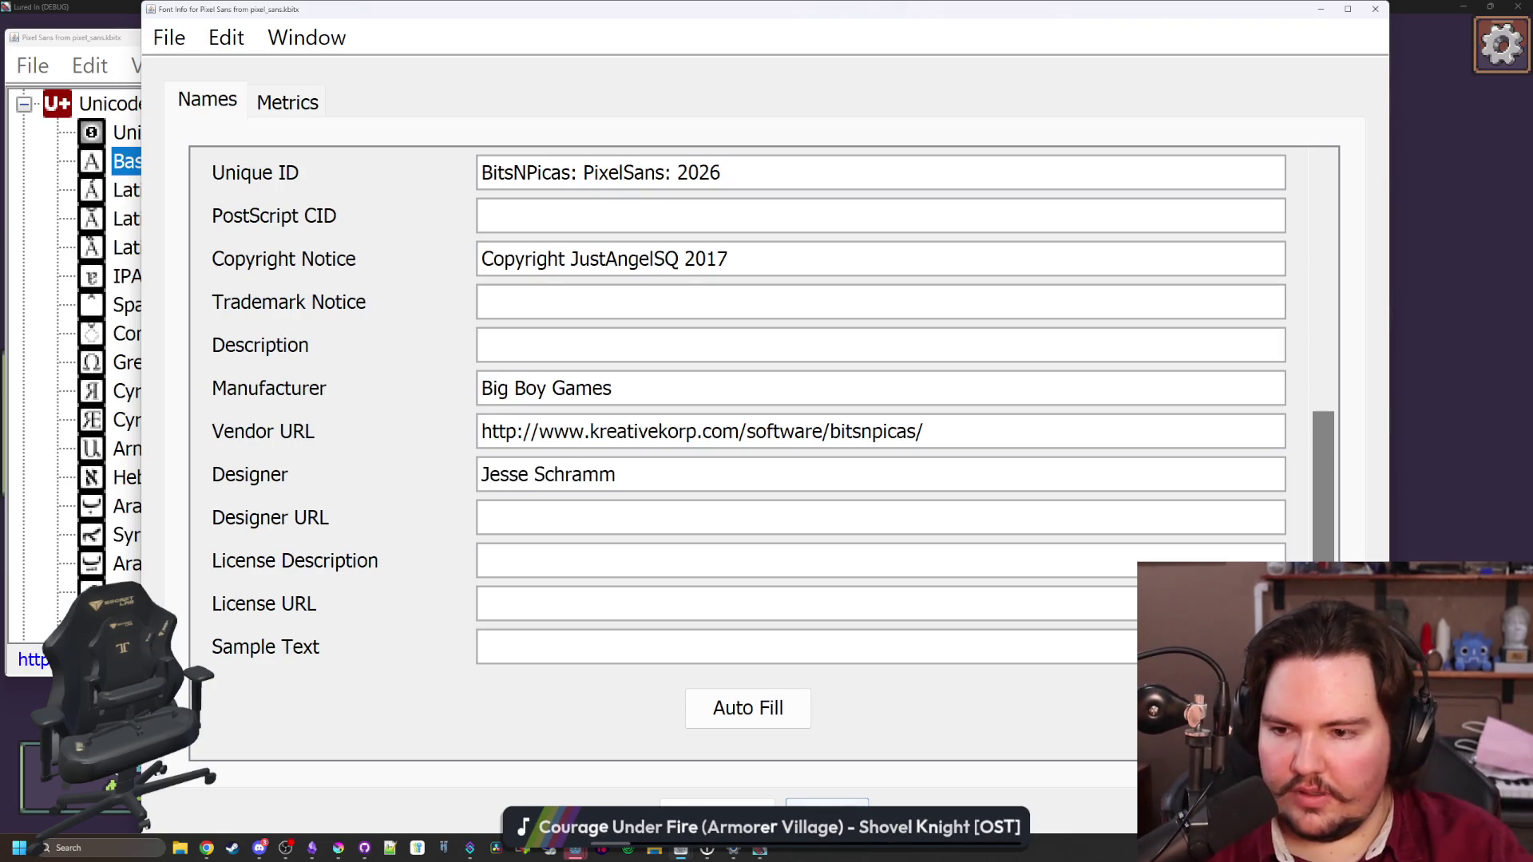
pyautogui.click(543, 560)
pyautogui.write('CC')
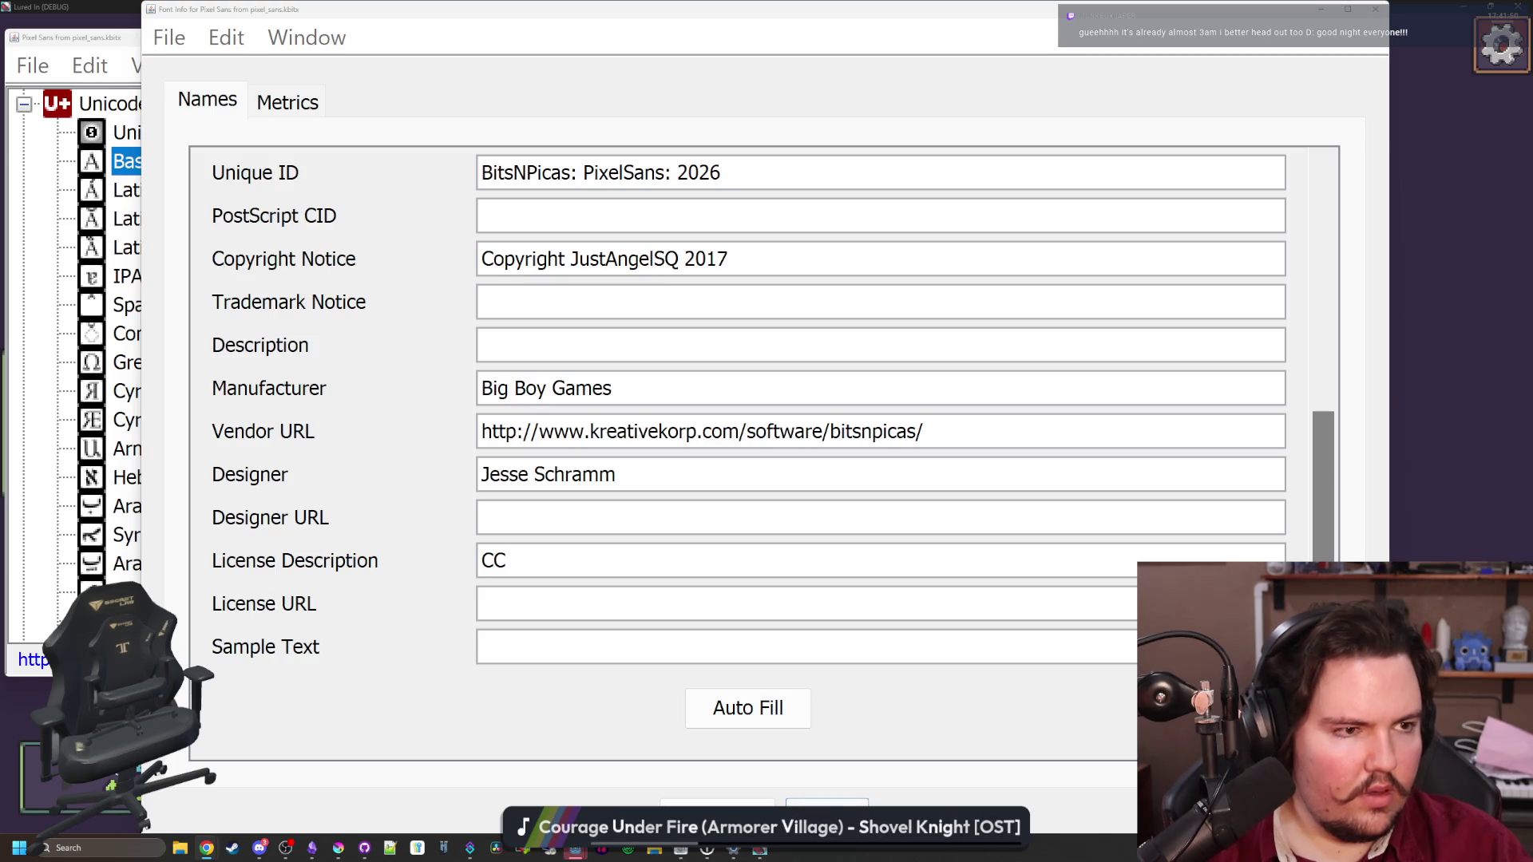
# Complete the License Description as 'CC BY-SA 3.0'
pyautogui.hotkey('alt', 'Tab')
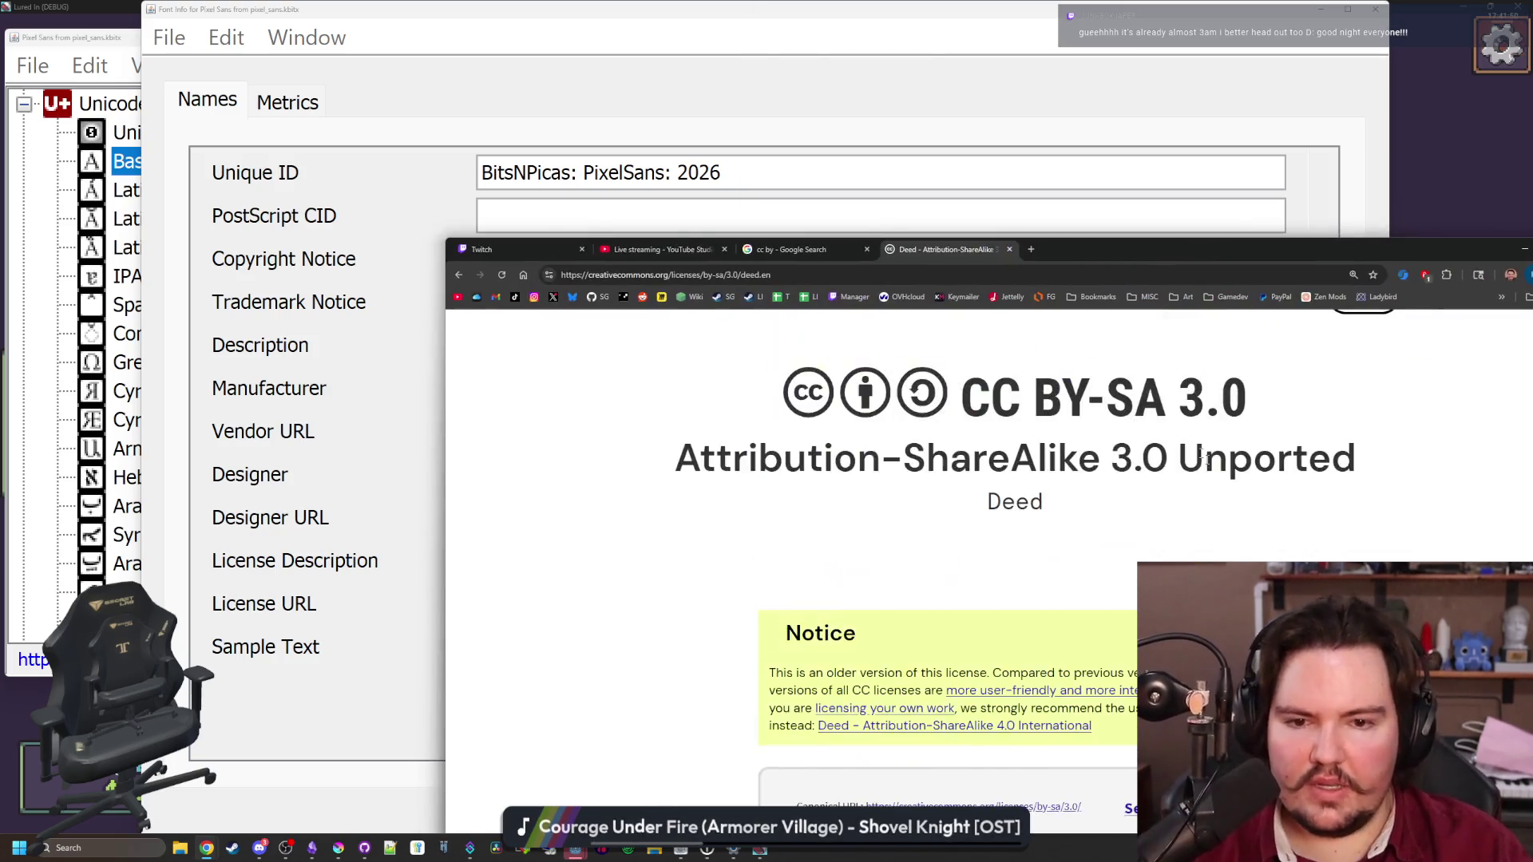
pyautogui.hotkey('alt', 'Tab')
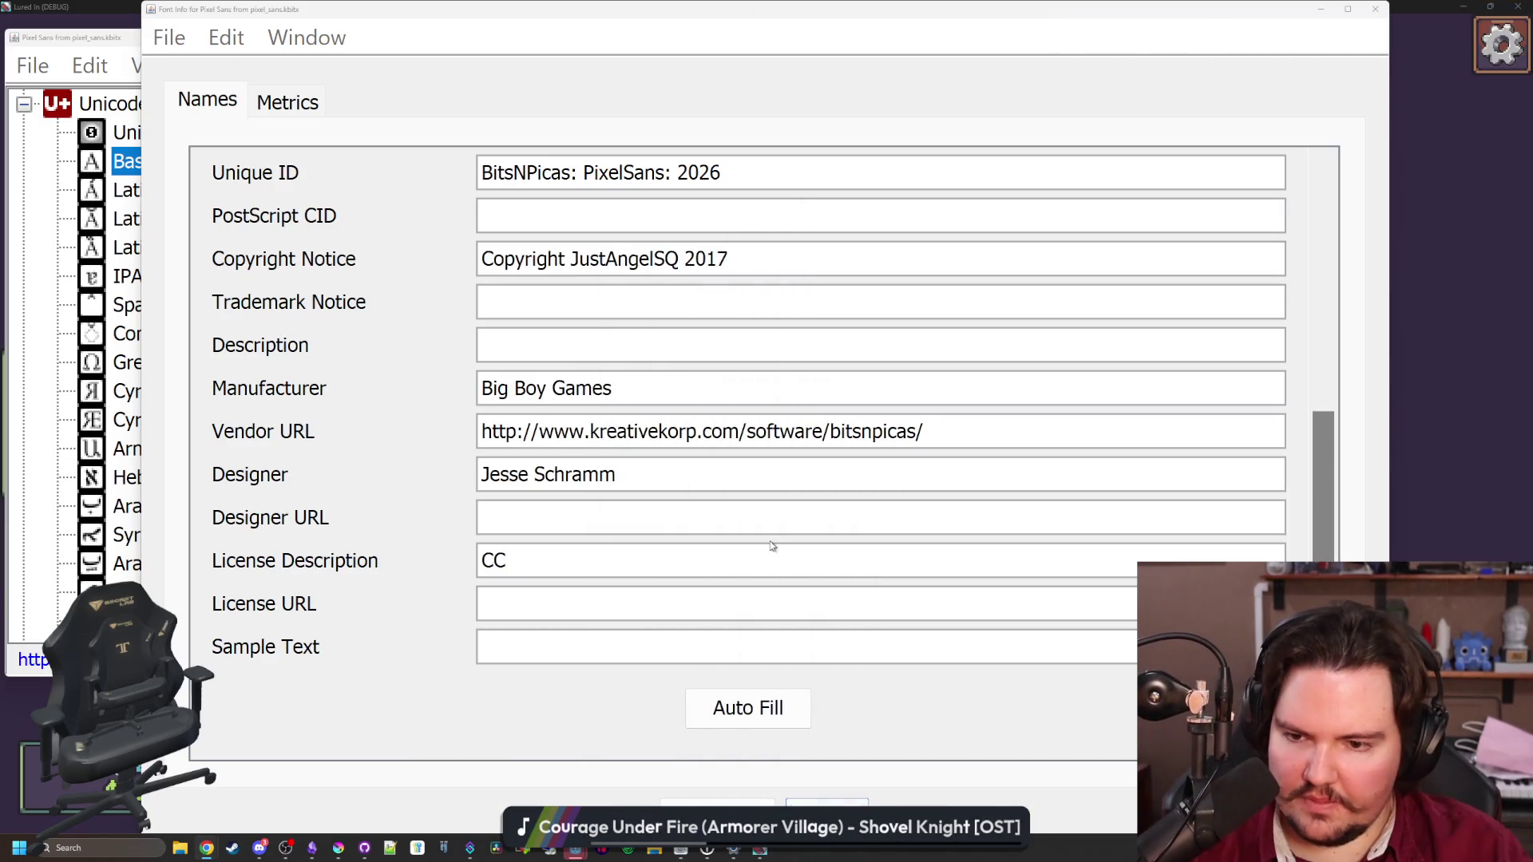
pyautogui.click(772, 548)
pyautogui.write('BY-SA 3.09')
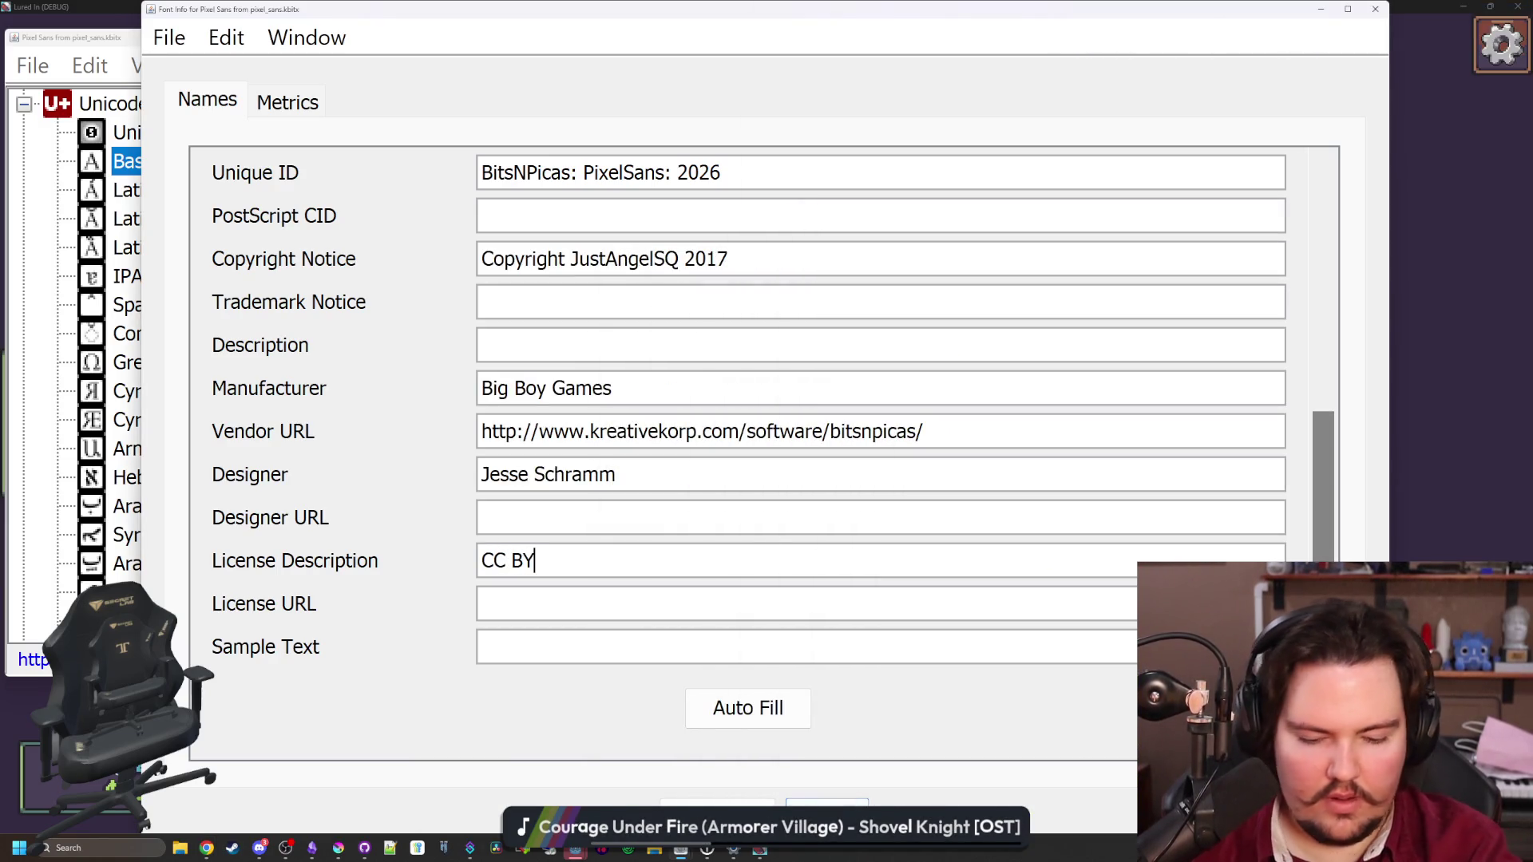
pyautogui.press('BackSpace')
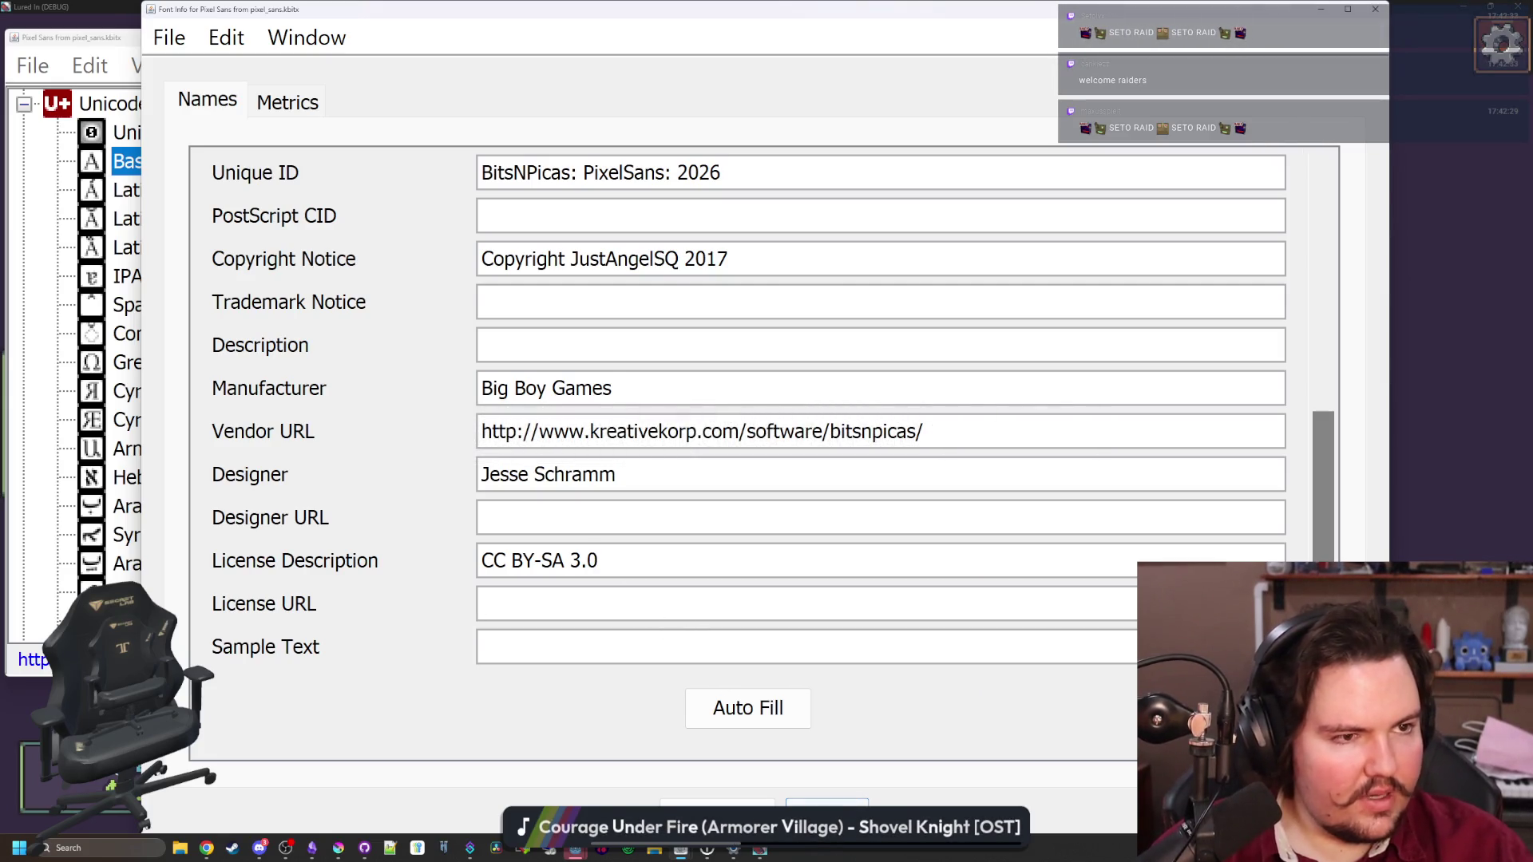
# Paste the Creative Commons BY-SA 3.0 deed URL into License URL and review the fields
pyautogui.click(527, 604)
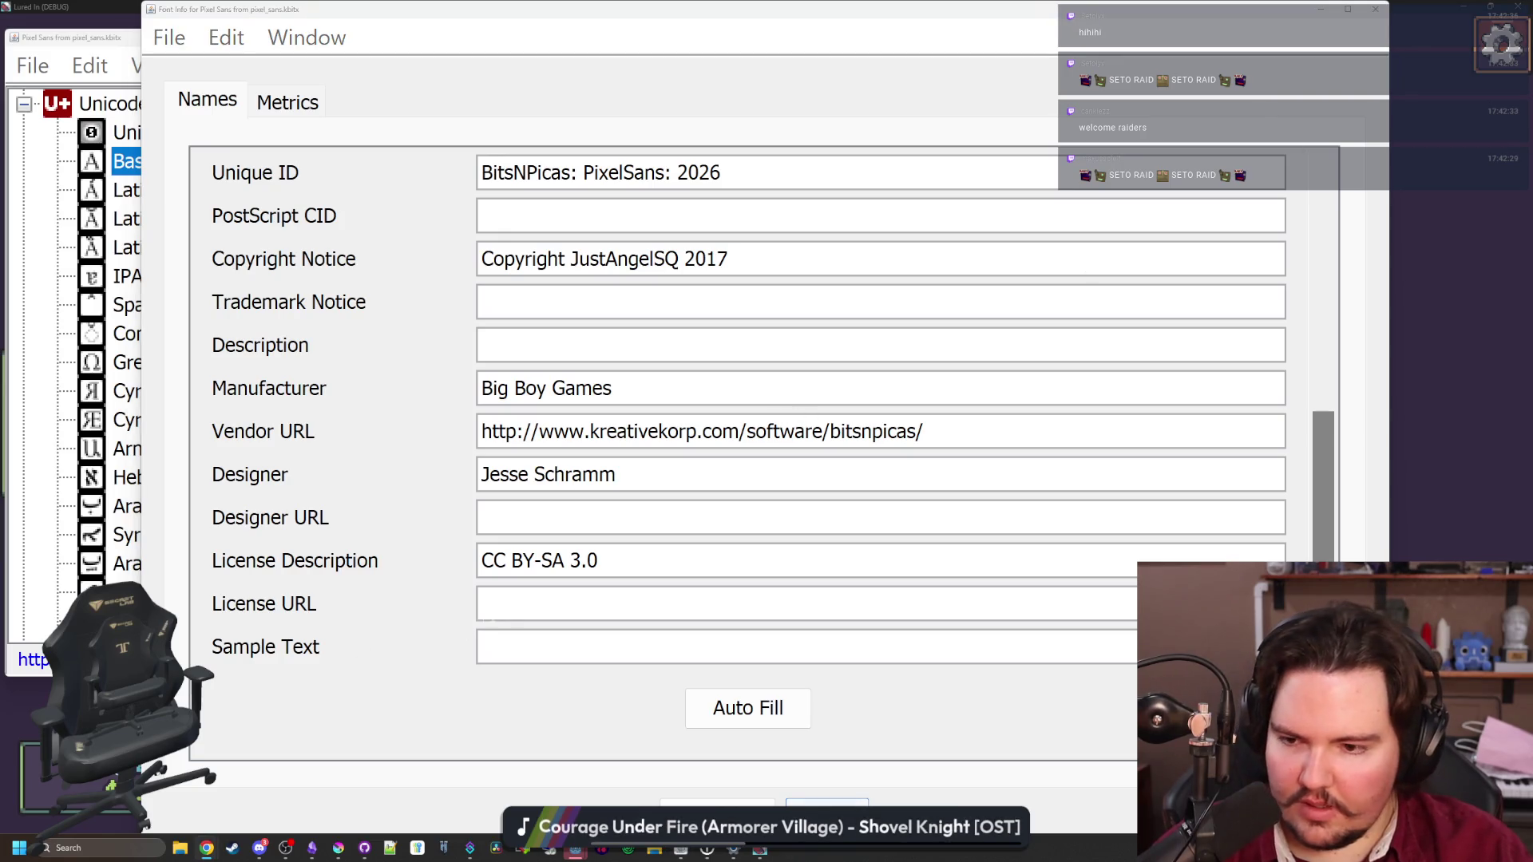
pyautogui.hotkey('ctrl', 'v')
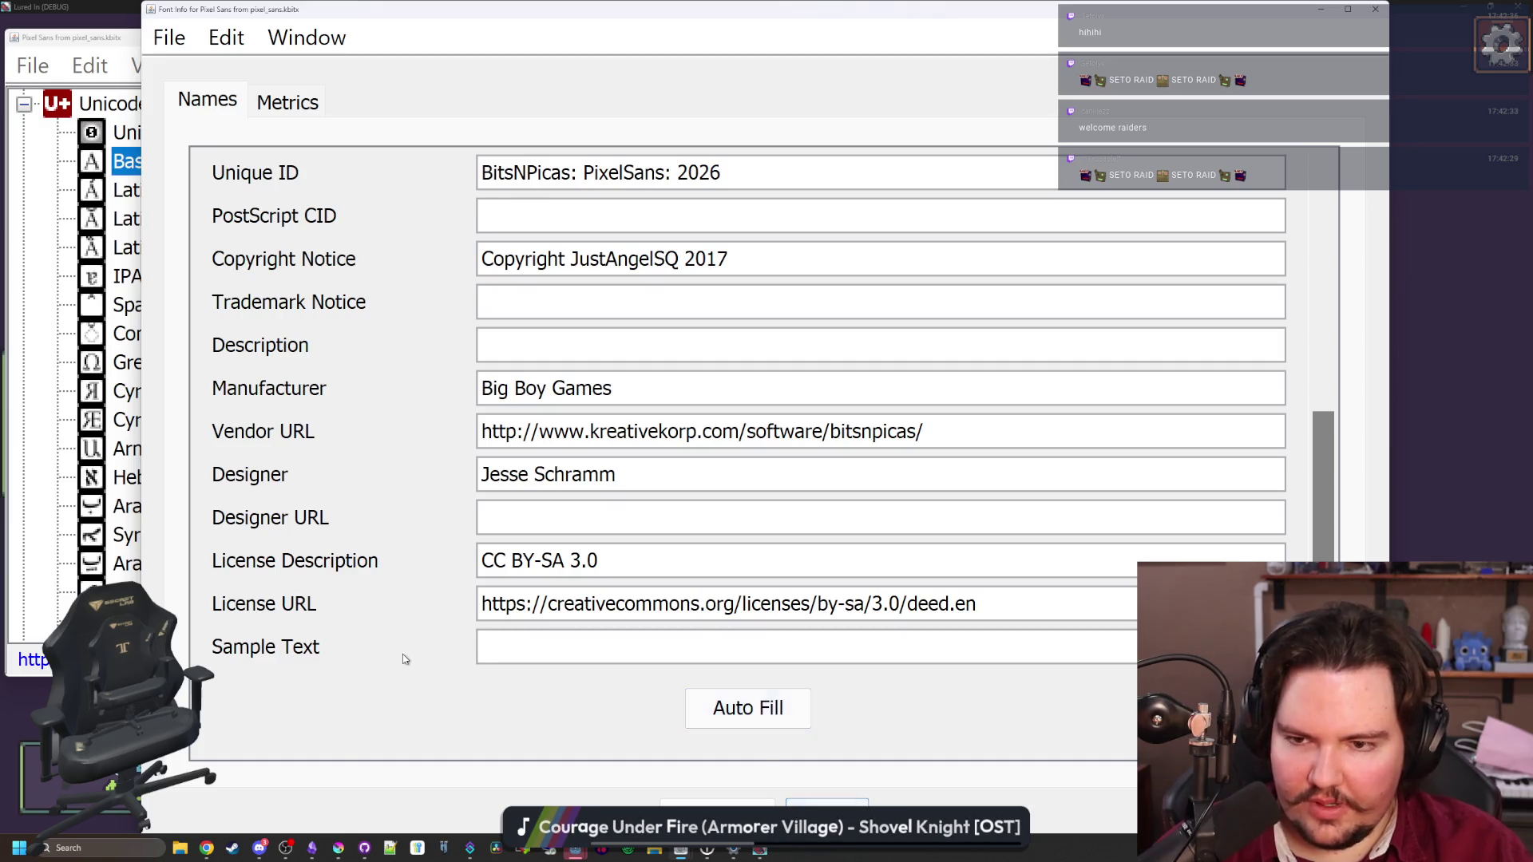
pyautogui.scroll(4, 400, 649)
pyautogui.scroll(-3, 408, 519)
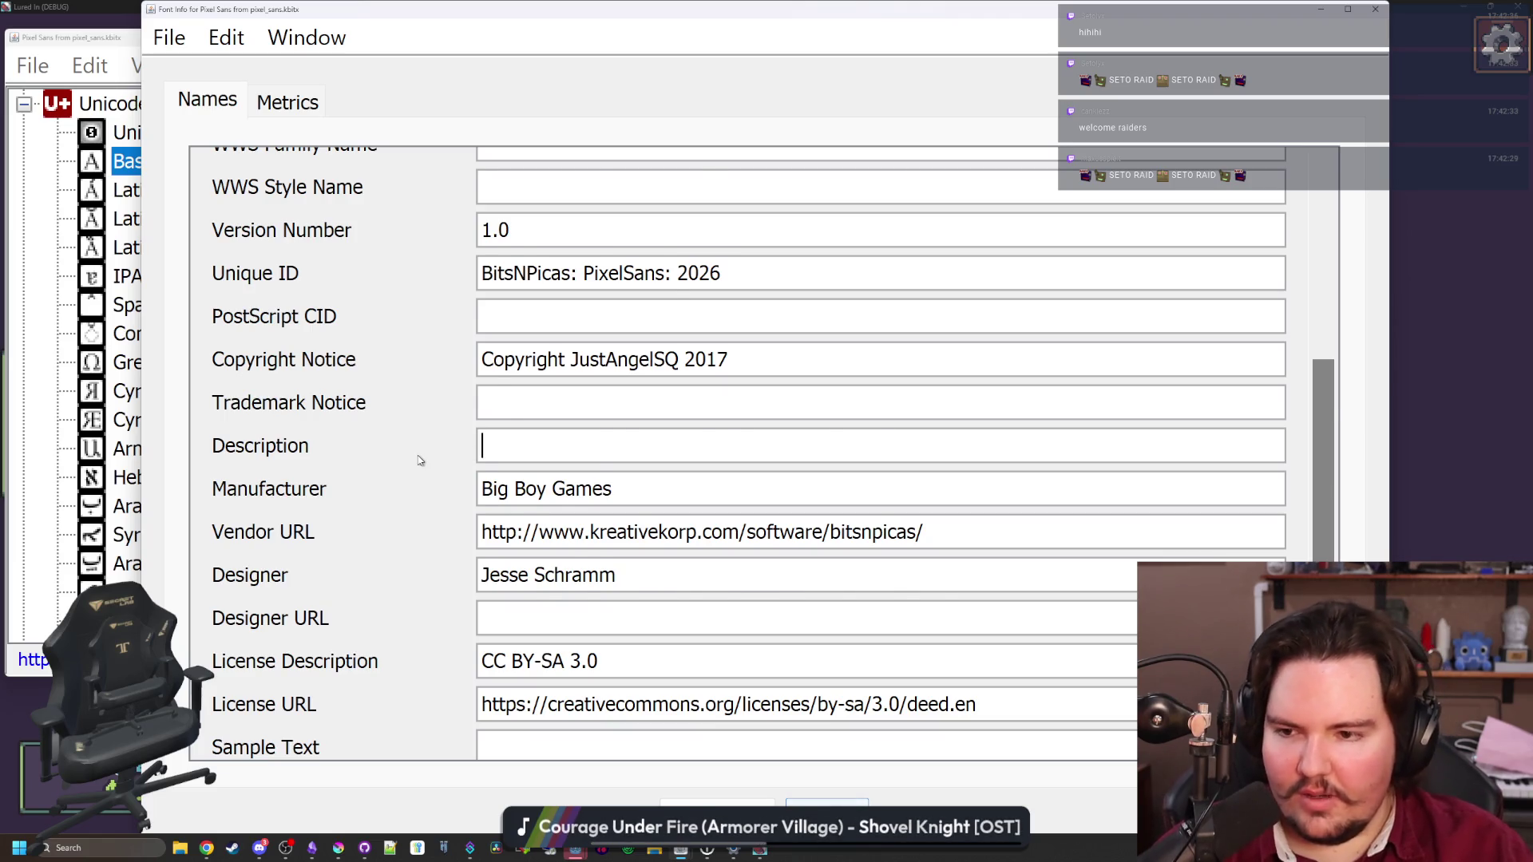
pyautogui.scroll(-2, 419, 456)
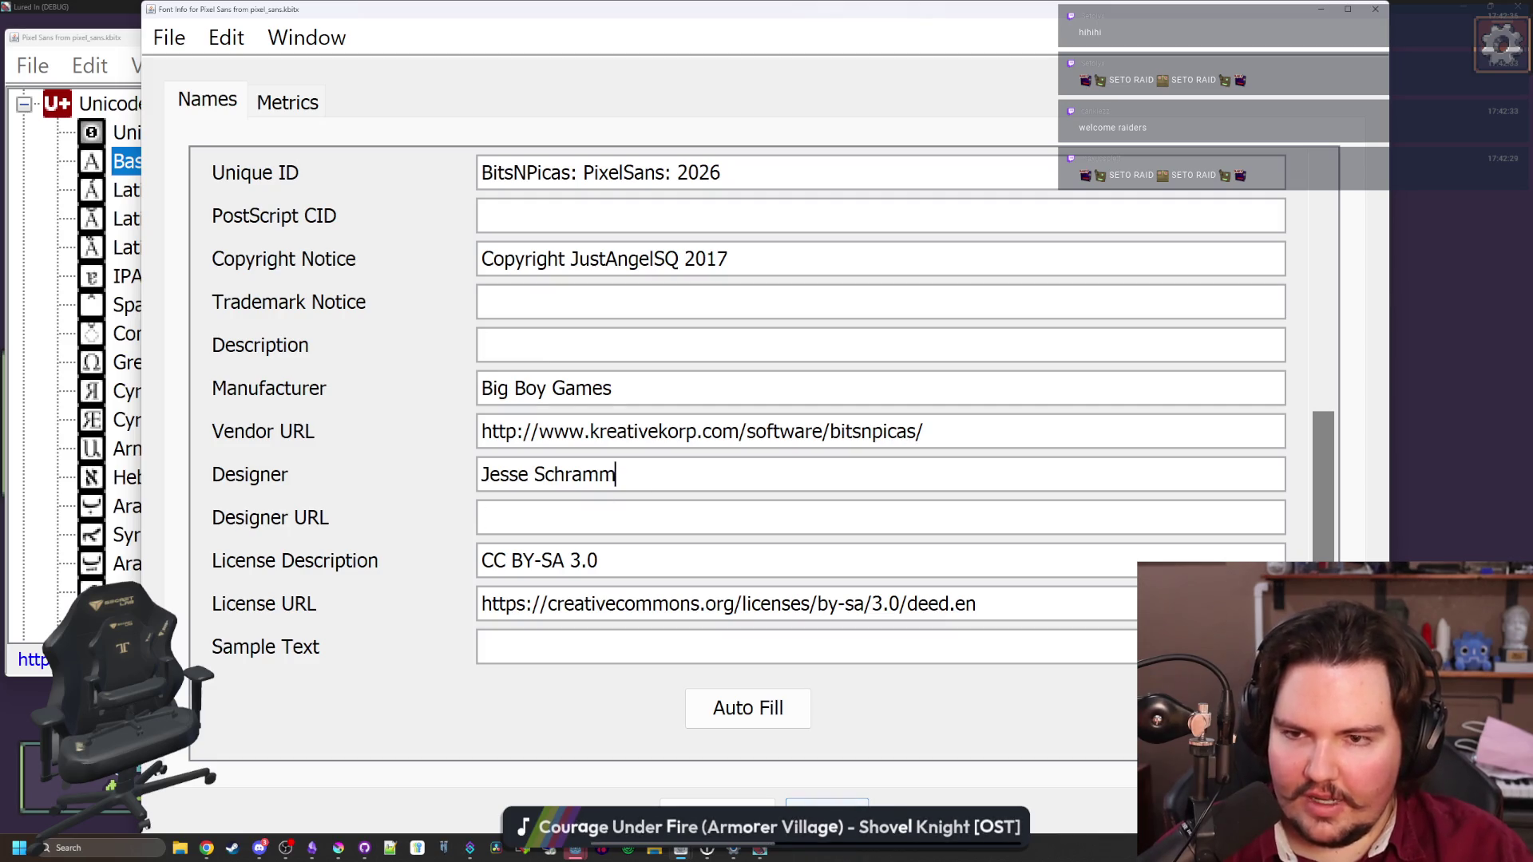
pyautogui.scroll(7, 748, 447)
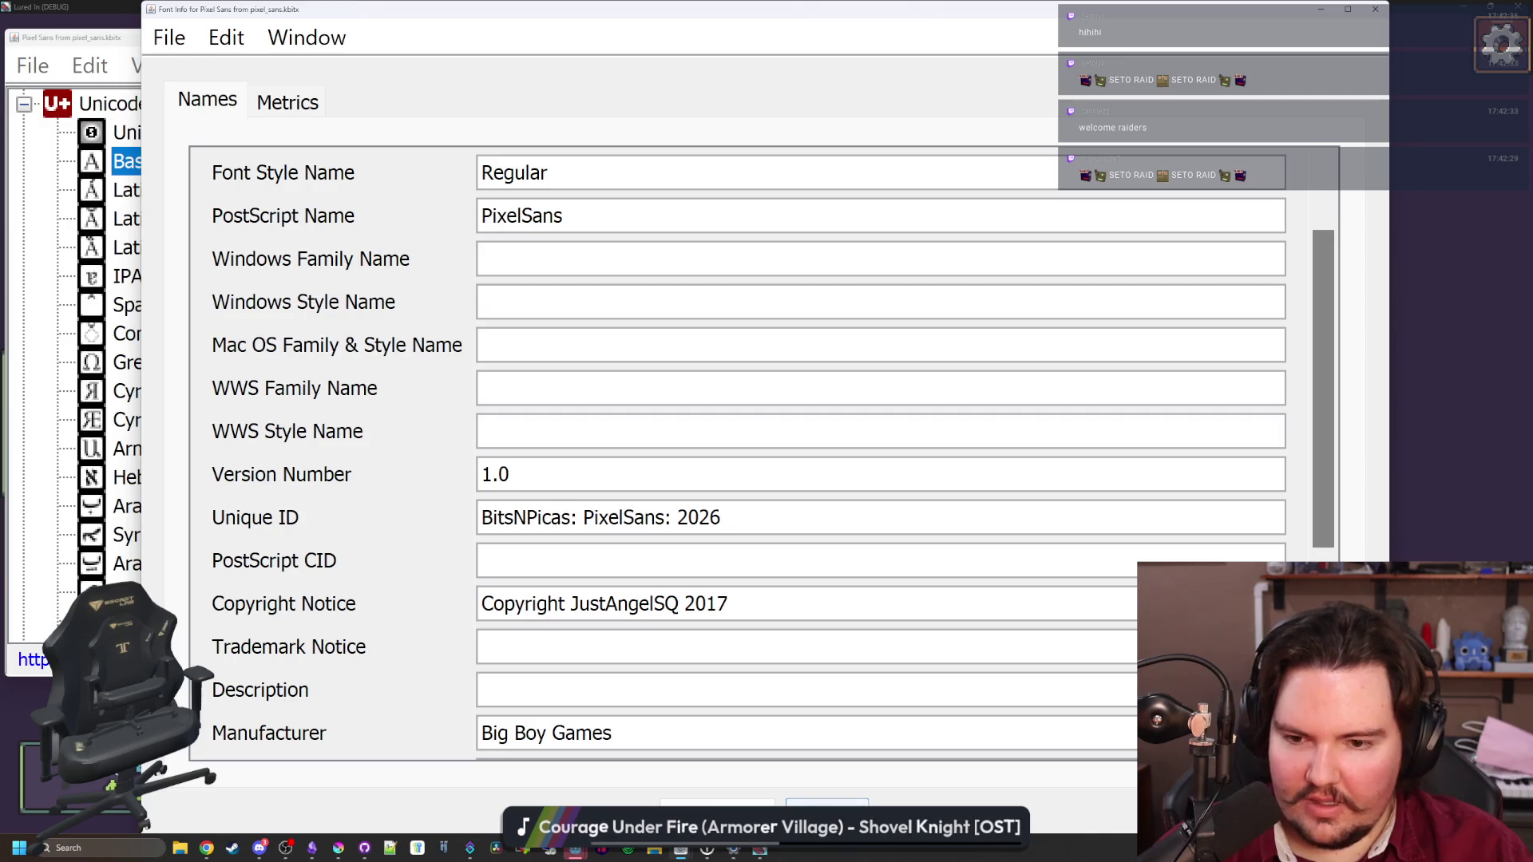
pyautogui.scroll(-4, 748, 447)
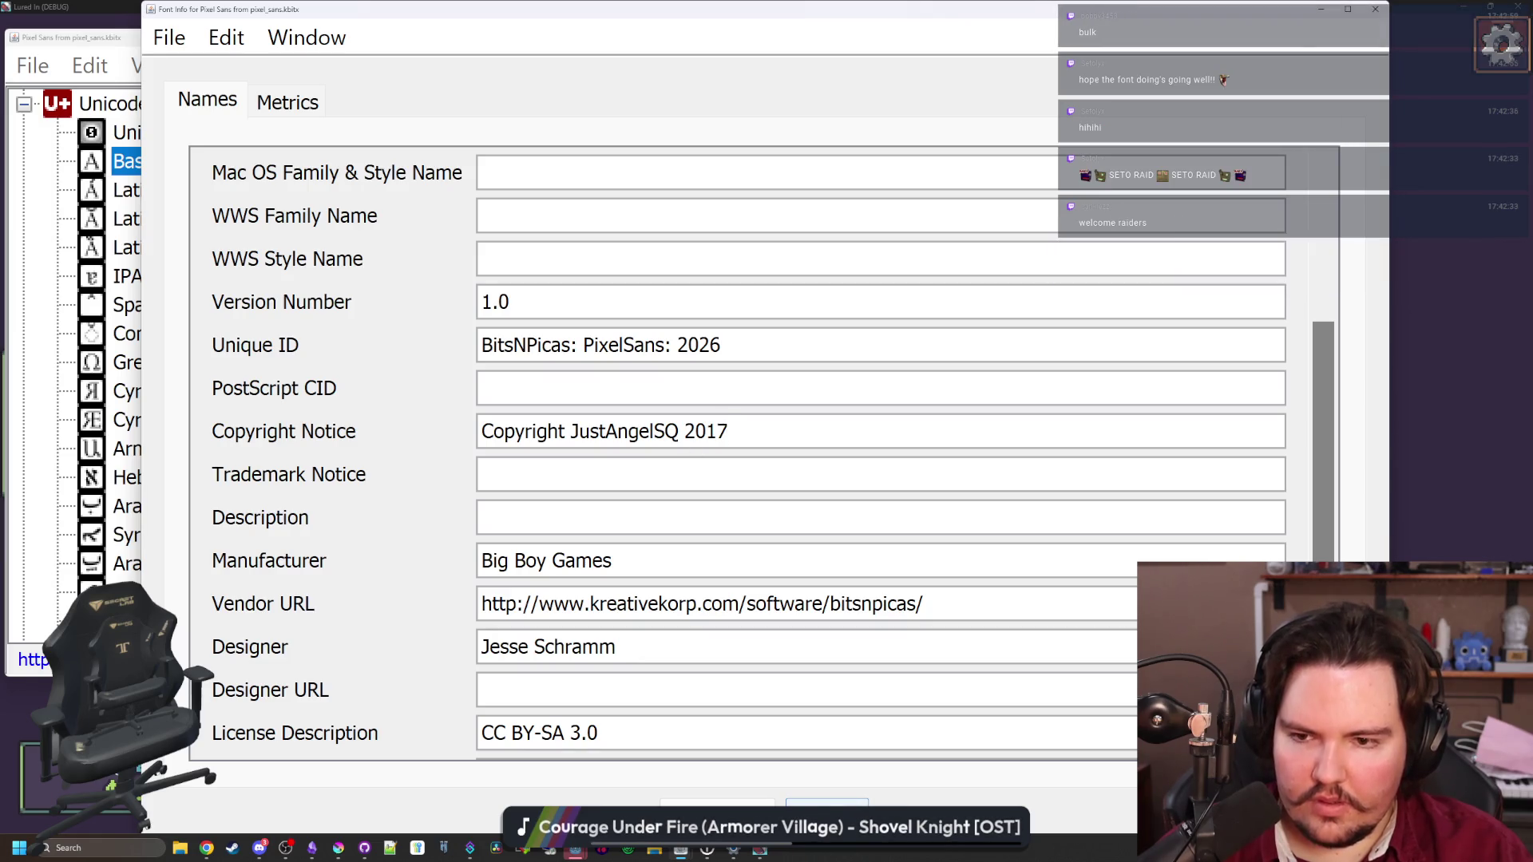
# Close Font Info and maximize the Pixel Sans editor window
pyautogui.press('Return')
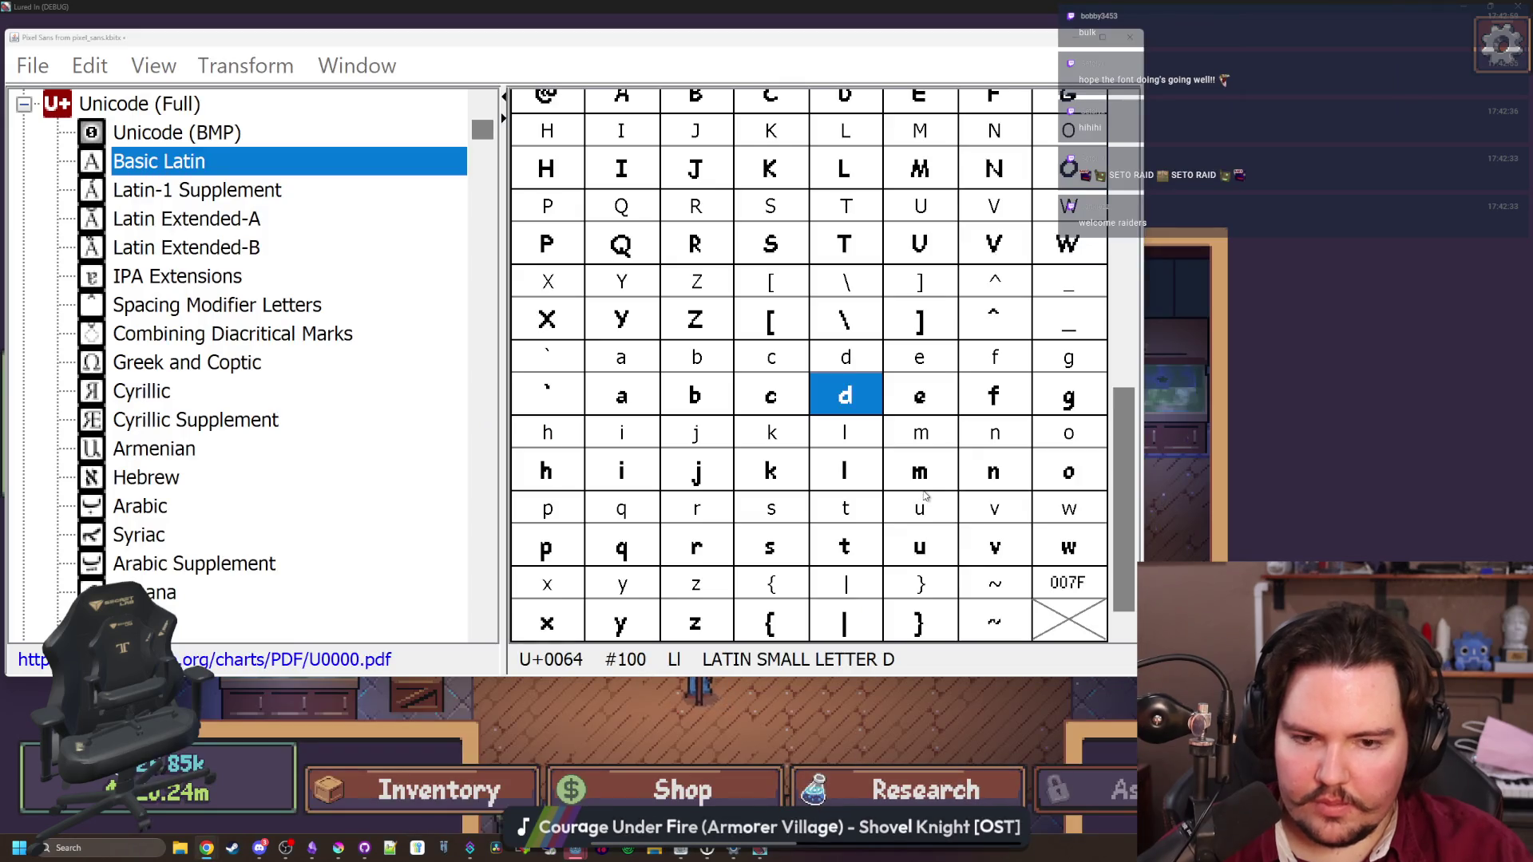
pyautogui.scroll(5, 879, 471)
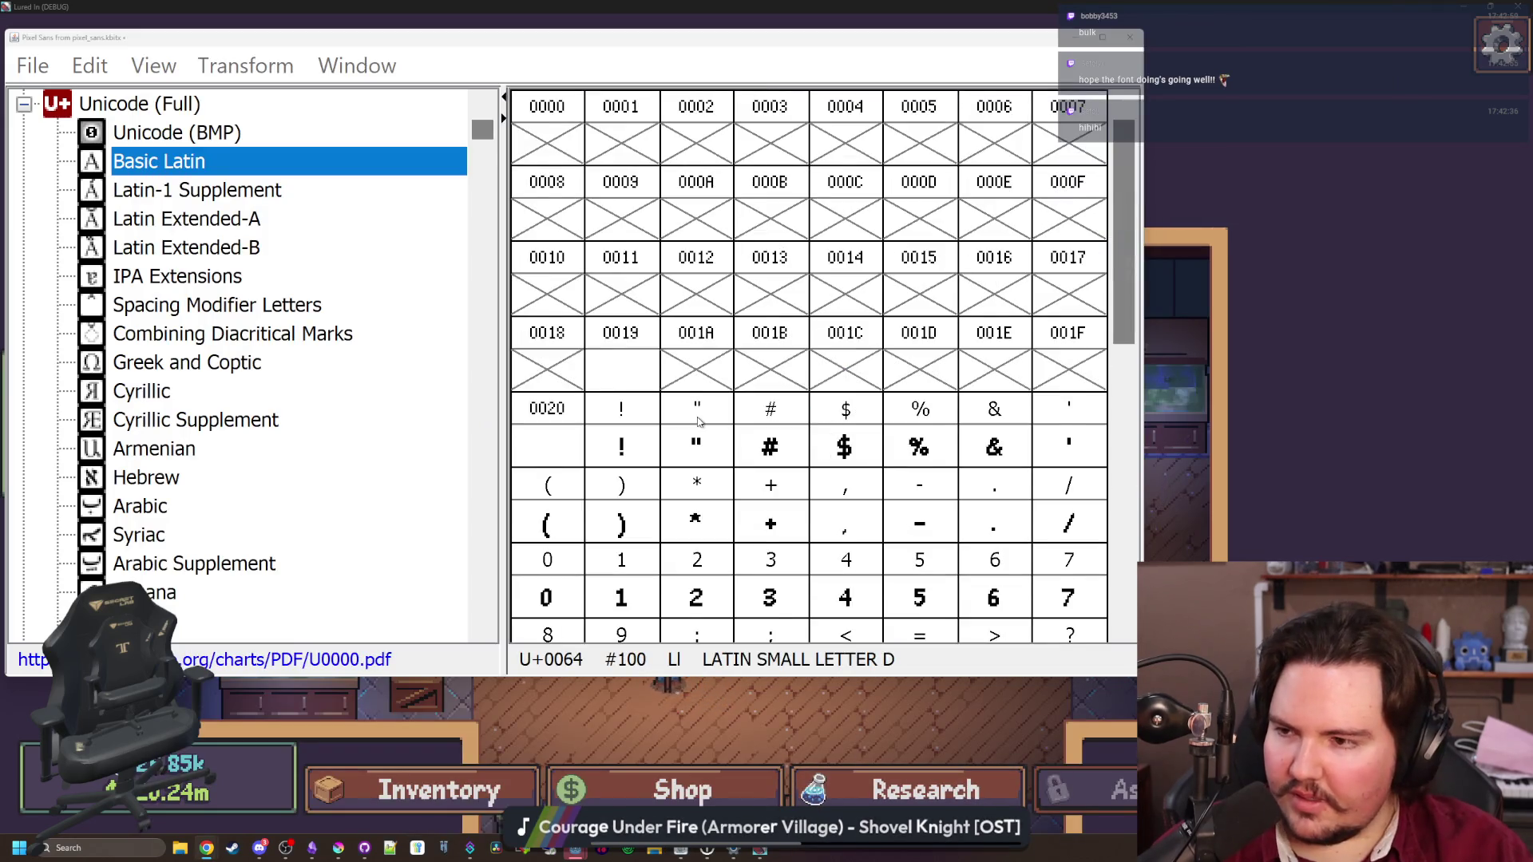
pyautogui.scroll(-5, 879, 471)
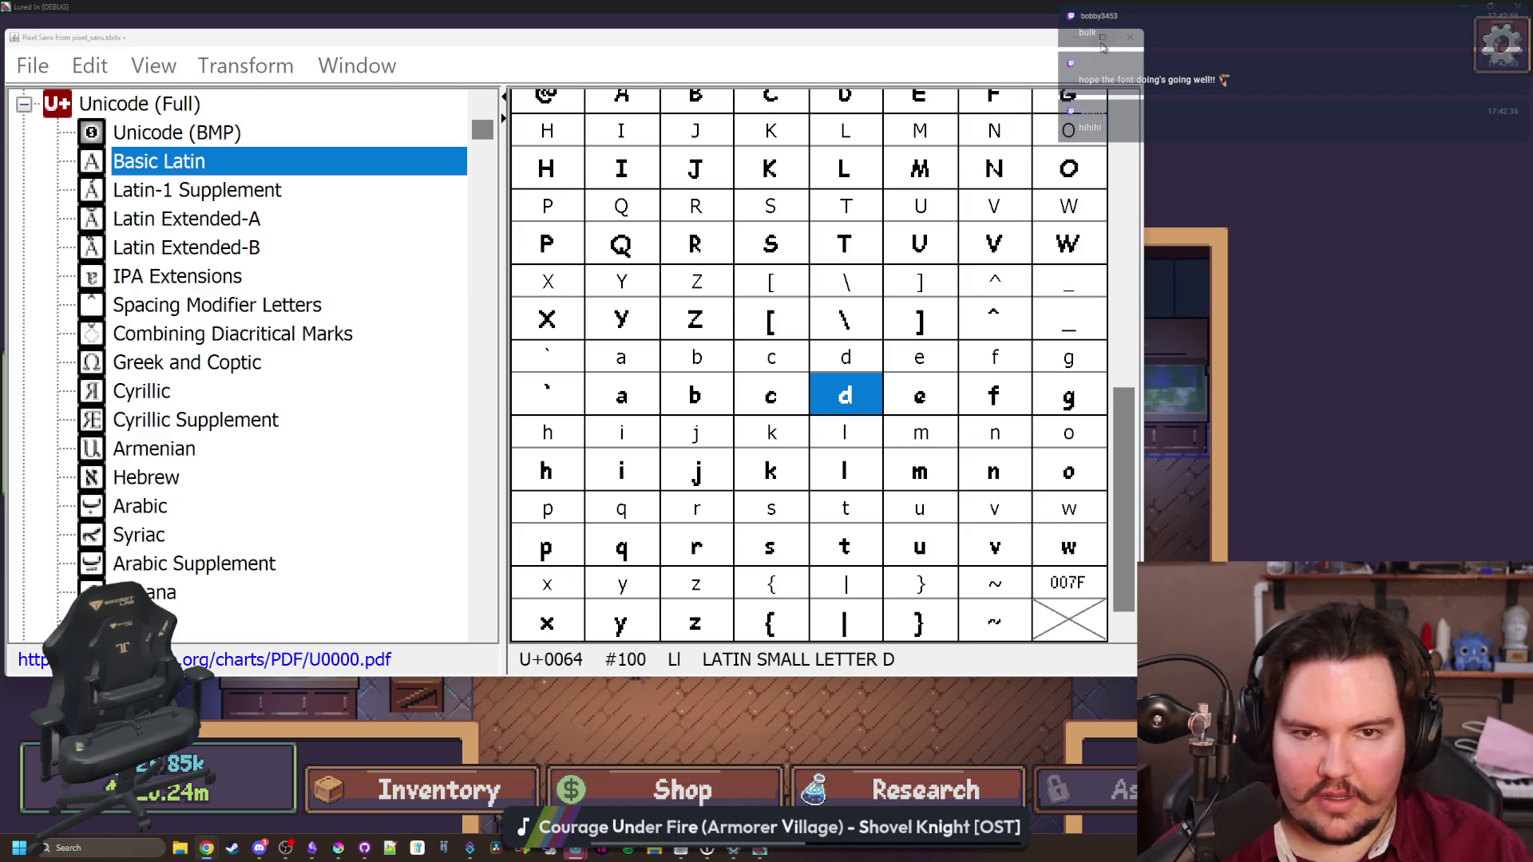
pyautogui.press('super+Up')
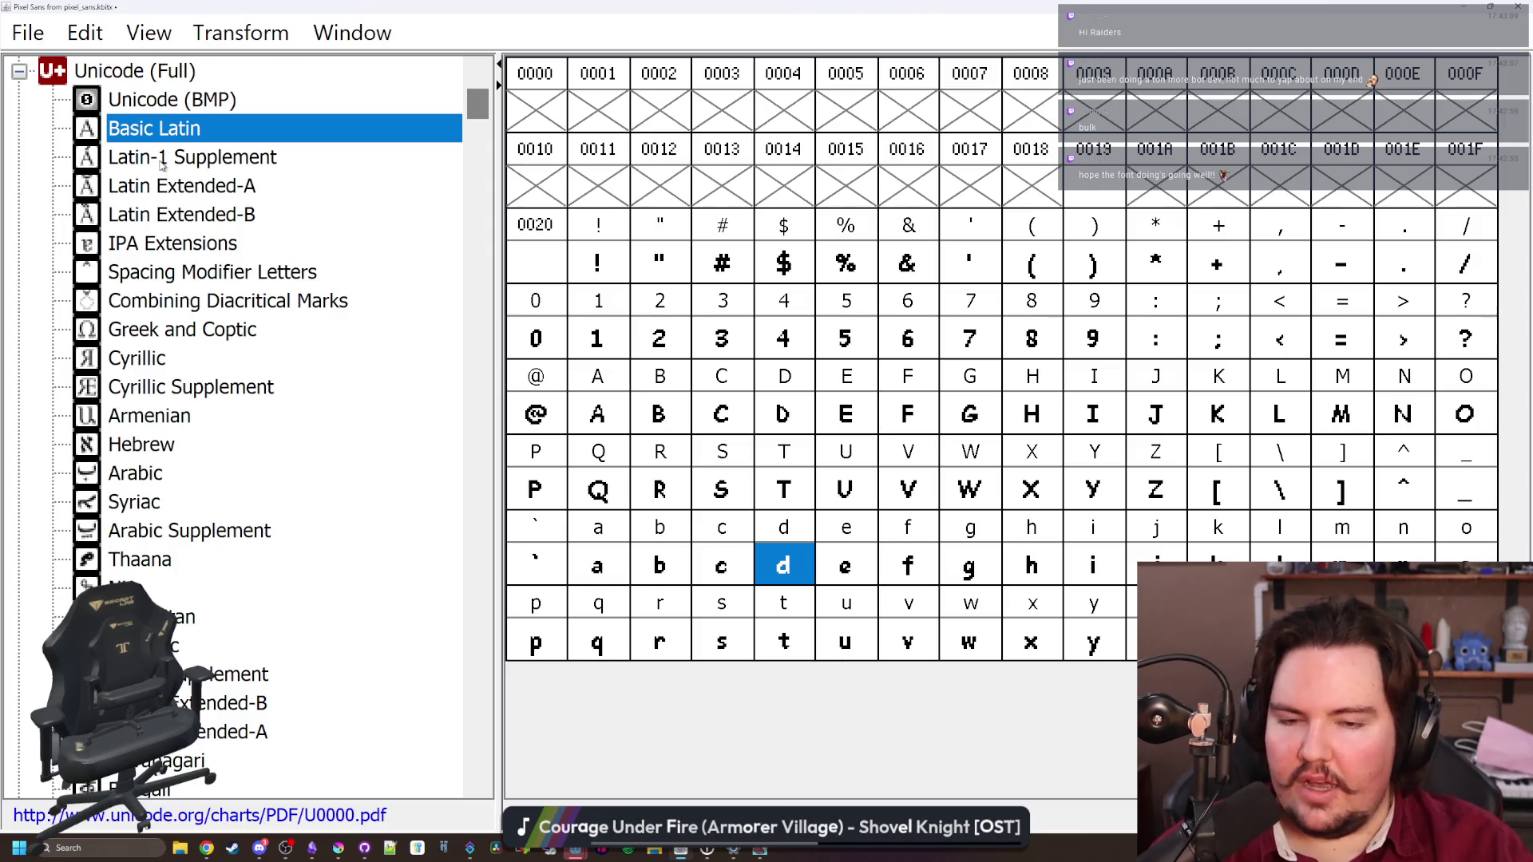
# Review the Latin-1, Latin Extended-A/B, Greek, Cyrillic, Hebrew and Arabic glyph blocks
pyautogui.click(162, 160)
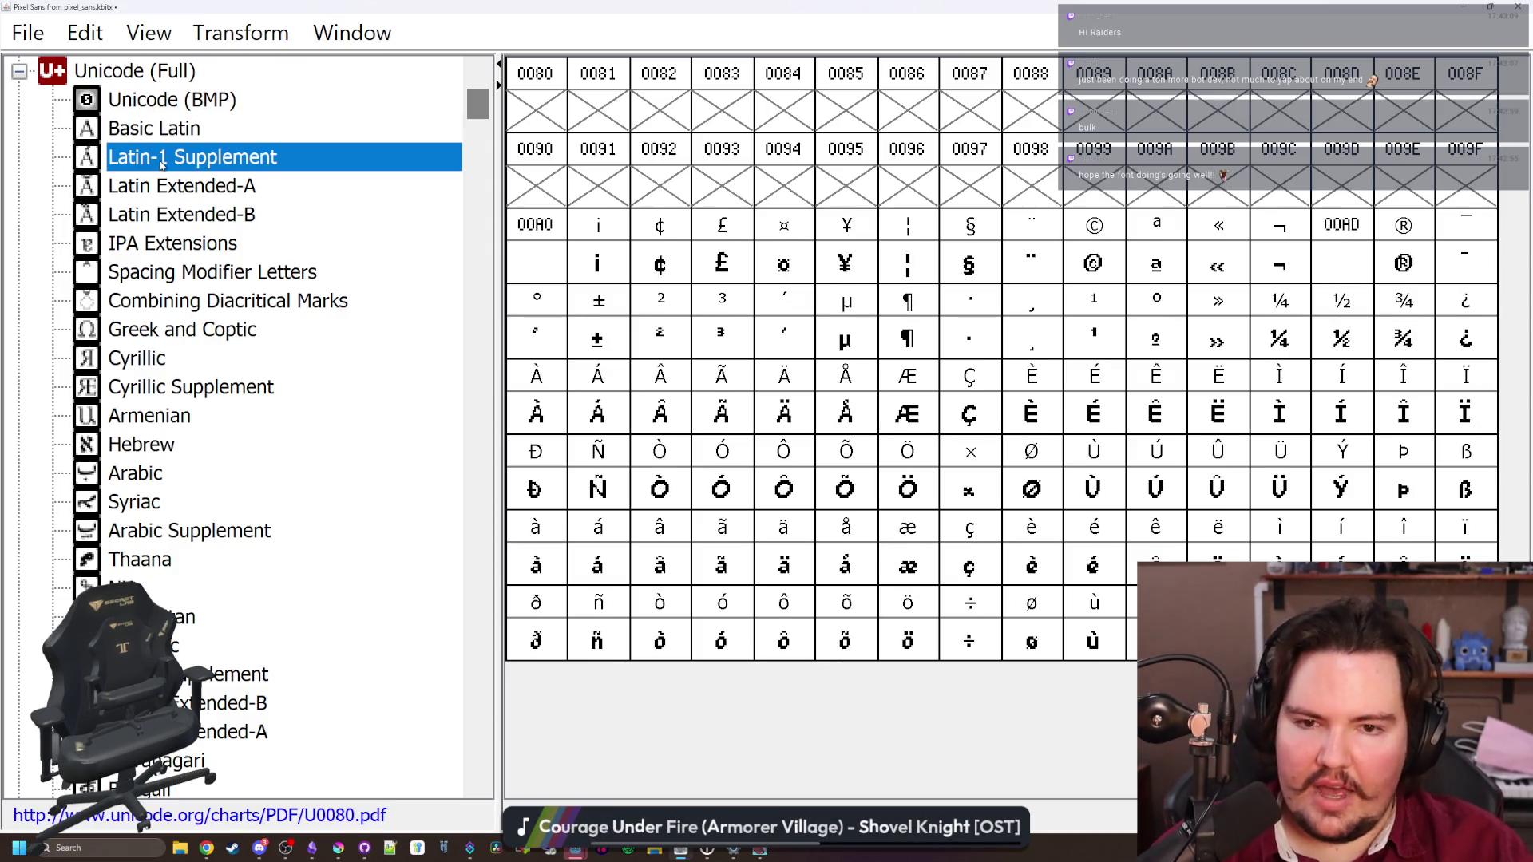
pyautogui.click(226, 192)
pyautogui.click(278, 223)
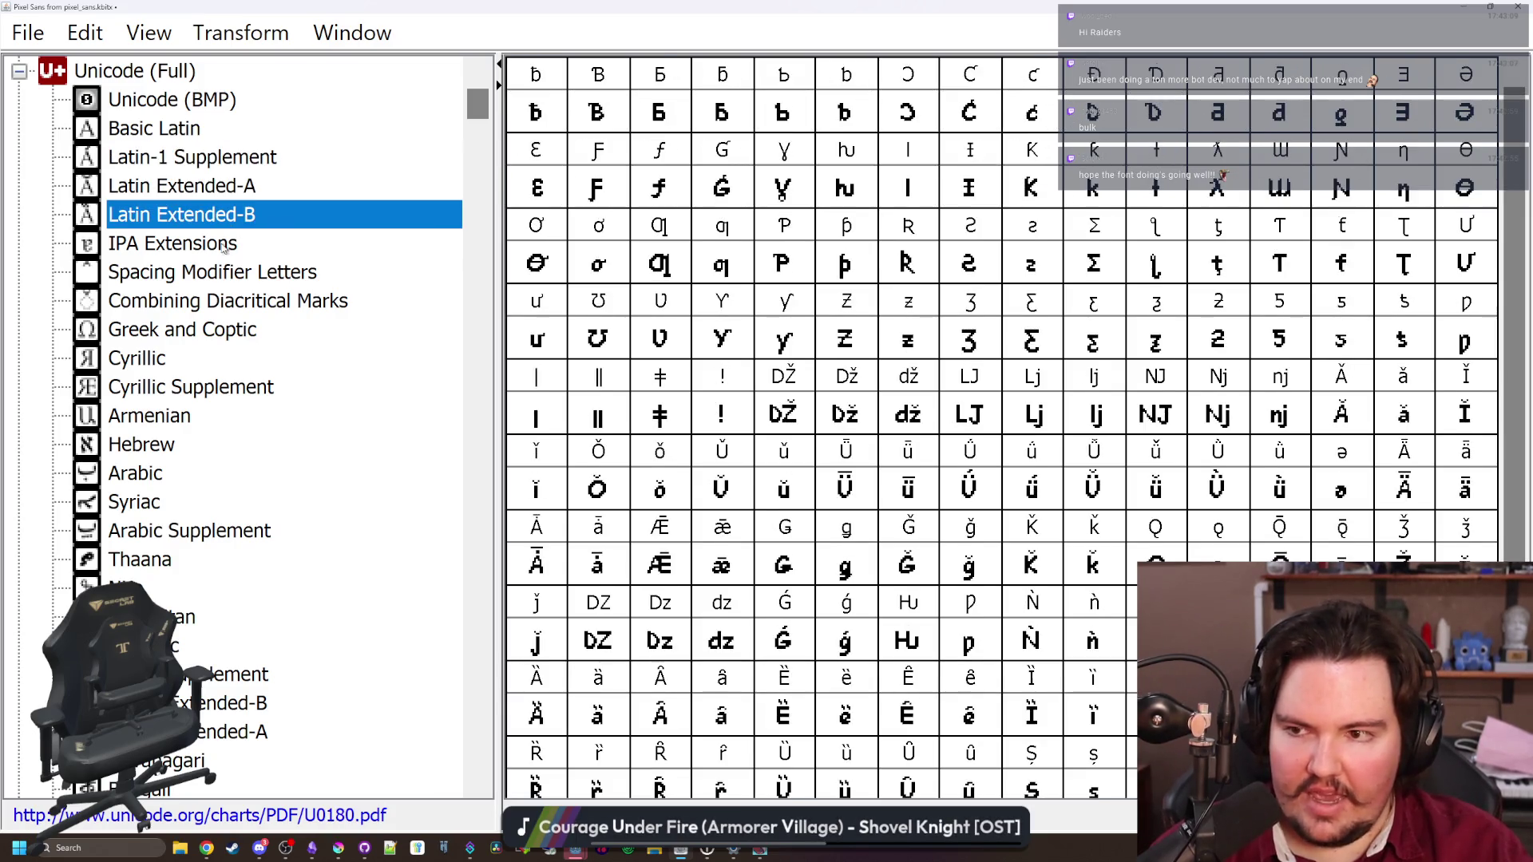
pyautogui.scroll(-3, 901, 336)
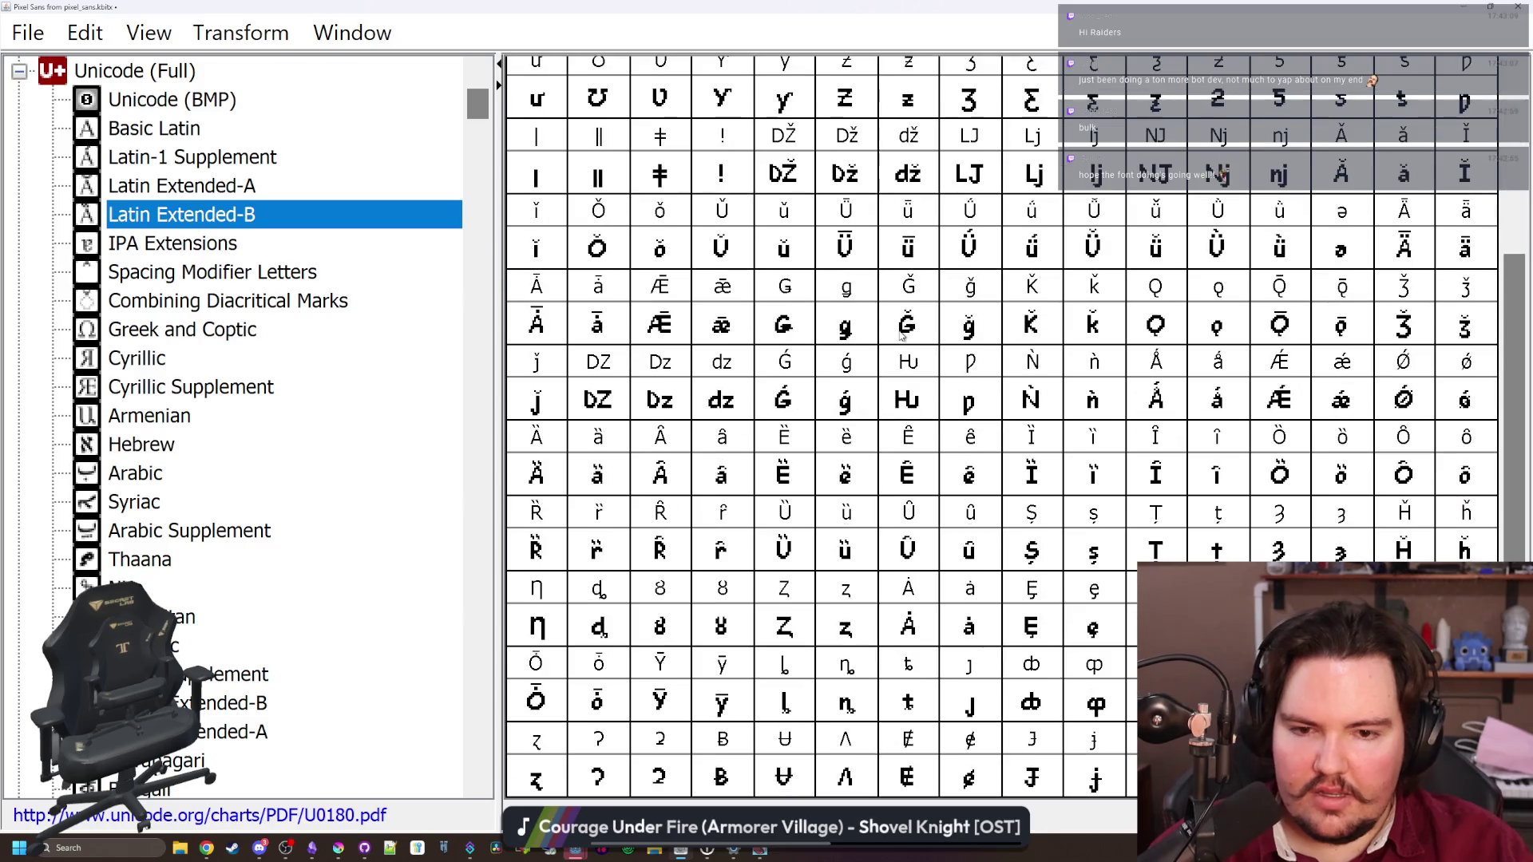
pyautogui.click(243, 327)
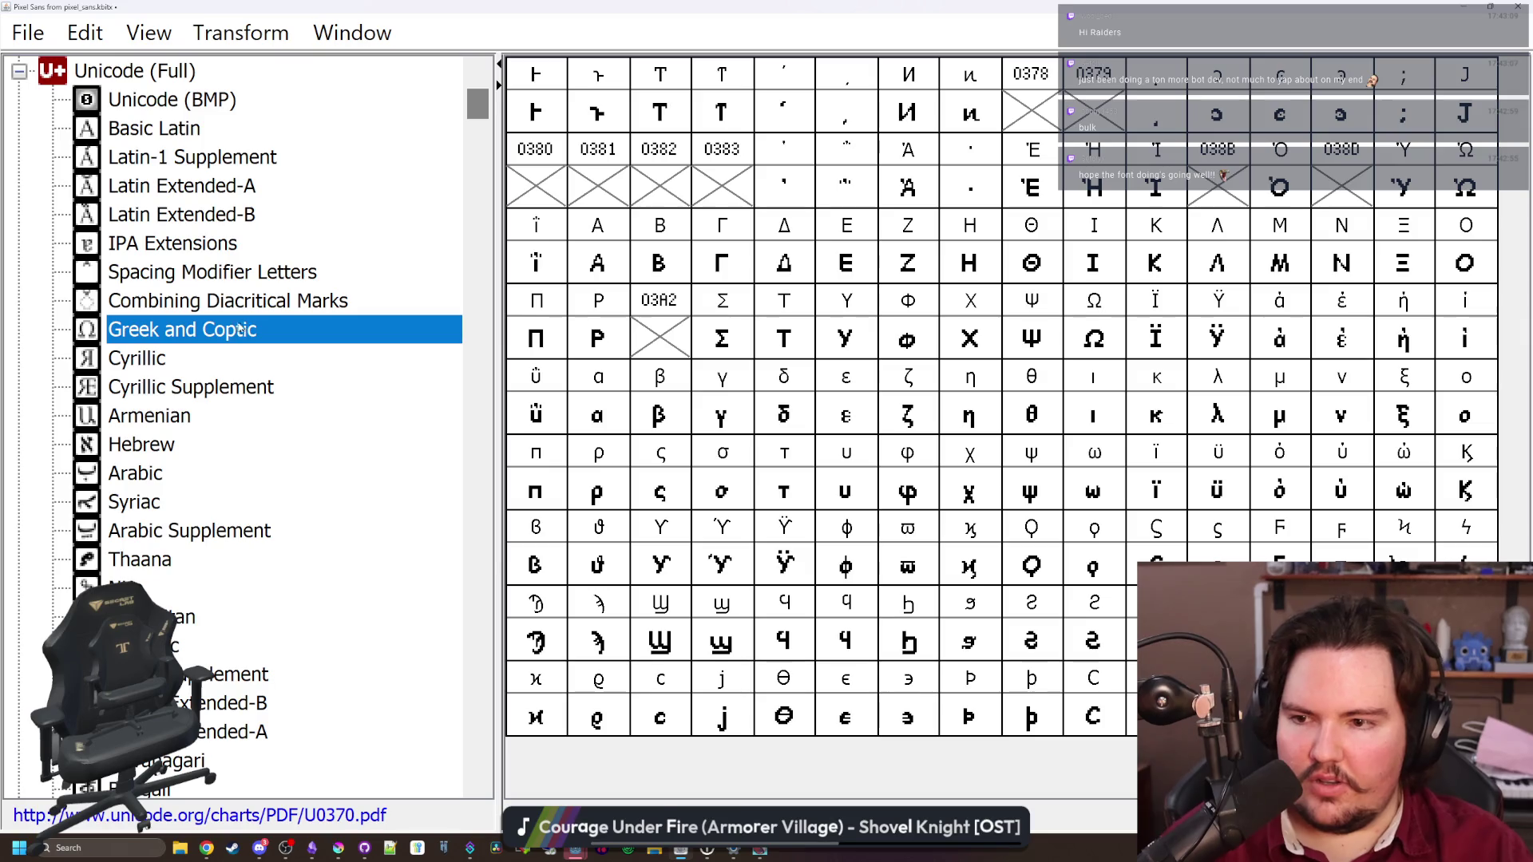
pyautogui.click(215, 351)
pyautogui.scroll(-6, 859, 339)
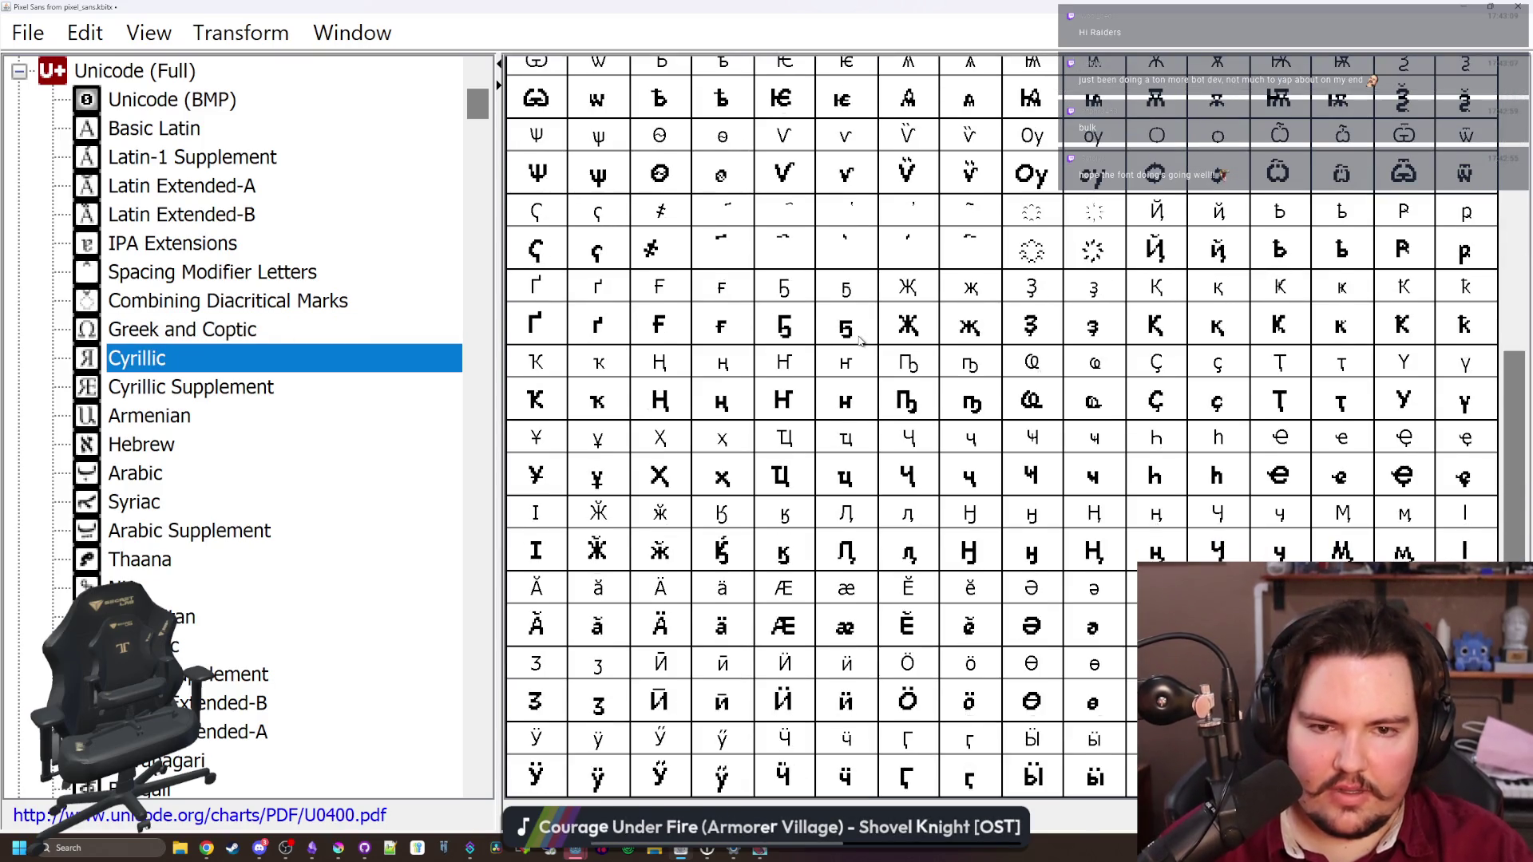
pyautogui.scroll(6, 914, 396)
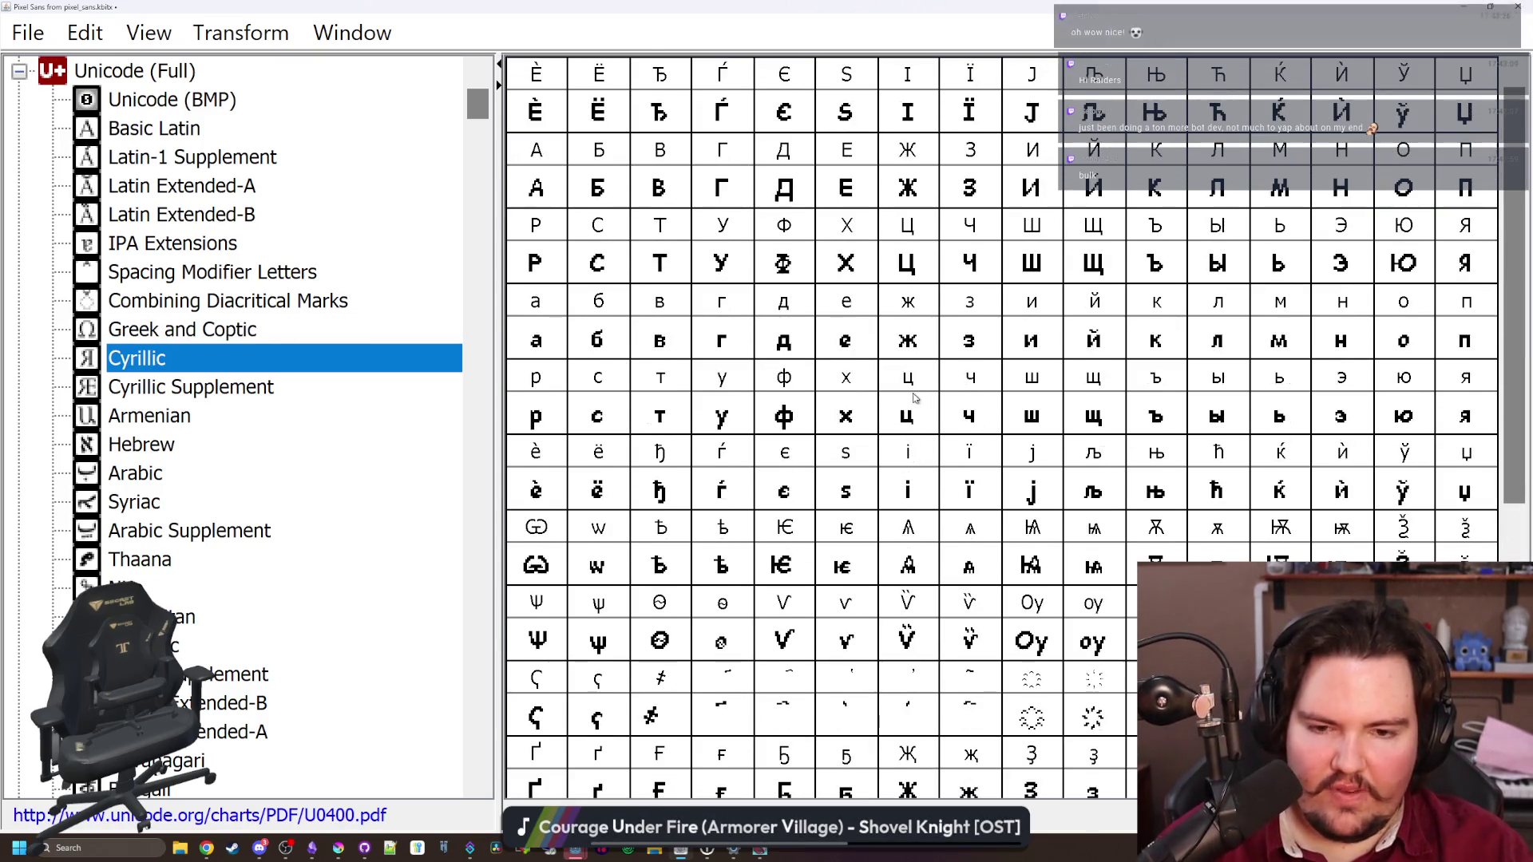
pyautogui.click(144, 444)
pyautogui.click(117, 482)
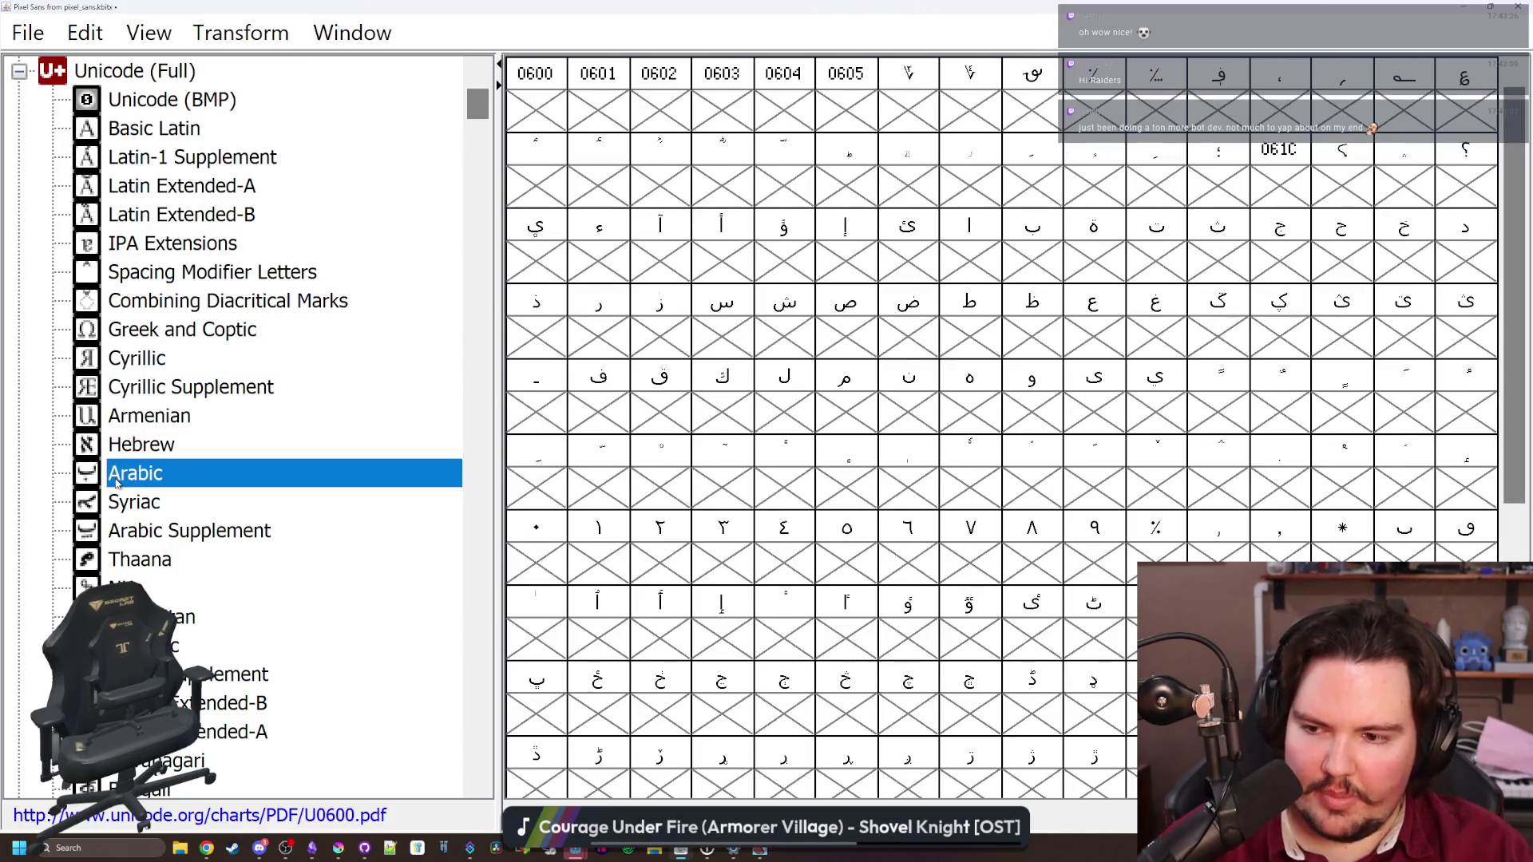
# Review the IPA Extensions and Spacing Modifier Letters blocks, then bring up TTF export at 100 em units
pyautogui.scroll(-3, 406, 435)
pyautogui.scroll(-4, 405, 435)
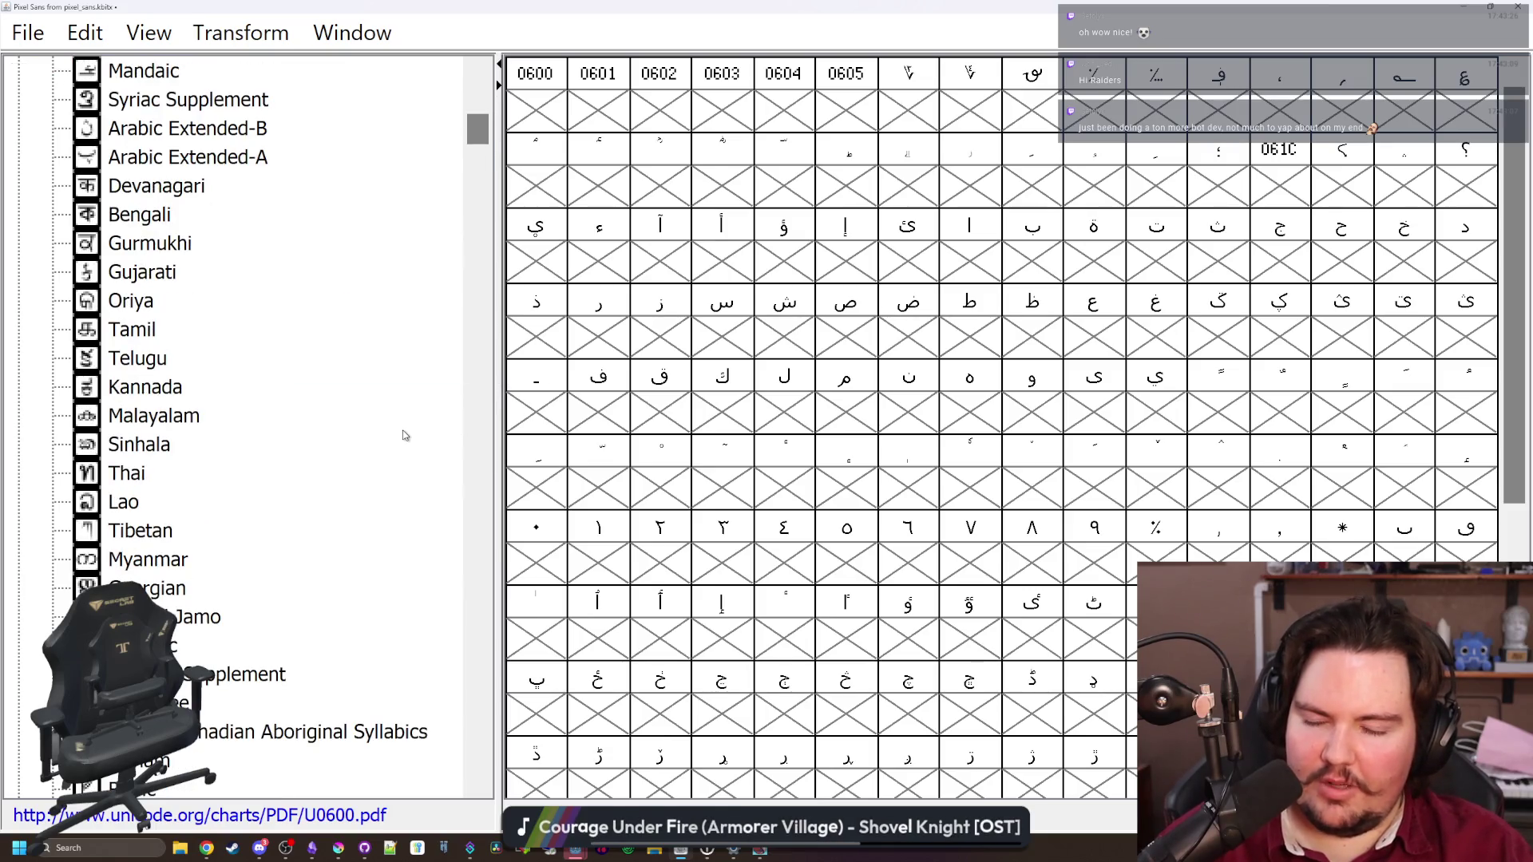
pyautogui.scroll(-7, 334, 451)
pyautogui.scroll(-20, 341, 454)
pyautogui.scroll(18, 360, 455)
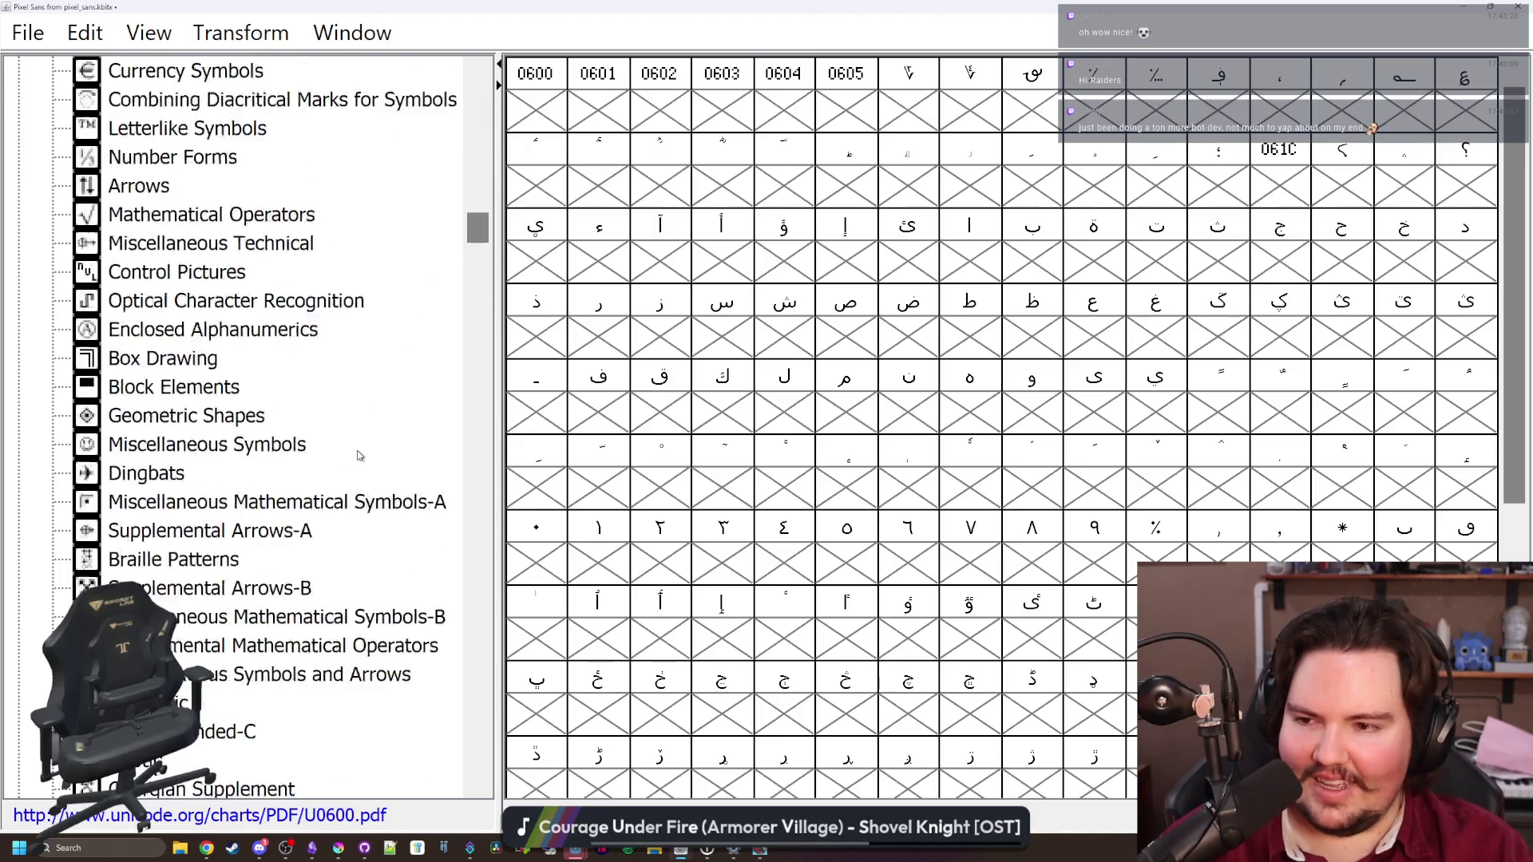
pyautogui.scroll(20, 360, 455)
pyautogui.click(167, 242)
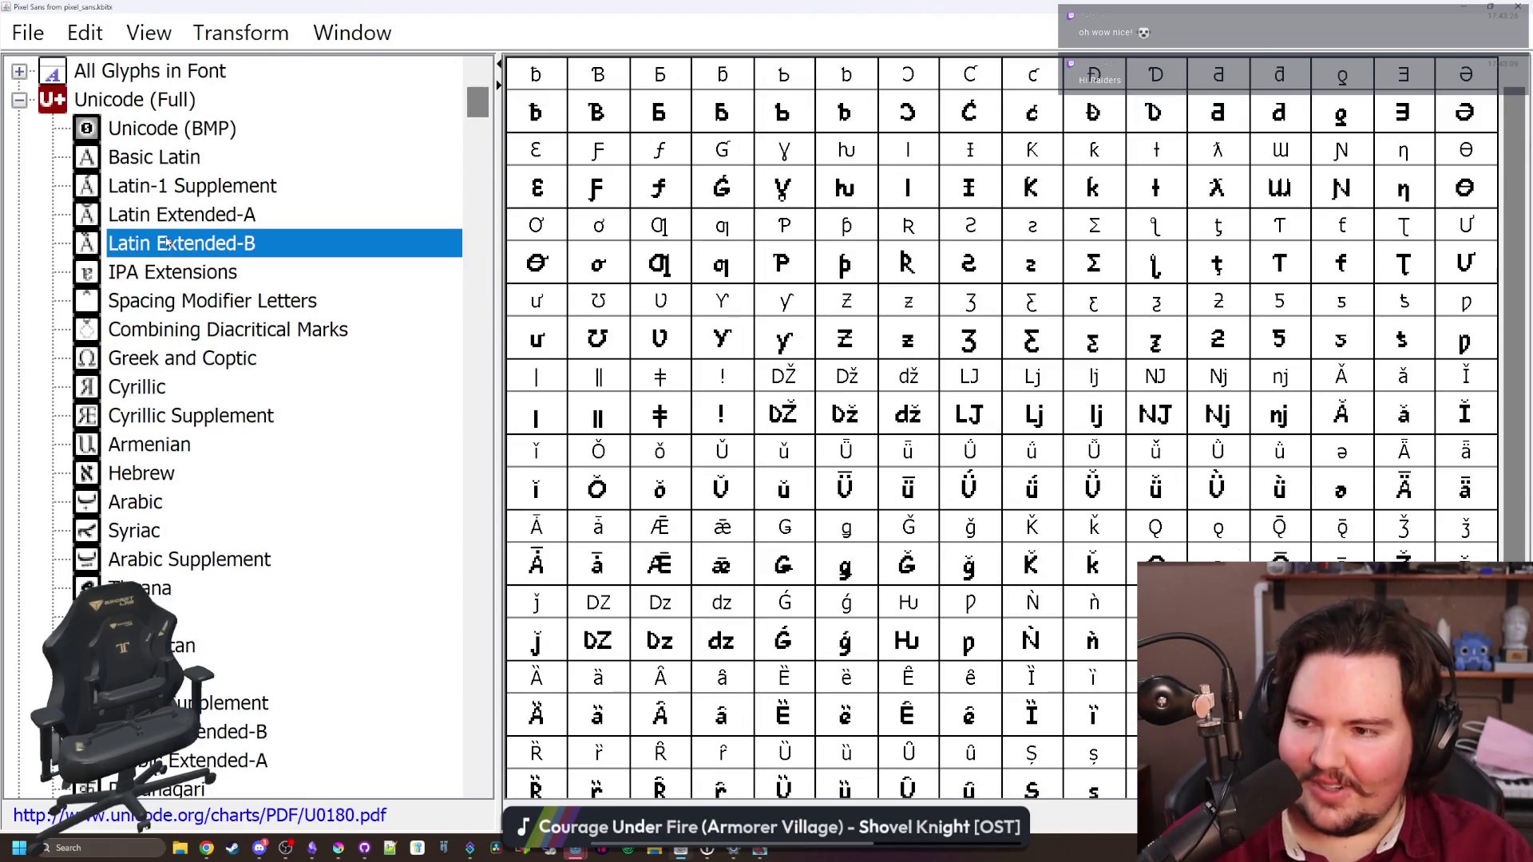
pyautogui.click(201, 312)
pyautogui.click(233, 273)
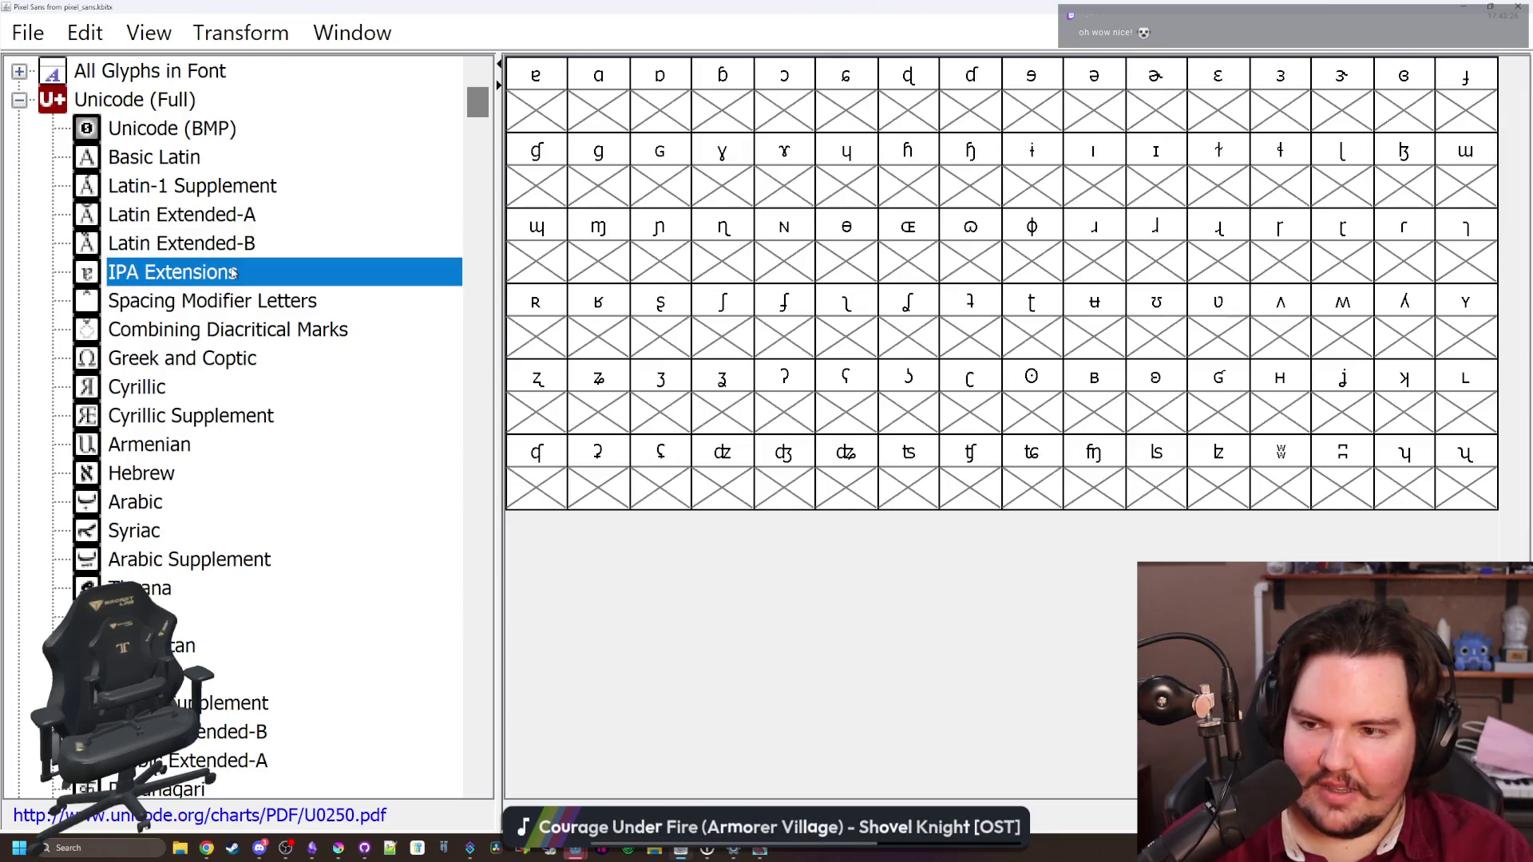
pyautogui.click(242, 307)
pyautogui.click(231, 264)
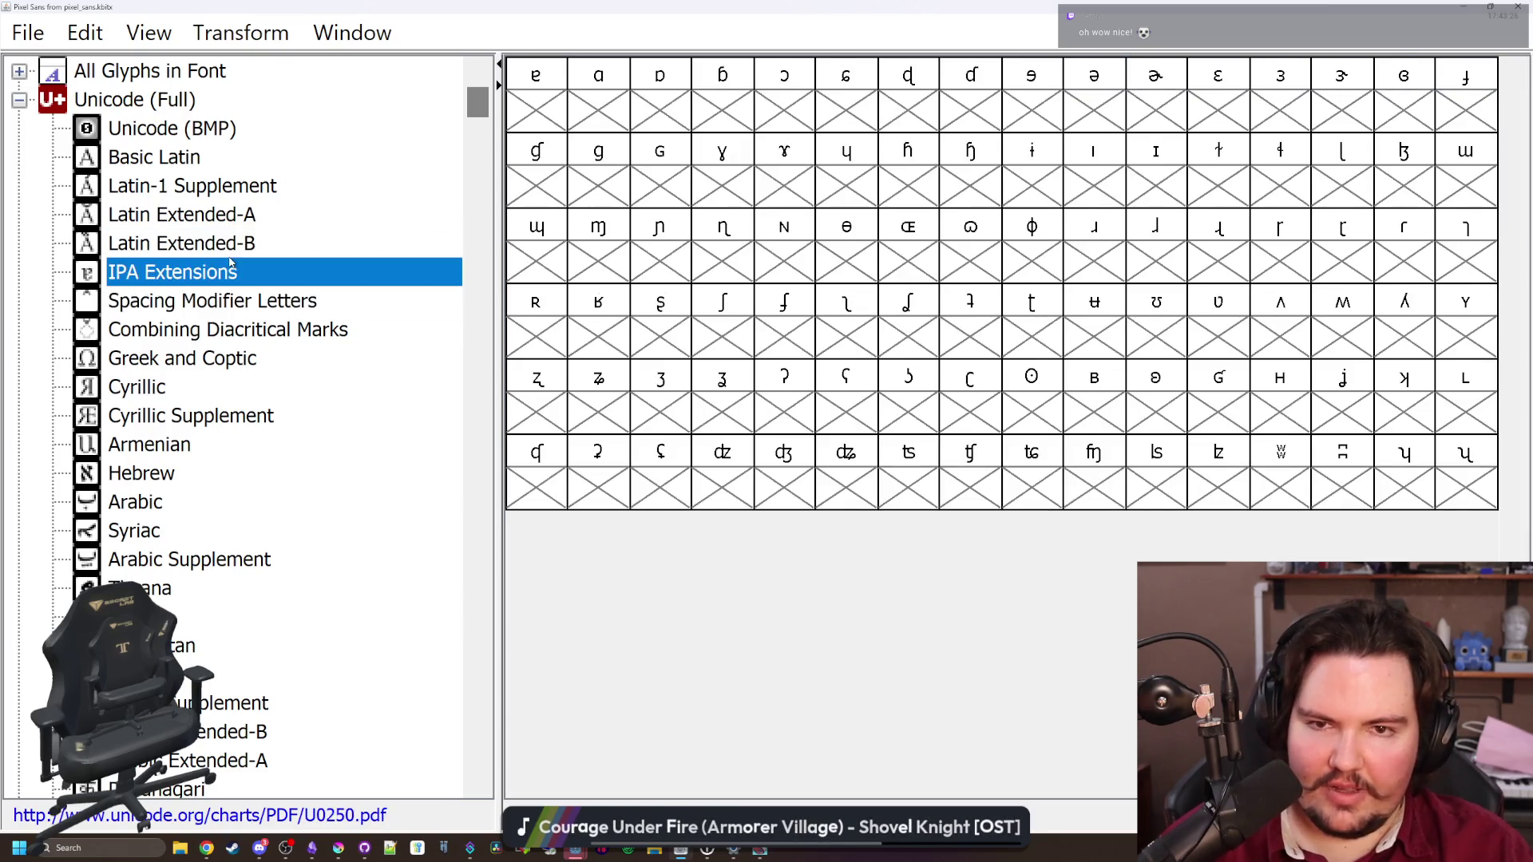
pyautogui.click(186, 192)
pyautogui.click(30, 30)
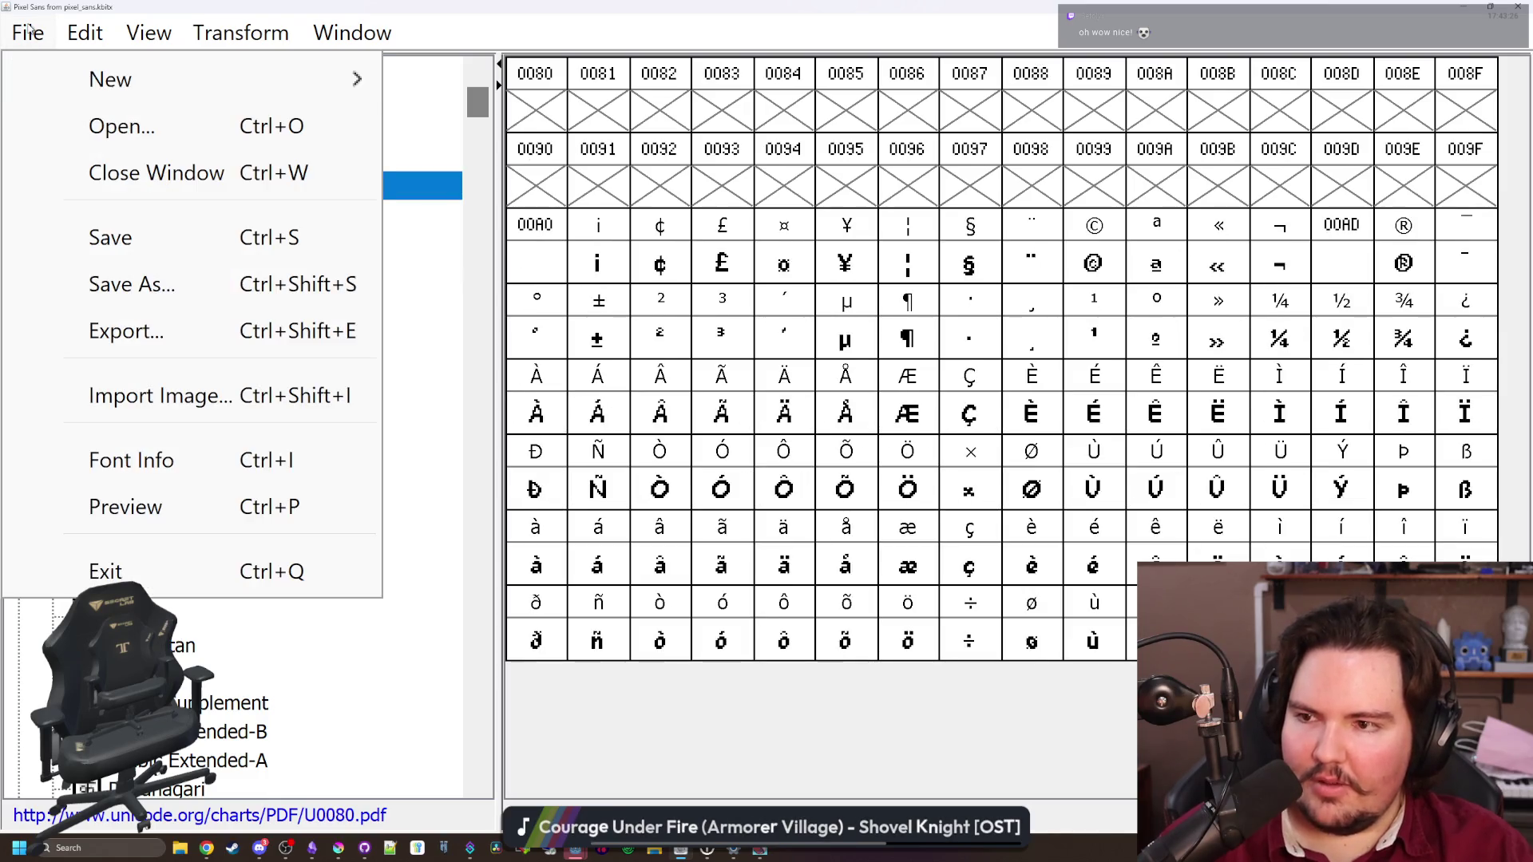
pyautogui.click(127, 330)
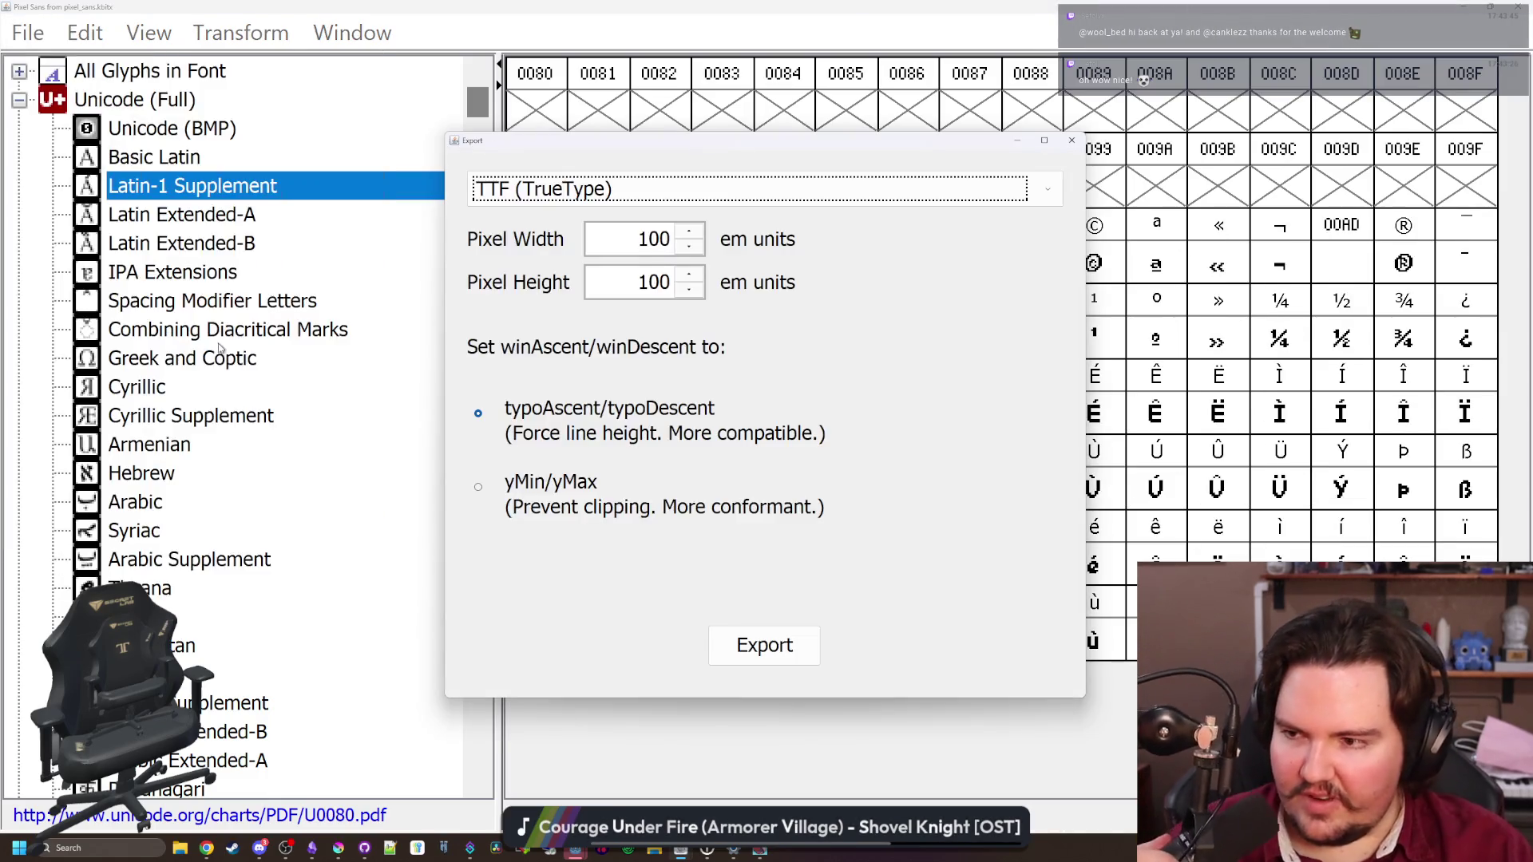
# Export Pixel Sans as TrueType, overwriting PixelSans.ttf, then minimize the editor
pyautogui.click(764, 645)
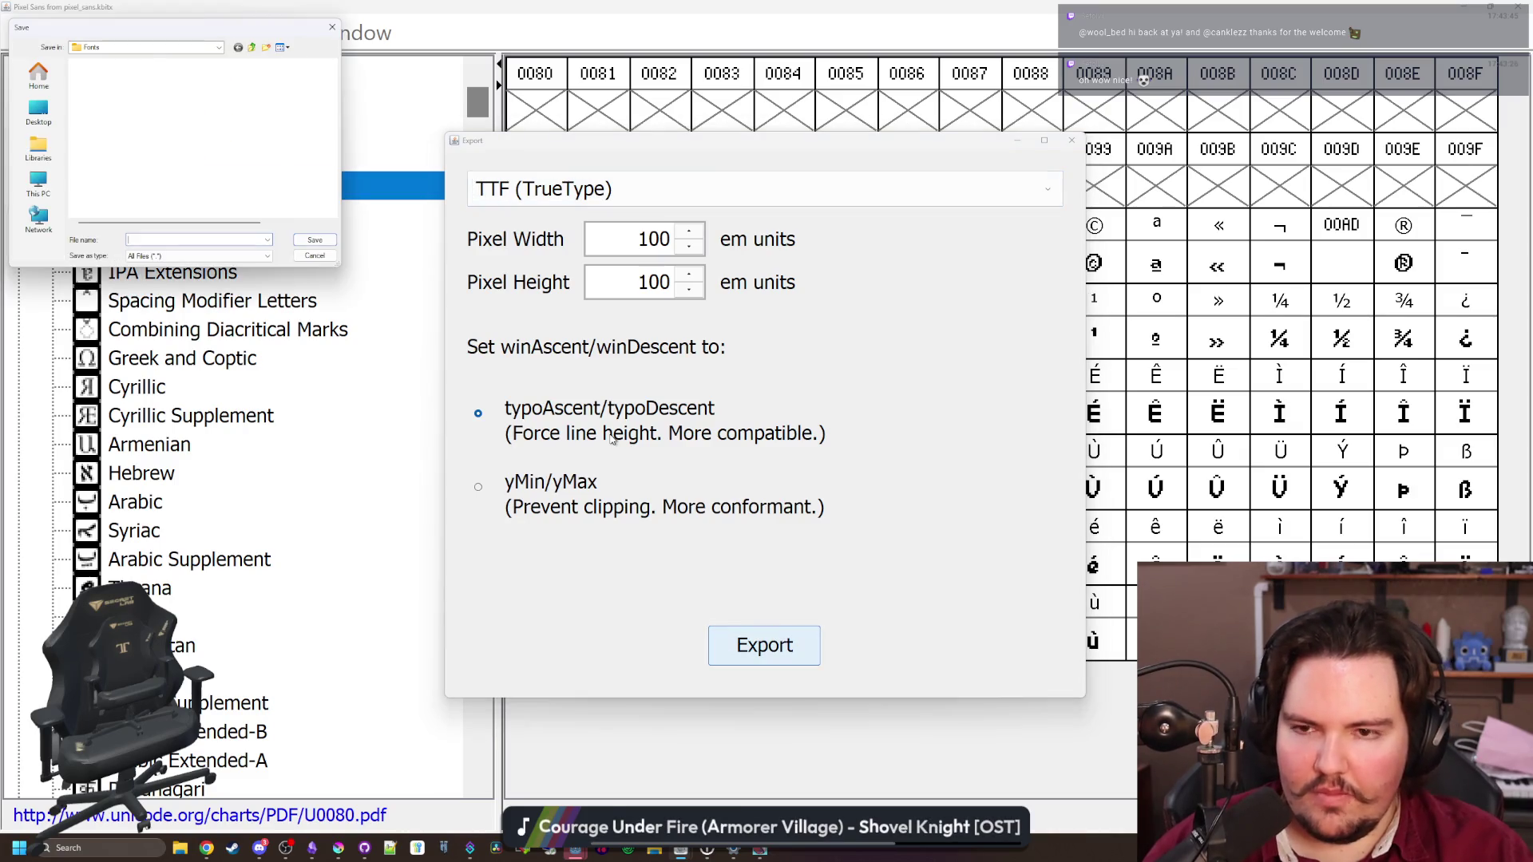
pyautogui.click(112, 192)
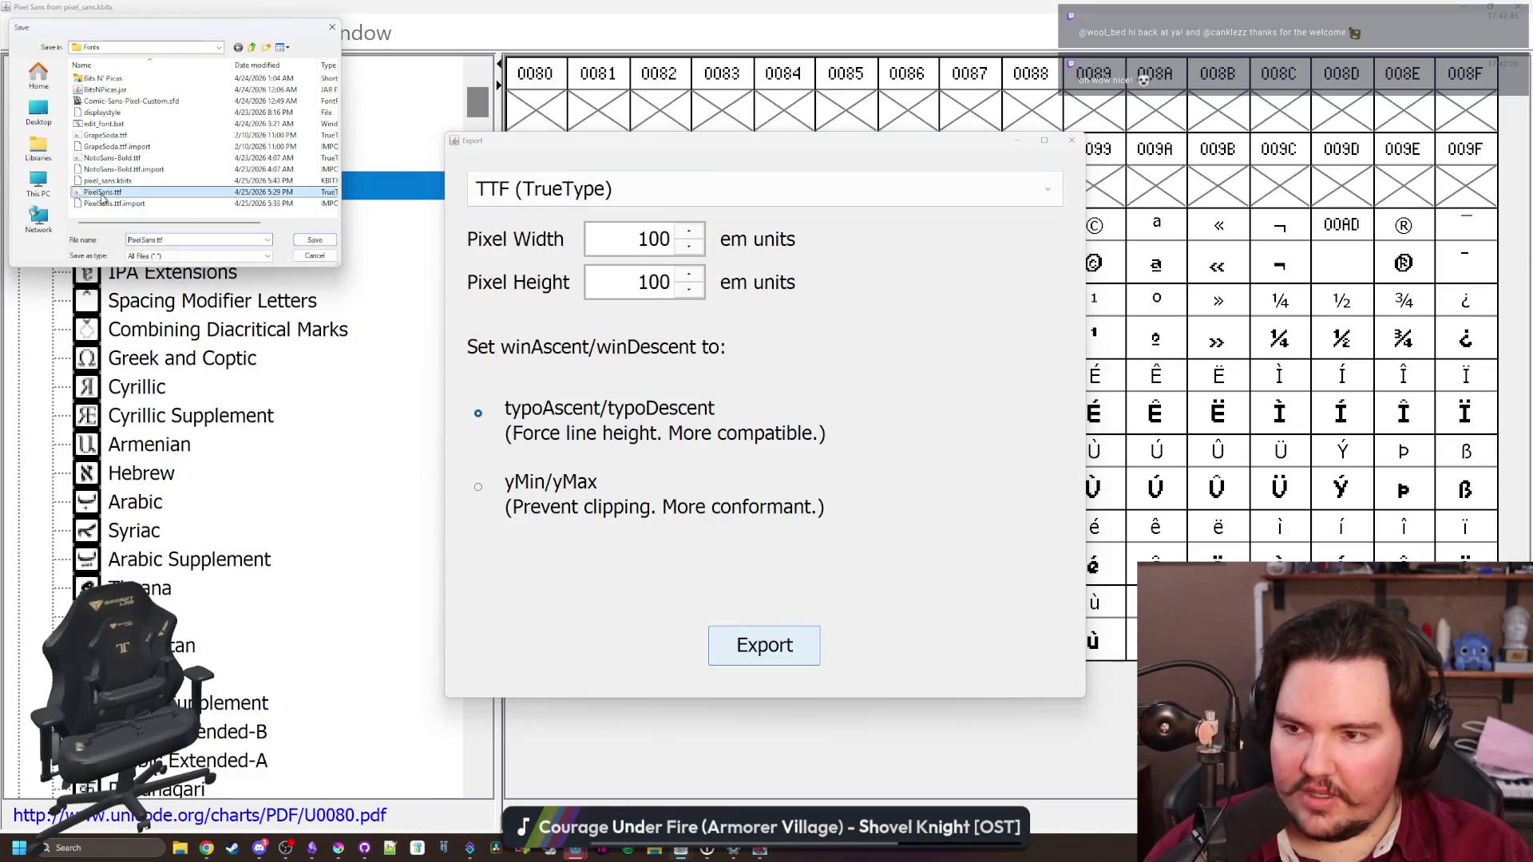
pyautogui.click(296, 242)
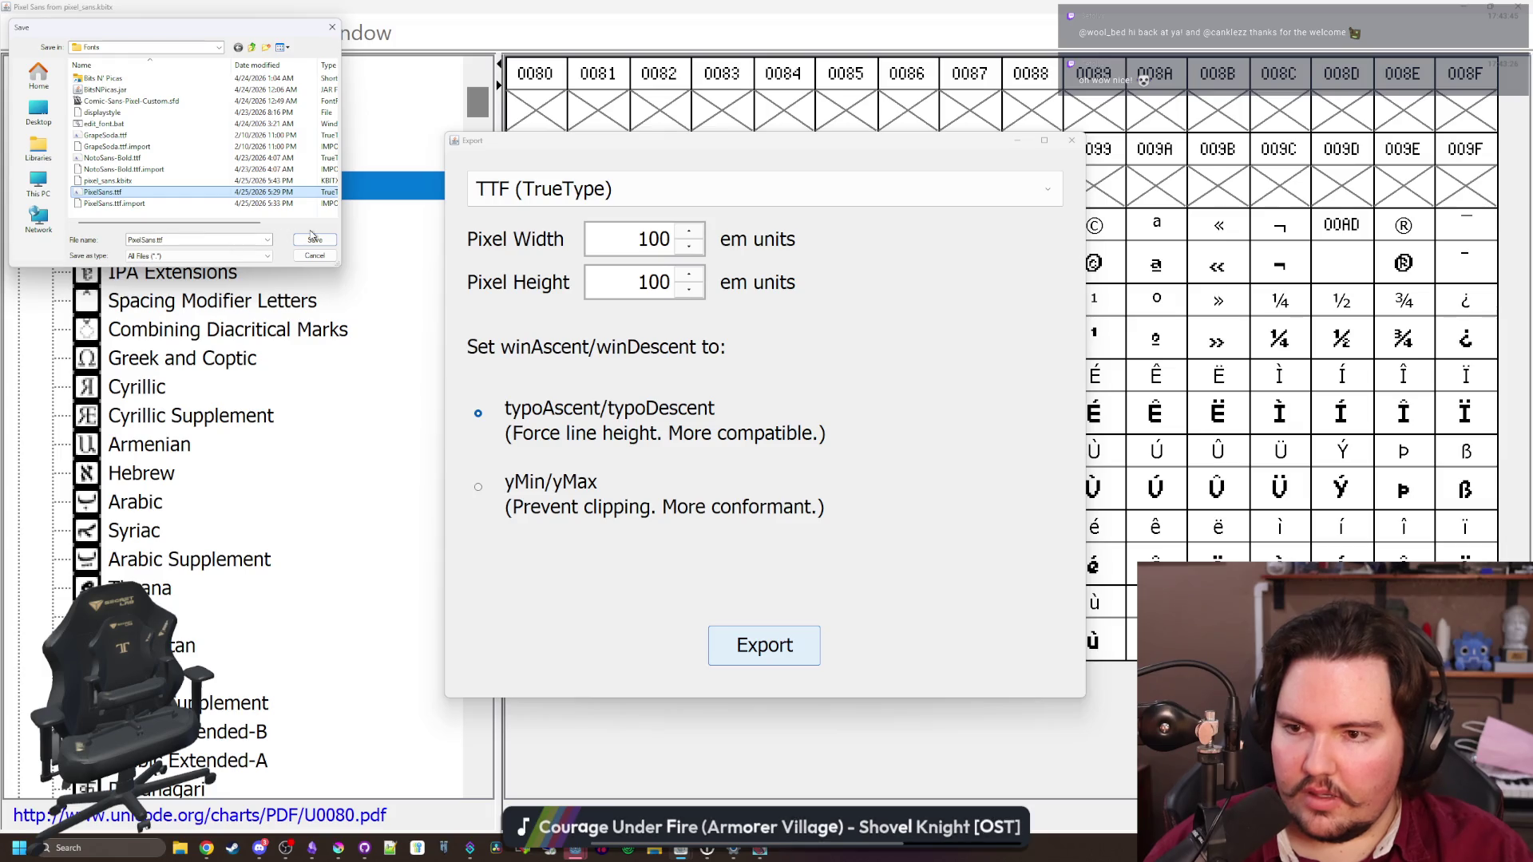
pyautogui.click(795, 424)
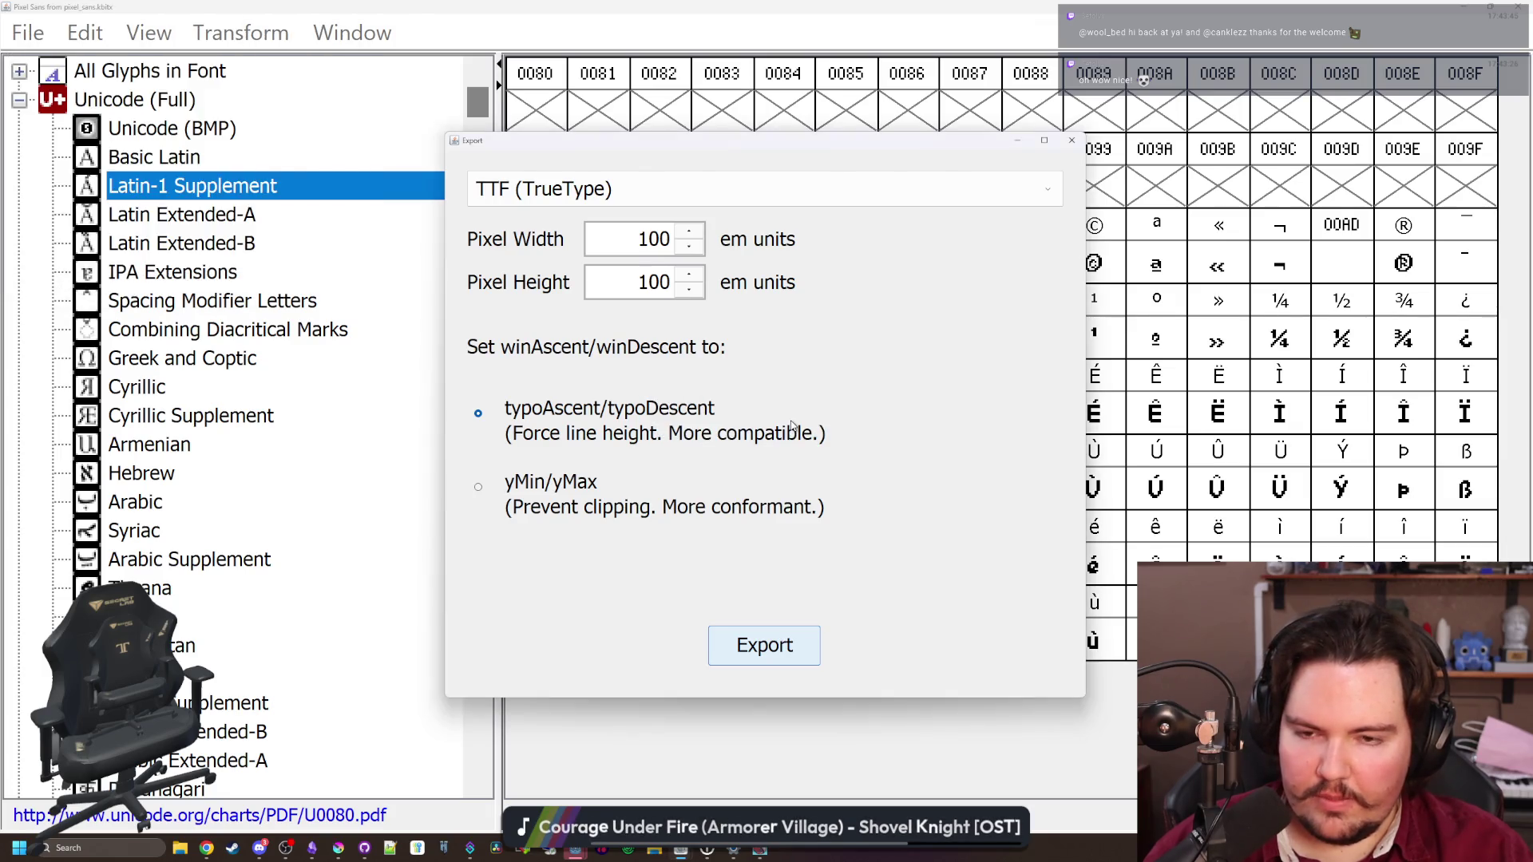
pyautogui.click(1465, 6)
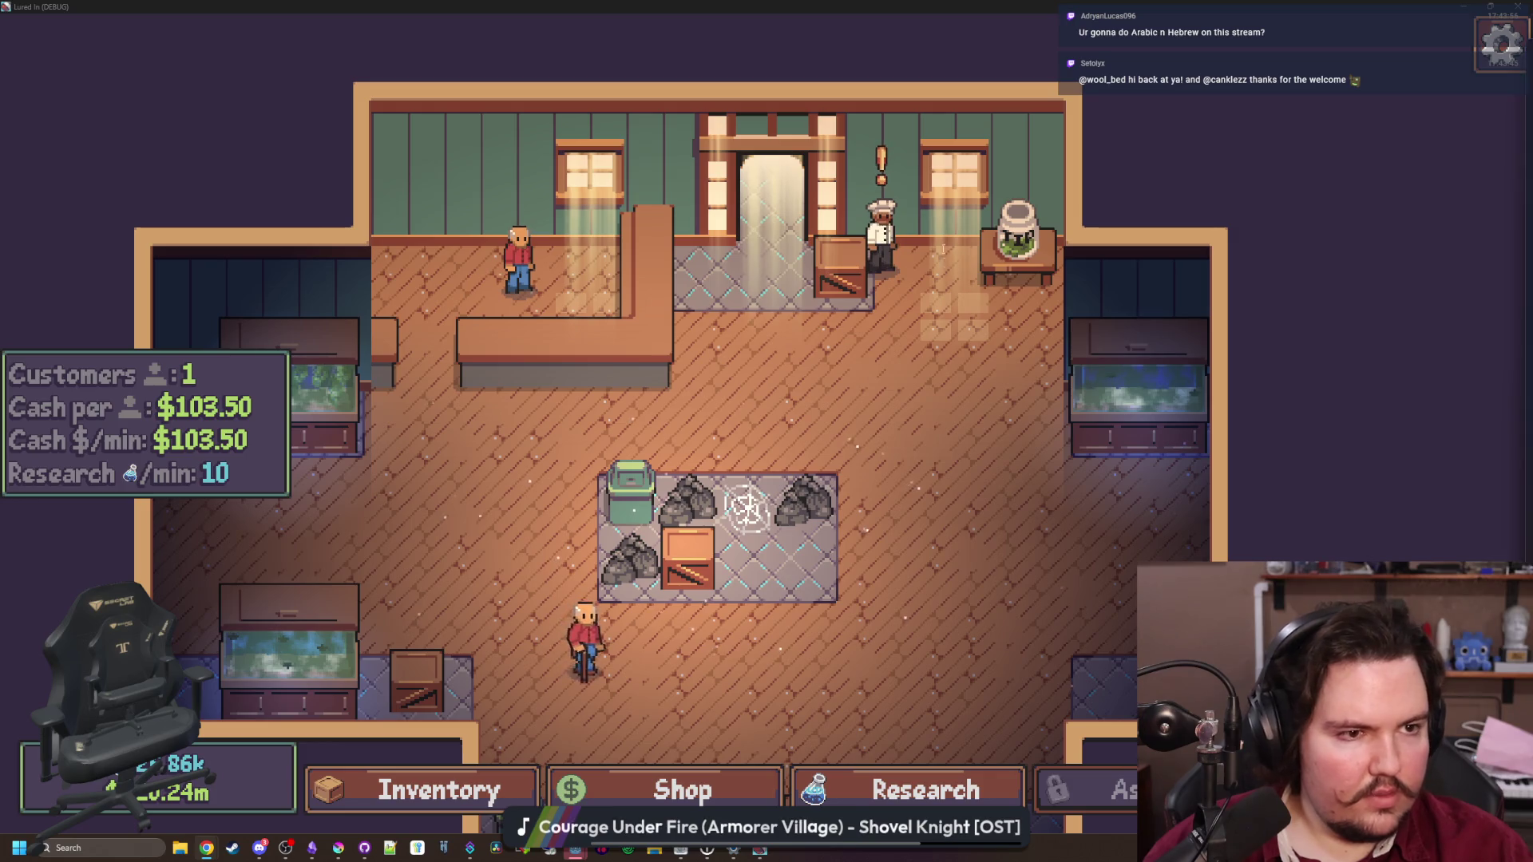
# In a new Chrome window, go to itch.io and open the creator dashboard
pyautogui.press('super+2')
pyautogui.moveTo(968, 239); pyautogui.dragTo(807, 148)
pyautogui.write('itch.io')
pyautogui.press('Return')
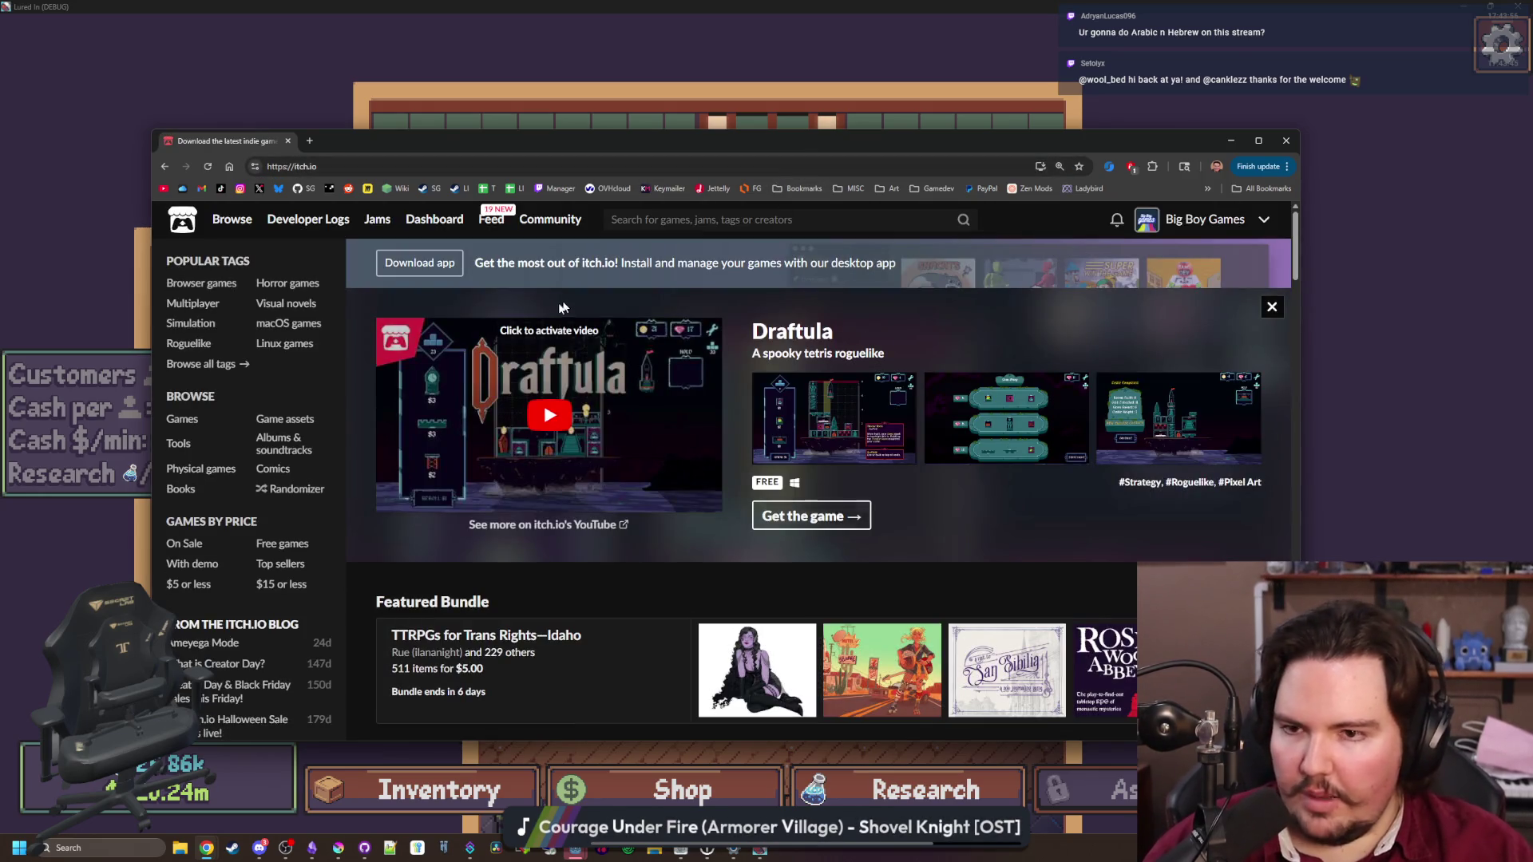
pyautogui.moveTo(309, 226)
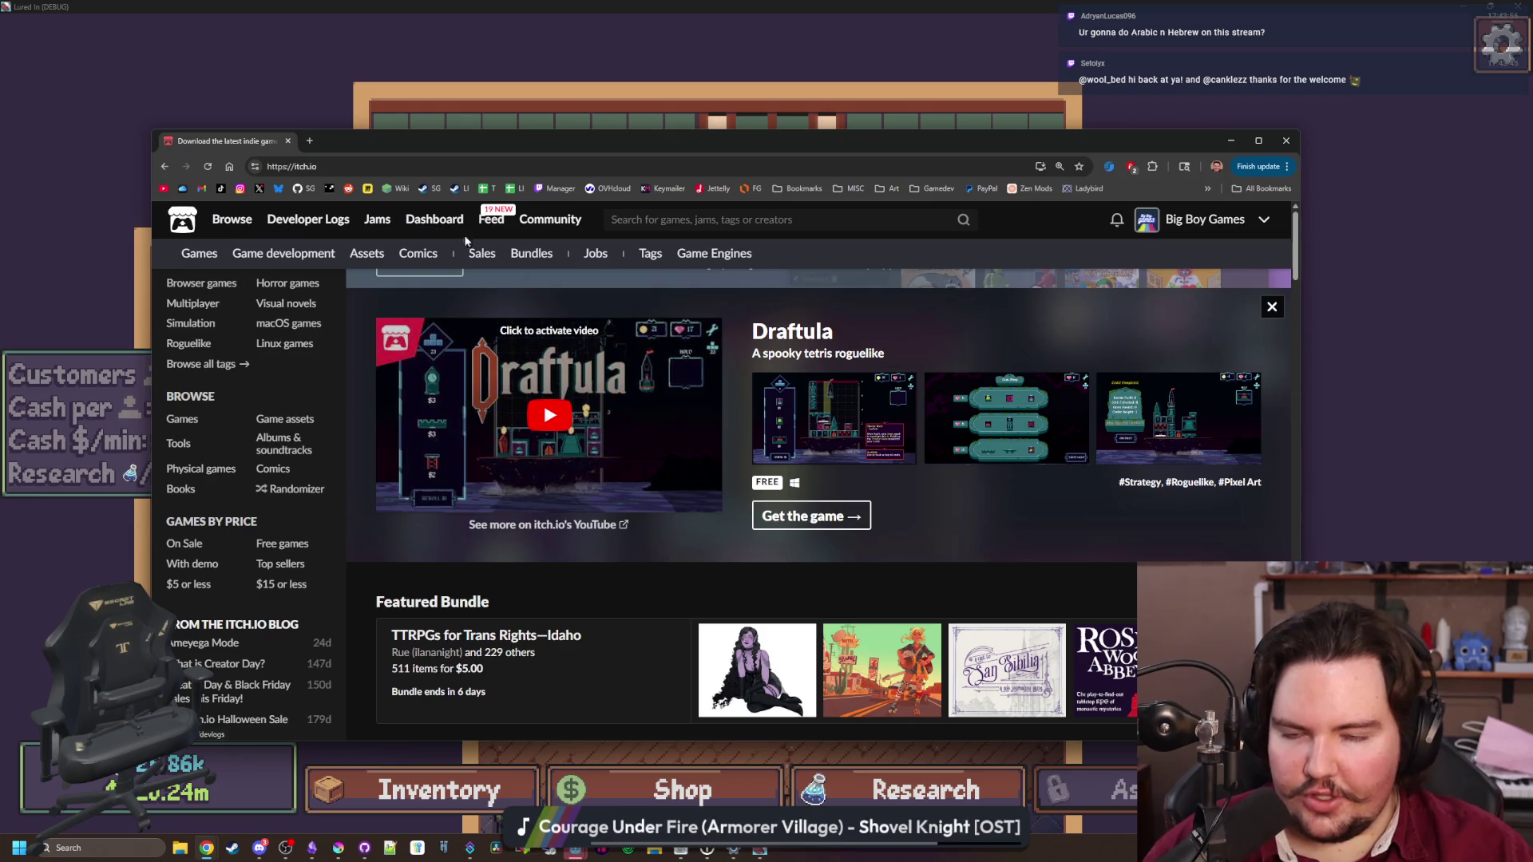
pyautogui.click(1197, 220)
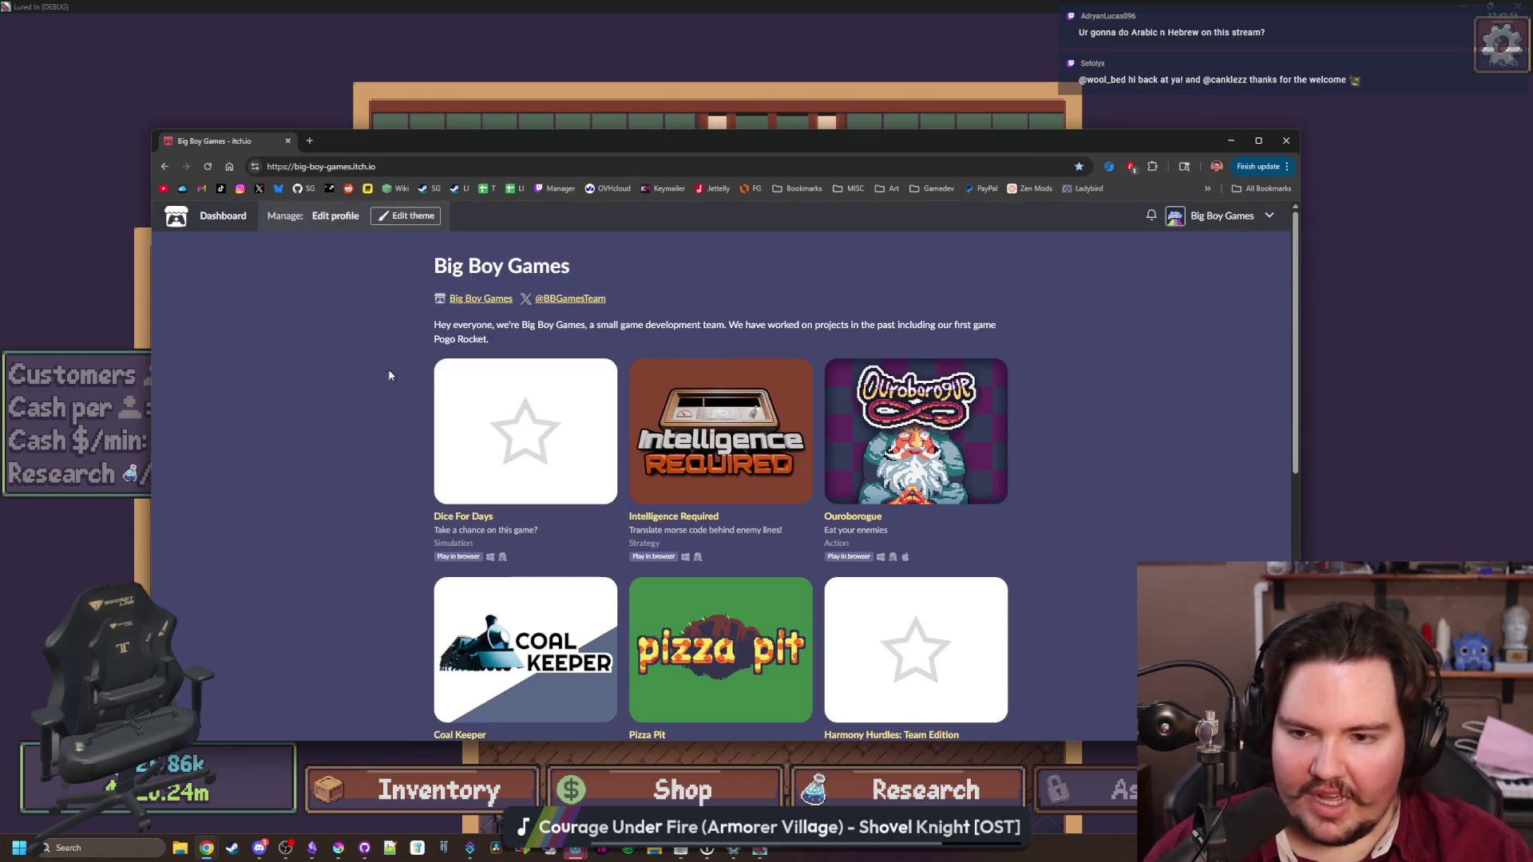
pyautogui.click(209, 222)
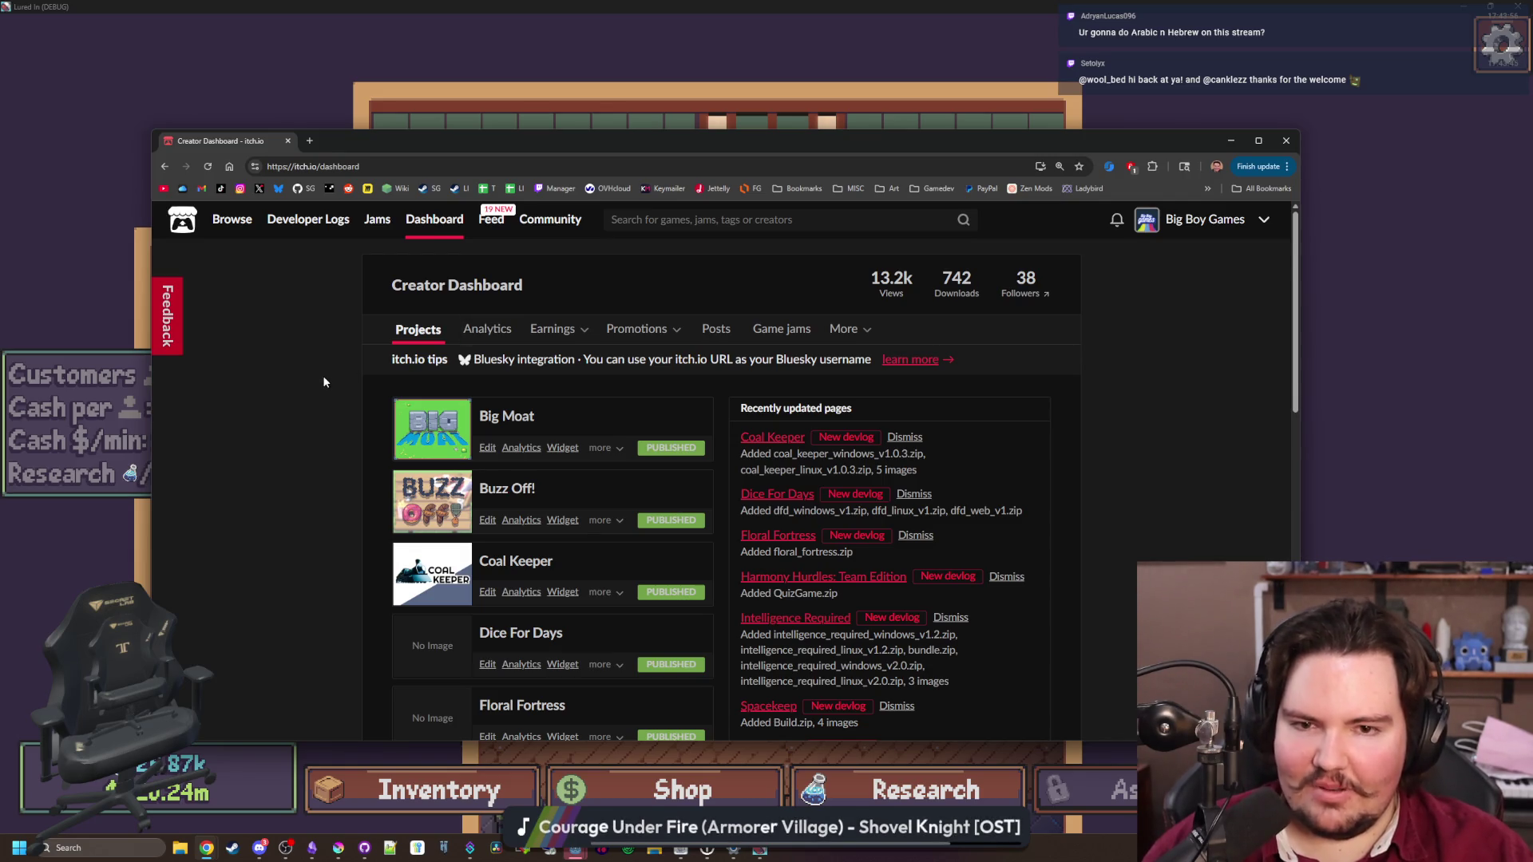
# Find the Pixel Sans Font project in the dashboard and open its edit page
pyautogui.scroll(-6, 323, 382)
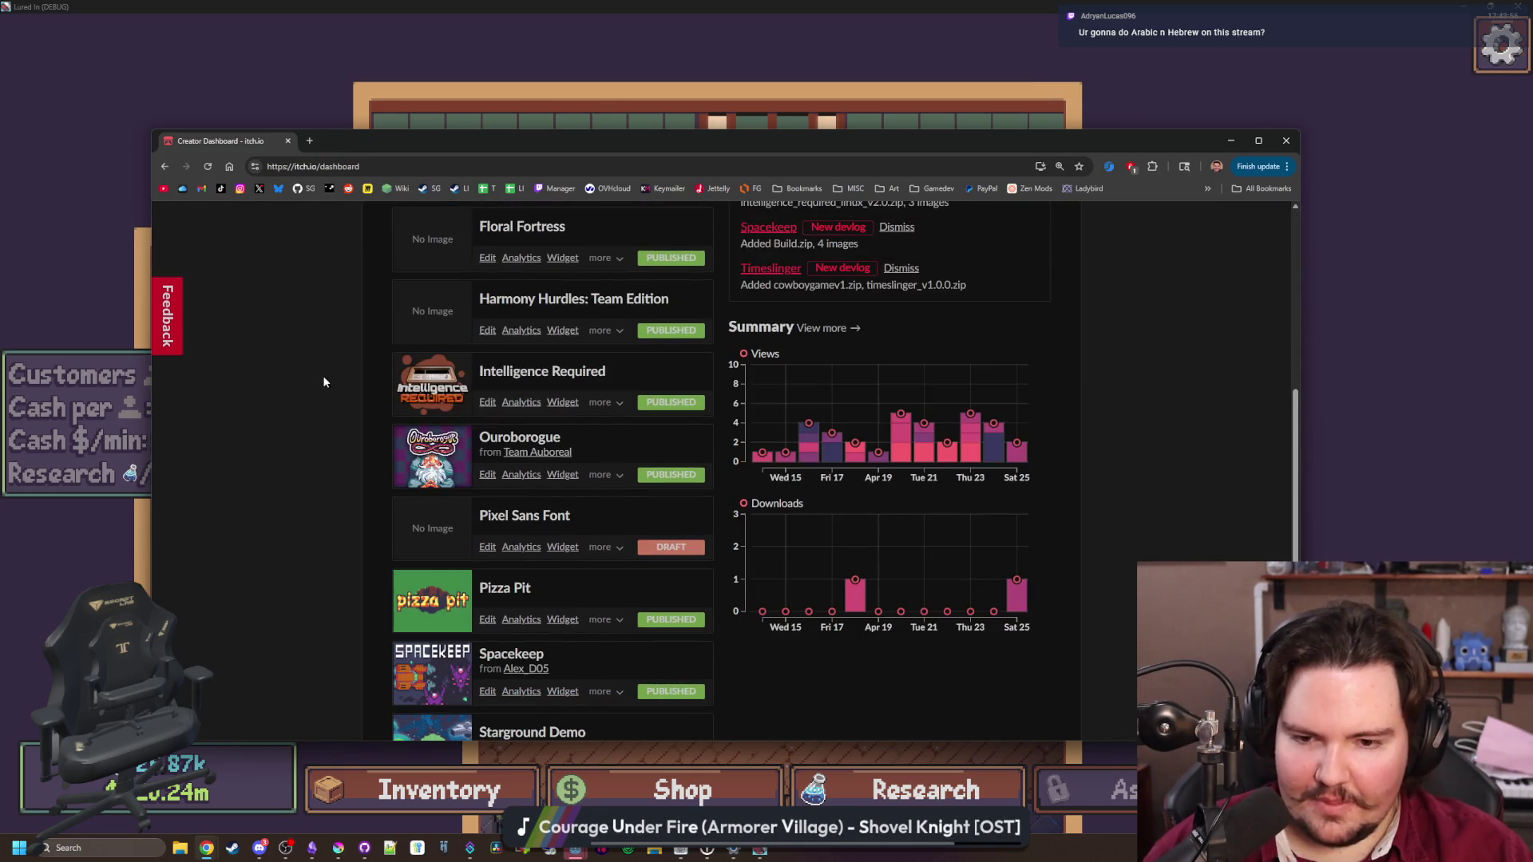
pyautogui.scroll(-4, 323, 381)
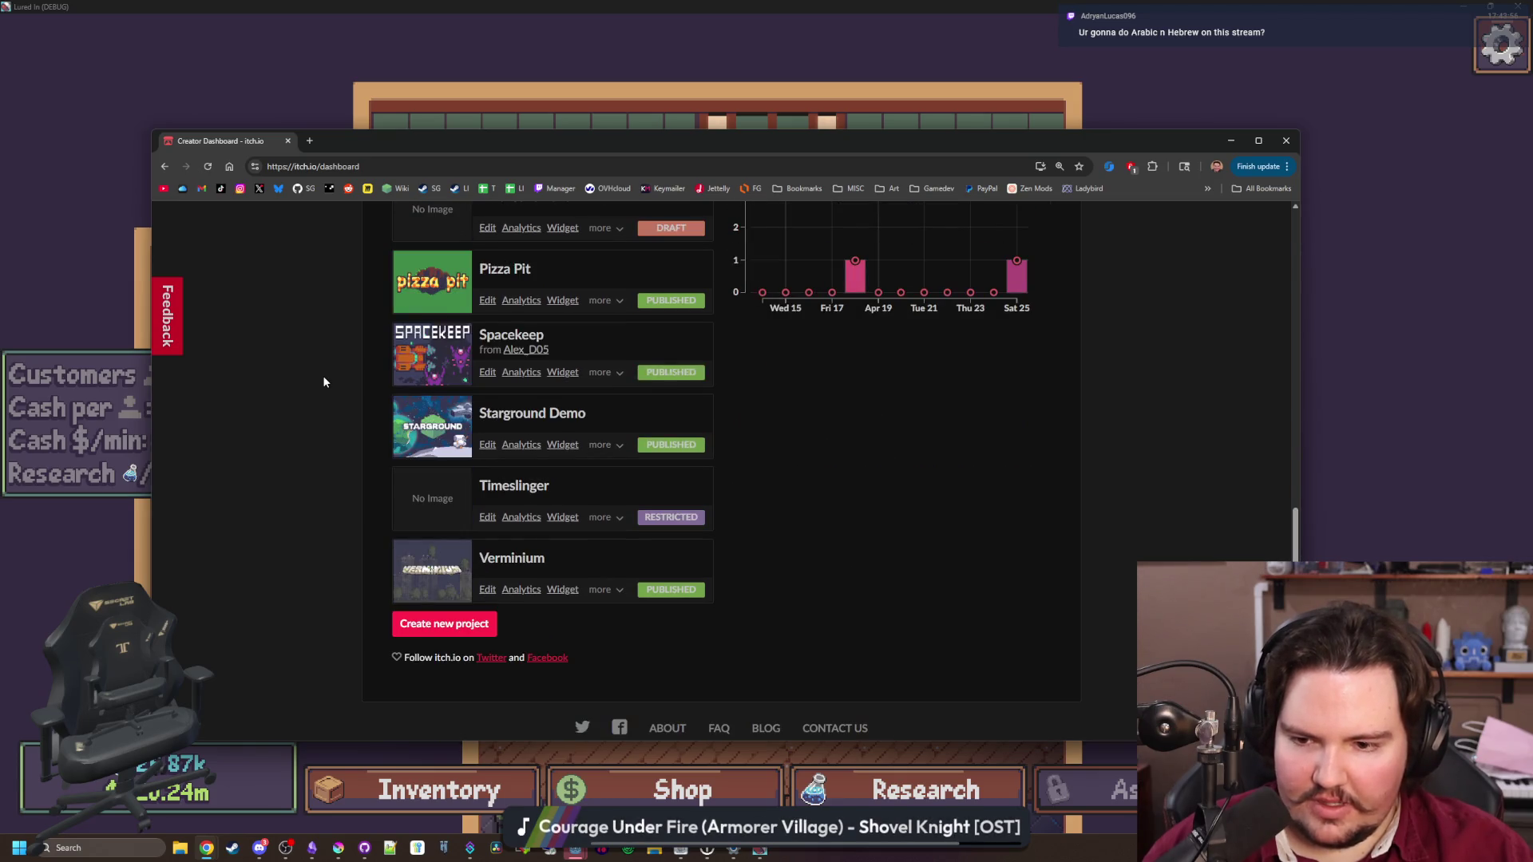
pyautogui.scroll(6, 323, 382)
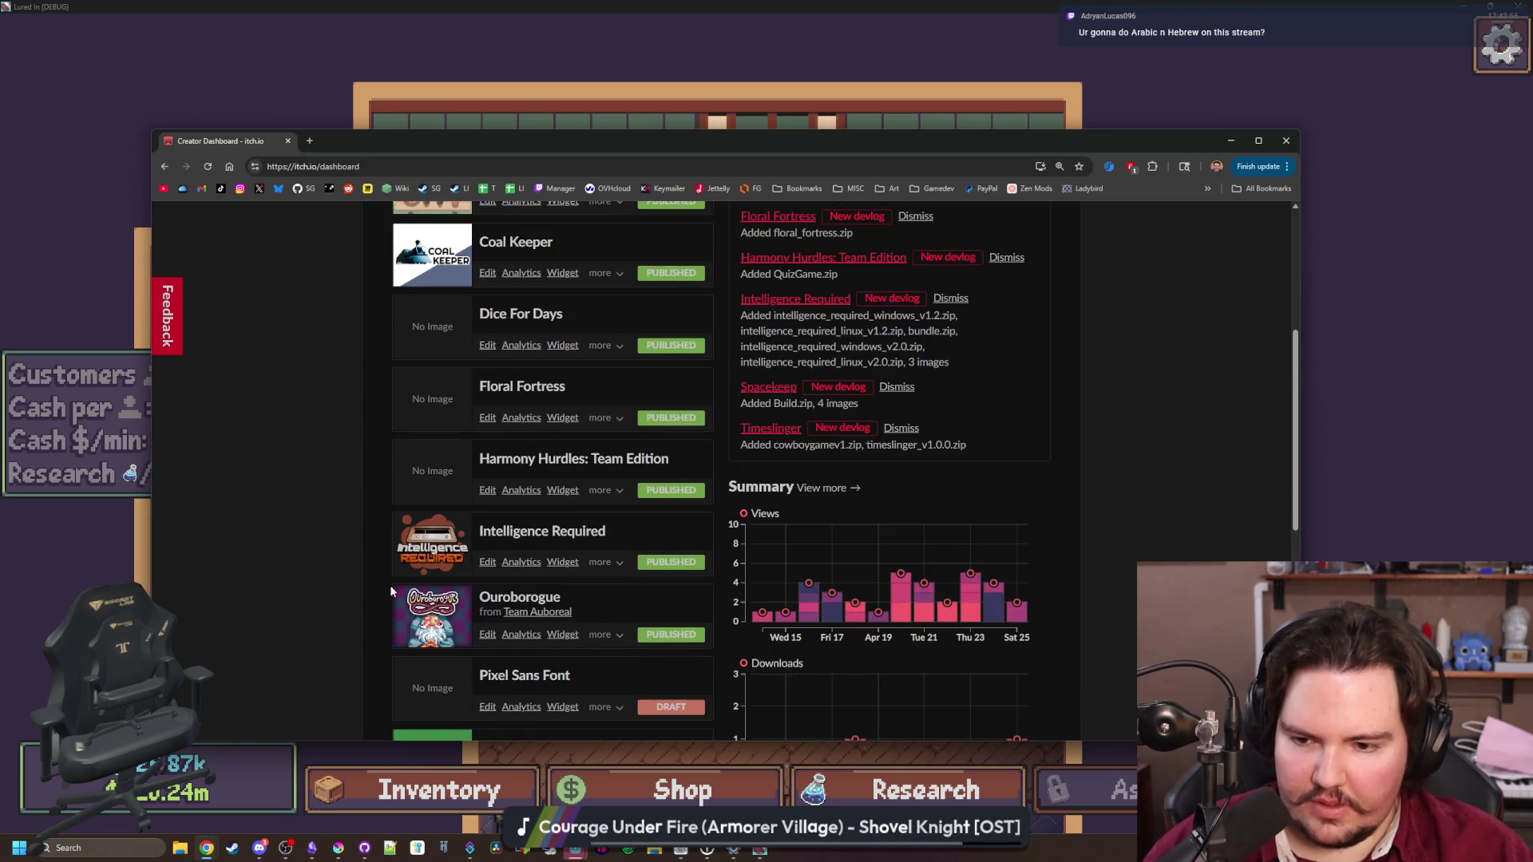
pyautogui.scroll(-1, 383, 549)
pyautogui.click(453, 621)
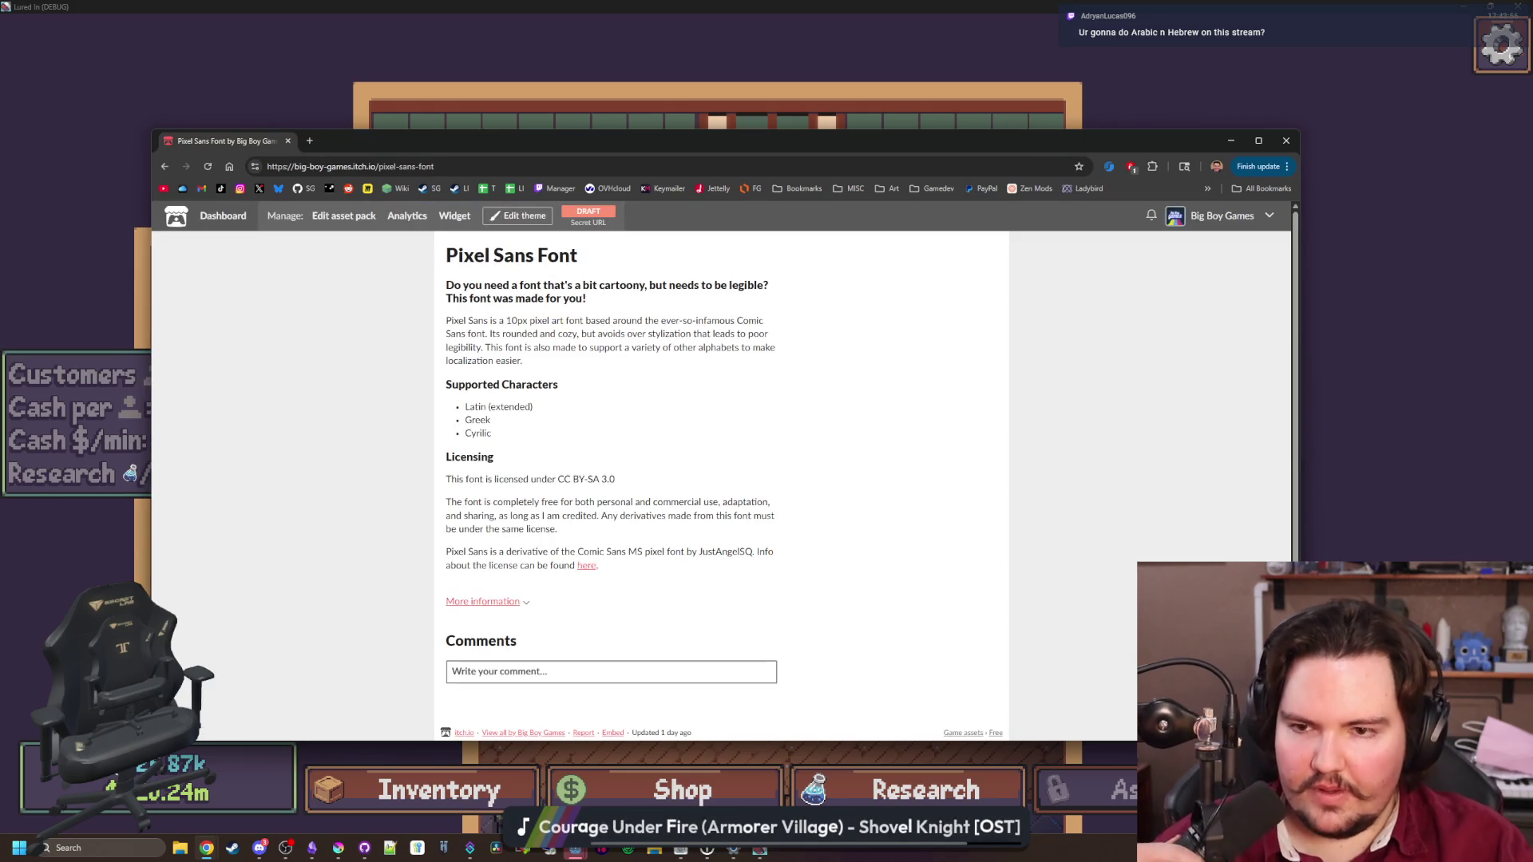
pyautogui.click(362, 214)
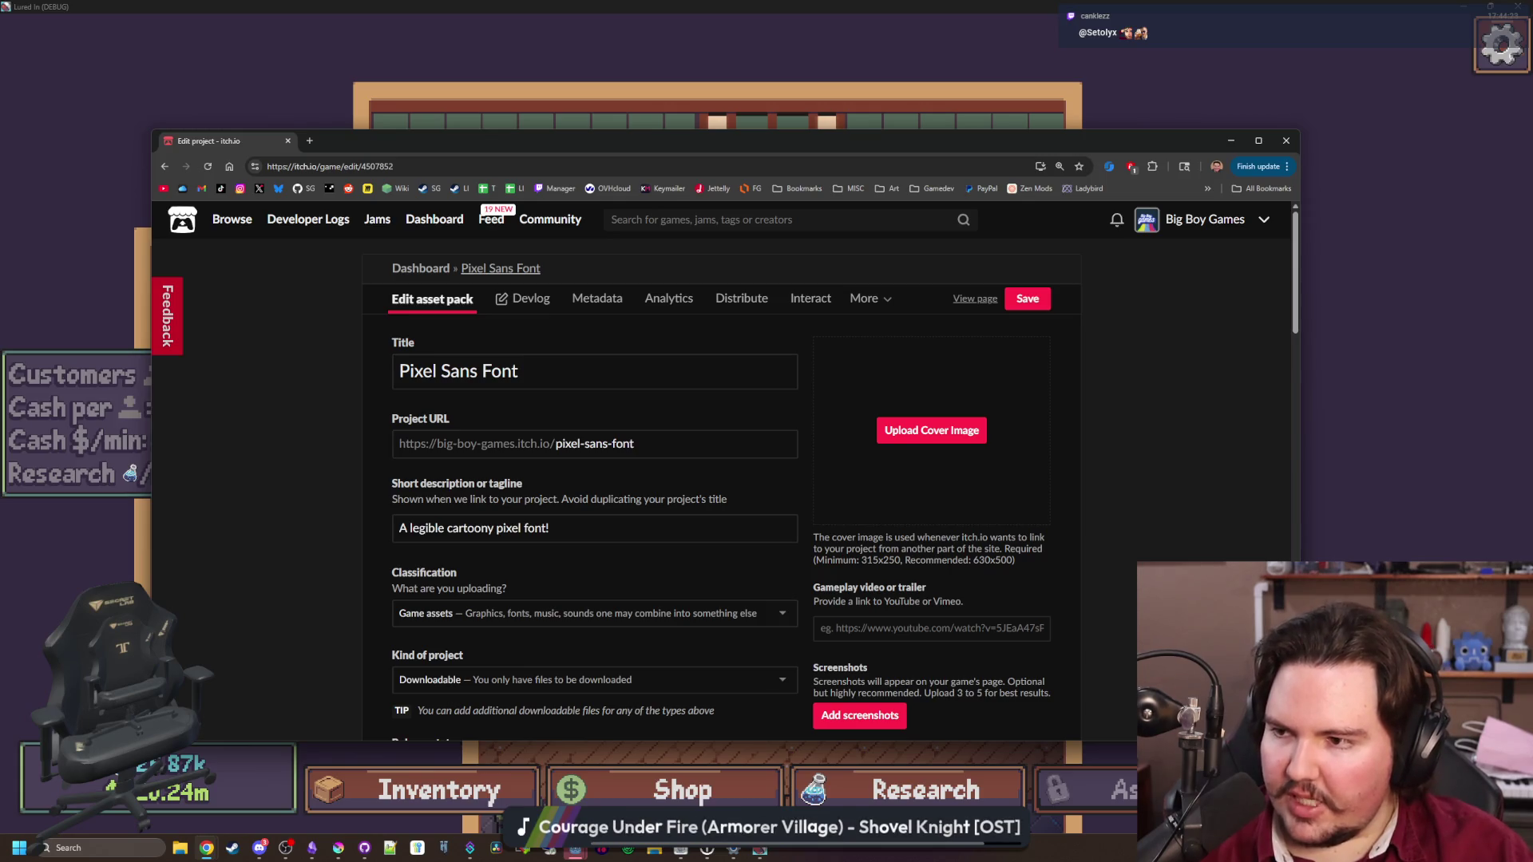
# Review the Pricing, Uploads and Description sections, then open Lured In's fish inventory
pyautogui.scroll(-1, 367, 506)
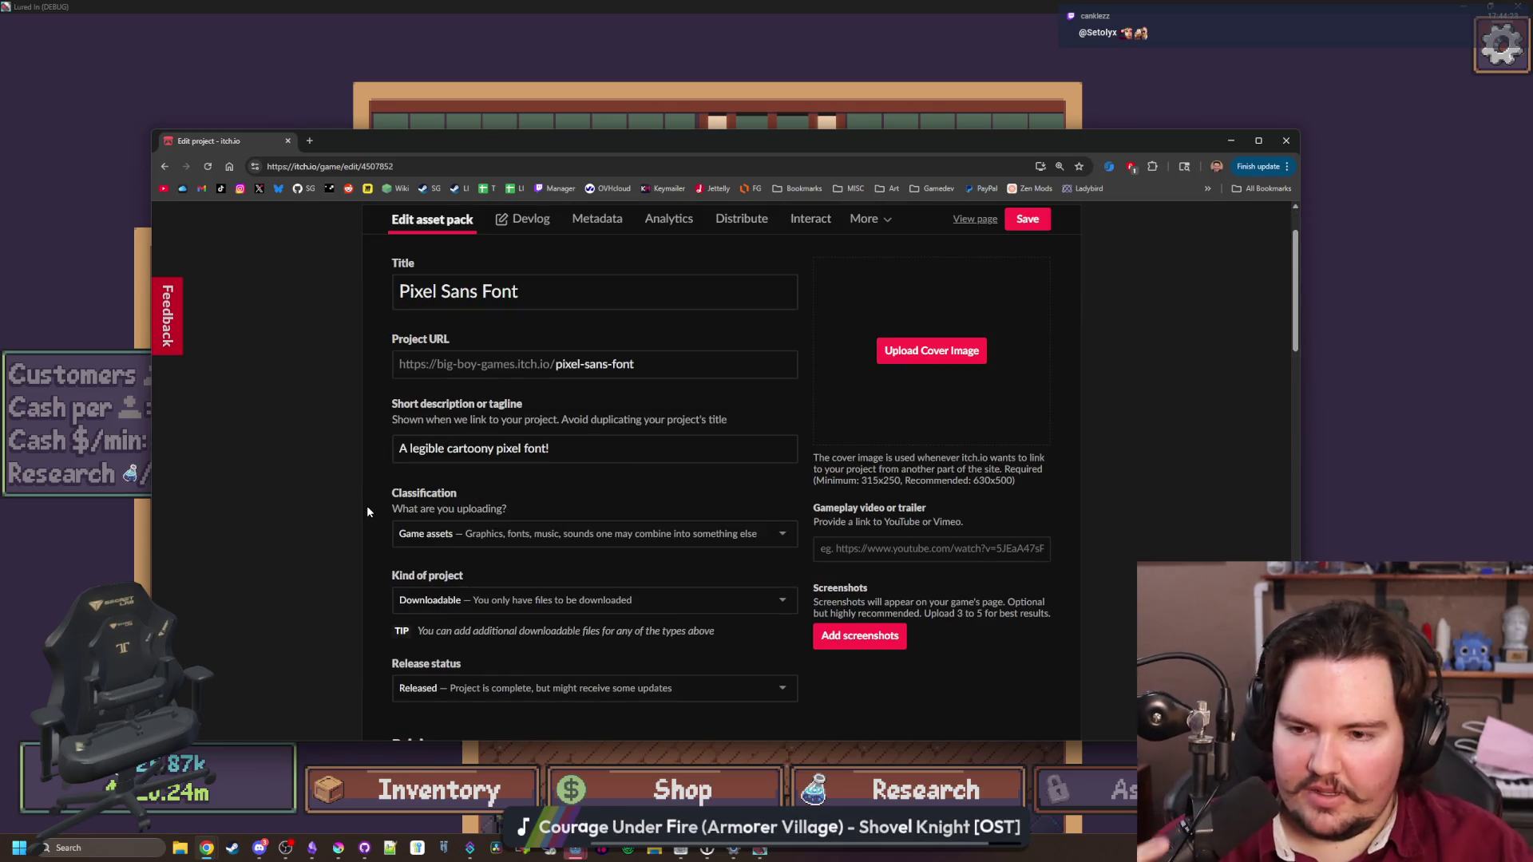
pyautogui.scroll(-8, 366, 506)
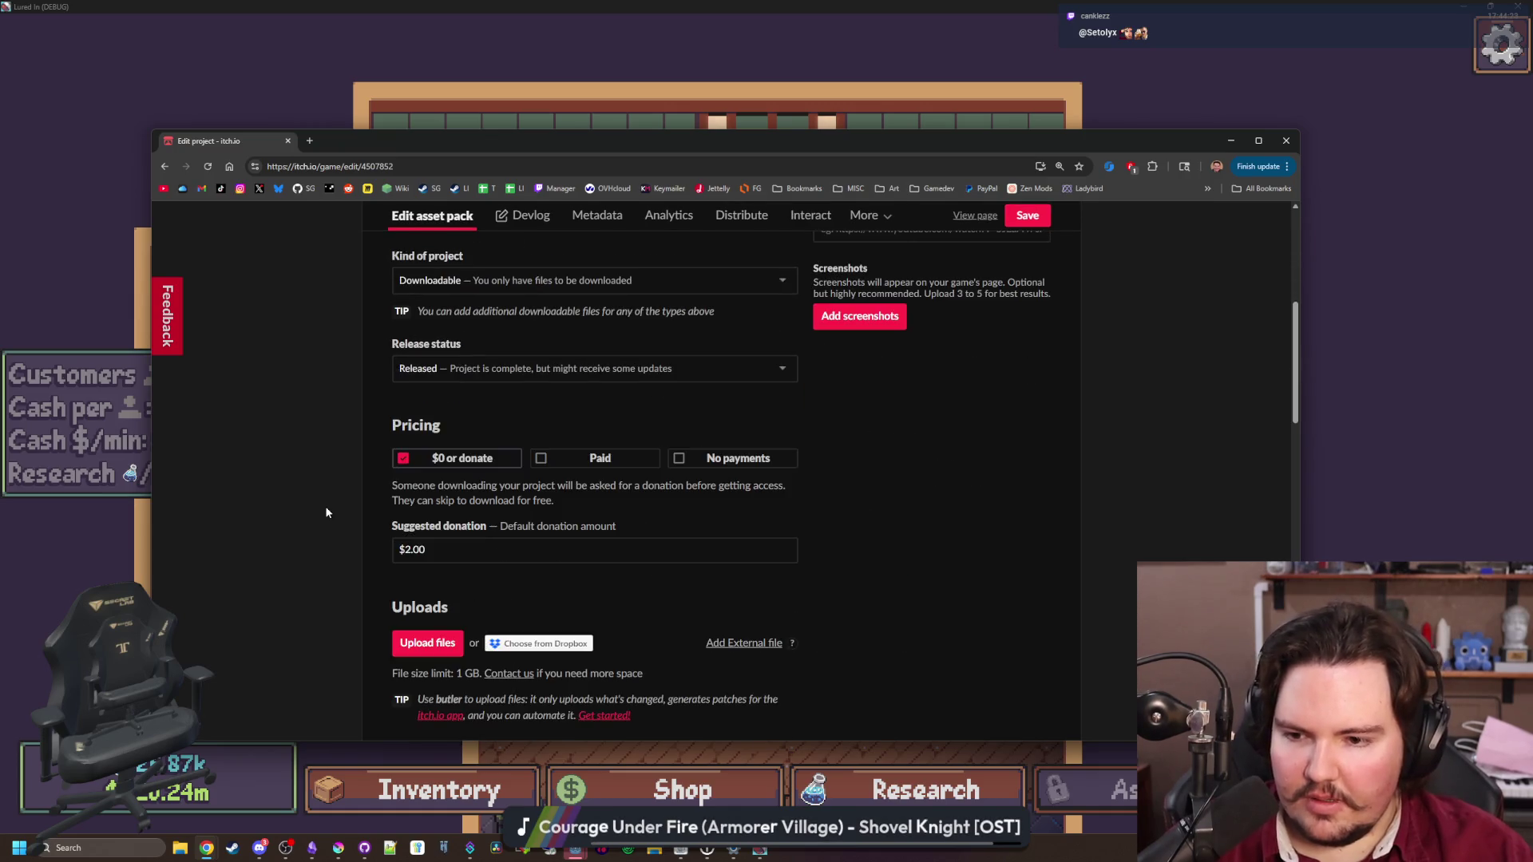
pyautogui.scroll(-2, 326, 512)
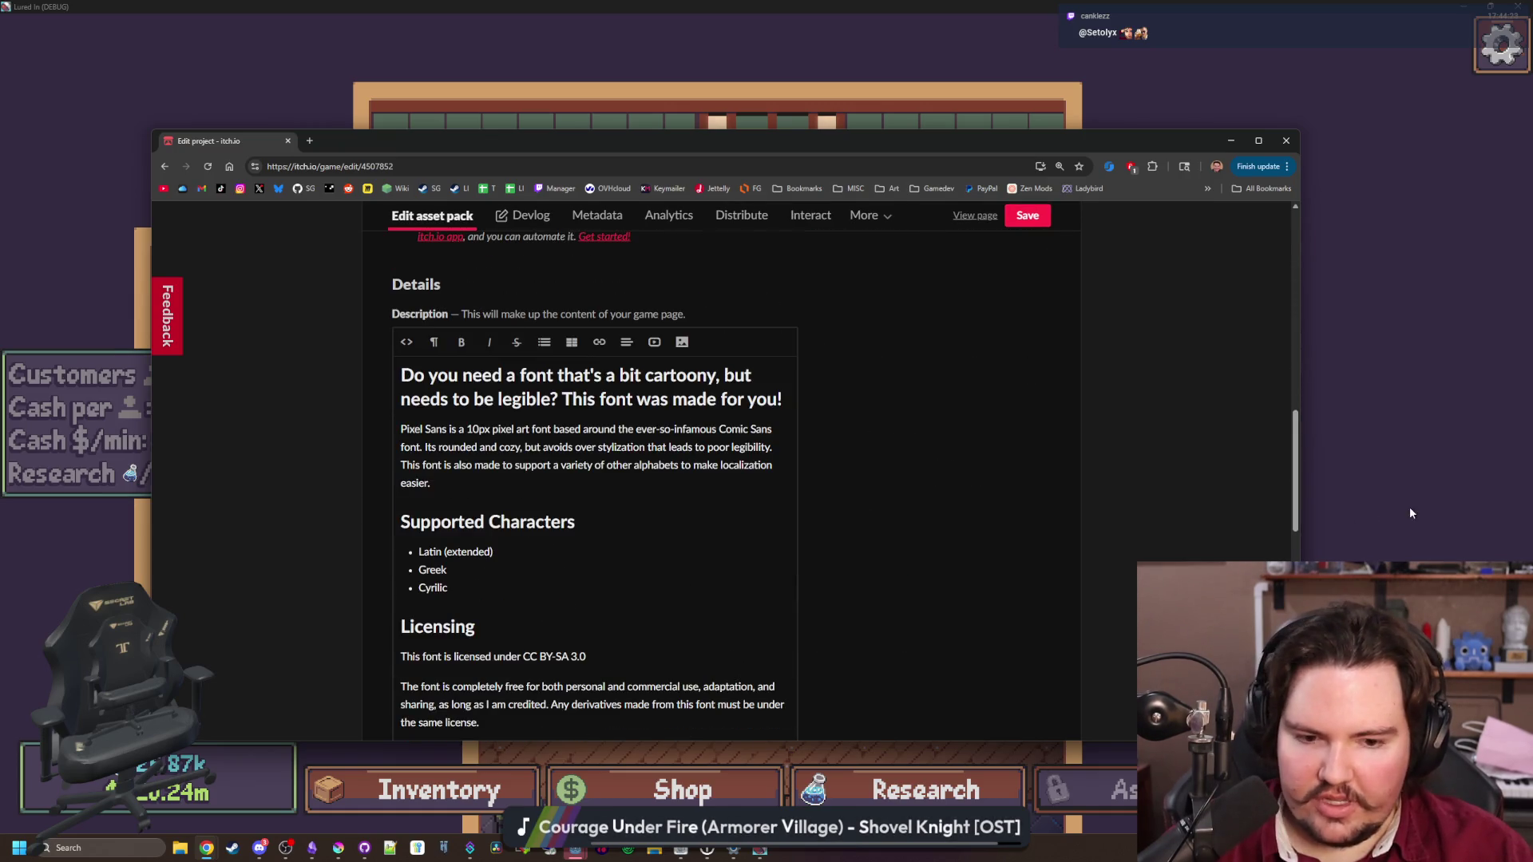
pyautogui.click(1409, 514)
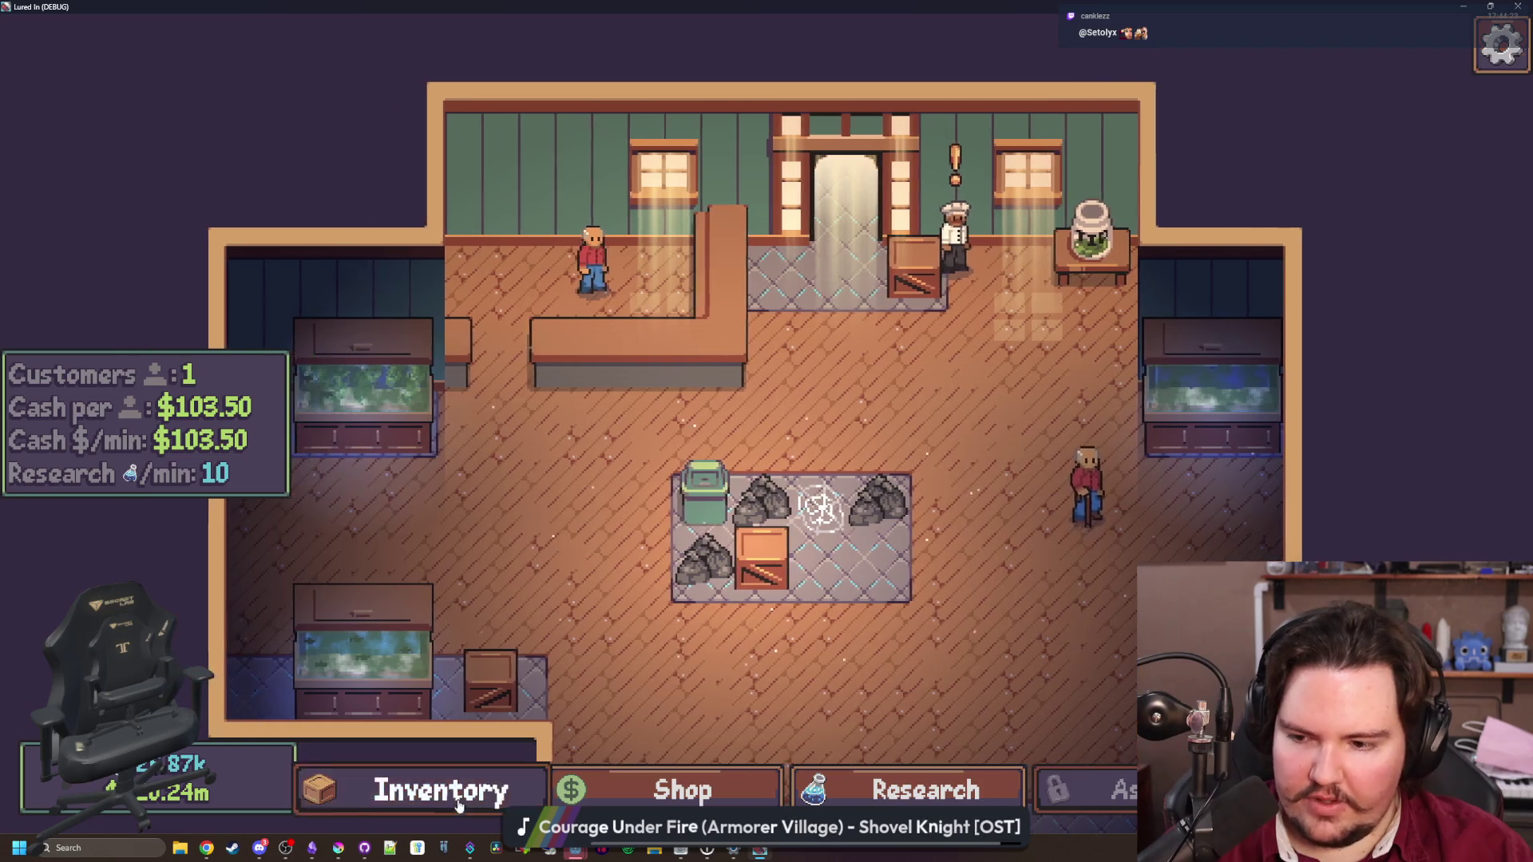
pyautogui.click(471, 813)
# Scroll the Fish inventory list to check its text in the new font
pyautogui.scroll(-15, 855, 551)
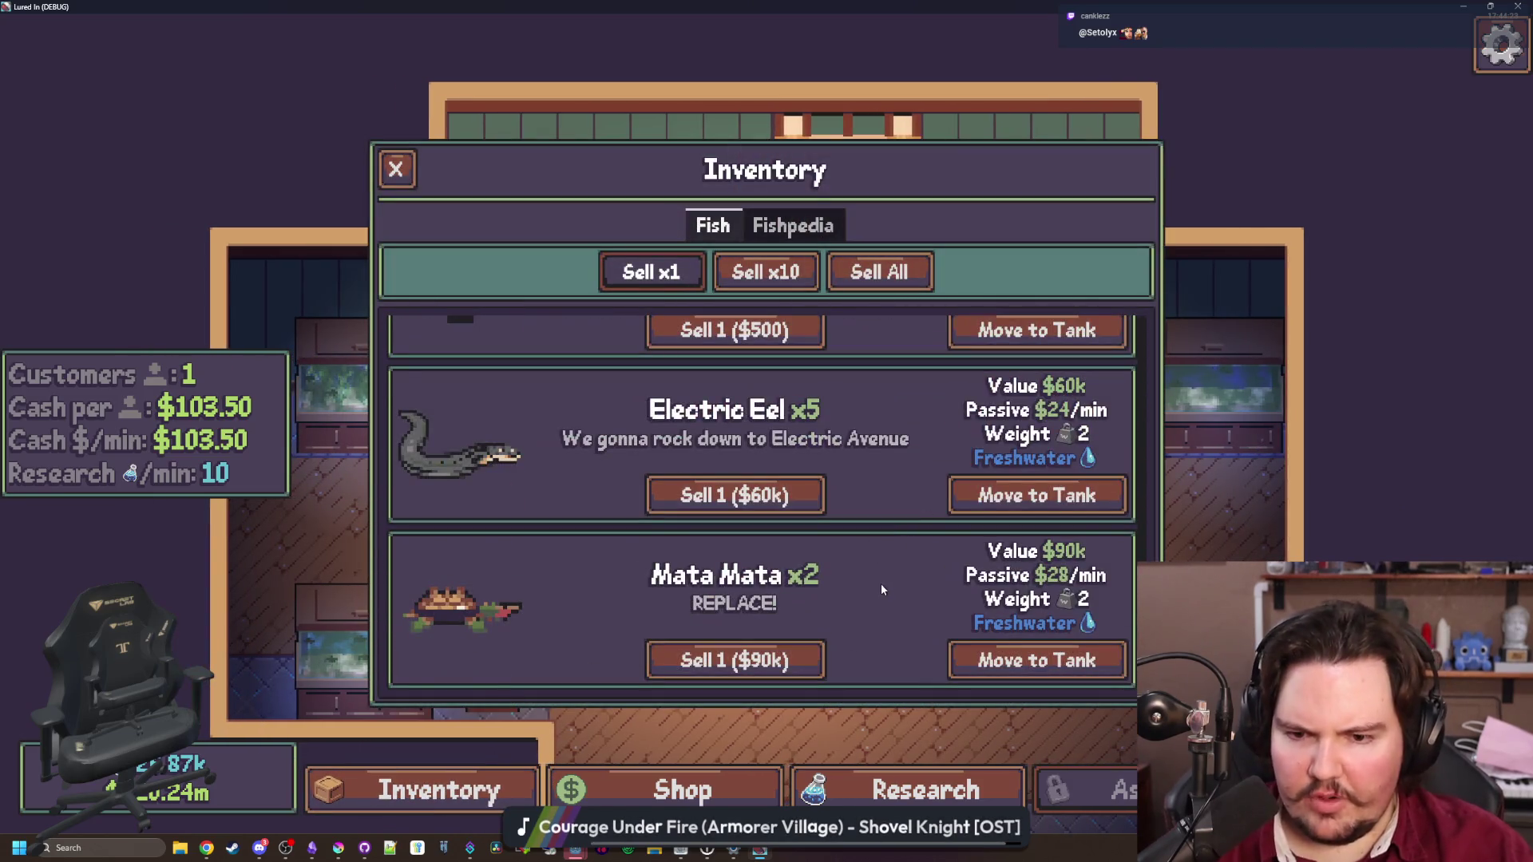
pyautogui.scroll(5, 856, 612)
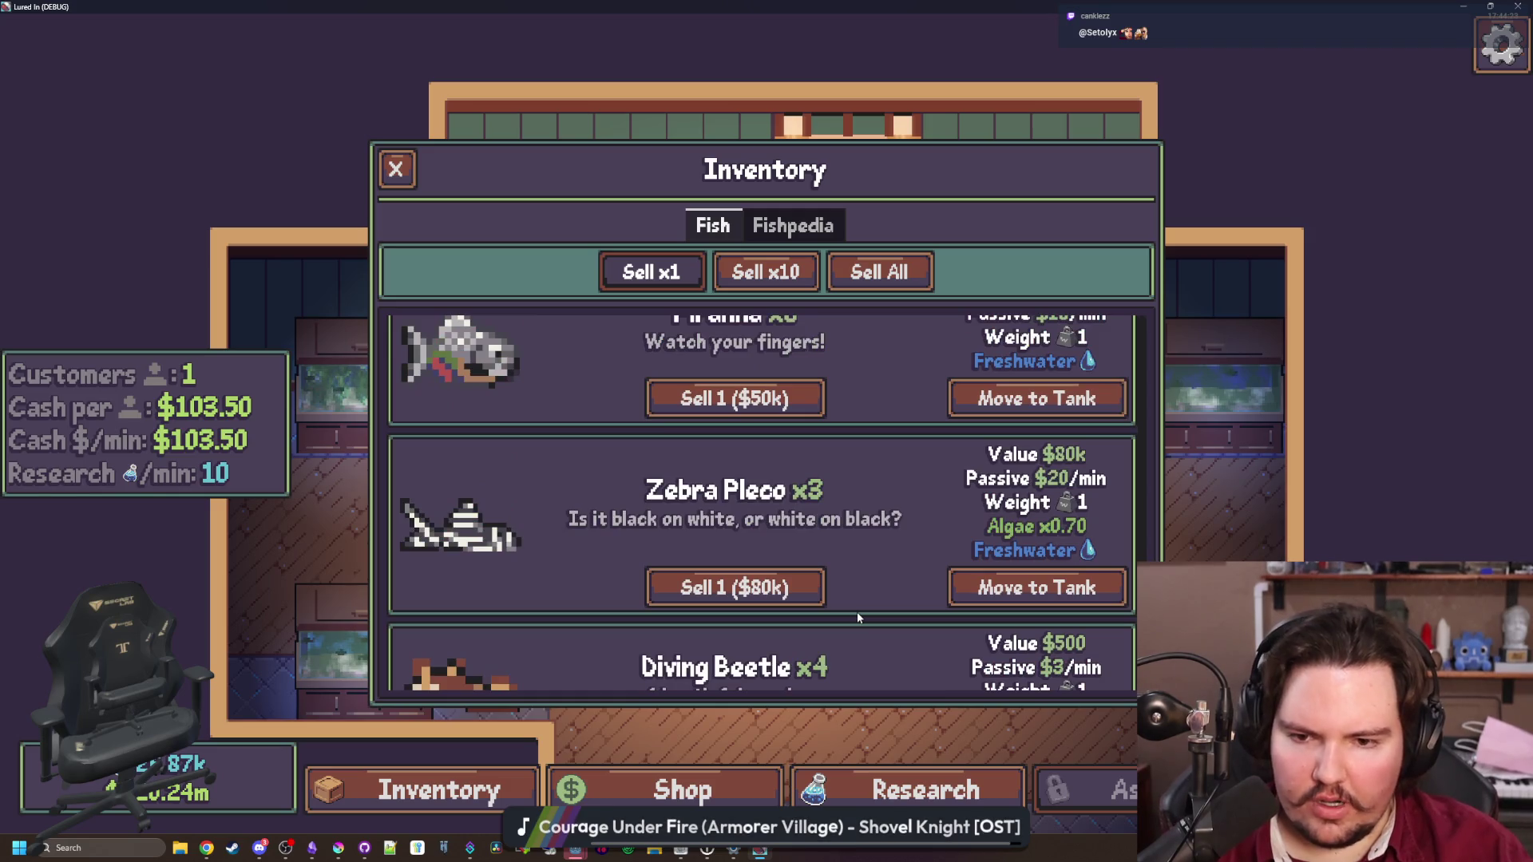
pyautogui.scroll(4, 856, 611)
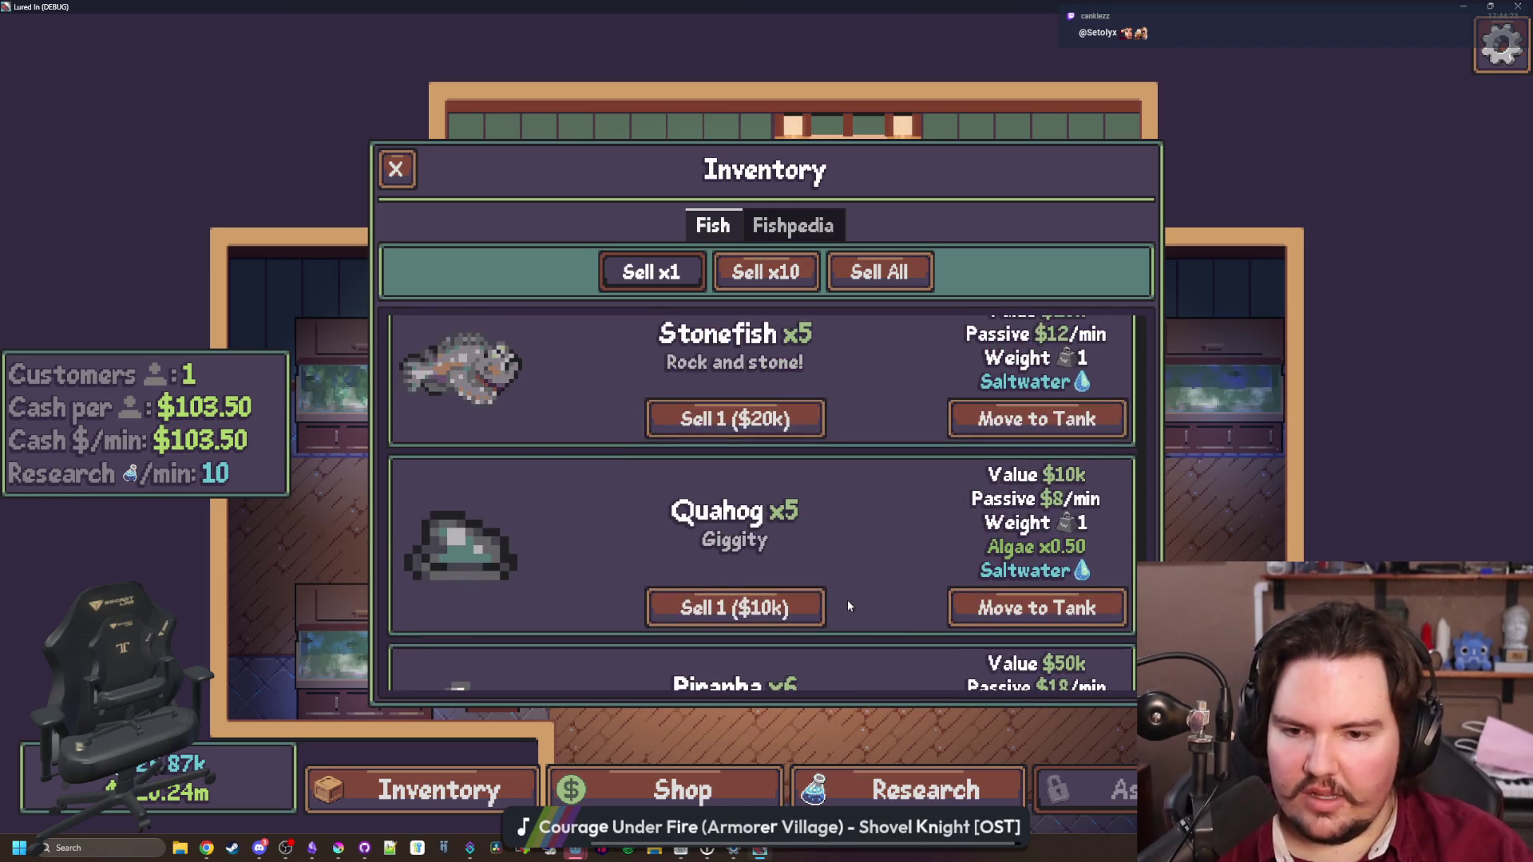
pyautogui.scroll(5, 849, 572)
pyautogui.scroll(10, 850, 572)
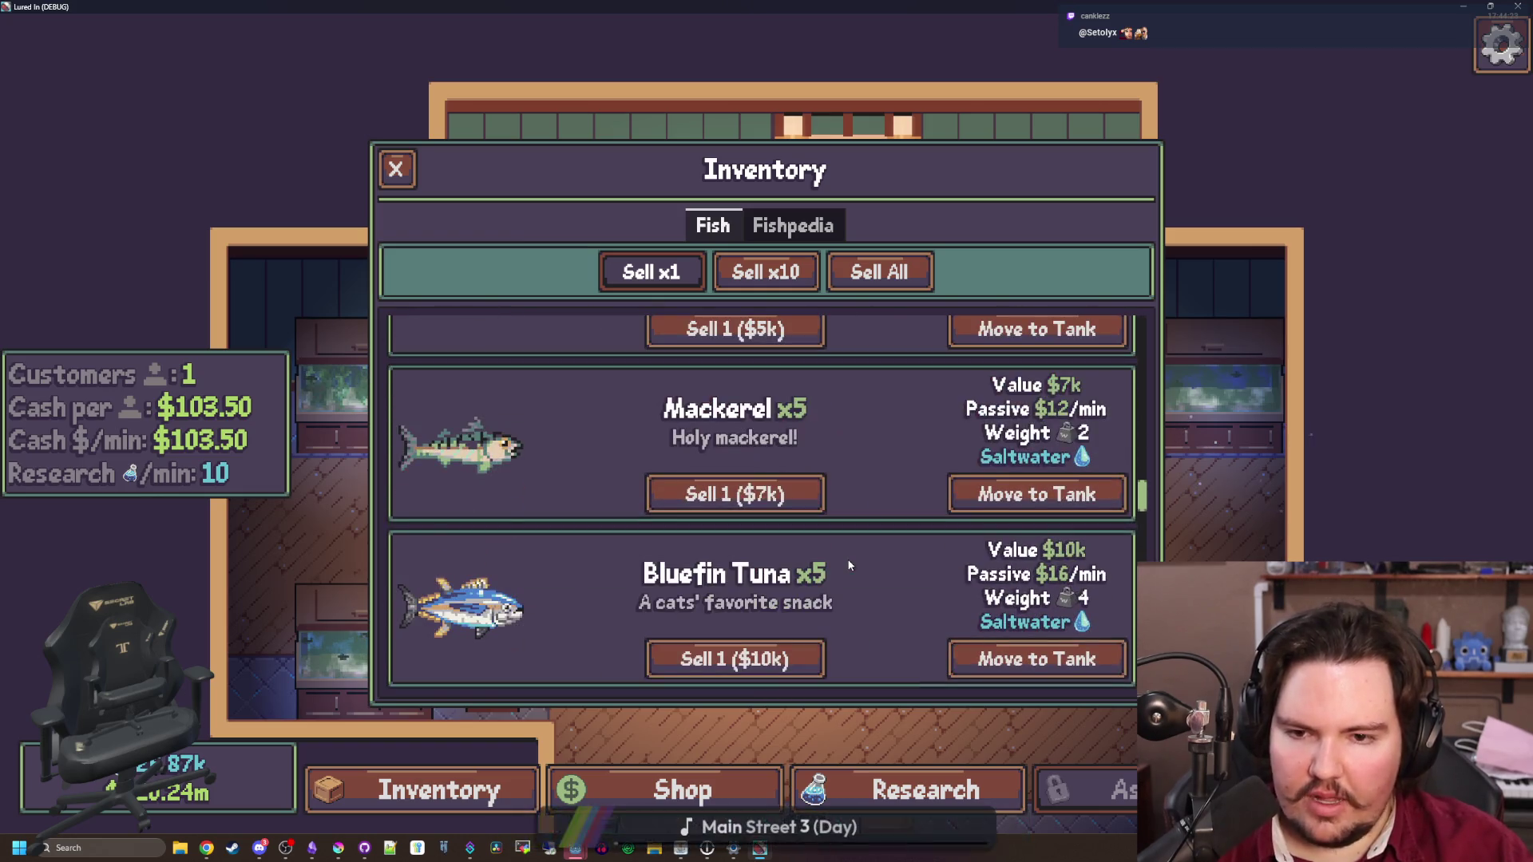
pyautogui.scroll(-3, 850, 565)
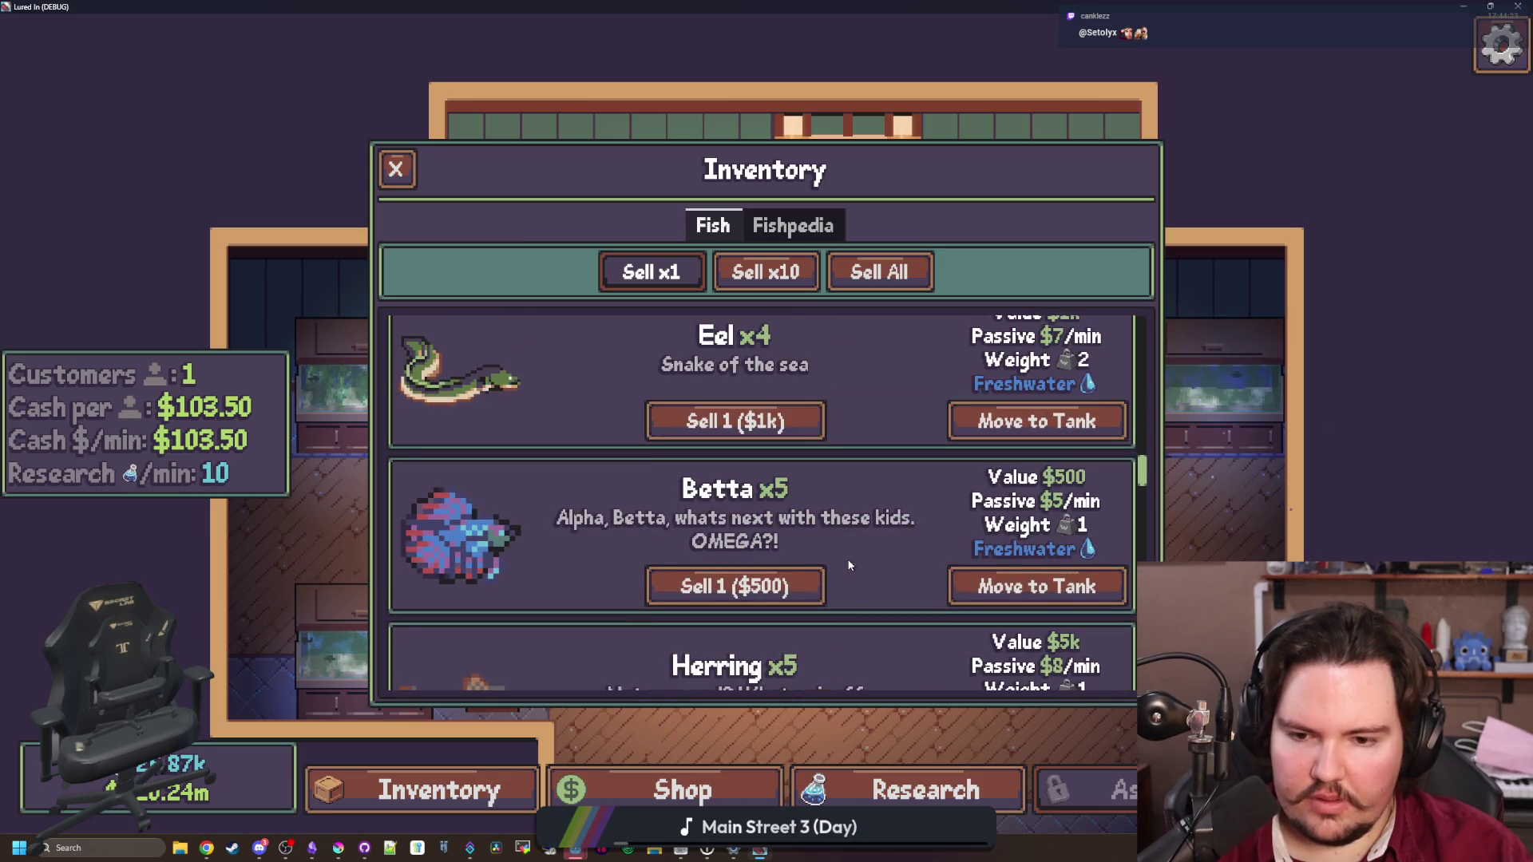
pyautogui.scroll(5, 849, 565)
pyautogui.scroll(5, 850, 564)
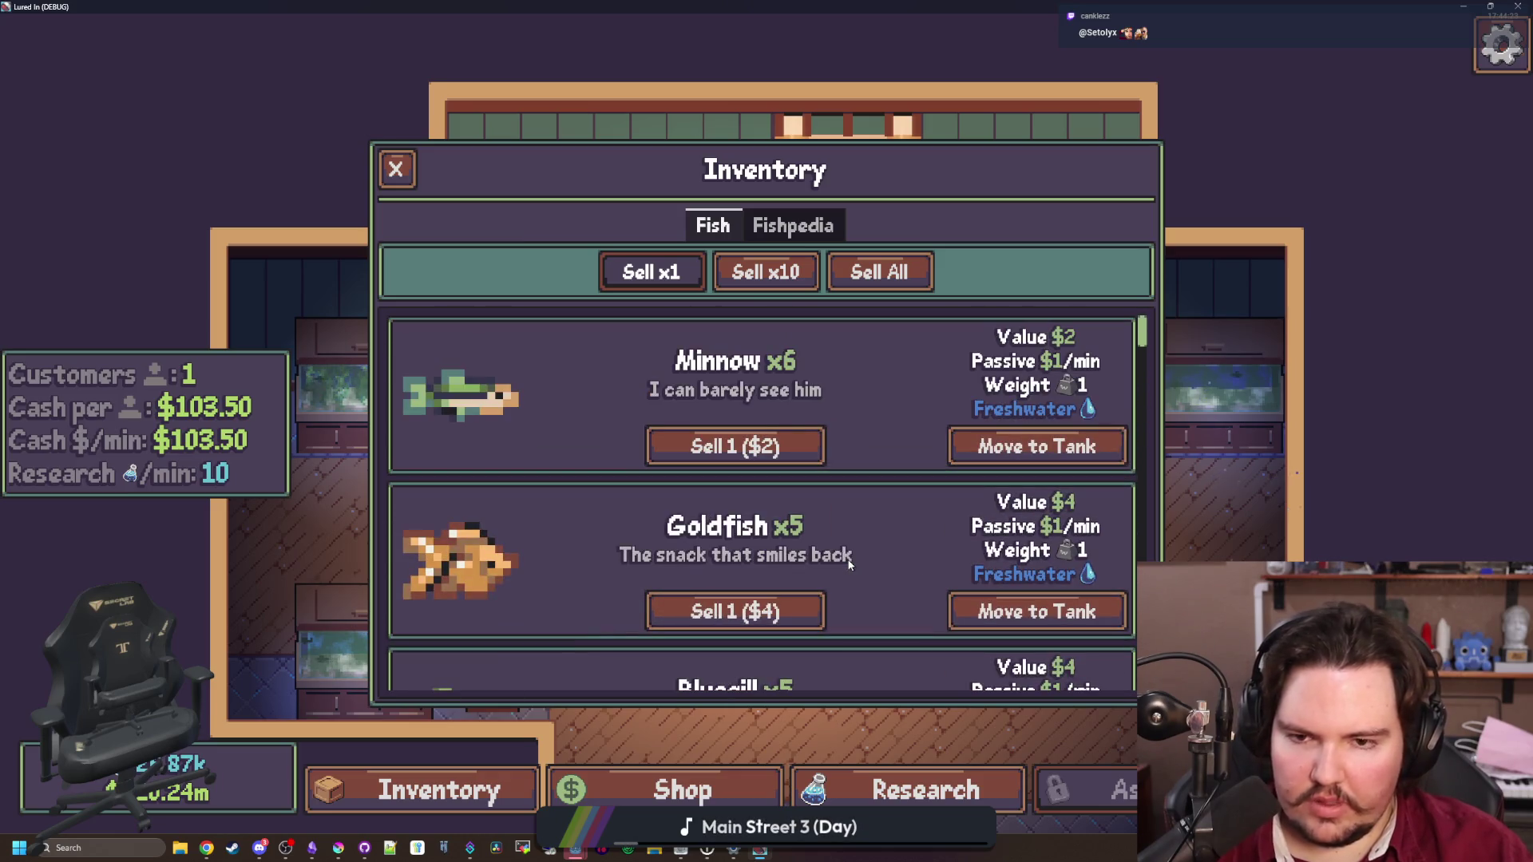
# Check the Bluegill entry in the Fishpedia, then quit the game
pyautogui.click(780, 217)
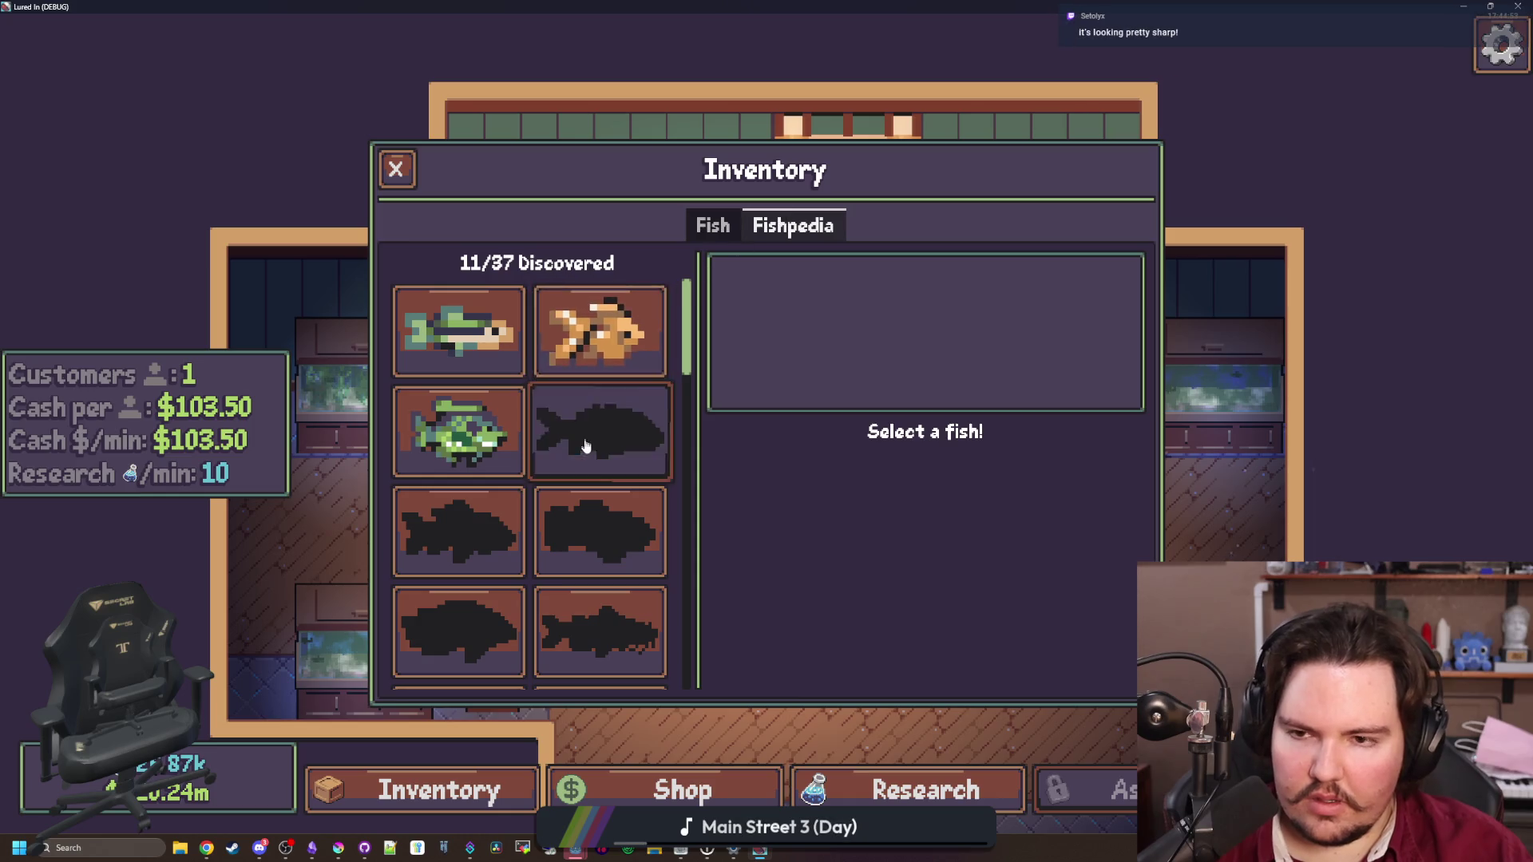
pyautogui.click(457, 431)
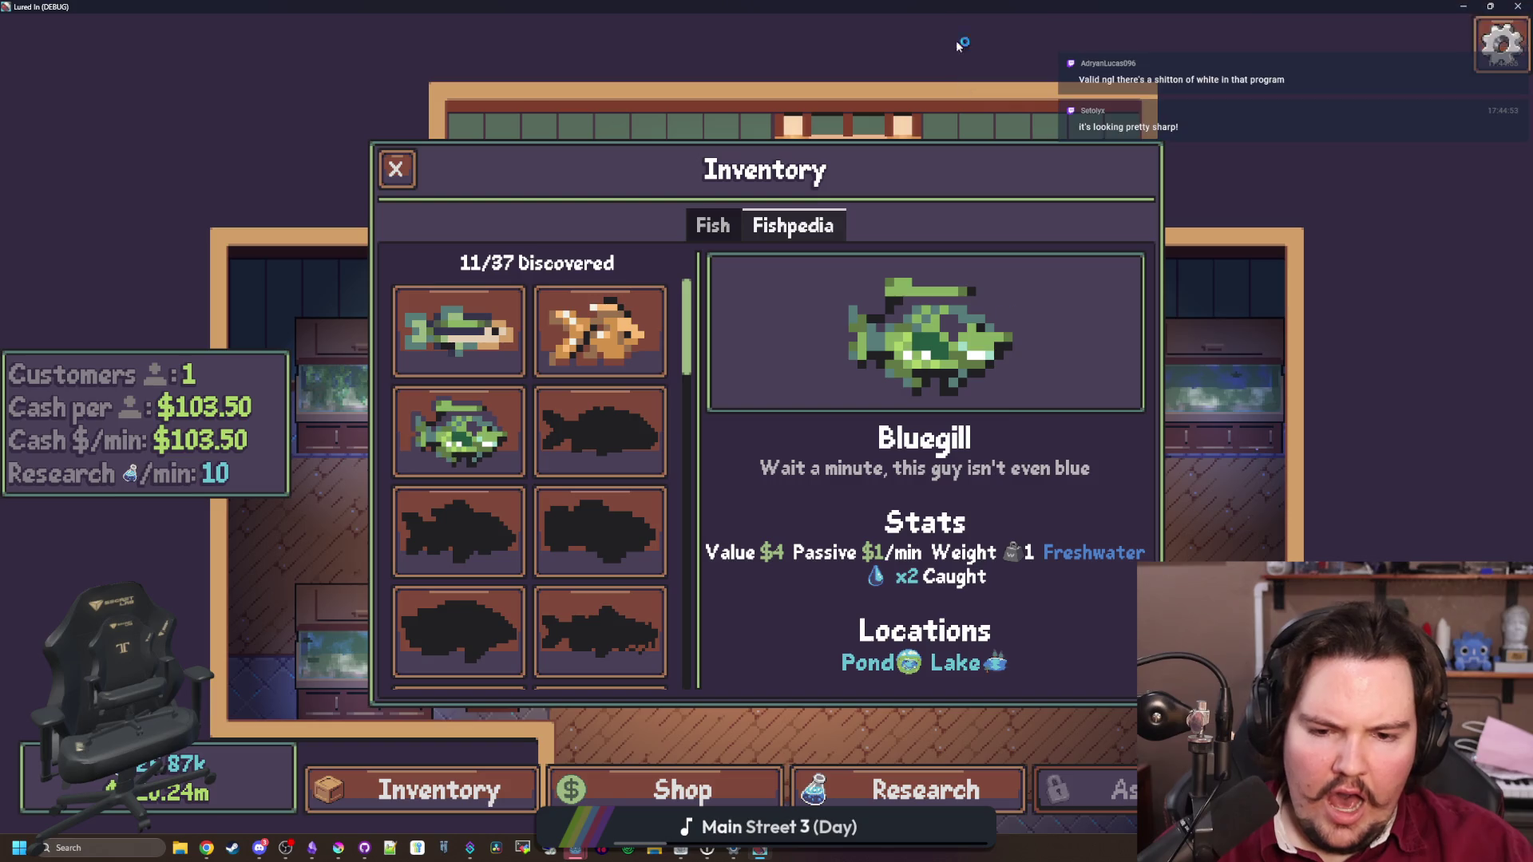
pyautogui.hotkey('alt', 'F4')
pyautogui.scroll(4, 286, 486)
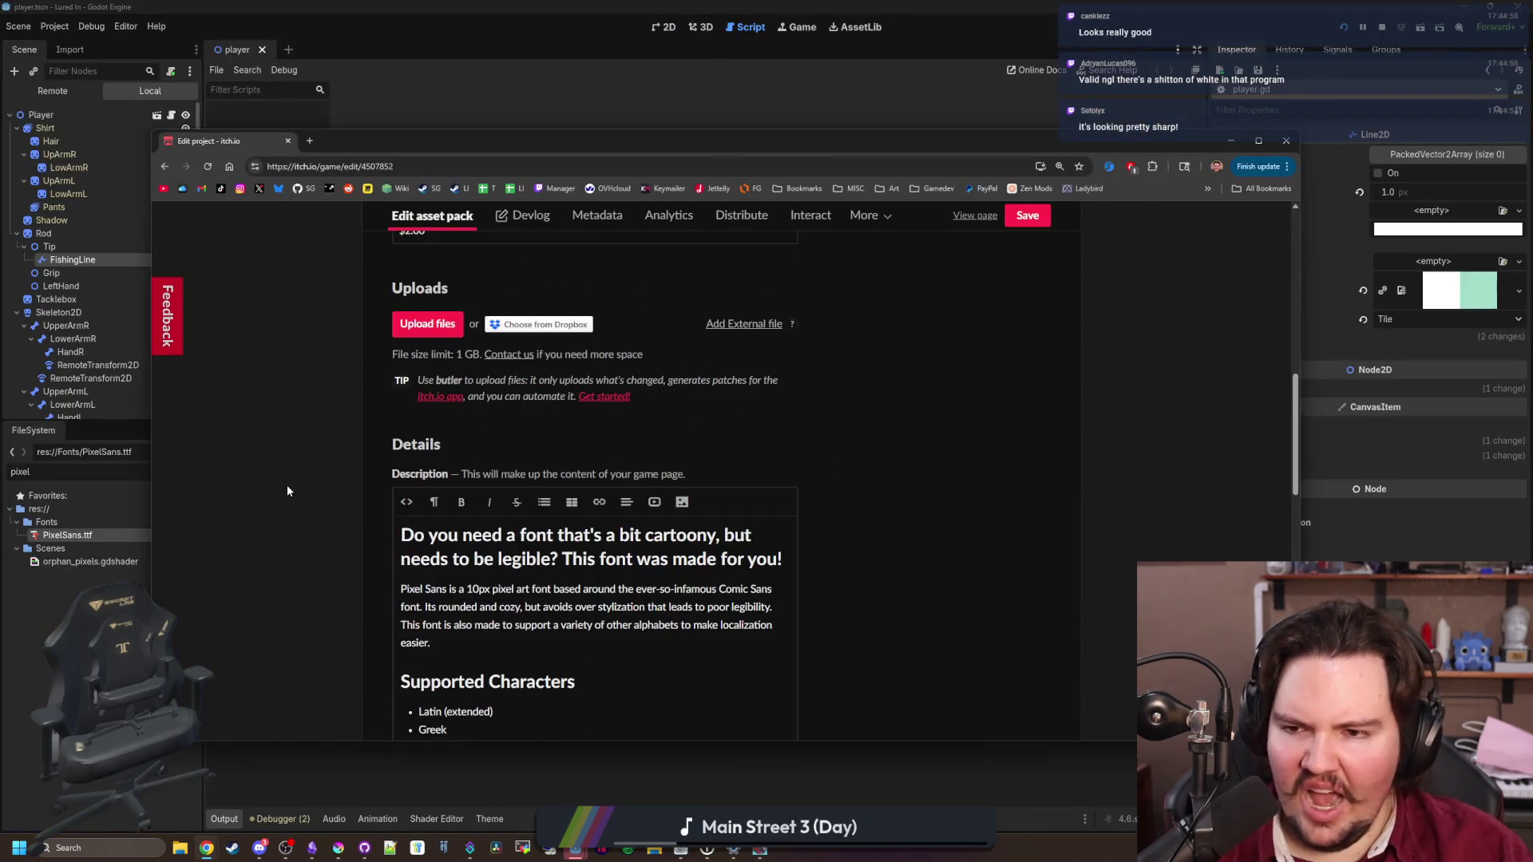
# Upload PixelSans.ttf from Documents > lured-in > Fonts to the Pixel Sans asset pack
pyautogui.click(442, 491)
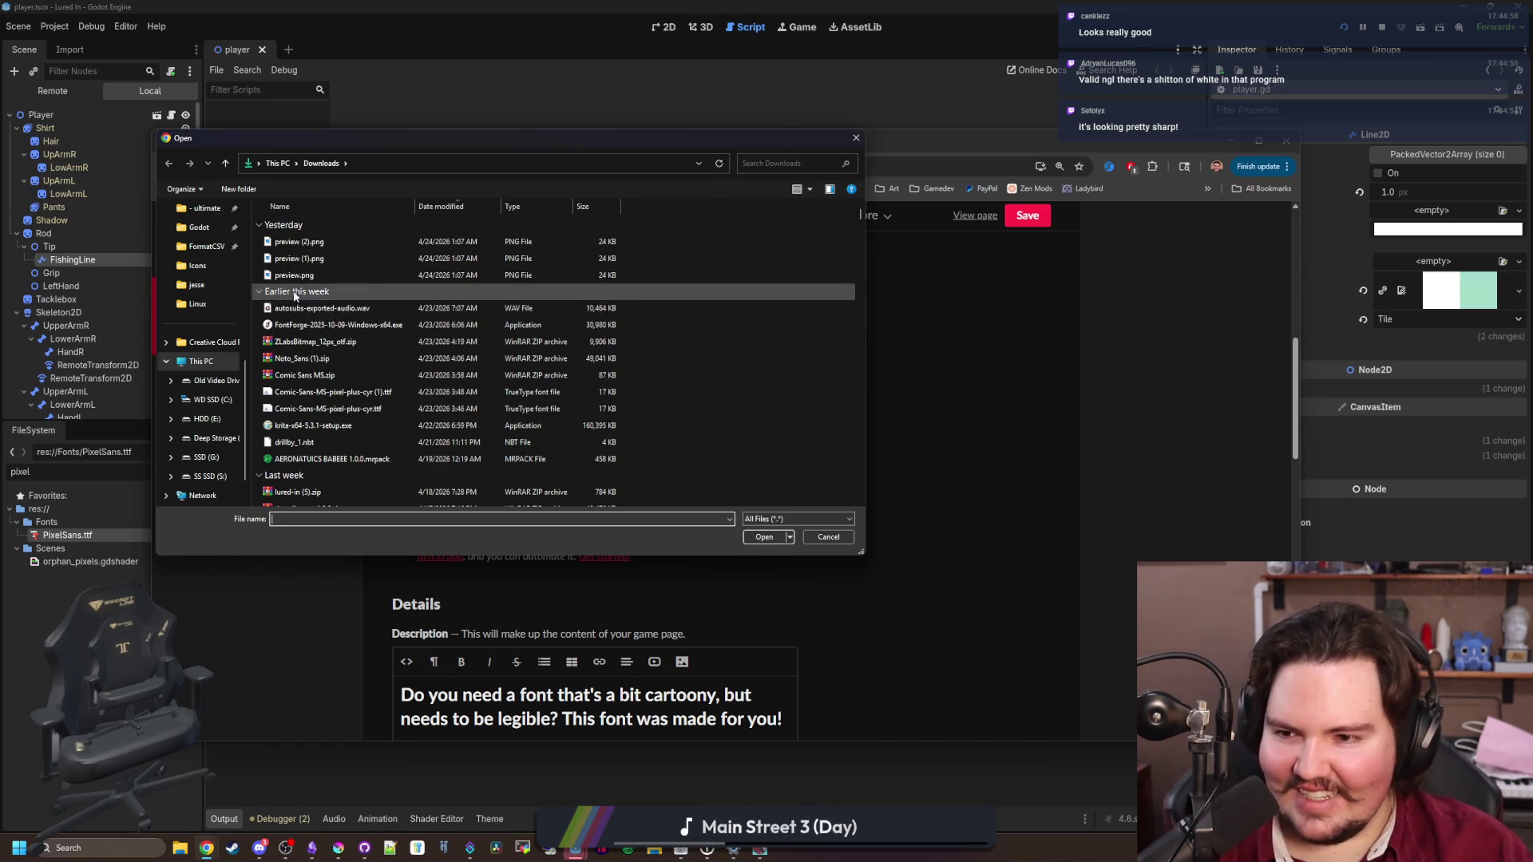
pyautogui.scroll(5, 204, 281)
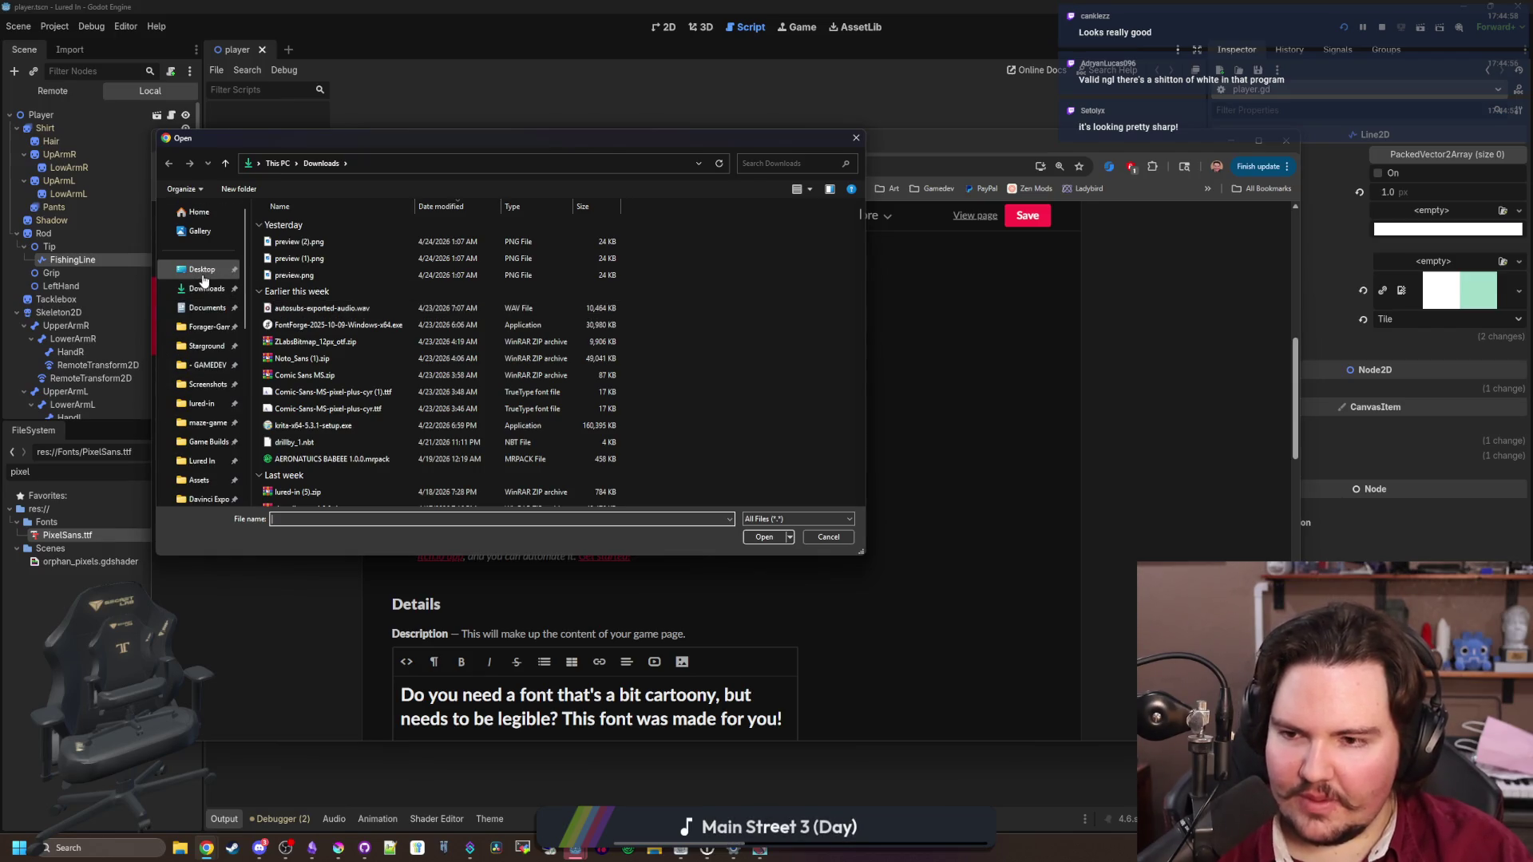
pyautogui.click(190, 402)
pyautogui.scroll(2, 376, 387)
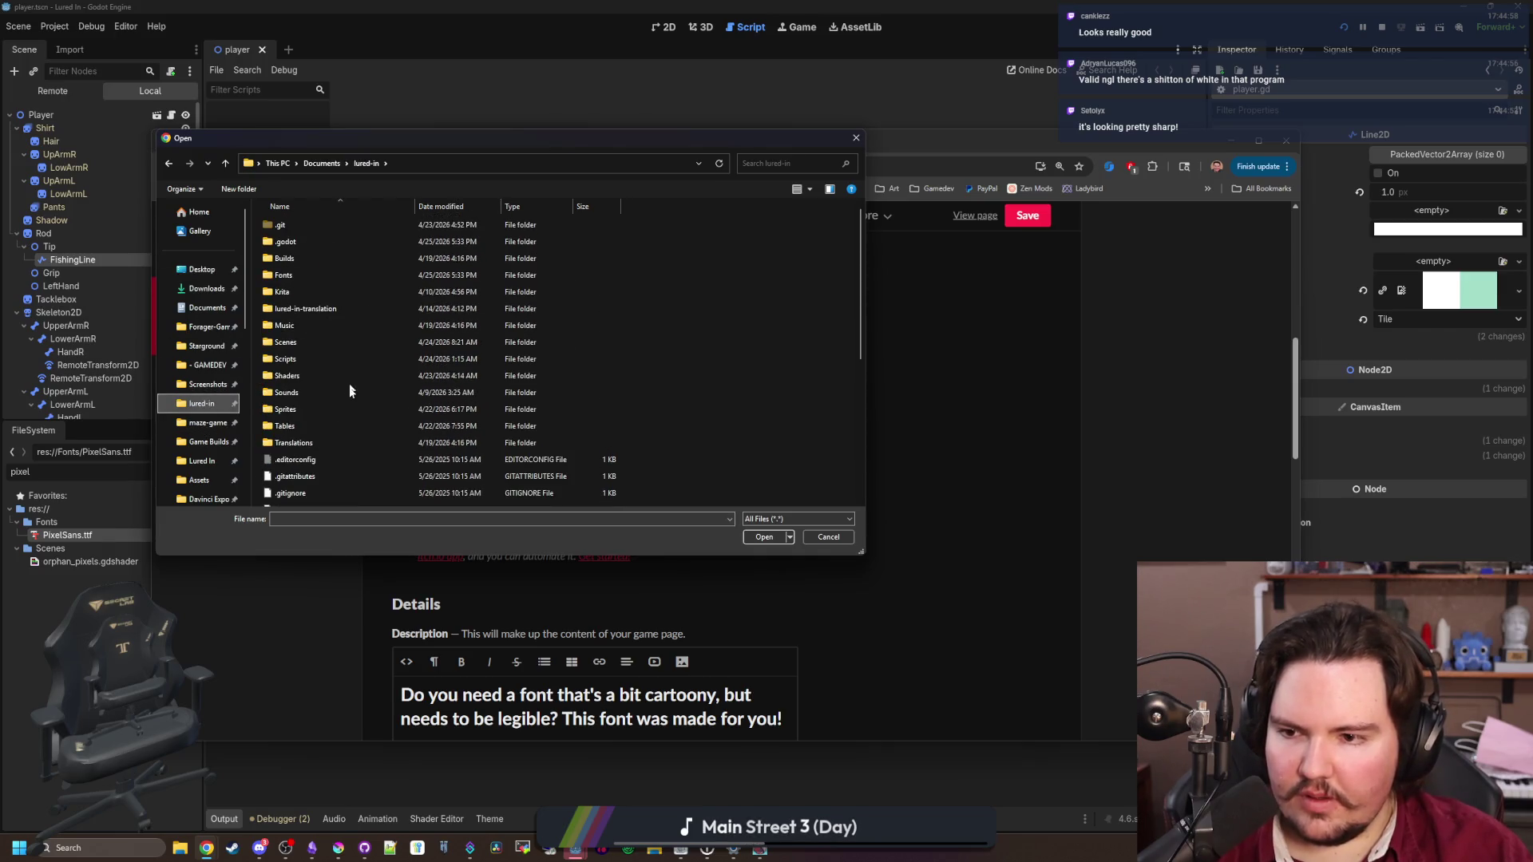
pyautogui.doubleClick(305, 272)
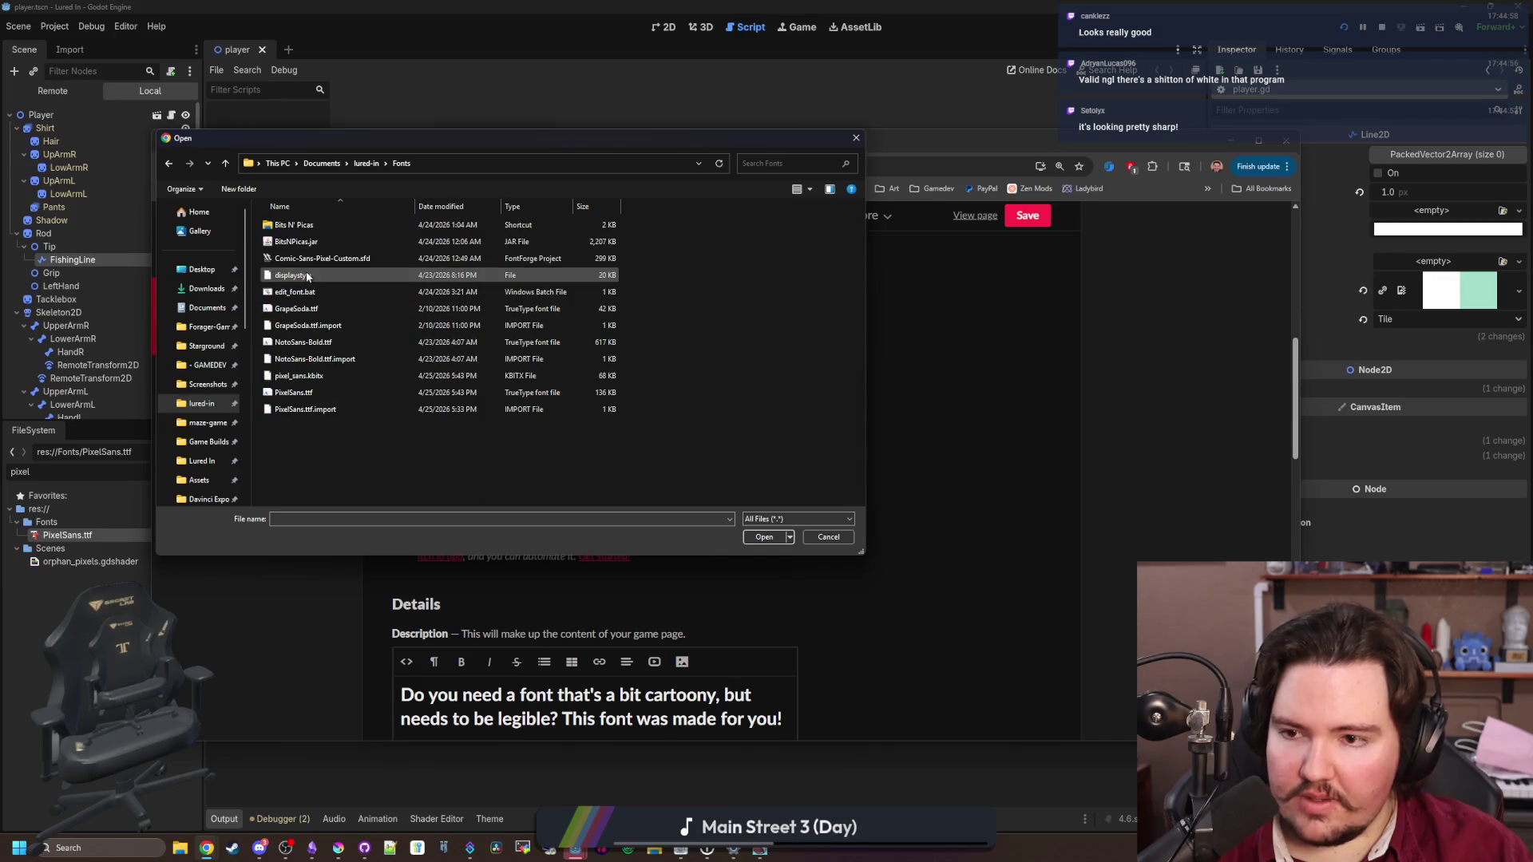
pyautogui.doubleClick(325, 392)
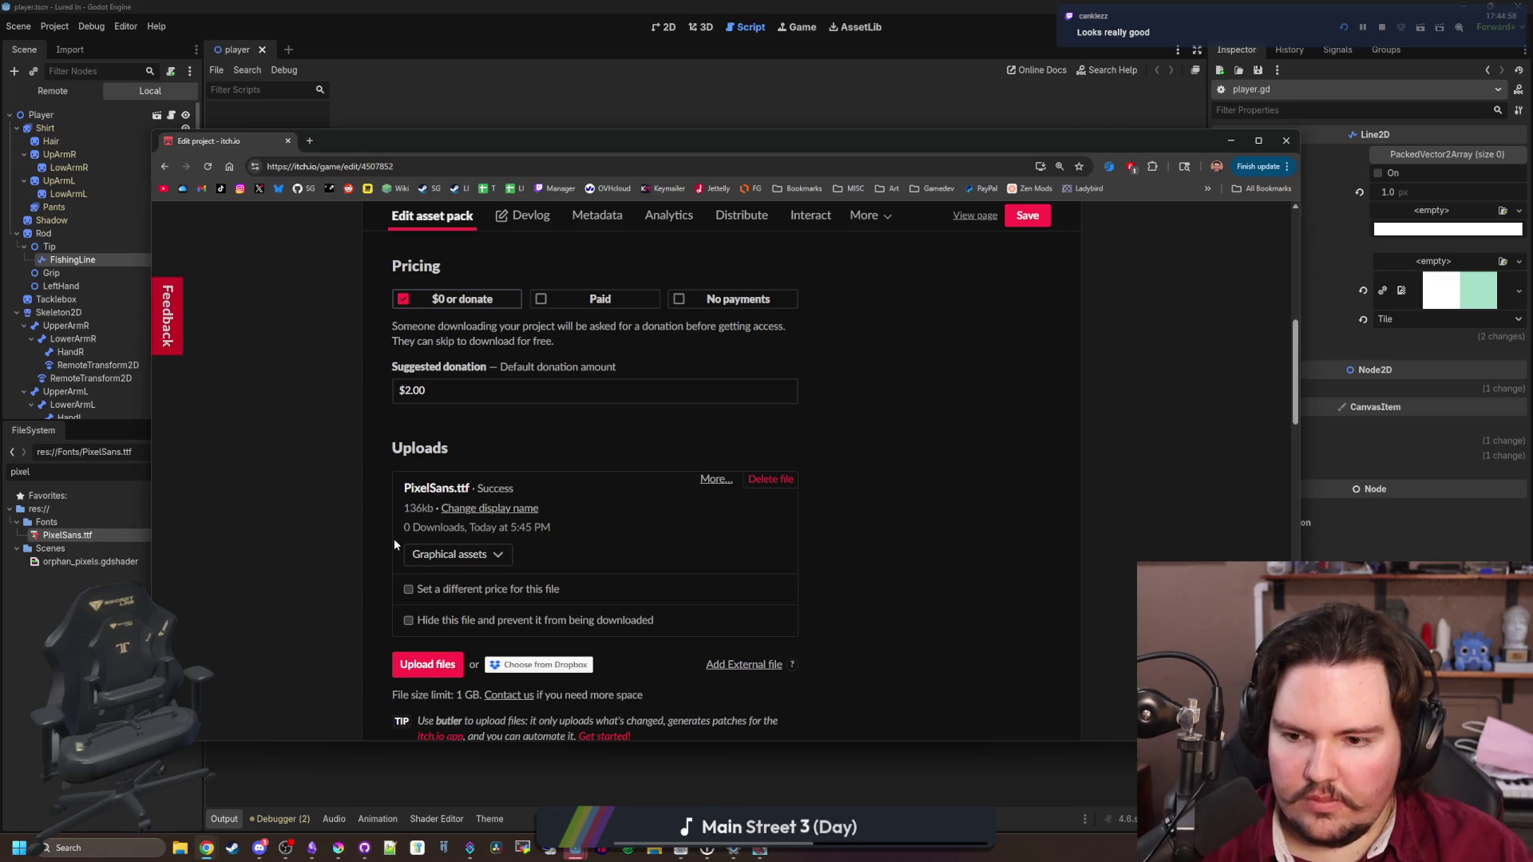
pyautogui.click(491, 557)
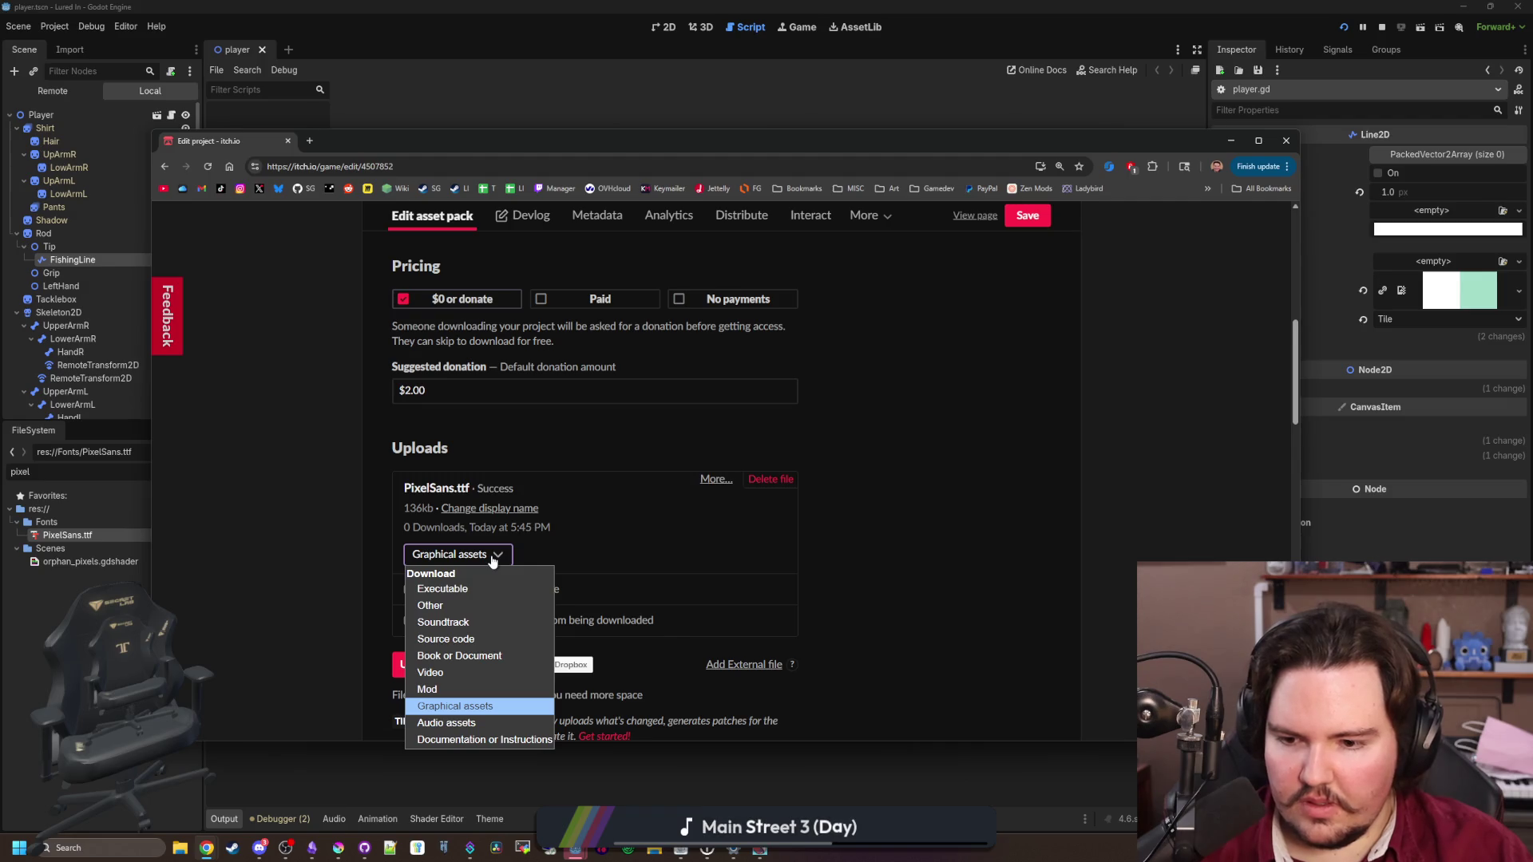
# Keep the PixelSans.ttf upload's file type as Graphical assets
pyautogui.click(287, 549)
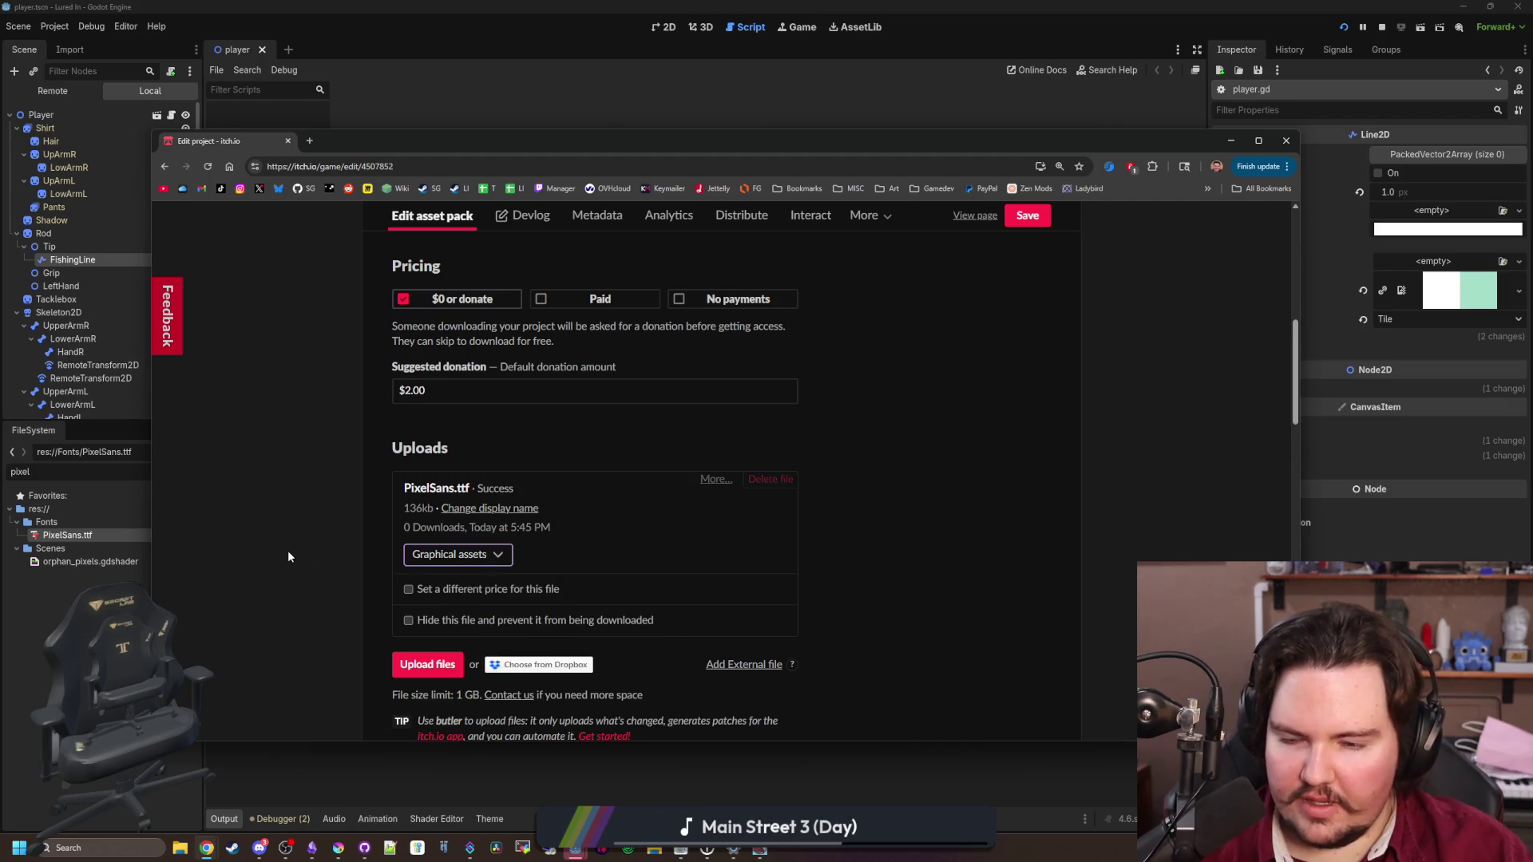
pyautogui.scroll(6, 288, 549)
pyautogui.scroll(-15, 288, 556)
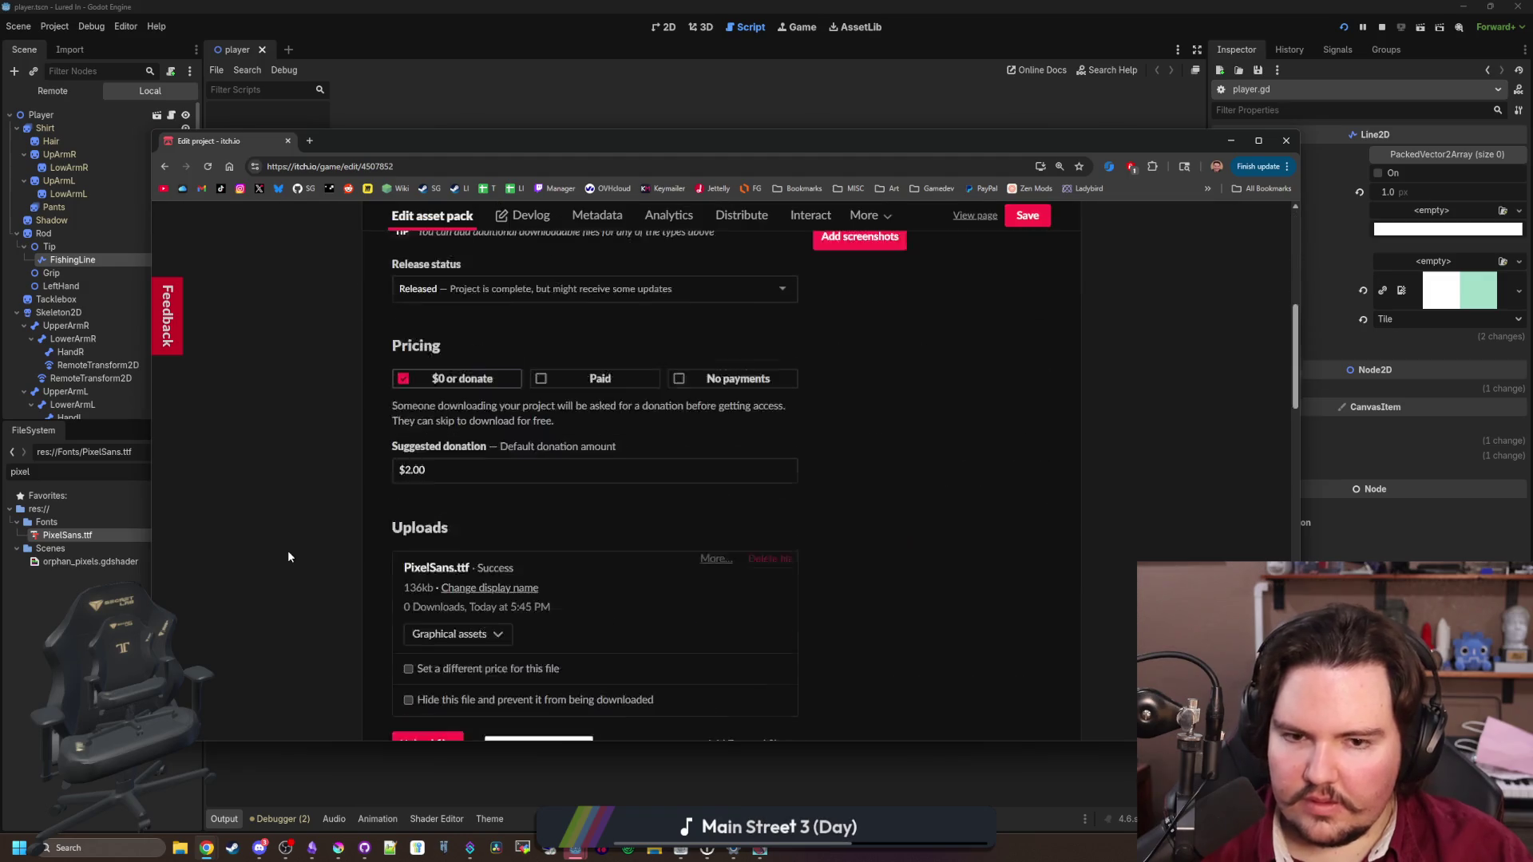
pyautogui.scroll(3, 383, 503)
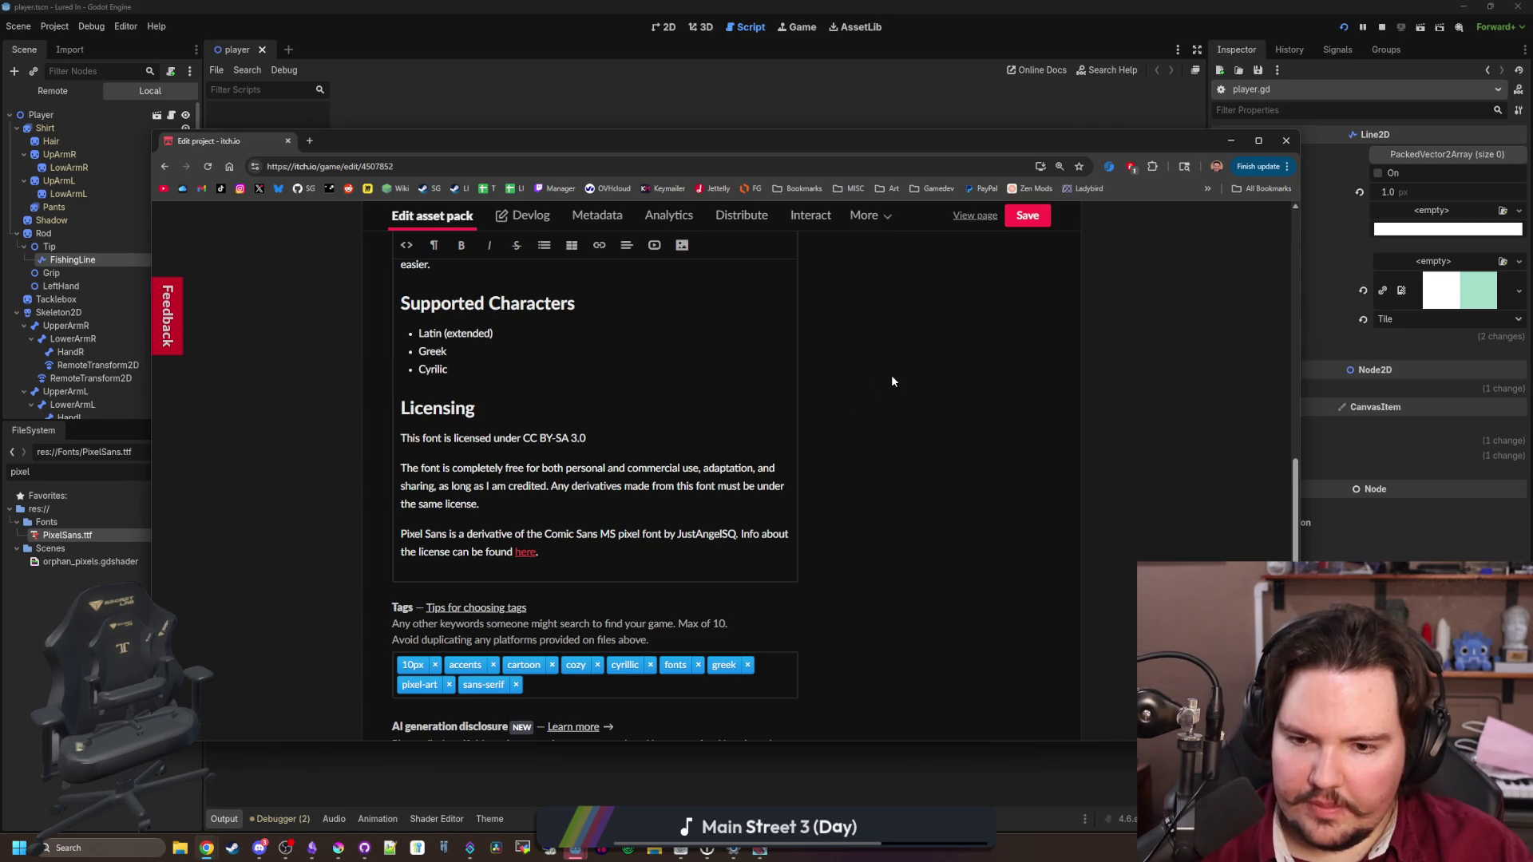
pyautogui.scroll(-4, 892, 381)
pyautogui.scroll(-4, 892, 381)
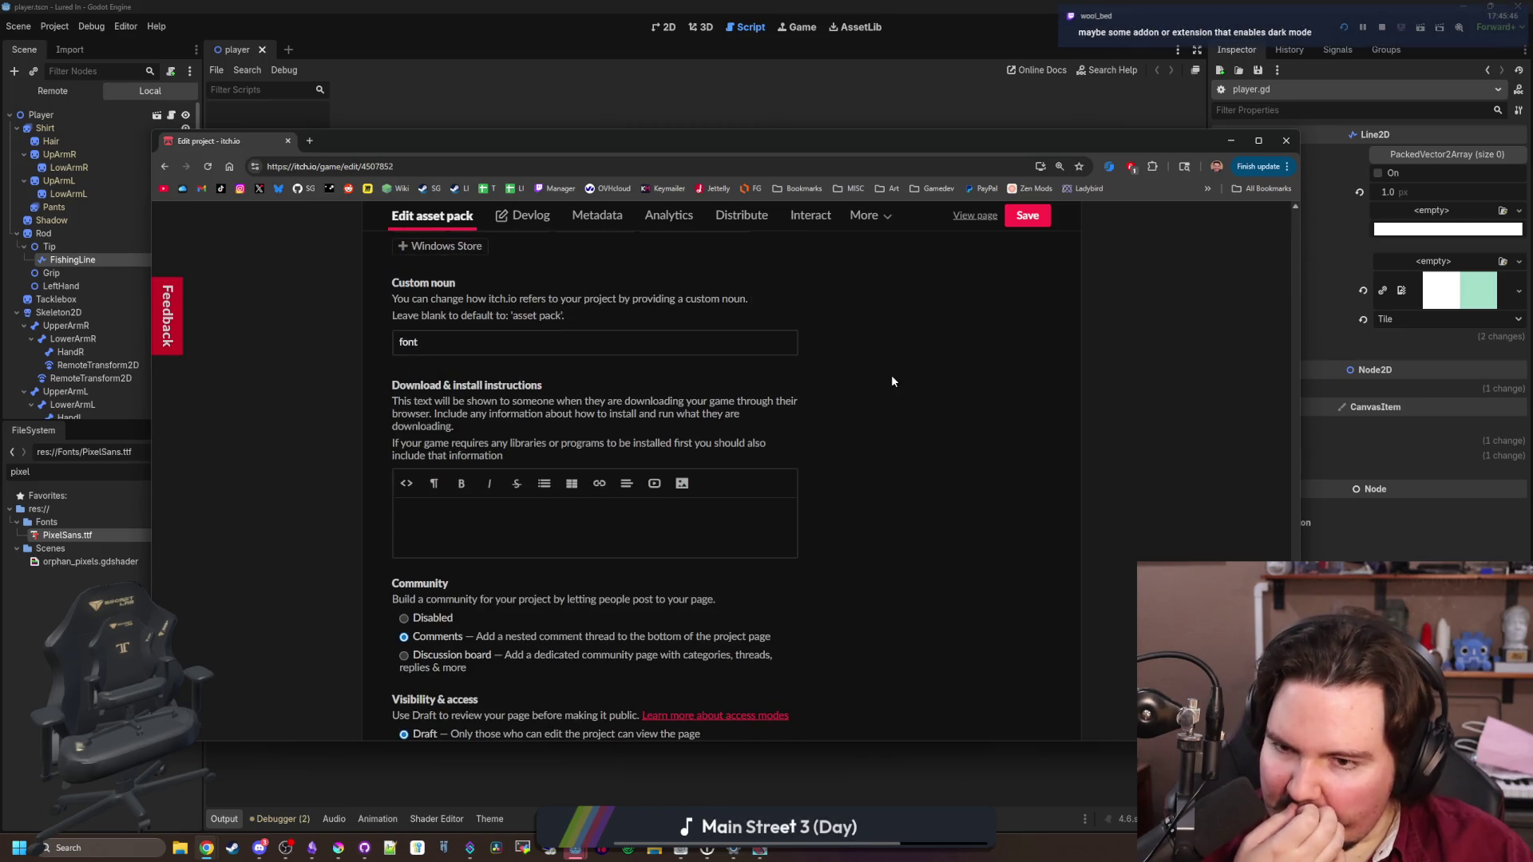
# Save the asset pack changes and view the public Pixel Sans Font page
pyautogui.click(750, 531)
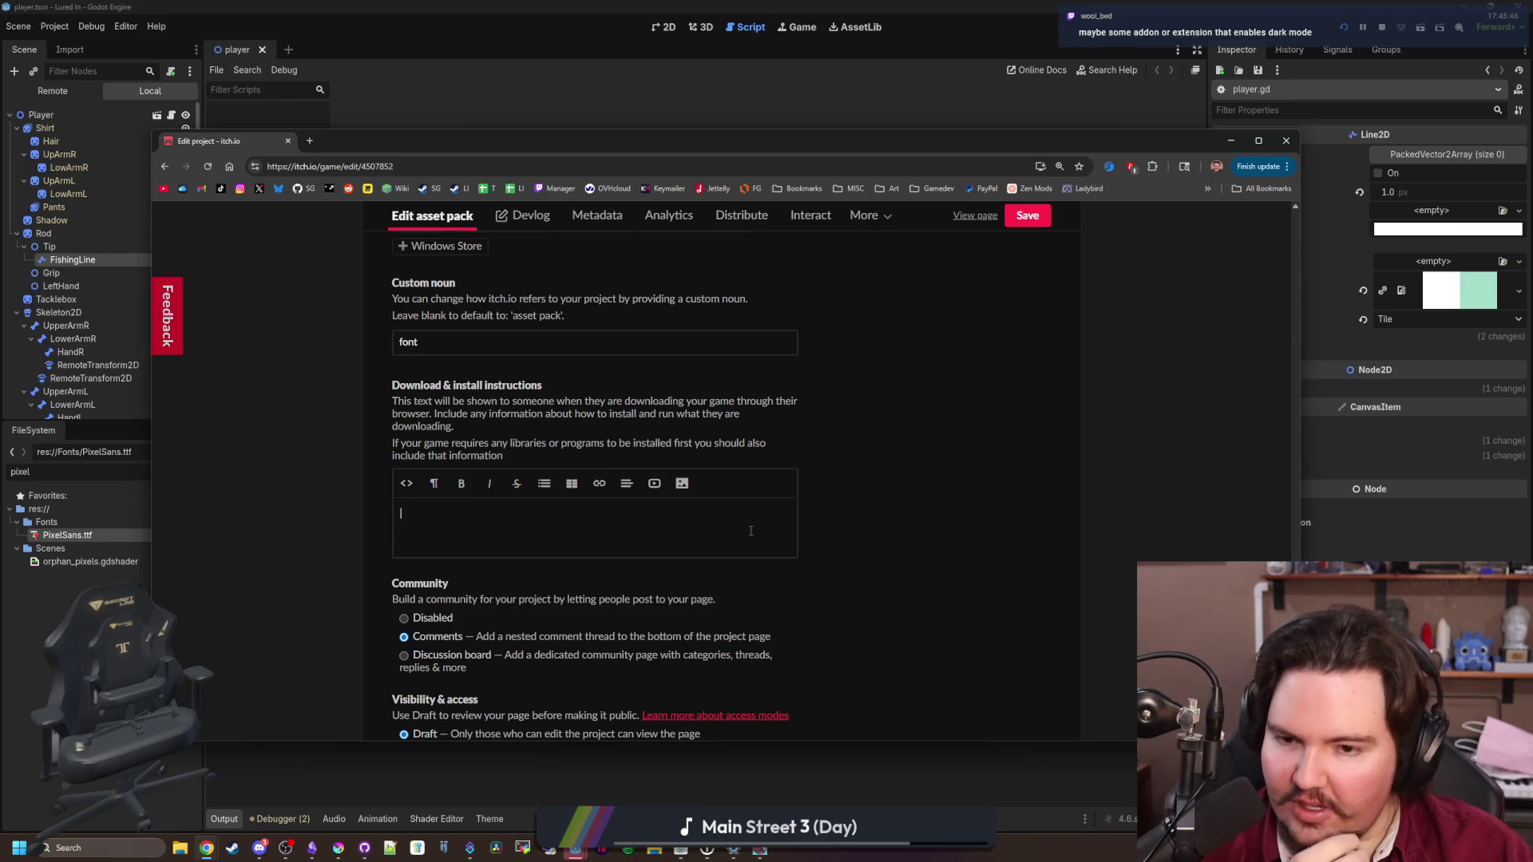
pyautogui.scroll(-2, 798, 503)
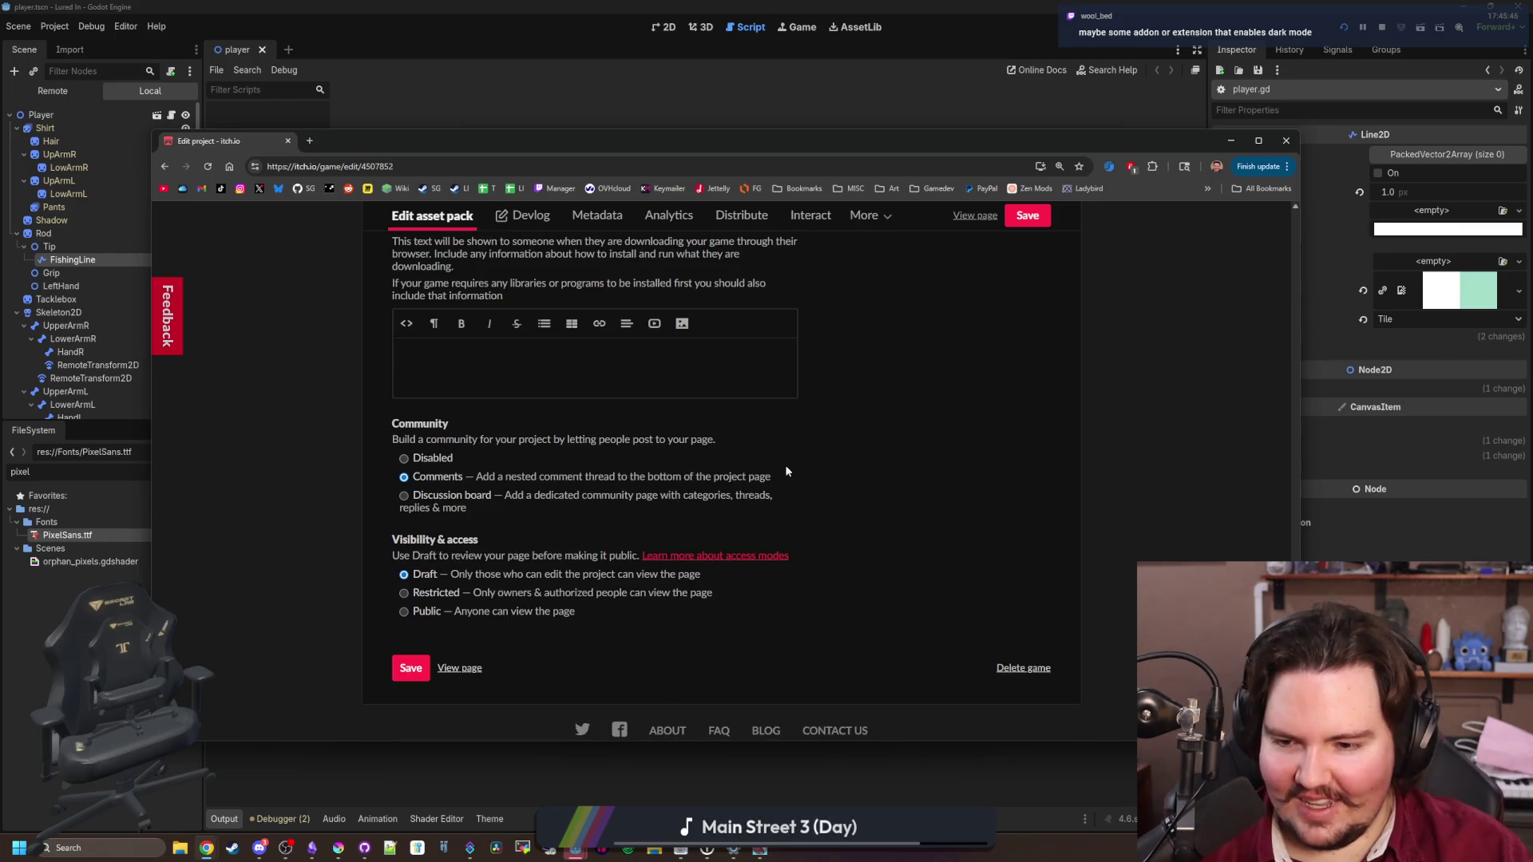
pyautogui.click(410, 668)
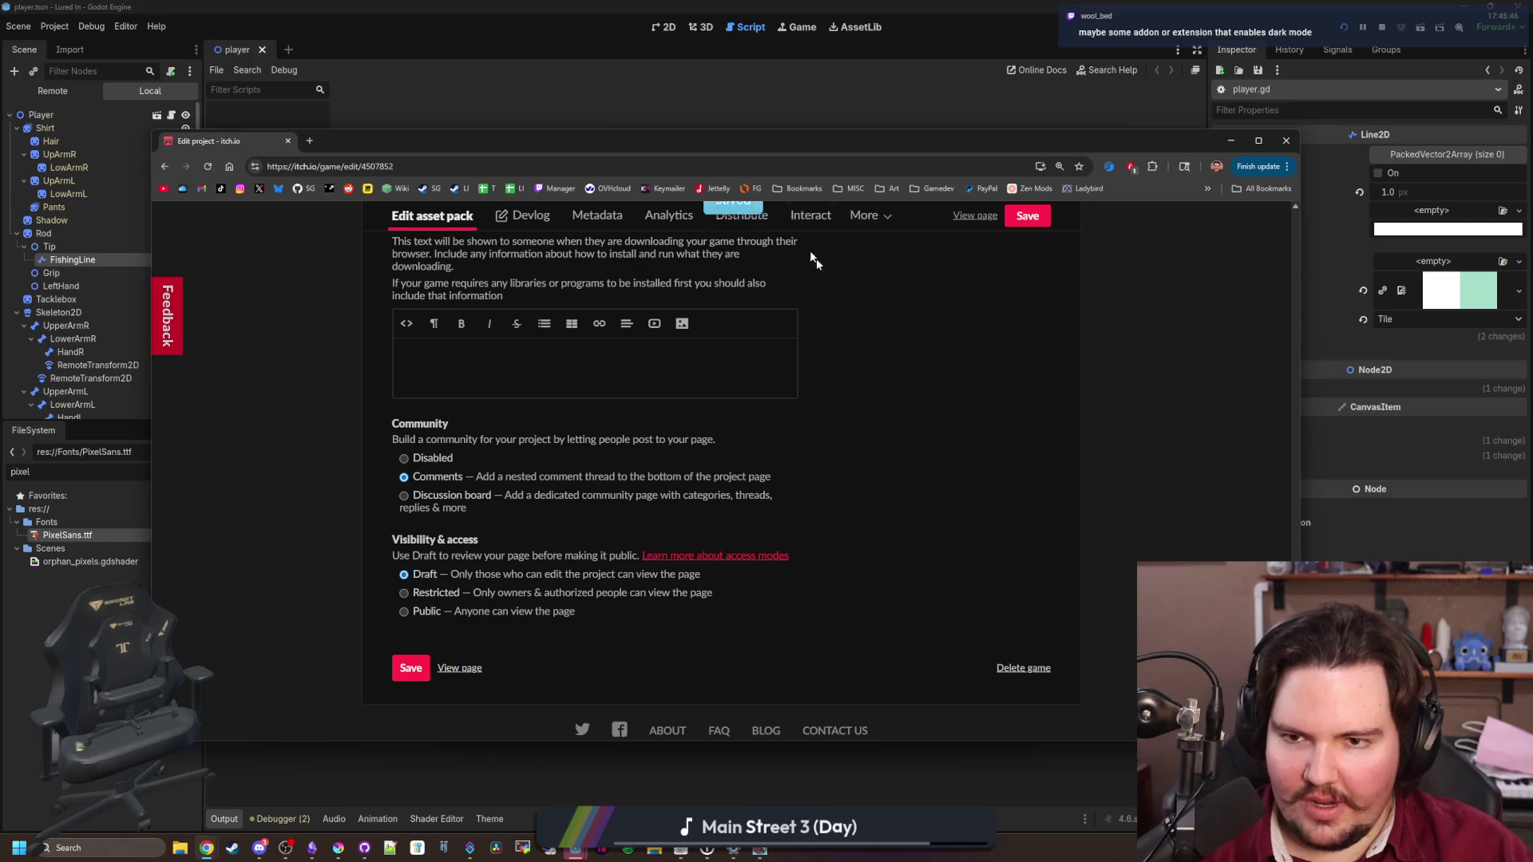
pyautogui.doubleClick(816, 140)
pyautogui.click(1008, 94)
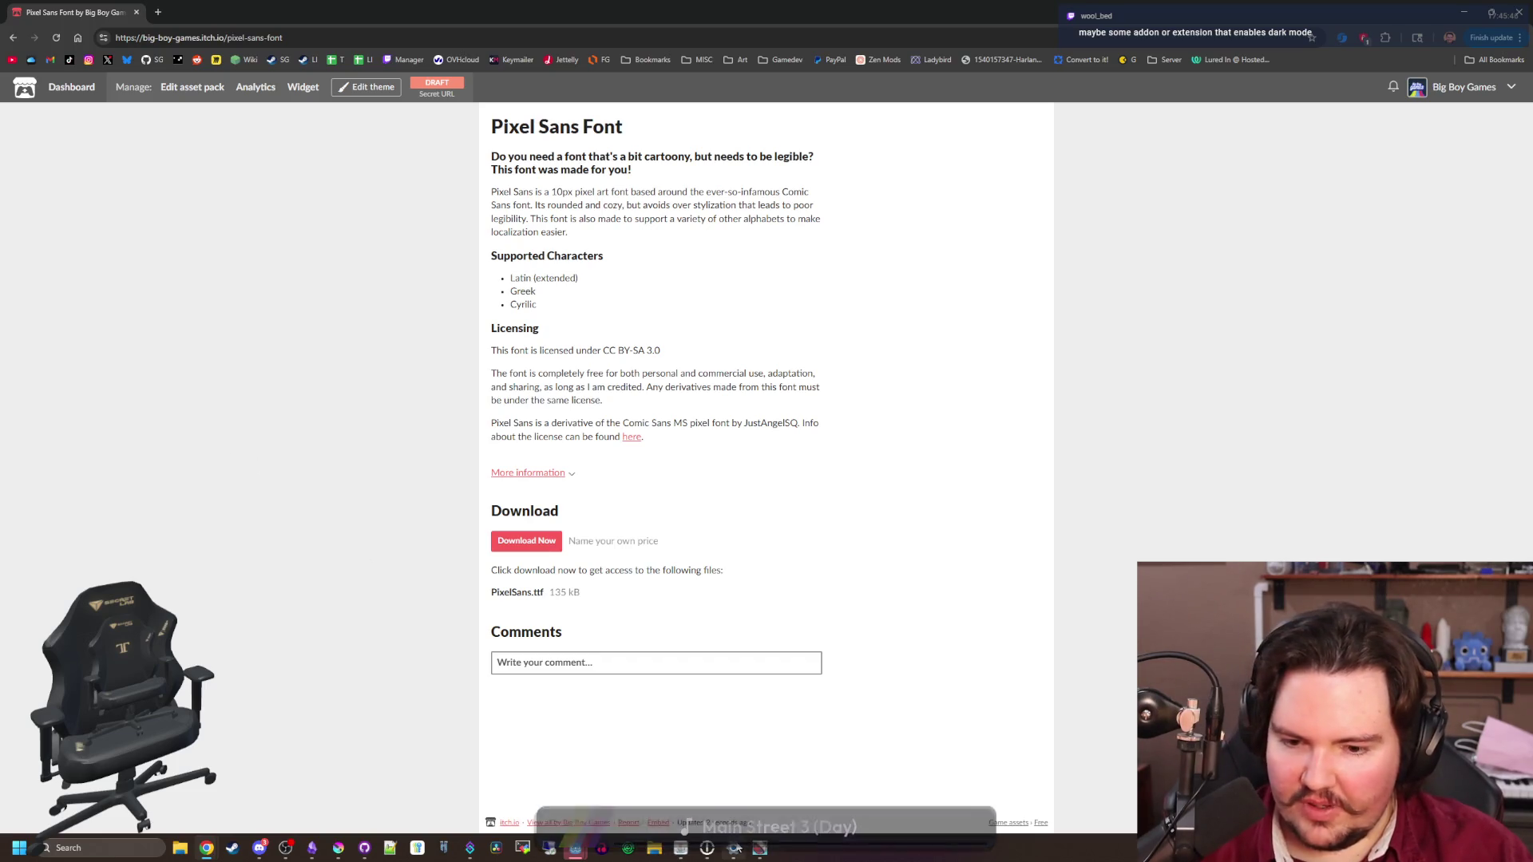
pyautogui.moveTo(680, 848)
pyautogui.click(680, 771)
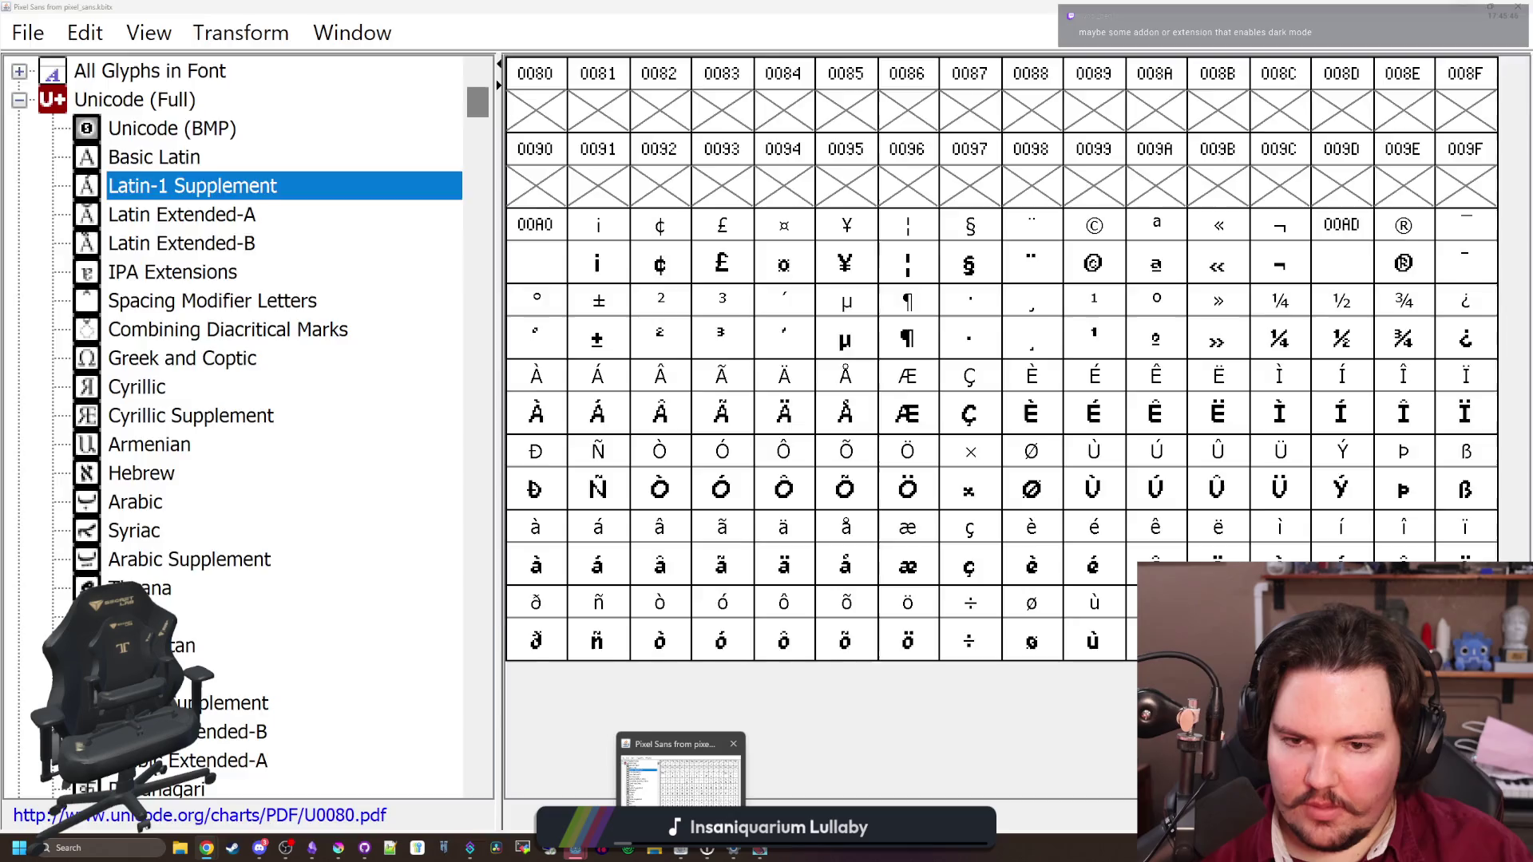
pyautogui.click(680, 848)
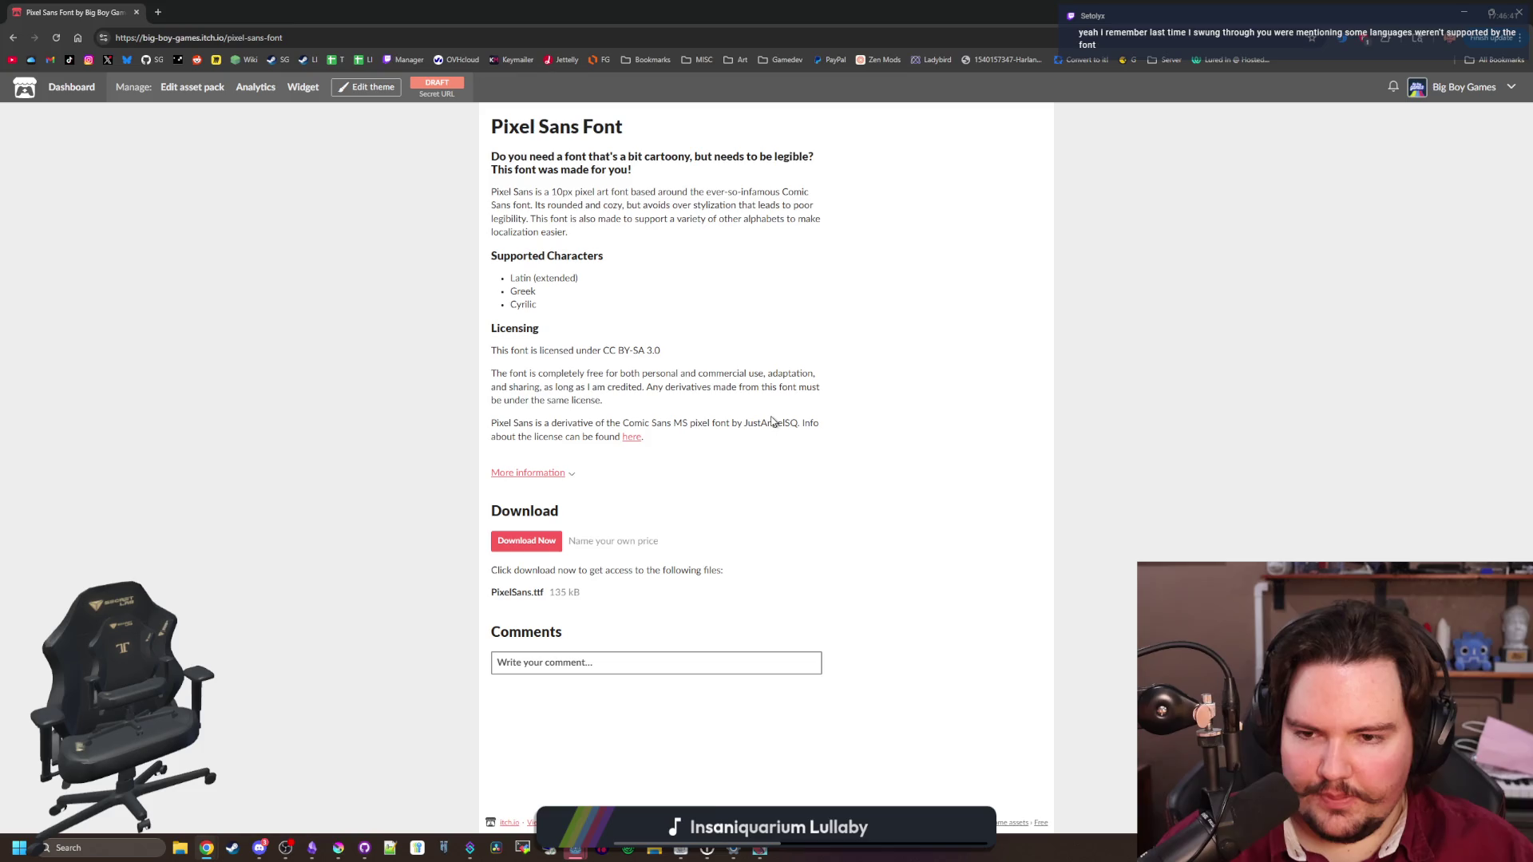
pyautogui.click(562, 474)
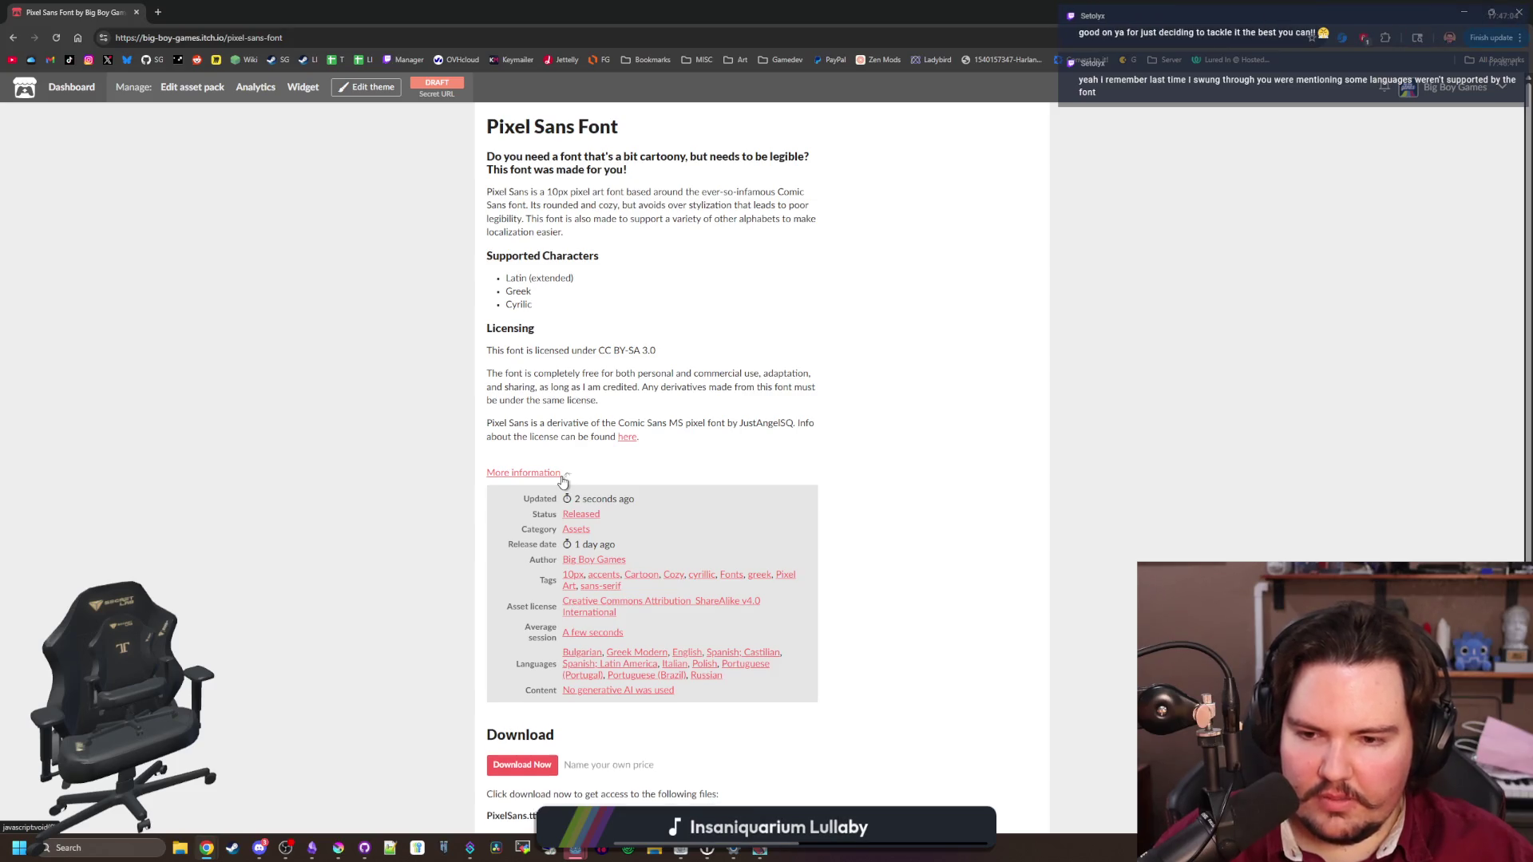
pyautogui.click(562, 476)
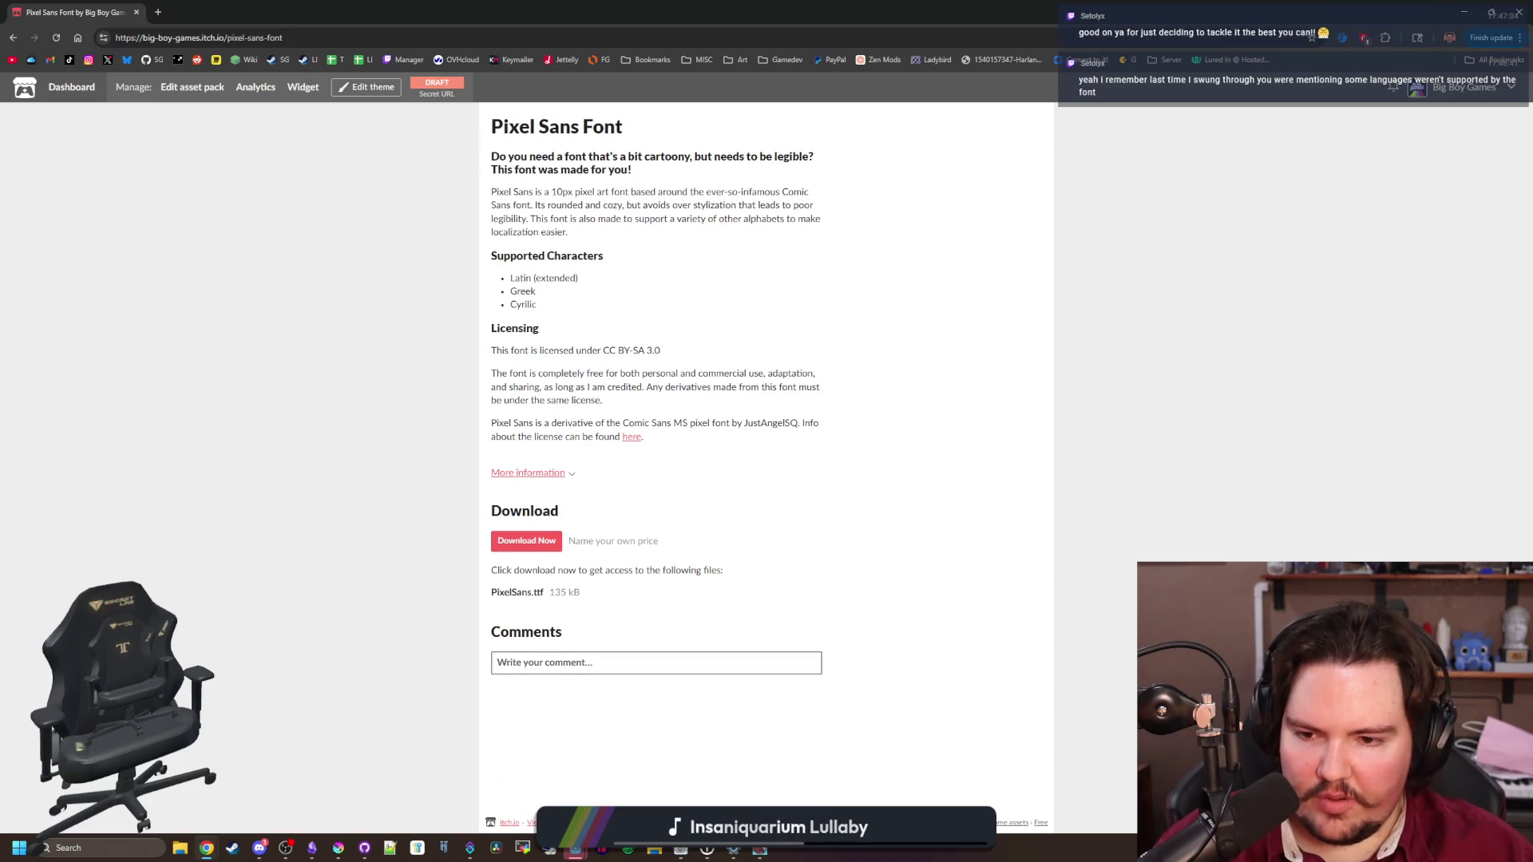